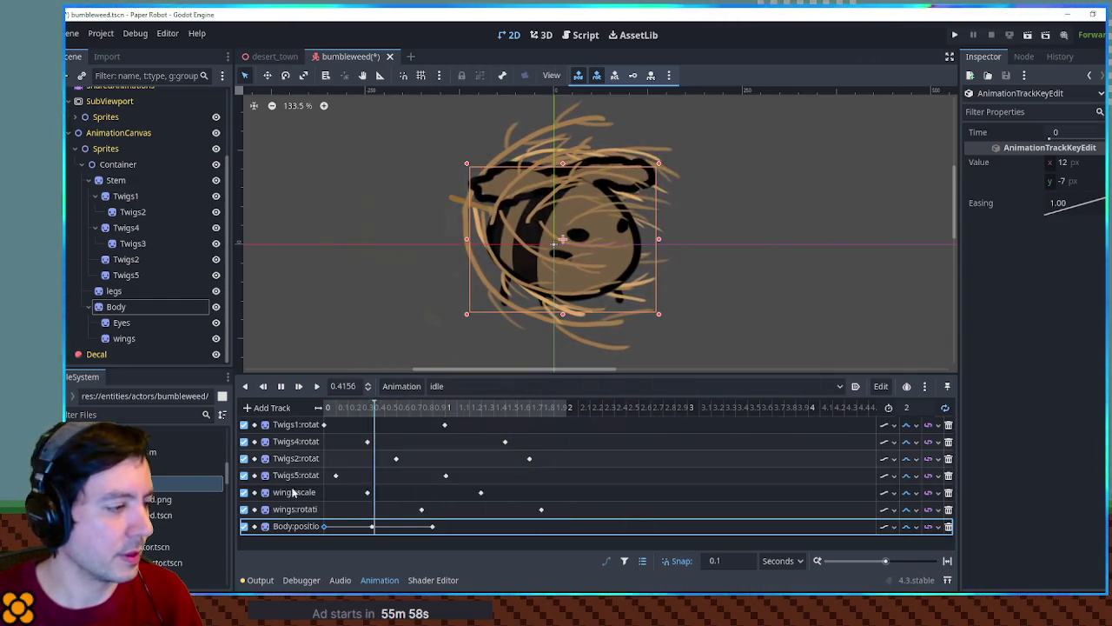
# Step: Set the 0.4 s Body position key to 10, -9 and insert a new key at 1.5 s
pyautogui.click(372, 525)
pyautogui.click(1064, 163)
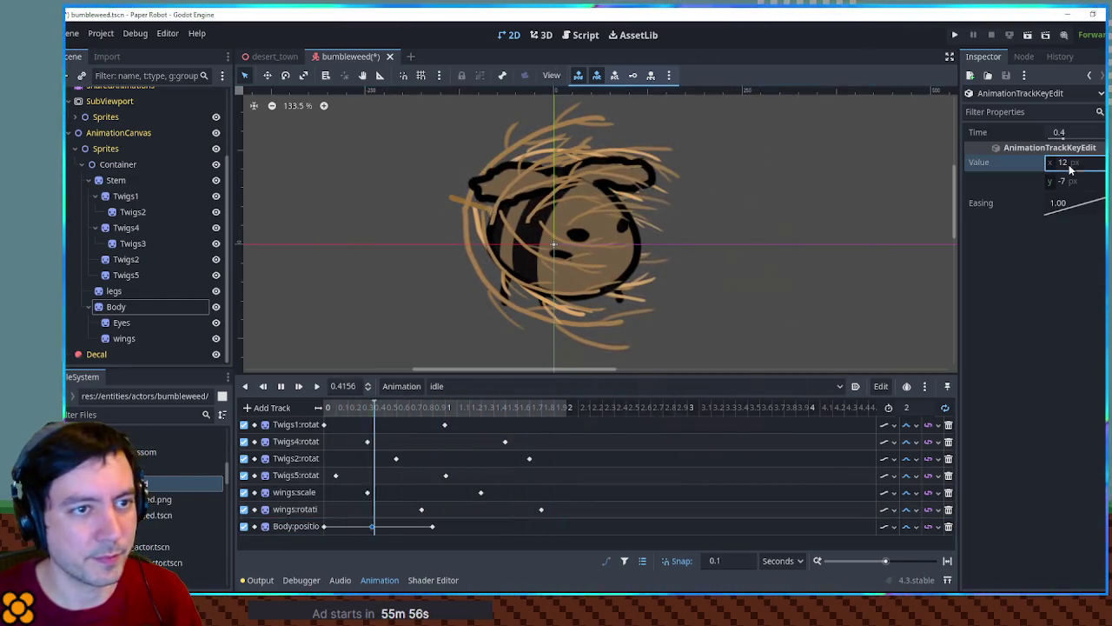
pyautogui.write('10')
pyautogui.click(1083, 183)
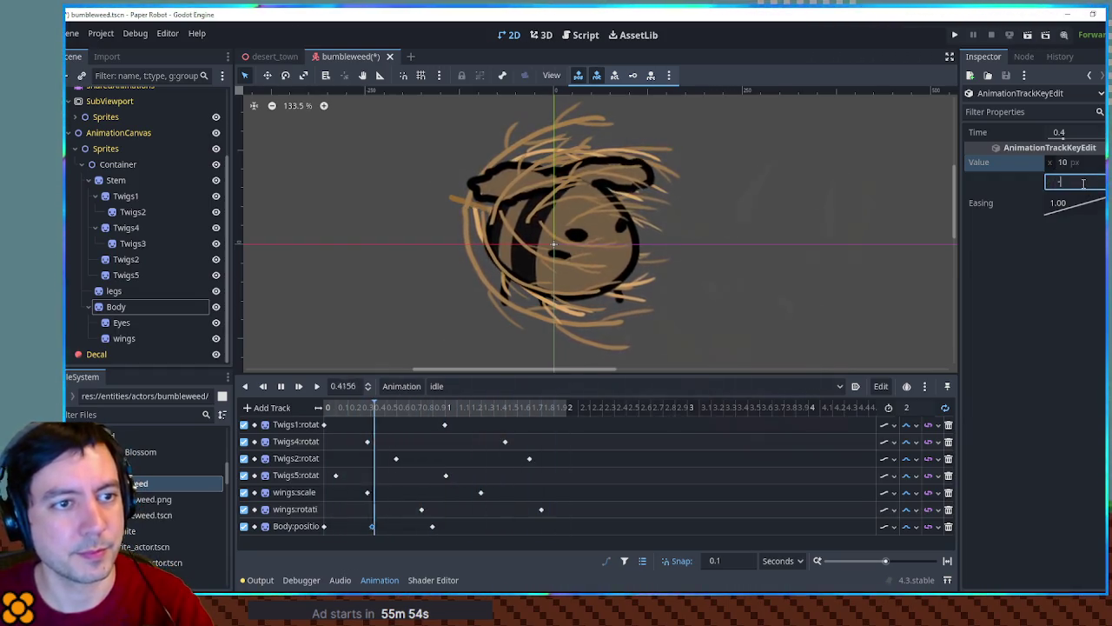
pyautogui.write('-9')
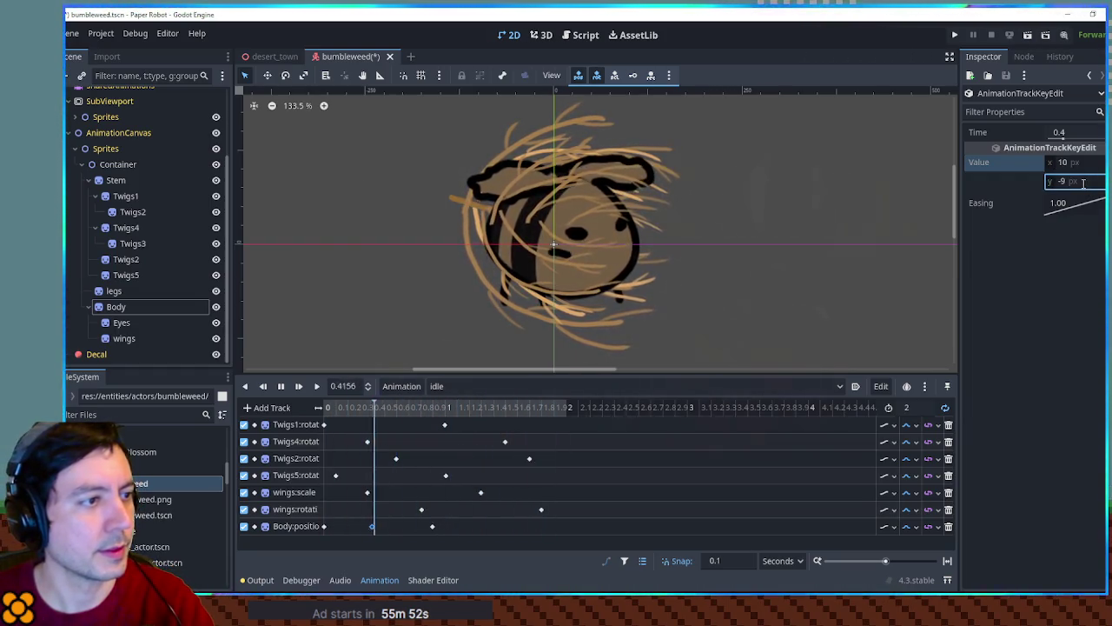
pyautogui.rightClick(504, 527)
pyautogui.click(519, 494)
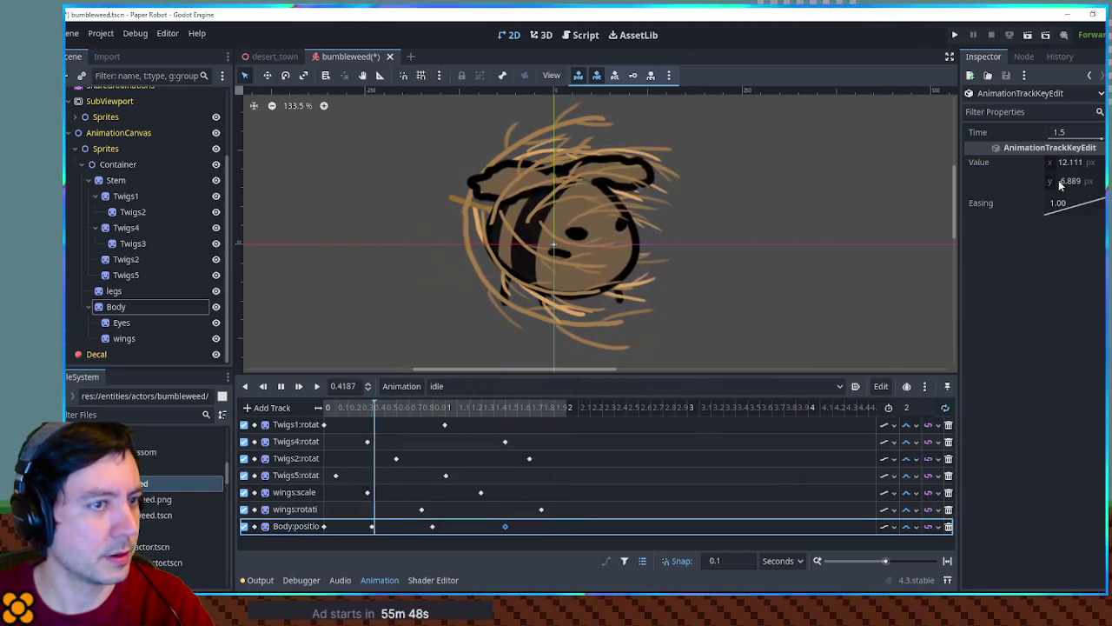
# Step: Set the new 1.5 s Body position key to 14, -9
pyautogui.click(432, 526)
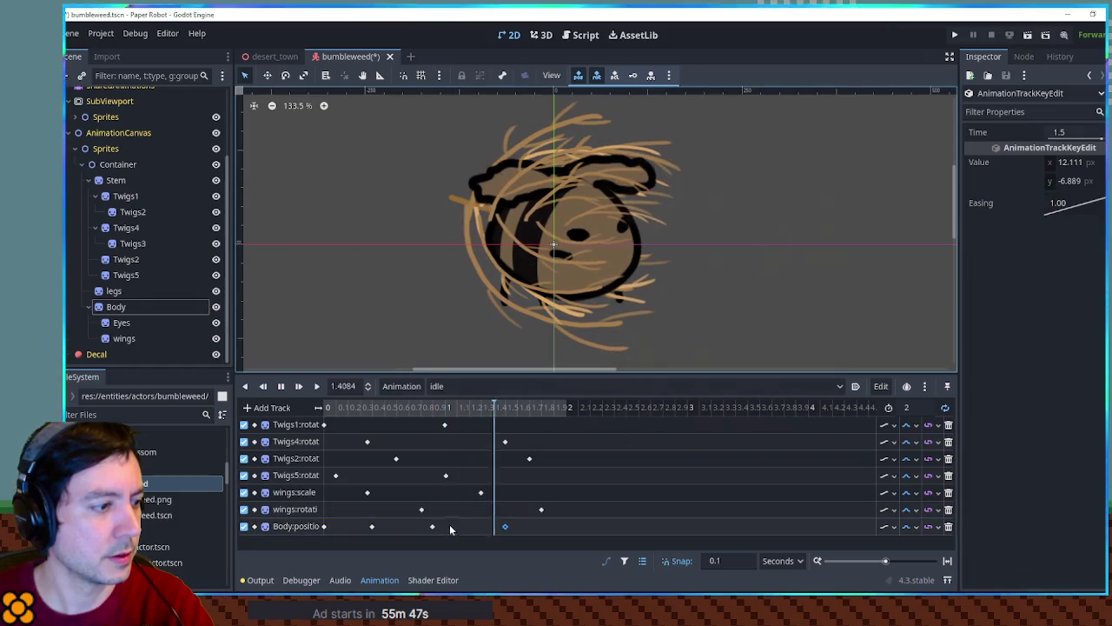
pyautogui.click(505, 527)
pyautogui.click(1069, 163)
pyautogui.write('14')
pyautogui.click(1073, 181)
pyautogui.write('-9')
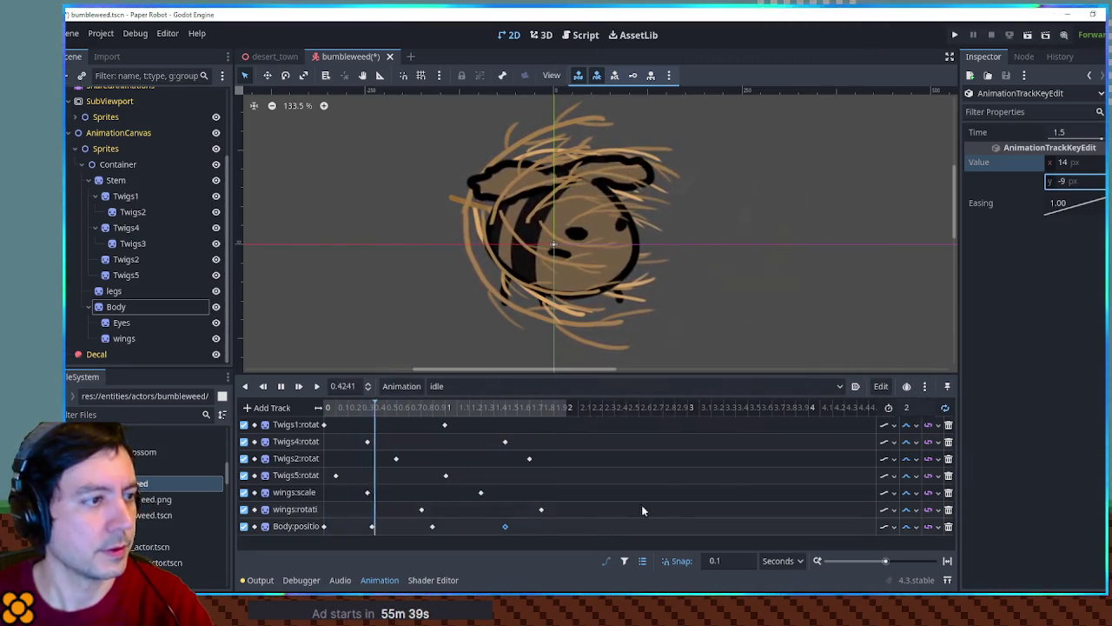
# Step: Correct the y value of both the 0.4 s and 1.5 s keys to -12, then select Twigs1
pyautogui.click(371, 526)
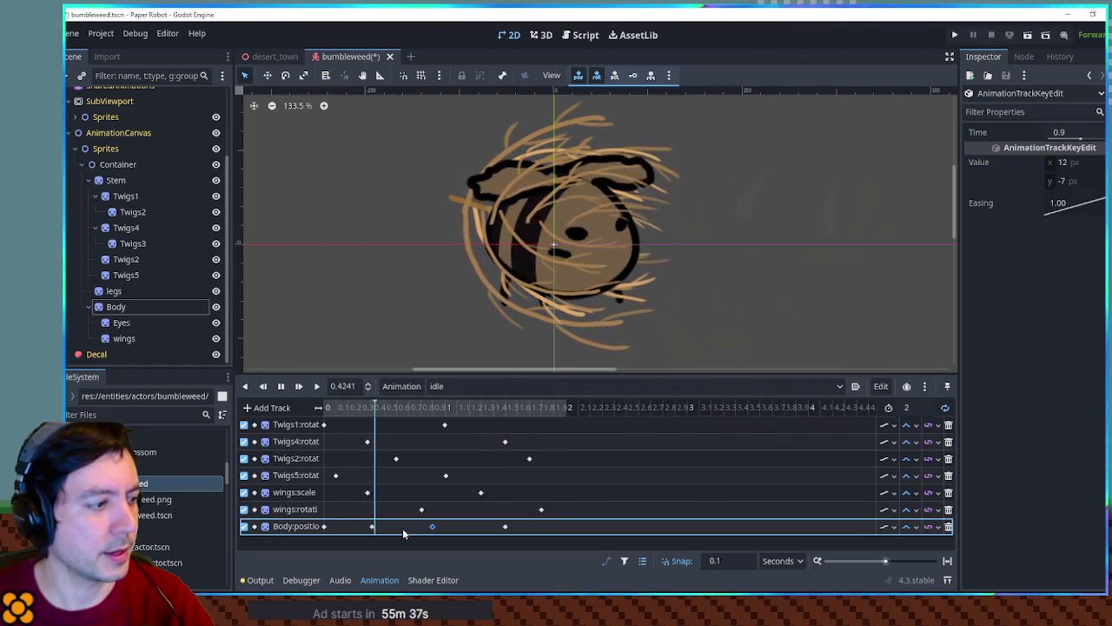
pyautogui.click(1069, 182)
pyautogui.write('2')
pyautogui.press('Return')
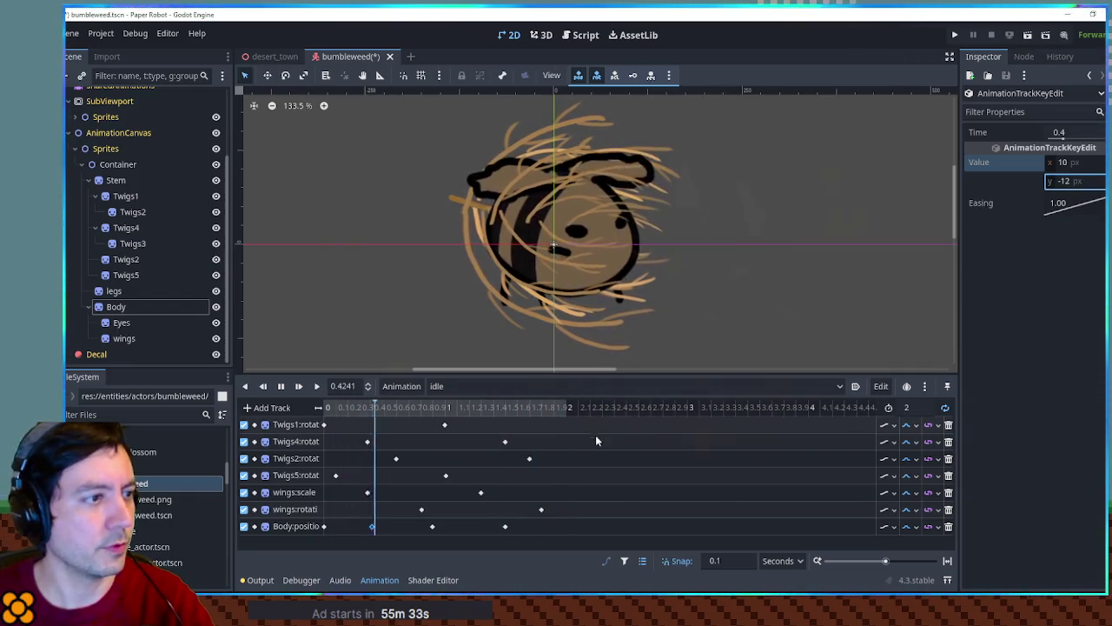
pyautogui.click(505, 526)
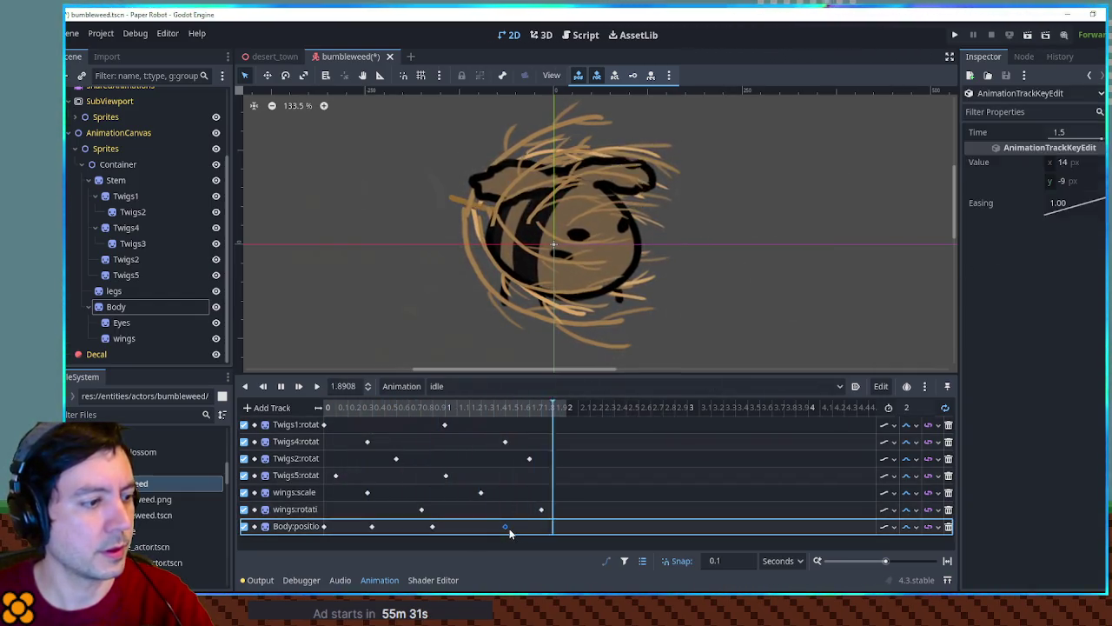
pyautogui.click(1074, 180)
pyautogui.write('-12')
pyautogui.press('Return')
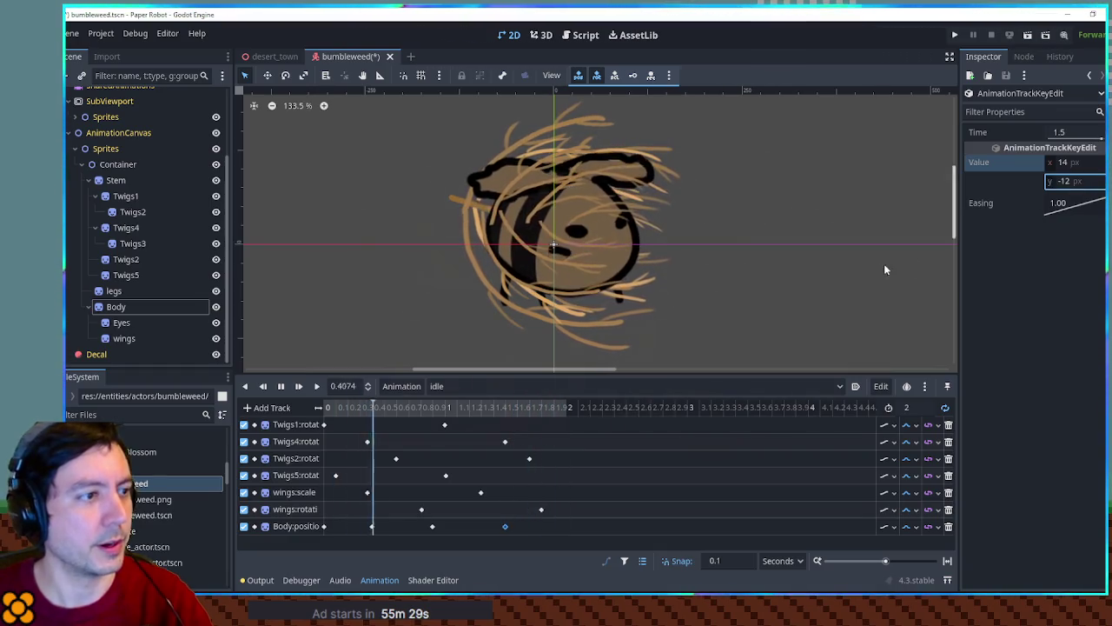
pyautogui.scroll(-4, 831, 256)
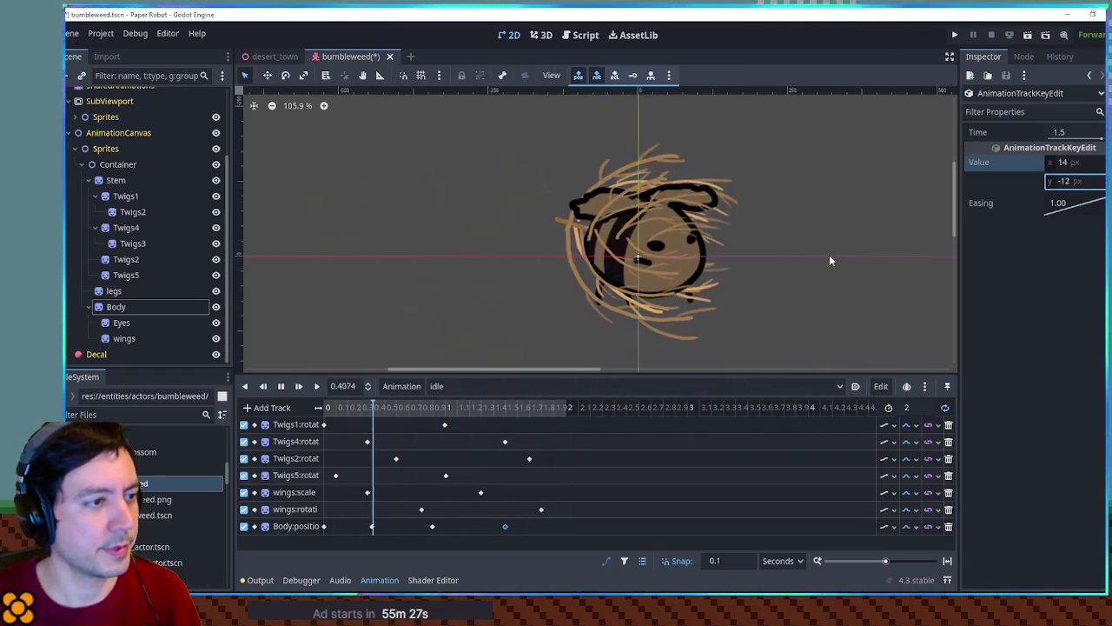
pyautogui.moveTo(855, 245); pyautogui.dragTo(771, 249)
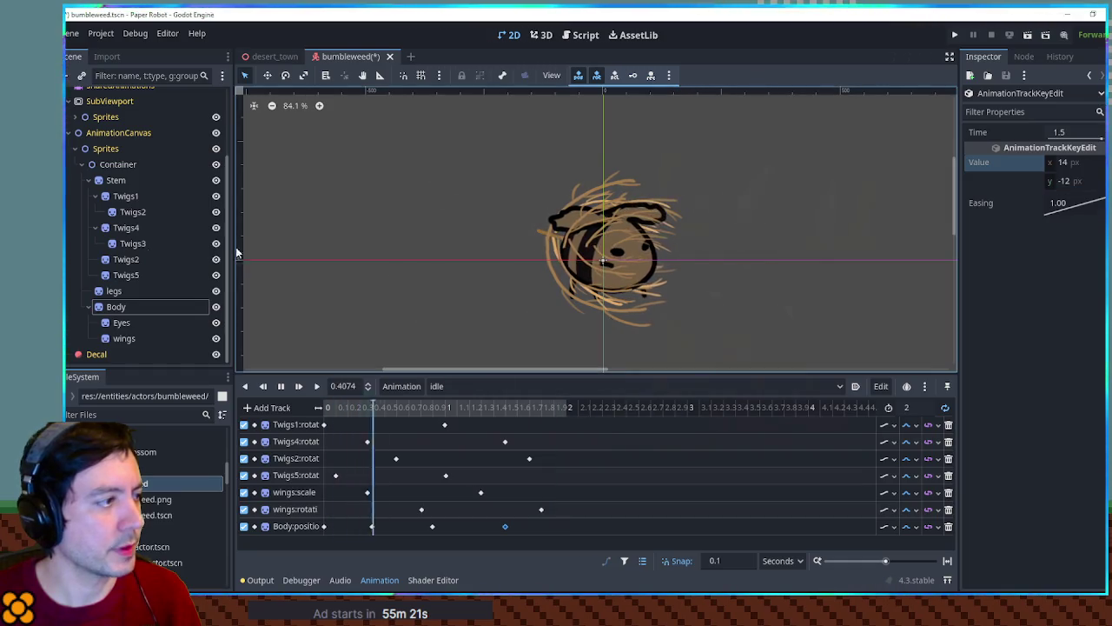
pyautogui.click(129, 197)
# Step: Nudge the Twigs1 sprite slightly upward, save the scene and stop playback
pyautogui.press('w')
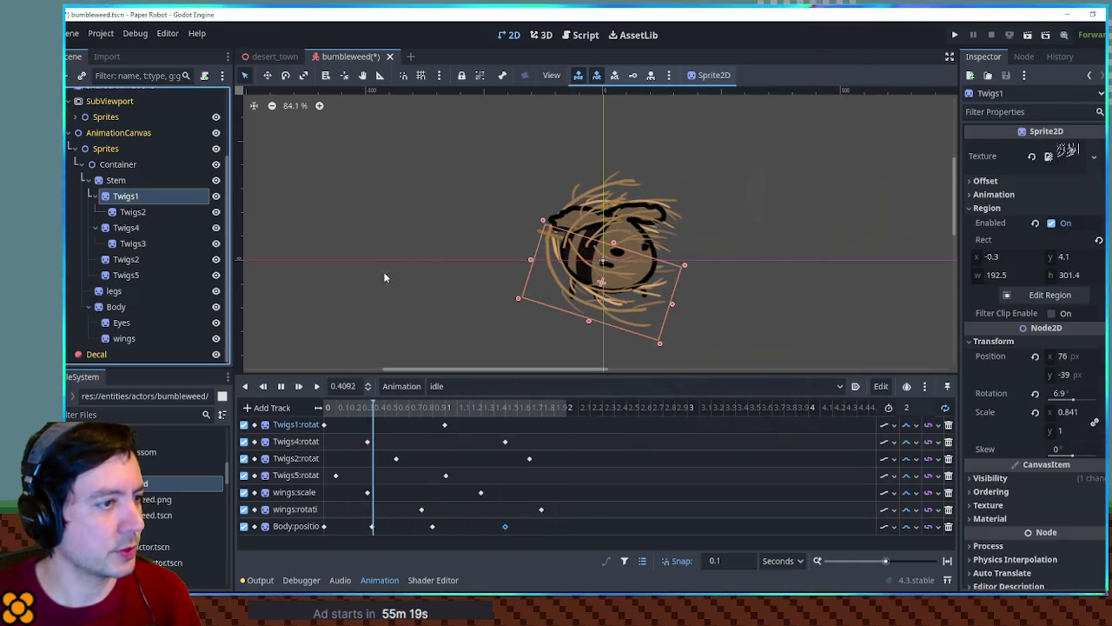
pyautogui.moveTo(623, 298); pyautogui.dragTo(625, 283)
pyautogui.click(777, 301)
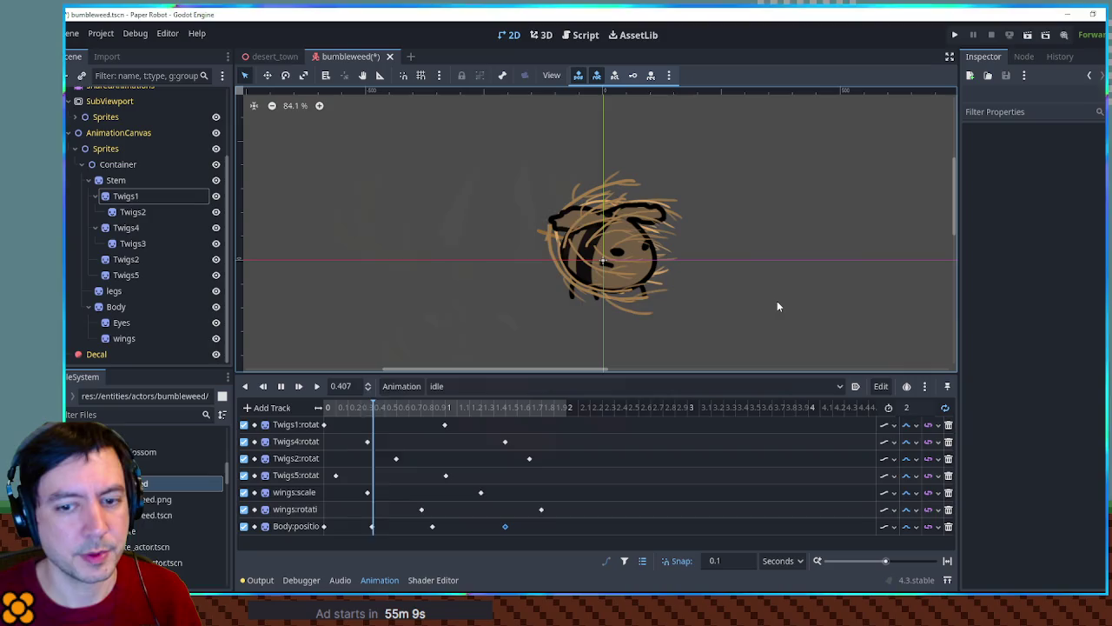
pyautogui.hotkey('ctrl', 's')
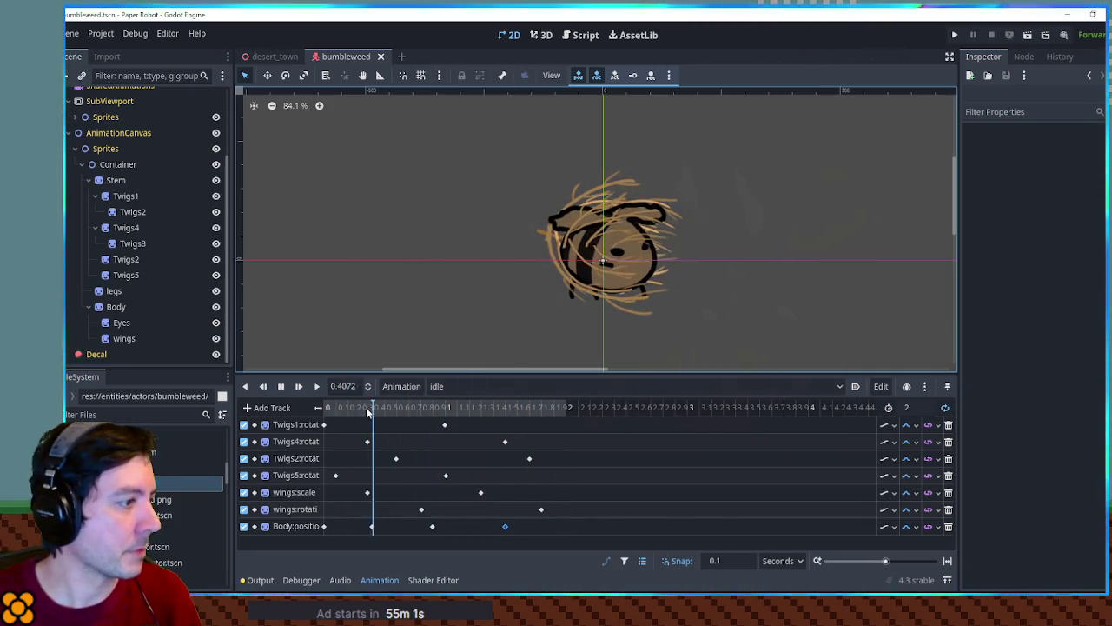
pyautogui.click(288, 386)
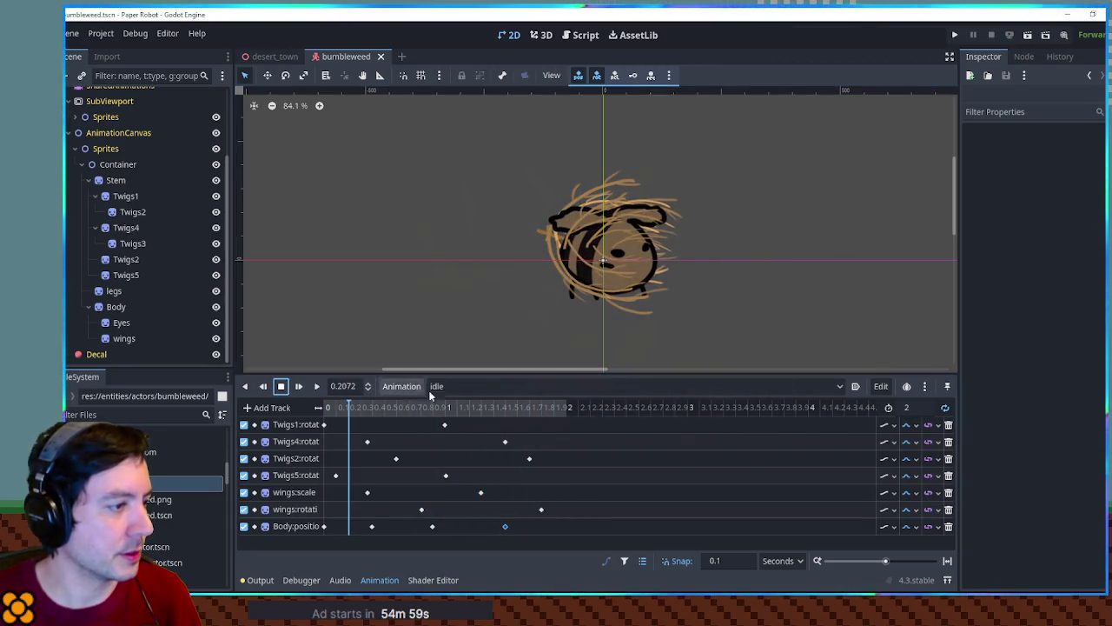
# Step: Duplicate the RESET animation as 'tired', then delete that mistaken copy
pyautogui.click(440, 386)
pyautogui.click(449, 405)
pyautogui.click(406, 388)
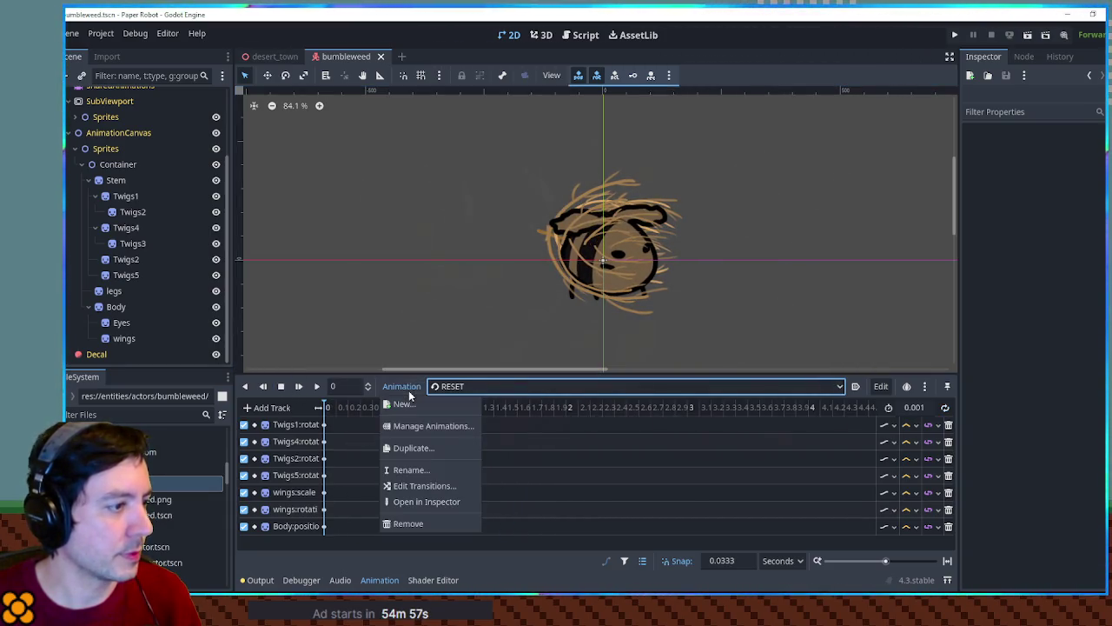
pyautogui.click(416, 447)
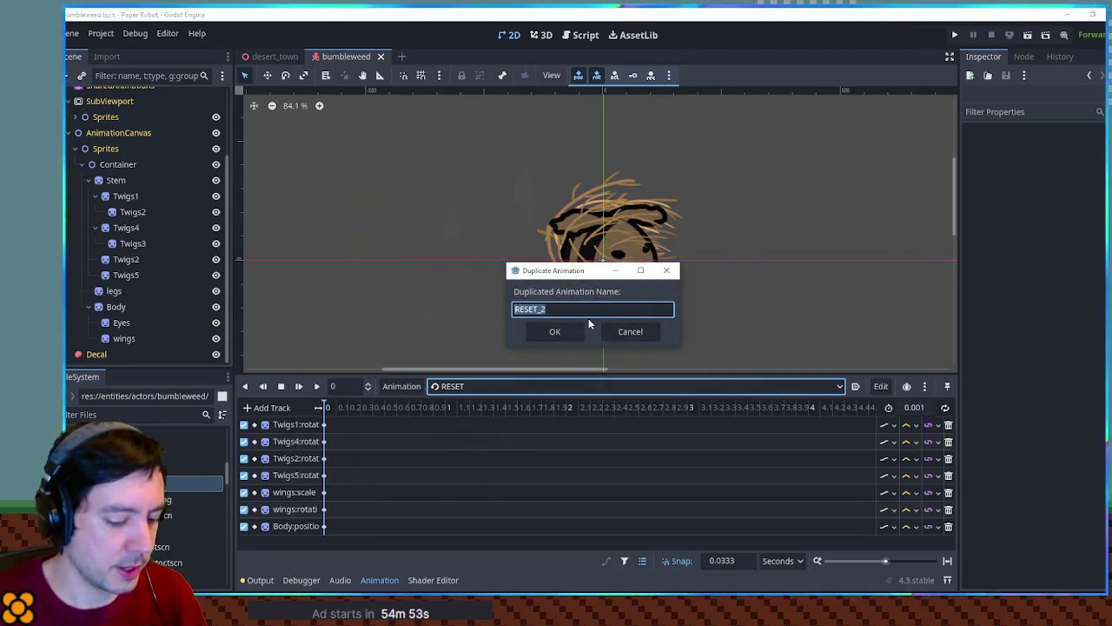
pyautogui.write('tired')
pyautogui.press('Return')
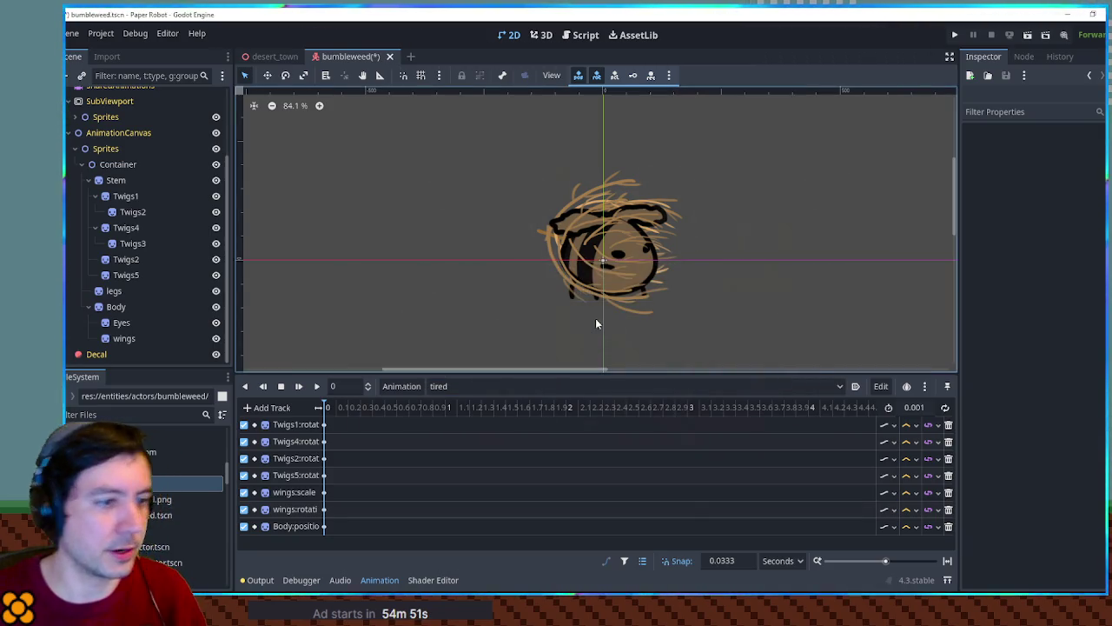
pyautogui.click(402, 387)
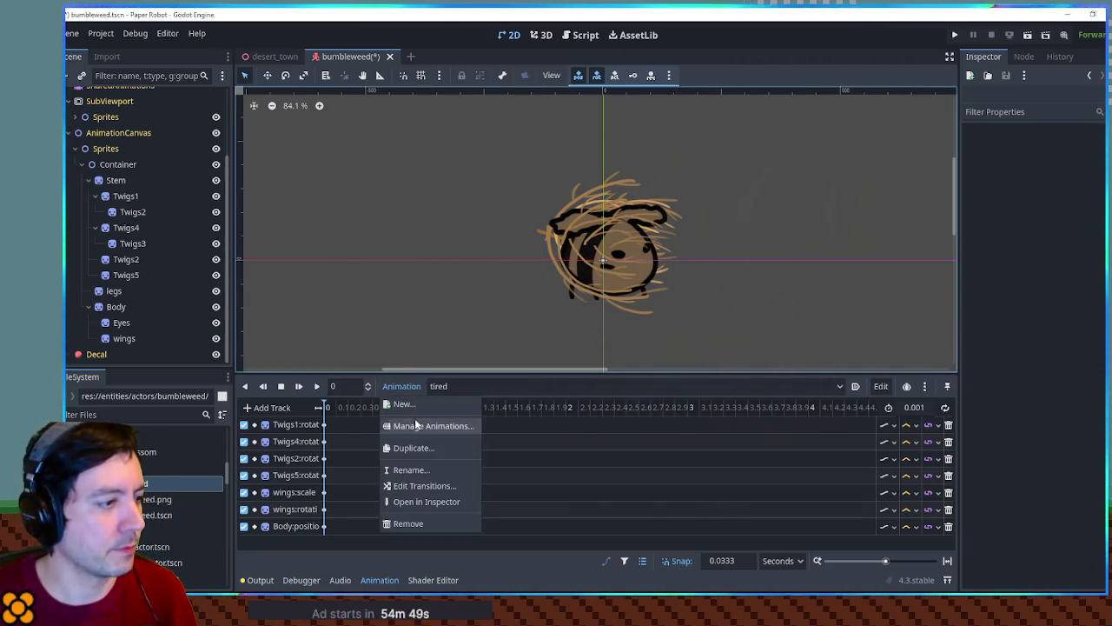
pyautogui.click(430, 523)
pyautogui.press('Return')
# Step: Duplicate the idle animation under the name 'tired'
pyautogui.click(449, 388)
pyautogui.click(458, 420)
pyautogui.click(401, 386)
pyautogui.click(406, 449)
pyautogui.write('tired')
pyautogui.press('Return')
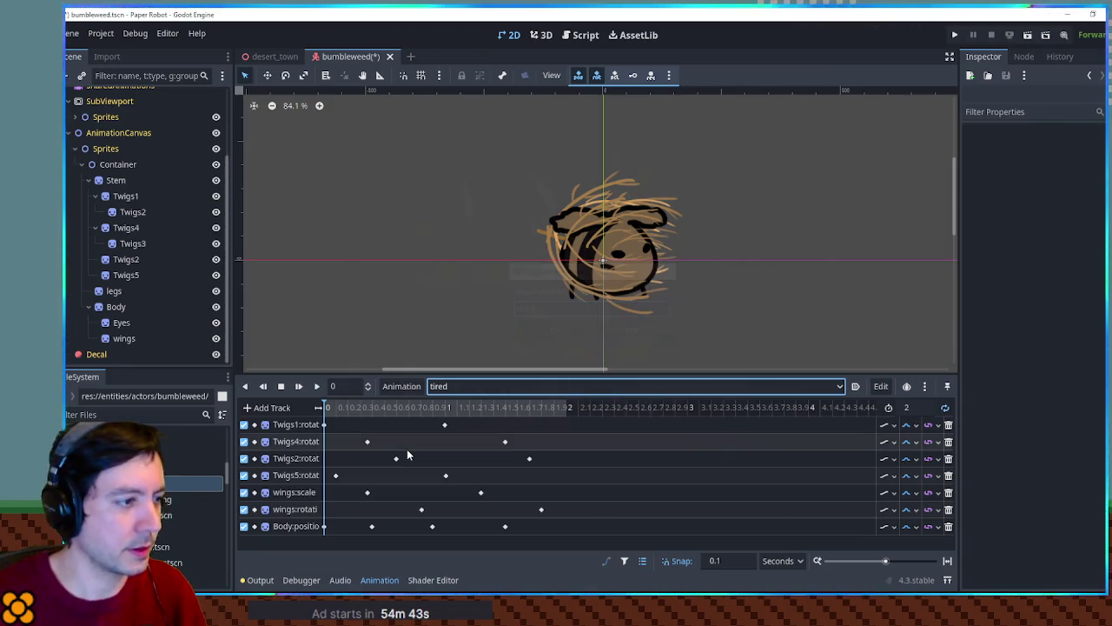
# Step: Set the tired animation's length to 4 s and play it from the start
pyautogui.click(908, 408)
pyautogui.write('4')
pyautogui.press('Return')
pyautogui.click(317, 386)
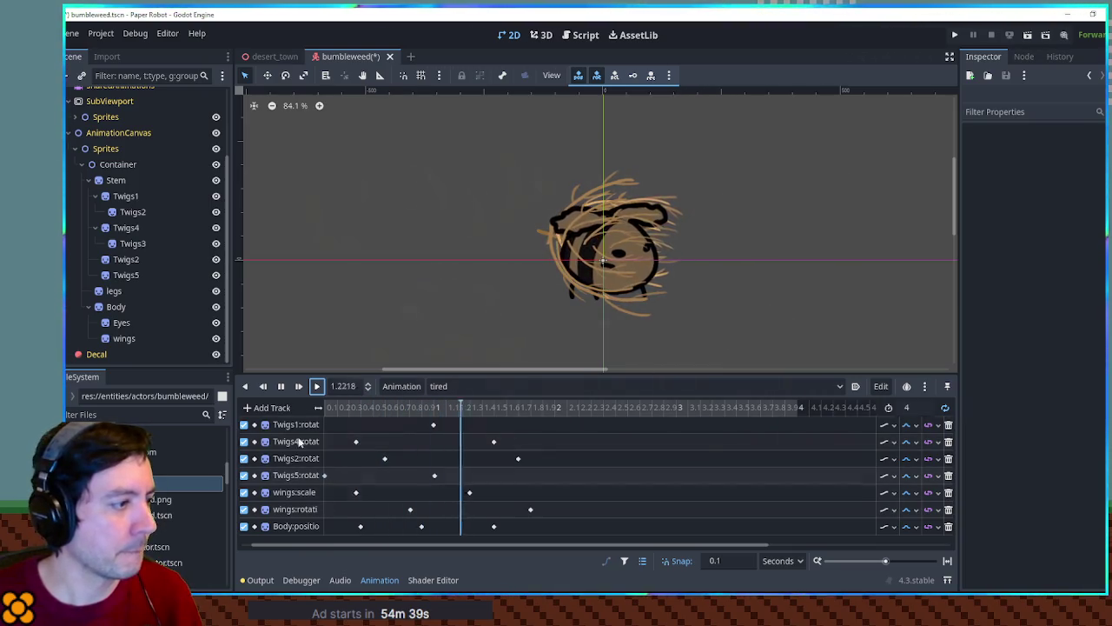
# Step: Key the Eyes sprite's region in the tired animation and edit its y value
pyautogui.click(117, 322)
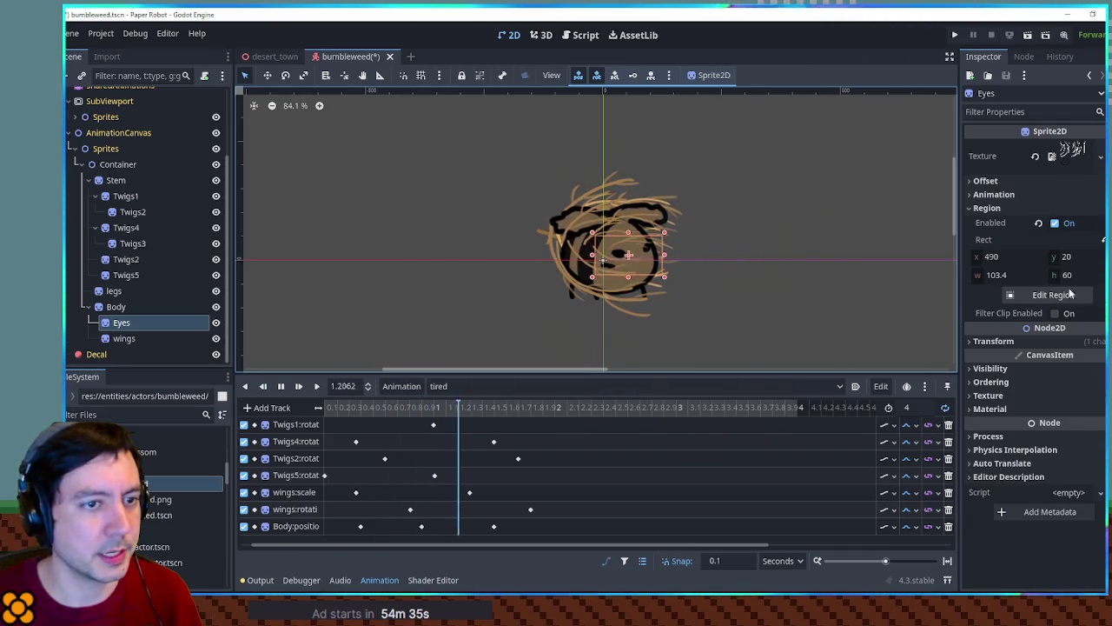
pyautogui.click(1103, 239)
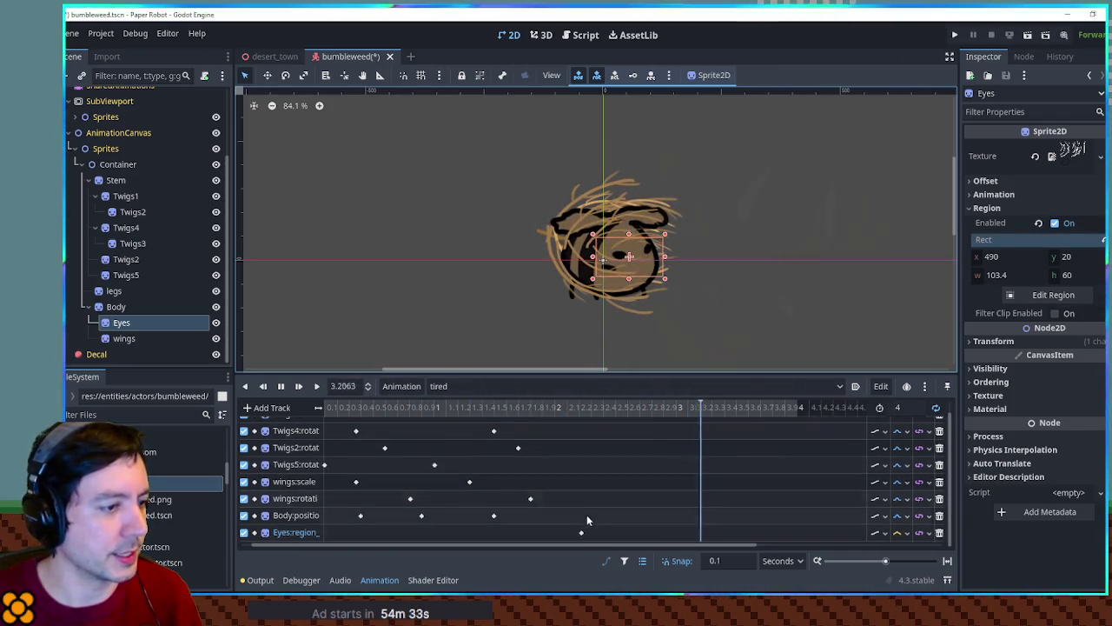
pyautogui.rightClick(325, 534)
pyautogui.click(345, 536)
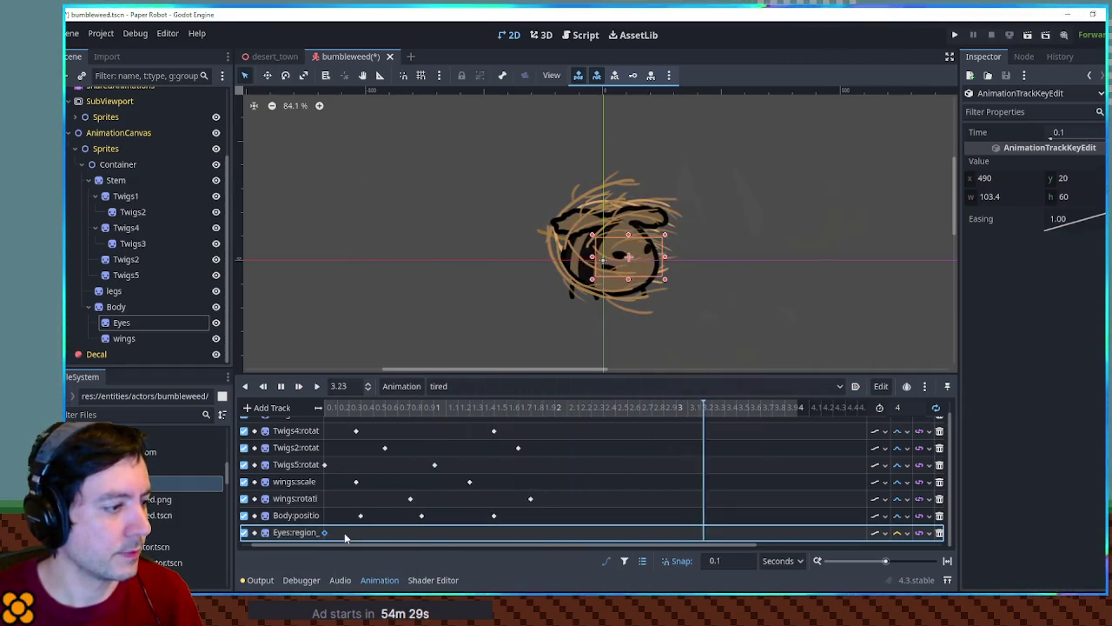
pyautogui.click(1096, 178)
pyautogui.write('140')
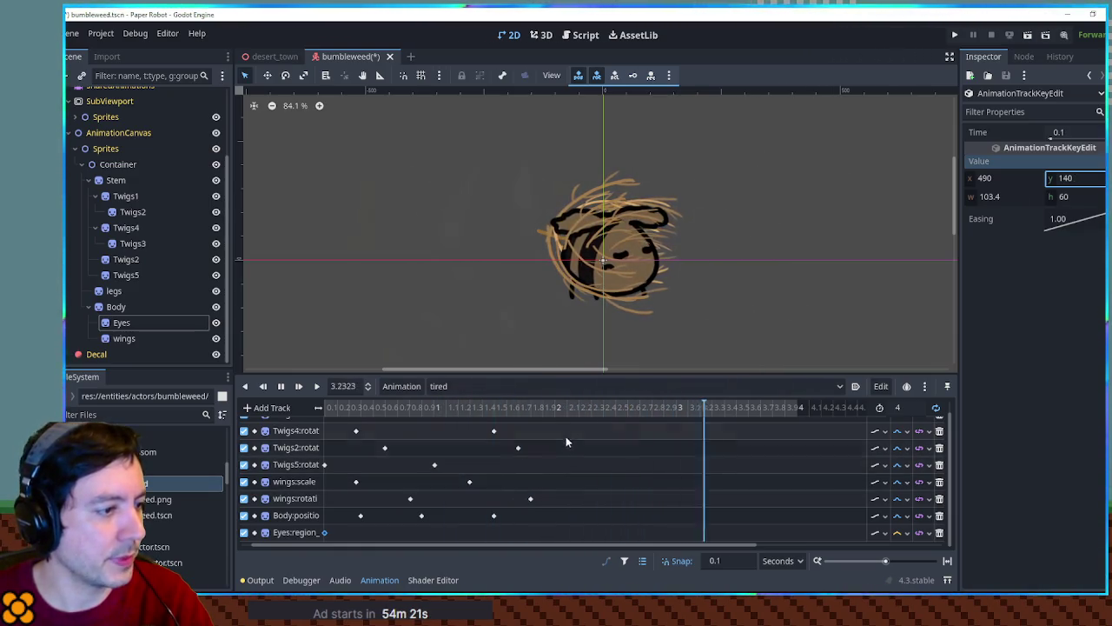
# Step: Box-select the later Twigs, wings and Body position keys and shift them later on the timeline
pyautogui.moveTo(570, 424)
pyautogui.mouseDown()
pyautogui.moveTo(434, 484)
pyautogui.moveTo(429, 555)
pyautogui.mouseUp()
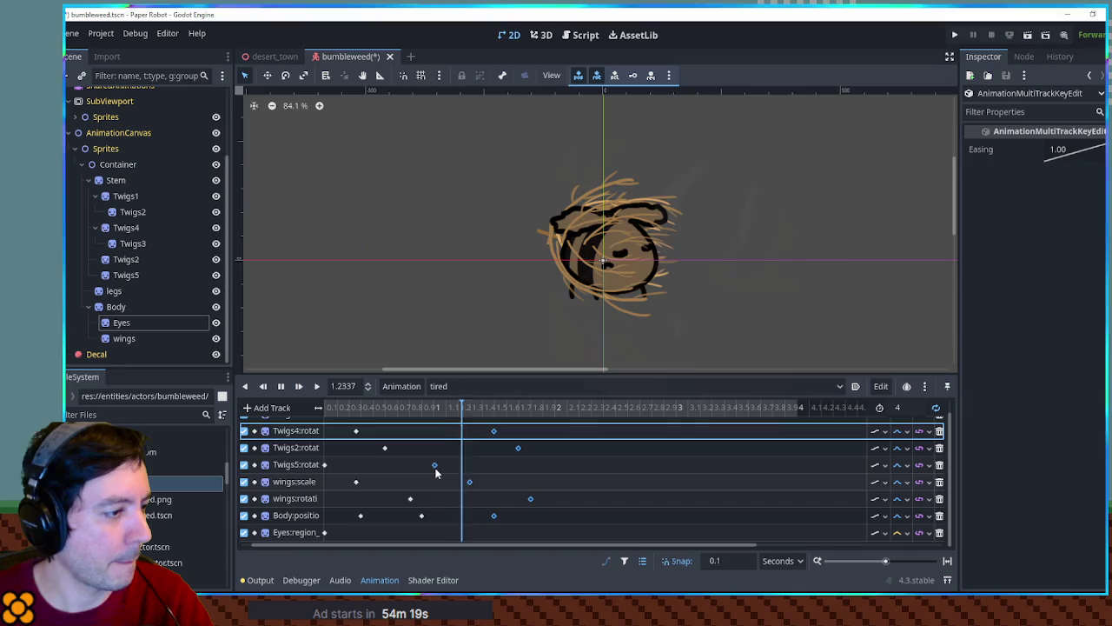
pyautogui.moveTo(436, 469); pyautogui.dragTo(590, 467)
pyautogui.click(469, 452)
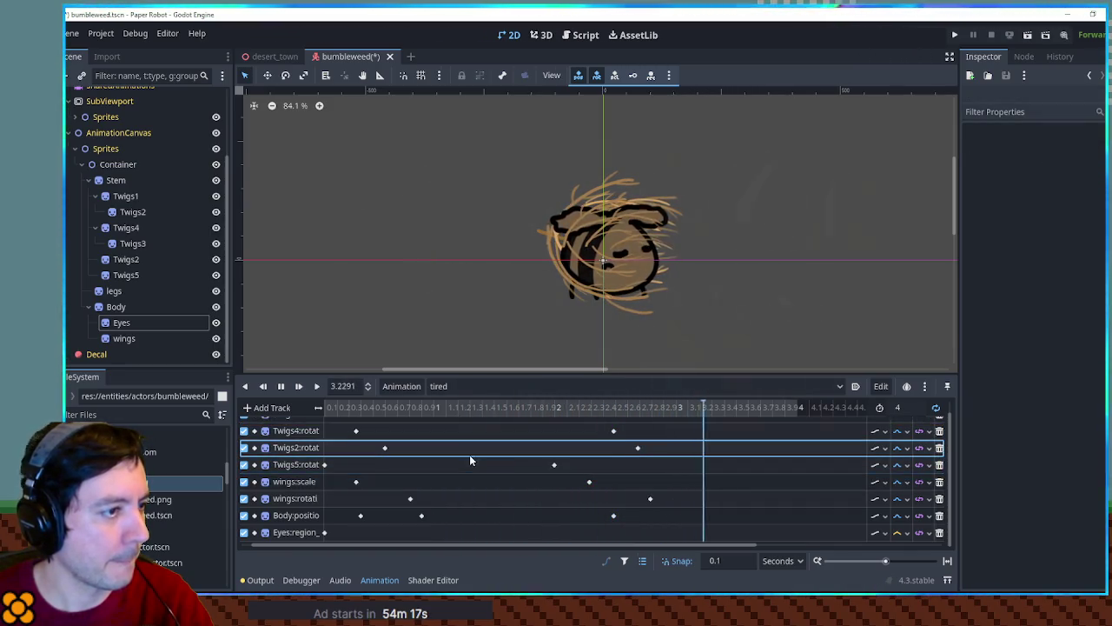
pyautogui.moveTo(380, 435)
pyautogui.mouseDown()
pyautogui.moveTo(516, 528)
pyautogui.moveTo(445, 451)
pyautogui.mouseUp()
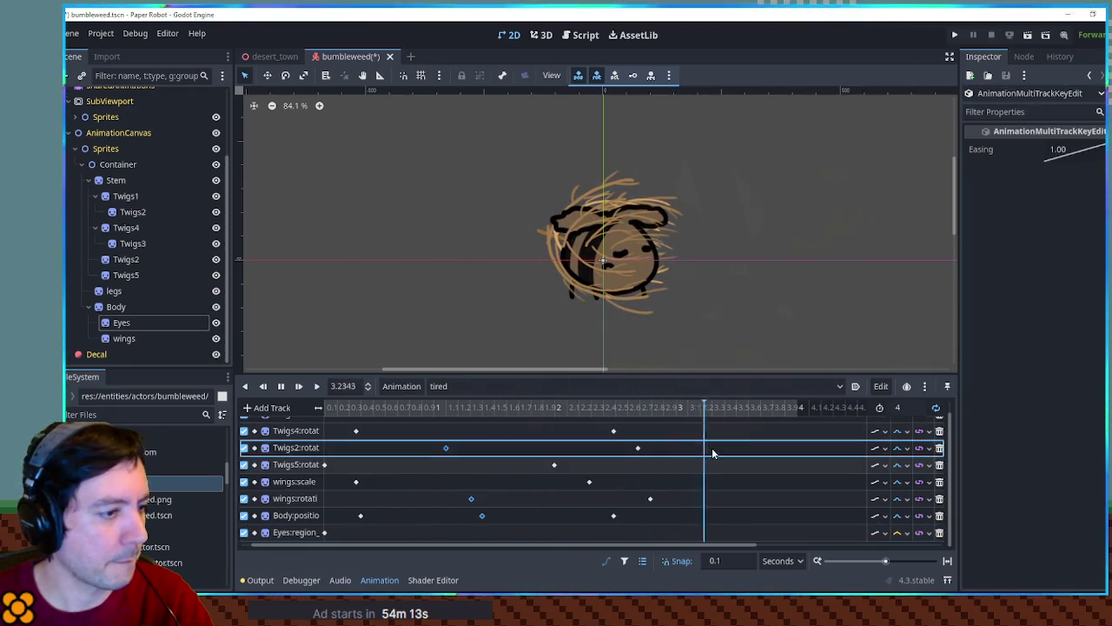
pyautogui.moveTo(698, 426); pyautogui.dragTo(612, 533)
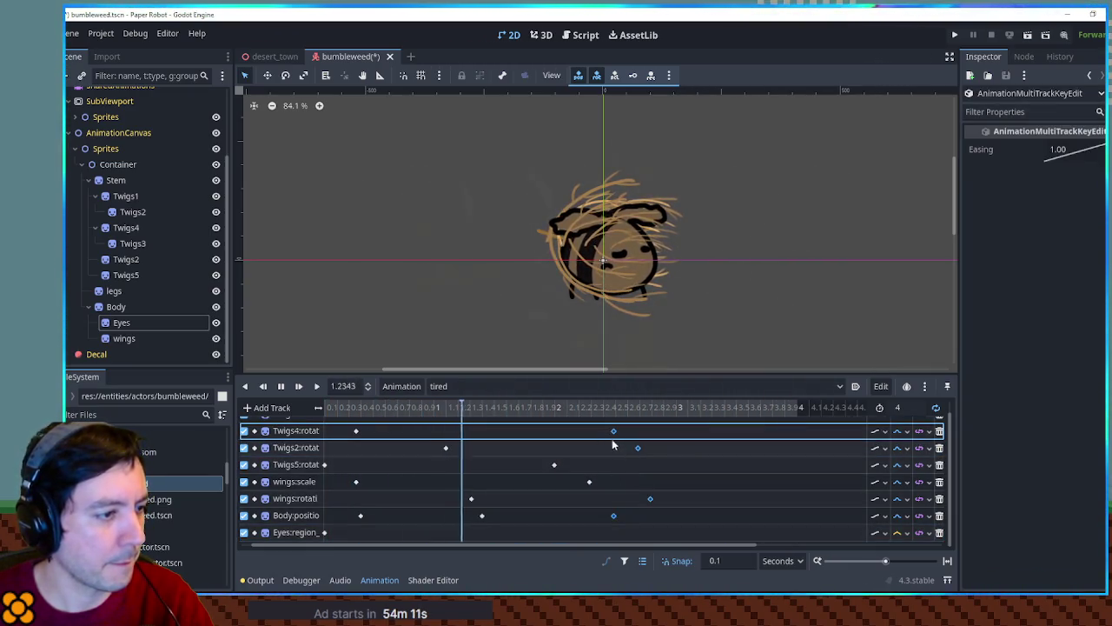
pyautogui.click(641, 445)
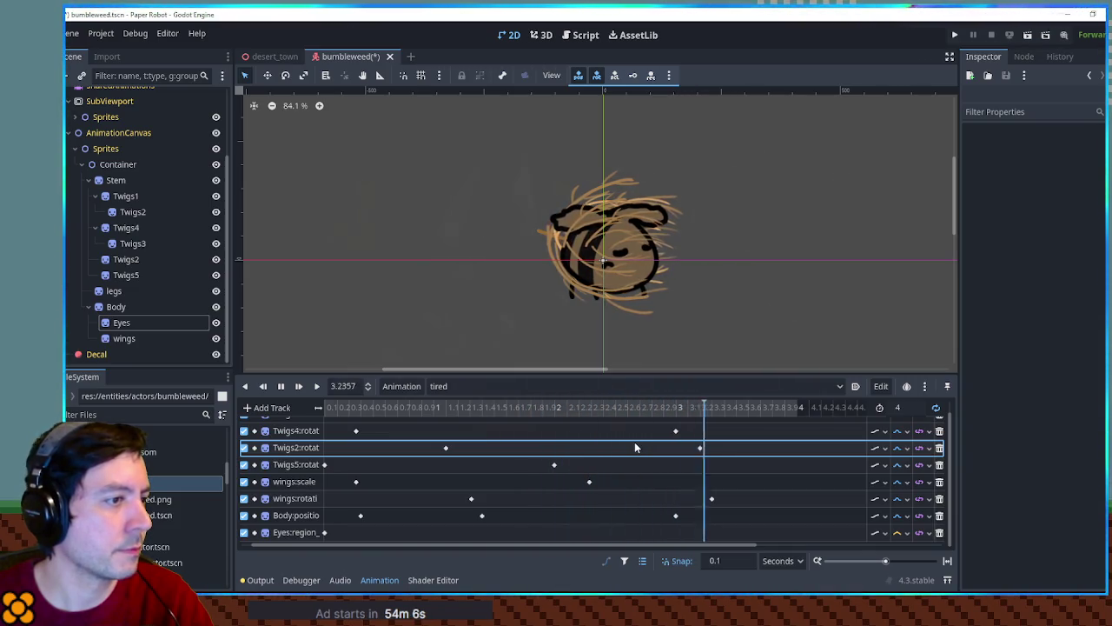
# Step: Stop playback and duplicate the tired animation as 'sleep'
pyautogui.click(281, 386)
pyautogui.click(403, 388)
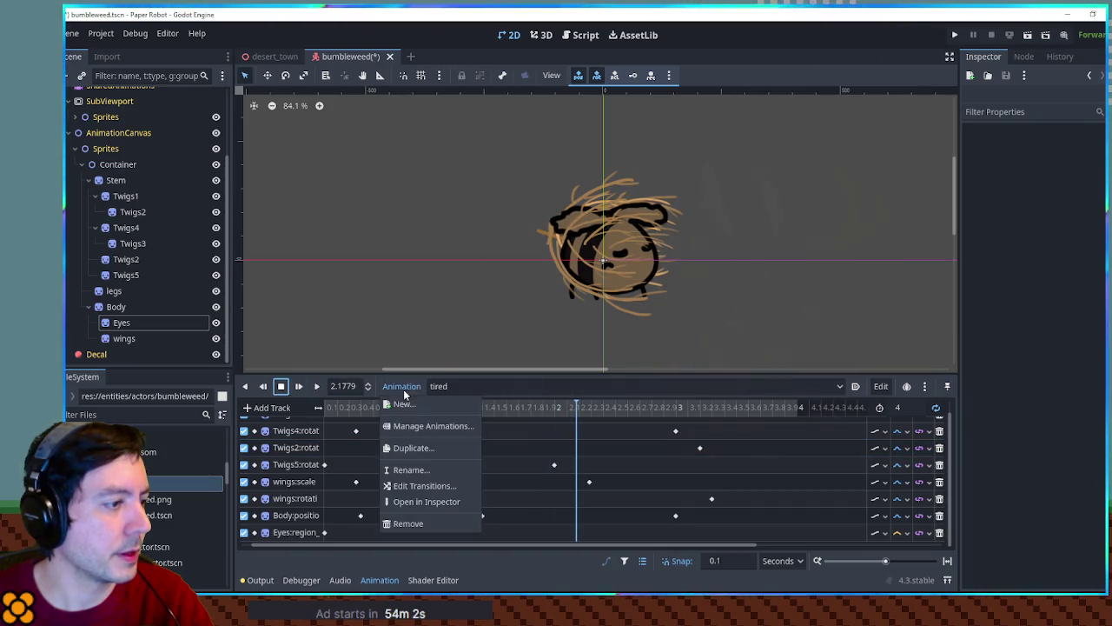
pyautogui.click(411, 447)
pyautogui.write('sleep')
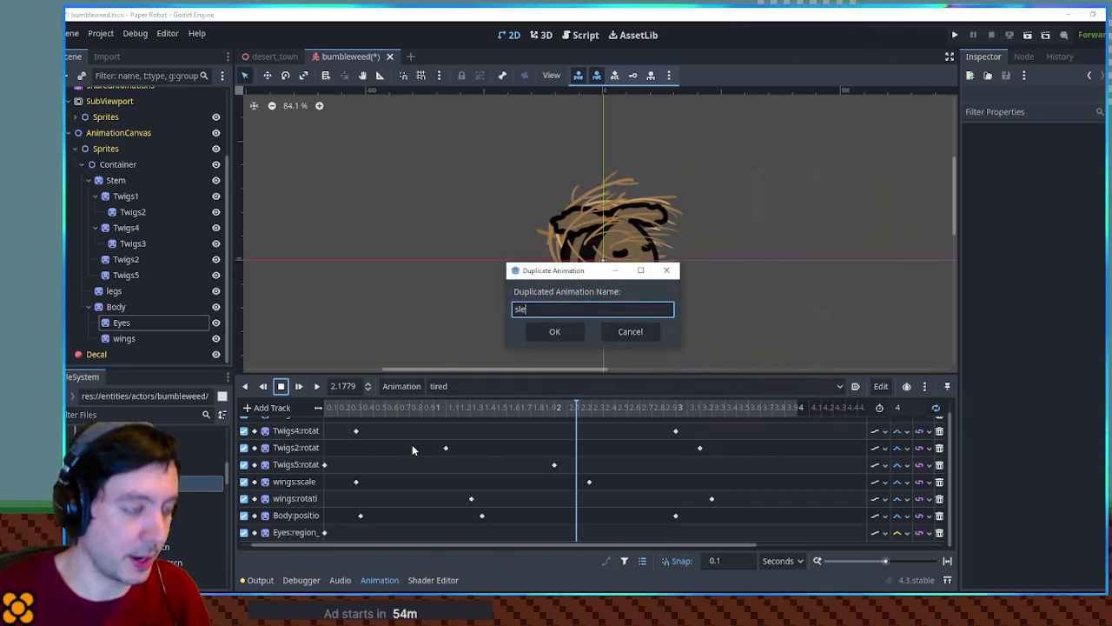
pyautogui.press('Return')
# Step: Set the Eyes region key's y value to 200 in the sleep animation
pyautogui.click(324, 531)
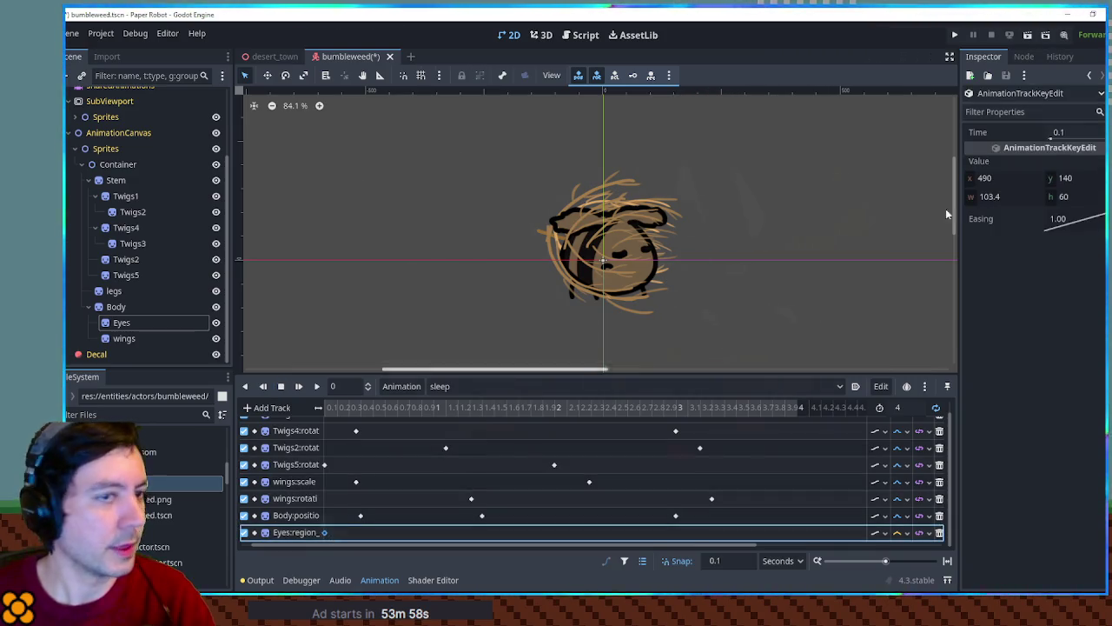
pyautogui.click(1065, 181)
pyautogui.write('200')
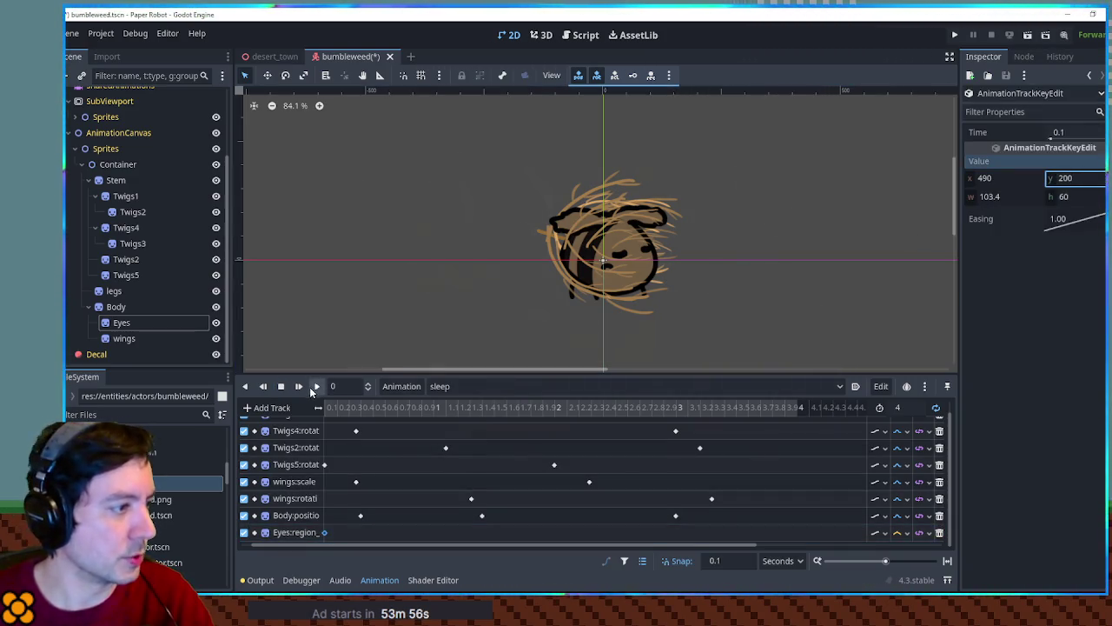
pyautogui.scroll(-1, 327, 442)
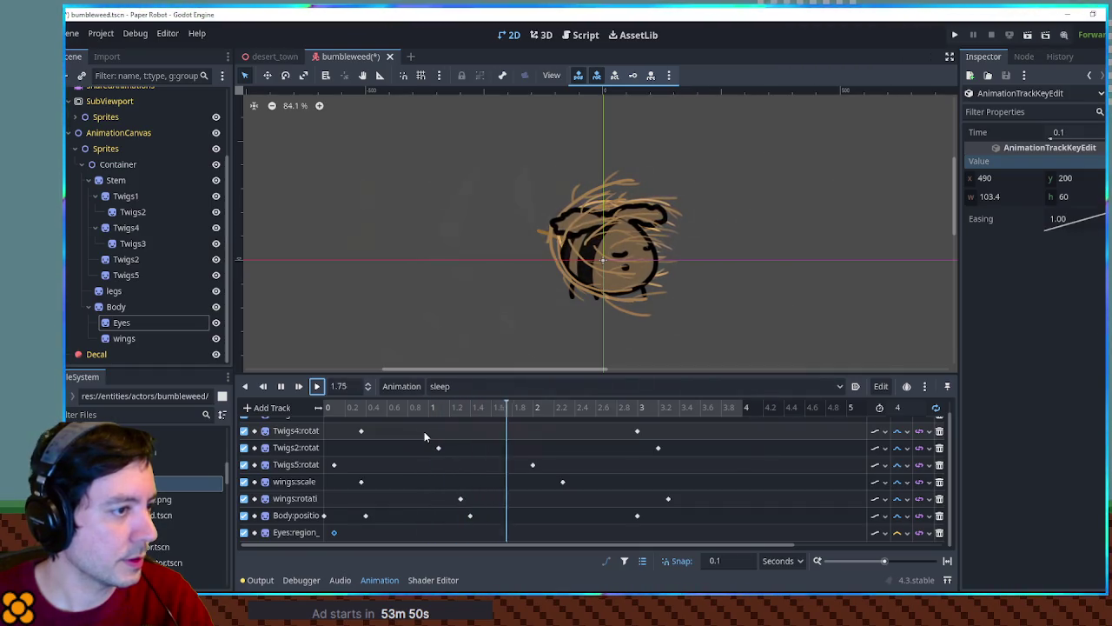
# Step: Add a Body rotation track with two keys to the sleep animation and set its interpolation mode
pyautogui.click(141, 309)
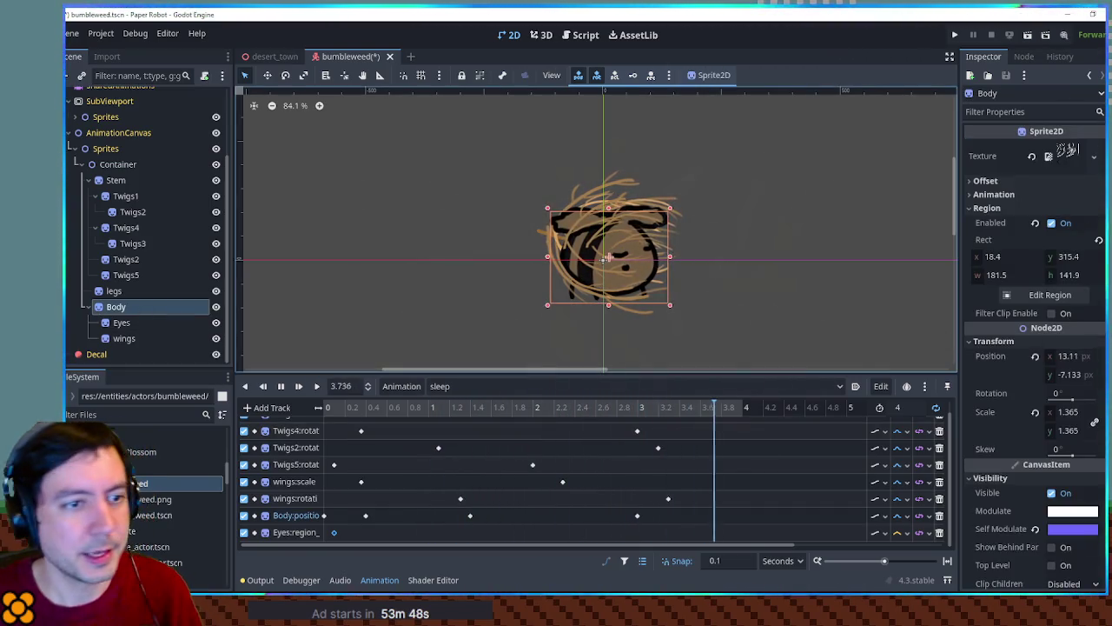
pyautogui.click(1097, 393)
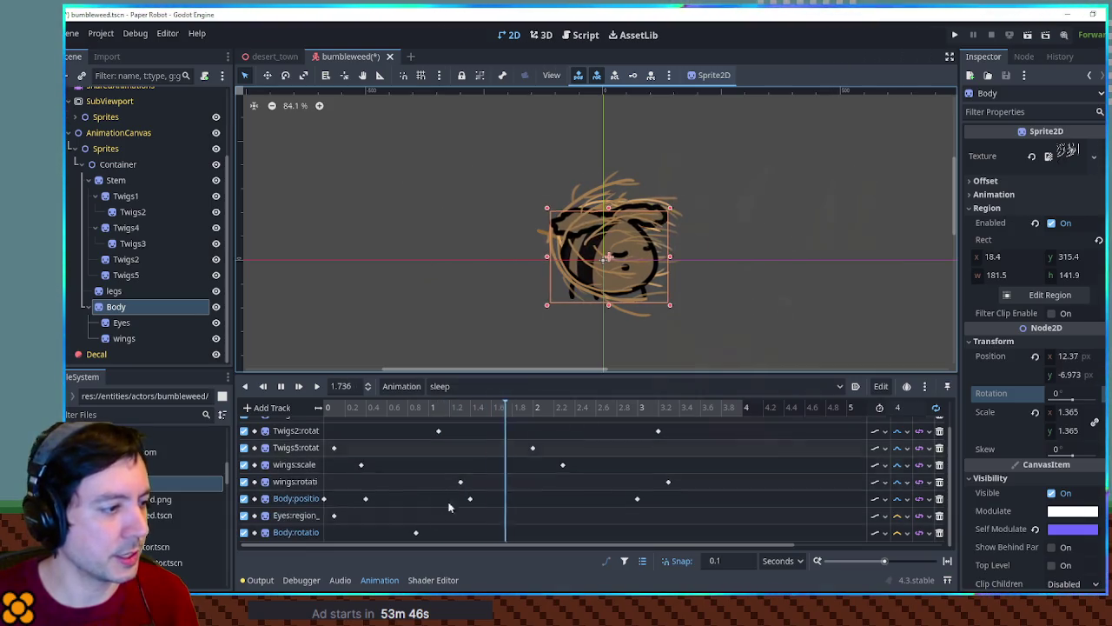
pyautogui.click(354, 532)
pyautogui.rightClick(401, 533)
pyautogui.click(421, 495)
pyautogui.click(882, 531)
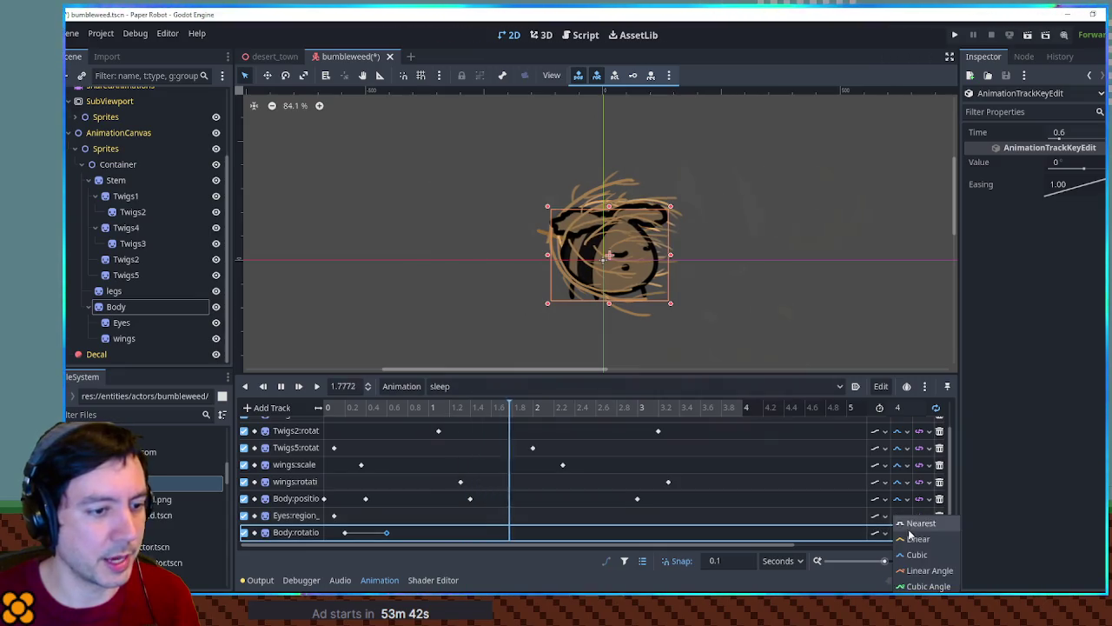
pyautogui.click(923, 573)
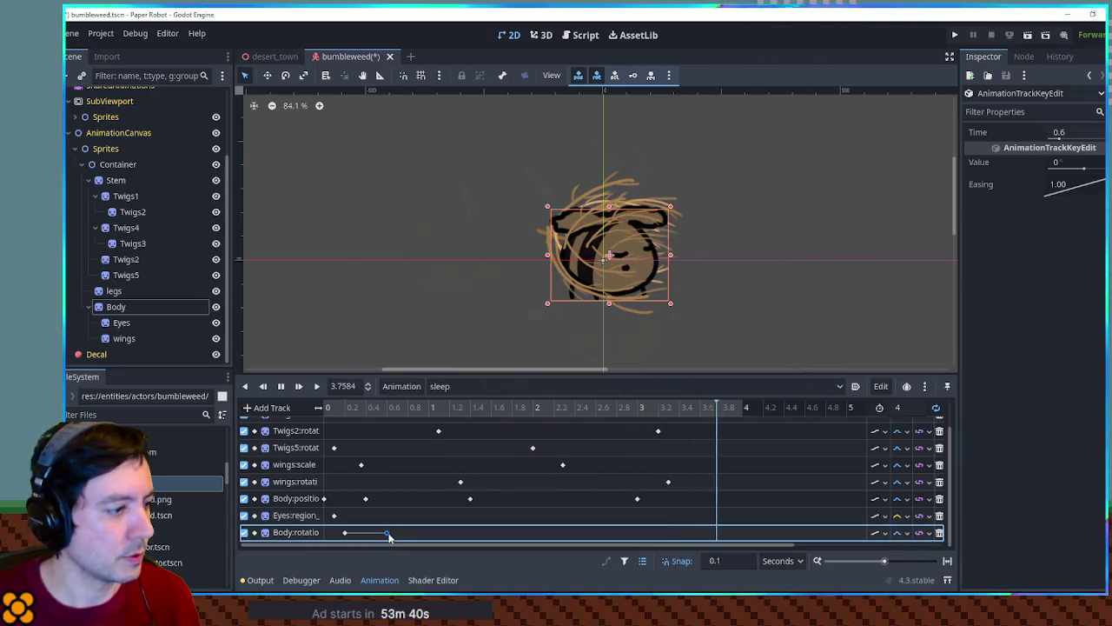
# Step: Give the Body rotation keys values of 5° and -5°, then save the scene
pyautogui.click(1084, 167)
pyautogui.write('5')
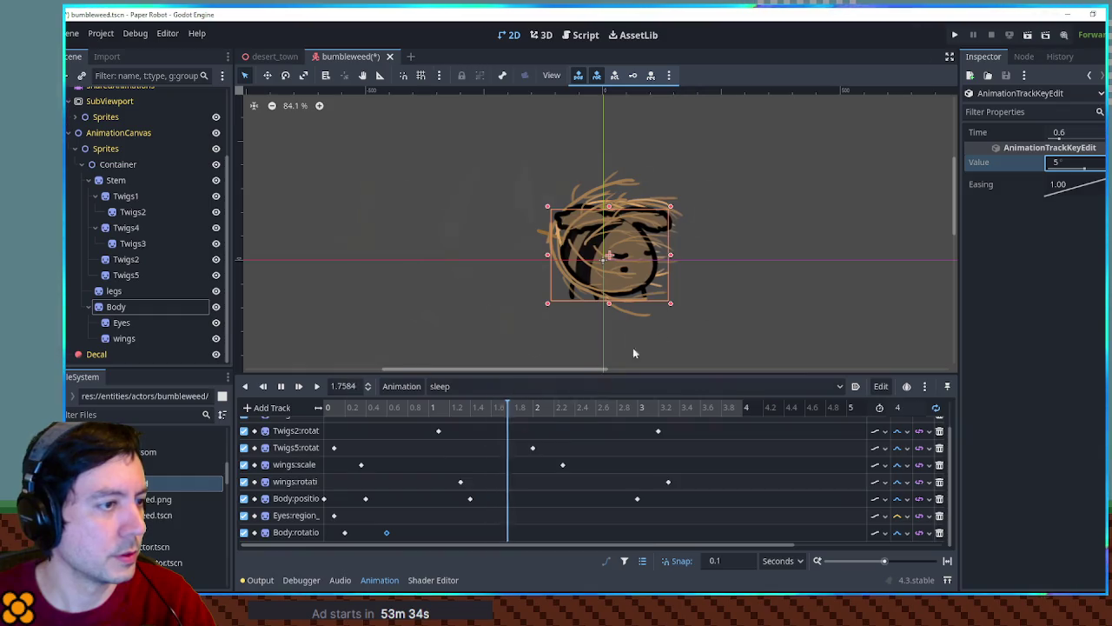
pyautogui.click(345, 532)
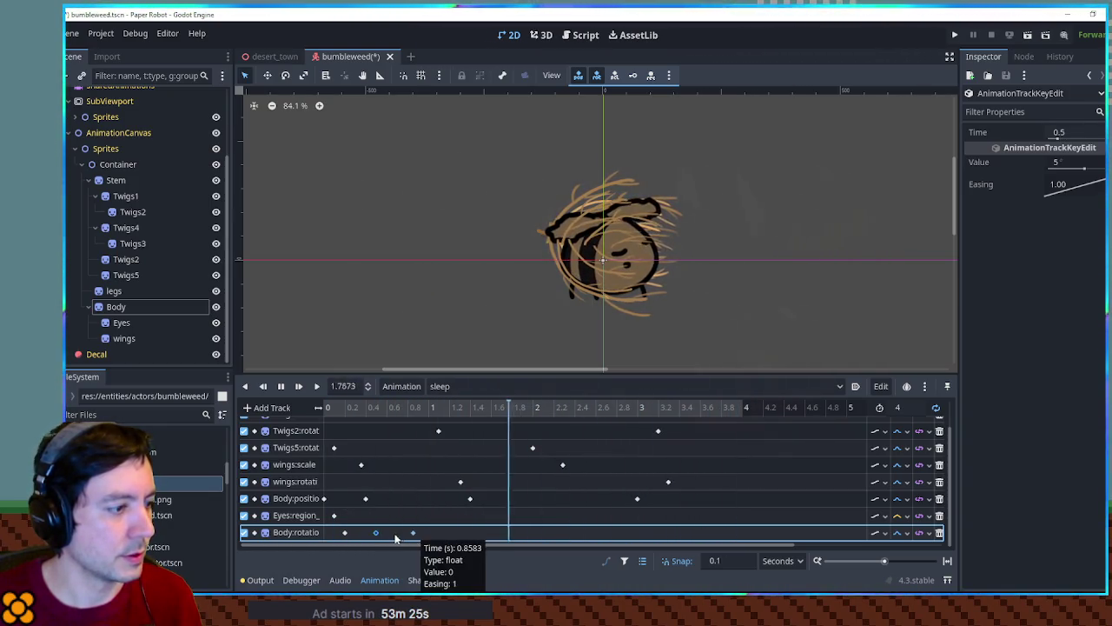
pyautogui.click(1079, 162)
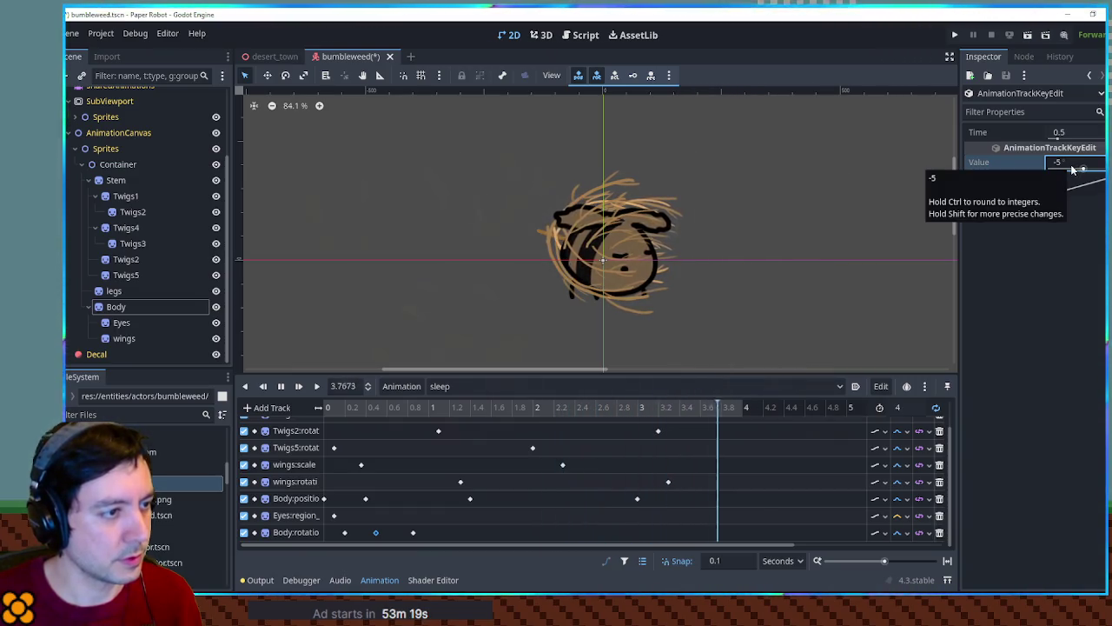
pyautogui.click(413, 533)
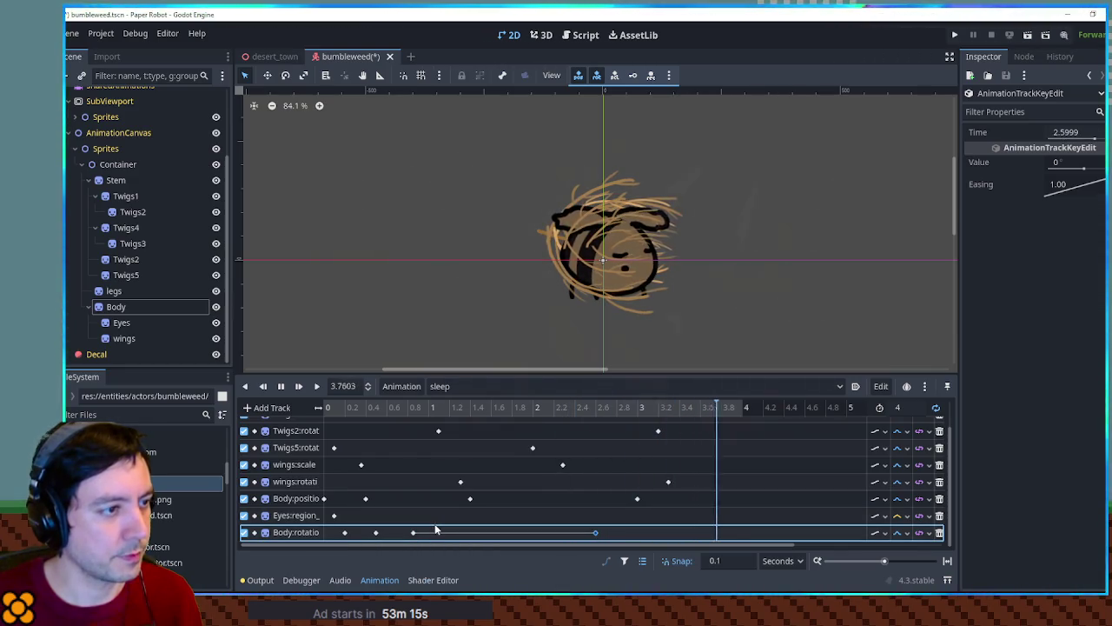
pyautogui.click(375, 533)
pyautogui.click(1081, 160)
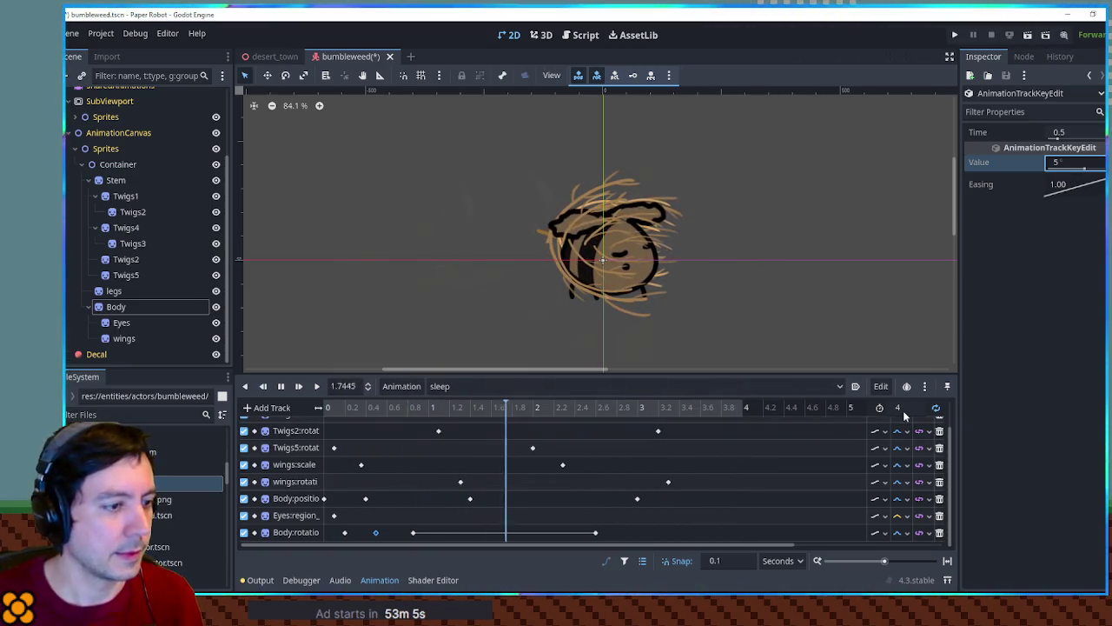
pyautogui.hotkey('ctrl', 's')
pyautogui.click(401, 386)
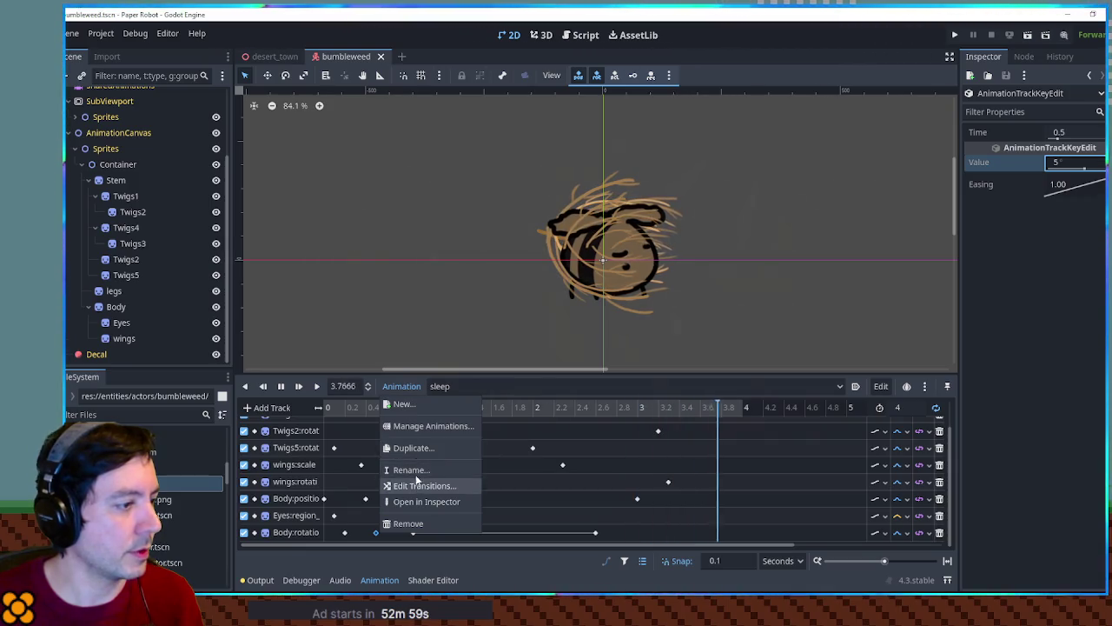
# Step: Switch to idle, duplicate it as 'hurt', and enlarge the animation timeline panel
pyautogui.click(464, 382)
pyautogui.click(465, 386)
pyautogui.click(452, 410)
pyautogui.click(468, 390)
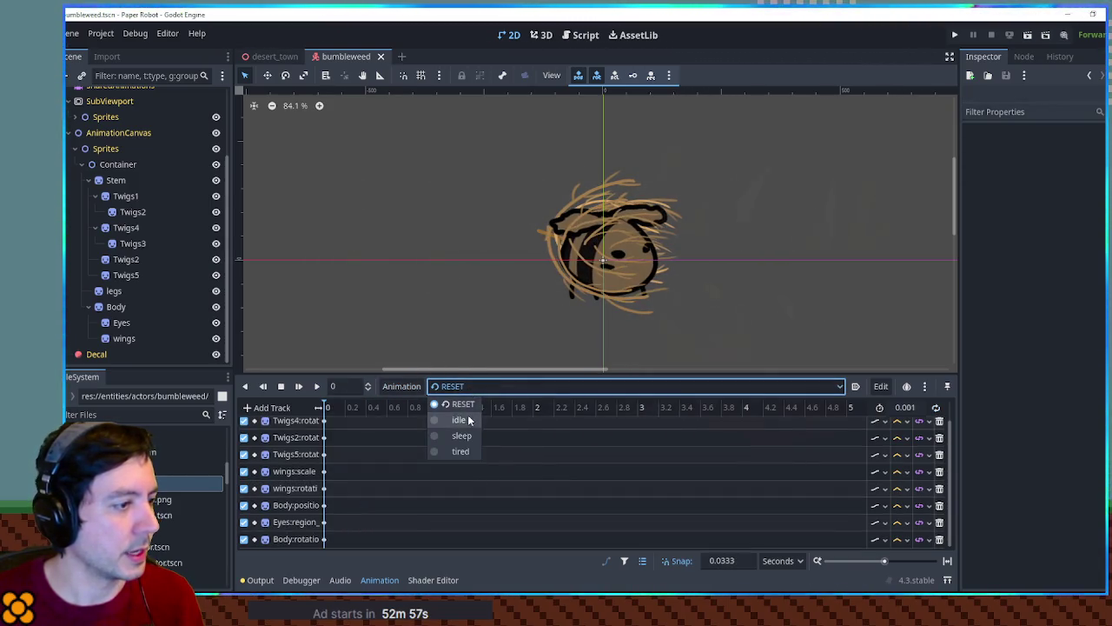
pyautogui.click(459, 420)
pyautogui.click(401, 385)
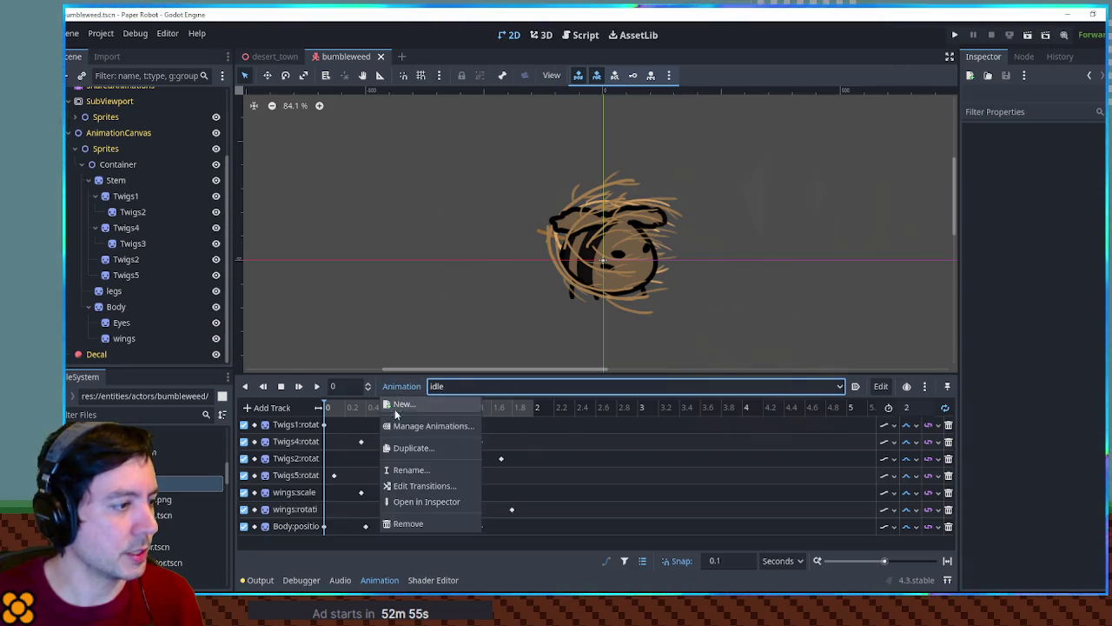
pyautogui.click(407, 447)
pyautogui.write('hurt')
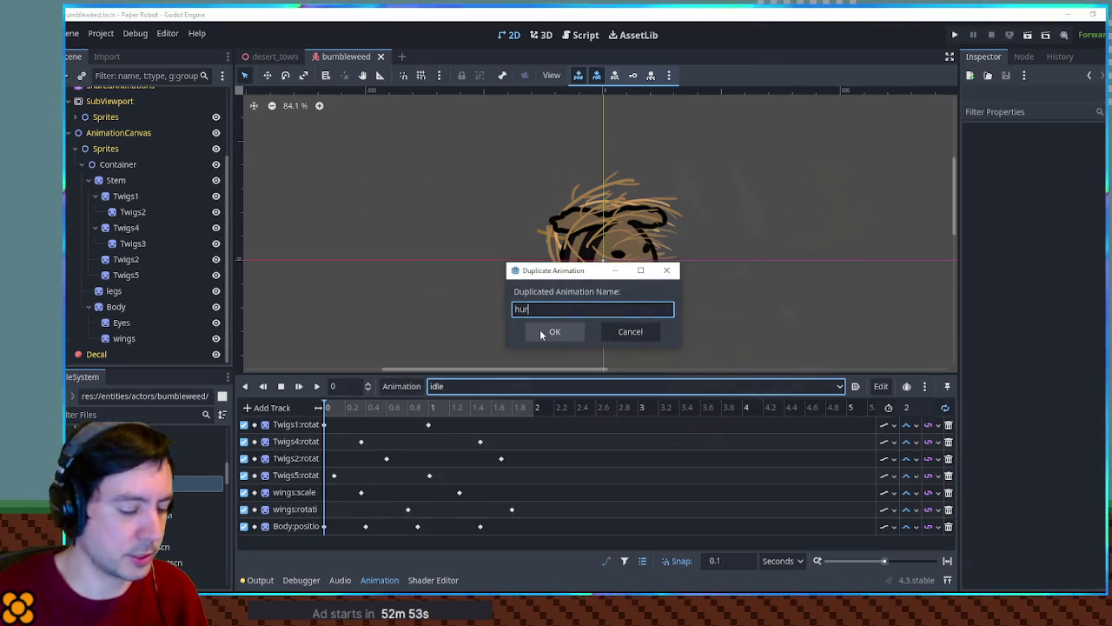
pyautogui.click(541, 331)
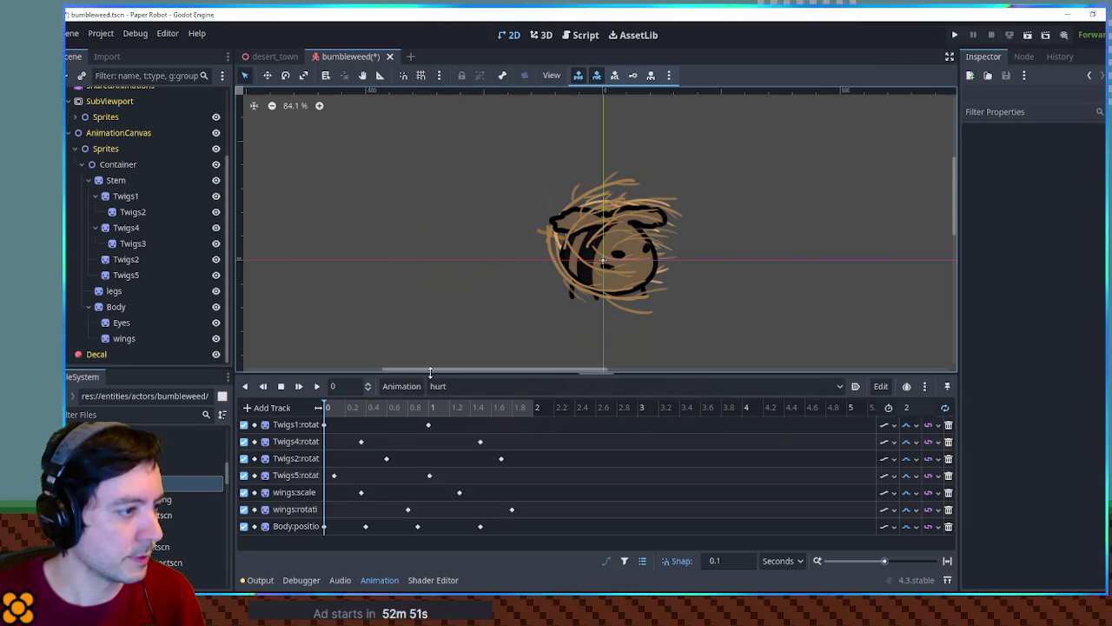
pyautogui.moveTo(441, 377); pyautogui.dragTo(441, 322)
# Step: Move the Twigs5 rotation key to 0 s and set the hurt animation length to 0.4 s
pyautogui.scroll(1, 572, 186)
pyautogui.scroll(1, 572, 182)
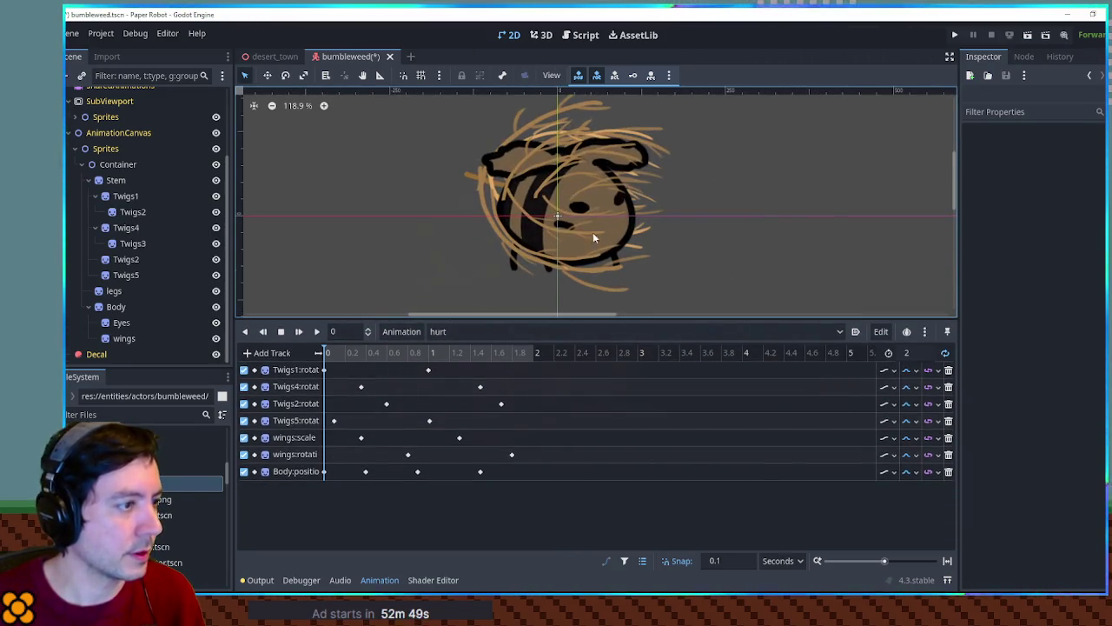
pyautogui.moveTo(334, 422); pyautogui.dragTo(325, 421)
pyautogui.click(915, 353)
pyautogui.write('0.4')
pyautogui.press('Return')
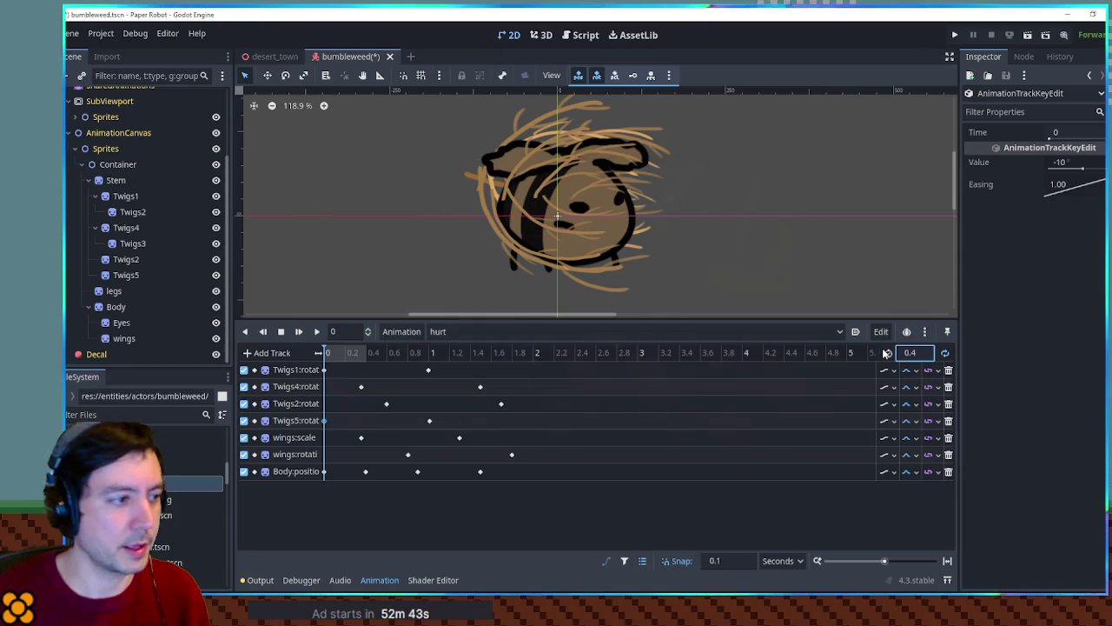
# Step: Drag the Twigs1, Twigs4 and Twigs2 keys into the first 0.2 s
pyautogui.moveTo(427, 370); pyautogui.dragTo(353, 371)
pyautogui.click(360, 387)
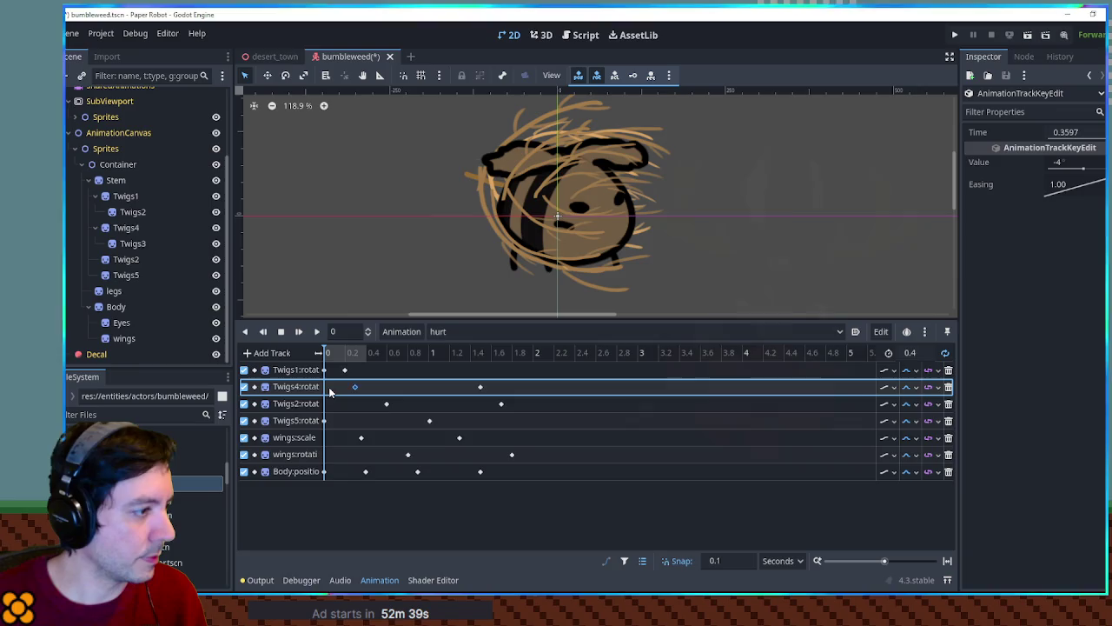
pyautogui.moveTo(356, 389); pyautogui.dragTo(346, 389)
pyautogui.moveTo(387, 403); pyautogui.dragTo(331, 403)
pyautogui.moveTo(502, 403); pyautogui.dragTo(492, 404)
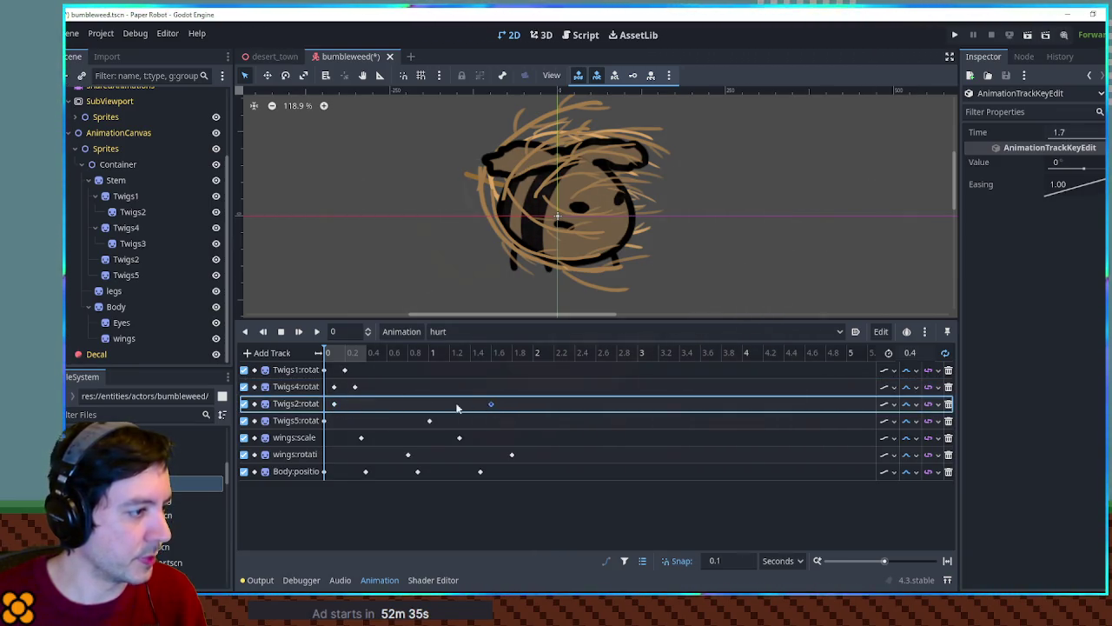
pyautogui.moveTo(354, 403); pyautogui.dragTo(344, 405)
# Step: Squeeze the Twigs5 and wings keys into 0.4 s, delete extra Body position keys, move the last to 0.2 s
pyautogui.moveTo(430, 422)
pyautogui.mouseDown()
pyautogui.moveTo(355, 422)
pyautogui.moveTo(360, 438)
pyautogui.moveTo(334, 440)
pyautogui.mouseUp()
pyautogui.moveTo(459, 438)
pyautogui.mouseDown()
pyautogui.moveTo(354, 438)
pyautogui.moveTo(365, 455)
pyautogui.moveTo(335, 455)
pyautogui.mouseUp()
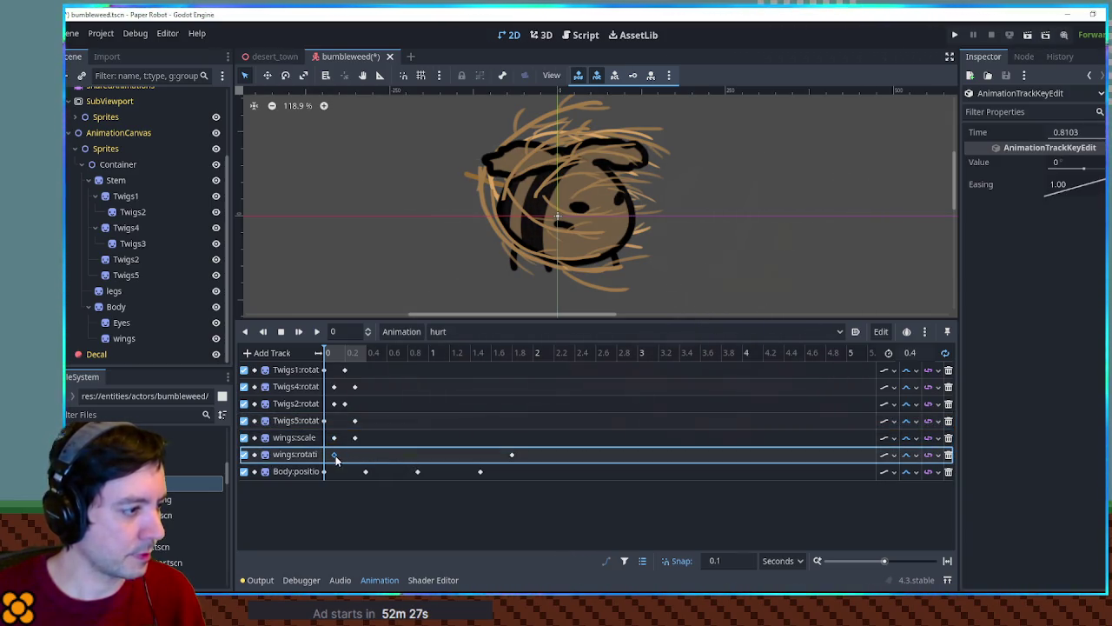
pyautogui.moveTo(509, 455)
pyautogui.mouseDown()
pyautogui.moveTo(355, 454)
pyautogui.moveTo(334, 472)
pyautogui.mouseUp()
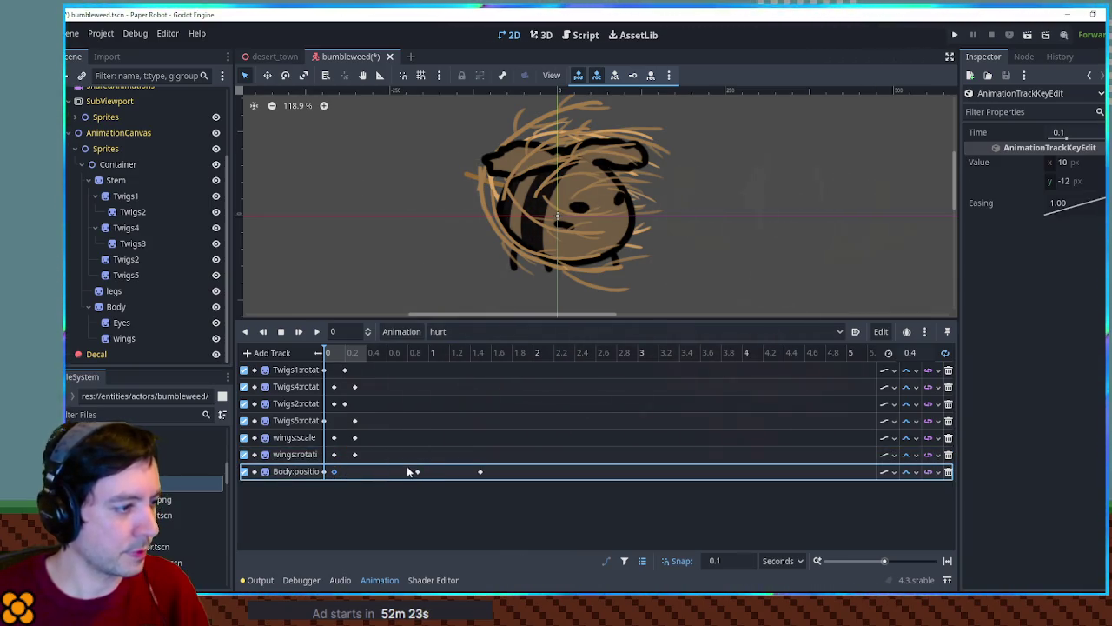
pyautogui.moveTo(407, 465); pyautogui.dragTo(532, 474)
pyautogui.press('Delete')
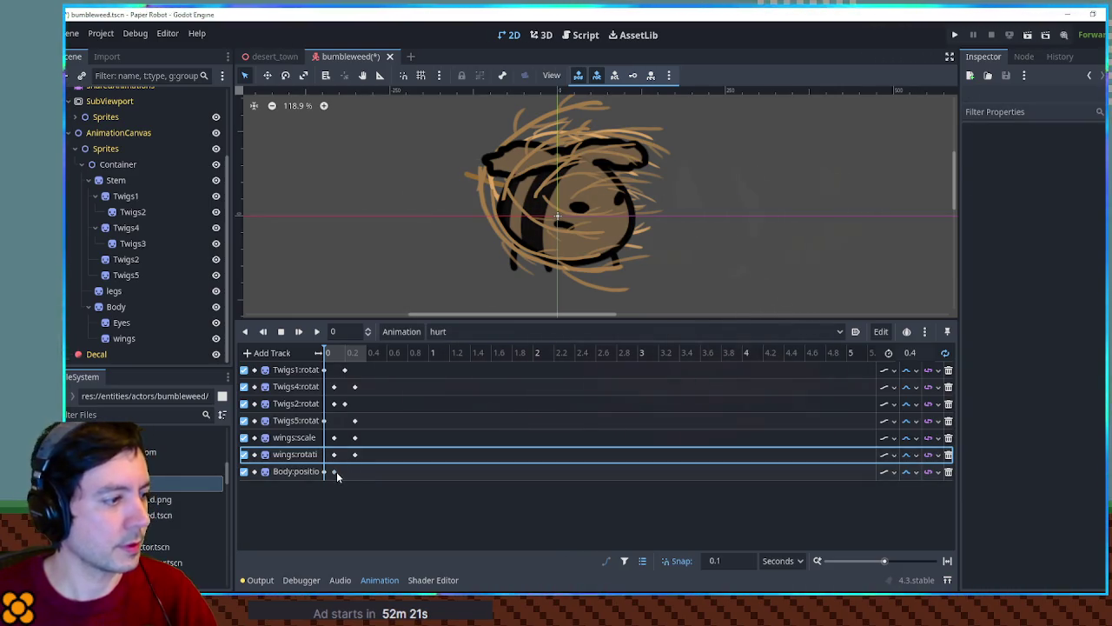
pyautogui.click(335, 471)
pyautogui.moveTo(335, 472); pyautogui.dragTo(345, 472)
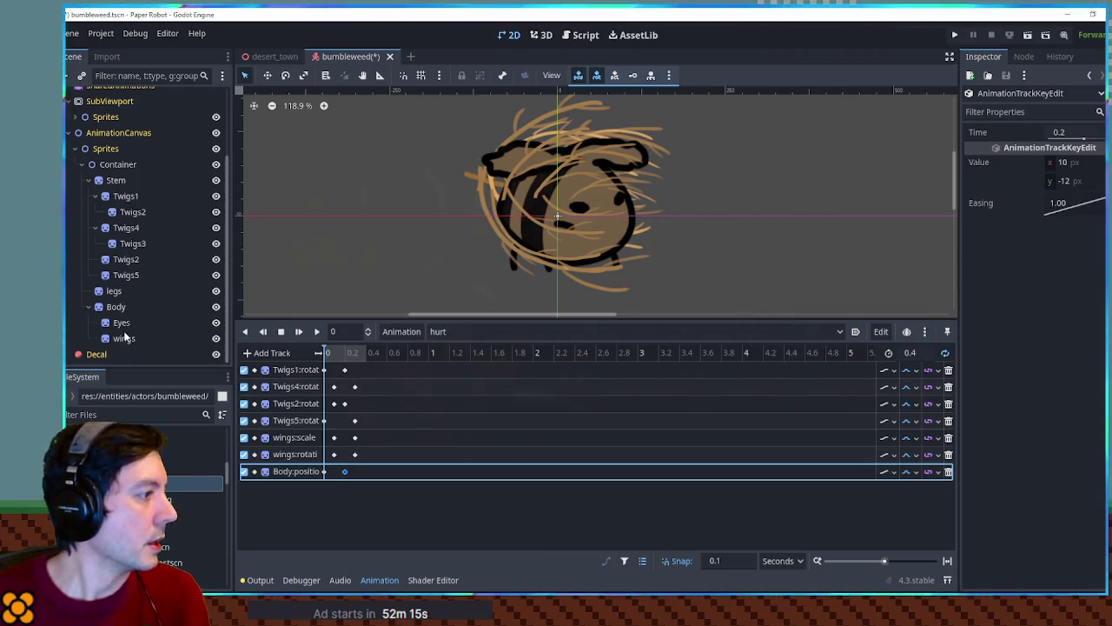
# Step: Key the Eyes region at 0 s with y 80, then play the hurt animation
pyautogui.click(121, 323)
pyautogui.click(1103, 241)
pyautogui.click(323, 489)
pyautogui.click(1065, 178)
pyautogui.write('80')
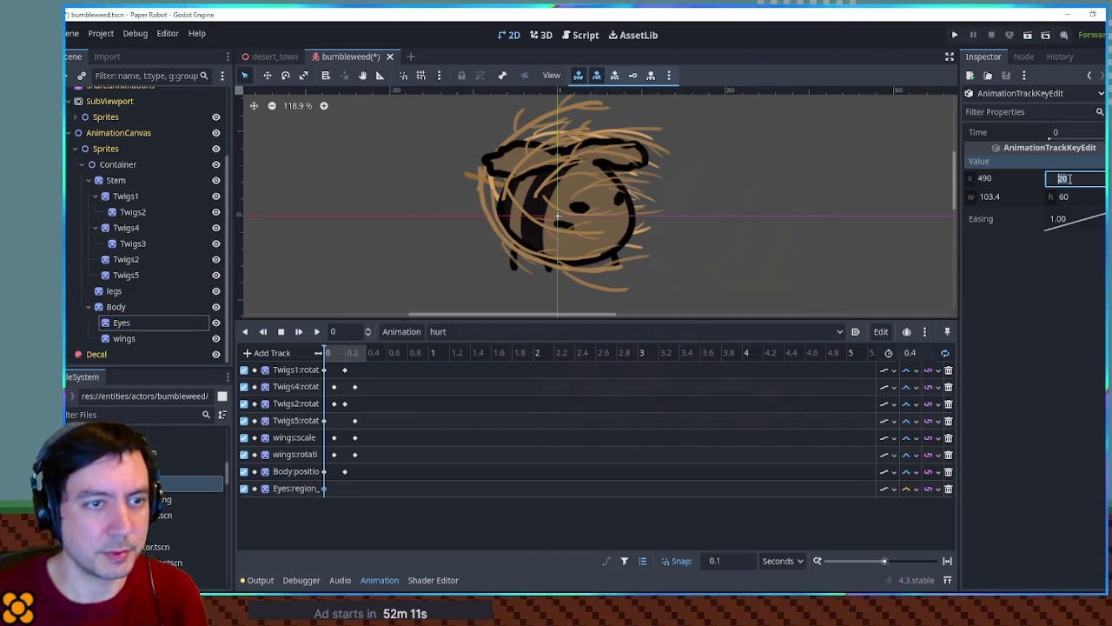
pyautogui.click(318, 331)
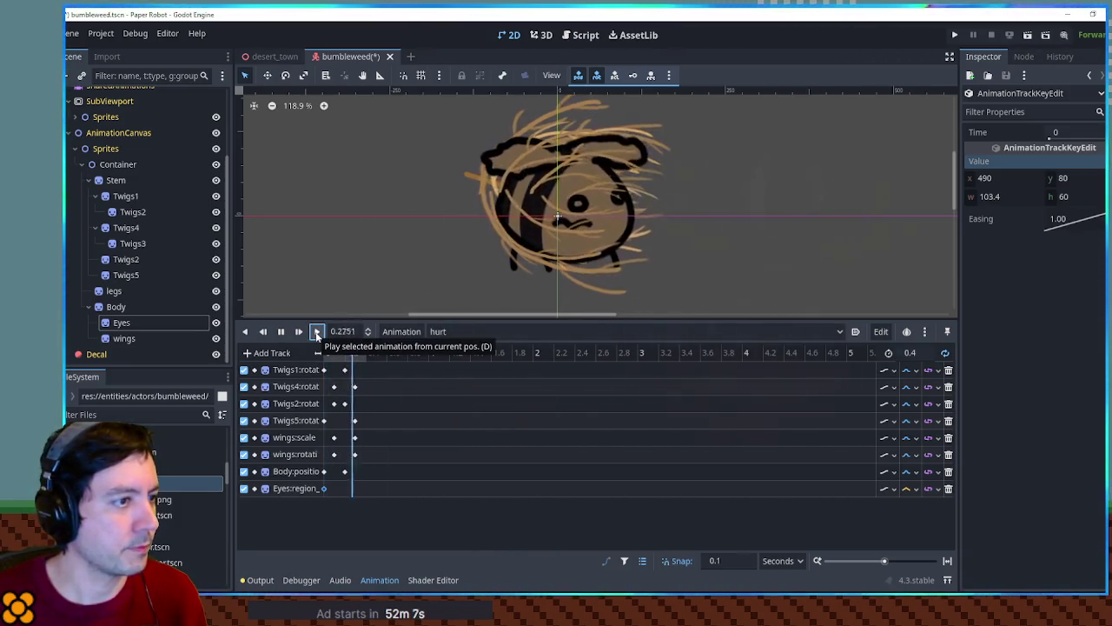
pyautogui.click(125, 306)
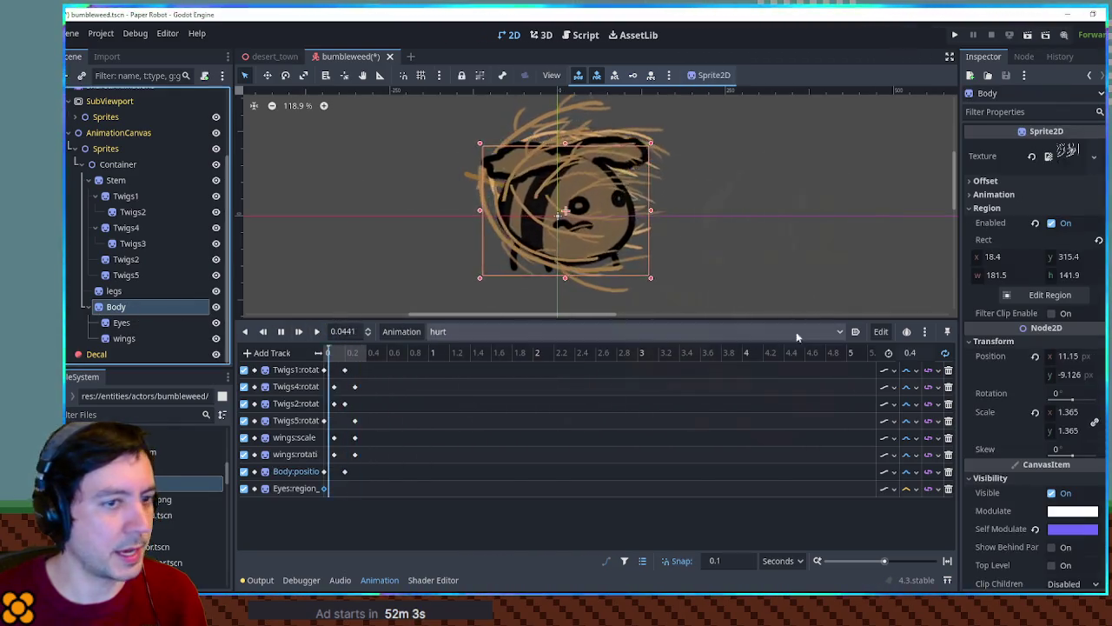
# Step: Key the hurt animation's Body rotation at -20, with a second key at -25
pyautogui.click(1096, 395)
pyautogui.click(324, 506)
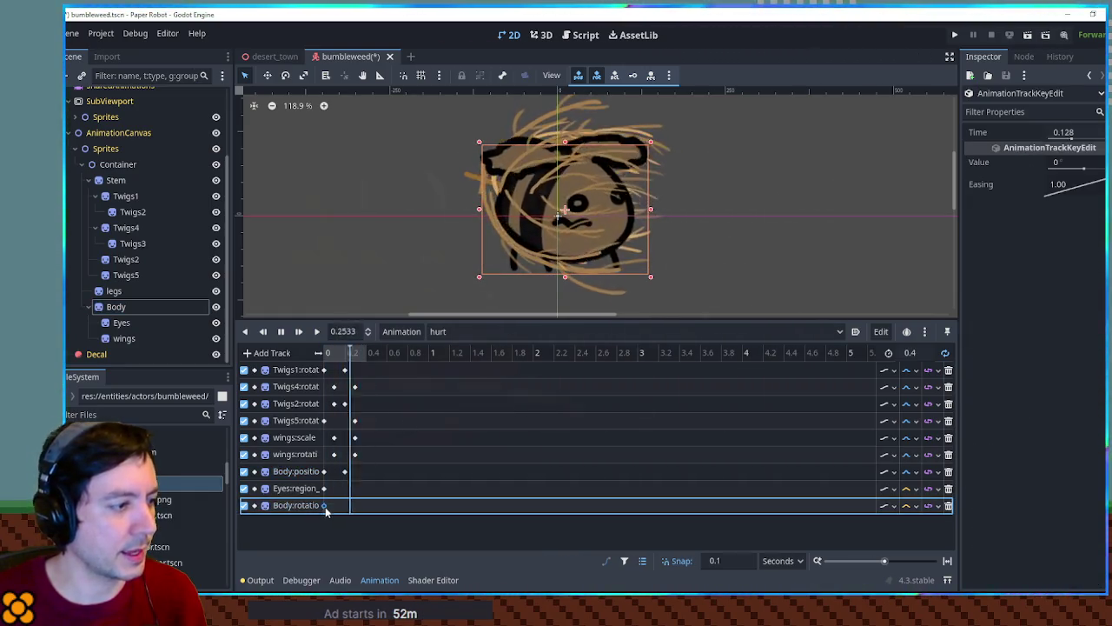
pyautogui.click(1060, 161)
pyautogui.write('-20')
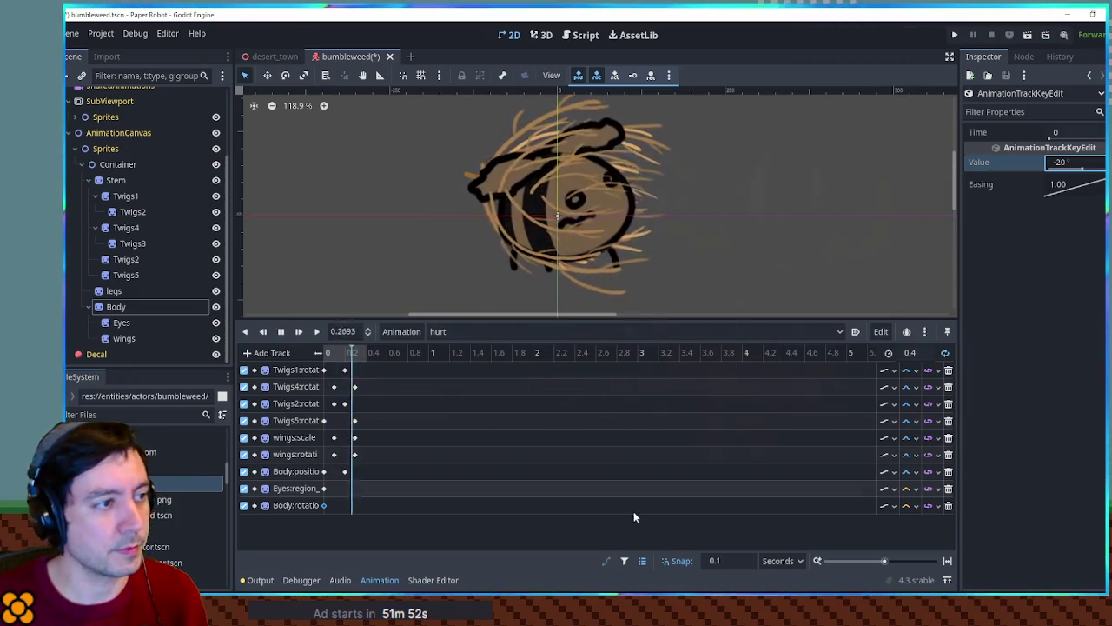
pyautogui.rightClick(335, 506)
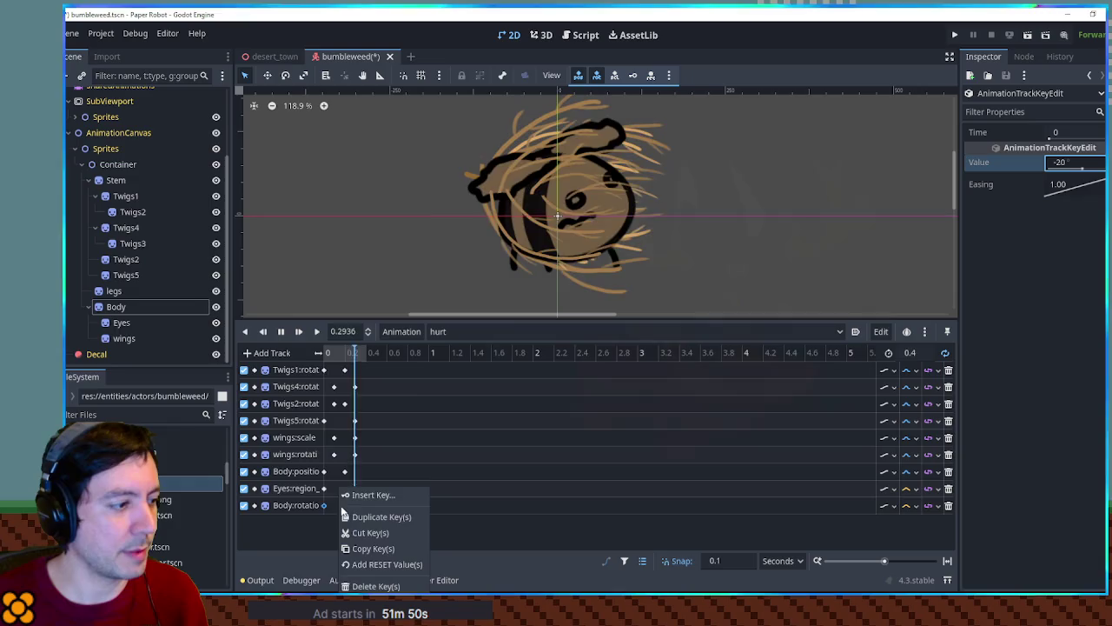
pyautogui.click(370, 496)
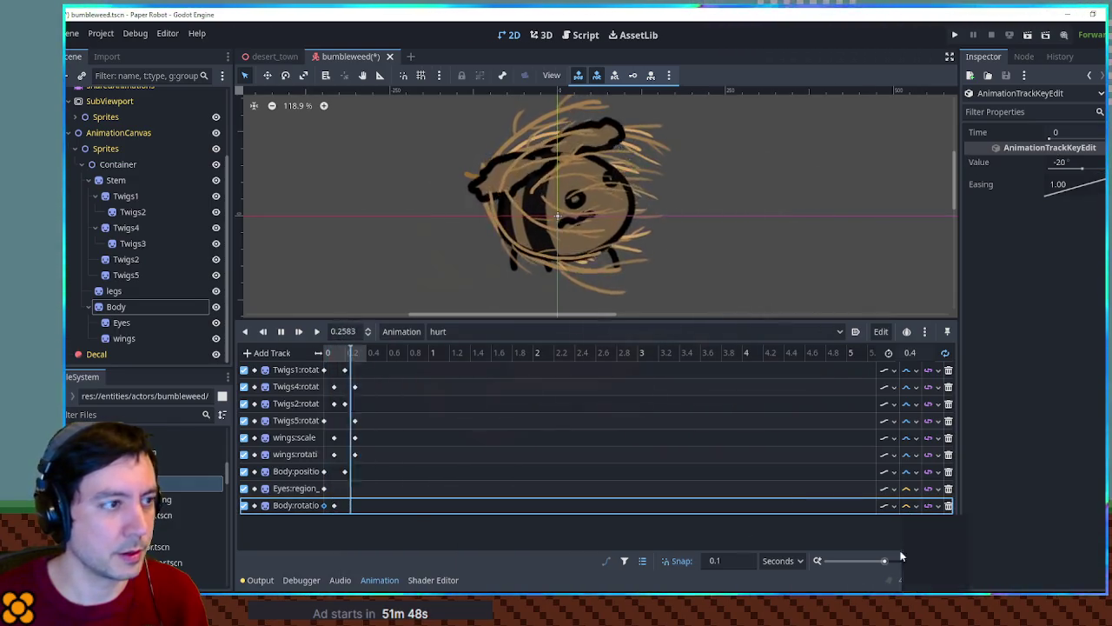
pyautogui.click(334, 505)
pyautogui.click(1060, 162)
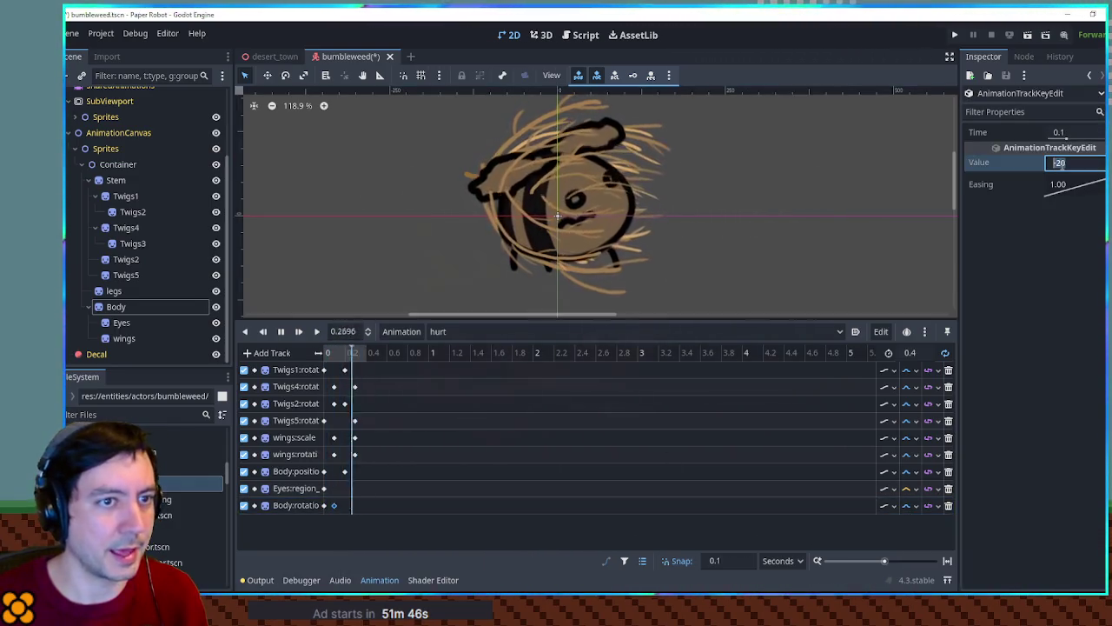
pyautogui.write('-25')
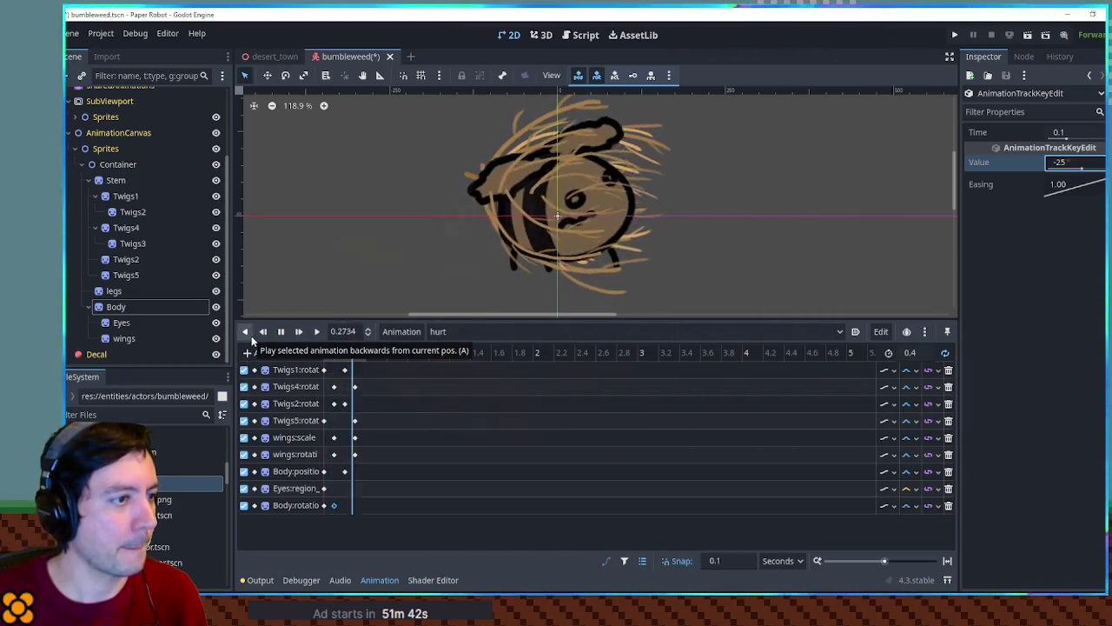
# Step: Add a legs rotation key of -10 and save the scene
pyautogui.click(122, 291)
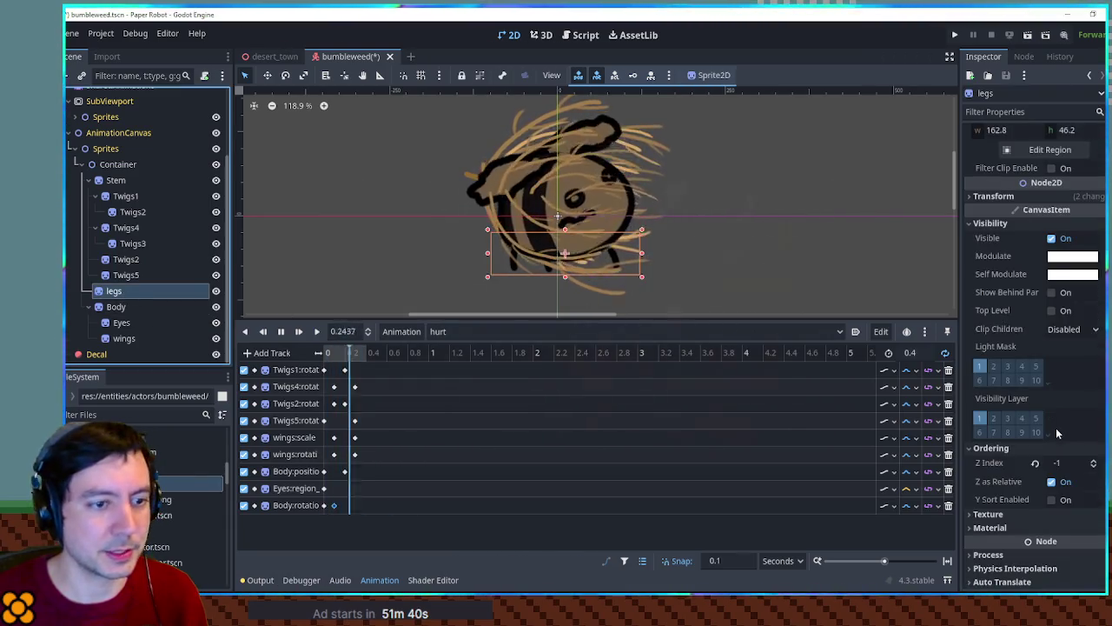
pyautogui.scroll(2, 1056, 431)
pyautogui.scroll(2, 1060, 391)
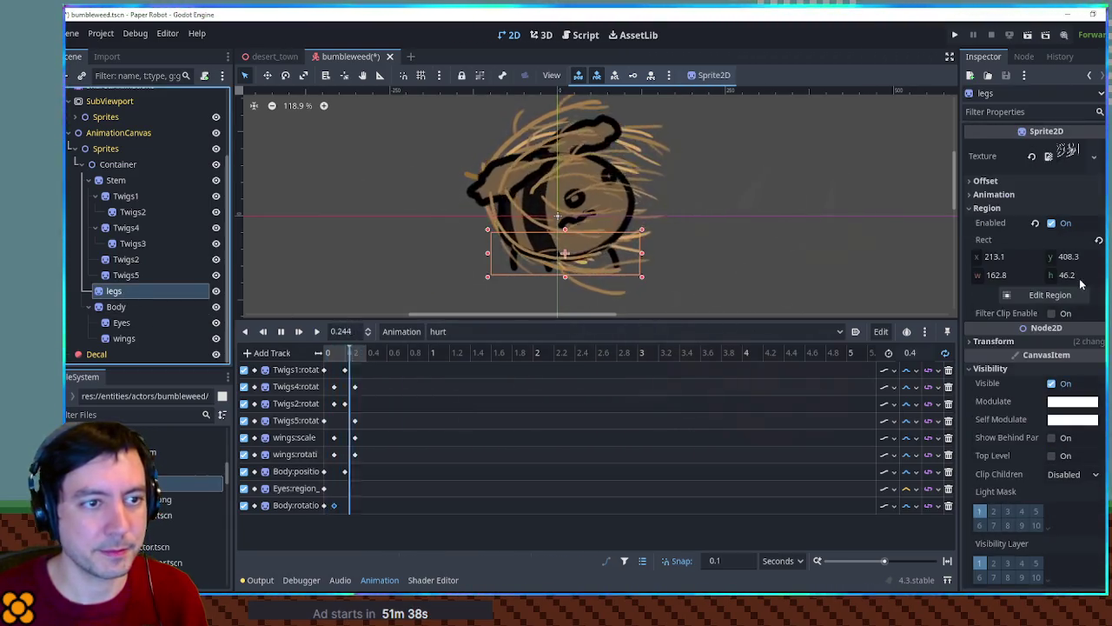
pyautogui.click(994, 341)
pyautogui.click(1098, 393)
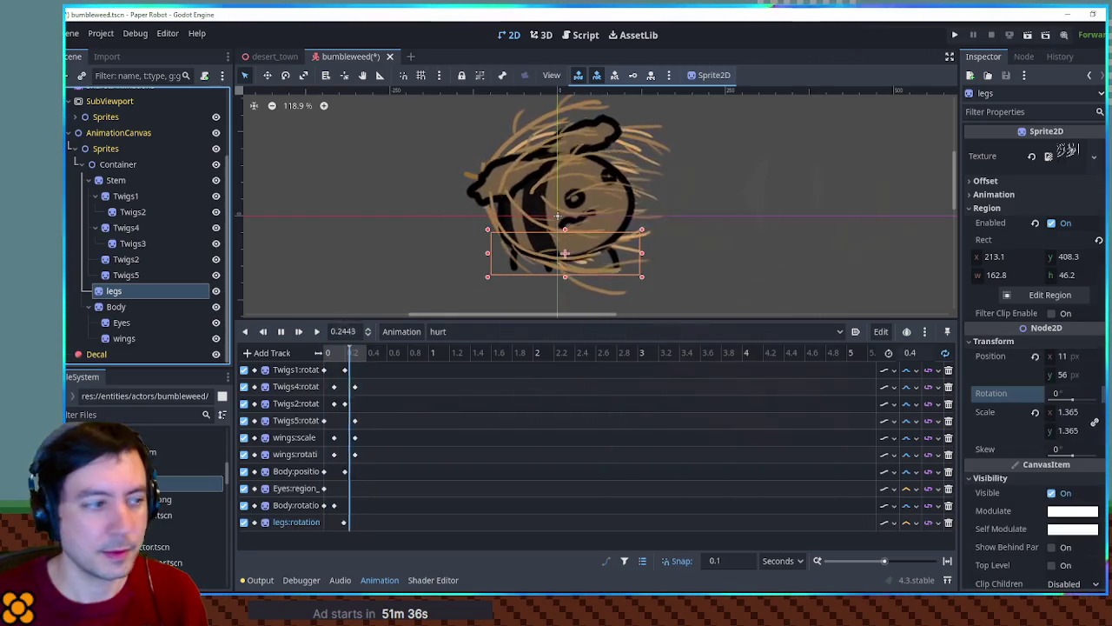
pyautogui.click(344, 522)
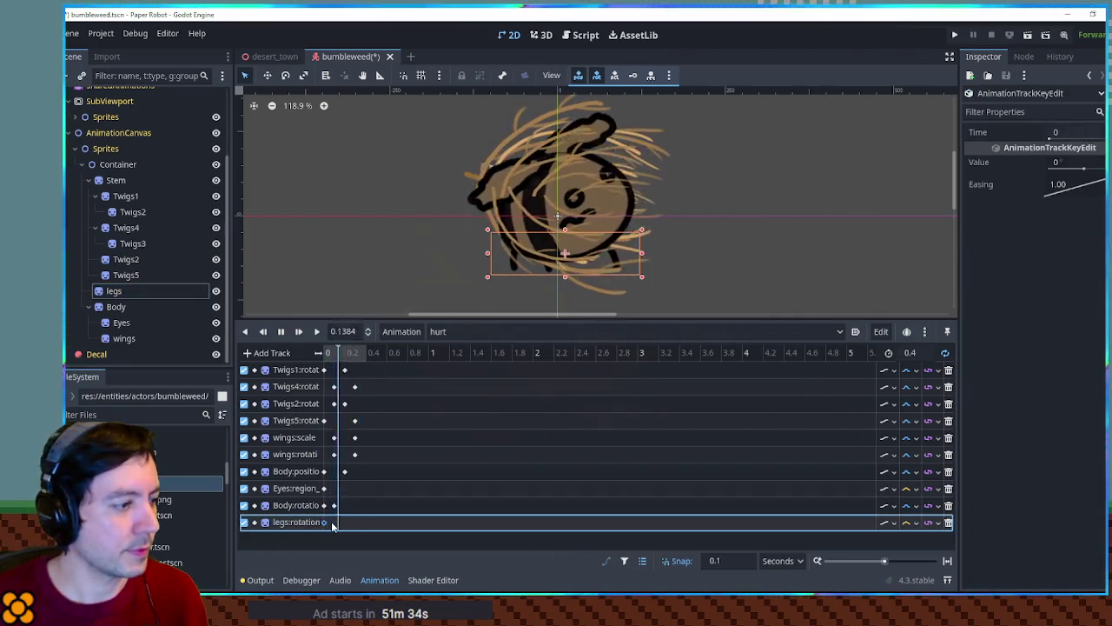
pyautogui.click(1081, 161)
pyautogui.write('-10')
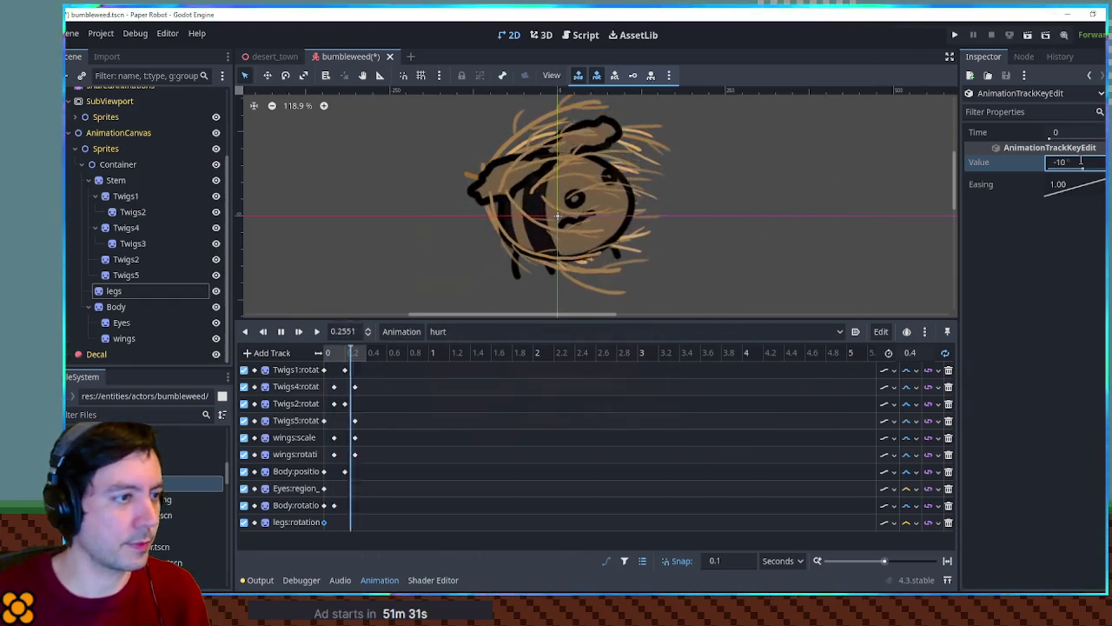
pyautogui.press('Return')
pyautogui.hotkey('ctrl', 's')
# Step: Switch to the RESET animation to review its base keys
pyautogui.click(468, 331)
pyautogui.click(451, 361)
pyautogui.scroll(-3, 604, 270)
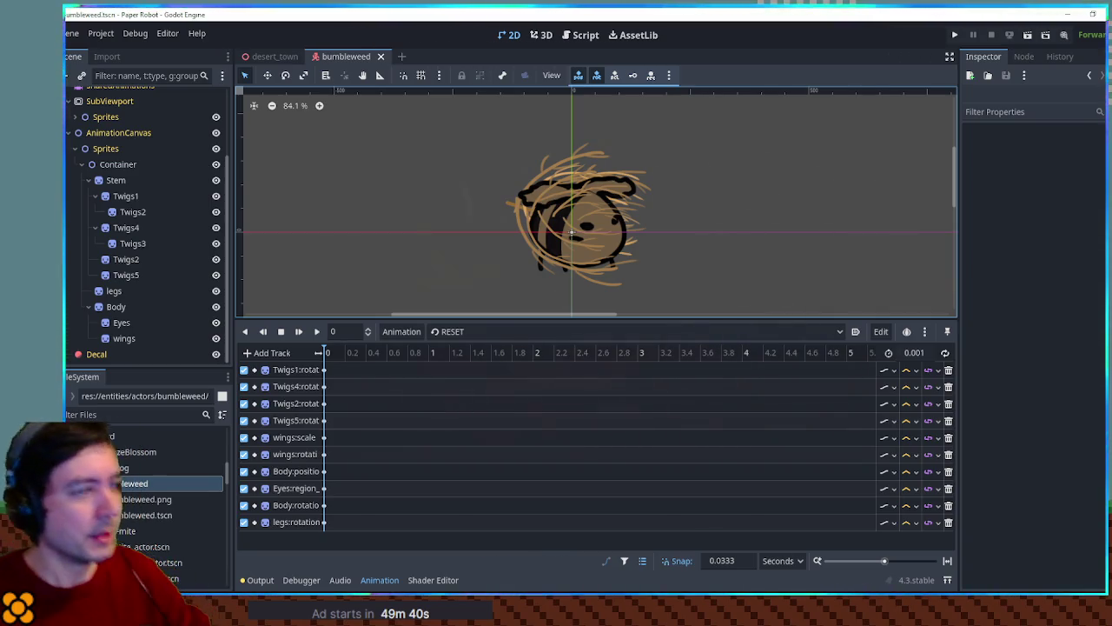
pyautogui.scroll(3, 137, 195)
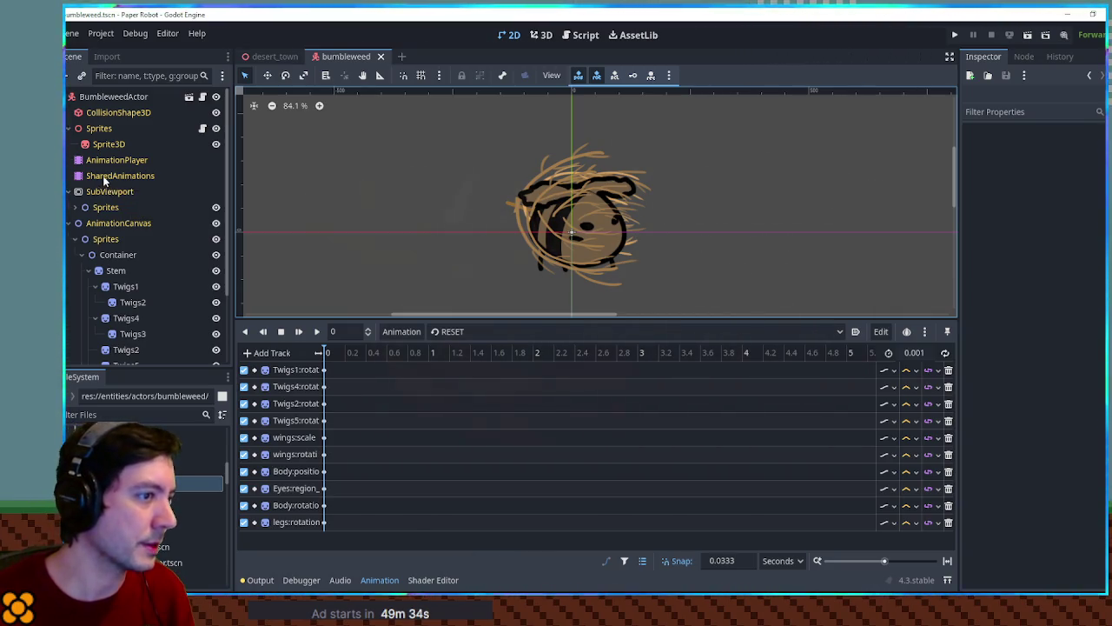
pyautogui.scroll(-1, 103, 175)
pyautogui.scroll(3, 102, 176)
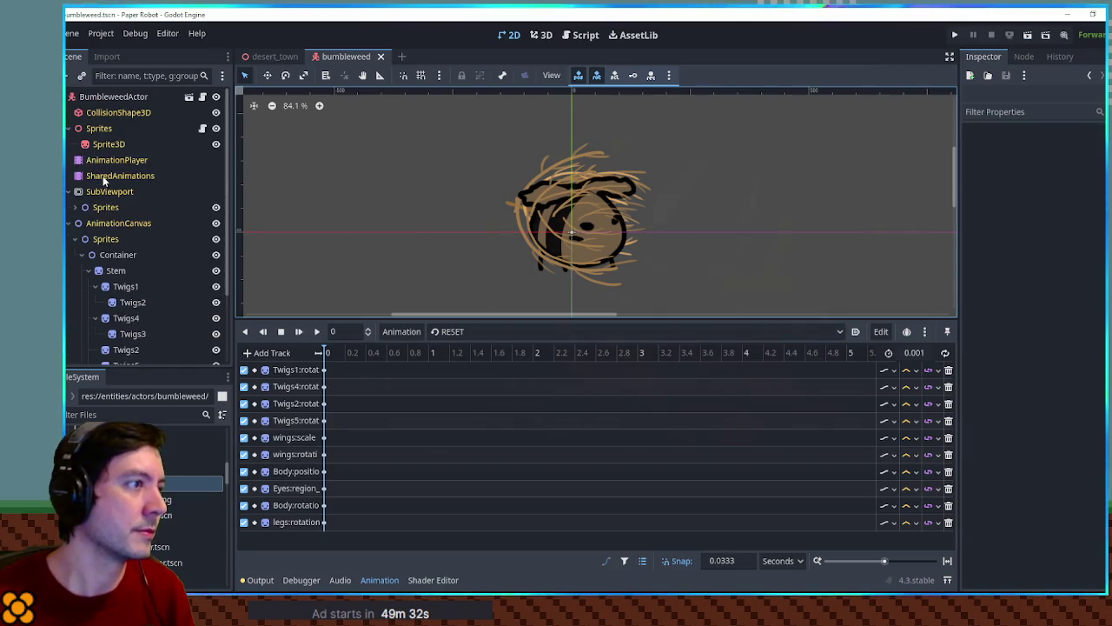
pyautogui.scroll(-3, 102, 176)
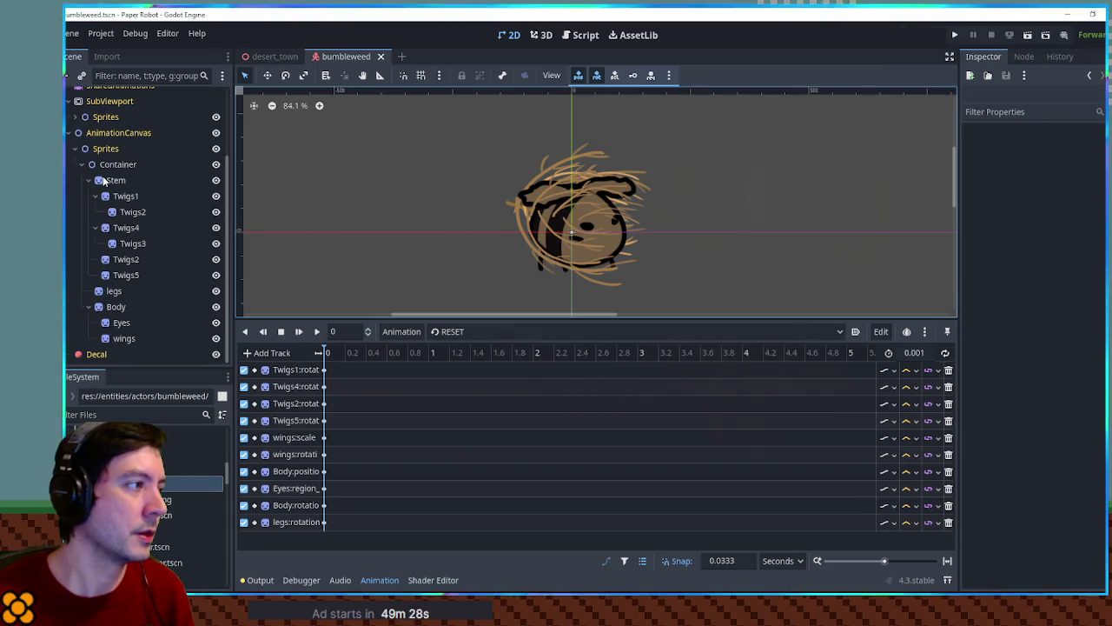
pyautogui.scroll(3, 102, 176)
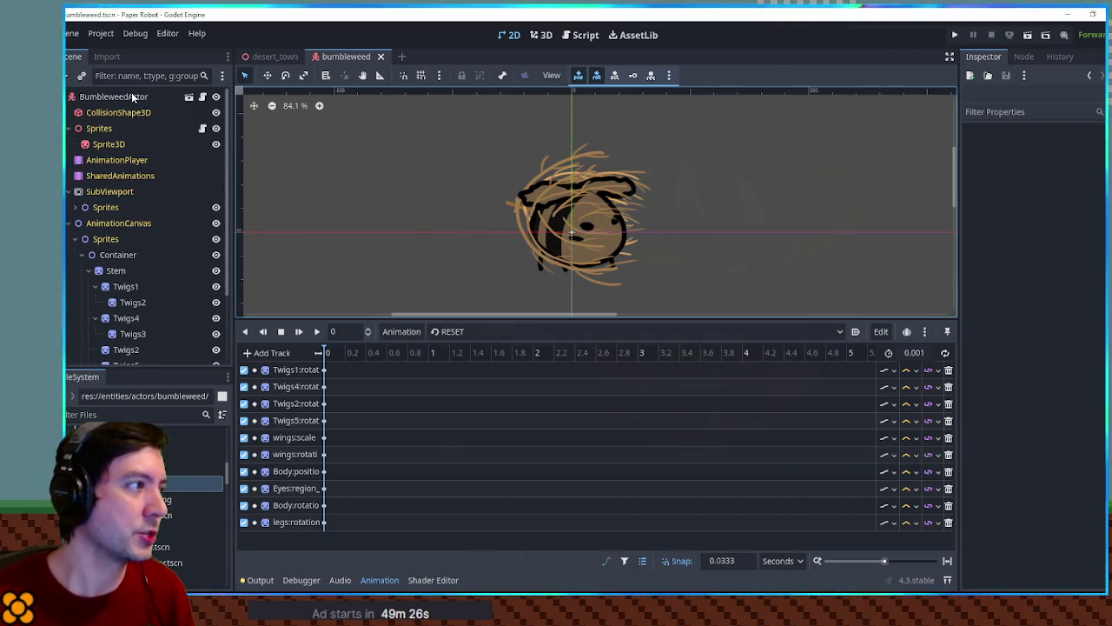
# Step: Select the AnimationPlayer node, dismissing the warning from a rejected SubViewport drag
pyautogui.rightClick(133, 97)
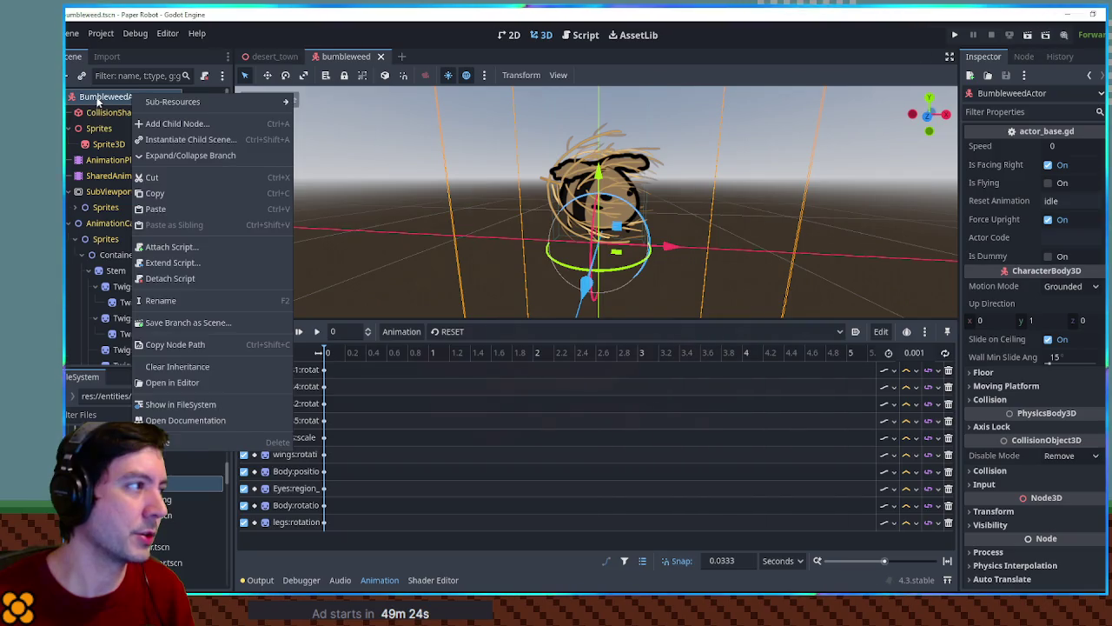
pyautogui.click(98, 102)
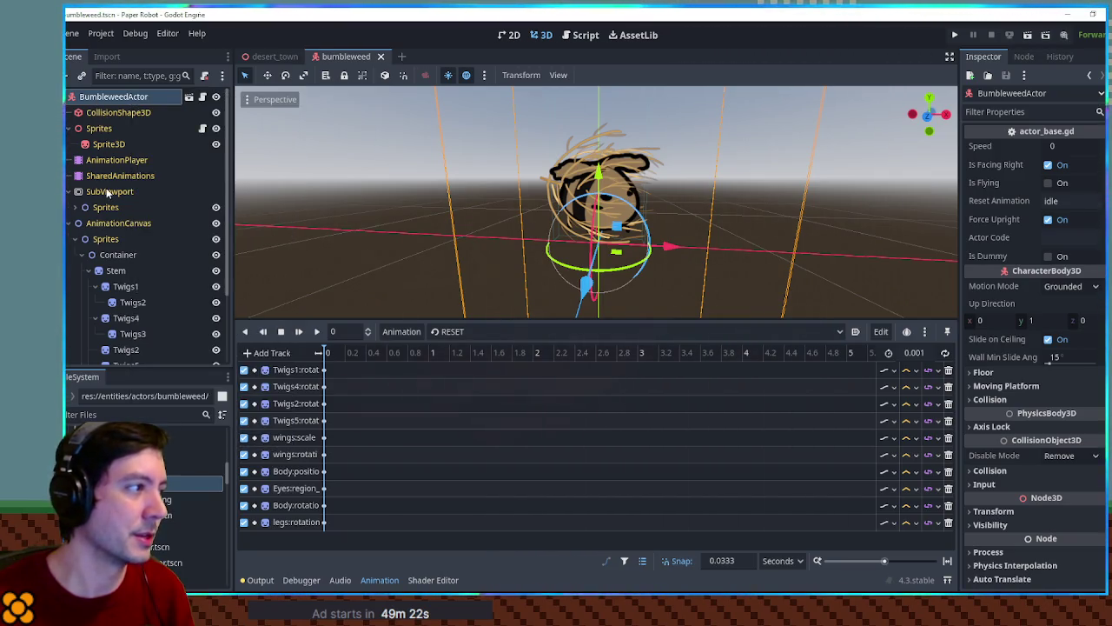
pyautogui.click(106, 191)
pyautogui.press('Up')
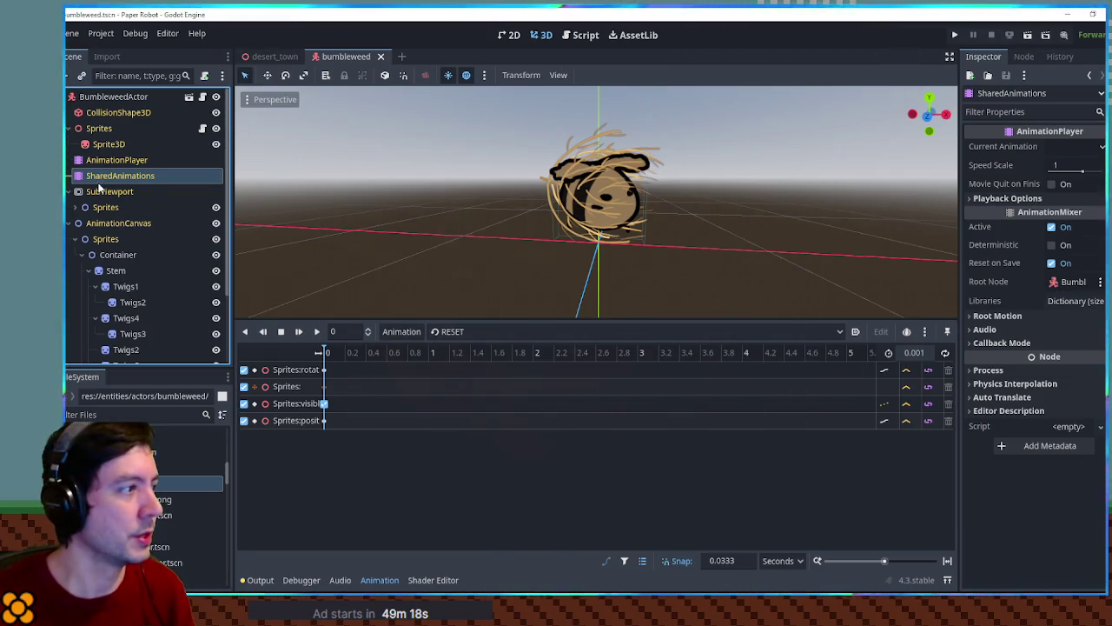
pyautogui.press('Up')
pyautogui.moveTo(100, 192)
pyautogui.mouseDown()
pyautogui.moveTo(721, 281)
pyautogui.moveTo(434, 252)
pyautogui.moveTo(130, 204)
pyautogui.moveTo(111, 190)
pyautogui.mouseUp()
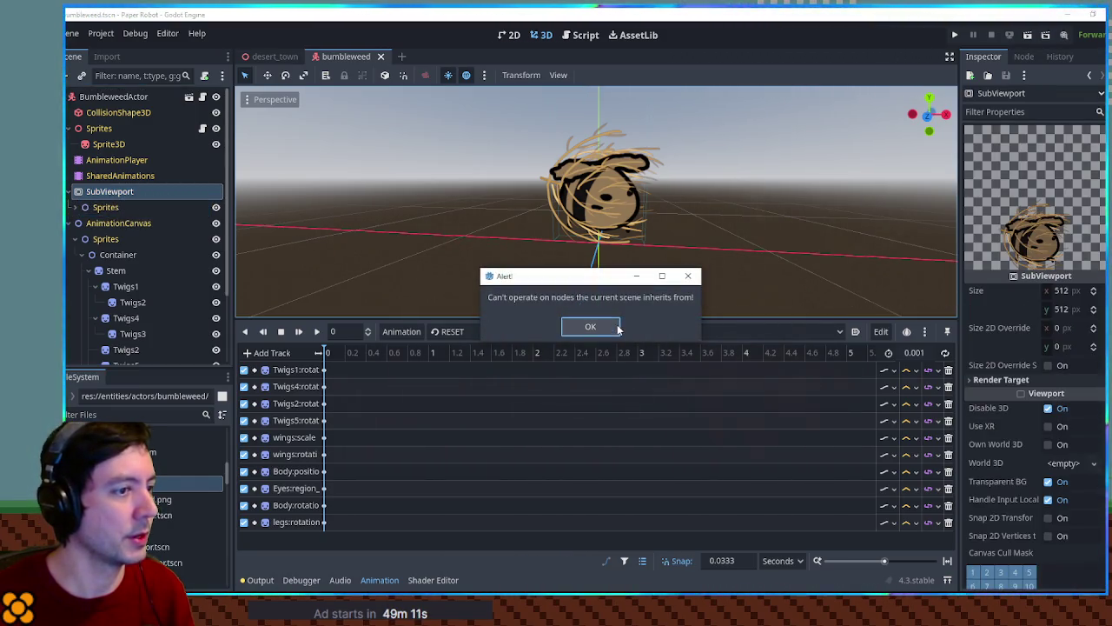
pyautogui.click(591, 328)
# Step: Drag SubViewport into the AnimationPlayer's Root Node field in the Inspector
pyautogui.click(74, 207)
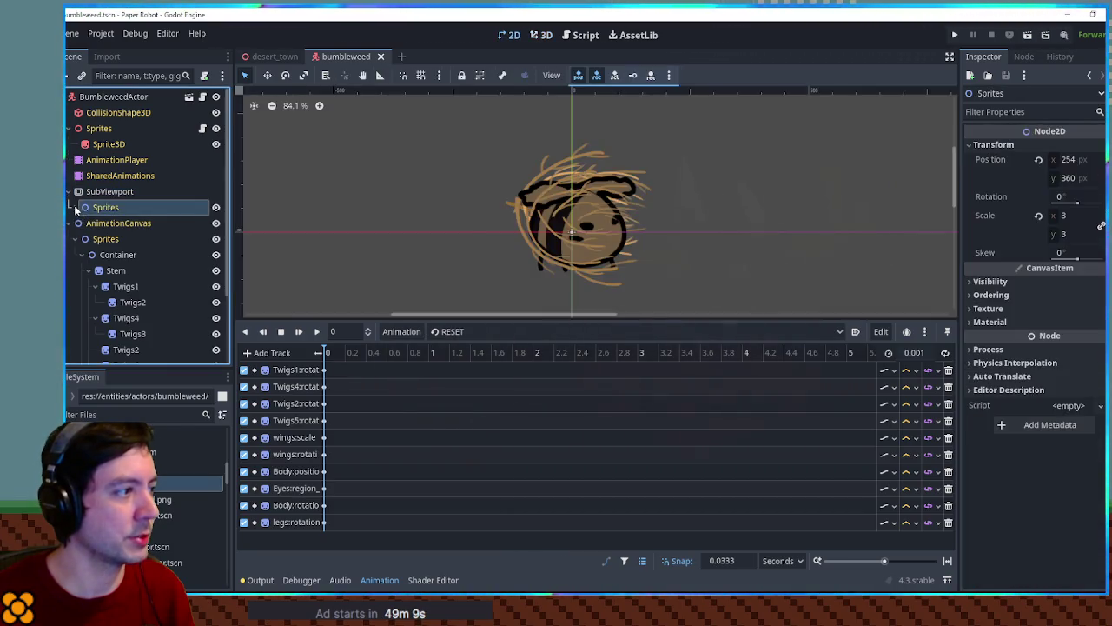
pyautogui.scroll(-1, 151, 242)
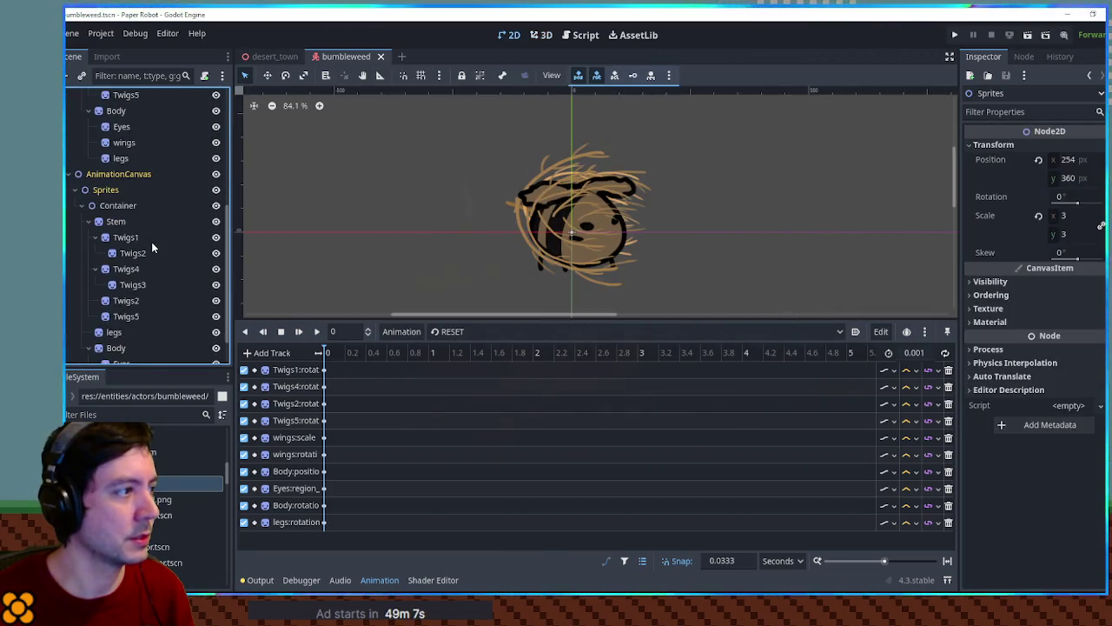
pyautogui.scroll(2, 152, 242)
pyautogui.click(116, 160)
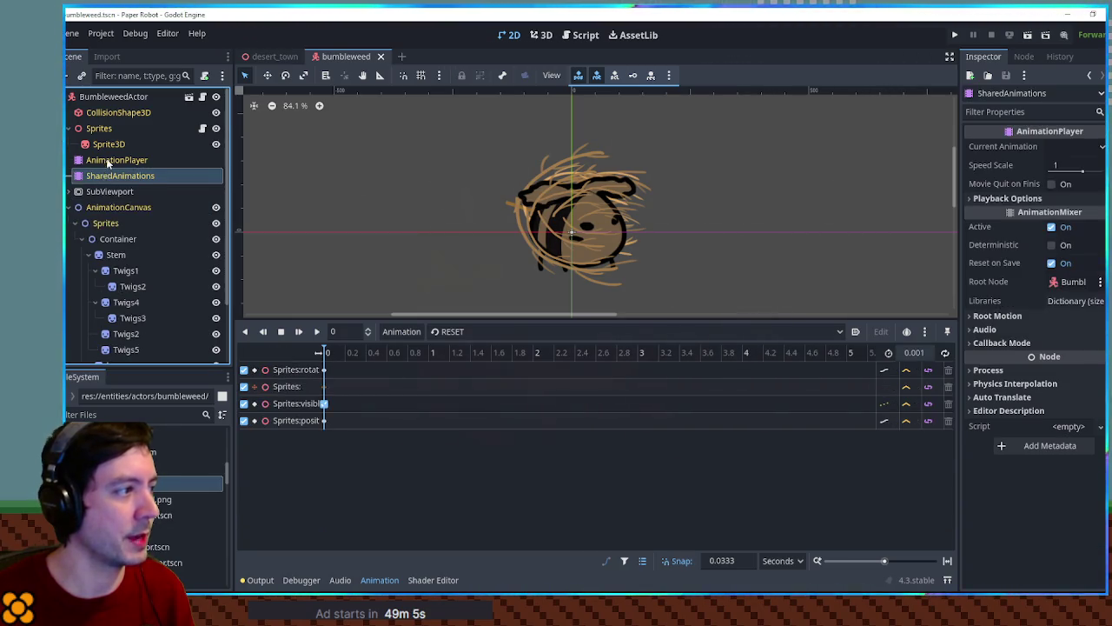
pyautogui.moveTo(107, 191); pyautogui.dragTo(1070, 281)
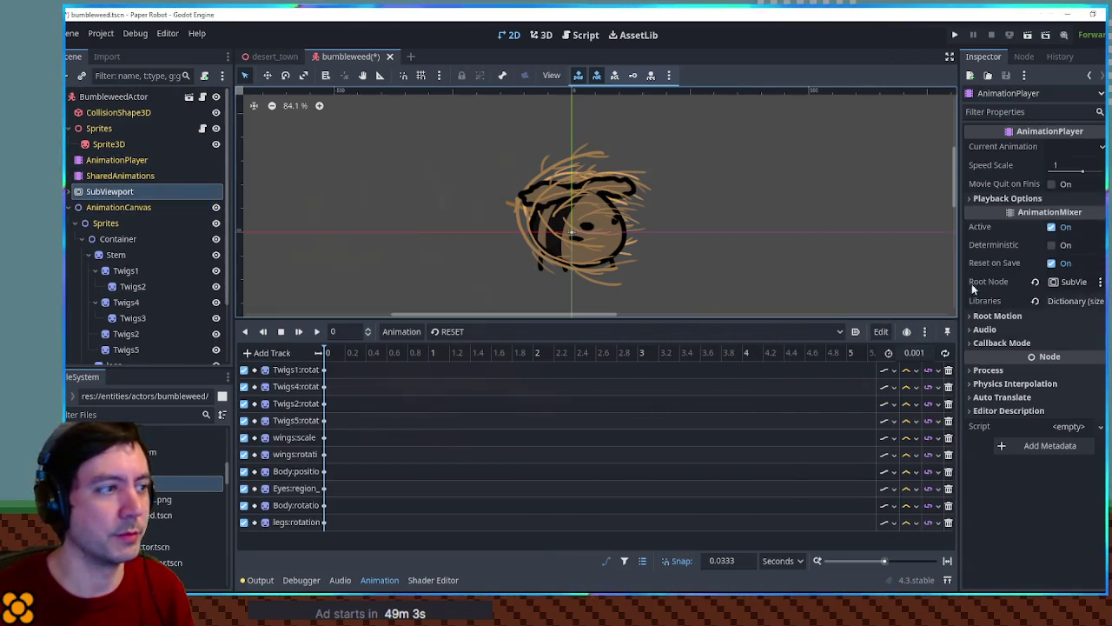
pyautogui.click(541, 35)
pyautogui.click(494, 331)
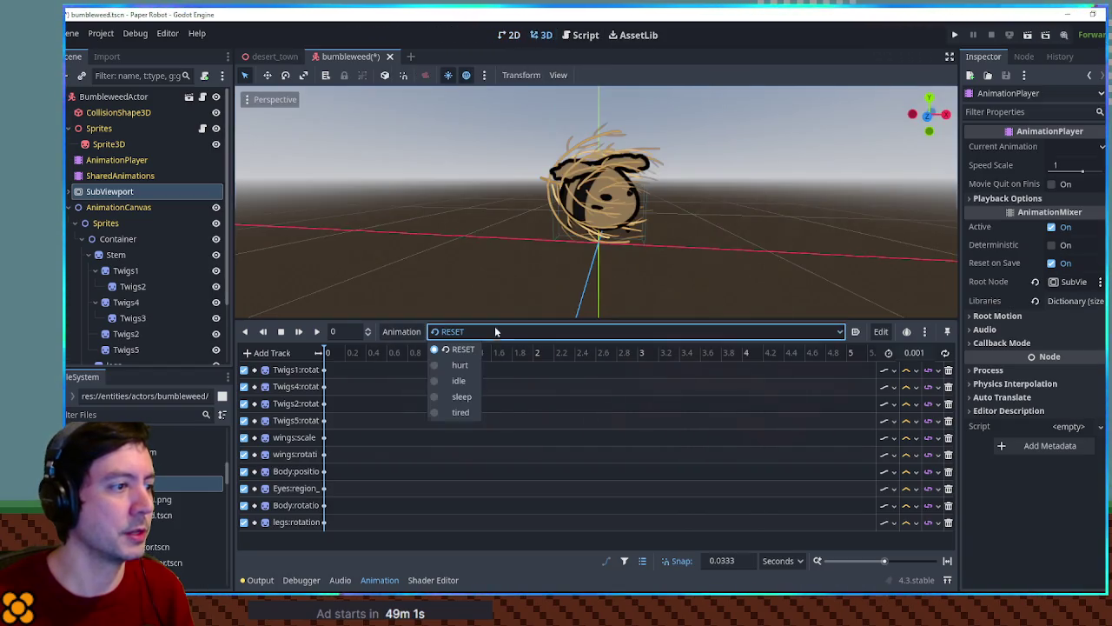
# Step: Play the hurt animation, switch back to RESET, and save the scene
pyautogui.click(451, 380)
pyautogui.click(317, 331)
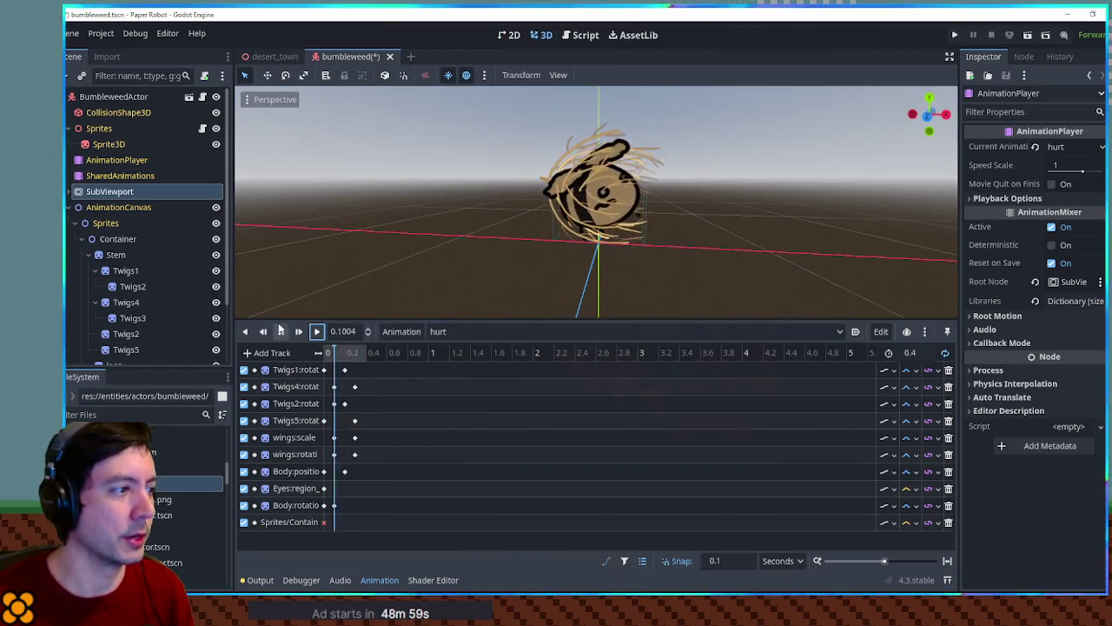
pyautogui.click(486, 338)
pyautogui.click(460, 350)
pyautogui.hotkey('ctrl', 's')
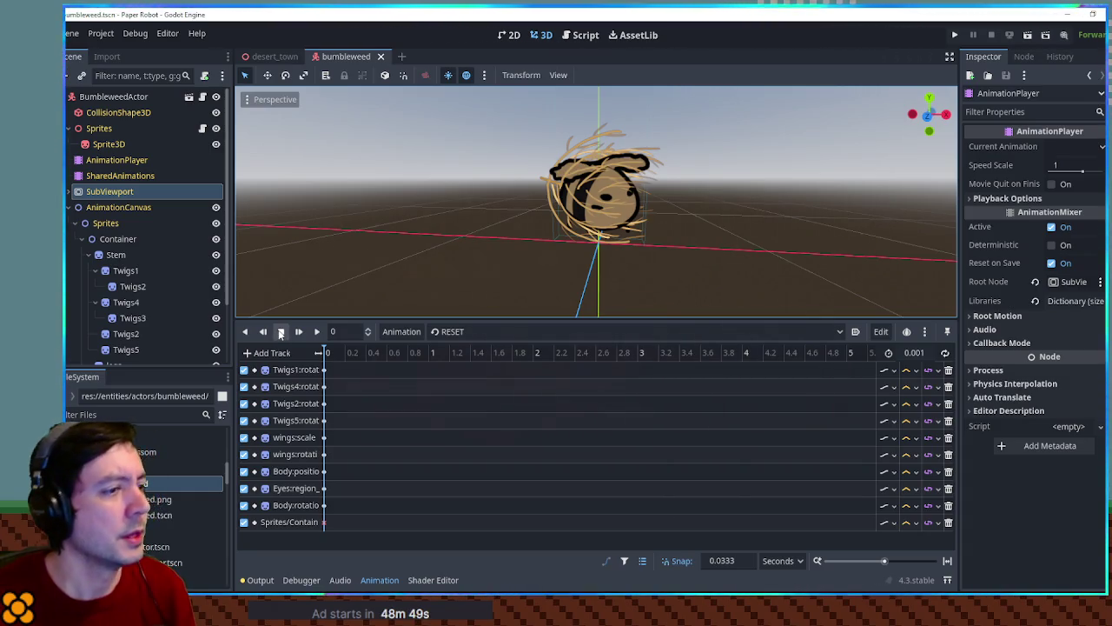
# Step: Enlarge the 3D viewport and orbit the camera around the bumbleweed
pyautogui.moveTo(405, 316); pyautogui.dragTo(440, 450)
pyautogui.scroll(-4, 531, 279)
pyautogui.moveTo(531, 279)
pyautogui.mouseDown()
pyautogui.moveTo(673, 289)
pyautogui.moveTo(520, 298)
pyautogui.moveTo(539, 281)
pyautogui.moveTo(602, 289)
pyautogui.moveTo(511, 269)
pyautogui.moveTo(578, 265)
pyautogui.mouseUp()
pyautogui.scroll(3, 539, 282)
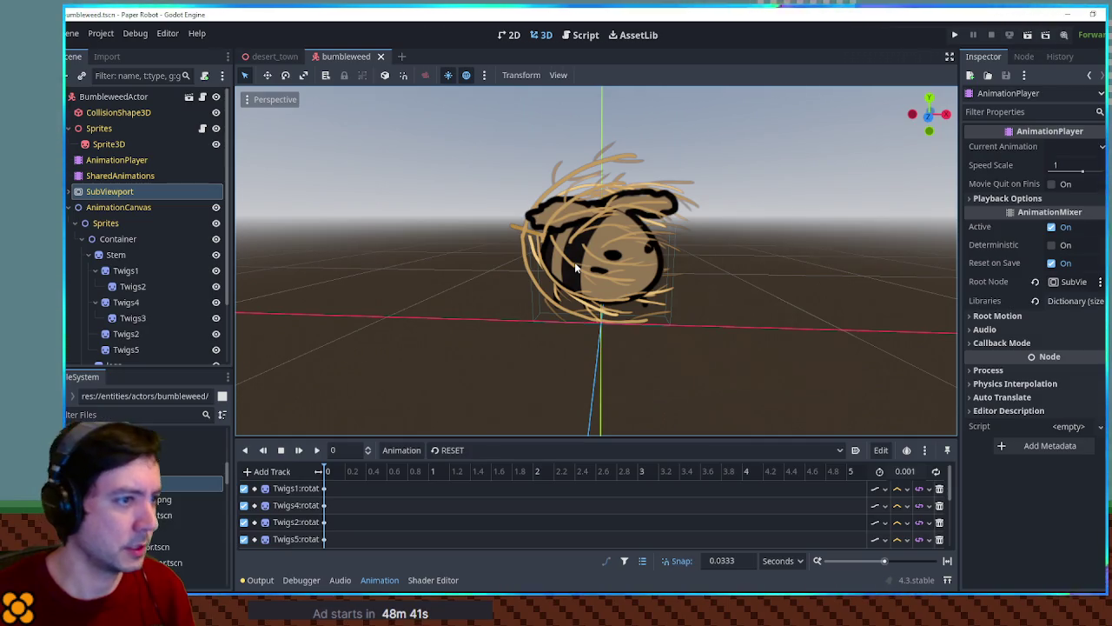
# Step: Create a new inherited scene from bumbleweed.tscn
pyautogui.rightClick(130, 97)
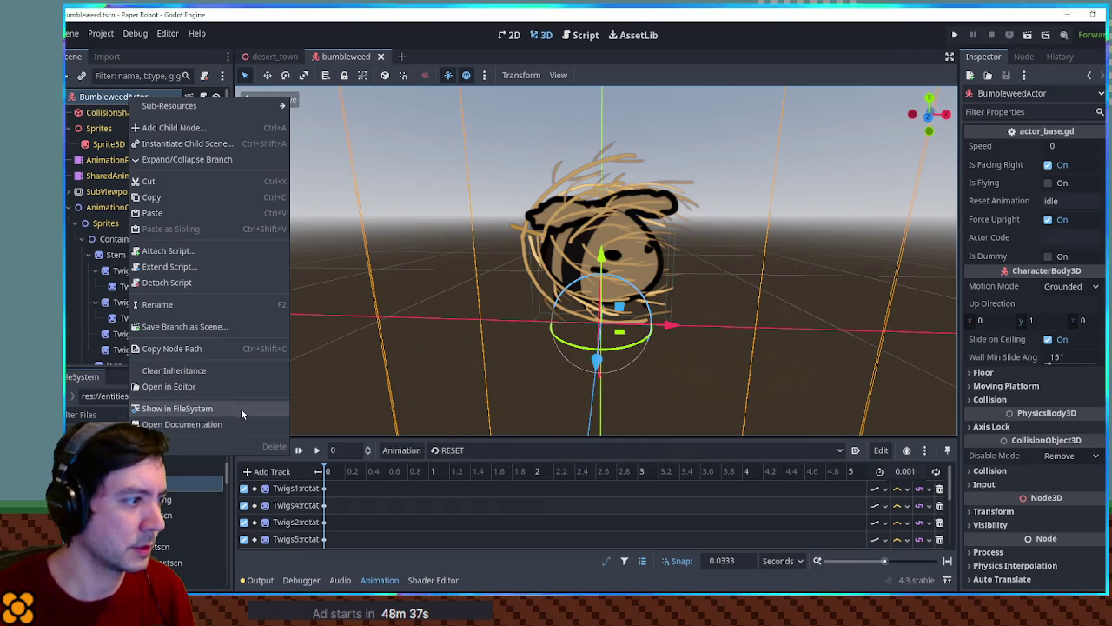
pyautogui.moveTo(191, 105)
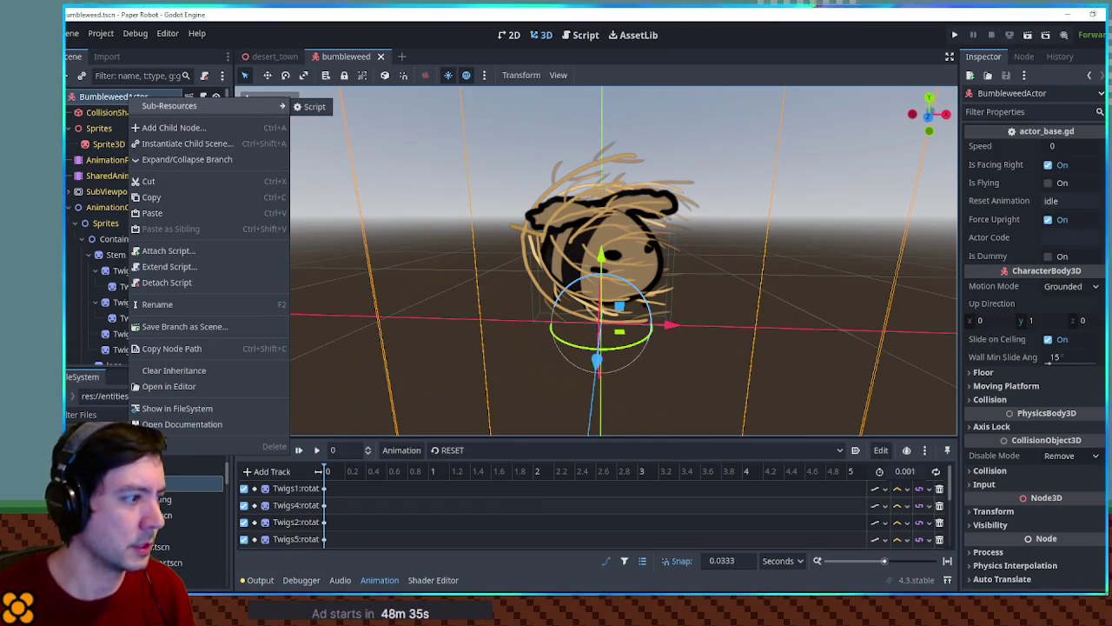
pyautogui.press('Escape')
pyautogui.rightClick(146, 483)
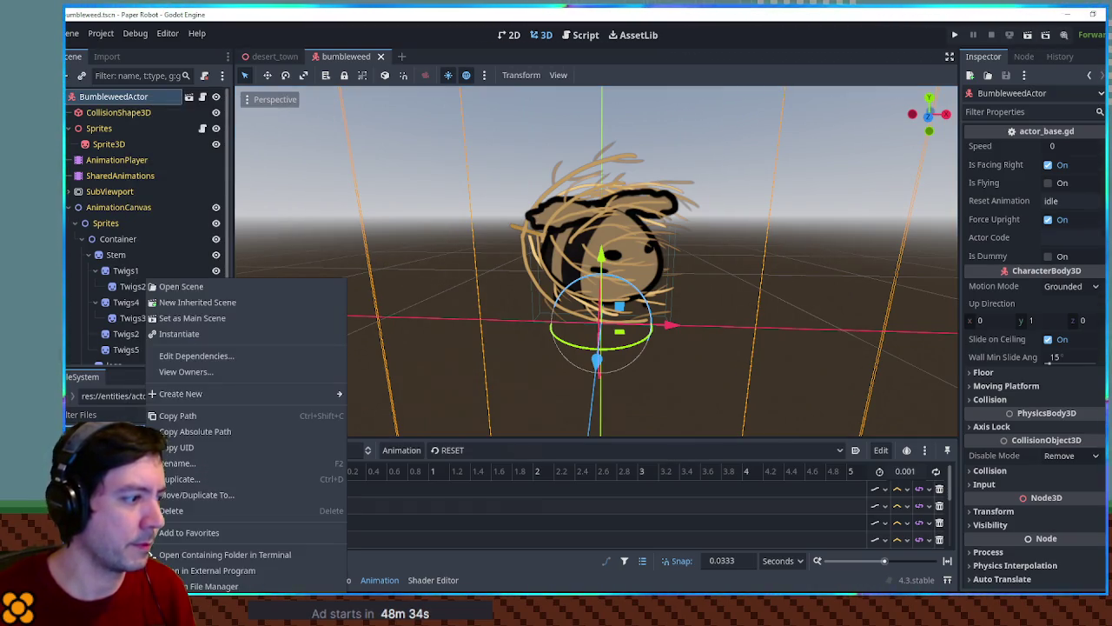
pyautogui.click(205, 303)
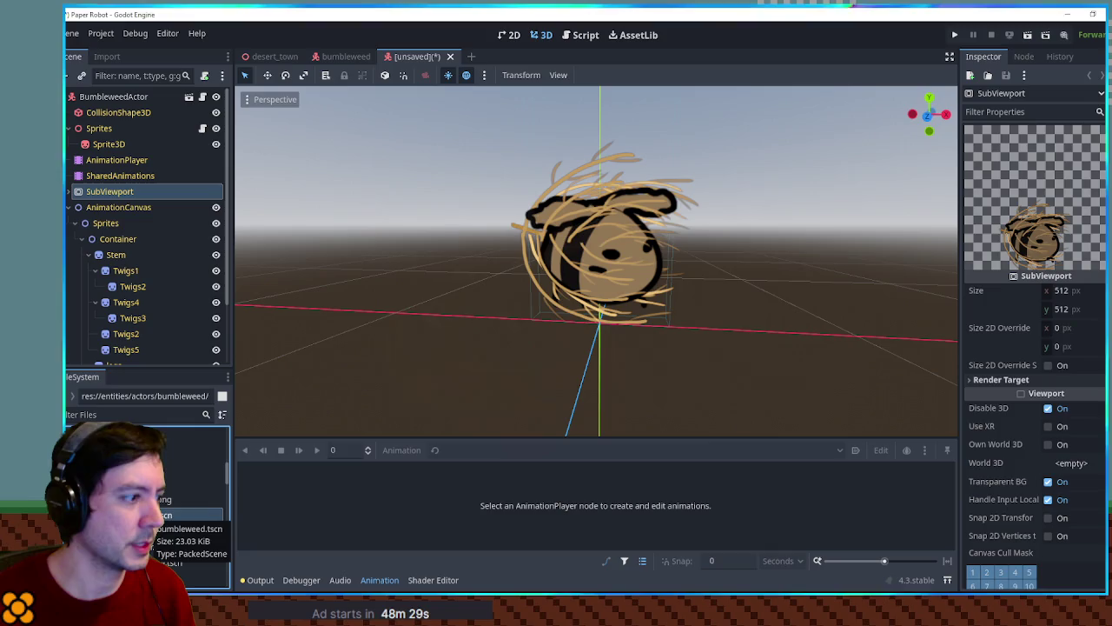
pyautogui.rightClick(146, 514)
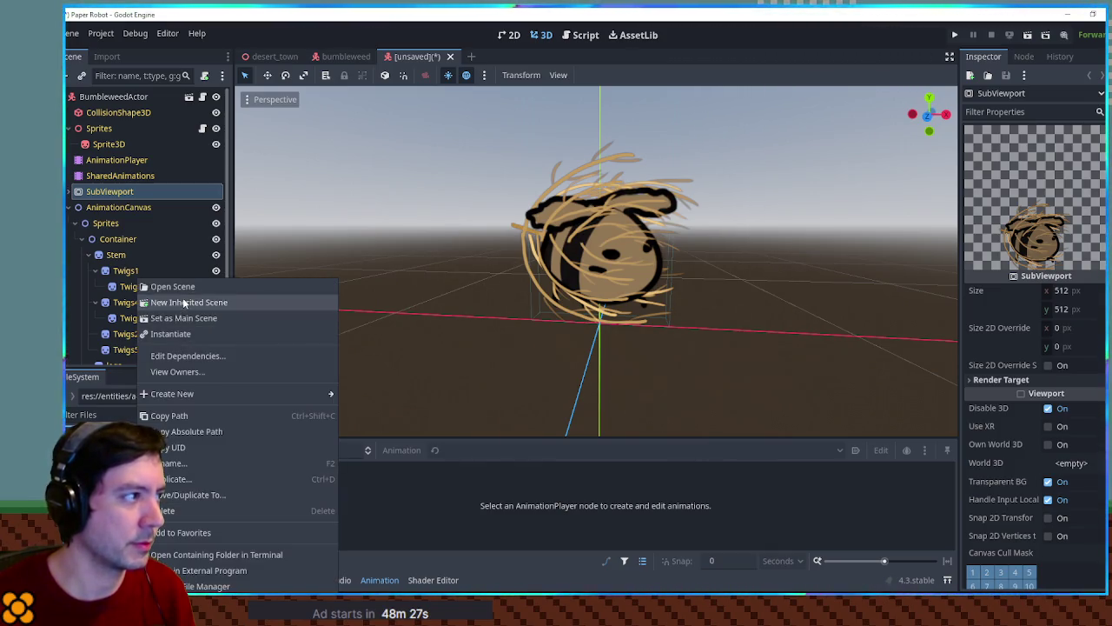
# Step: Rename the inherited scene's root node to BumbleweedNakedActor
pyautogui.click(135, 98)
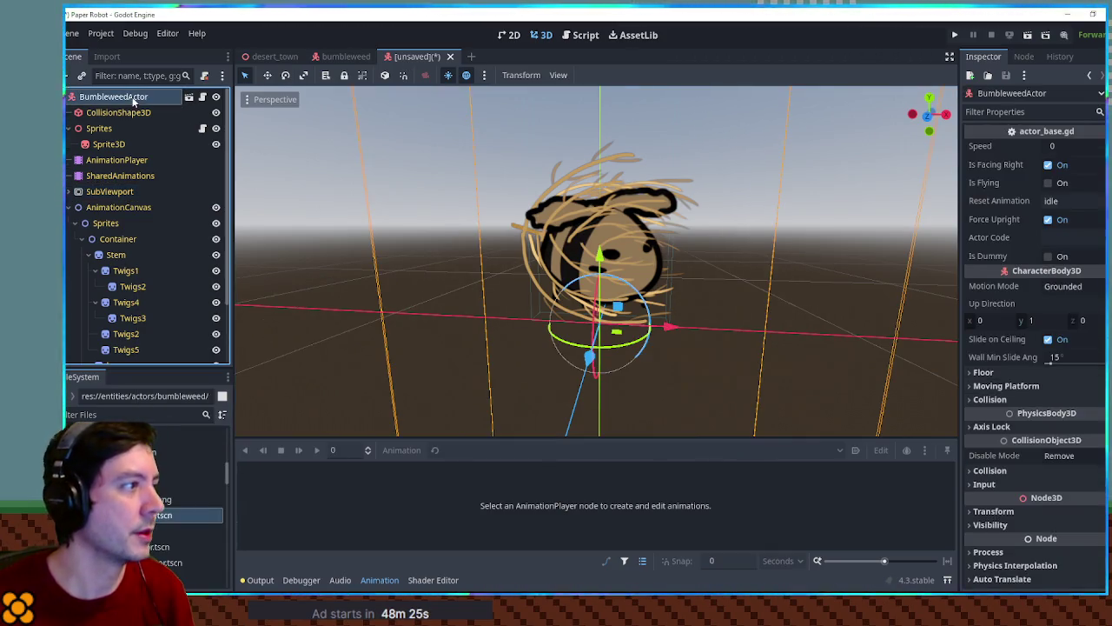
pyautogui.press('F2')
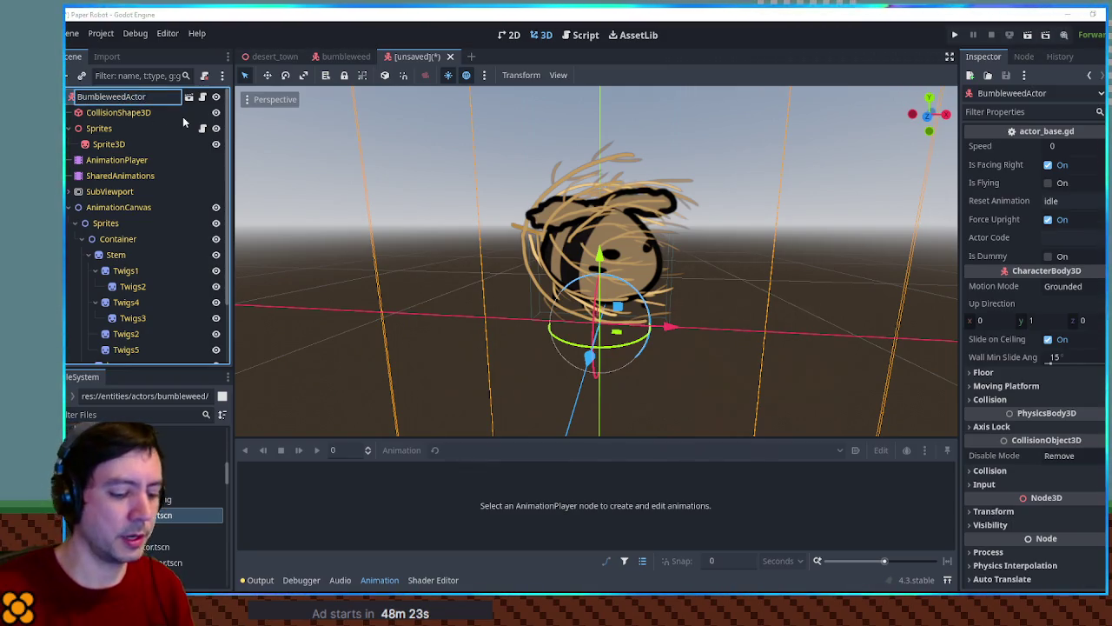
pyautogui.write('Naked')
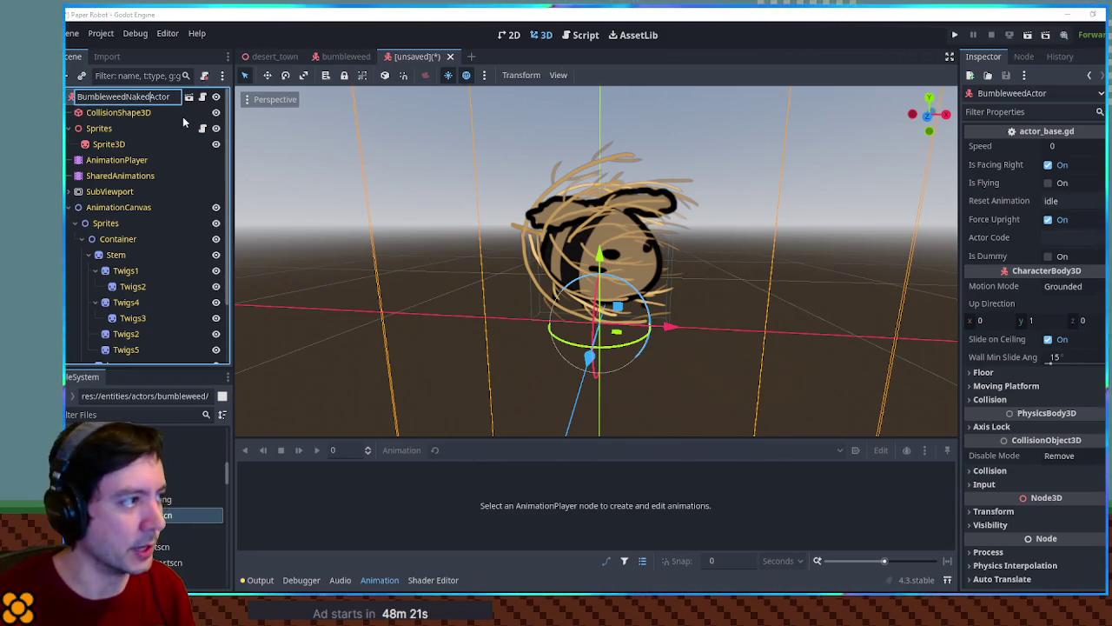
pyautogui.press('Return')
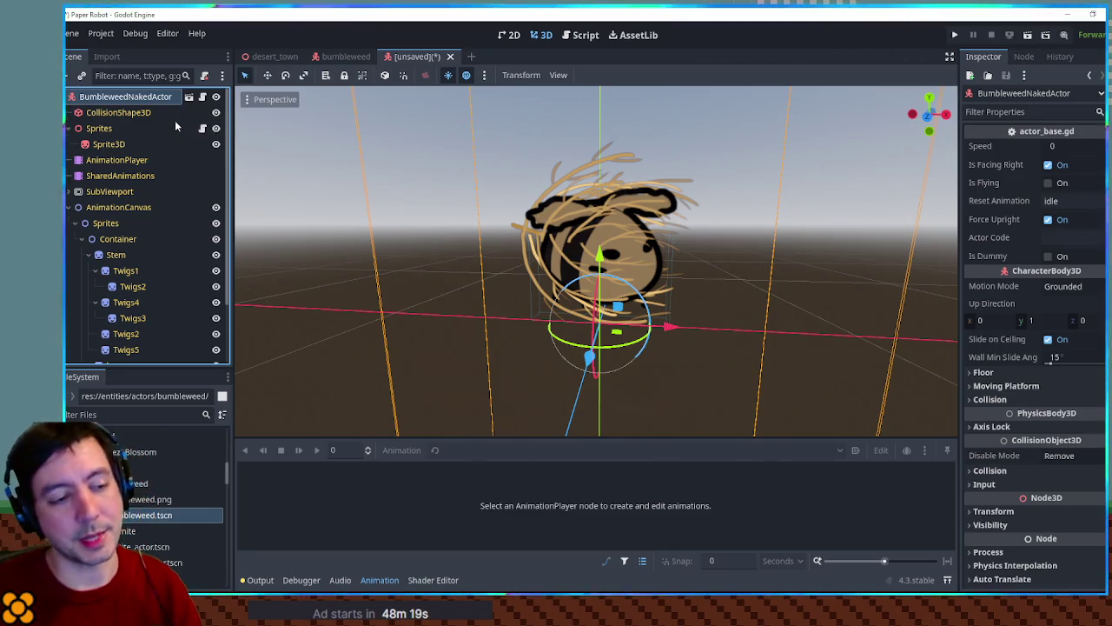
# Step: Save the scene as bumbleweed_naked_actor.tscn in entities/actors/bumbleweed
pyautogui.hotkey('ctrl', 's')
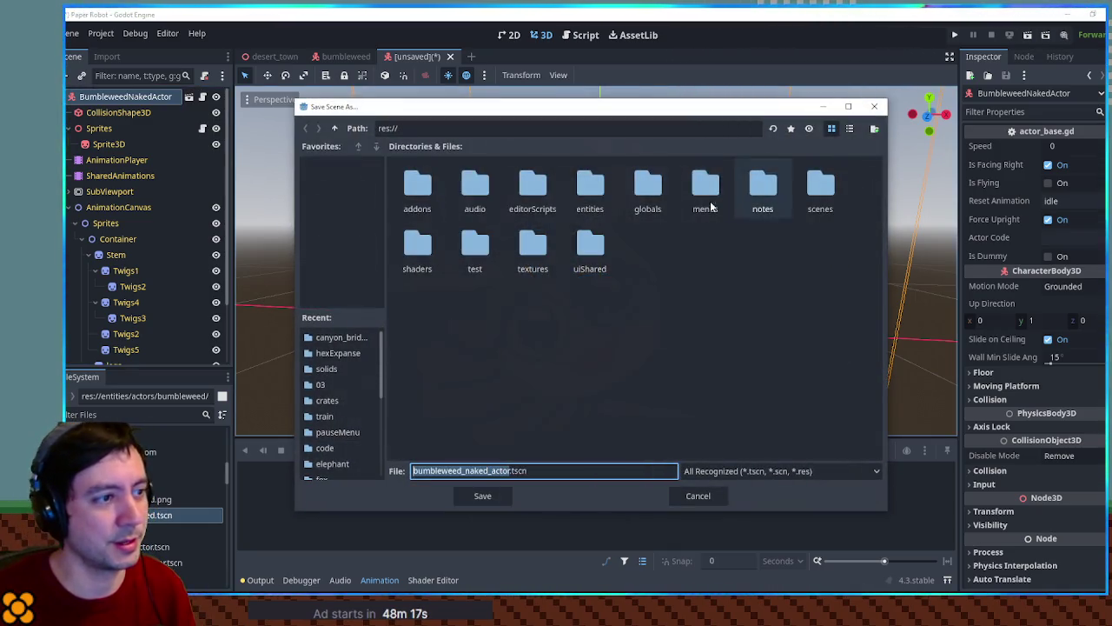
pyautogui.doubleClick(590, 184)
pyautogui.doubleClick(408, 187)
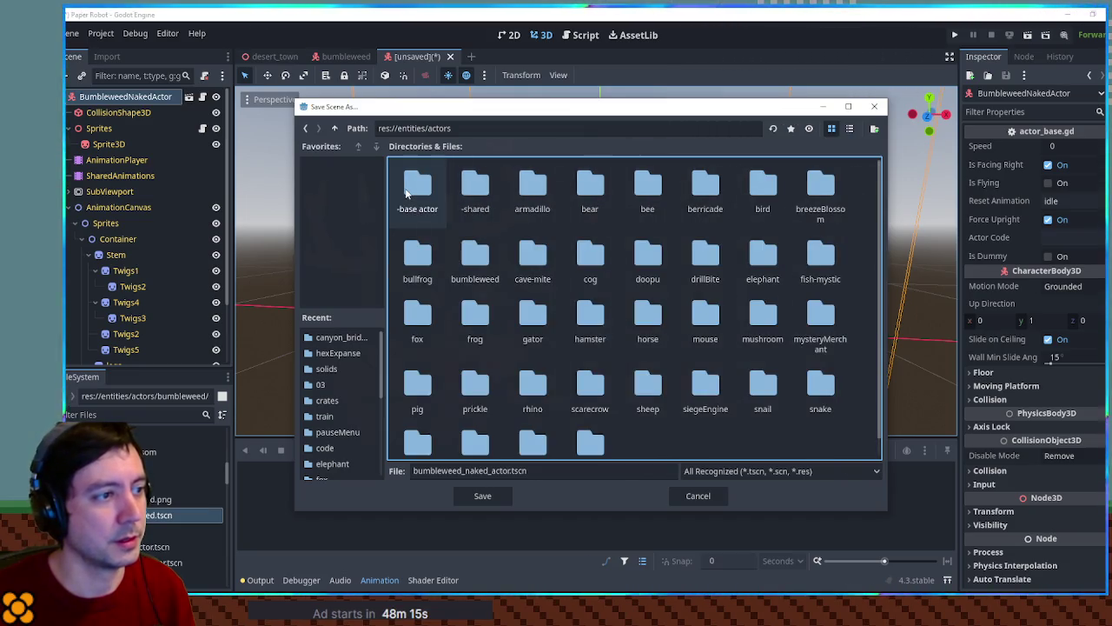
pyautogui.doubleClick(474, 254)
pyautogui.click(476, 495)
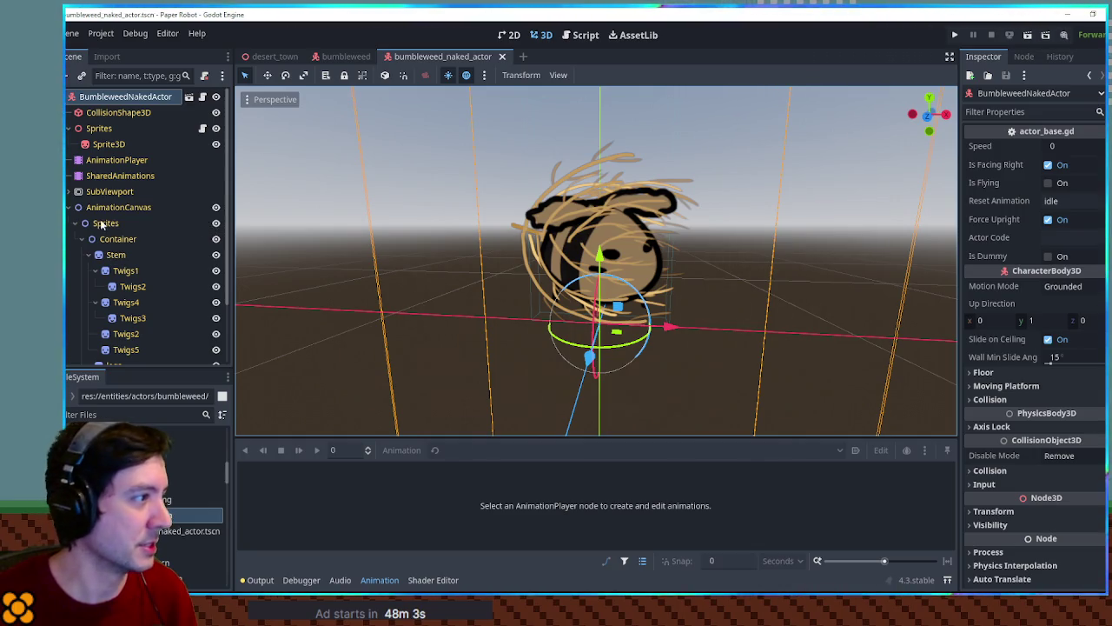
pyautogui.click(73, 206)
# Step: Hide the Stem layer and its twigs under SubViewport
pyautogui.click(69, 191)
pyautogui.click(90, 239)
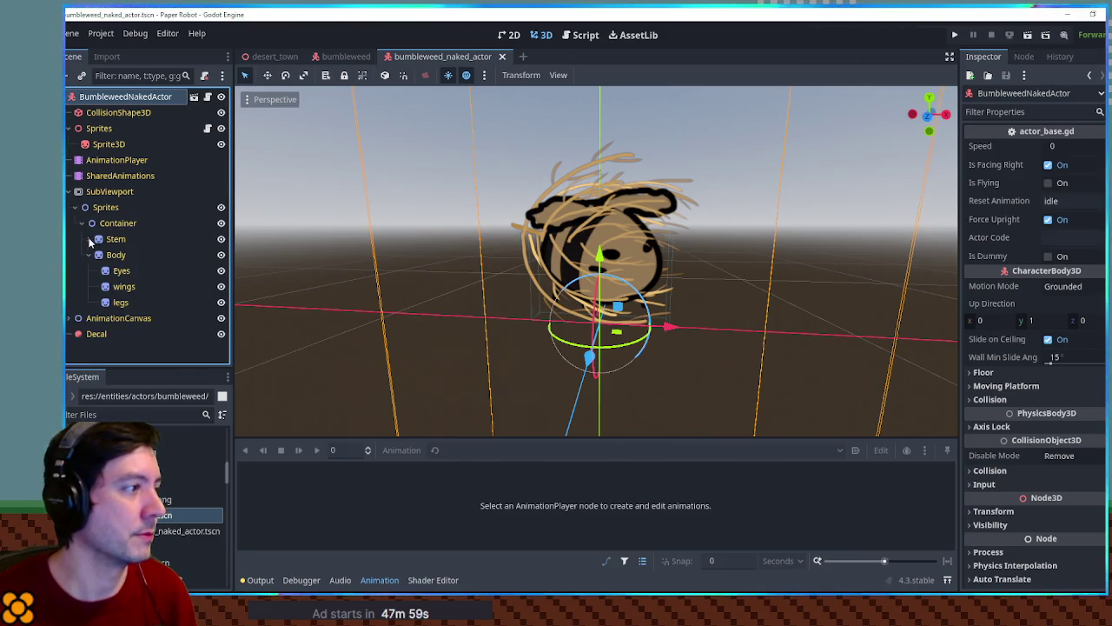
pyautogui.click(221, 239)
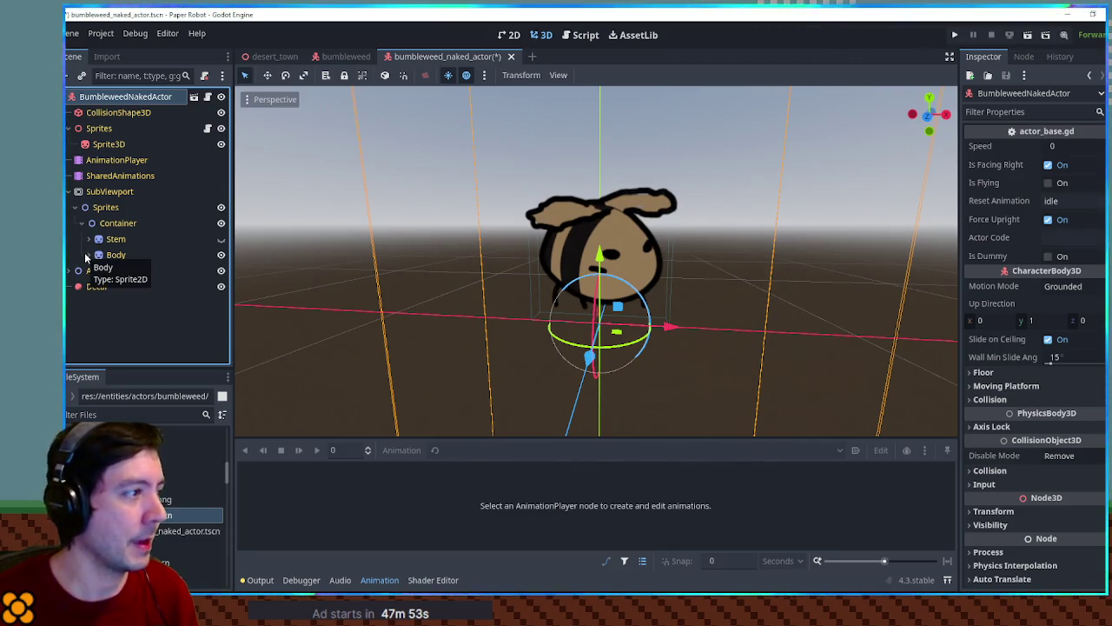
# Step: Check the Eyes sprite, then close the bumbleweed_naked_actor tab through the save prompt
pyautogui.click(118, 271)
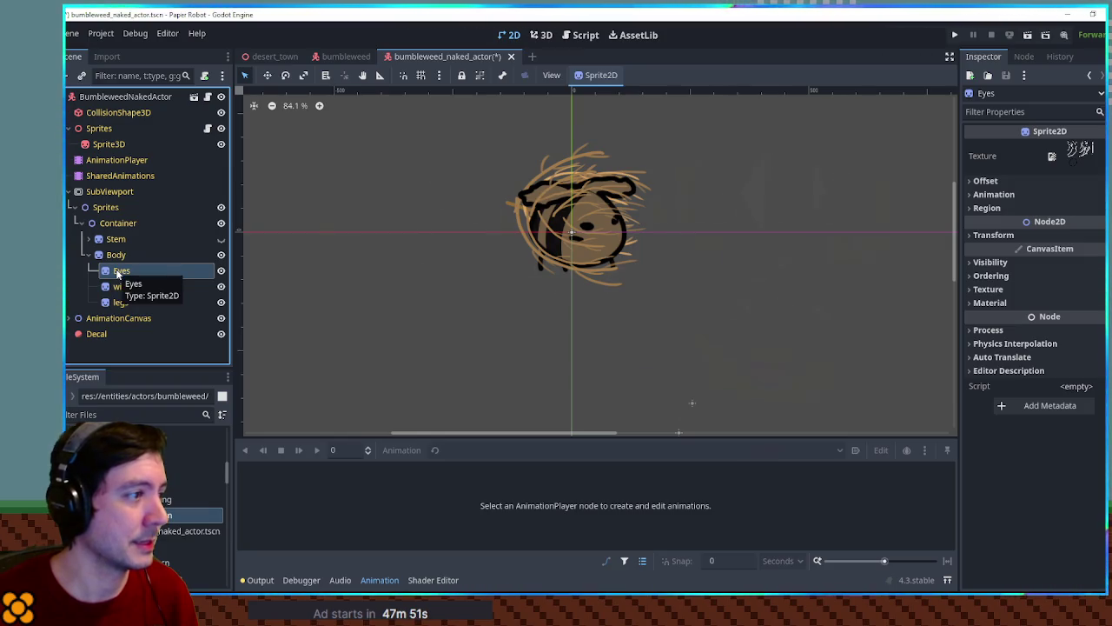
pyautogui.scroll(3, 453, 228)
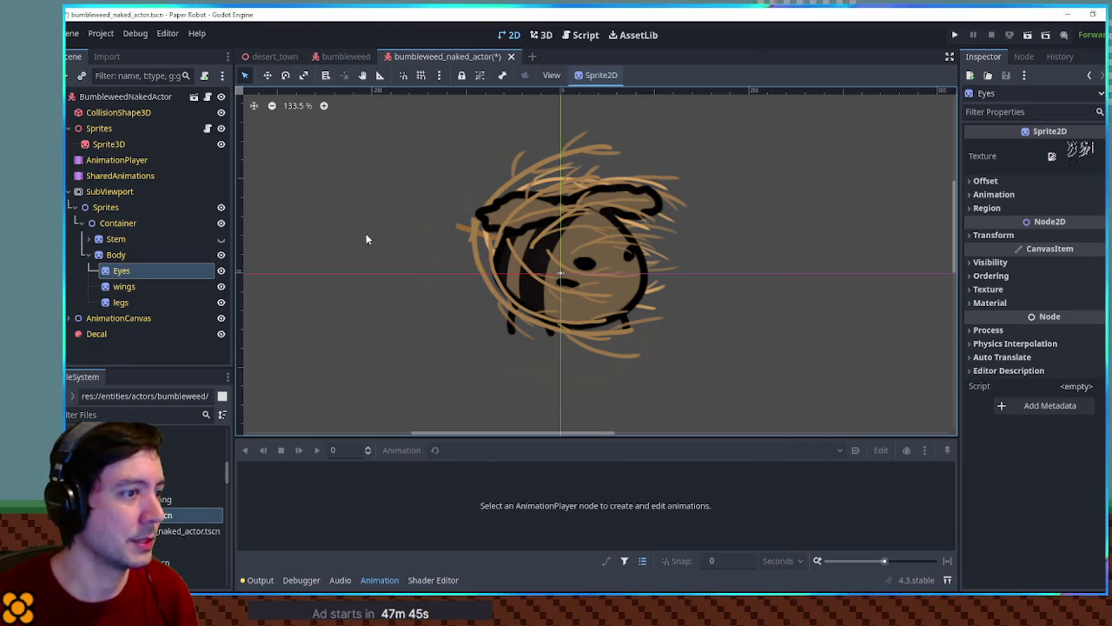
pyautogui.click(532, 37)
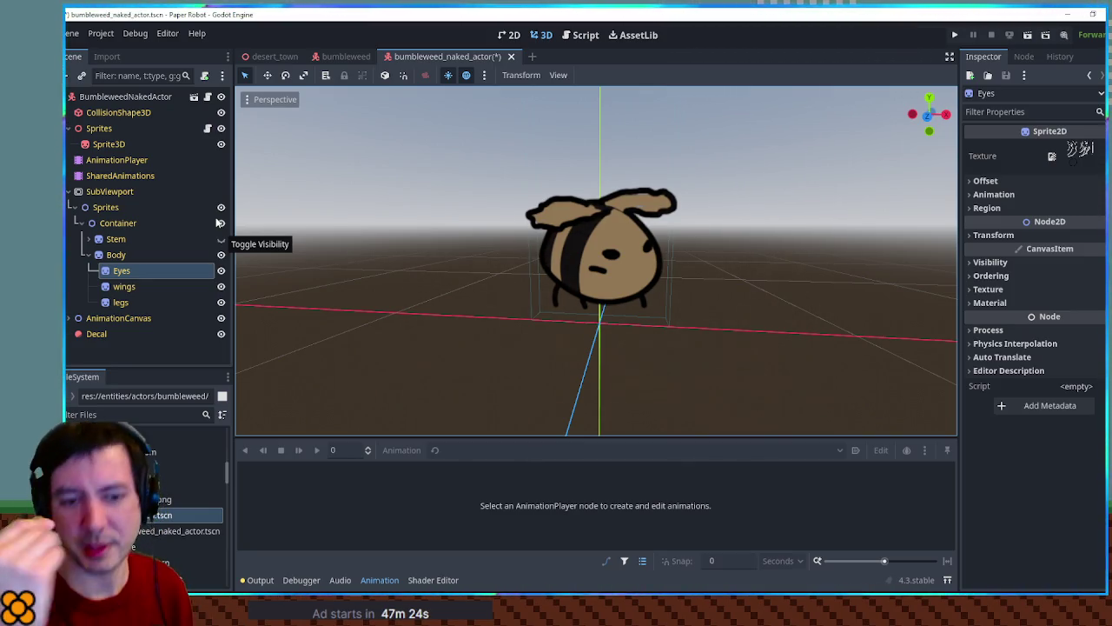
pyautogui.middleClick(452, 59)
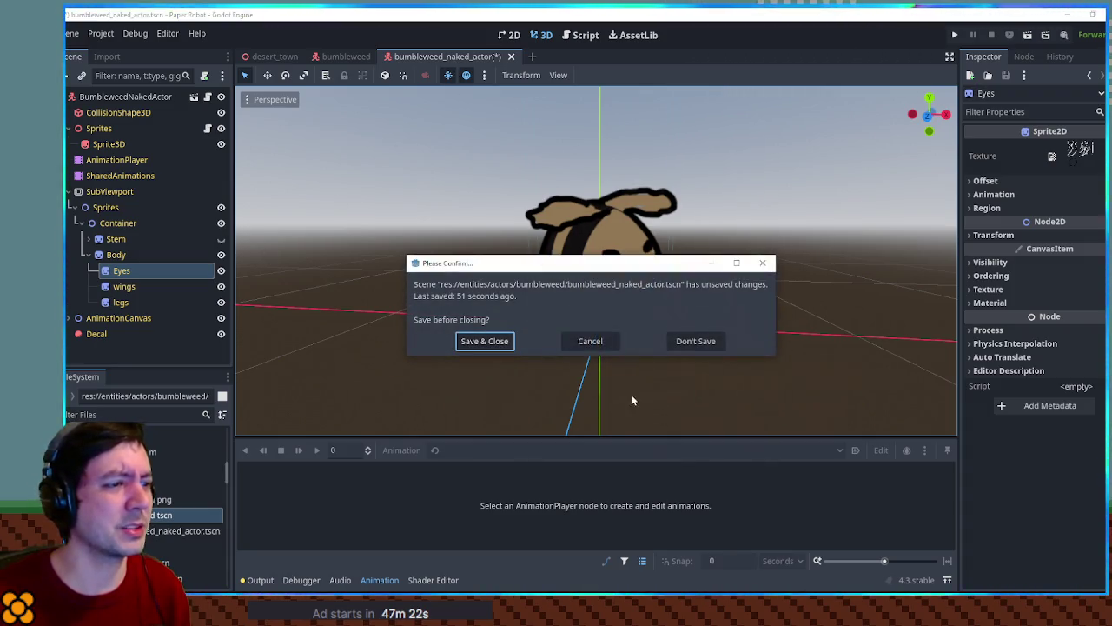
pyautogui.click(687, 342)
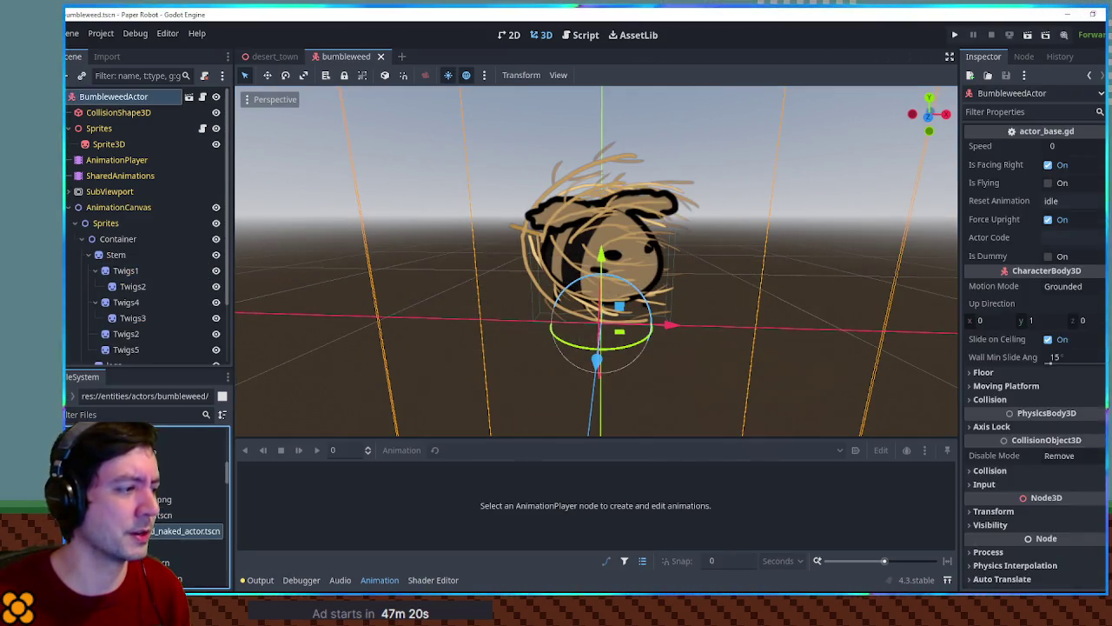
# Step: Enter 'hem' in the FileSystem filter to narrow the file list
pyautogui.click(196, 531)
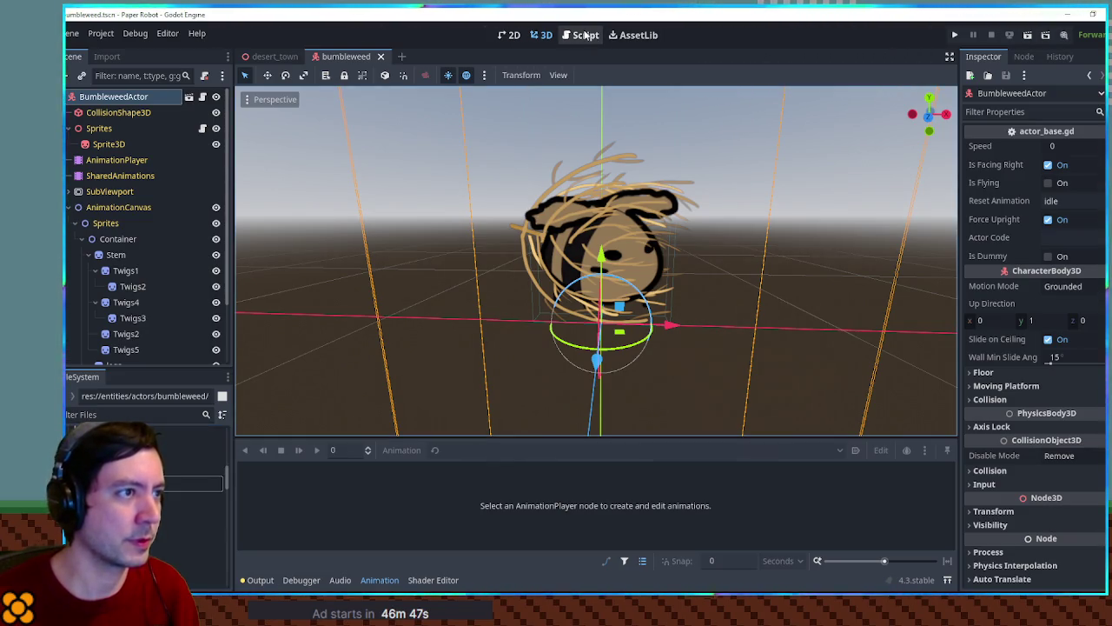
pyautogui.click(98, 416)
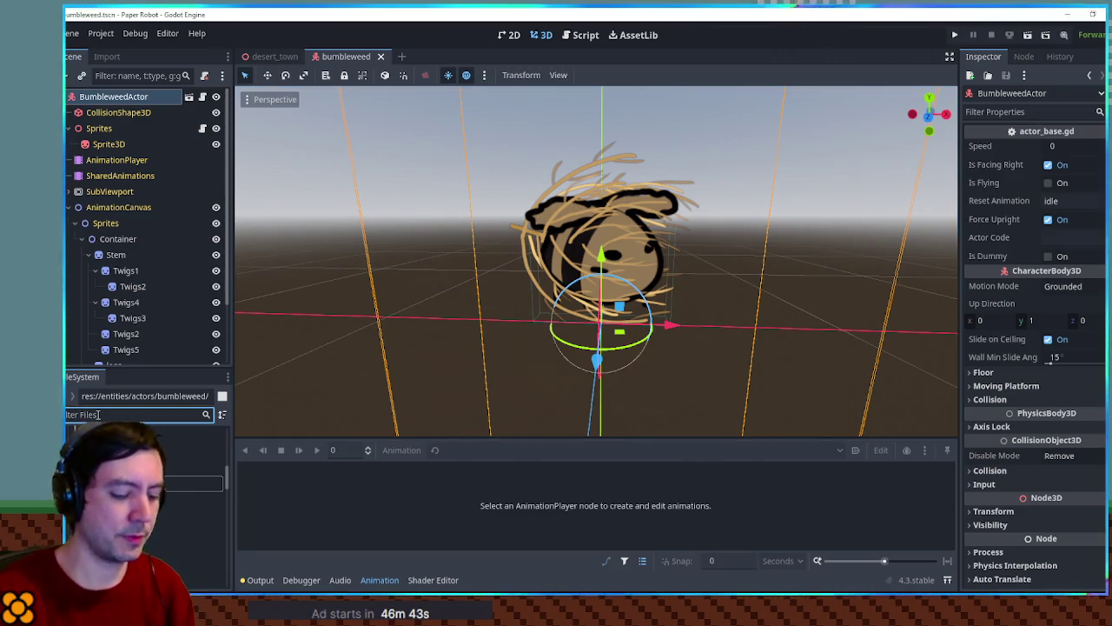
pyautogui.write('hem')
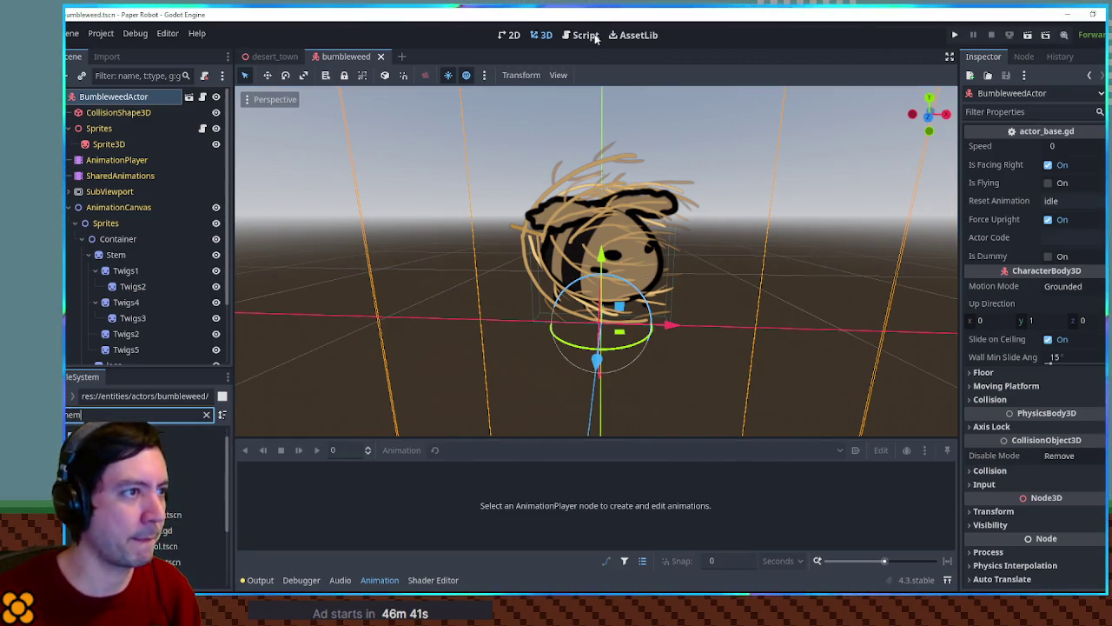
pyautogui.click(585, 36)
# Step: In EnemyDirectory.gd, paste a copy of the Hambush entry after SunglowerSprout
pyautogui.click(276, 118)
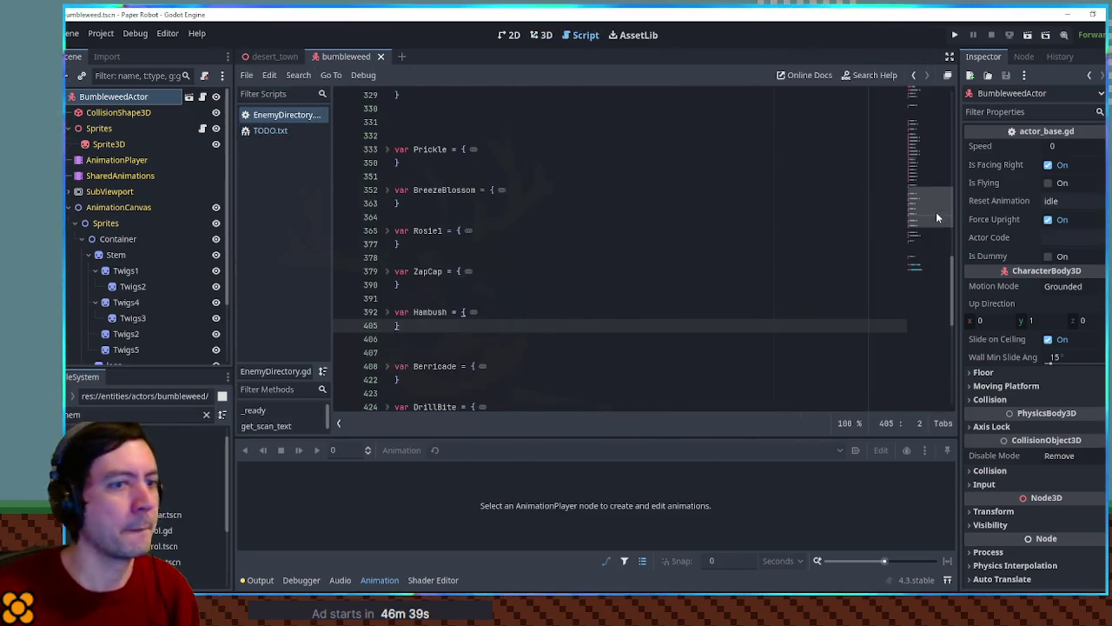
pyautogui.moveTo(937, 218); pyautogui.dragTo(937, 240)
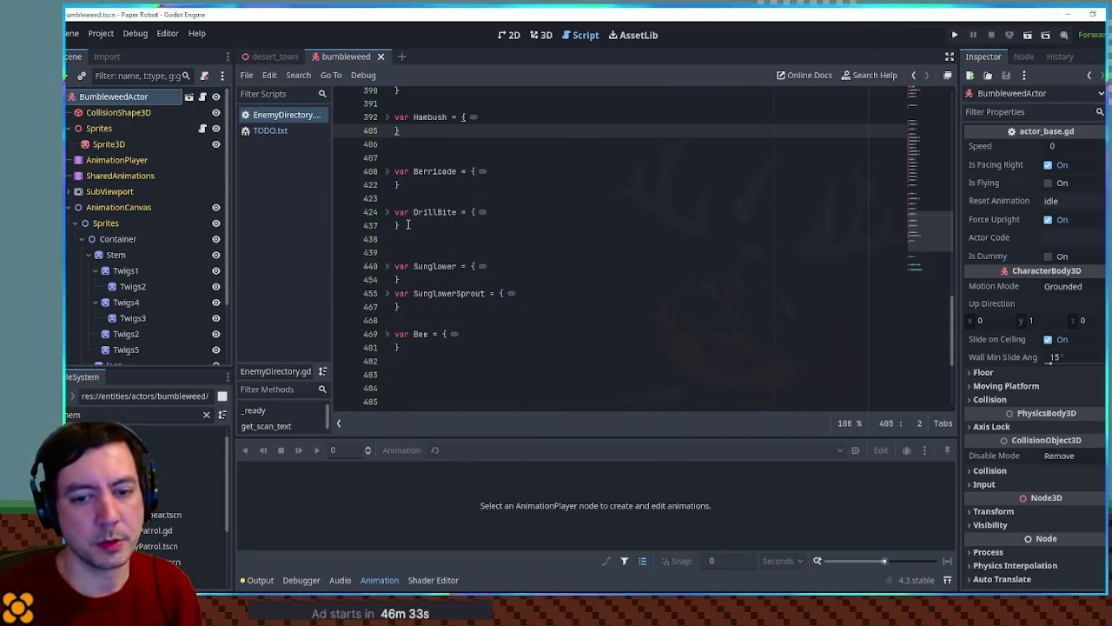
pyautogui.scroll(2, 414, 200)
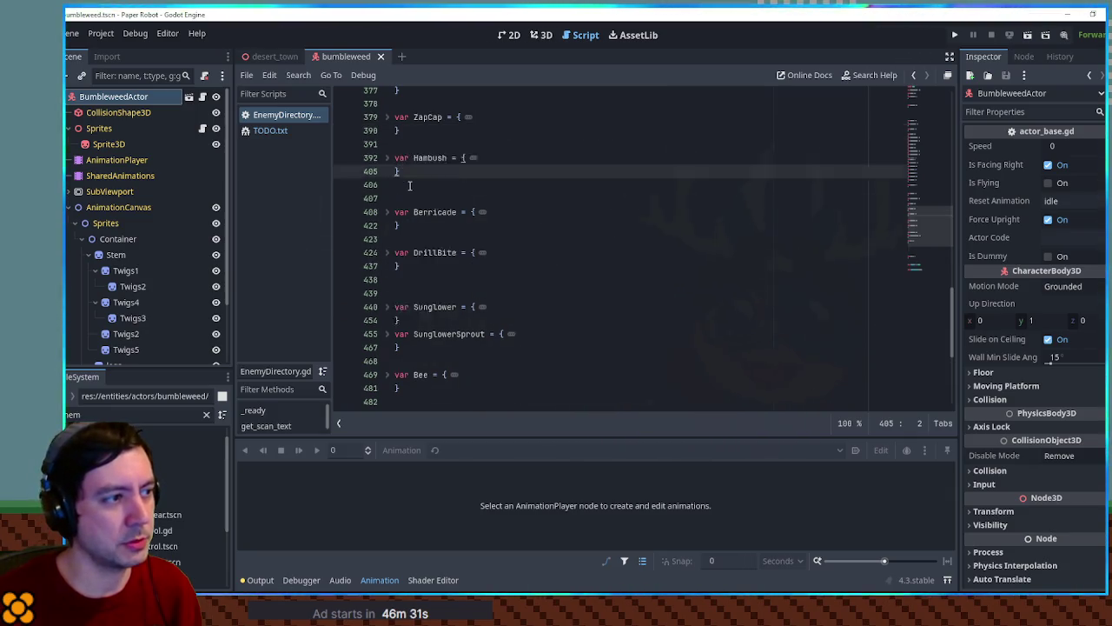
pyautogui.scroll(2, 413, 192)
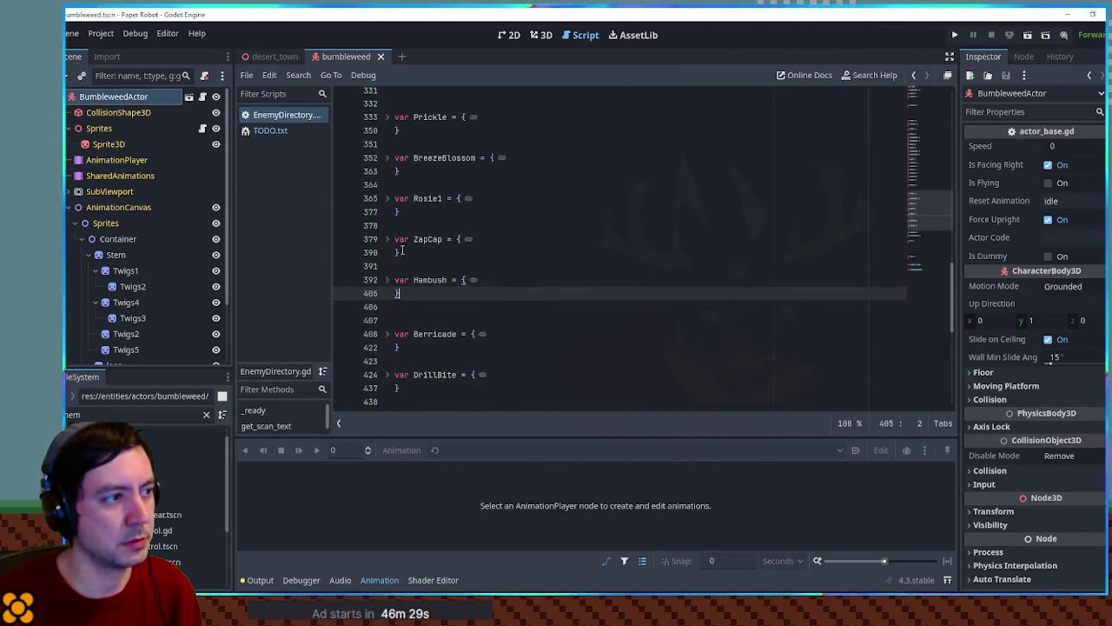
pyautogui.moveTo(407, 300); pyautogui.dragTo(404, 254)
pyautogui.scroll(-6, 430, 244)
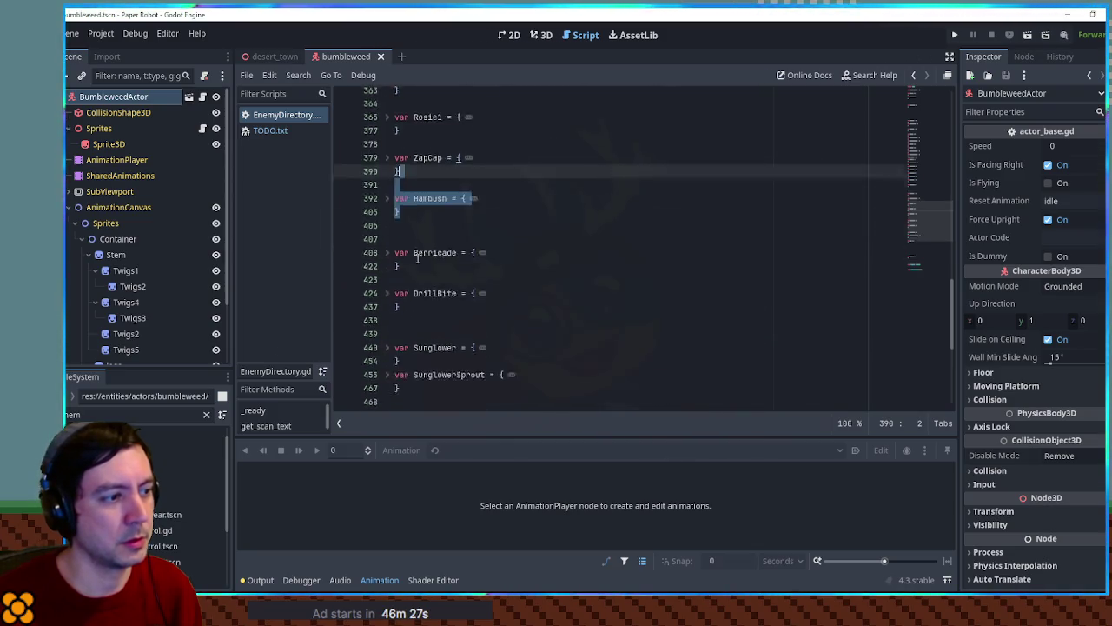
pyautogui.click(439, 235)
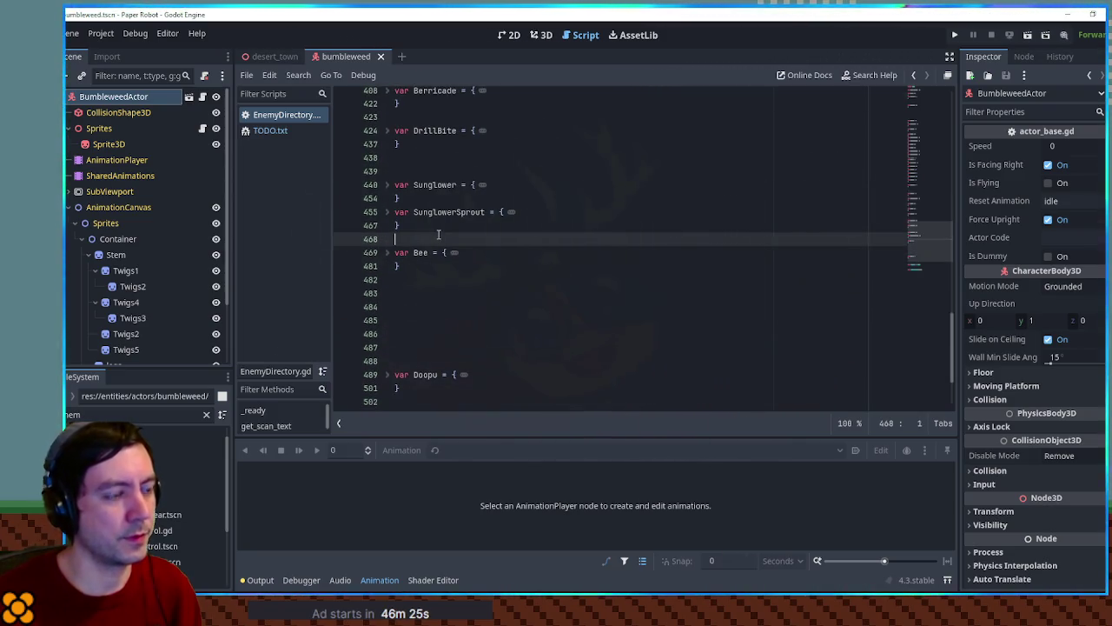
pyautogui.press('Return')
pyautogui.press('Return')
pyautogui.press('Return')
pyautogui.click(435, 255)
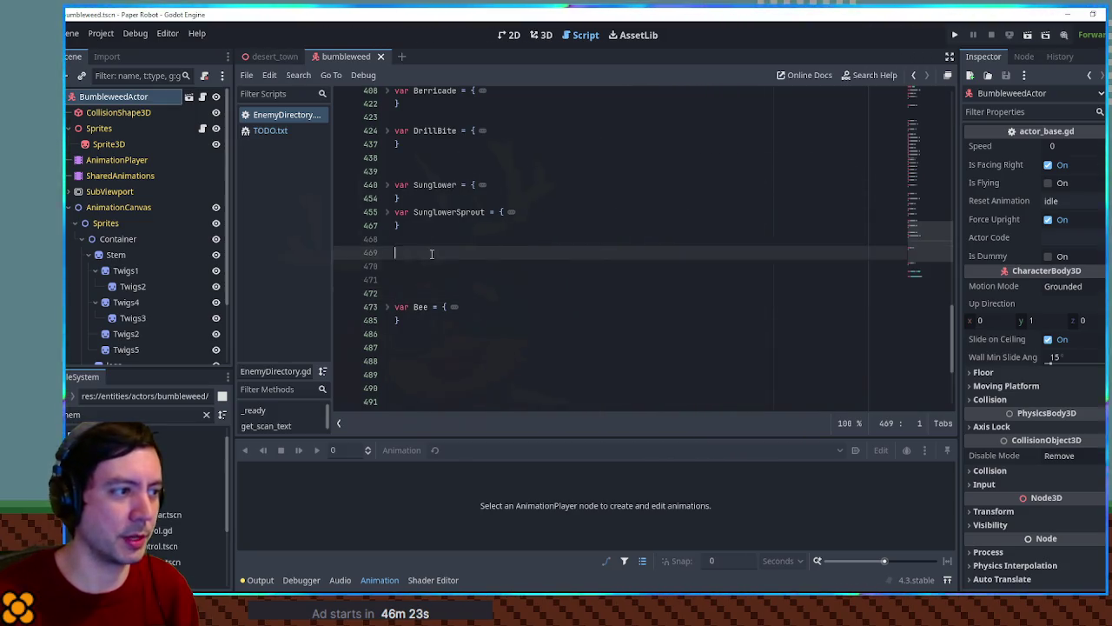
pyautogui.hotkey('ctrl', 'v')
# Step: Rename the duplicated entry's variable from Hambush to Bumbleweed
pyautogui.doubleClick(421, 221)
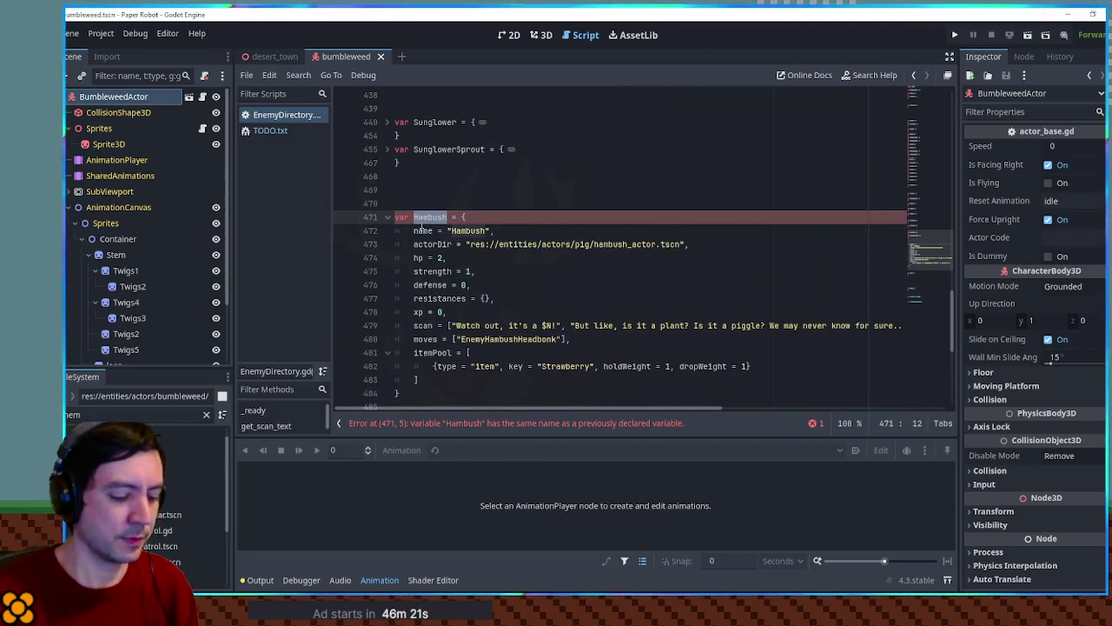
pyautogui.write('Bumble')
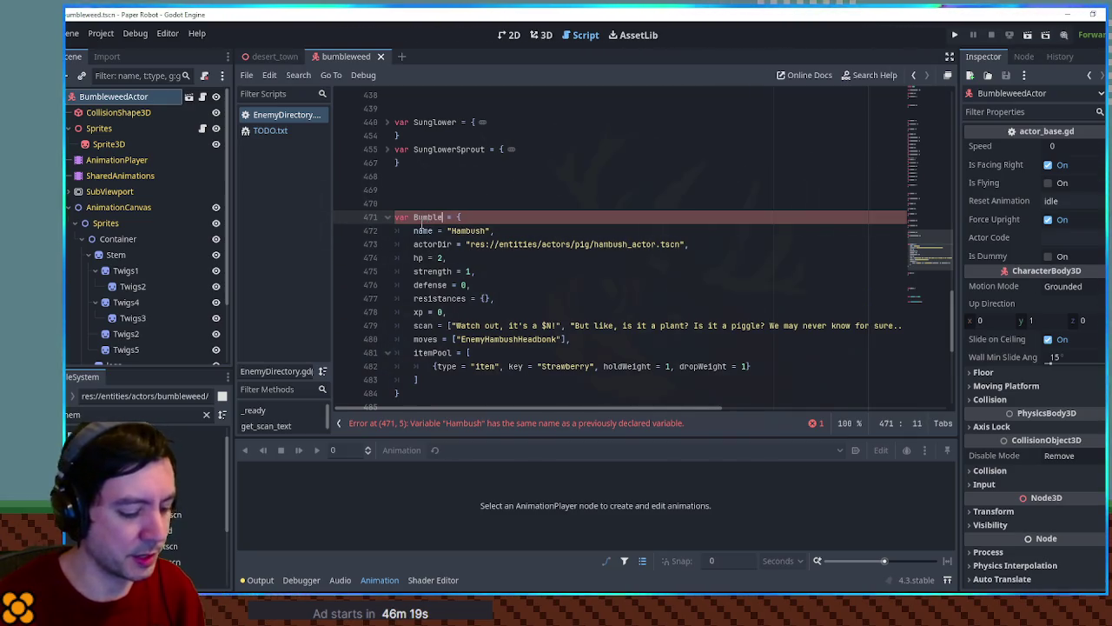
pyautogui.write('weed')
pyautogui.doubleClick(424, 217)
pyautogui.hotkey('ctrl', 'c')
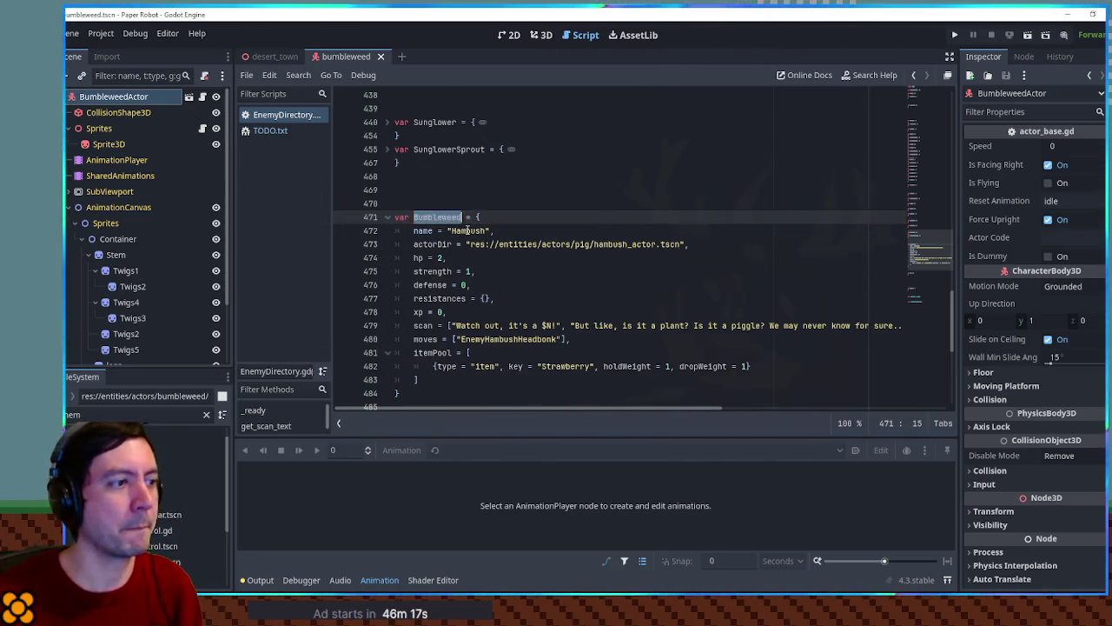
pyautogui.doubleClick(468, 230)
pyautogui.hotkey('ctrl', 'v')
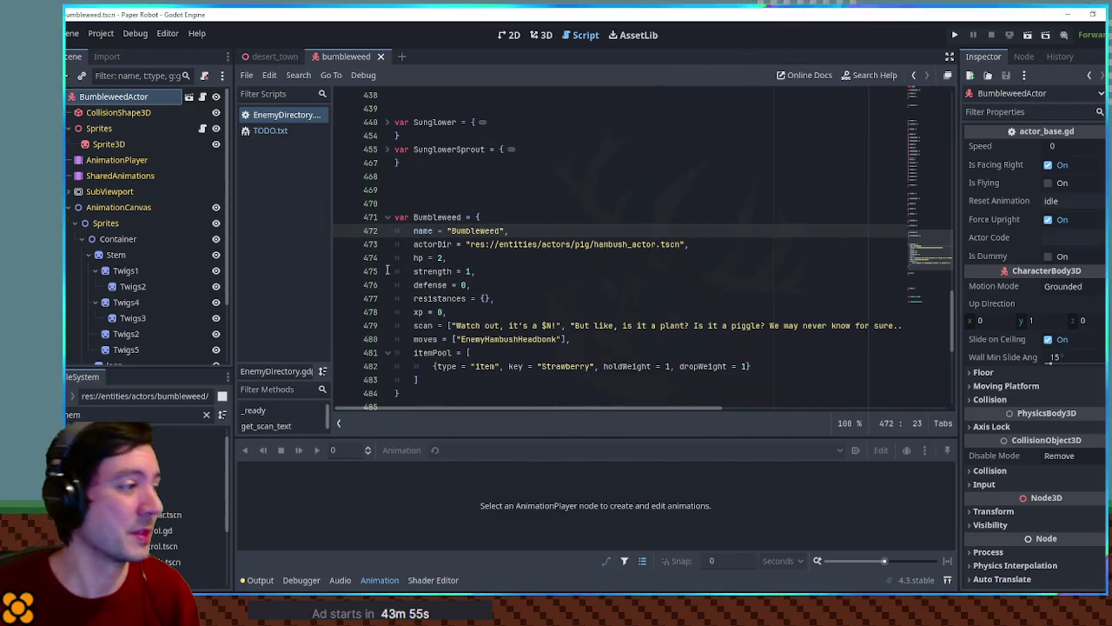
# Step: Select the file filter text to search for bumbleweed files
pyautogui.doubleClick(105, 414)
# Step: Point Bumbleweed's actorDir at the bumbleweed.tscn path
pyautogui.write('bumb')
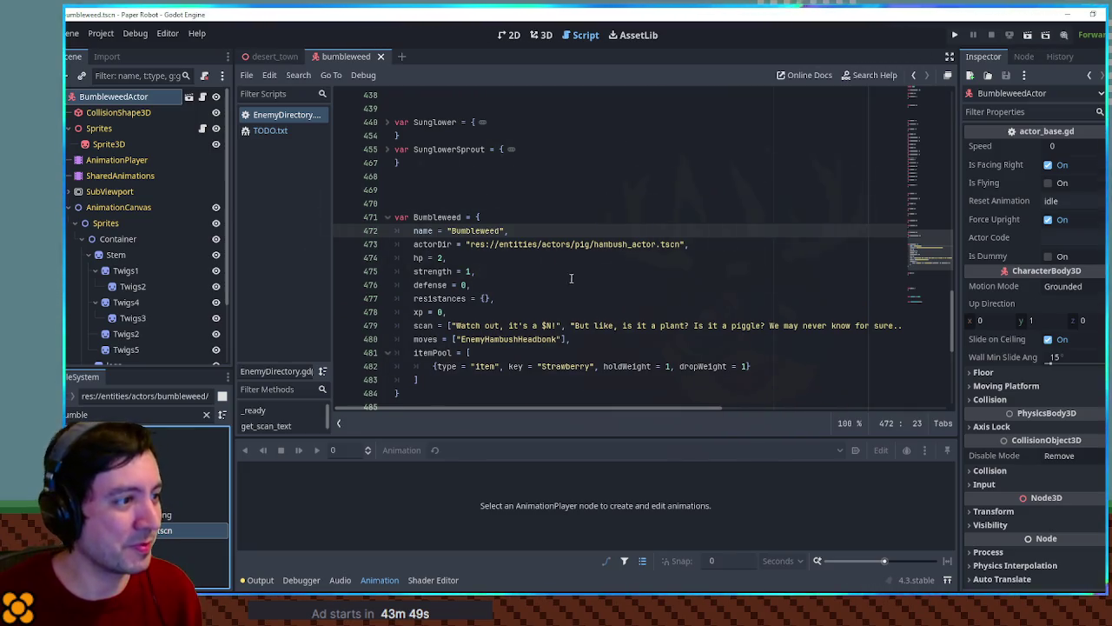
pyautogui.click(469, 245)
pyautogui.keyDown('shift'); pyautogui.click(683, 246); pyautogui.keyUp('shift')
pyautogui.hotkey('ctrl', 'v')
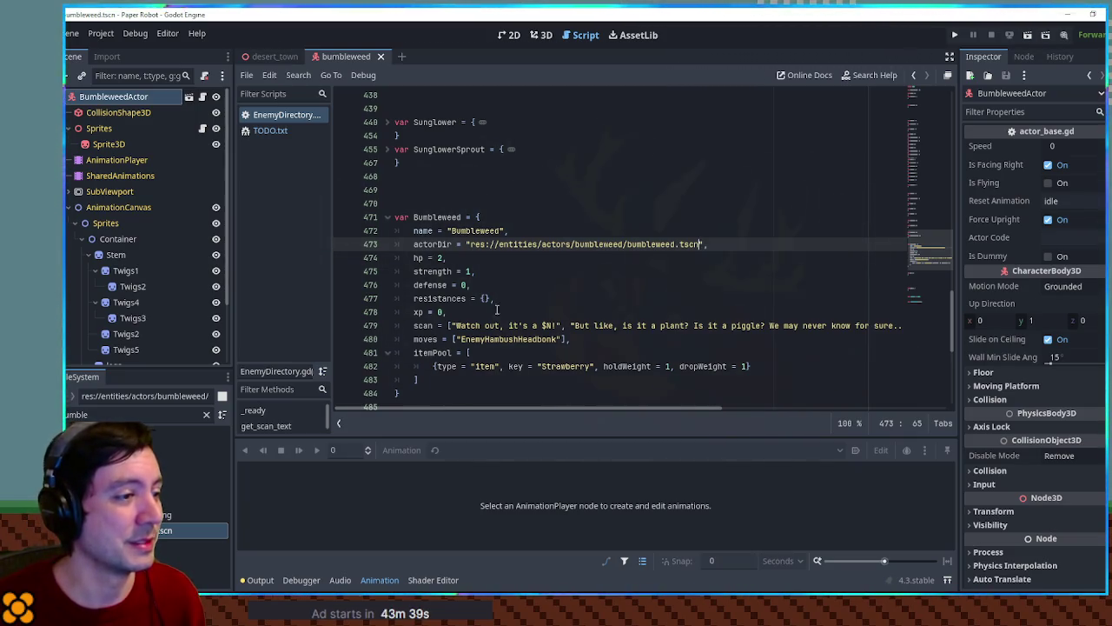
# Step: Shorten the scan text to a single sentence starting with 'That'
pyautogui.click(453, 326)
pyautogui.moveTo(453, 326); pyautogui.dragTo(522, 325)
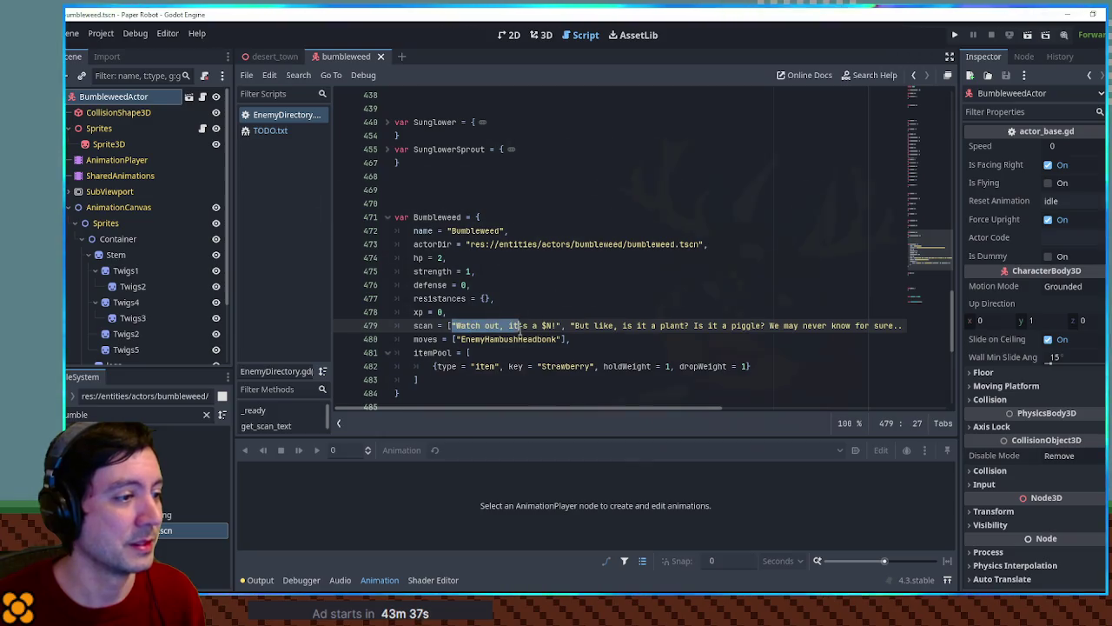
pyautogui.write('That')
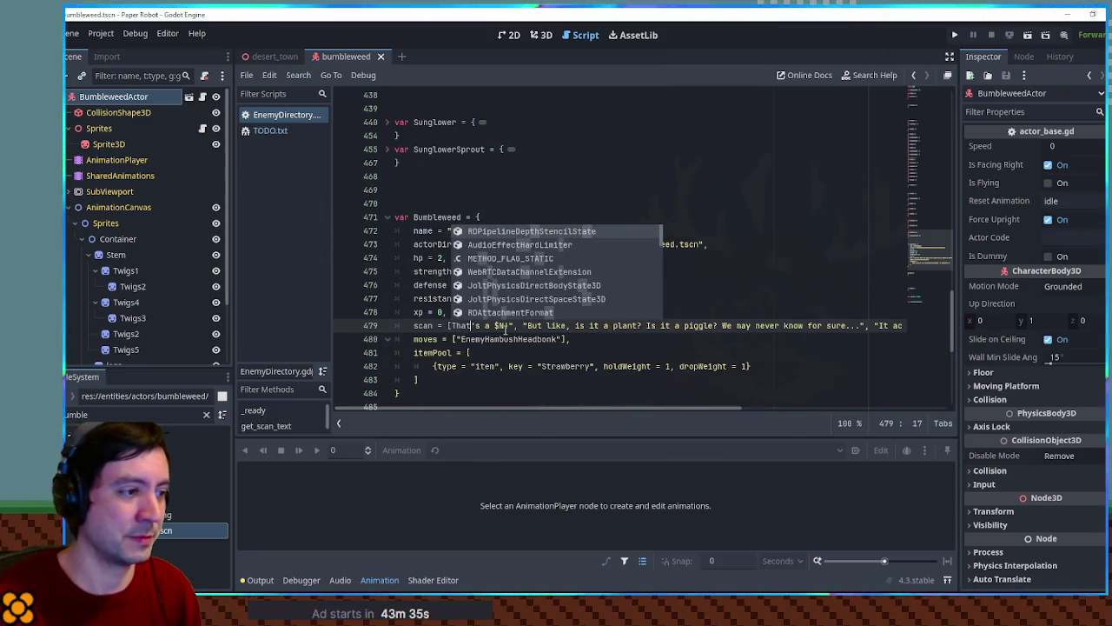
pyautogui.press('Left')
pyautogui.press('Left')
pyautogui.press('Left')
pyautogui.write('"')
pyautogui.press('Escape')
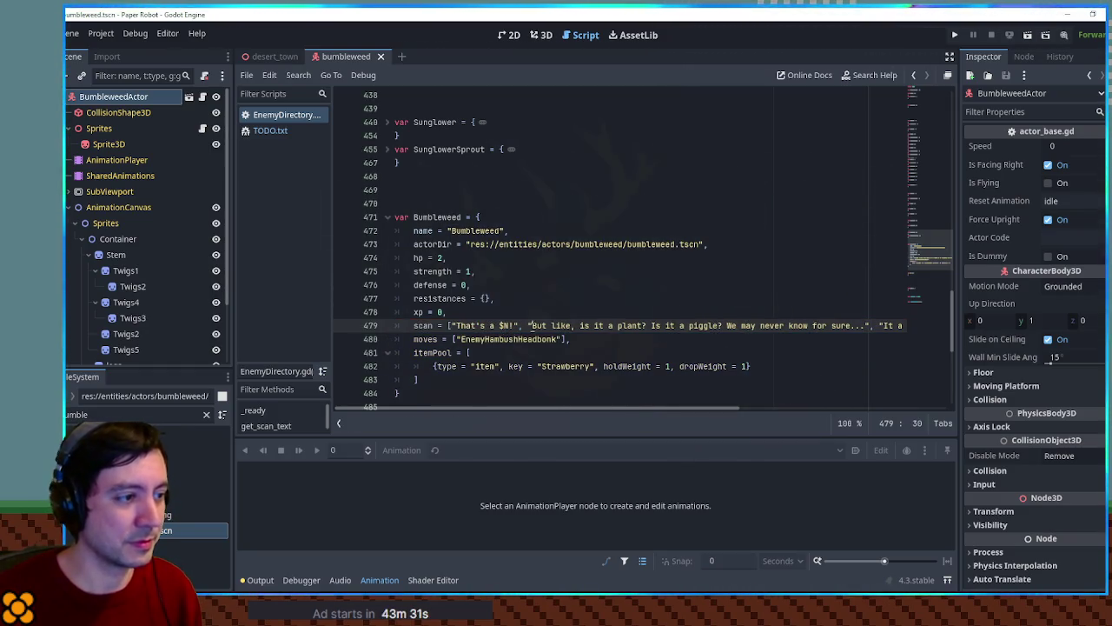
pyautogui.tripleClick(537, 329)
pyautogui.hotkey('ctrl', 'shift', 'Left')
pyautogui.press('BackSpace')
pyautogui.write('"')
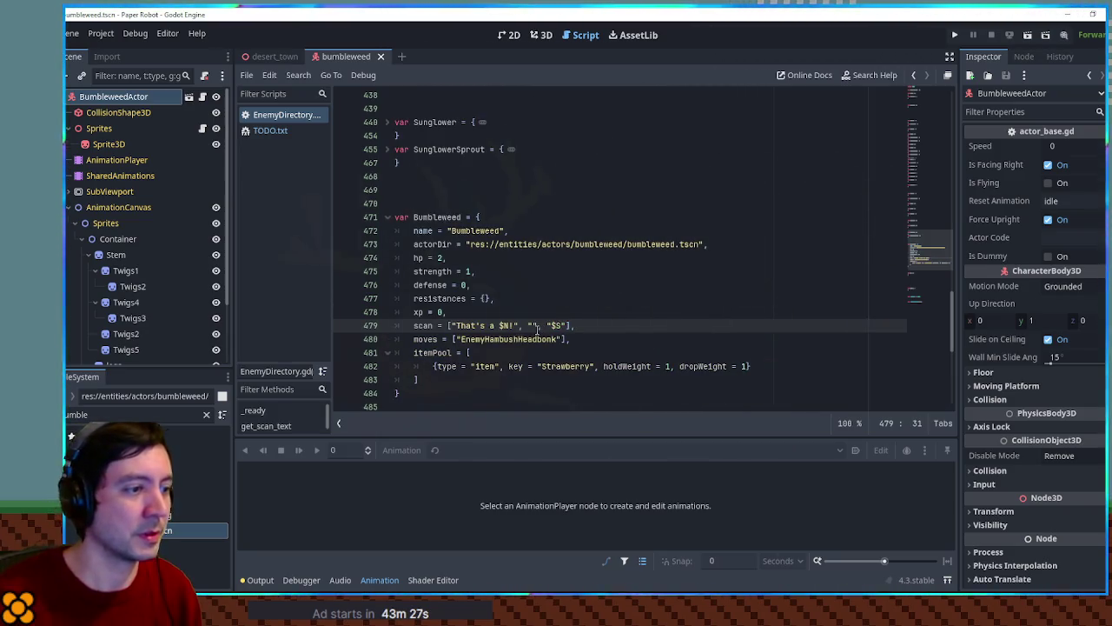
# Step: Comment out the Bumbleweed itemPool block
pyautogui.click(510, 339)
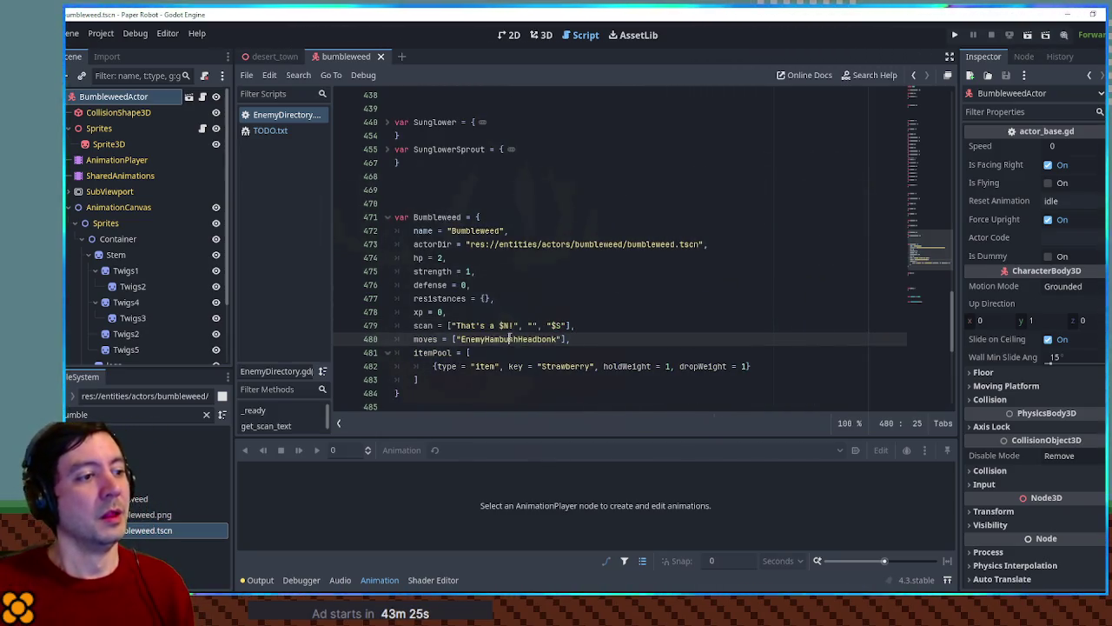
pyautogui.click(636, 284)
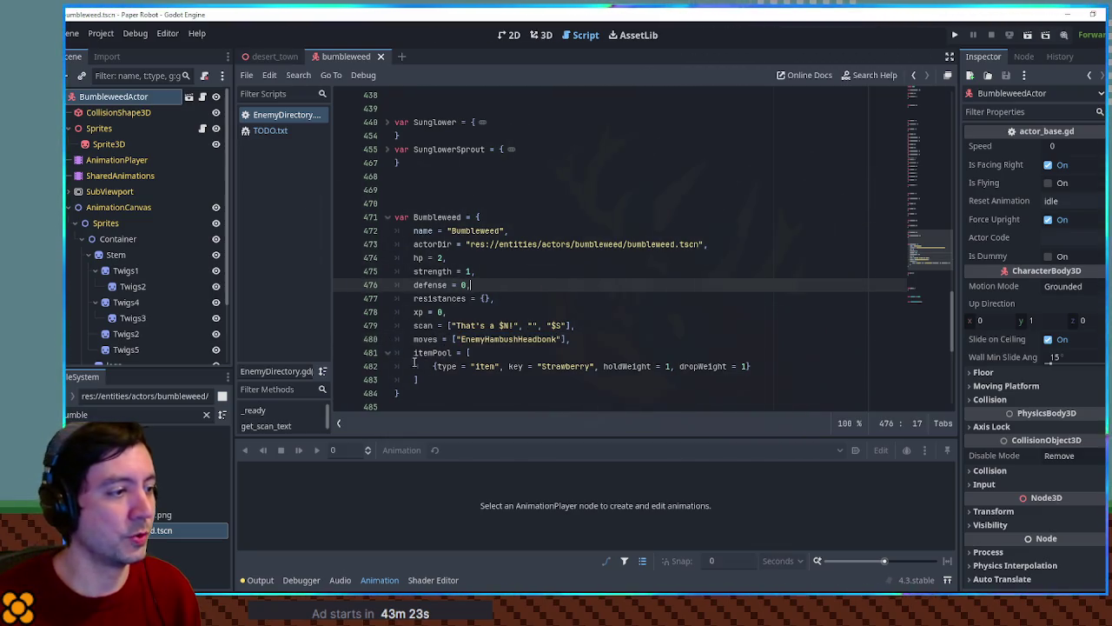
pyautogui.moveTo(414, 353); pyautogui.dragTo(426, 380)
pyautogui.hotkey('ctrl', 'k')
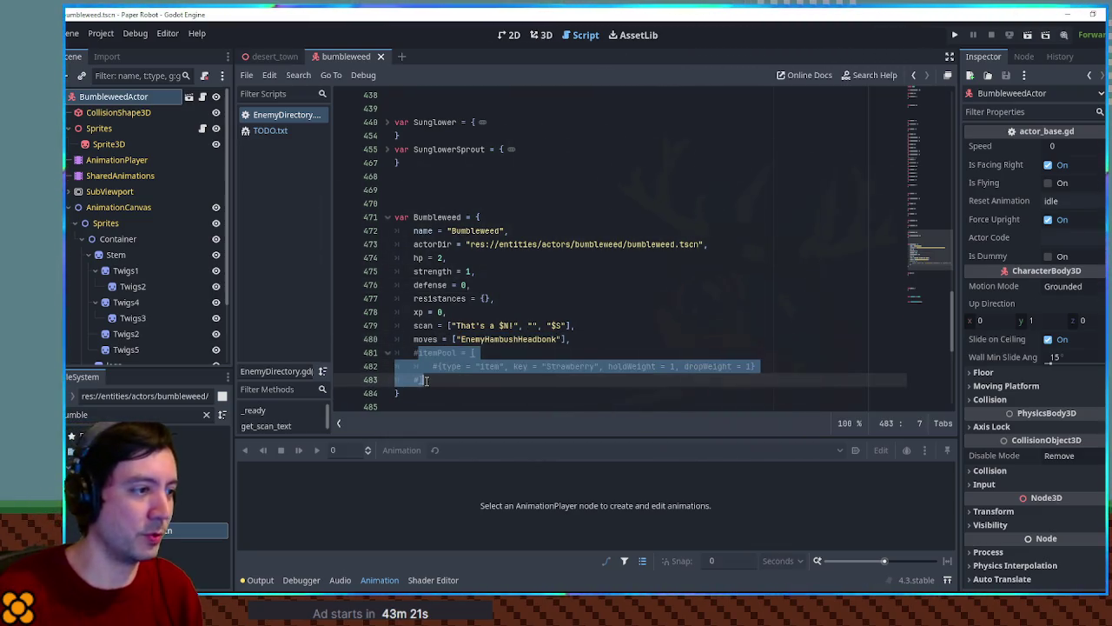
pyautogui.click(478, 270)
# Step: Change the xp value from 0 to 15
pyautogui.doubleClick(463, 285)
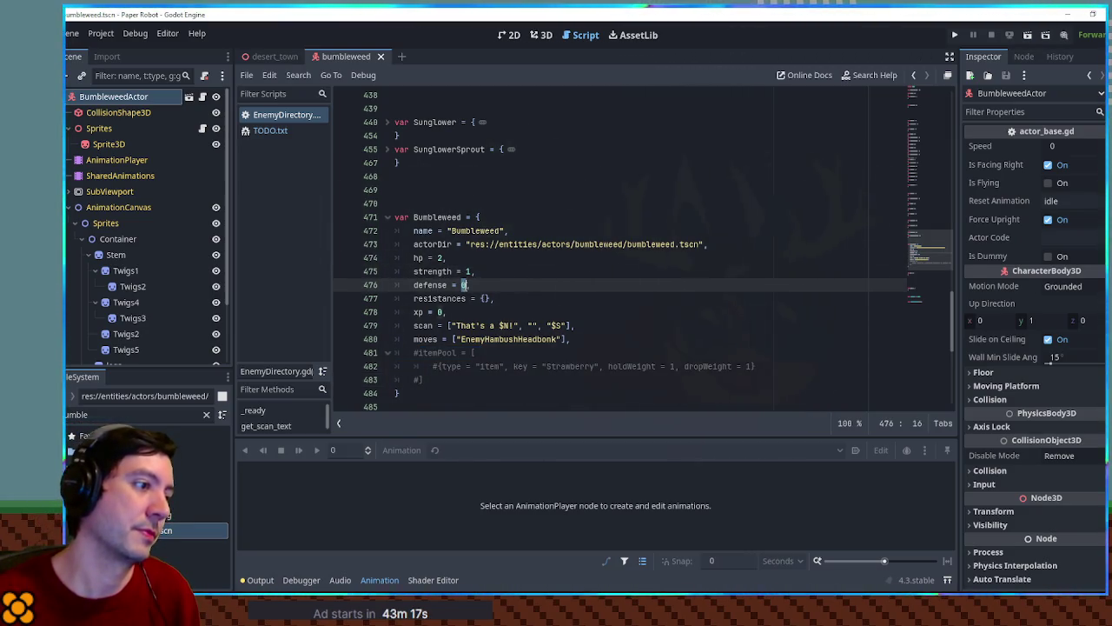
pyautogui.scroll(2, 452, 280)
pyautogui.scroll(-3, 435, 277)
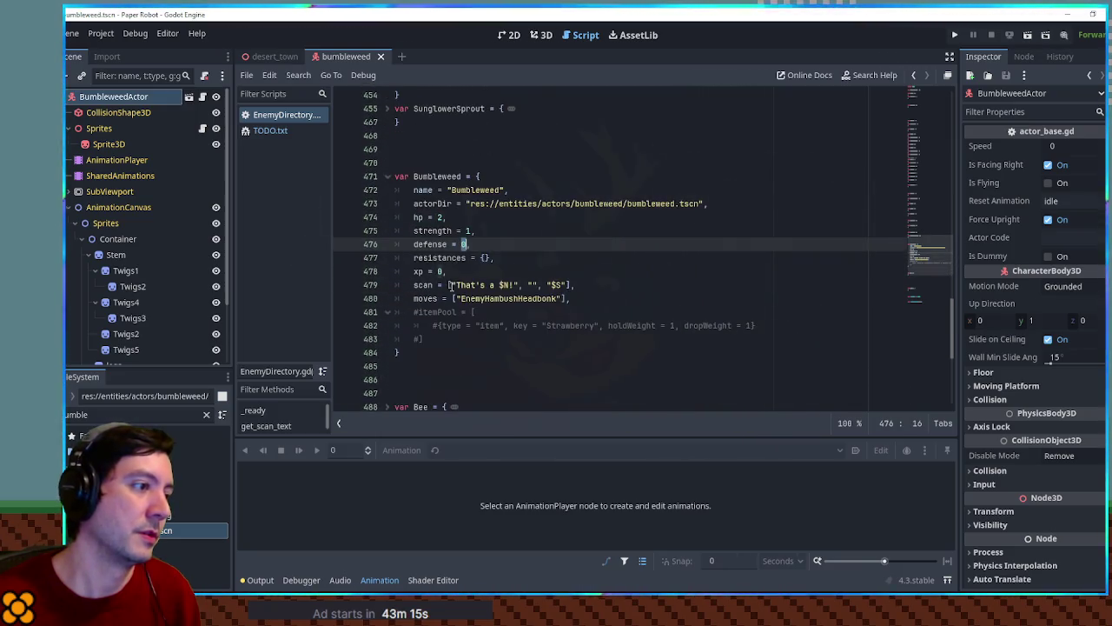
pyautogui.scroll(5, 436, 277)
pyautogui.scroll(-5, 436, 277)
pyautogui.doubleClick(442, 272)
pyautogui.moveTo(443, 272); pyautogui.dragTo(437, 272)
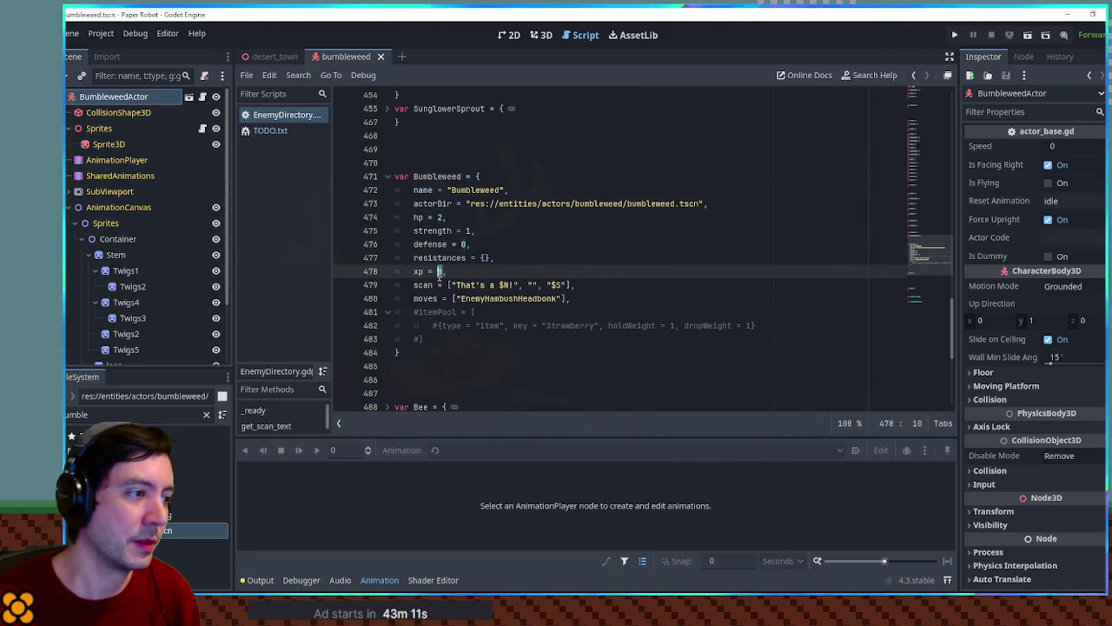
pyautogui.write('15')
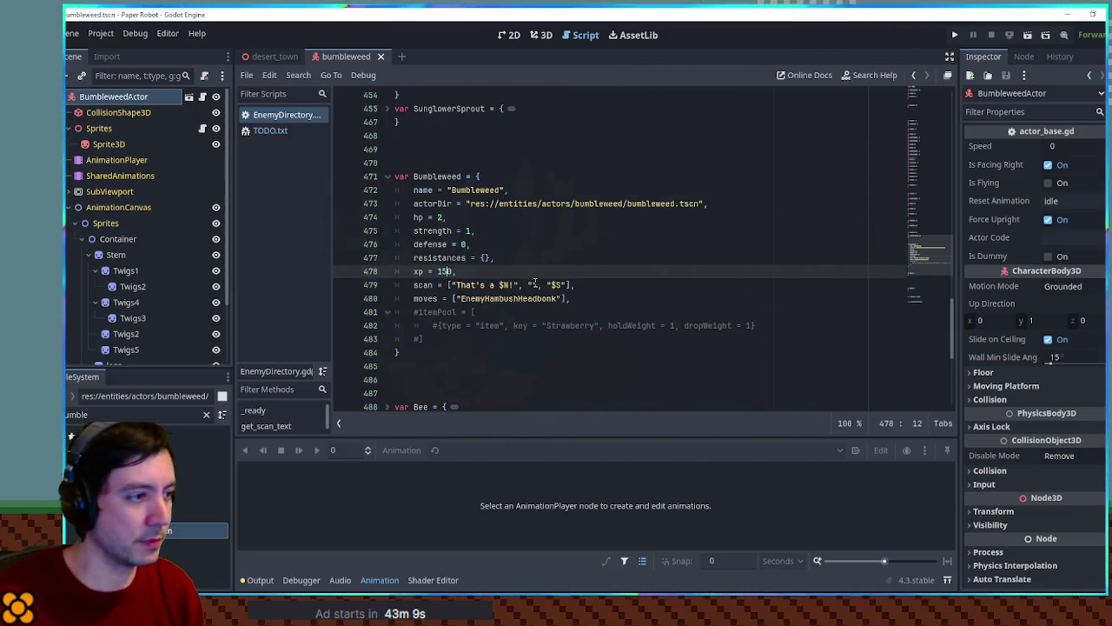
pyautogui.press('BackSpace')
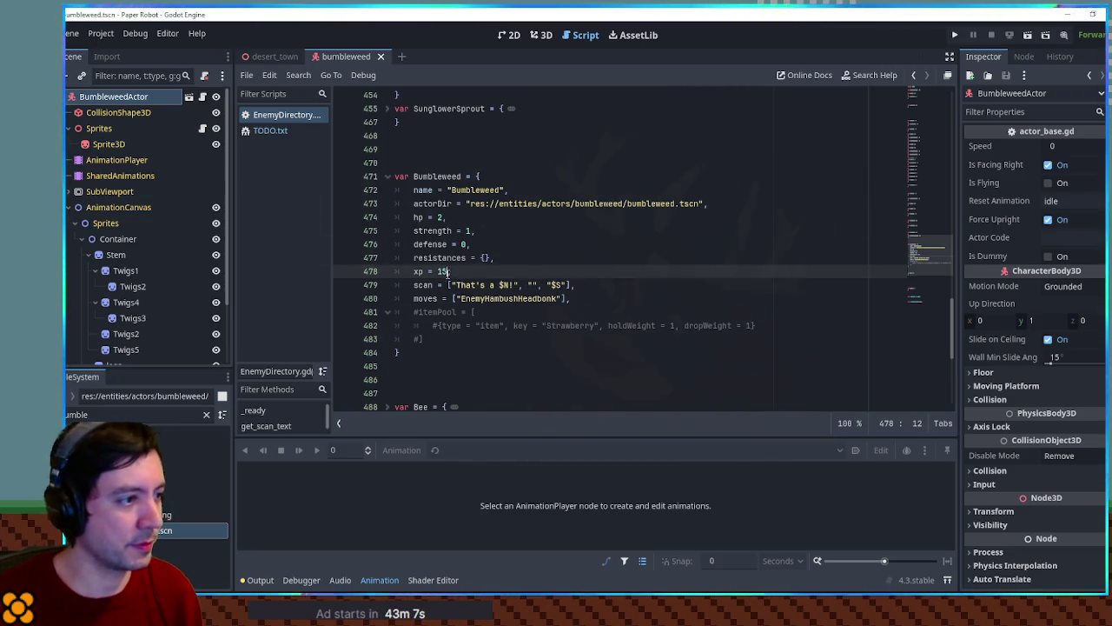
pyautogui.write('2')
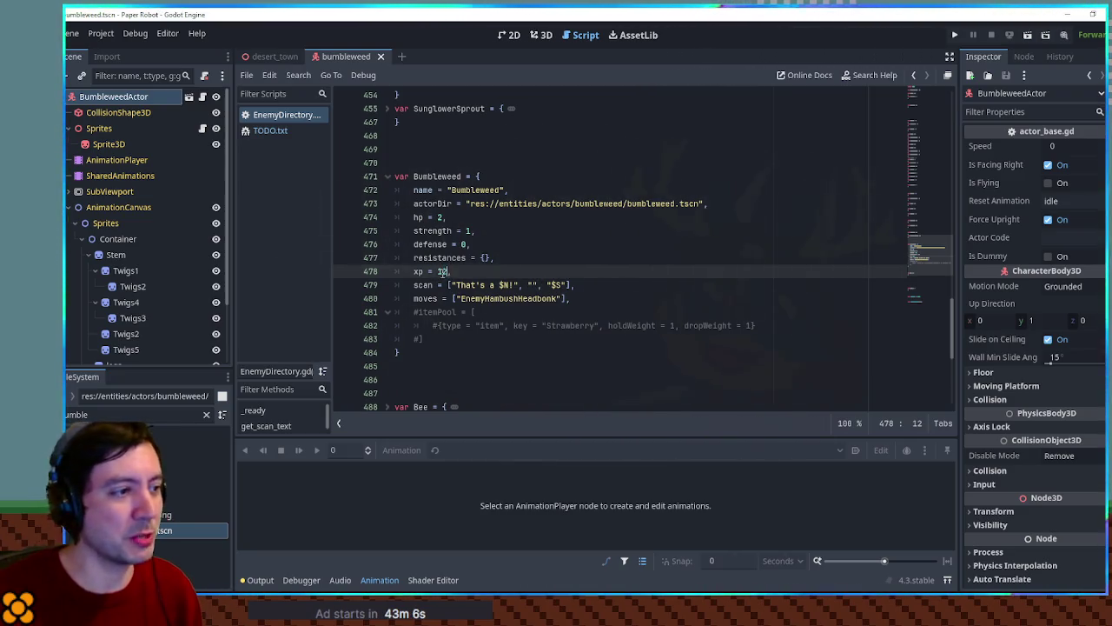
pyautogui.press('BackSpace')
pyautogui.write('5')
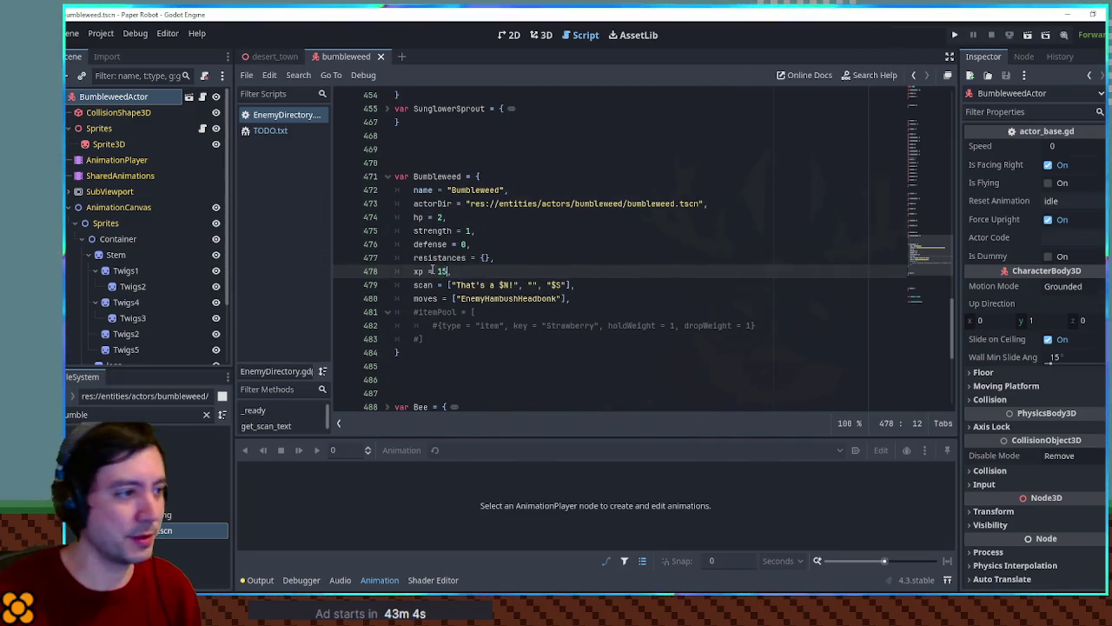
# Step: Raise the xp value to 20
pyautogui.moveTo(449, 271); pyautogui.dragTo(437, 271)
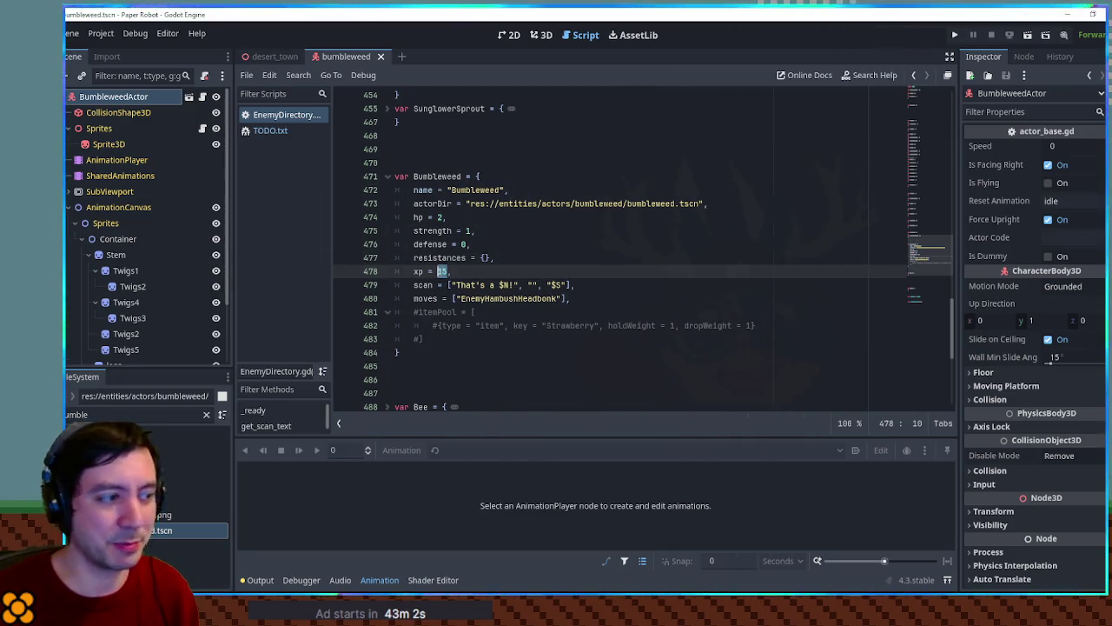
pyautogui.write('20')
pyautogui.click(522, 244)
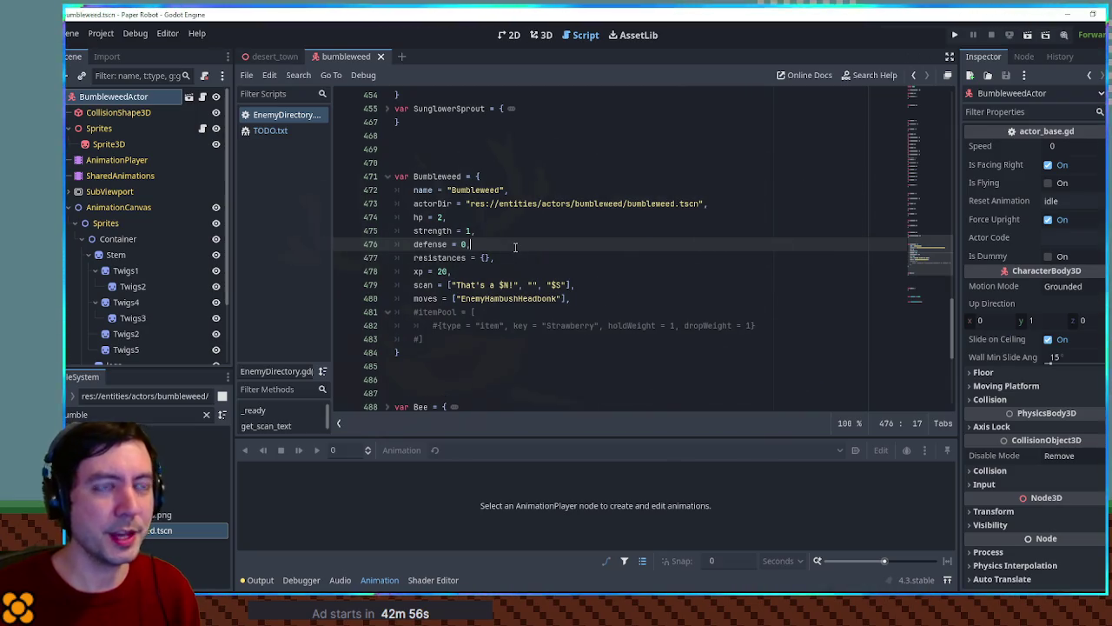
pyautogui.click(418, 271)
pyautogui.doubleClick(418, 271)
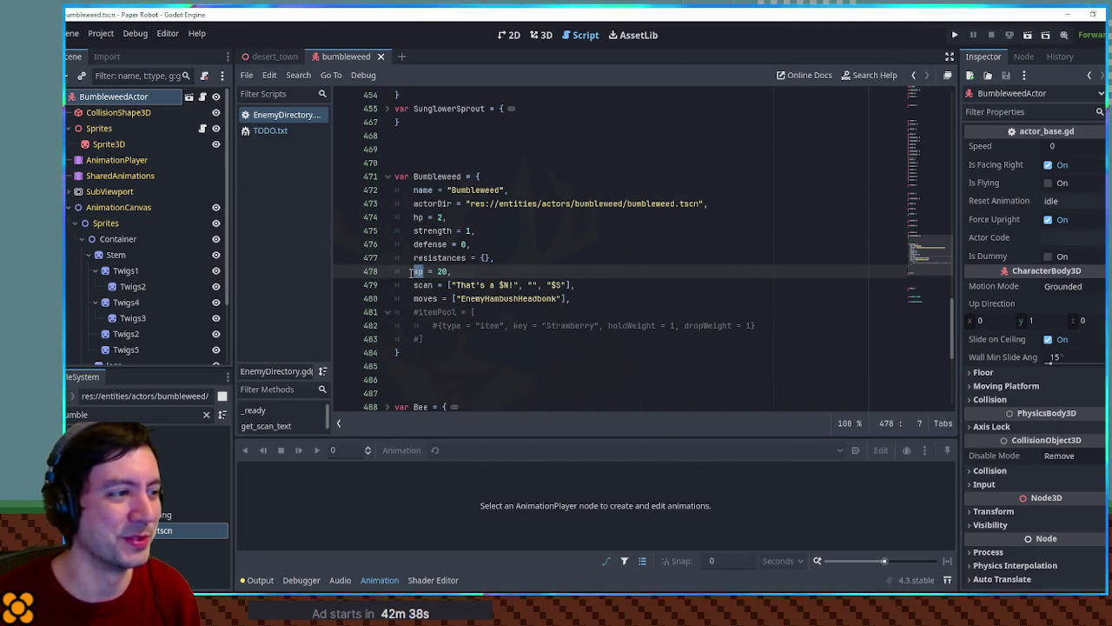
# Step: Set strength to 3 and hp to 8
pyautogui.click(466, 230)
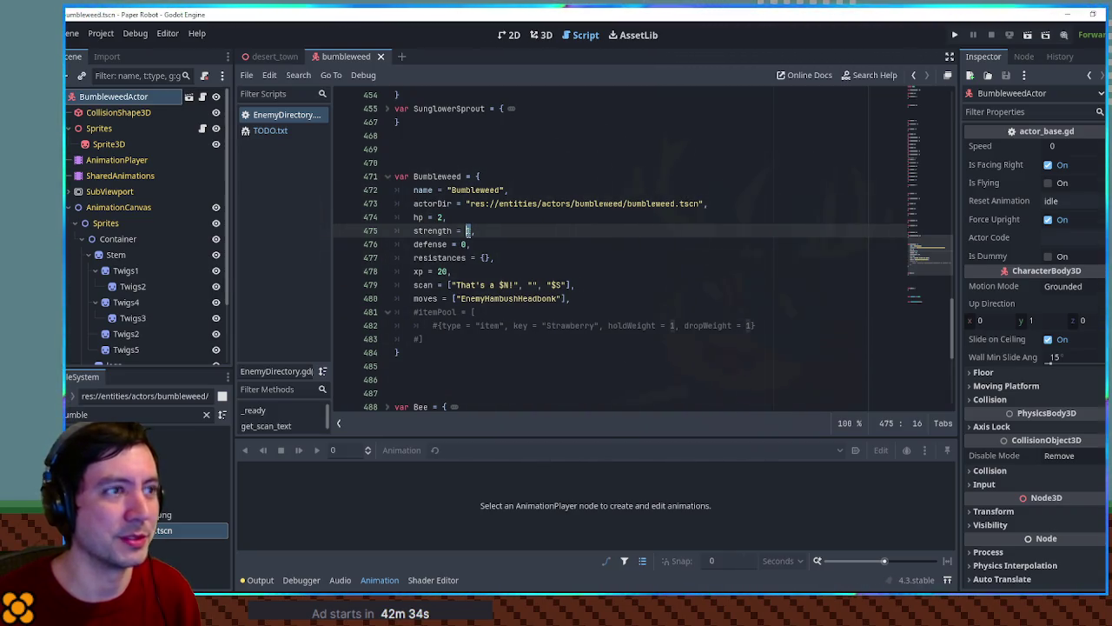
pyautogui.press('Delete')
pyautogui.write('3')
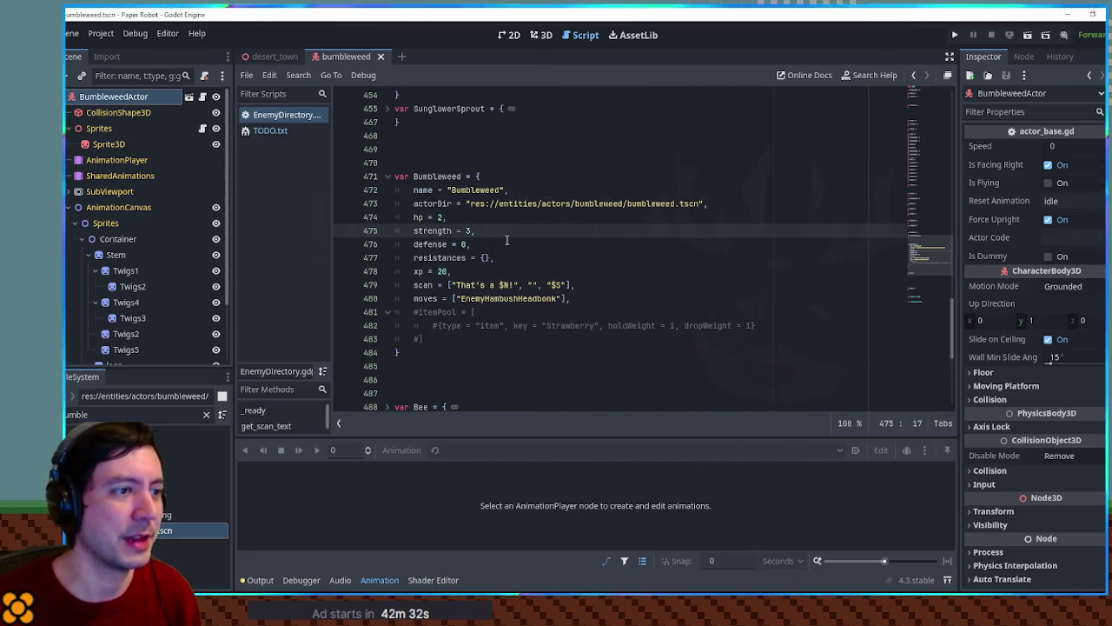
pyautogui.doubleClick(441, 217)
pyautogui.write('8')
pyautogui.click(479, 221)
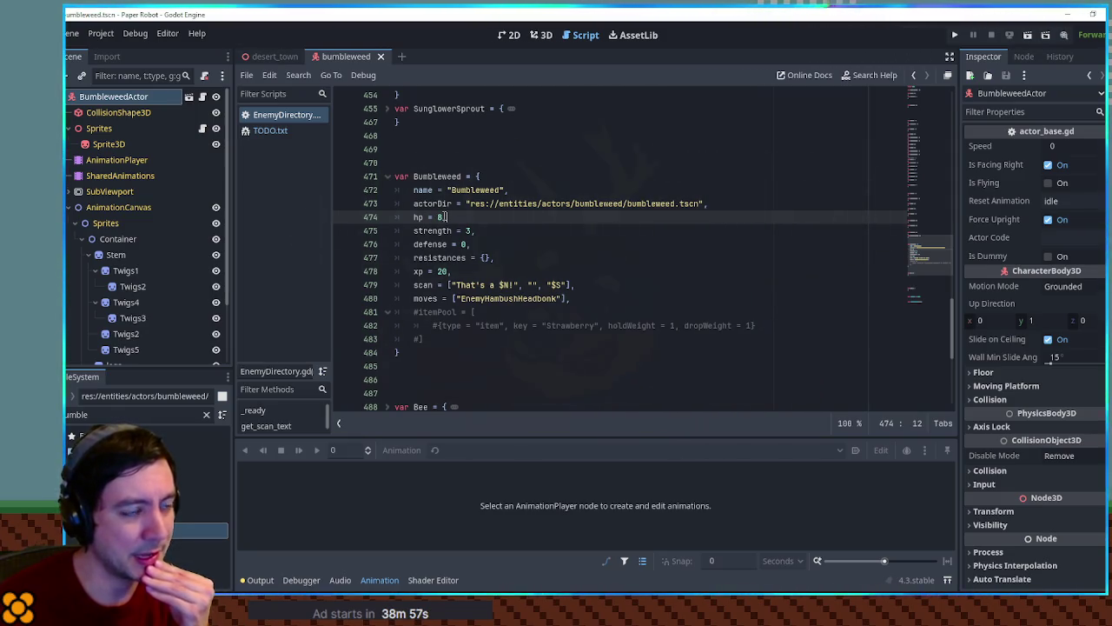
# Step: Briefly expand the DrillBite entry, then save EnemyDirectory.gd with Bumbleweed's hp at 6
pyautogui.scroll(4, 468, 223)
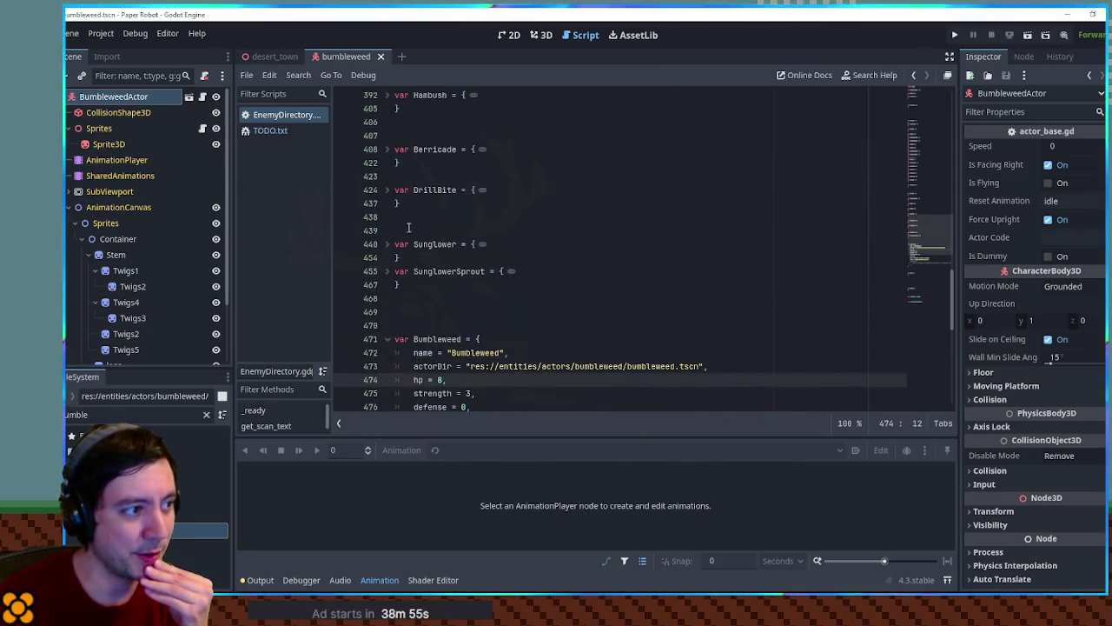
pyautogui.click(390, 191)
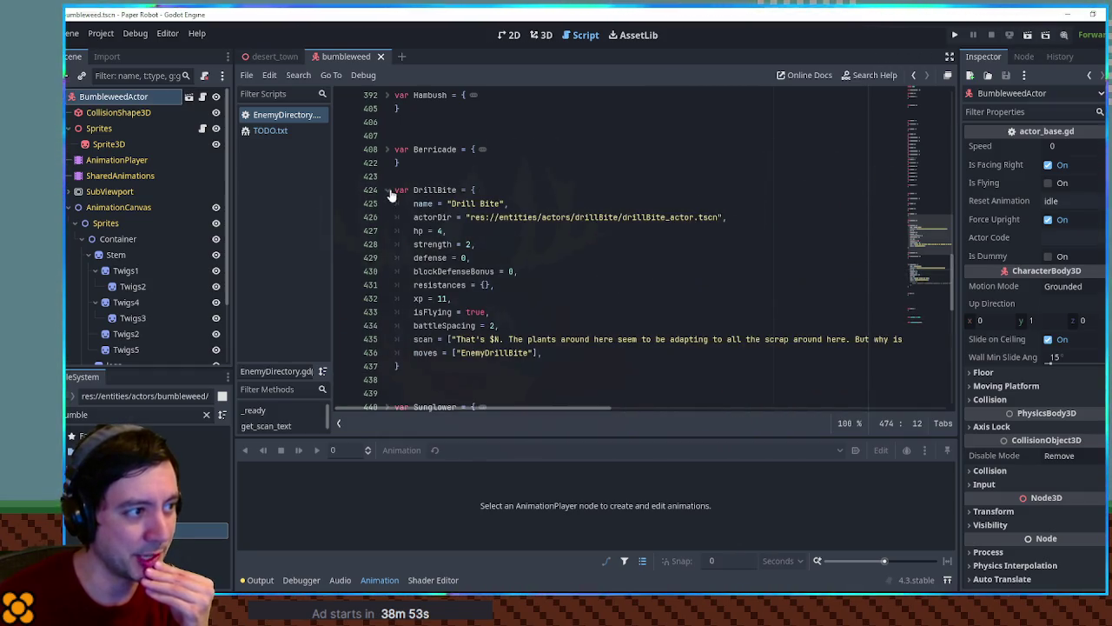
pyautogui.click(390, 191)
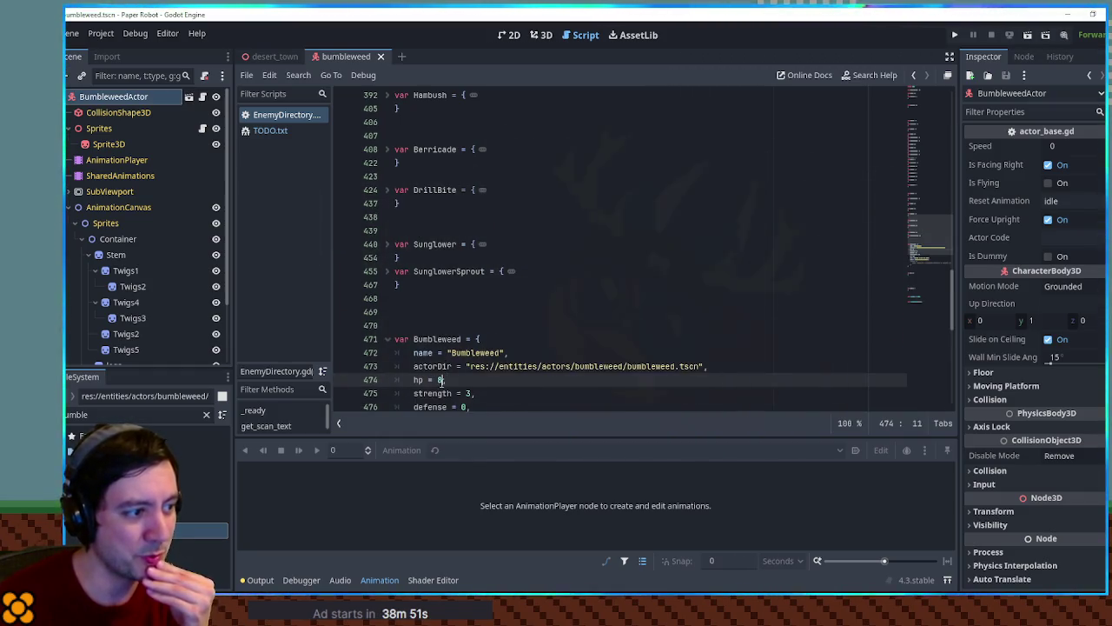
pyautogui.click(556, 300)
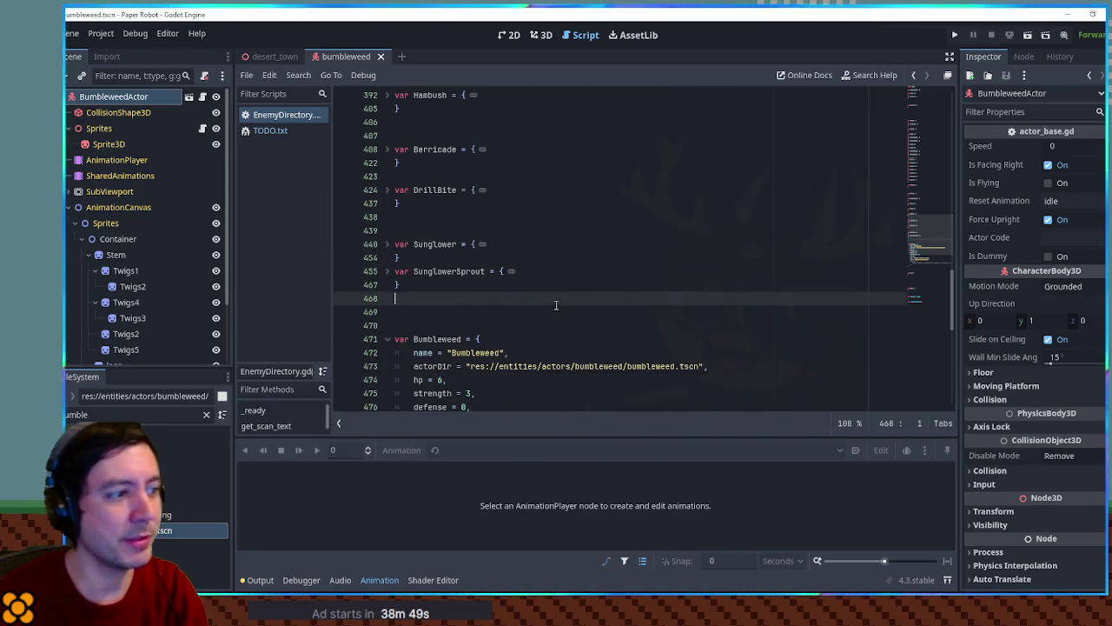
pyautogui.scroll(-4, 530, 261)
pyautogui.hotkey('ctrl', 's')
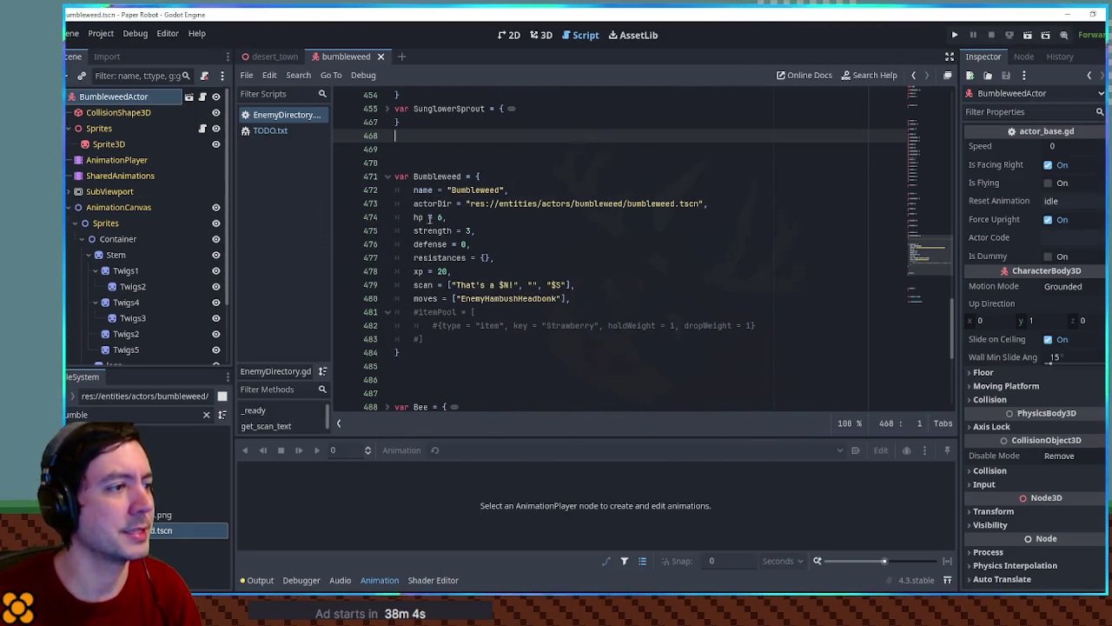
pyautogui.click(551, 205)
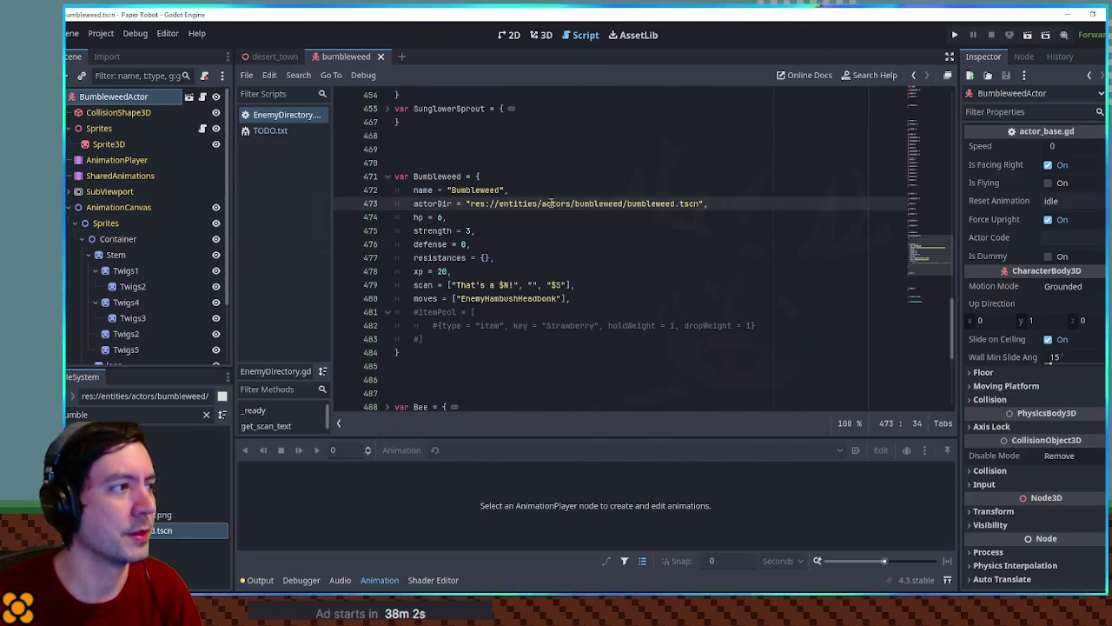
# Step: Copy the Bumbleweed name, then find and open BattleManager.gd via the 'battle mana' filter
pyautogui.doubleClick(436, 176)
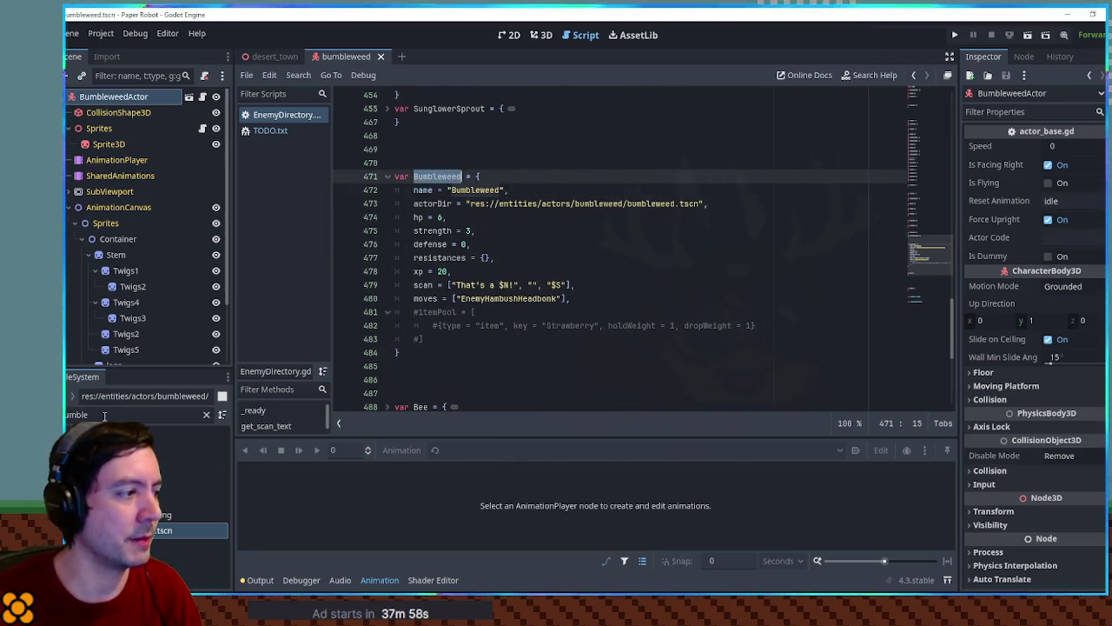
pyautogui.click(206, 415)
pyautogui.write('battle mana')
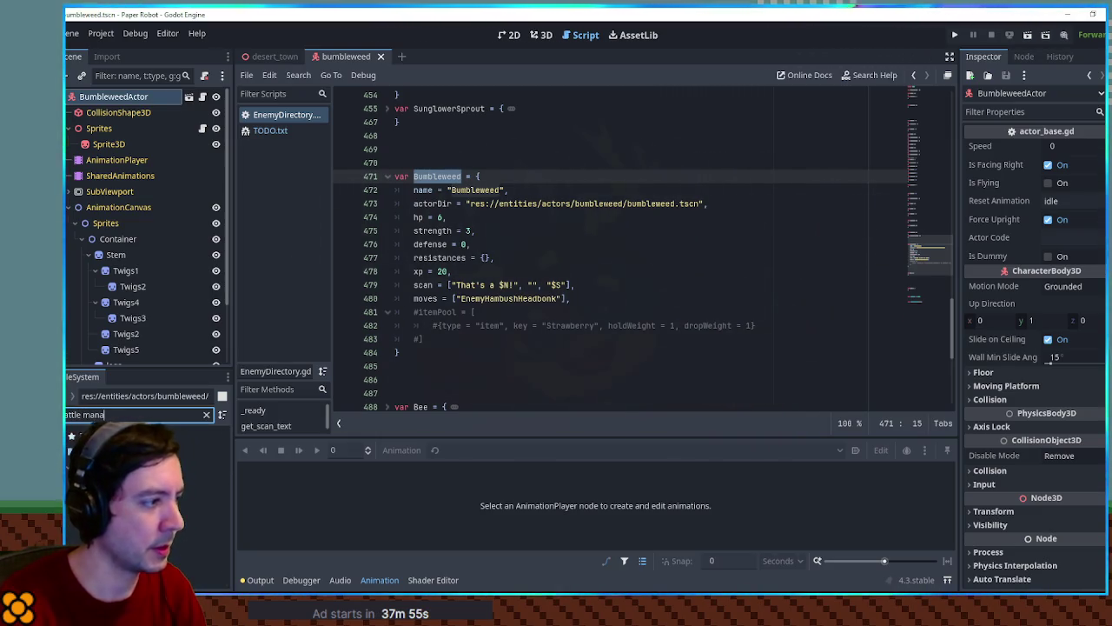
pyautogui.doubleClick(196, 499)
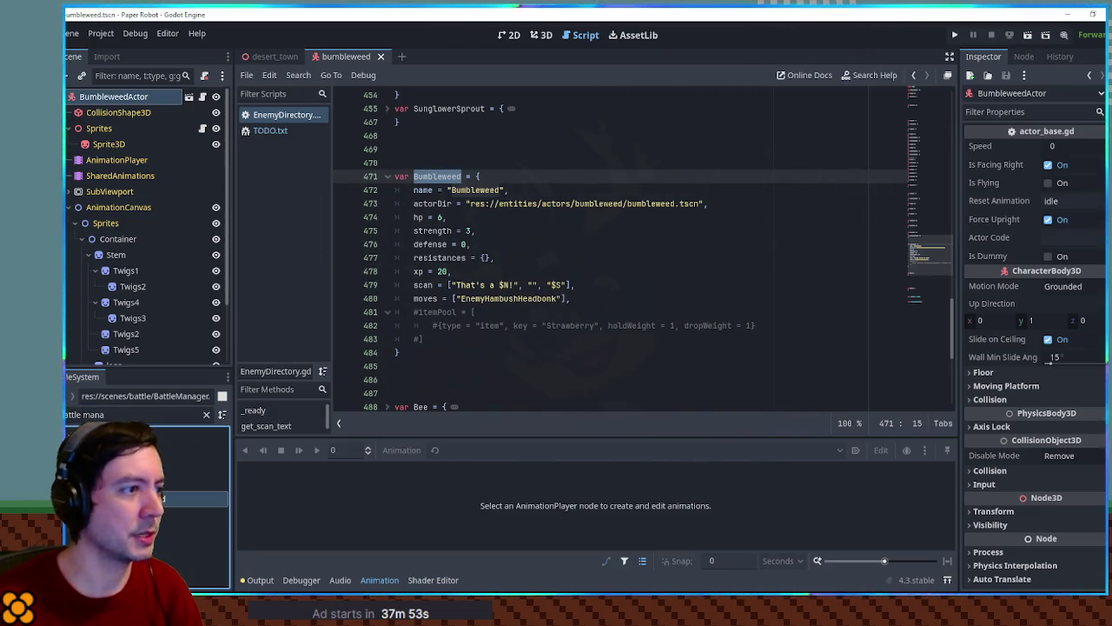
pyautogui.scroll(-1, 694, 298)
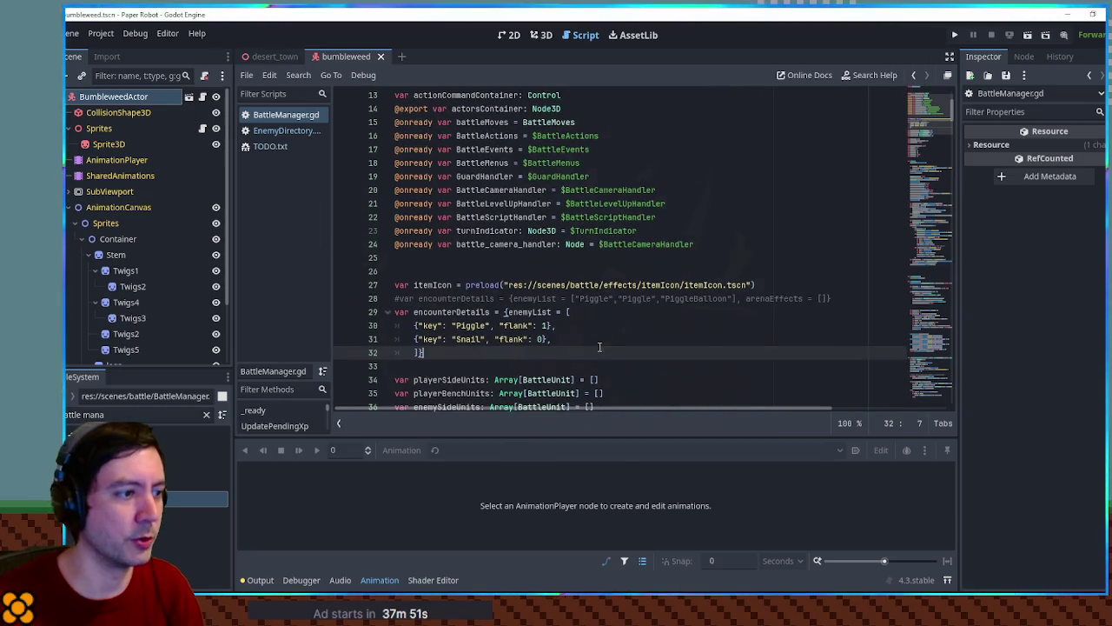
# Step: Rename the Piggle encounter to Bumbleweed, comment out the Snail entry, and save the script
pyautogui.doubleClick(476, 325)
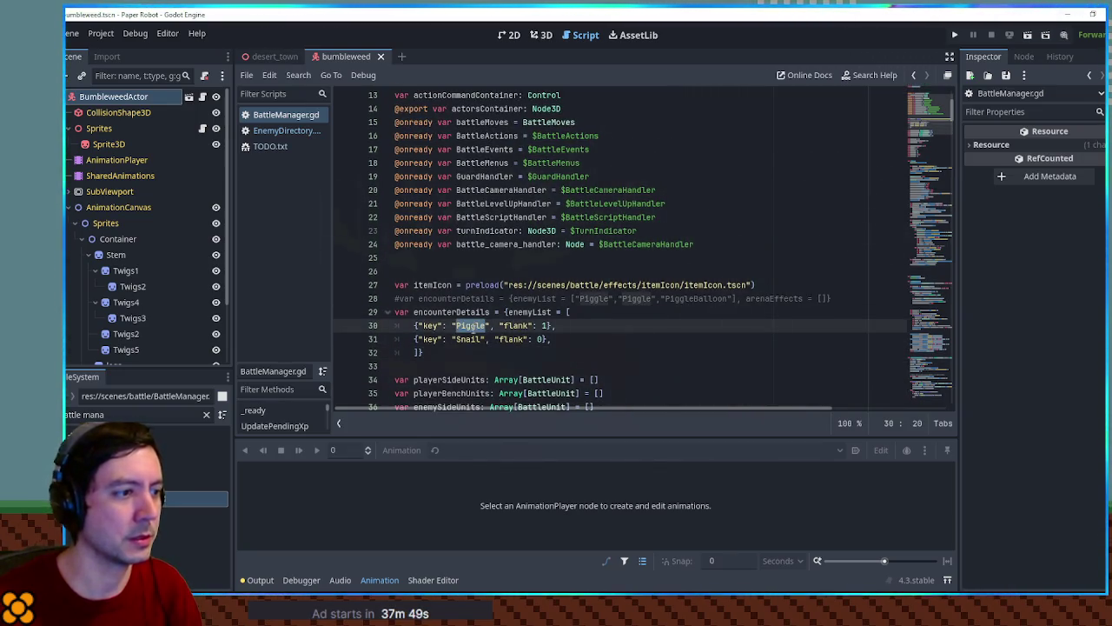
pyautogui.write('Bumbleweed')
pyautogui.click(416, 339)
pyautogui.hotkey('ctrl', 'k')
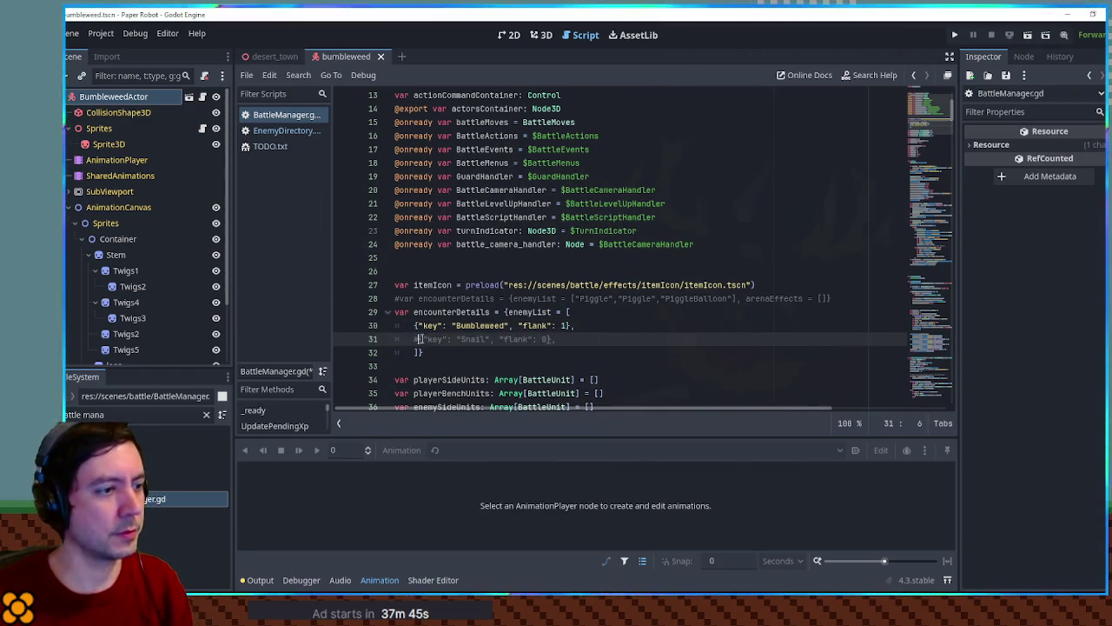
pyautogui.hotkey('ctrl', 's')
# Step: Check the end of the encounter list and clear the FileSystem search filter
pyautogui.click(566, 365)
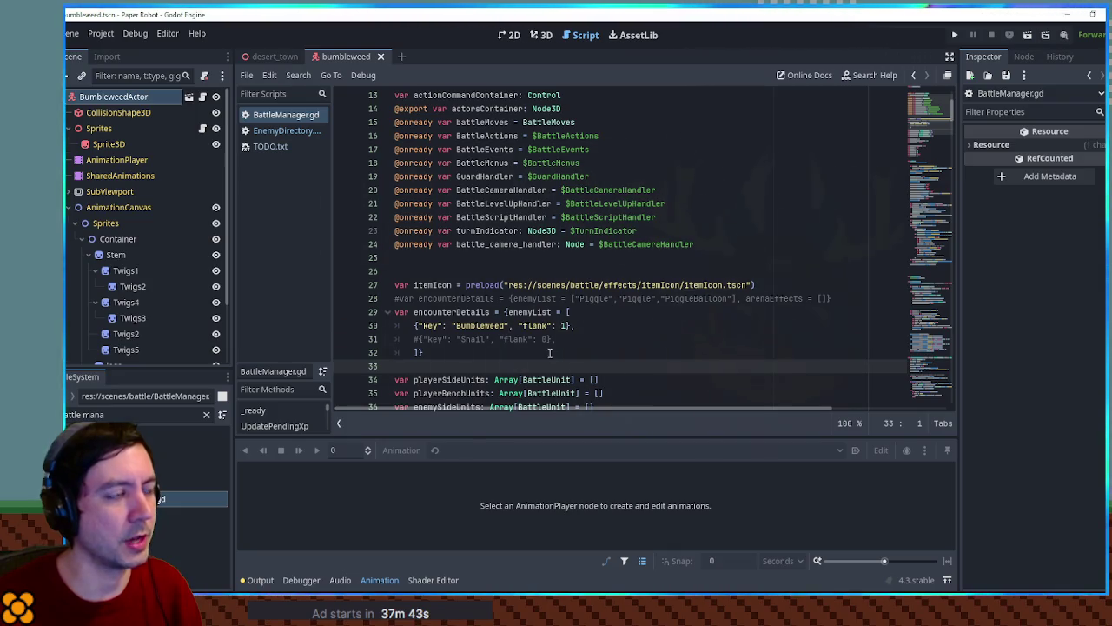
pyautogui.press('Up')
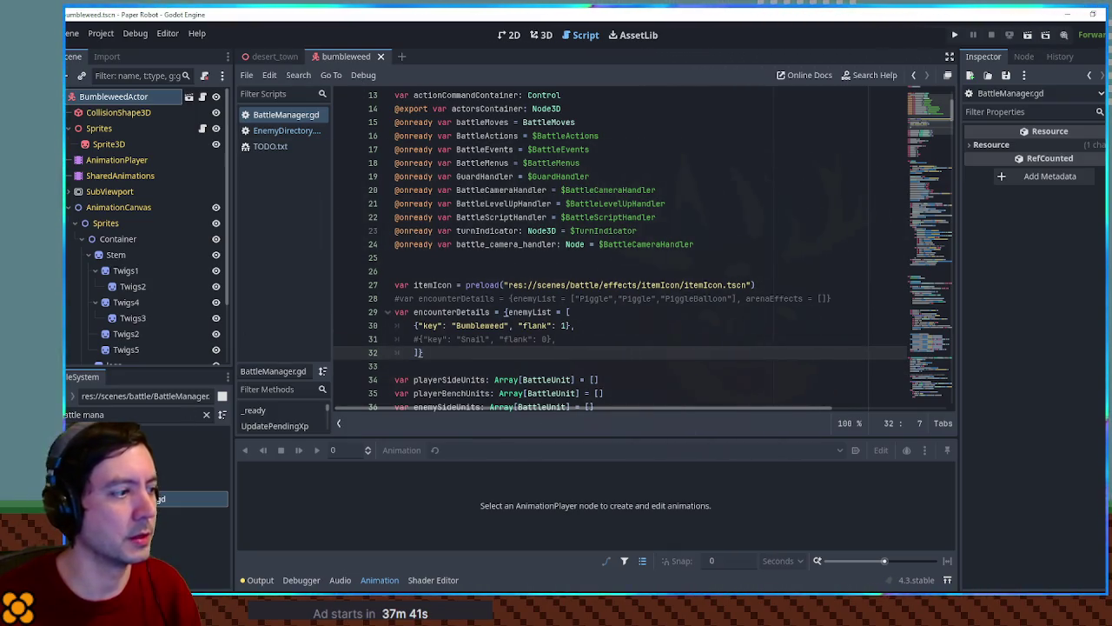
pyautogui.click(200, 414)
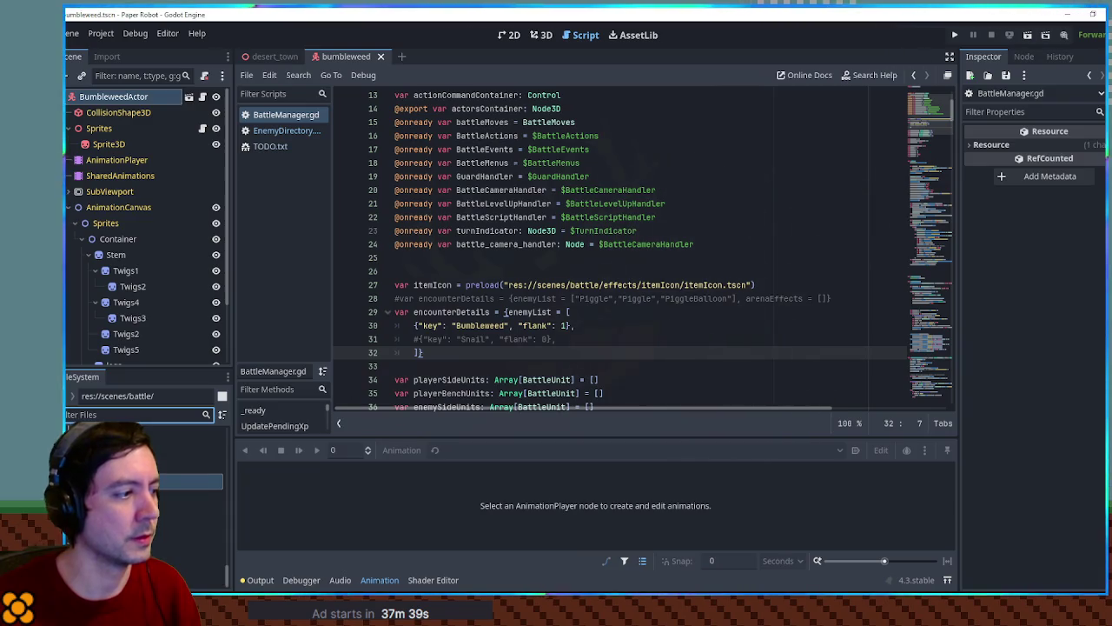
pyautogui.click(206, 415)
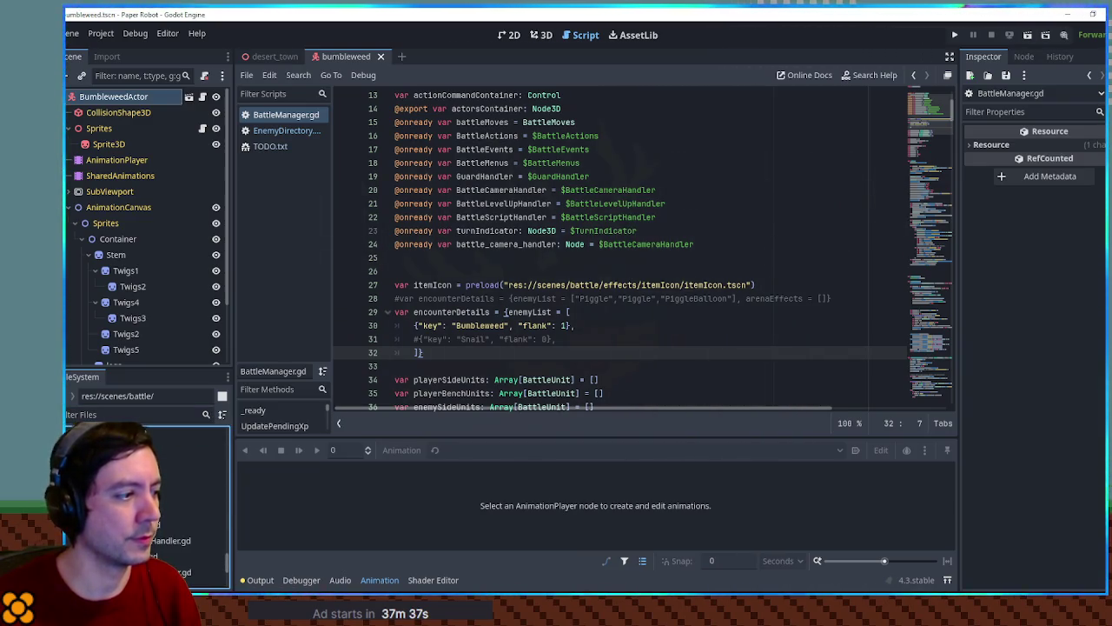
# Step: Run scenes/battle/battle.tscn with F6 to test the Bumbleweed encounter
pyautogui.click(187, 508)
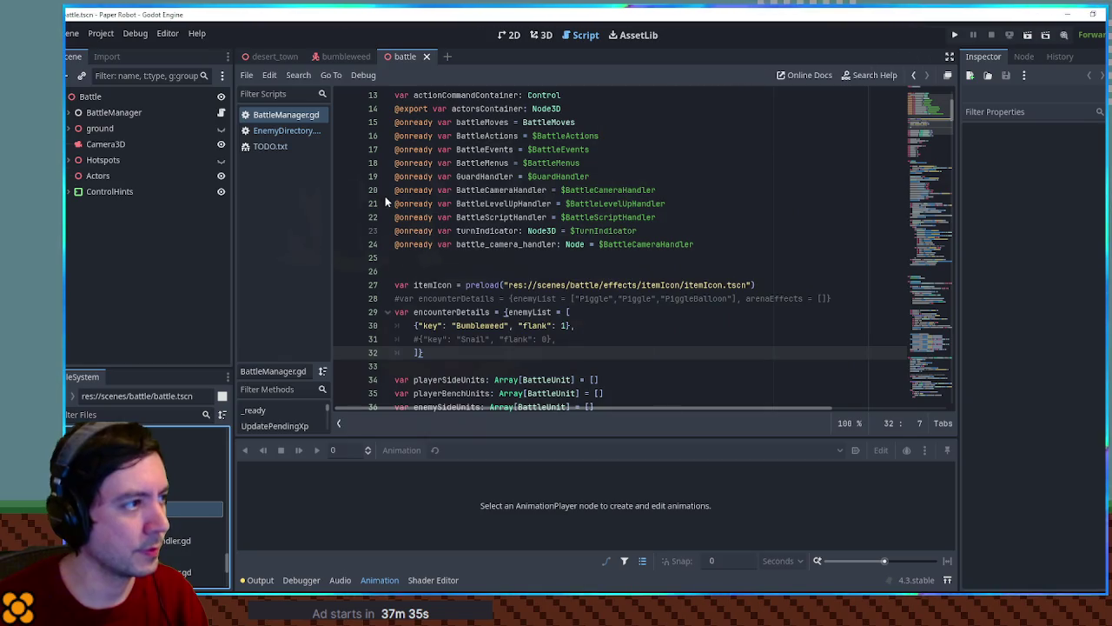
pyautogui.press('F6')
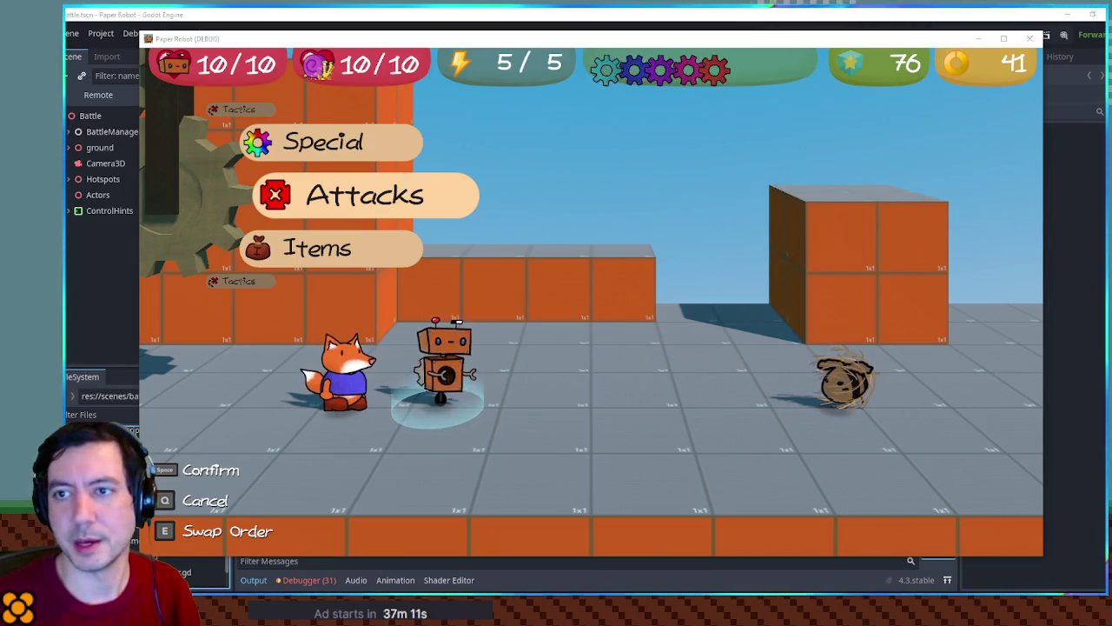
# Step: Switch from the running game to bumbleweed.png in Krita
pyautogui.hotkey('alt', 'Tab')
pyautogui.scroll(2, 739, 208)
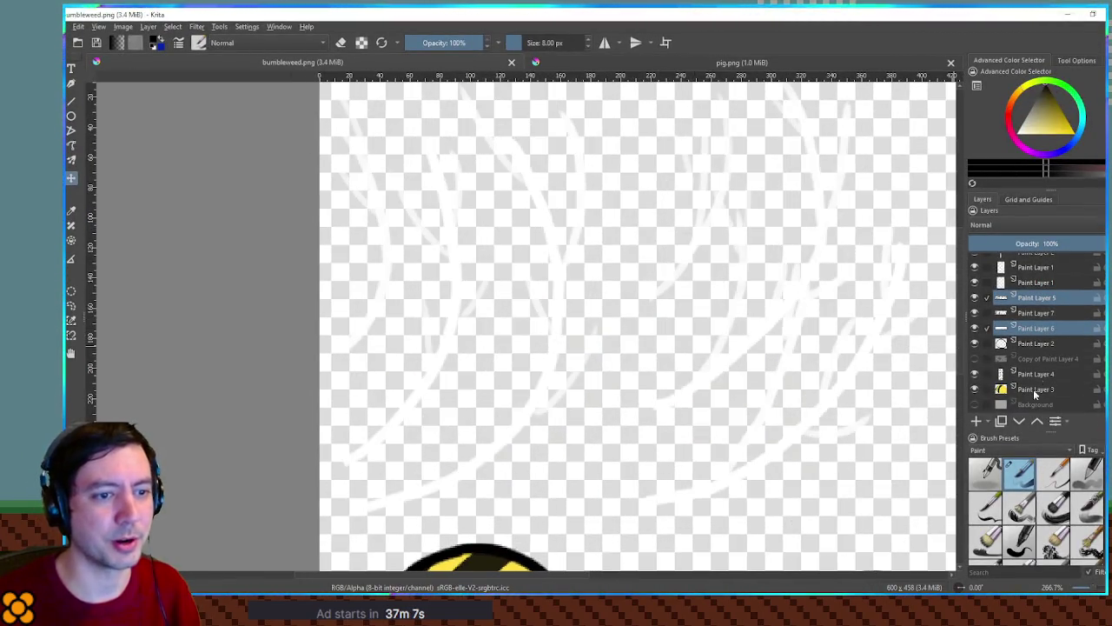
# Step: Add a bottom paint layer filled with blue-violet, then reset the colours to black
pyautogui.click(1026, 405)
pyautogui.click(975, 421)
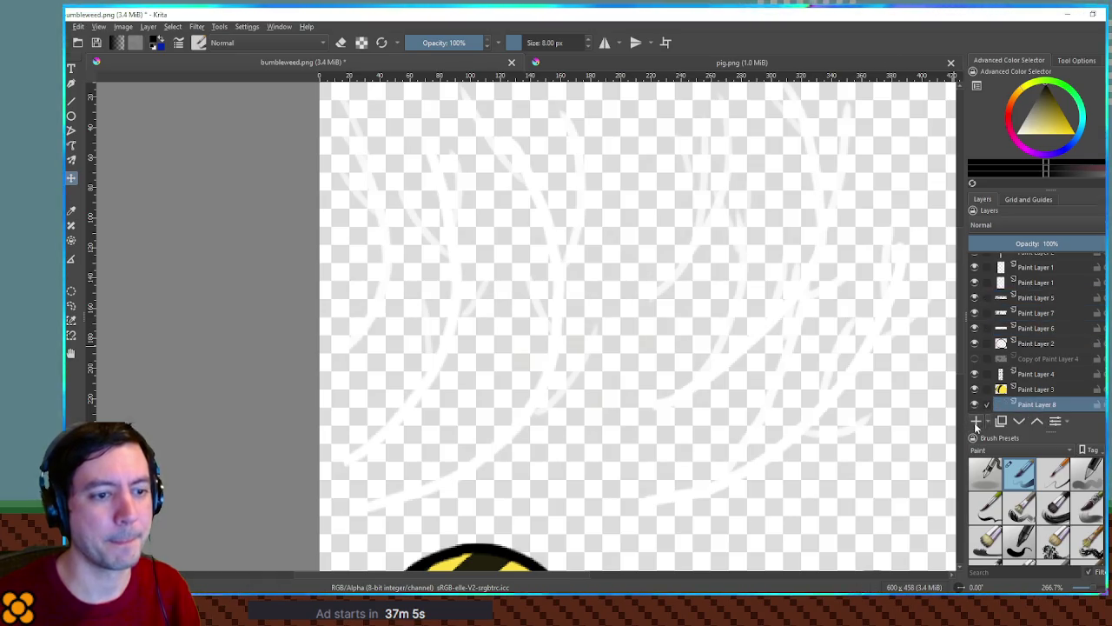
pyautogui.click(1062, 151)
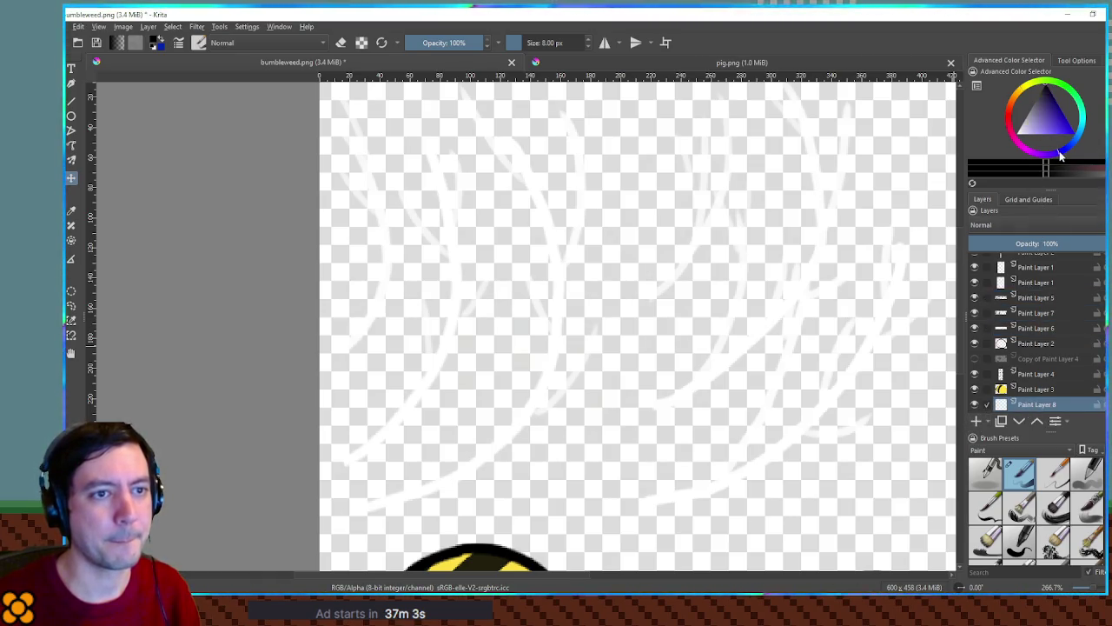
pyautogui.click(1047, 124)
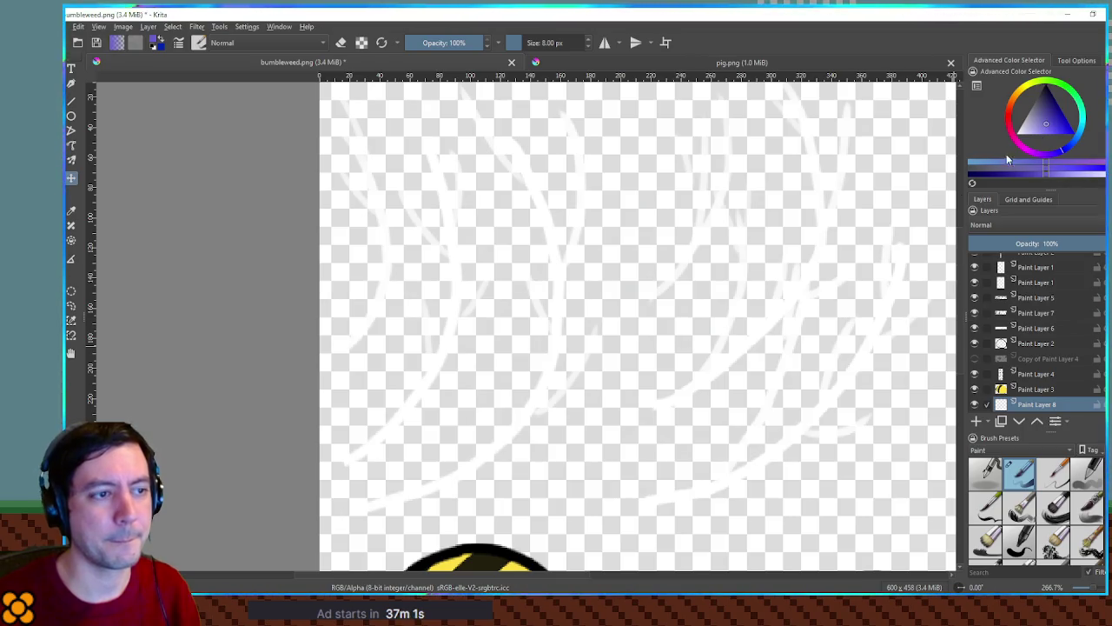
pyautogui.hotkey('shift', 'BackSpace')
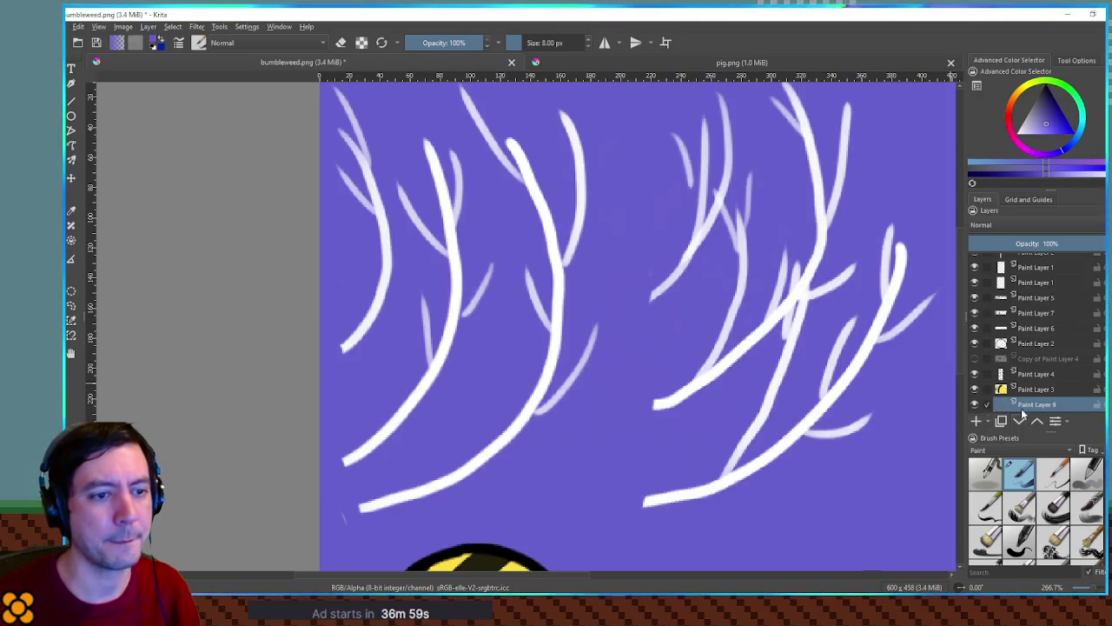
pyautogui.press('d')
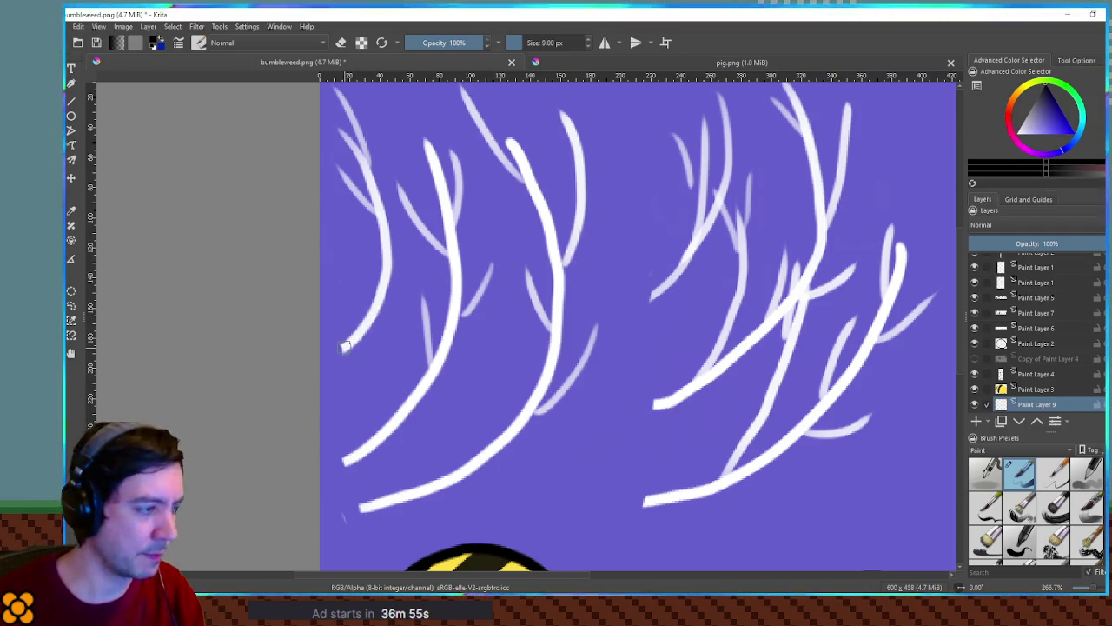
# Step: Enlarge the brush and ink black outlines along the leftmost white branch and its twigs
pyautogui.press(']')
pyautogui.press(']')
pyautogui.press(']')
pyautogui.moveTo(344, 347)
pyautogui.mouseDown()
pyautogui.moveTo(380, 296)
pyautogui.moveTo(381, 233)
pyautogui.mouseUp()
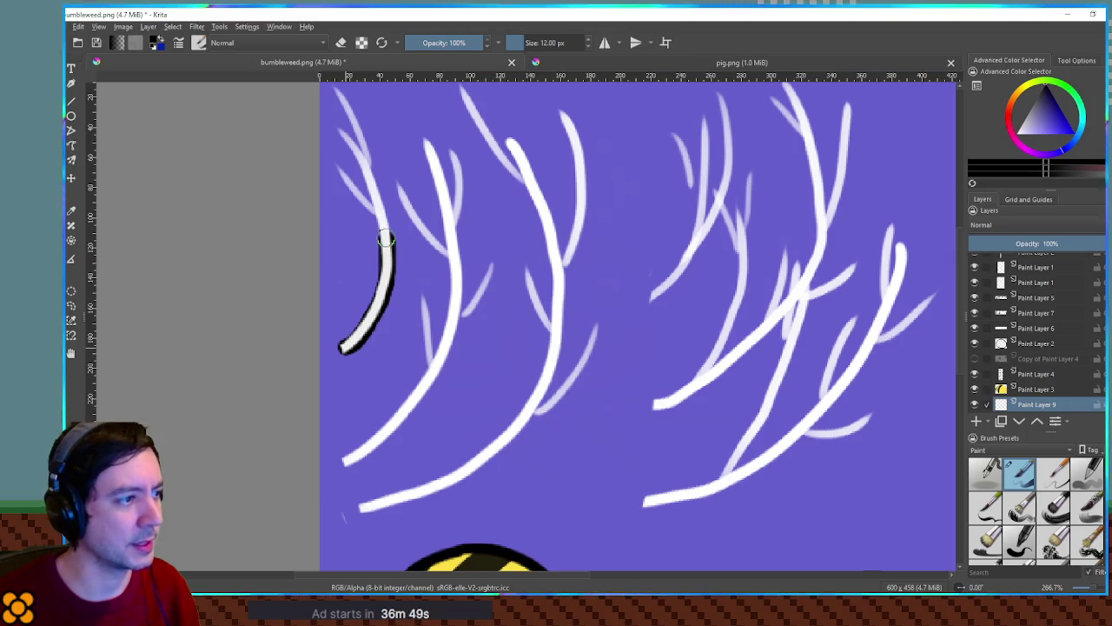
pyautogui.hotkey('ctrl', 'z')
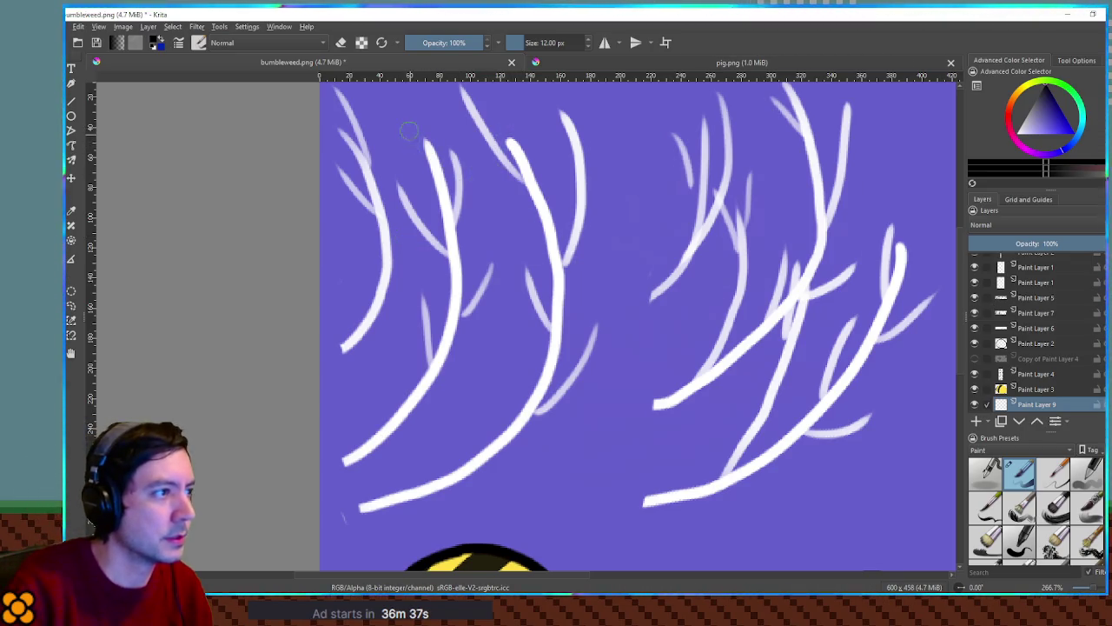
pyautogui.moveTo(341, 97); pyautogui.dragTo(380, 209)
pyautogui.moveTo(387, 247)
pyautogui.mouseDown()
pyautogui.moveTo(379, 304)
pyautogui.moveTo(358, 338)
pyautogui.mouseUp()
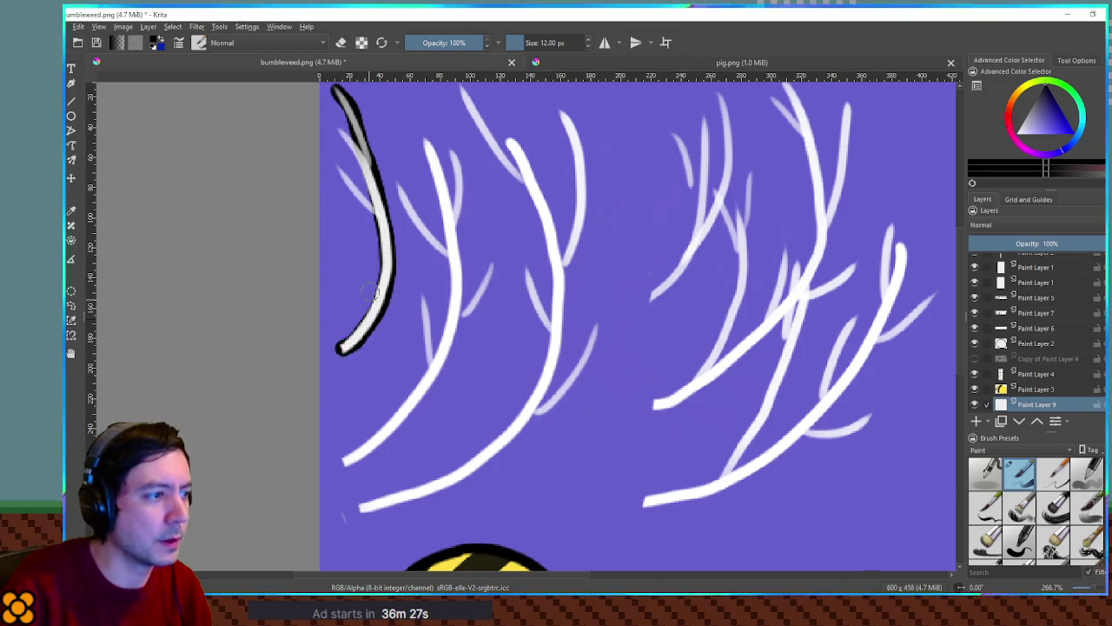
pyautogui.moveTo(338, 133)
pyautogui.mouseDown()
pyautogui.moveTo(372, 198)
pyautogui.moveTo(384, 273)
pyautogui.moveTo(367, 319)
pyautogui.moveTo(340, 349)
pyautogui.mouseUp()
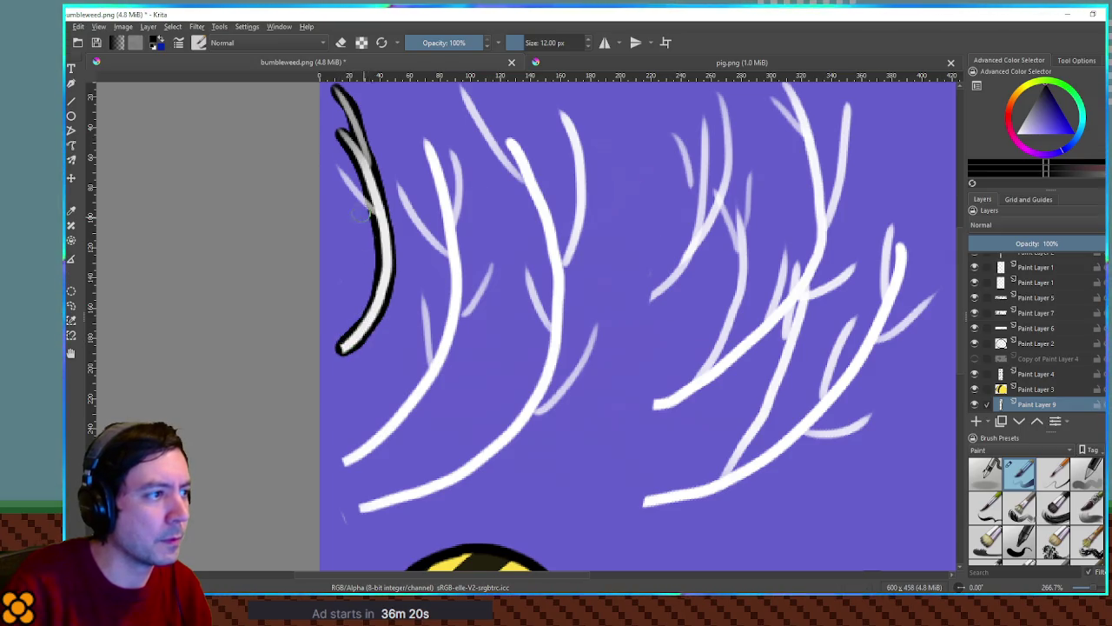
pyautogui.moveTo(345, 181); pyautogui.dragTo(382, 219)
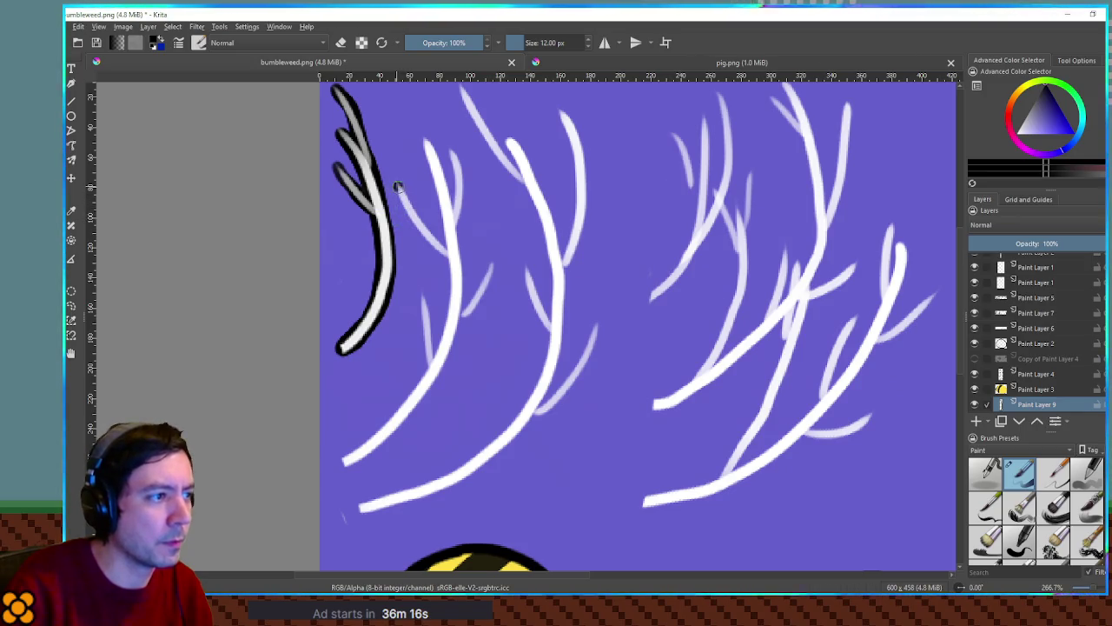
pyautogui.hotkey('ctrl', 'z')
pyautogui.press(']')
# Step: Outline the second white branch, its side twigs and the upper grey sprig in black
pyautogui.moveTo(421, 137); pyautogui.dragTo(454, 248)
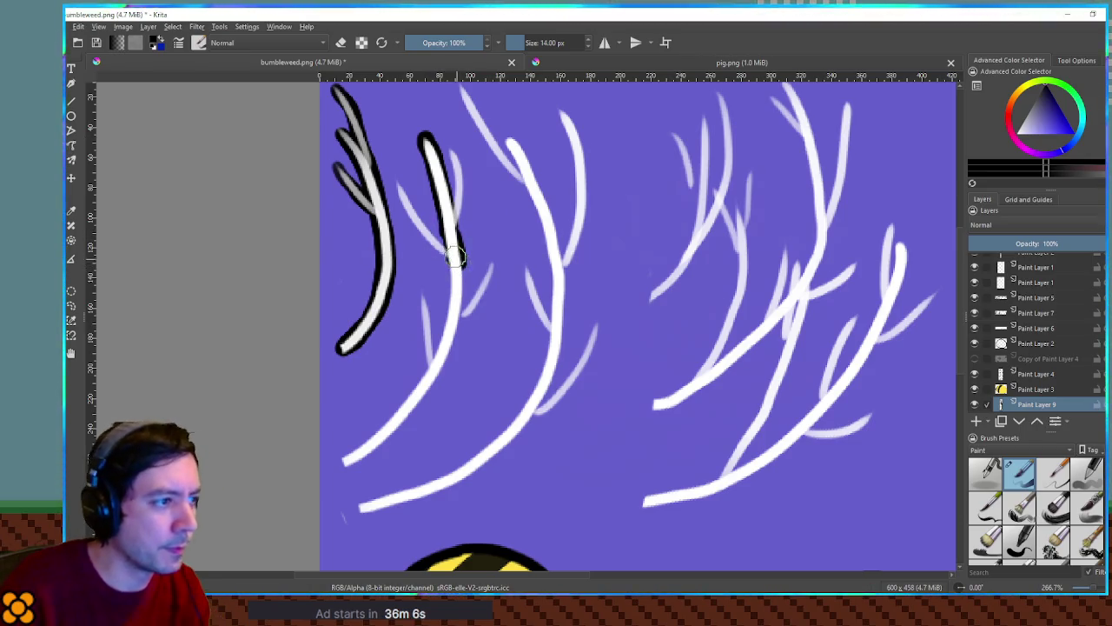
pyautogui.moveTo(450, 235)
pyautogui.mouseDown()
pyautogui.moveTo(455, 300)
pyautogui.moveTo(440, 356)
pyautogui.moveTo(401, 416)
pyautogui.moveTo(344, 462)
pyautogui.mouseUp()
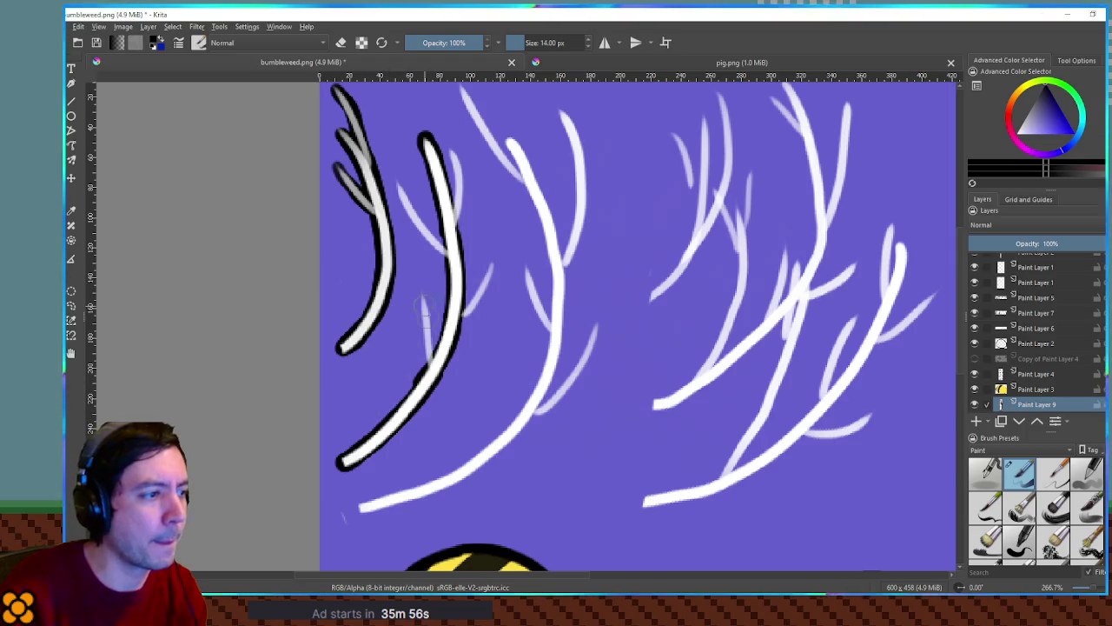
pyautogui.press('[')
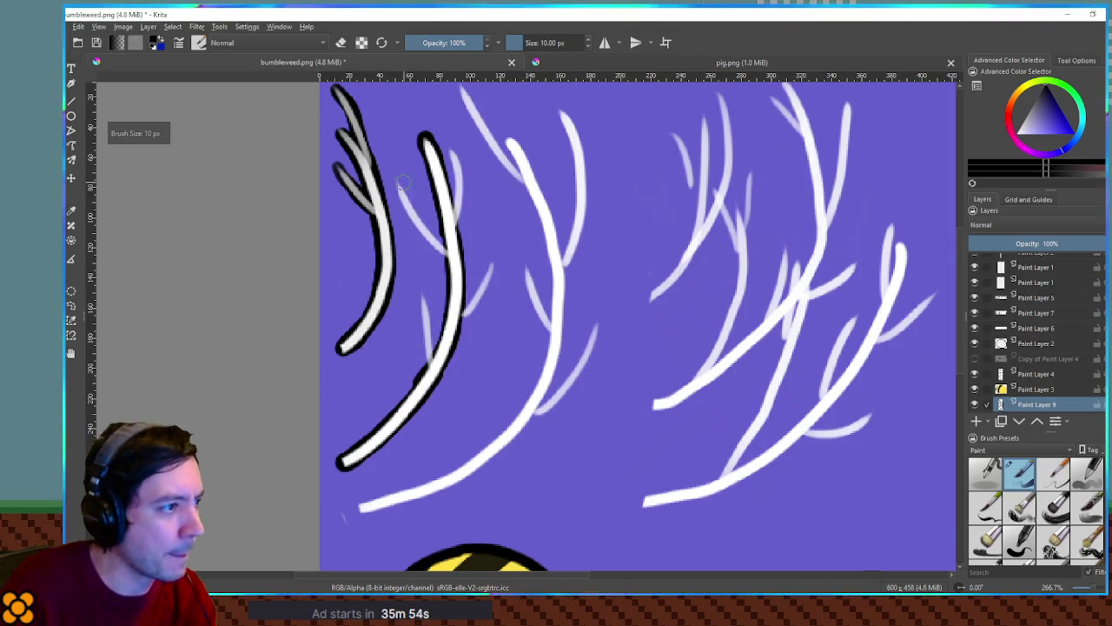
pyautogui.moveTo(392, 180); pyautogui.dragTo(415, 224)
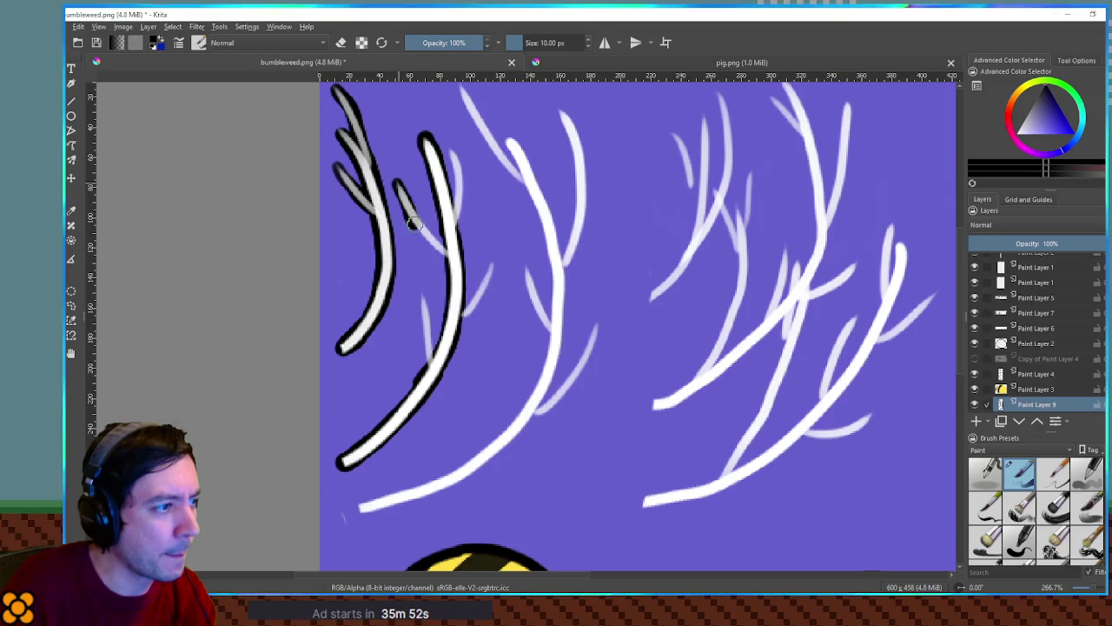
pyautogui.hotkey('ctrl', 'z')
pyautogui.moveTo(395, 181); pyautogui.dragTo(450, 254)
pyautogui.moveTo(452, 154); pyautogui.dragTo(459, 203)
pyautogui.moveTo(491, 264); pyautogui.dragTo(461, 323)
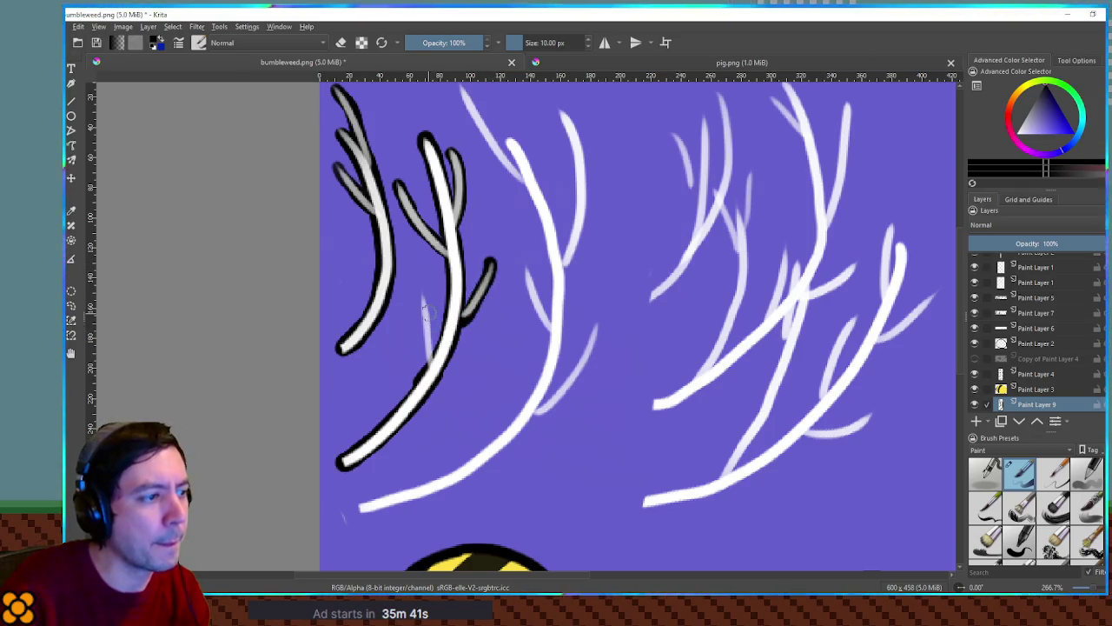
pyautogui.moveTo(423, 292)
pyautogui.mouseDown()
pyautogui.moveTo(431, 365)
pyautogui.moveTo(442, 370)
pyautogui.mouseUp()
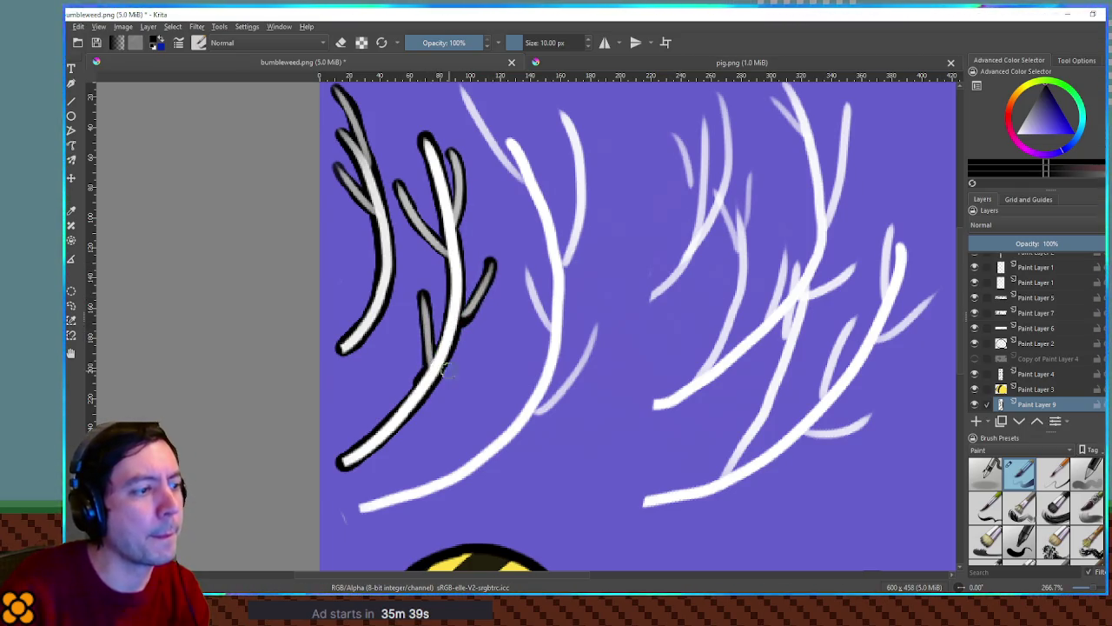
pyautogui.moveTo(463, 89); pyautogui.dragTo(519, 179)
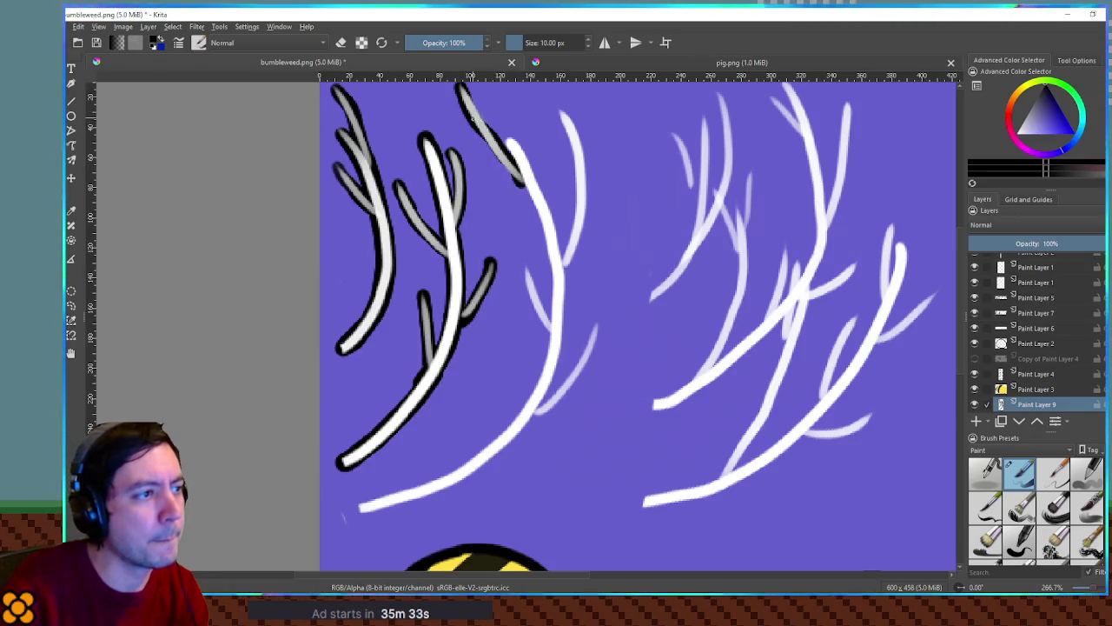
pyautogui.moveTo(467, 96); pyautogui.dragTo(495, 152)
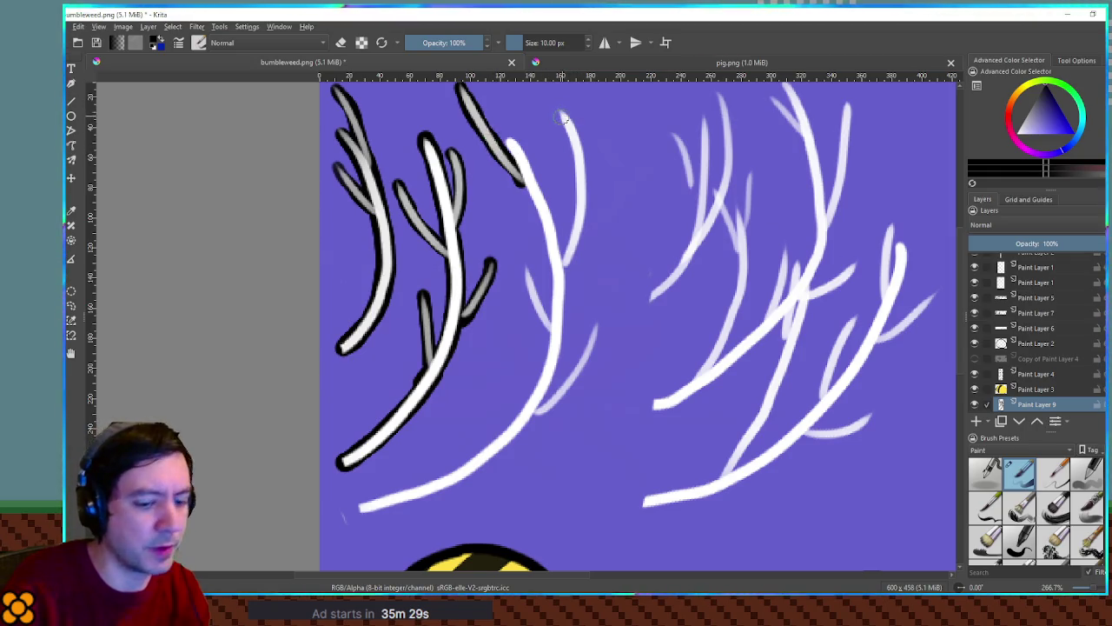
# Step: At 12 px, outline both sides of the middle branch and the lower curving stem's underside
pyautogui.press(']')
pyautogui.moveTo(560, 108)
pyautogui.mouseDown()
pyautogui.moveTo(582, 179)
pyautogui.moveTo(563, 268)
pyautogui.mouseUp()
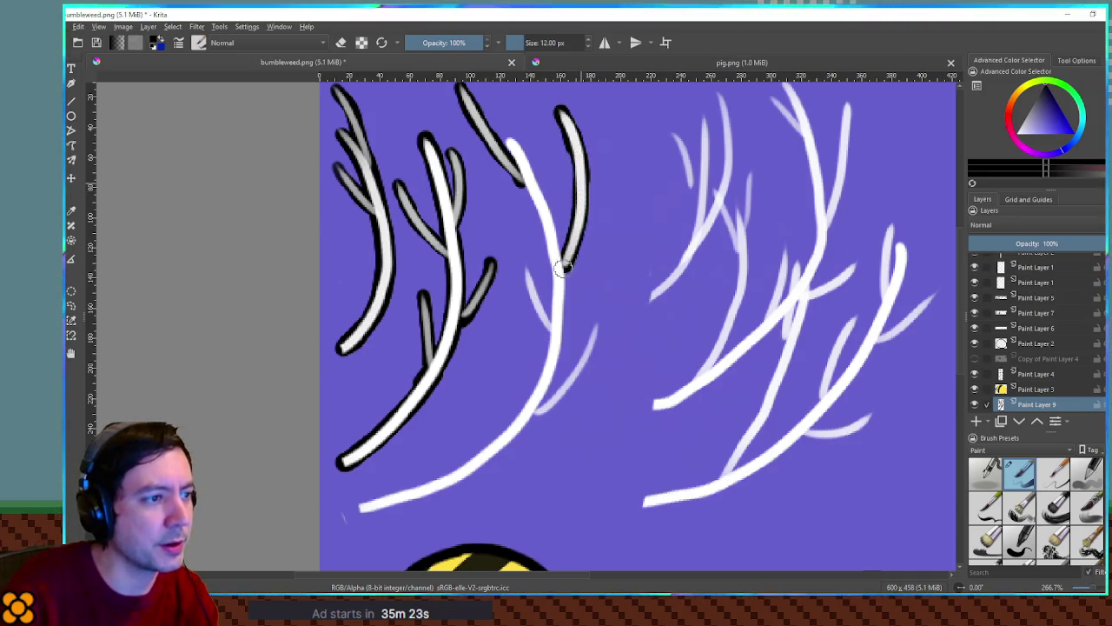
pyautogui.moveTo(511, 141); pyautogui.dragTo(545, 217)
pyautogui.moveTo(521, 166); pyautogui.dragTo(557, 259)
pyautogui.moveTo(532, 186); pyautogui.dragTo(554, 301)
pyautogui.moveTo(522, 266)
pyautogui.mouseDown()
pyautogui.moveTo(577, 364)
pyautogui.moveTo(536, 415)
pyautogui.mouseUp()
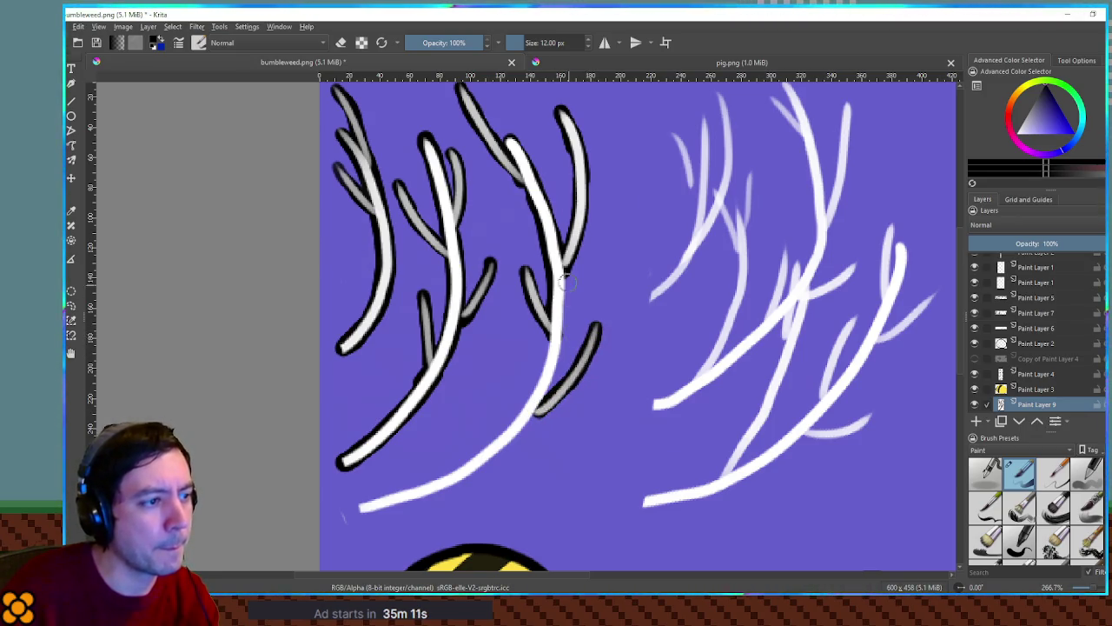
pyautogui.moveTo(560, 271); pyautogui.dragTo(552, 372)
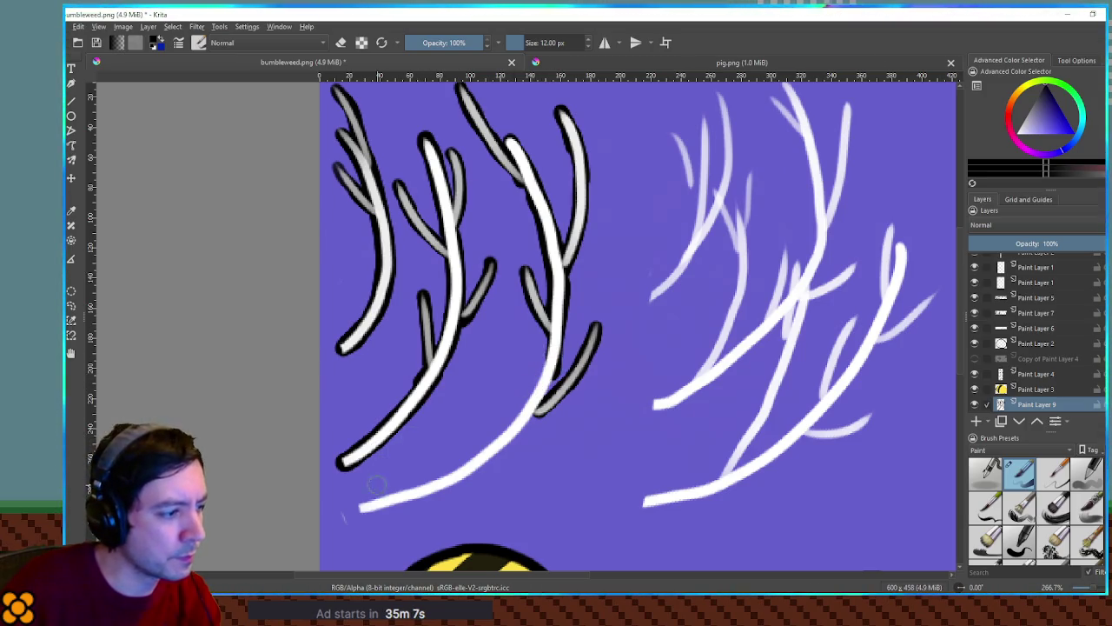
pyautogui.moveTo(363, 509)
pyautogui.mouseDown()
pyautogui.moveTo(459, 476)
pyautogui.moveTo(534, 410)
pyautogui.mouseUp()
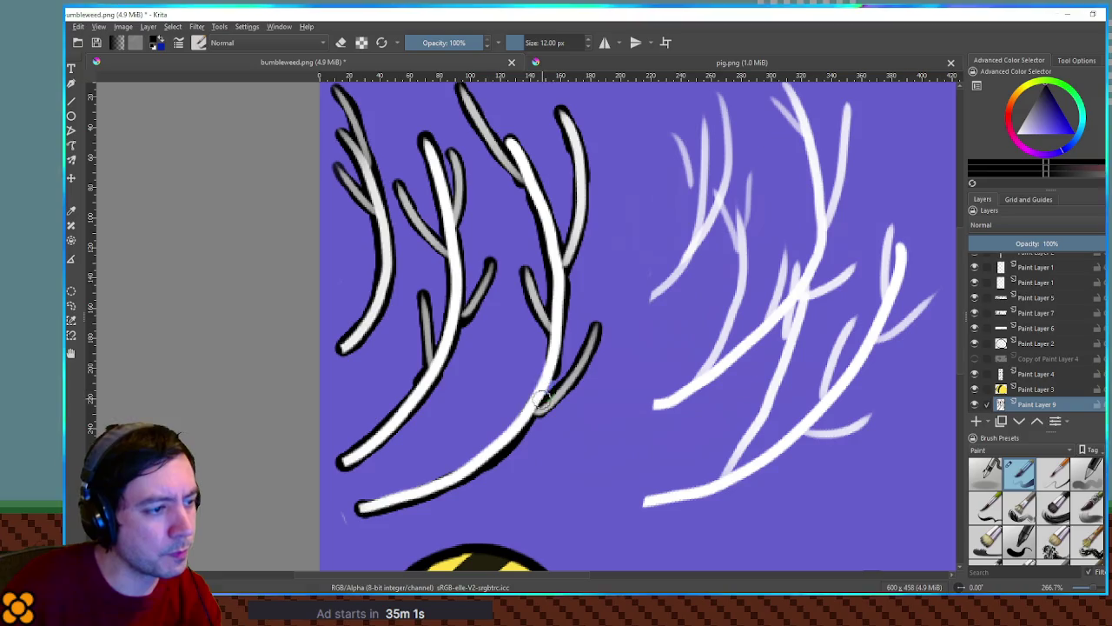
pyautogui.moveTo(560, 334)
pyautogui.mouseDown()
pyautogui.moveTo(526, 416)
pyautogui.moveTo(487, 450)
pyautogui.mouseUp()
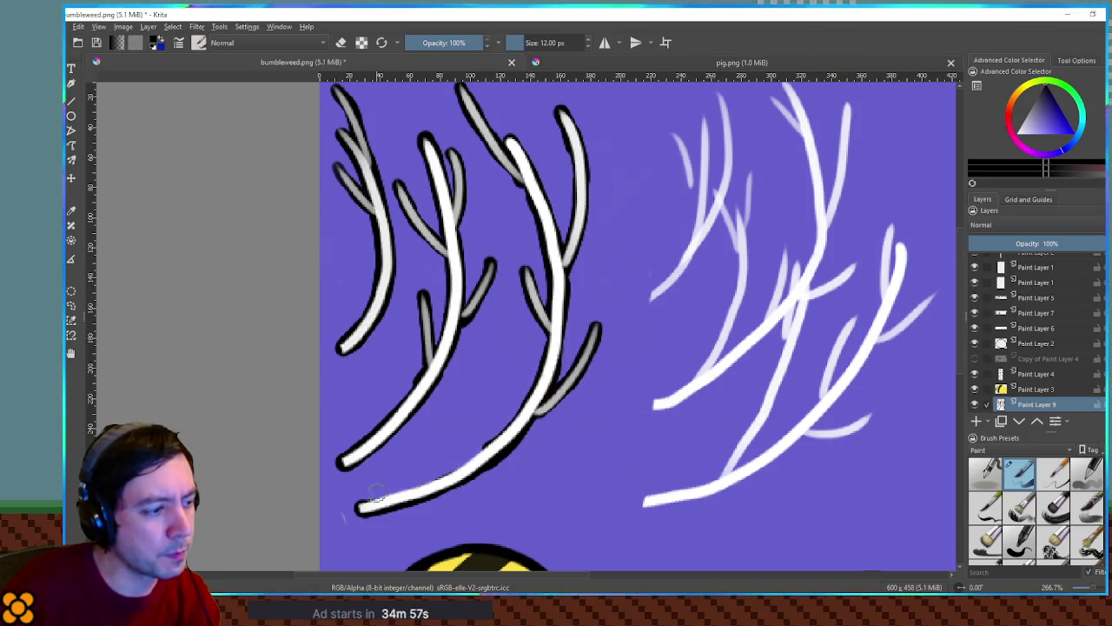
pyautogui.moveTo(363, 504); pyautogui.dragTo(492, 448)
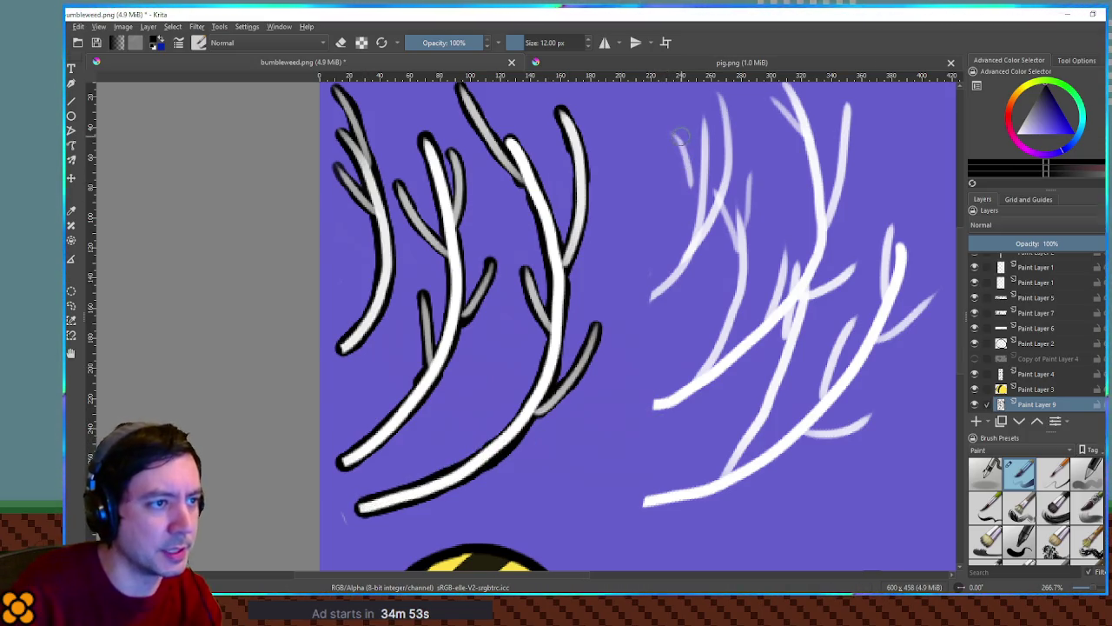
# Step: Ink black outlines over the five upright sprigs on the right sketch
pyautogui.moveTo(677, 149); pyautogui.dragTo(687, 180)
pyautogui.hotkey('ctrl', 'z')
pyautogui.moveTo(674, 128); pyautogui.dragTo(689, 178)
pyautogui.hotkey('ctrl', 'z')
pyautogui.moveTo(673, 129); pyautogui.dragTo(688, 181)
pyautogui.moveTo(706, 117); pyautogui.dragTo(700, 217)
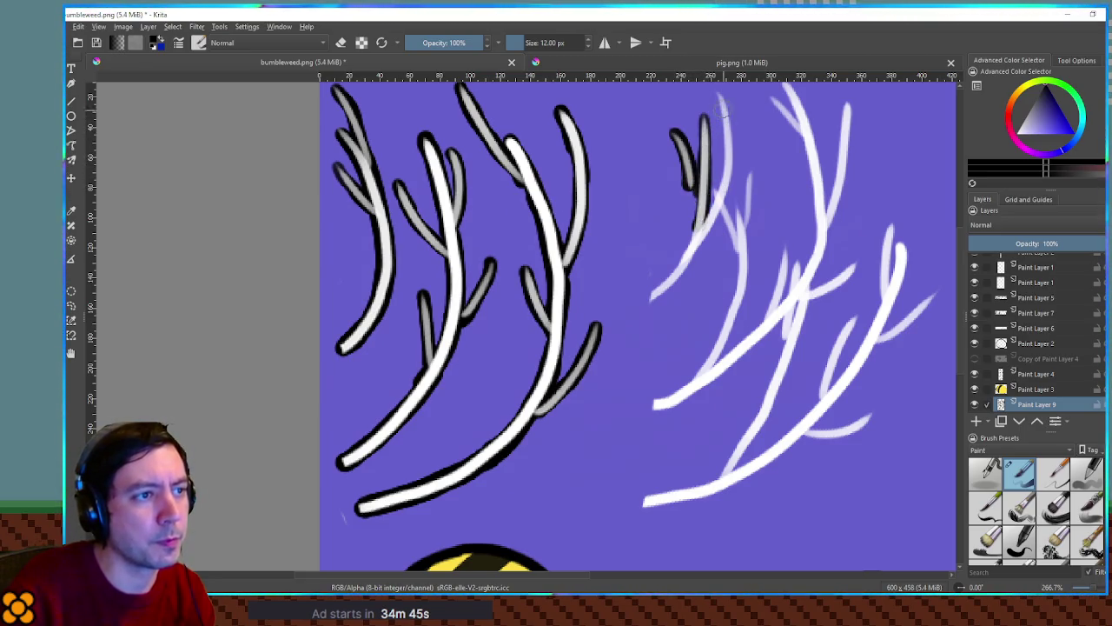
pyautogui.moveTo(719, 100)
pyautogui.mouseDown()
pyautogui.moveTo(729, 155)
pyautogui.moveTo(706, 222)
pyautogui.moveTo(716, 211)
pyautogui.moveTo(650, 298)
pyautogui.mouseUp()
pyautogui.moveTo(749, 172)
pyautogui.mouseDown()
pyautogui.moveTo(739, 292)
pyautogui.moveTo(708, 372)
pyautogui.mouseUp()
# Step: Outline the right sketch's long lower branch down toward its stem
pyautogui.moveTo(656, 404); pyautogui.dragTo(720, 374)
pyautogui.hotkey('ctrl', 'z')
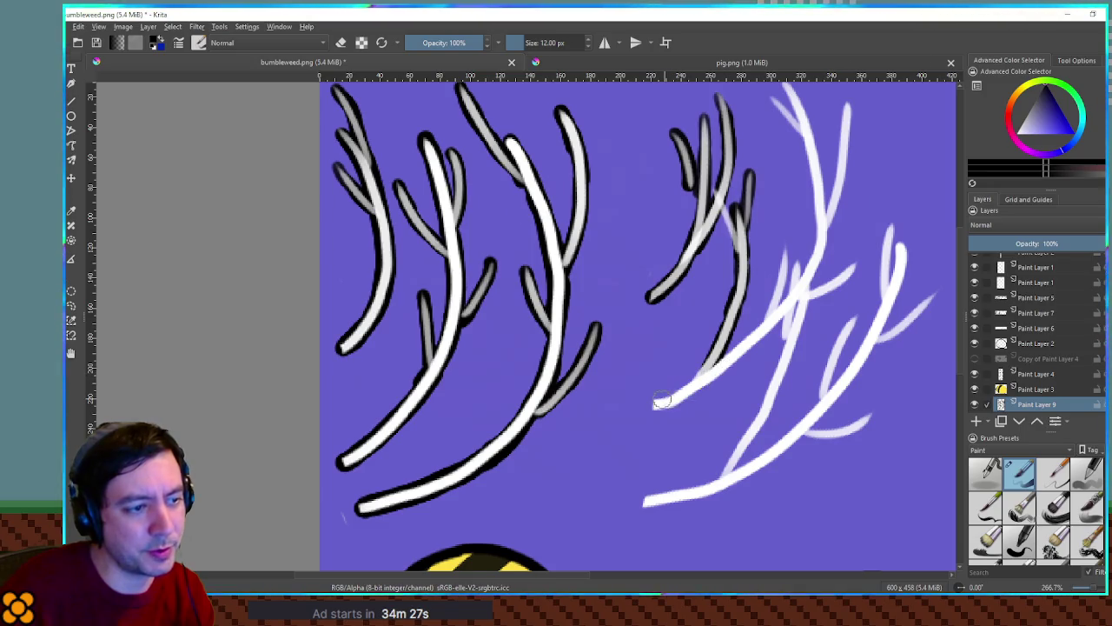
pyautogui.moveTo(657, 406)
pyautogui.mouseDown()
pyautogui.moveTo(726, 370)
pyautogui.moveTo(785, 295)
pyautogui.mouseUp()
pyautogui.moveTo(789, 245); pyautogui.dragTo(772, 319)
pyautogui.moveTo(785, 249)
pyautogui.mouseDown()
pyautogui.moveTo(760, 337)
pyautogui.moveTo(662, 402)
pyautogui.mouseUp()
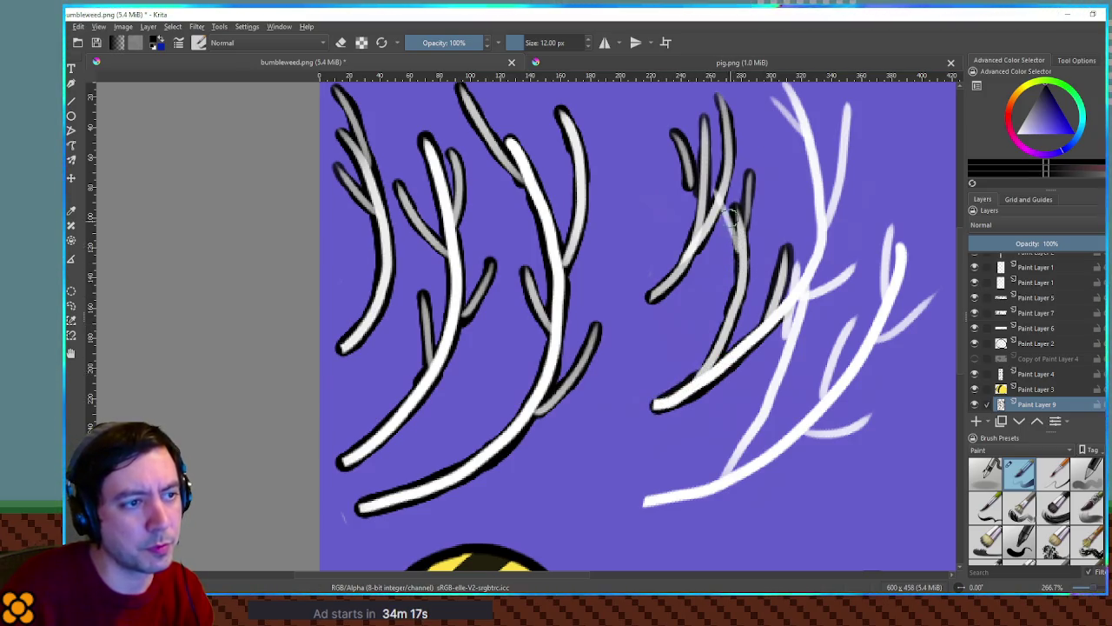
pyautogui.moveTo(729, 213); pyautogui.dragTo(735, 259)
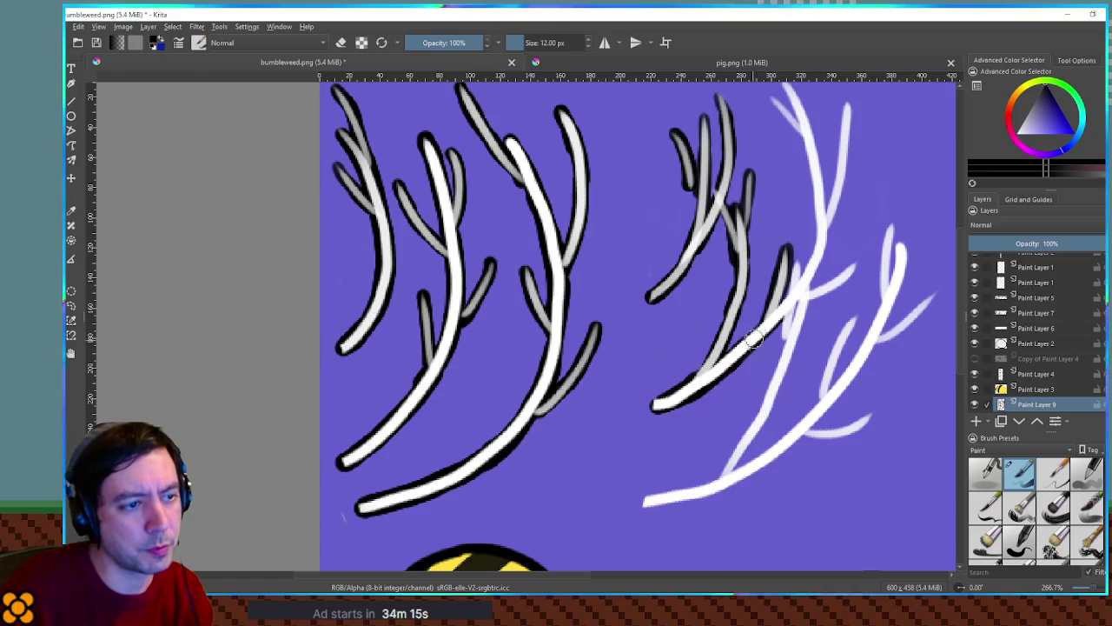
pyautogui.moveTo(749, 339)
pyautogui.mouseDown()
pyautogui.moveTo(707, 372)
pyautogui.moveTo(726, 326)
pyautogui.mouseUp()
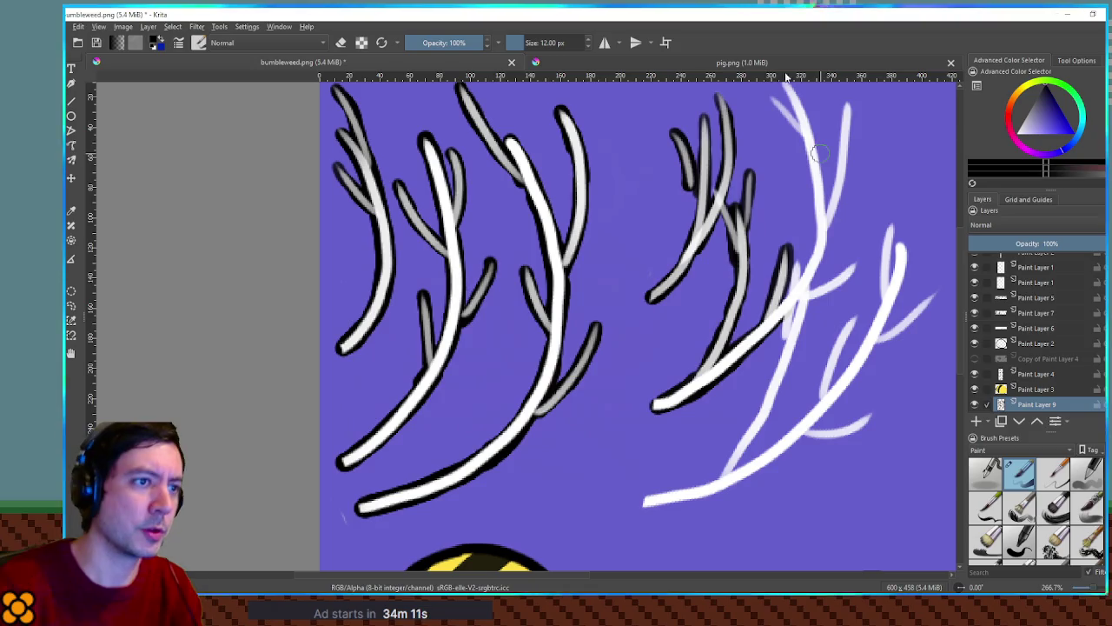
# Step: Outline both sides of the upper white branch from its tip
pyautogui.moveTo(808, 146); pyautogui.dragTo(797, 185)
pyautogui.moveTo(776, 130); pyautogui.dragTo(812, 257)
pyautogui.moveTo(832, 149); pyautogui.dragTo(815, 260)
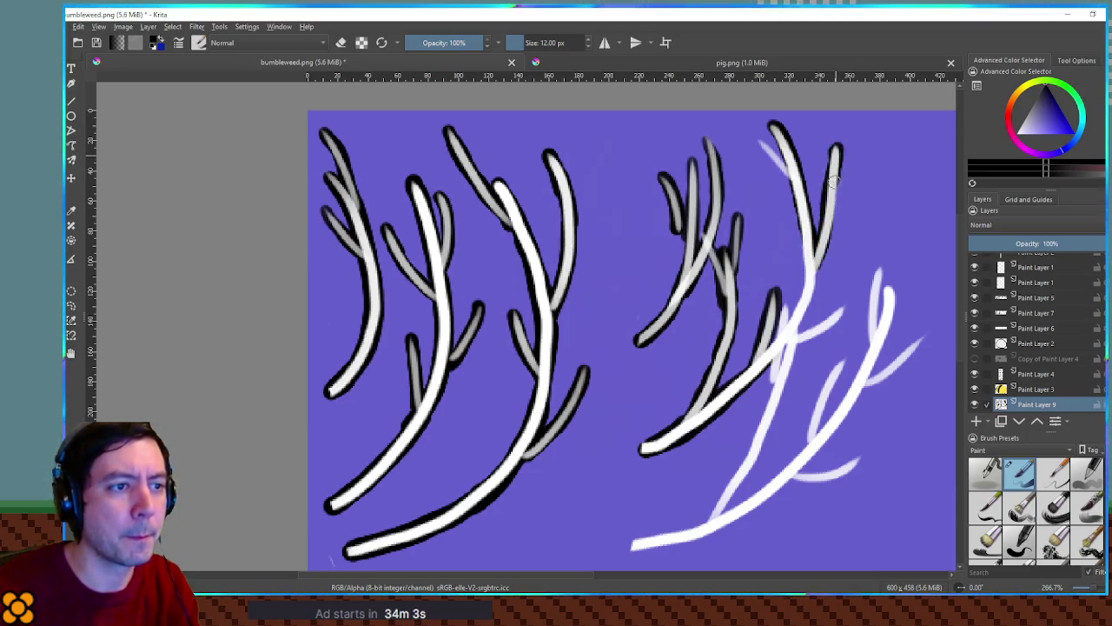
# Step: Outline the upper-right, right-hand and bottom branches in black, then hide the purple backing layer
pyautogui.moveTo(829, 206); pyautogui.dragTo(822, 249)
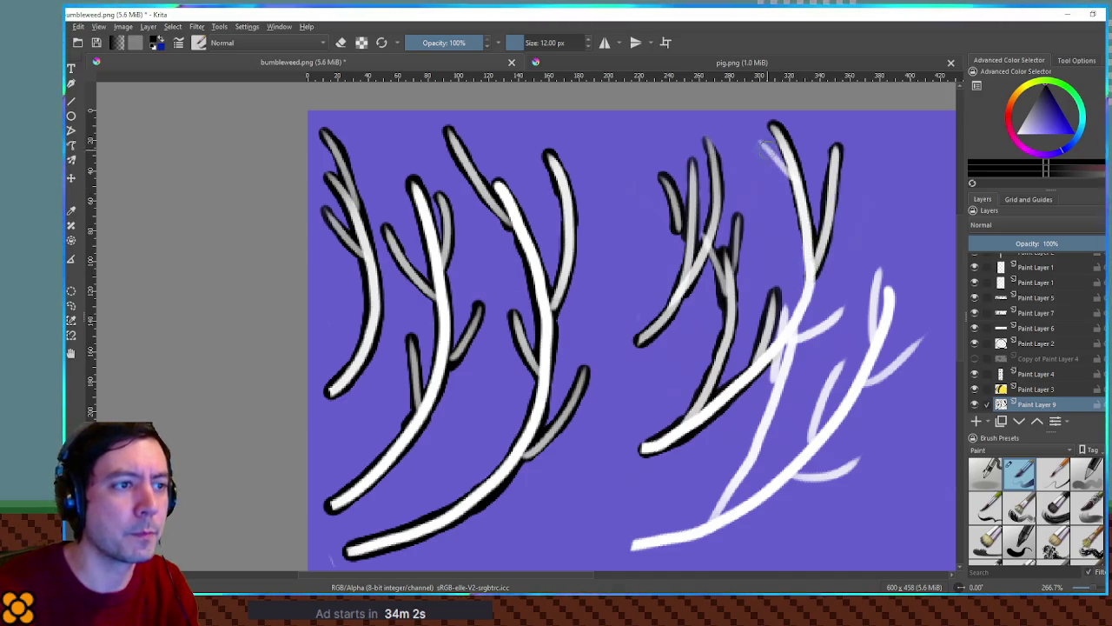
pyautogui.moveTo(763, 144)
pyautogui.mouseDown()
pyautogui.moveTo(801, 202)
pyautogui.moveTo(801, 292)
pyautogui.moveTo(814, 276)
pyautogui.moveTo(765, 352)
pyautogui.moveTo(770, 393)
pyautogui.mouseUp()
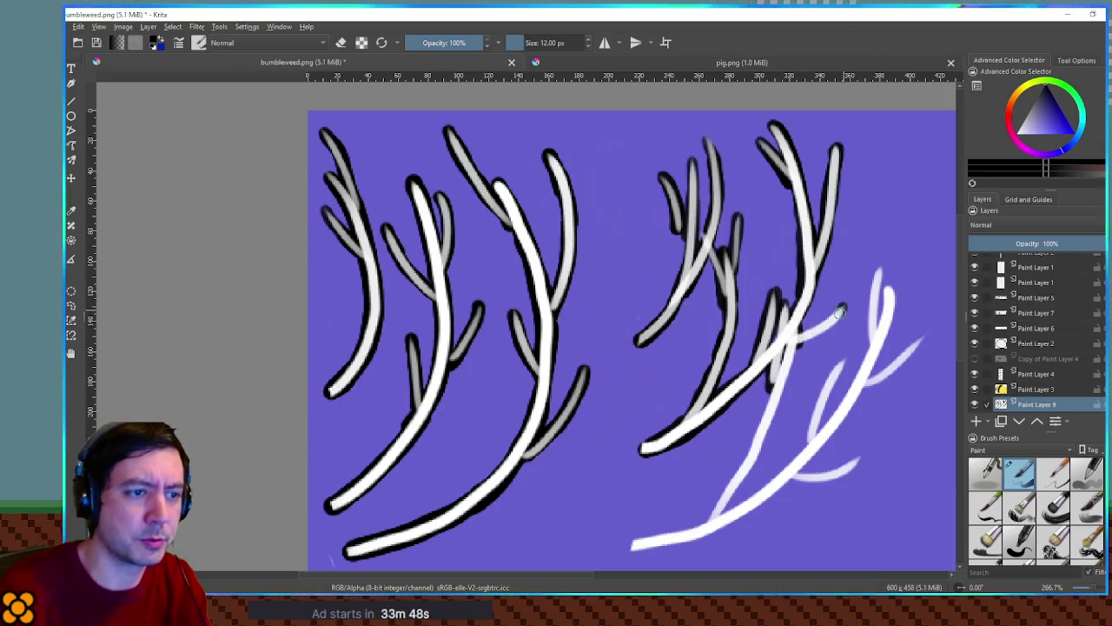
pyautogui.moveTo(842, 313)
pyautogui.mouseDown()
pyautogui.moveTo(798, 344)
pyautogui.moveTo(753, 459)
pyautogui.moveTo(709, 521)
pyautogui.mouseUp()
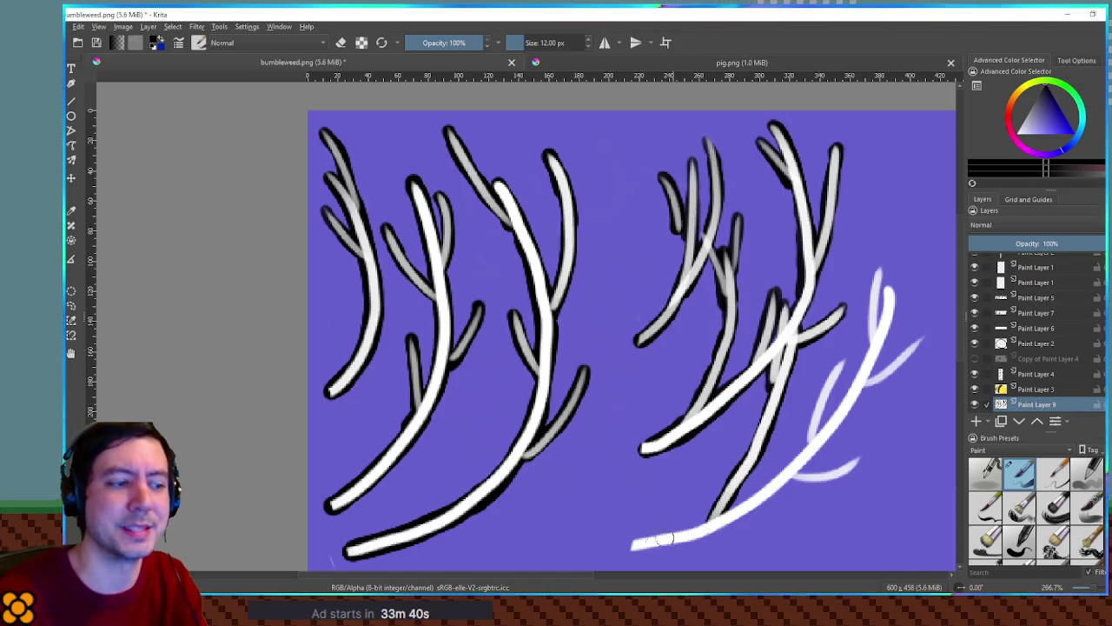
pyautogui.moveTo(624, 547)
pyautogui.mouseDown()
pyautogui.moveTo(714, 522)
pyautogui.moveTo(656, 544)
pyautogui.mouseUp()
pyautogui.moveTo(734, 517)
pyautogui.mouseDown()
pyautogui.moveTo(830, 431)
pyautogui.moveTo(860, 380)
pyautogui.moveTo(828, 383)
pyautogui.moveTo(795, 453)
pyautogui.mouseUp()
pyautogui.moveTo(876, 276); pyautogui.dragTo(872, 348)
pyautogui.moveTo(890, 300)
pyautogui.mouseDown()
pyautogui.moveTo(886, 332)
pyautogui.moveTo(848, 396)
pyautogui.moveTo(924, 341)
pyautogui.moveTo(879, 381)
pyautogui.mouseUp()
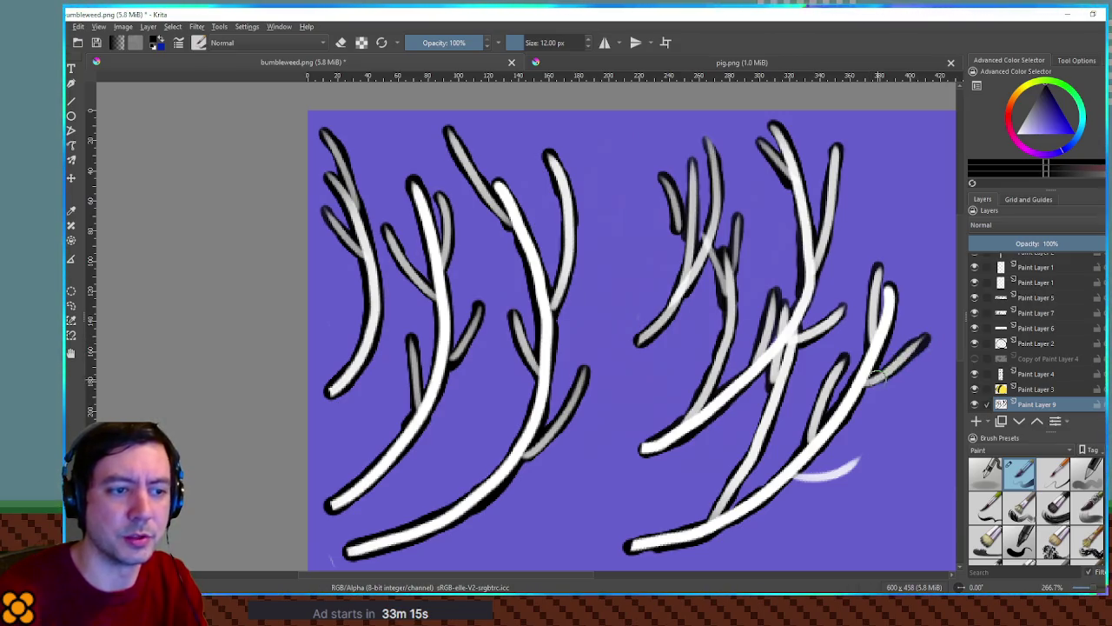
pyautogui.moveTo(862, 459); pyautogui.dragTo(808, 485)
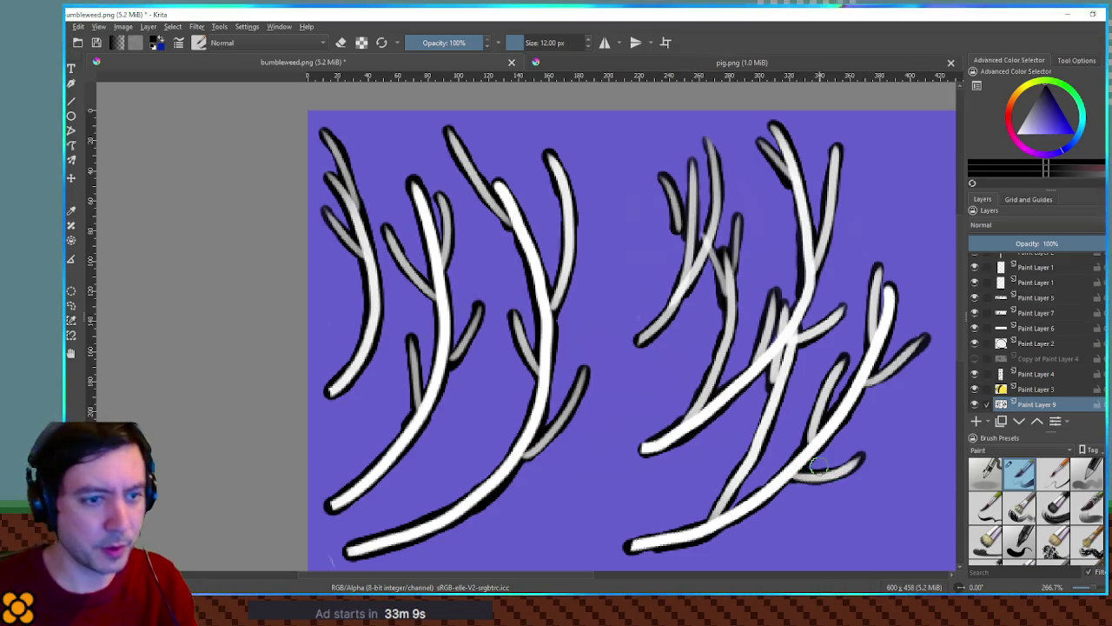
pyautogui.scroll(-1, 1024, 358)
pyautogui.click(974, 390)
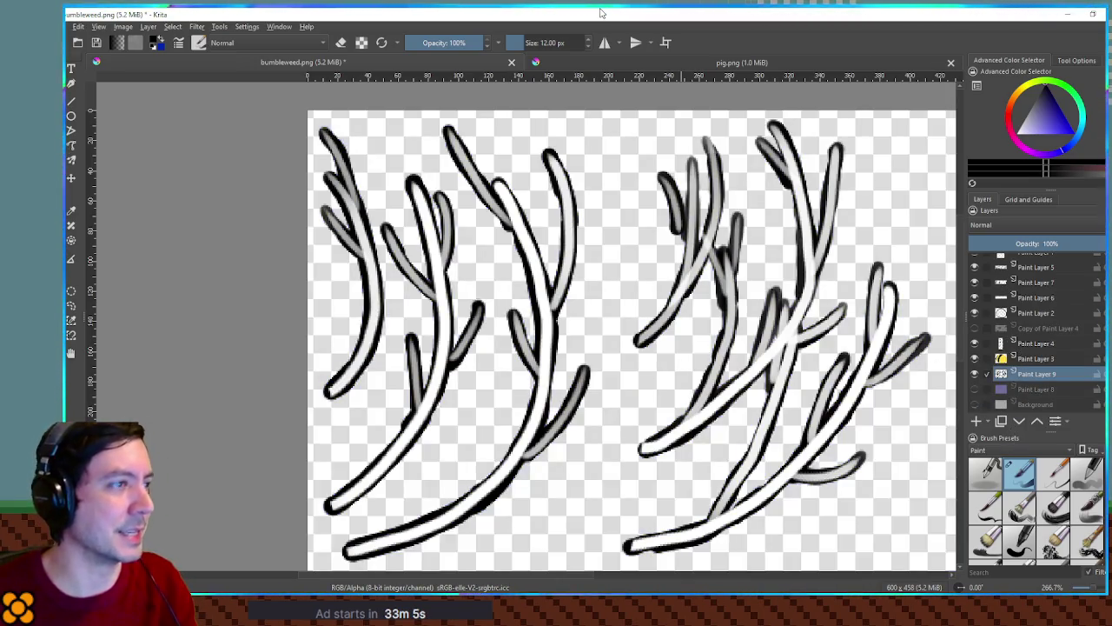
# Step: Minimize Krita to return to the running game
pyautogui.click(1067, 14)
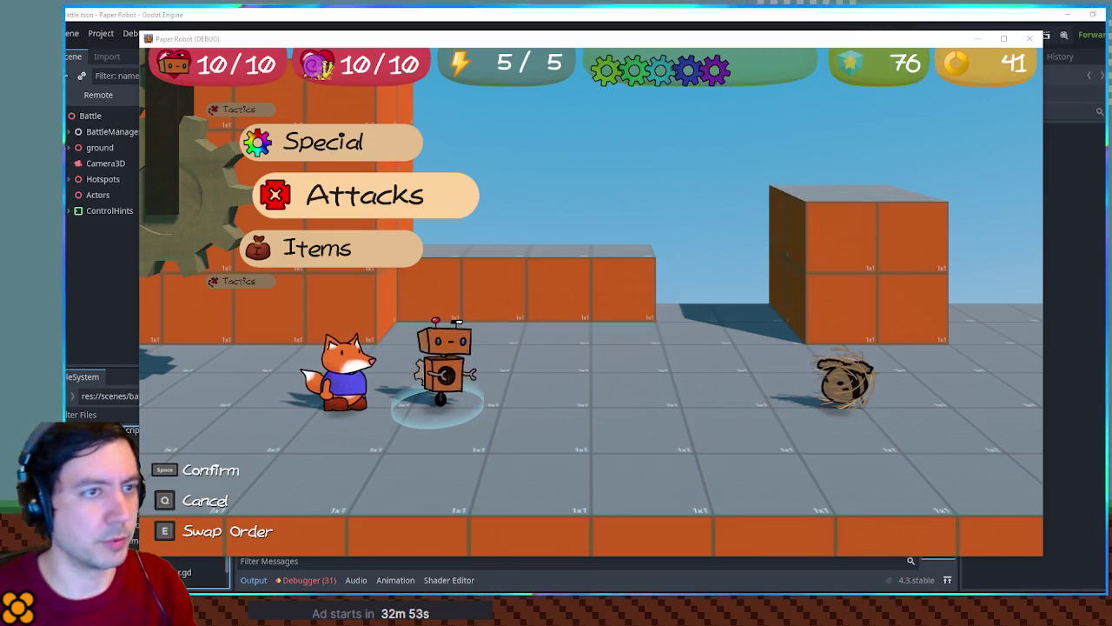
# Step: Restart the game with F5, hit Bumble-weed with Gear Spin for 2 damage, then close it
pyautogui.click(1034, 42)
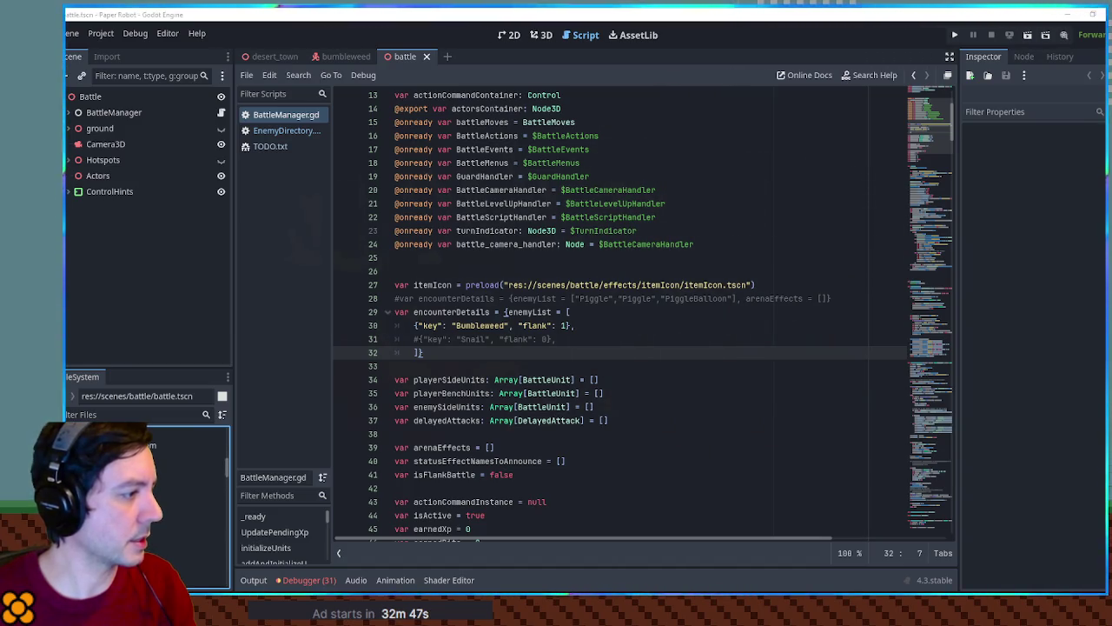
pyautogui.click(192, 476)
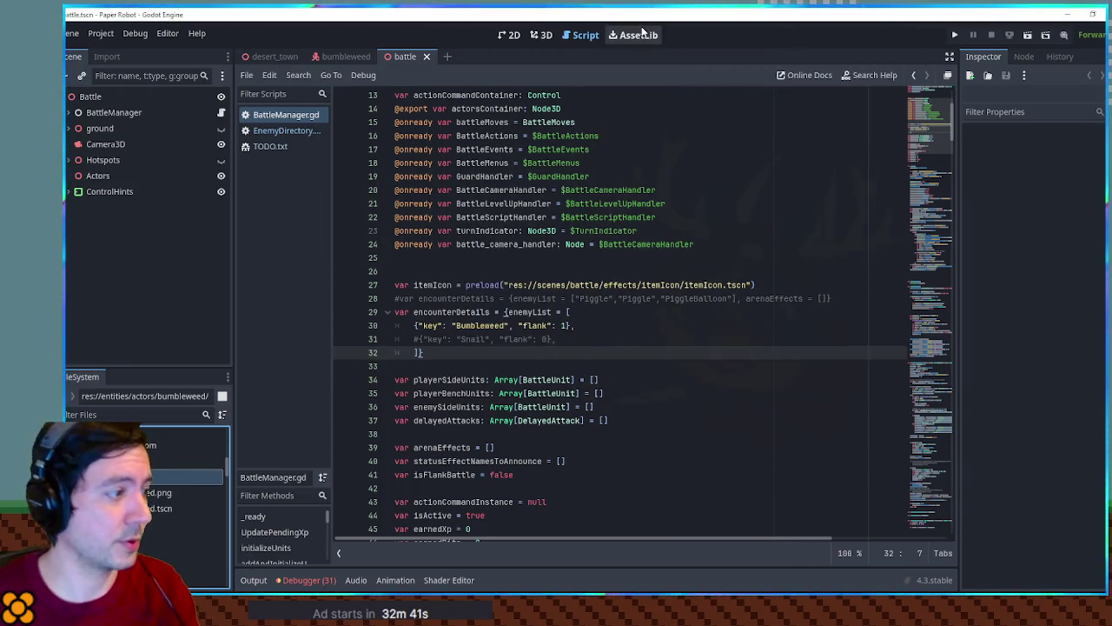
pyautogui.press('F5')
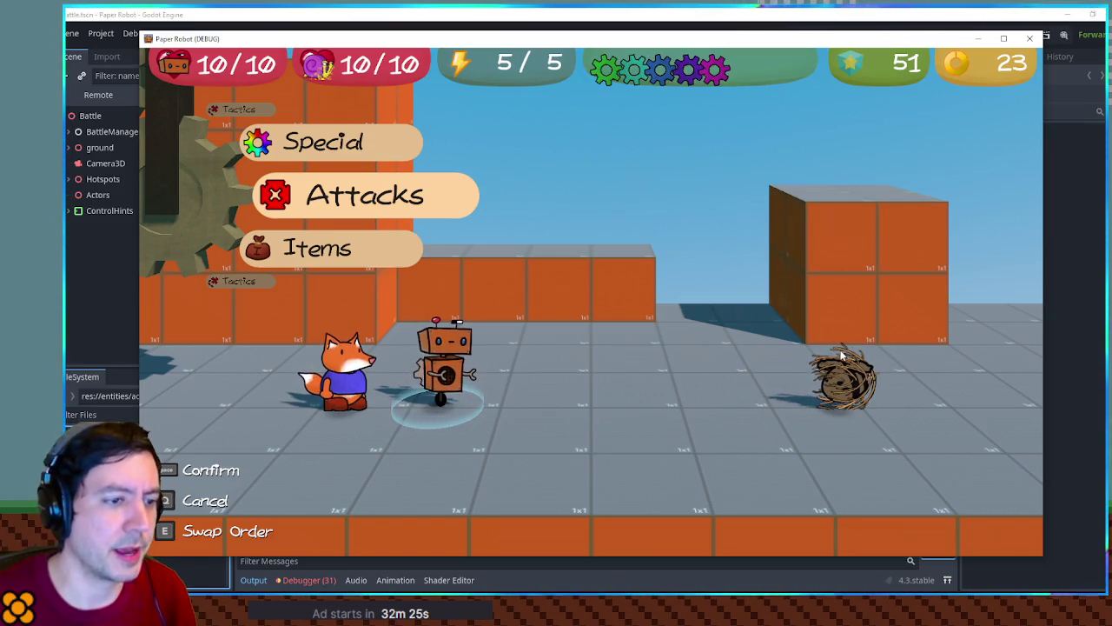
pyautogui.press('space')
pyautogui.press('space')
pyautogui.press('space')
pyautogui.press('space')
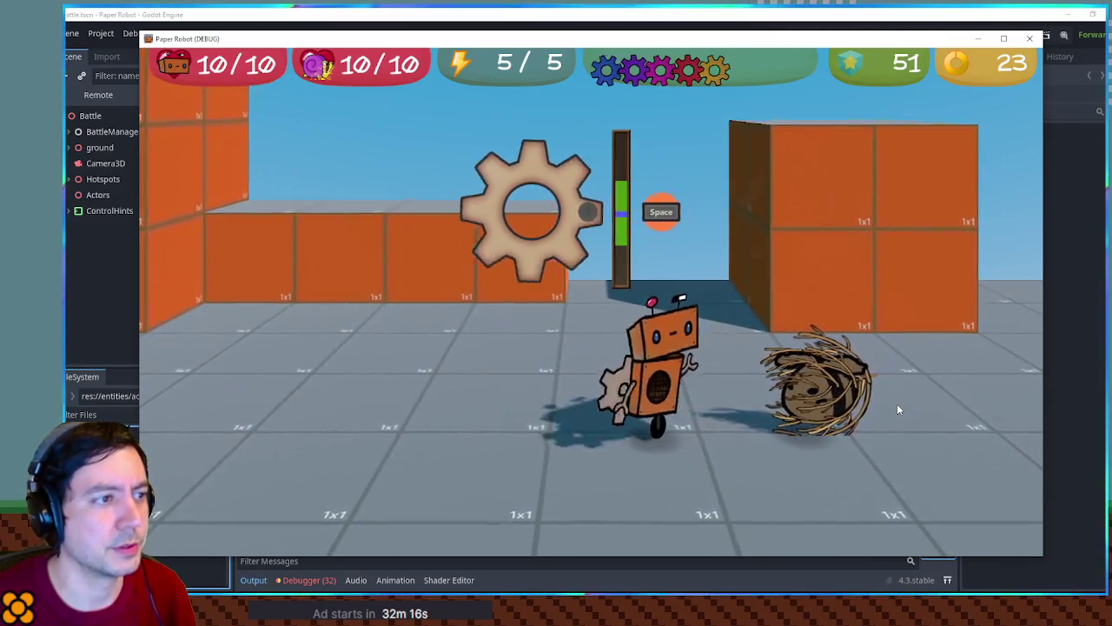
pyautogui.press('space')
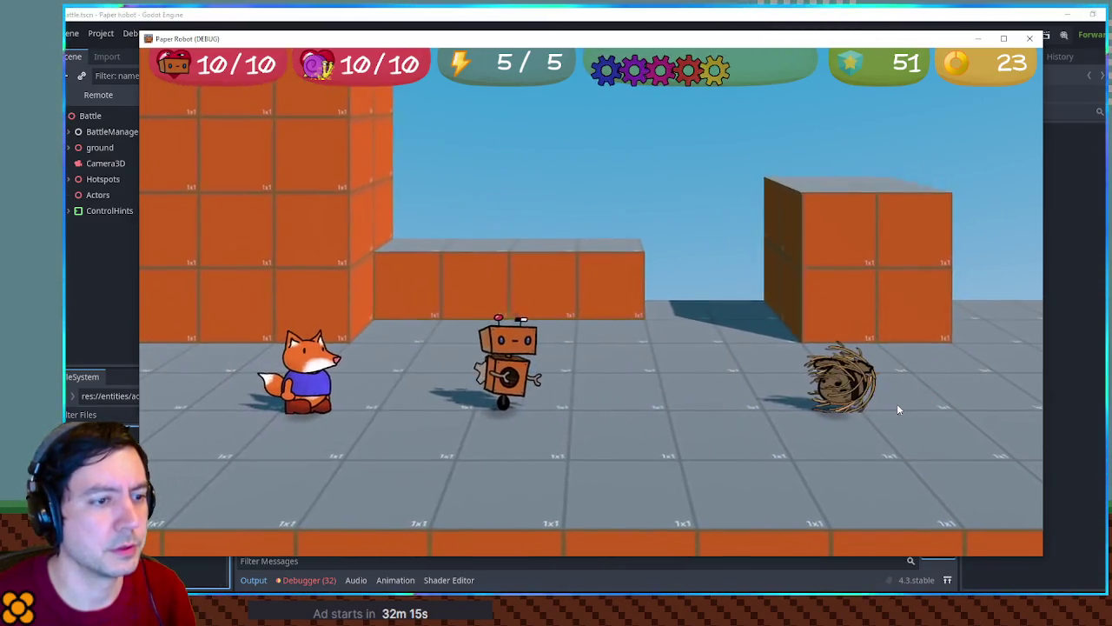
pyautogui.click(1030, 38)
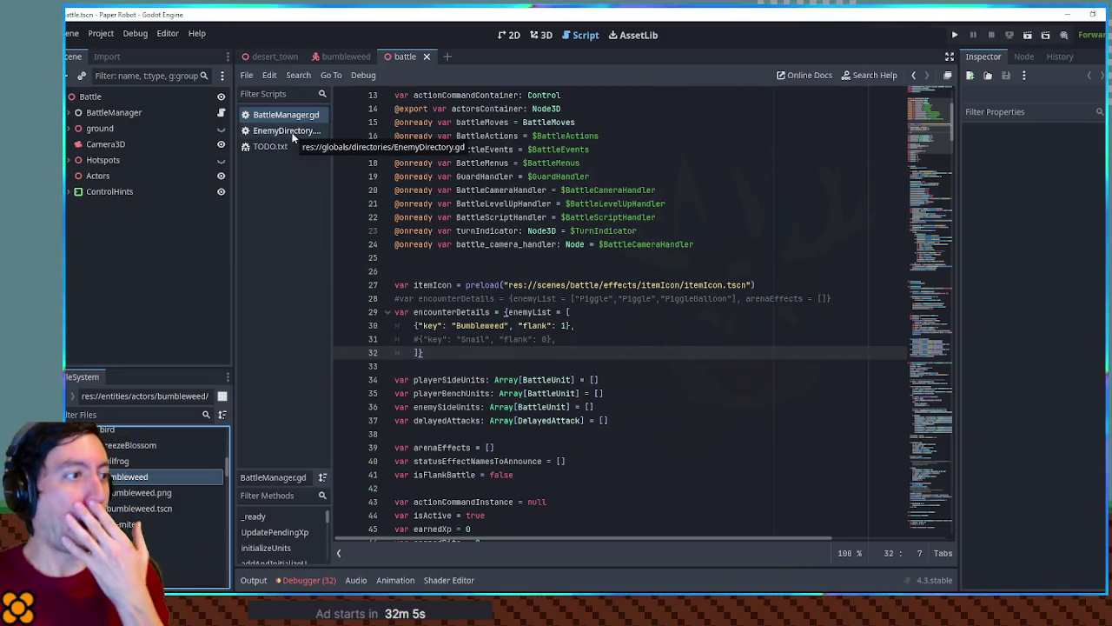
# Step: Duplicate ch2_moves.gd in FileSystem as ch3_moves.gd
pyautogui.click(122, 414)
pyautogui.write('n2')
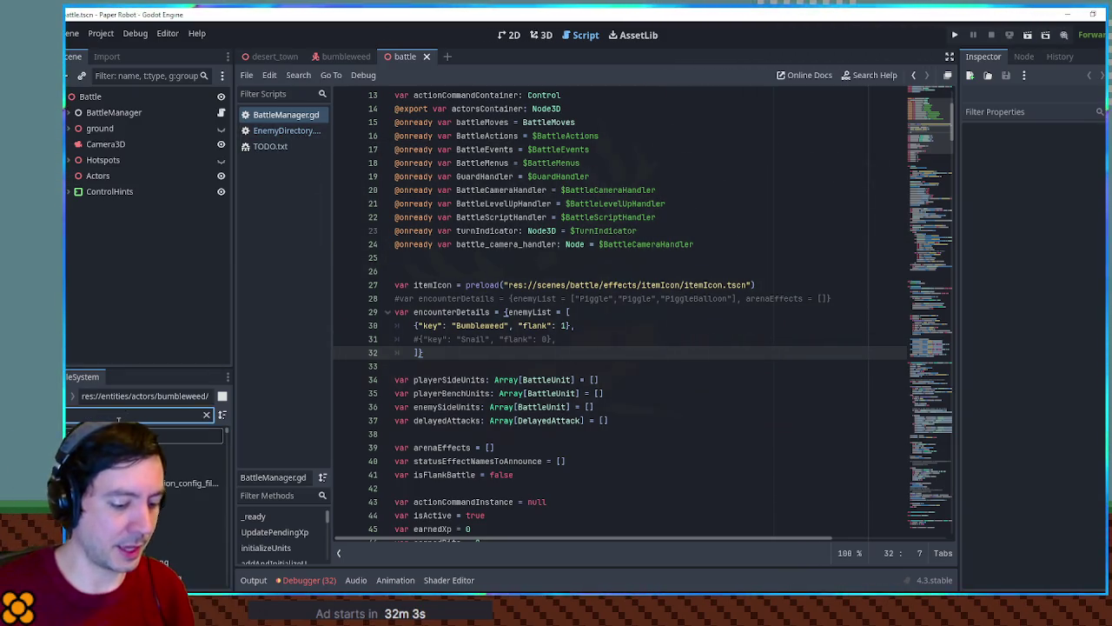
pyautogui.write(' mo')
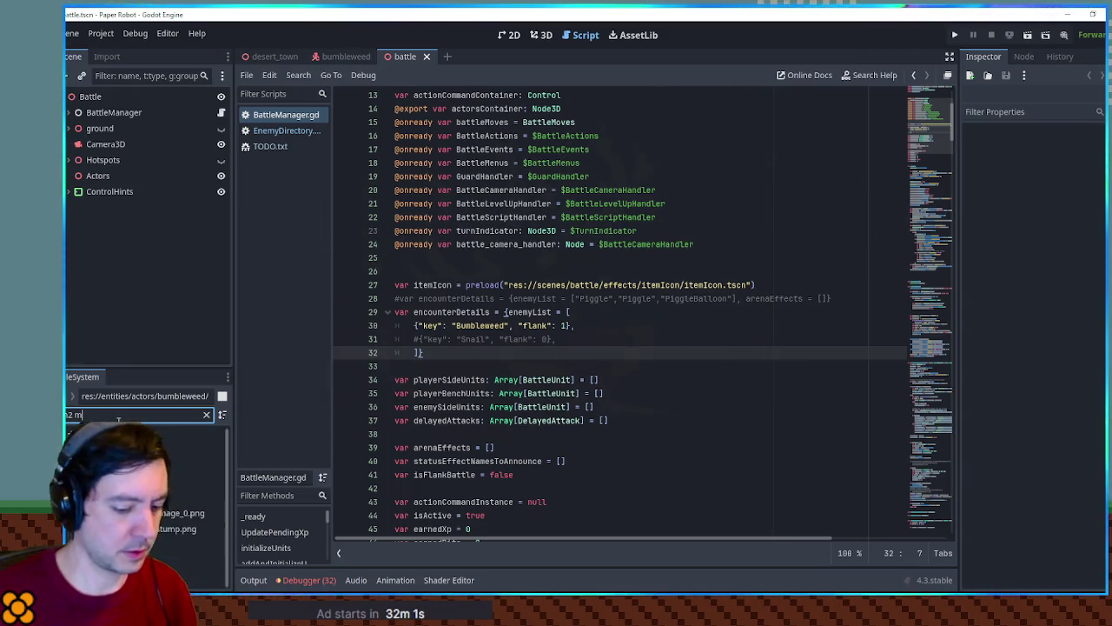
pyautogui.click(206, 415)
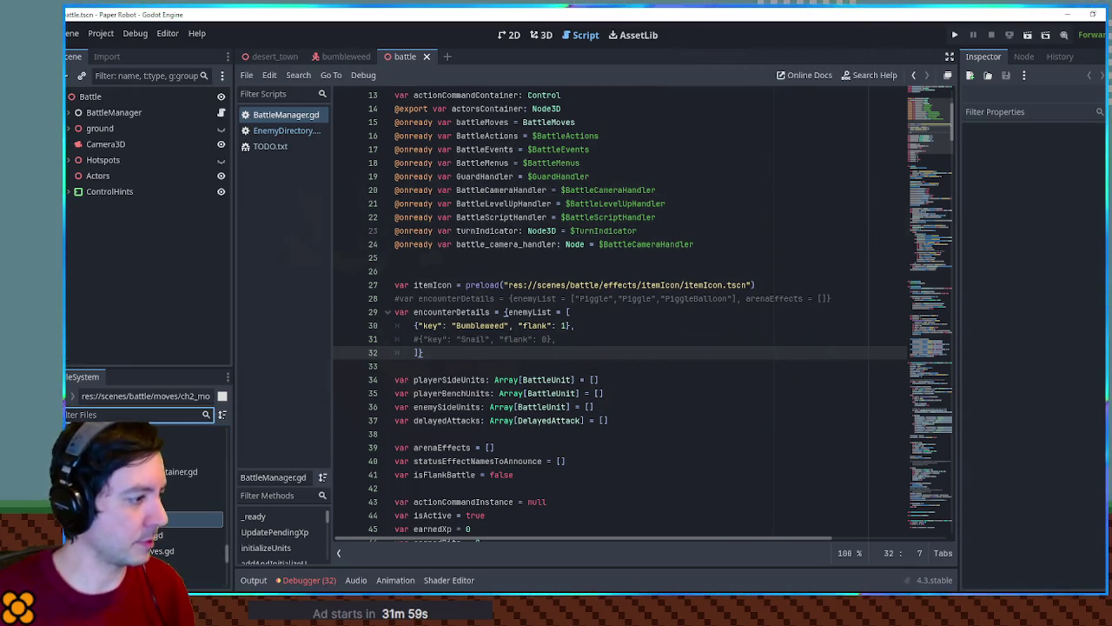
pyautogui.hotkey('ctrl', 'd')
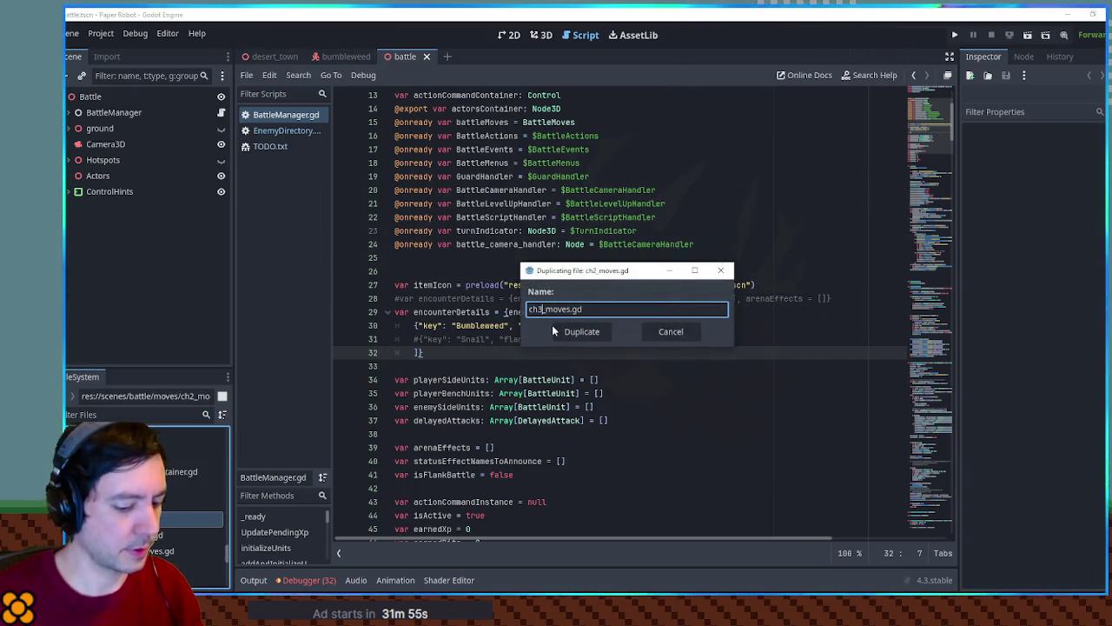
pyautogui.click(581, 331)
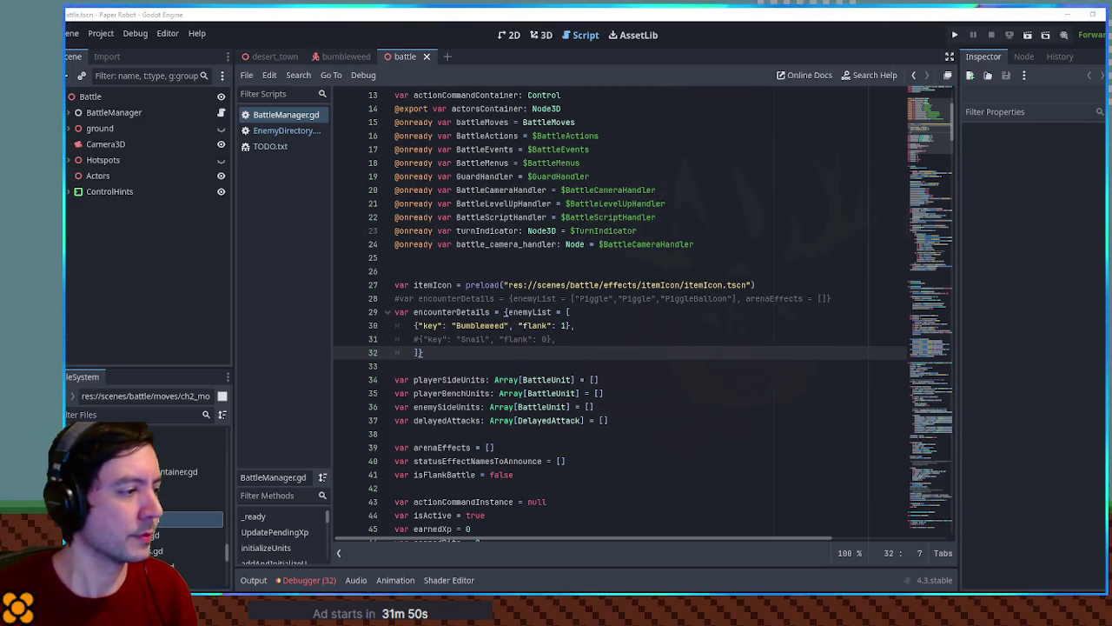
pyautogui.click(143, 519)
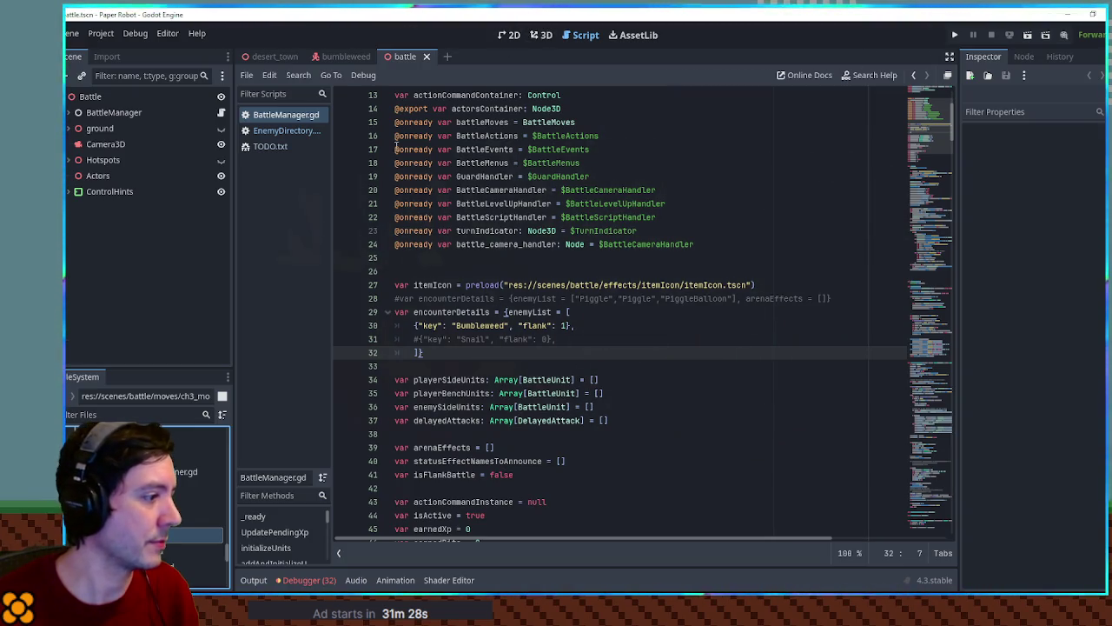
# Step: Delete every move after EnemyBasicRollAttack in ch3_moves.gd and save it
pyautogui.doubleClick(183, 535)
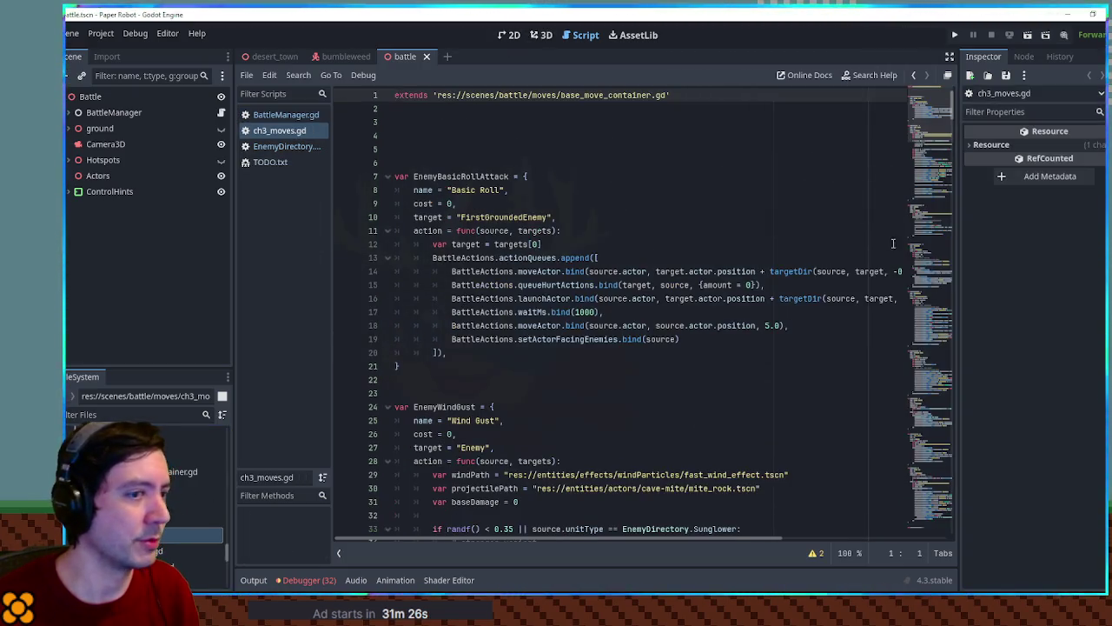
pyautogui.click(420, 368)
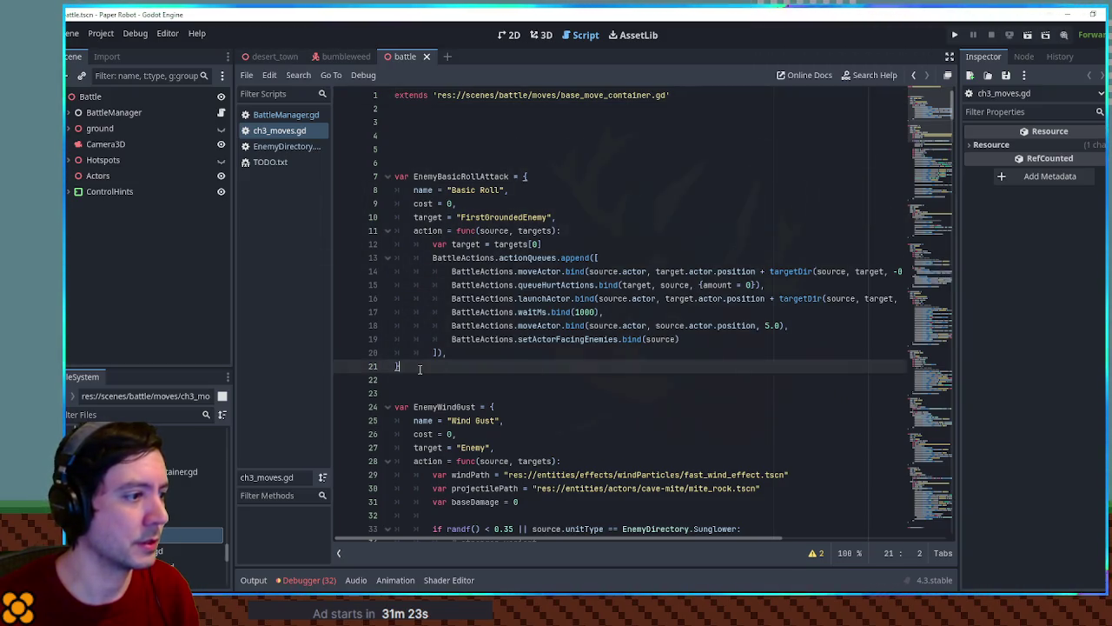
pyautogui.hotkey('ctrl', 'a')
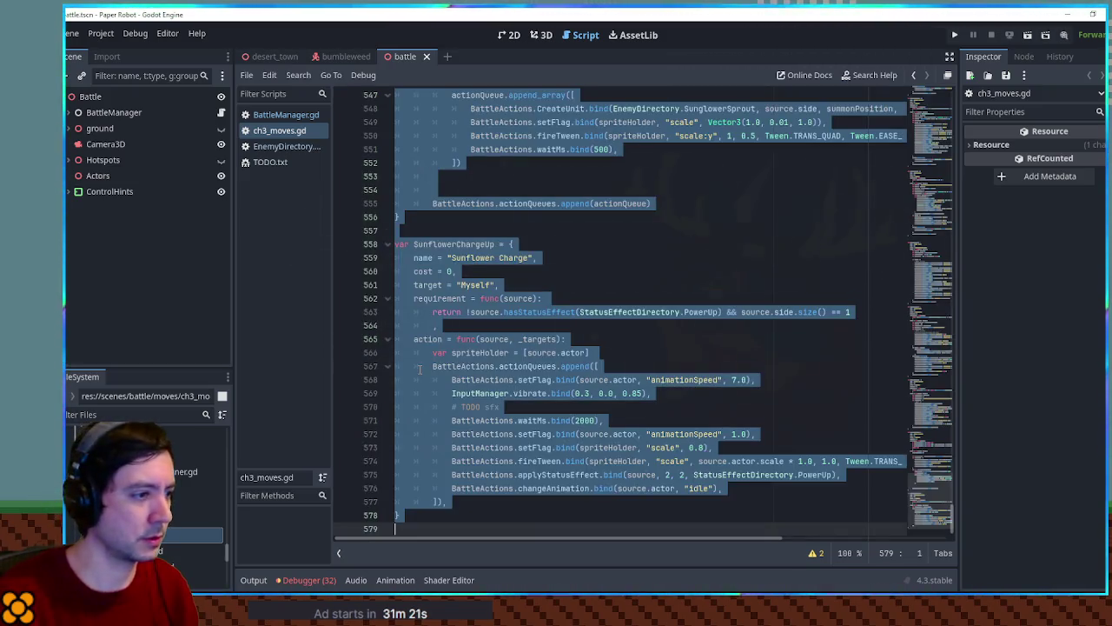
pyautogui.hotkey('ctrl', 'z')
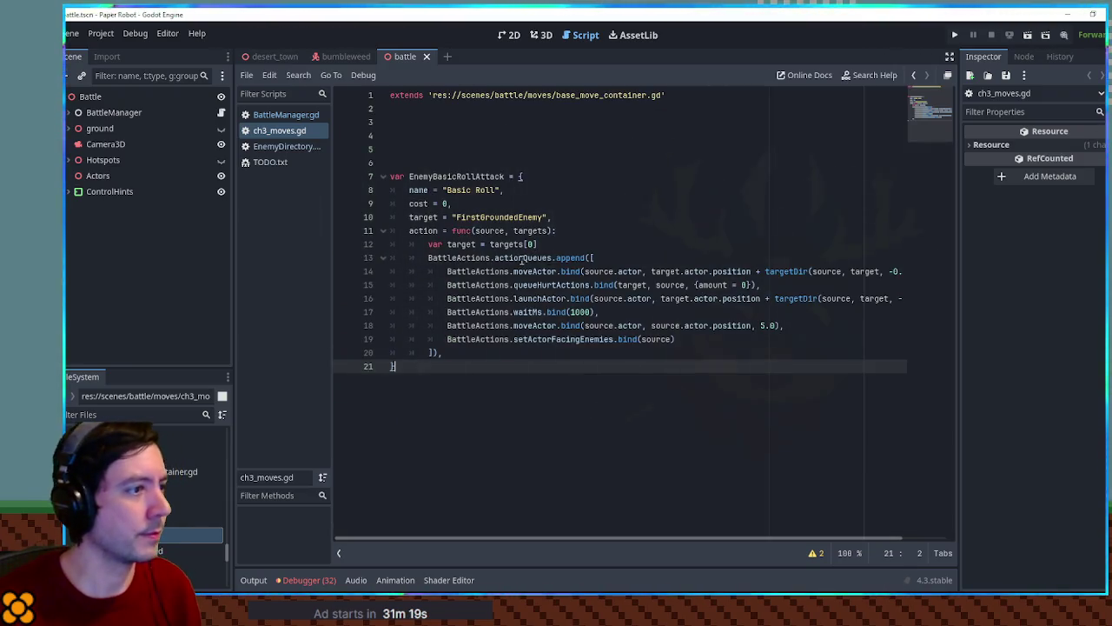
pyautogui.hotkey('ctrl', 's')
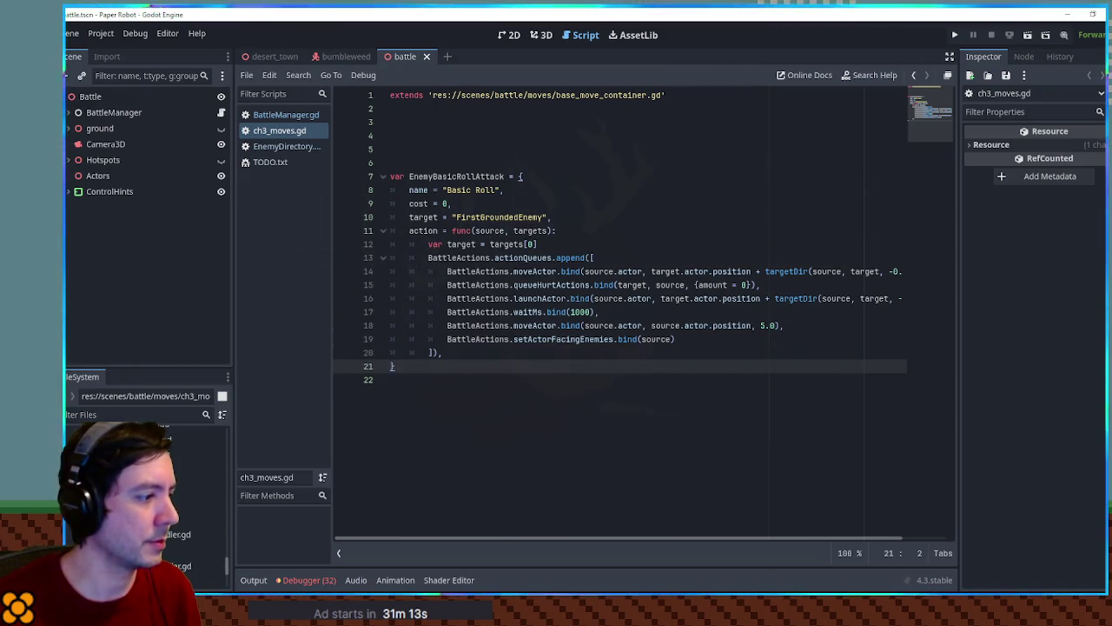
# Step: Duplicate the ch2_moves.gd line in BattleMoves.gd as ch3_moves.gd, then close the script
pyautogui.doubleClick(208, 554)
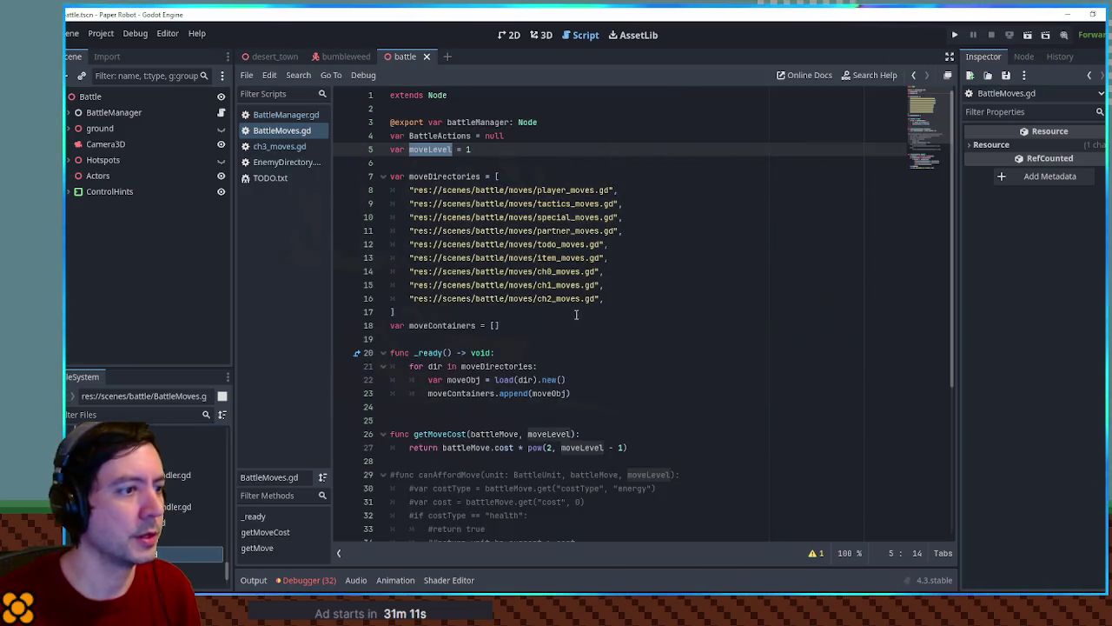
pyautogui.click(607, 298)
pyautogui.hotkey('ctrl', 'shift', 'd')
pyautogui.click(547, 312)
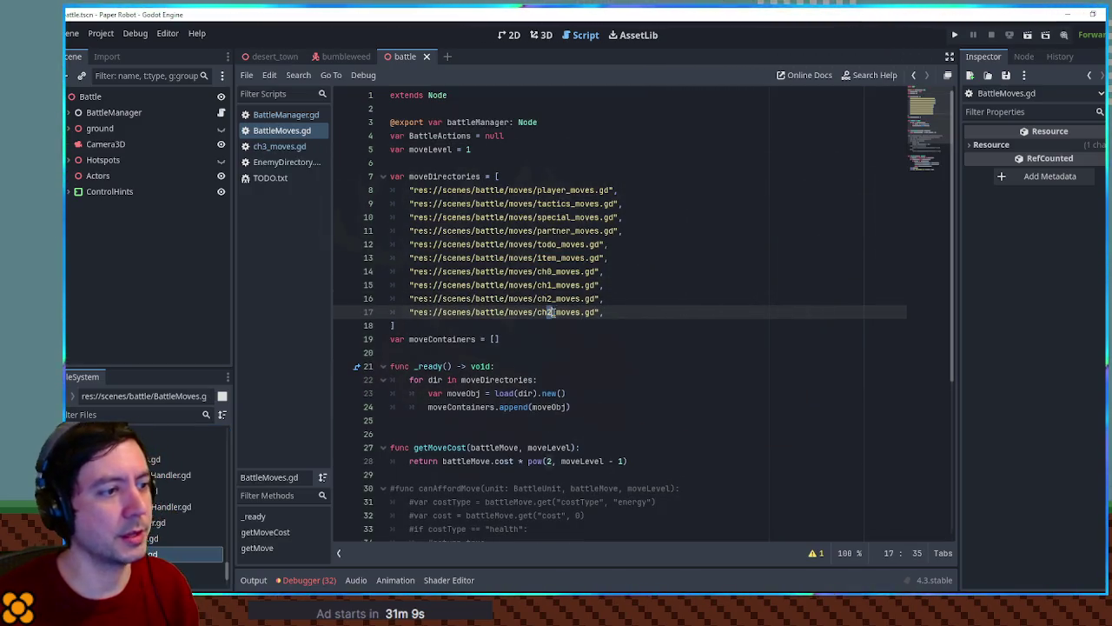
pyautogui.write('3')
pyautogui.click(643, 307)
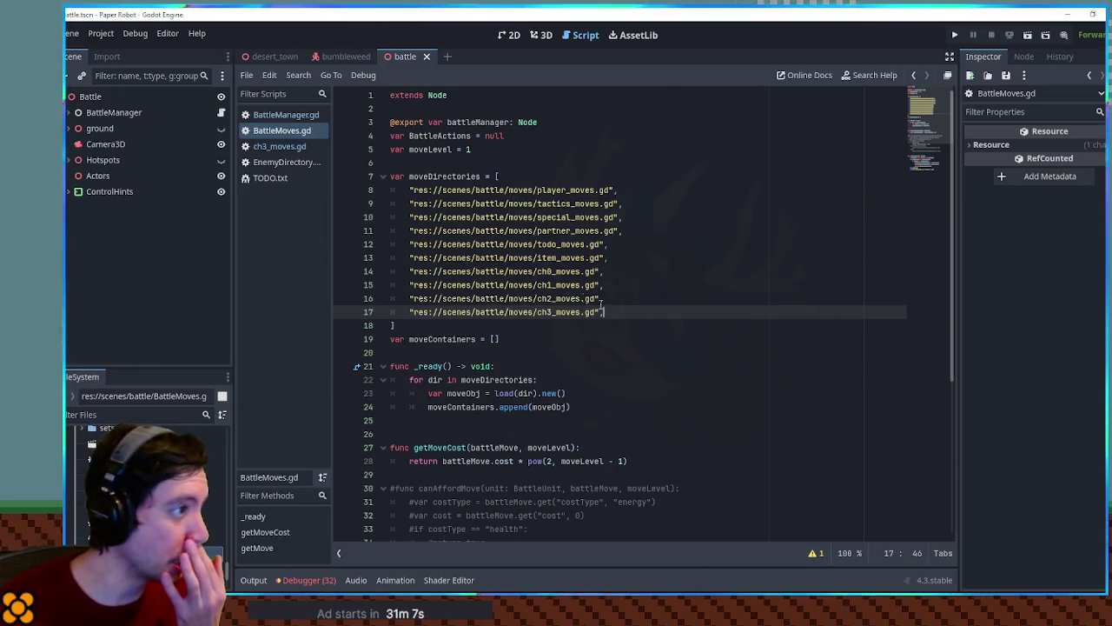
pyautogui.middleClick(286, 131)
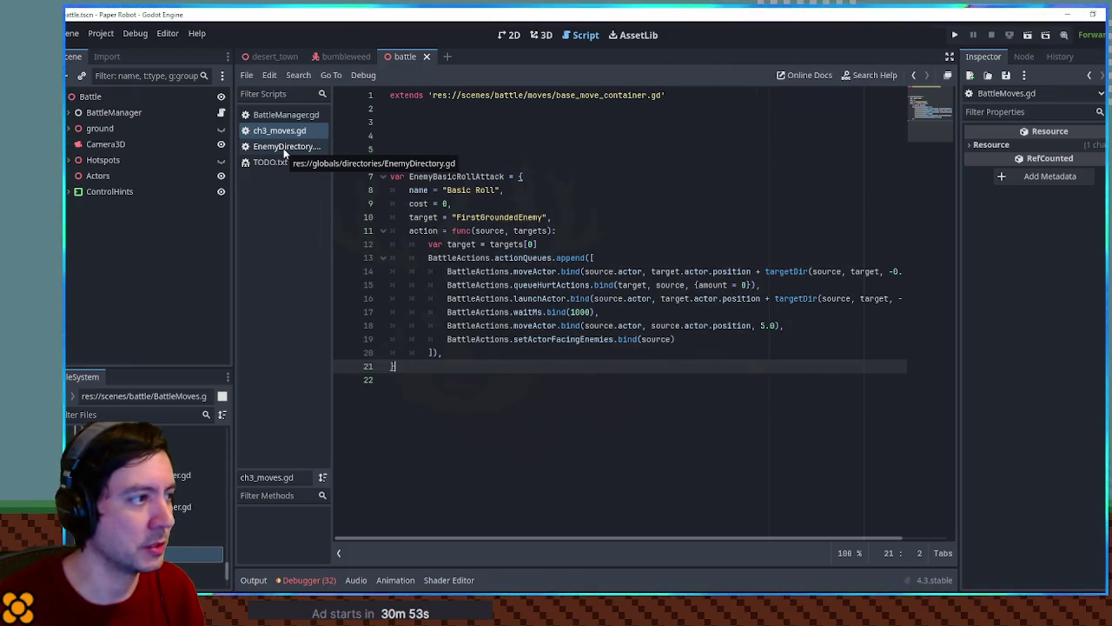
# Step: In EnemyDirectory.gd, search for 'sn' to reach the Snail enemy entry
pyautogui.click(283, 147)
pyautogui.click(689, 247)
pyautogui.hotkey('ctrl', 'f')
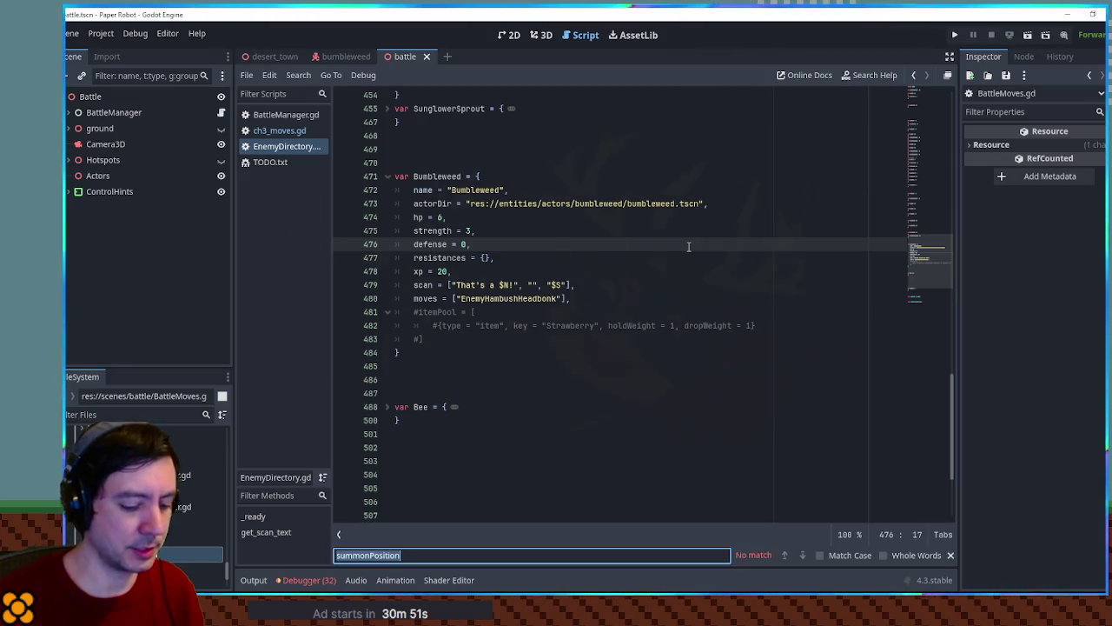
pyautogui.write('snai')
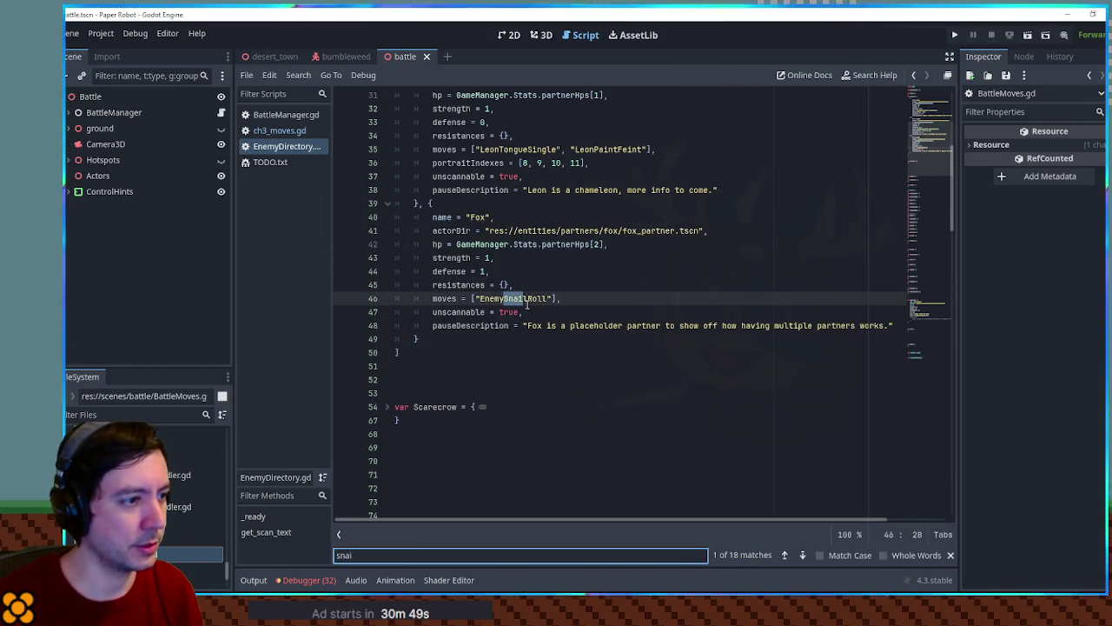
pyautogui.press('Return')
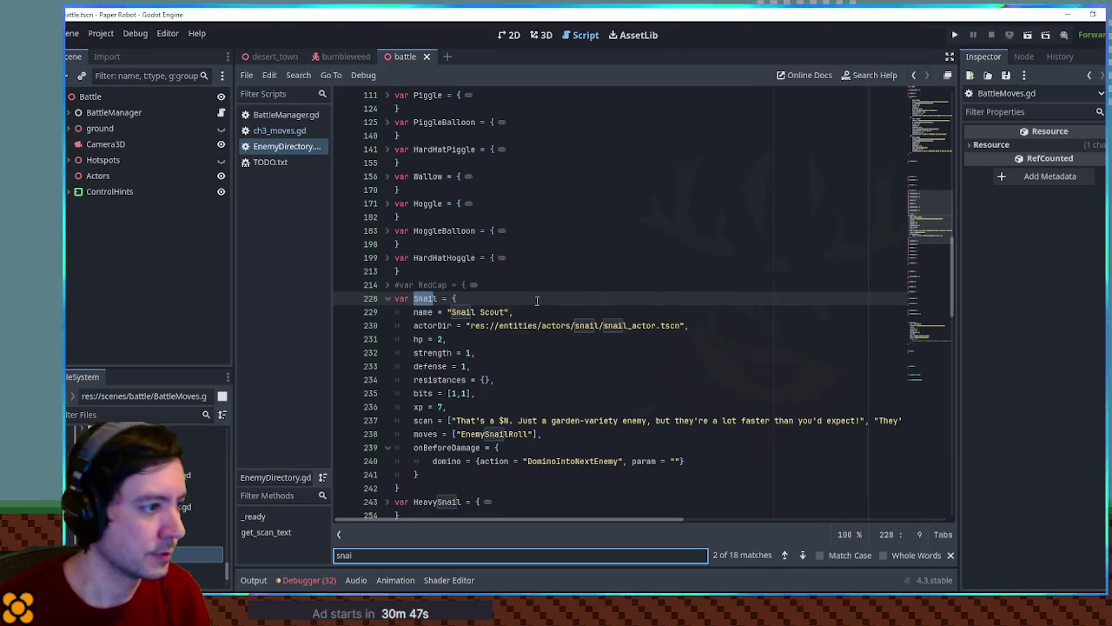
pyautogui.scroll(-5, 525, 297)
# Step: Search all project files for the Snail's DominoIntoNextEnemy action
pyautogui.click(574, 258)
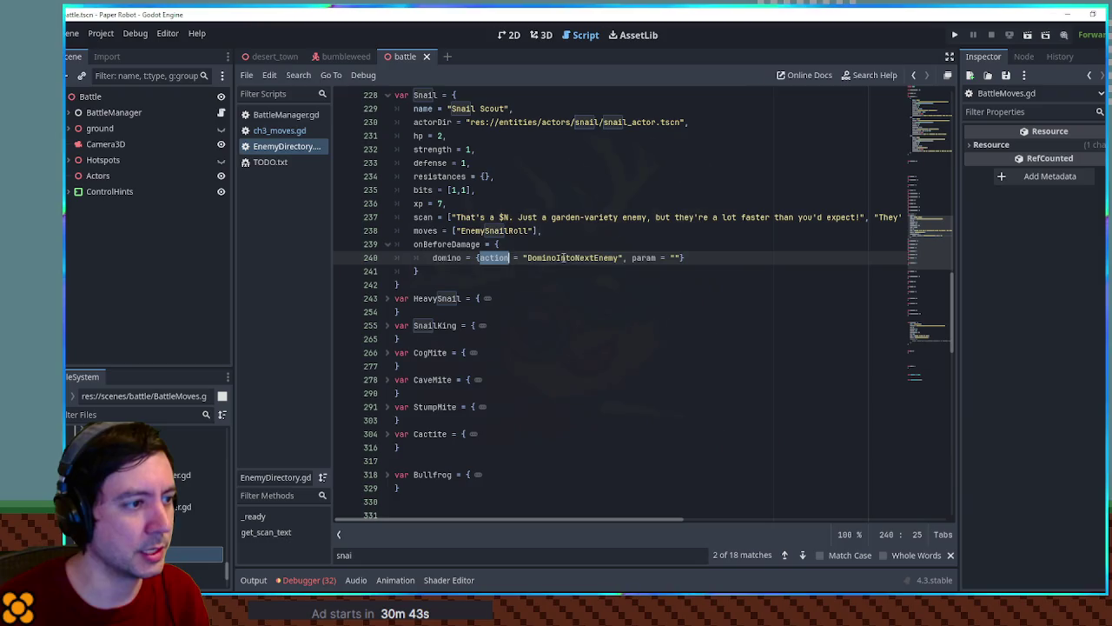
pyautogui.doubleClick(573, 258)
pyautogui.hotkey('ctrl', 'shift', 'f')
pyautogui.click(588, 351)
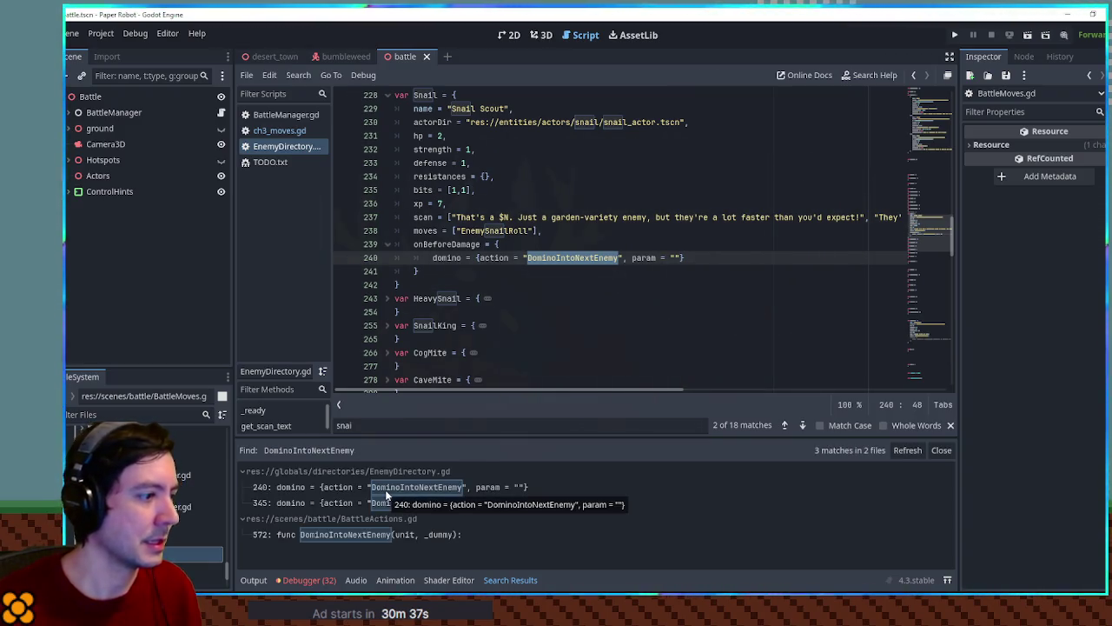
# Step: Open the DominoIntoNextEnemy function definition in BattleActions.gd from the search results
pyautogui.click(347, 534)
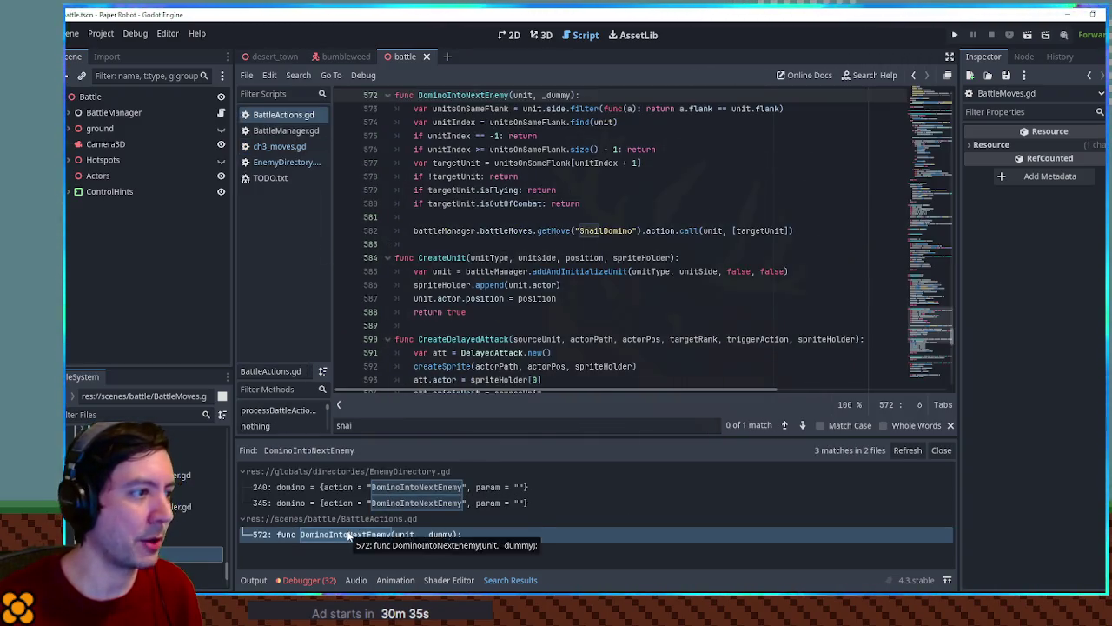
pyautogui.scroll(1, 515, 244)
pyautogui.click(697, 260)
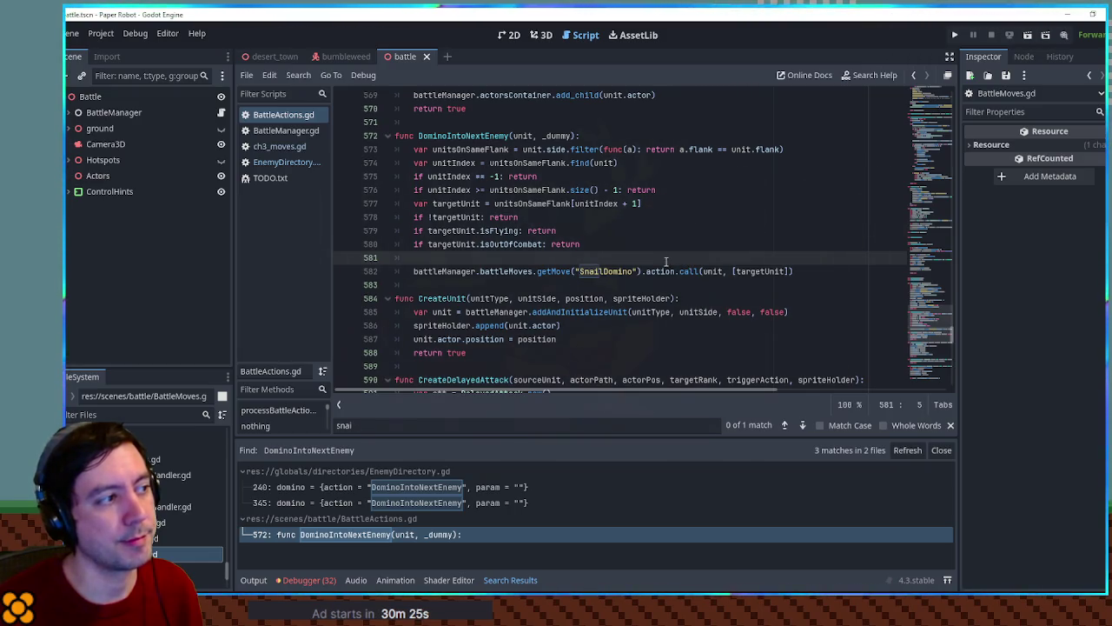
# Step: Back at the Snail entry in EnemyDirectory.gd, search all project files for onBeforeDamage
pyautogui.click(284, 163)
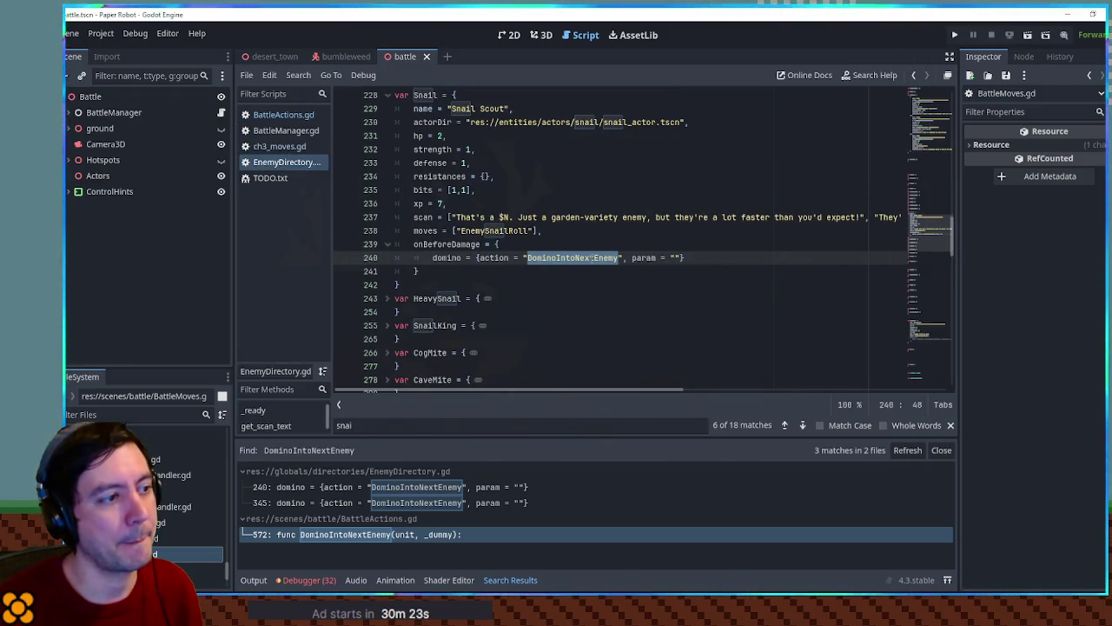
pyautogui.scroll(1, 553, 258)
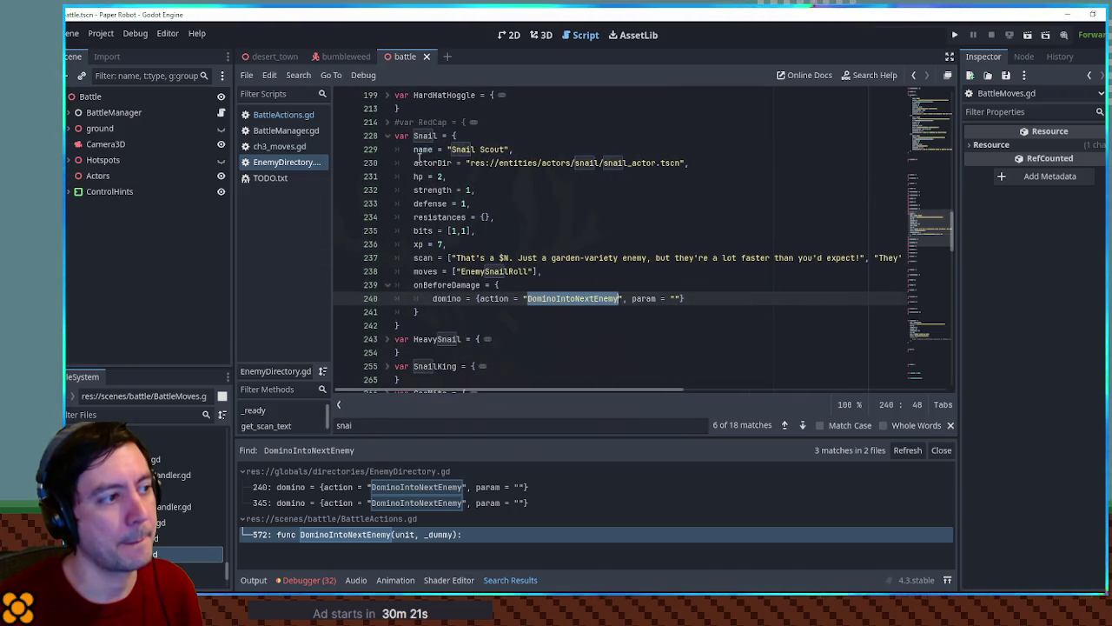
pyautogui.doubleClick(455, 287)
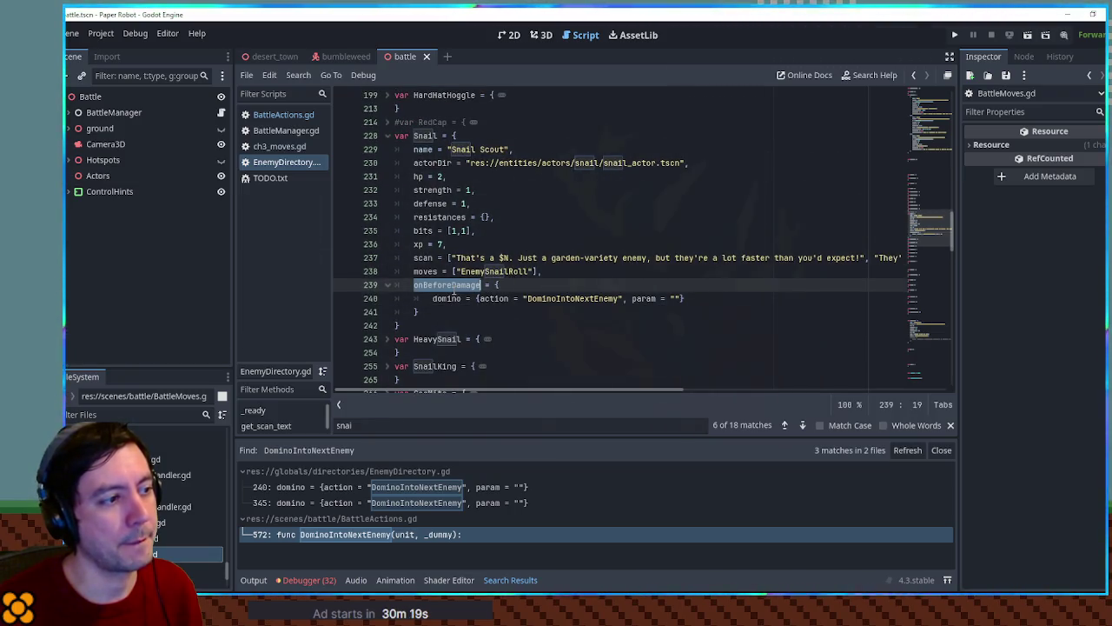
pyautogui.hotkey('ctrl', 'shift', 'f')
pyautogui.click(587, 348)
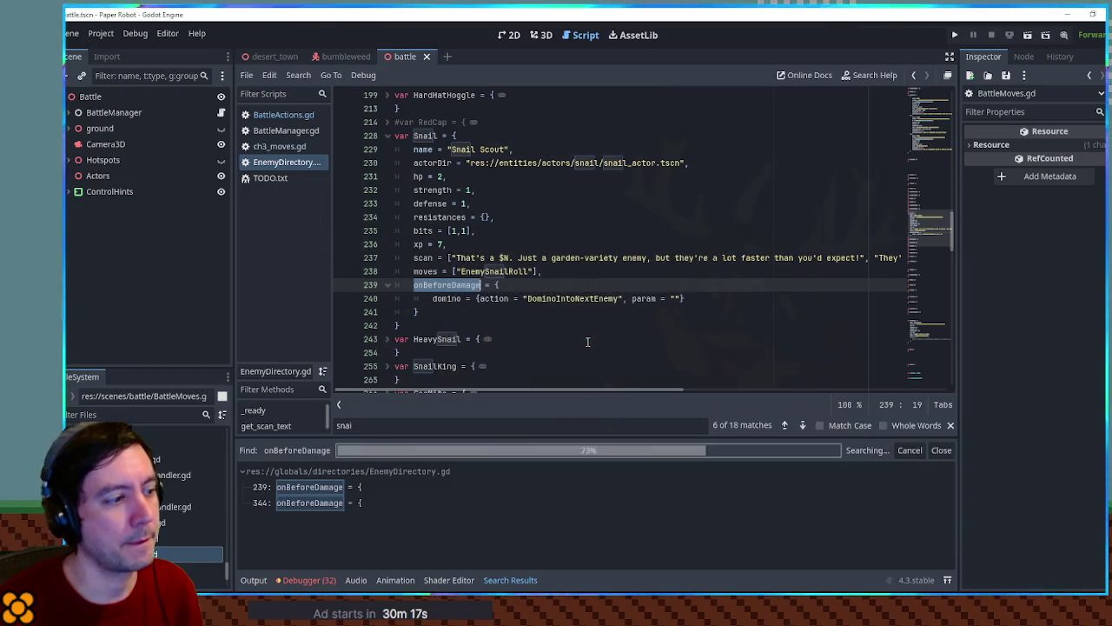
# Step: Inspect line 315's checkDamageEffects call and its unit, damageInstance and onBeforeDamage arguments
pyautogui.click(342, 533)
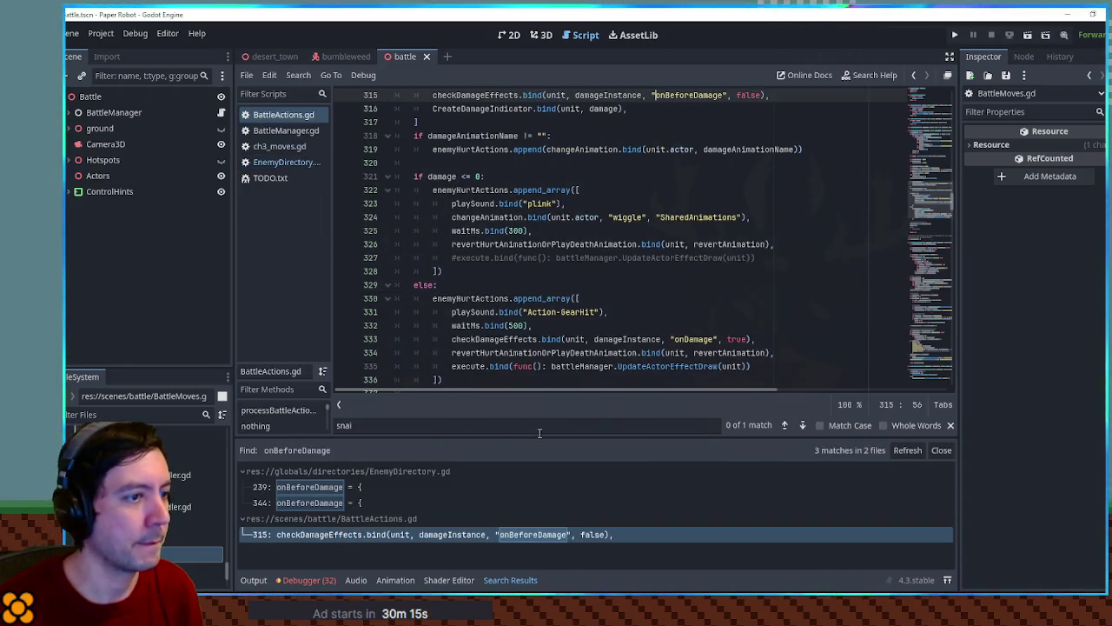
pyautogui.scroll(1, 631, 290)
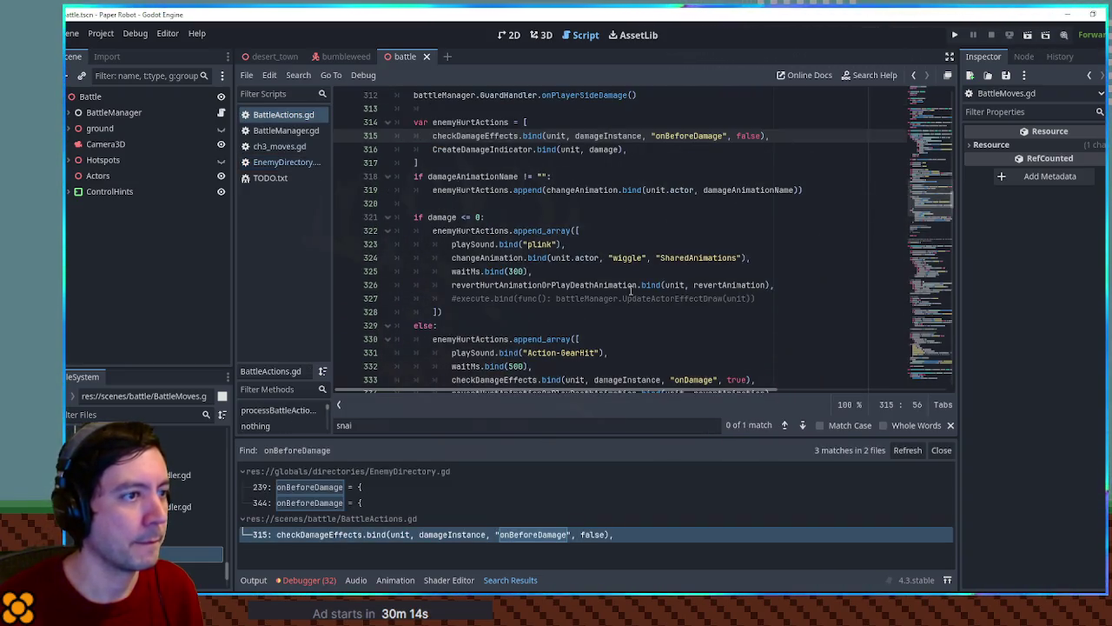
pyautogui.doubleClick(487, 137)
pyautogui.doubleClick(556, 136)
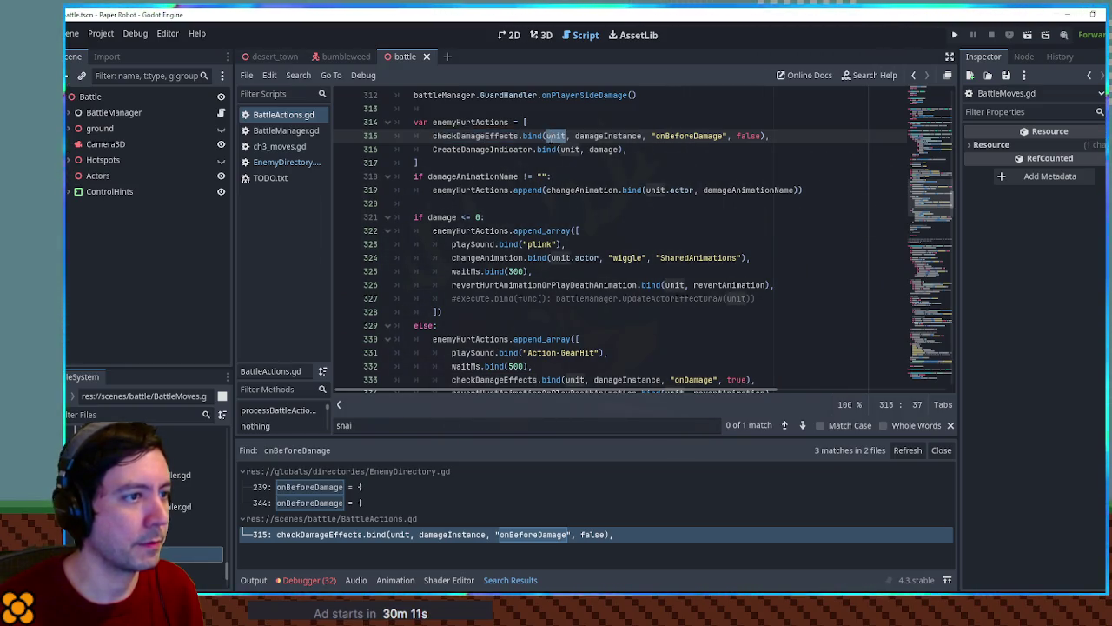
pyautogui.doubleClick(588, 137)
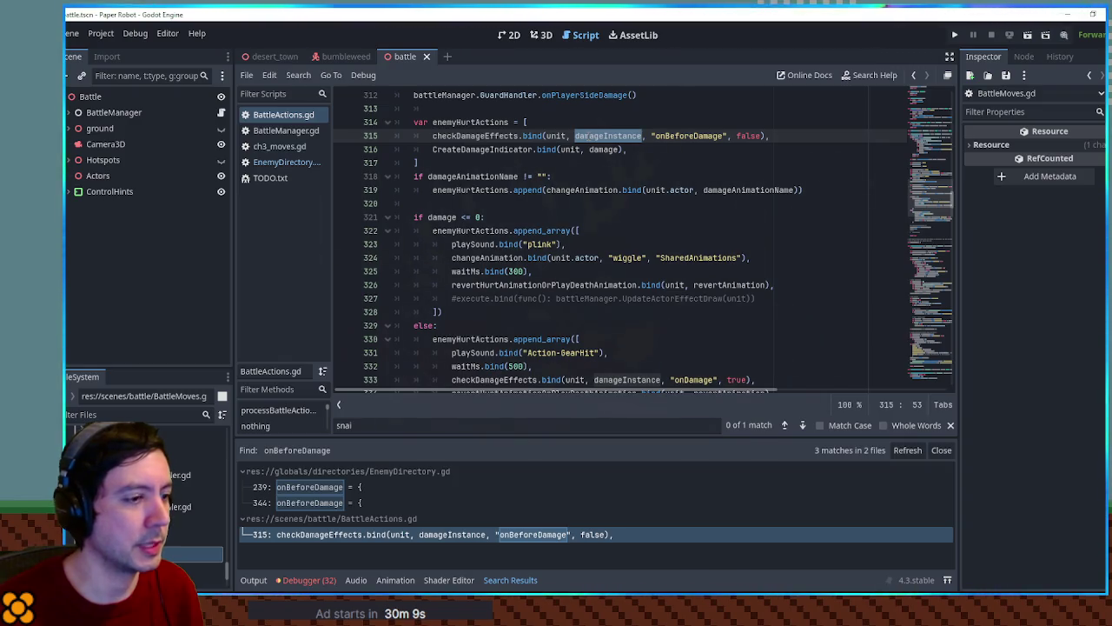
pyautogui.scroll(-1, 587, 139)
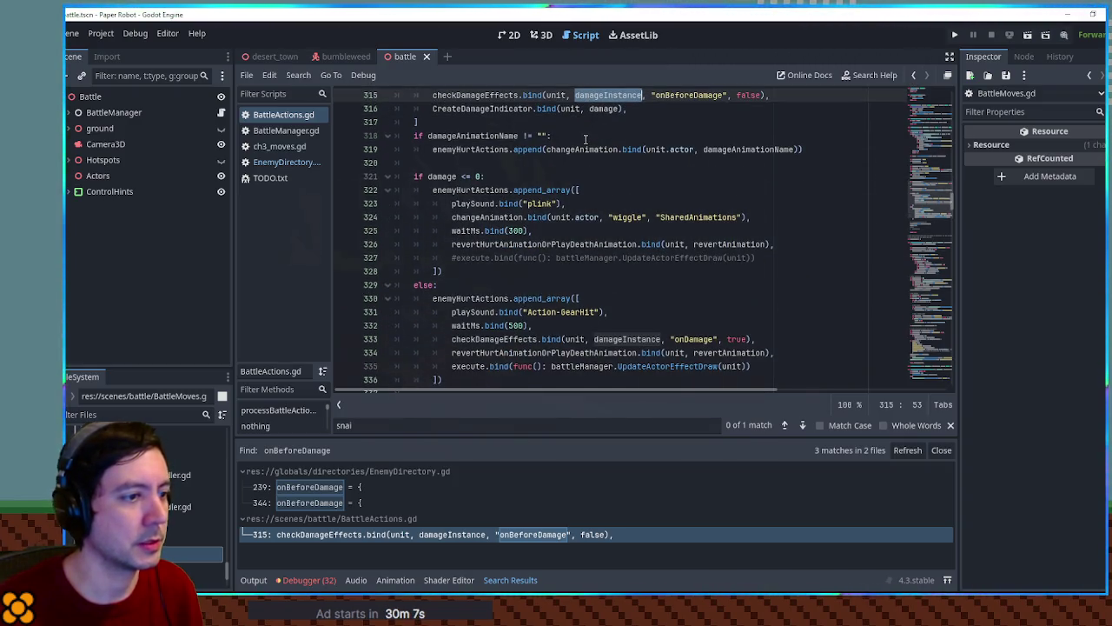
pyautogui.scroll(1, 586, 139)
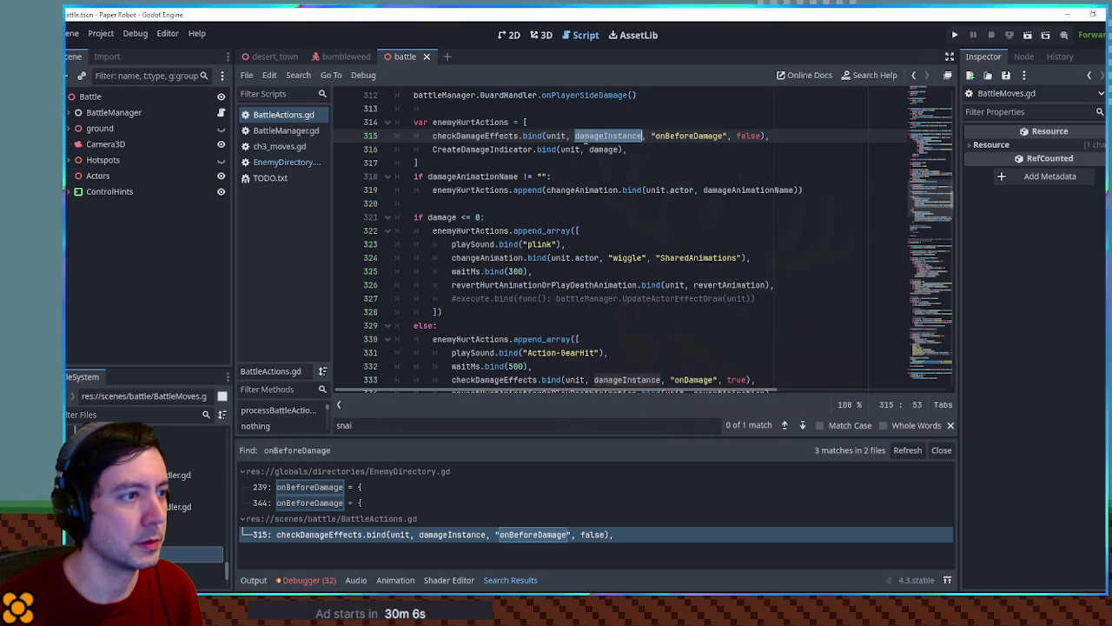
pyautogui.doubleClick(658, 136)
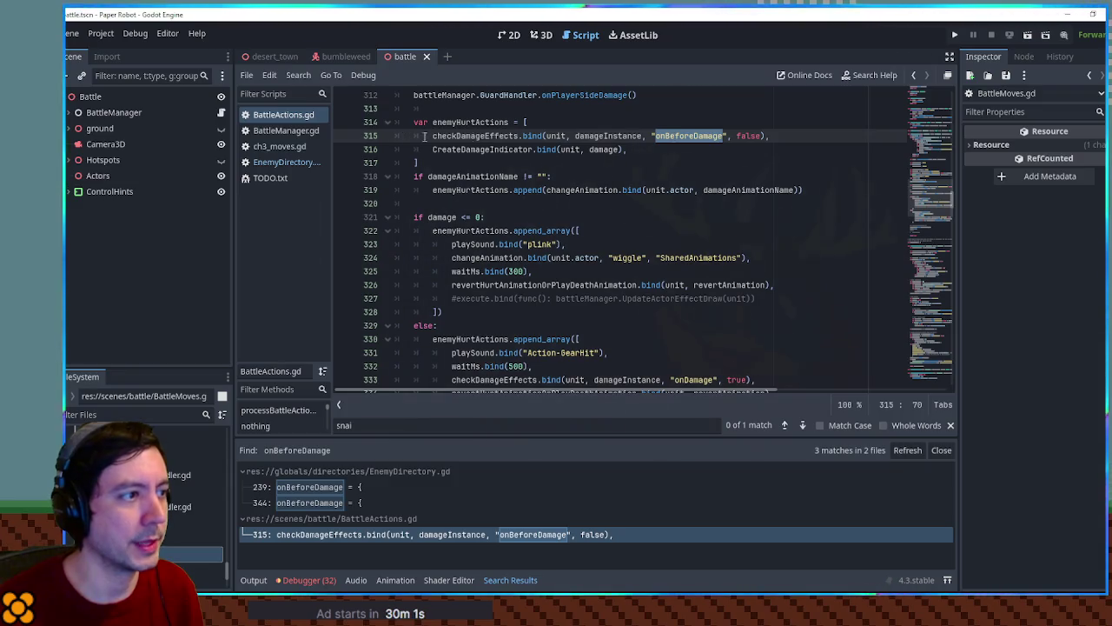
pyautogui.doubleClick(487, 139)
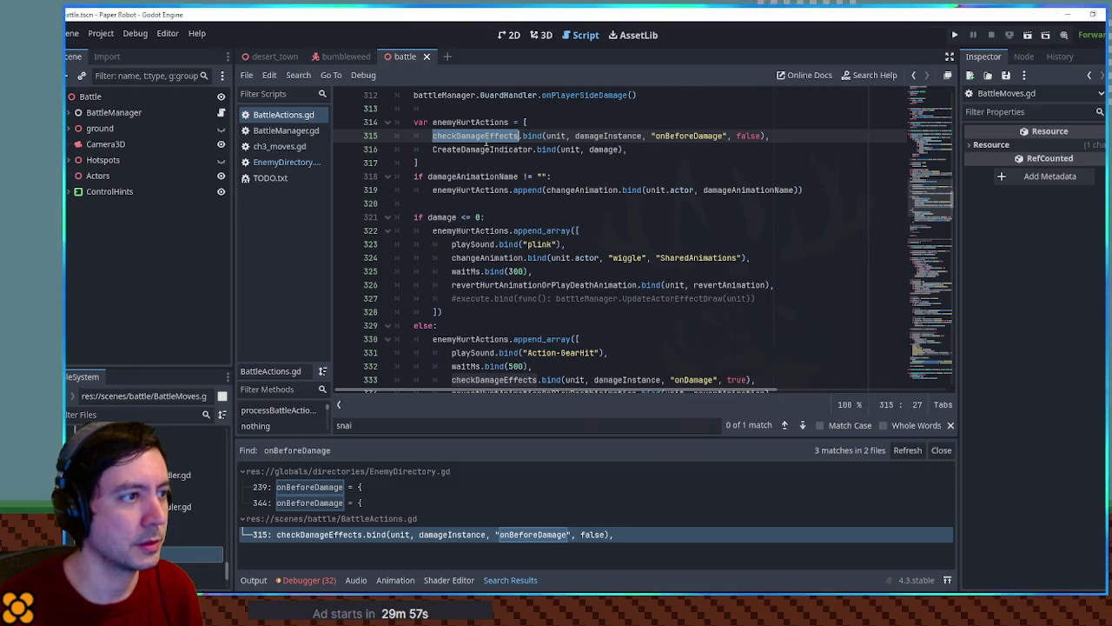
# Step: Jump to the checkDamageEffects definition and inspect its damageInstance and dictKey parameters
pyautogui.keyDown('ctrl'); pyautogui.click(483, 143); pyautogui.keyUp('ctrl')
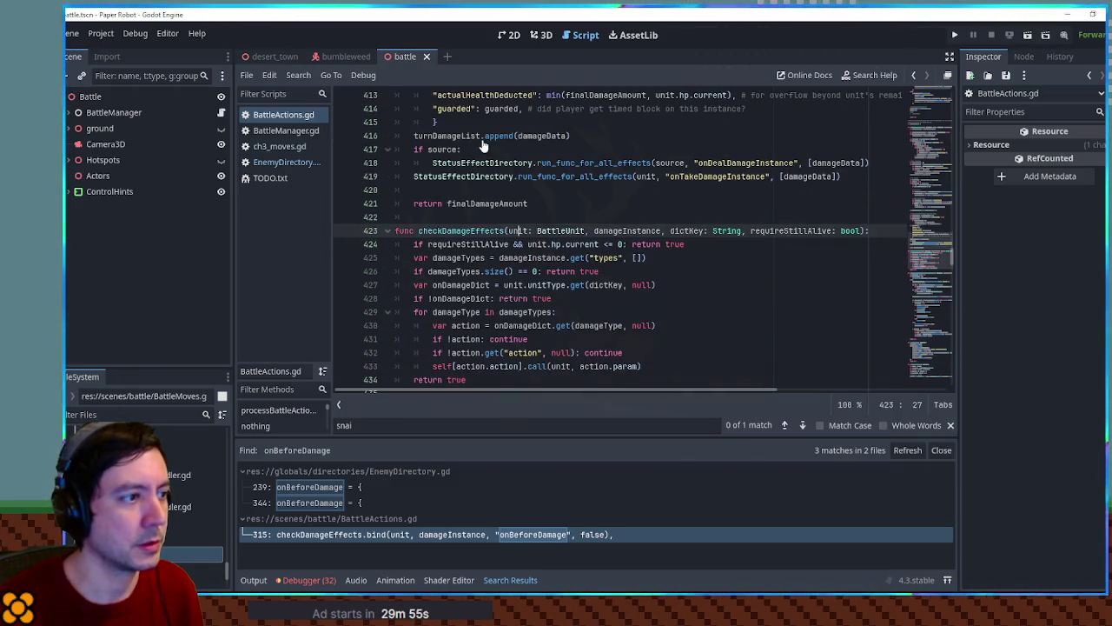
pyautogui.doubleClick(621, 231)
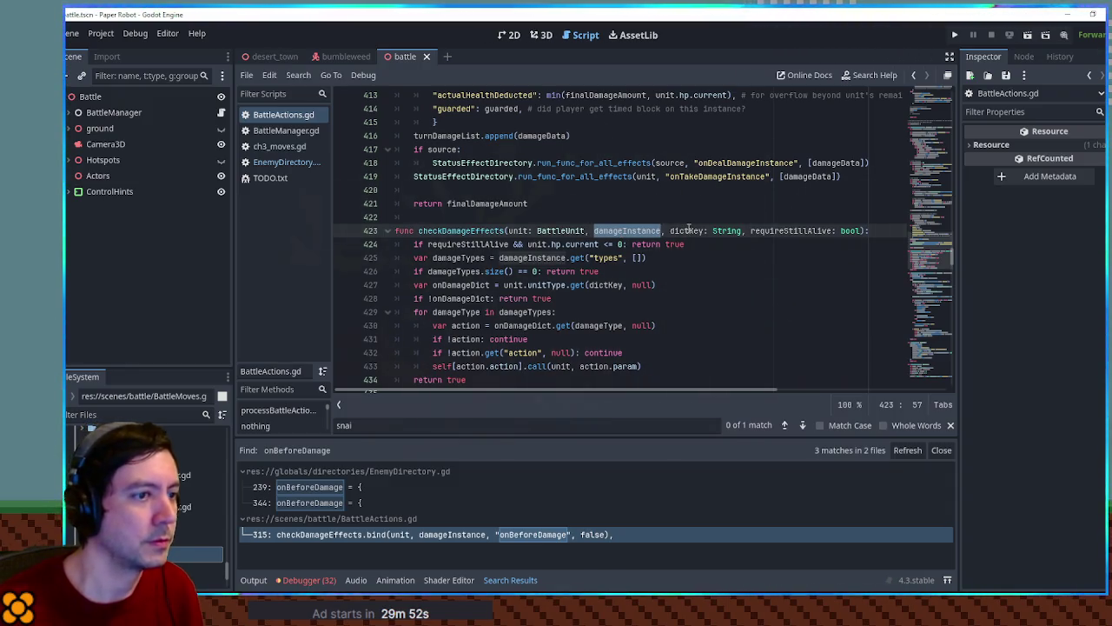
pyautogui.doubleClick(687, 230)
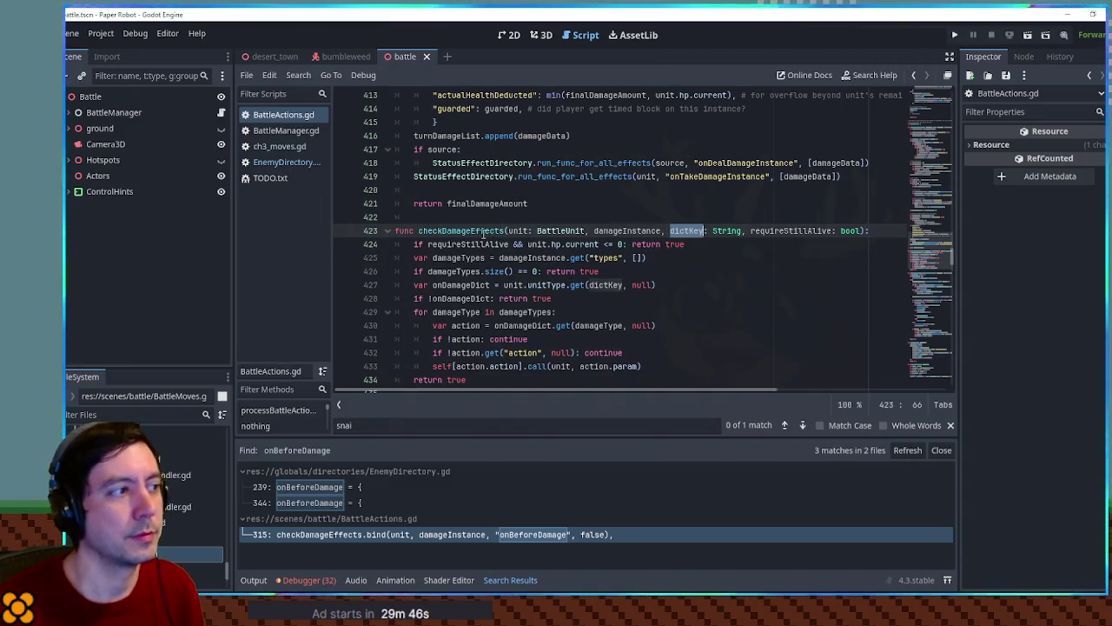
# Step: Return to the call, find the SnailDomino reference, then search onBeforeDamage from EnemyDirectory.gd
pyautogui.click(915, 76)
pyautogui.scroll(2, 705, 231)
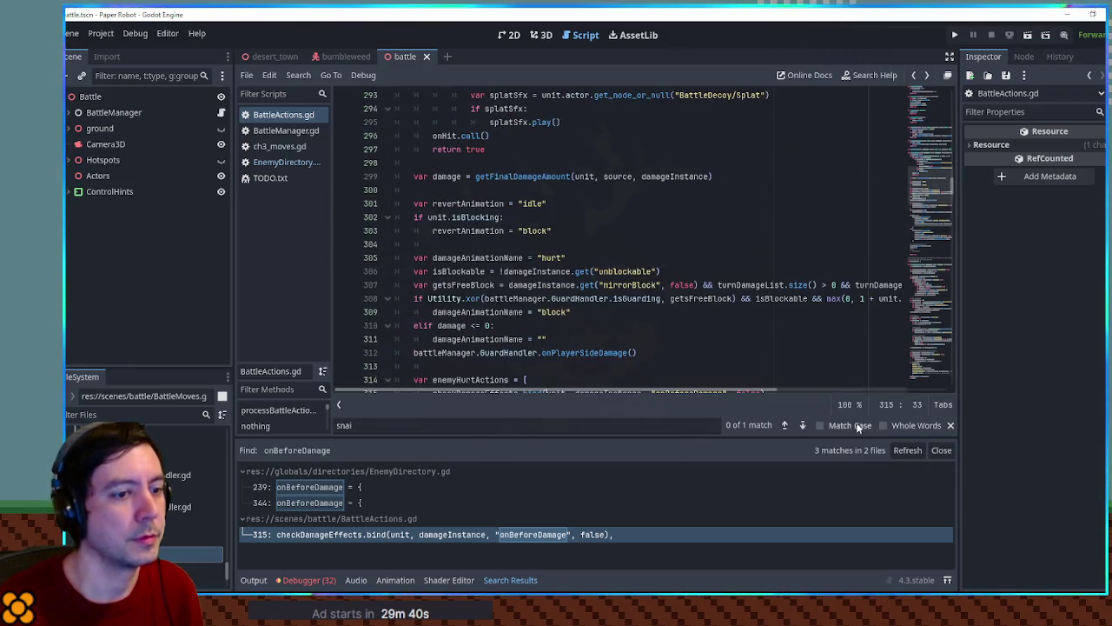
pyautogui.click(784, 426)
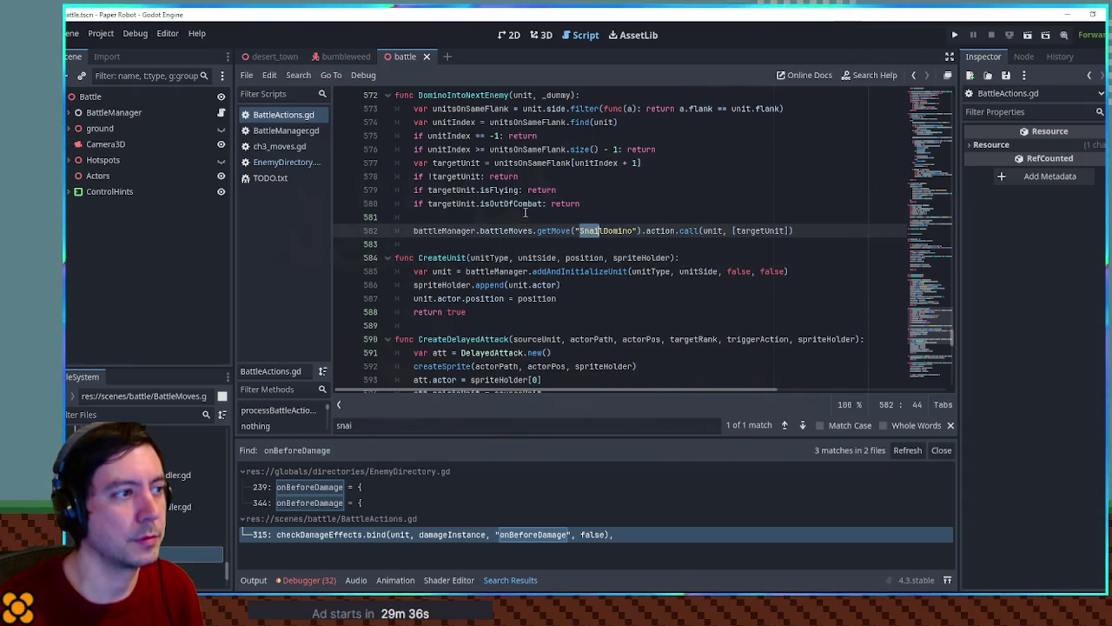
pyautogui.doubleClick(474, 95)
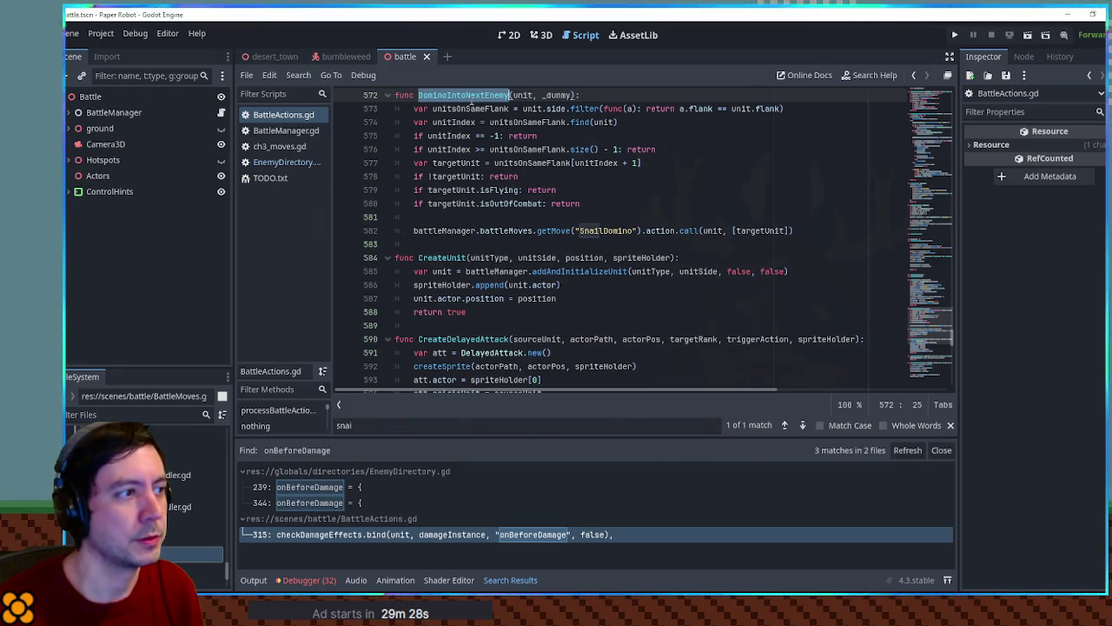
pyautogui.click(282, 163)
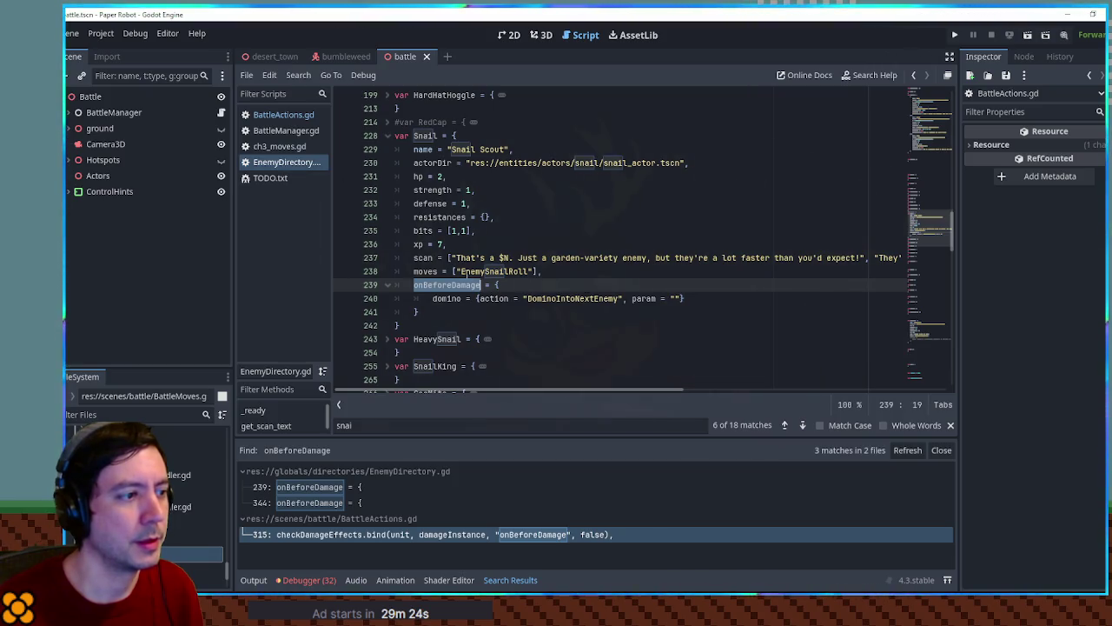
pyautogui.hotkey('ctrl', 'shift', 'f')
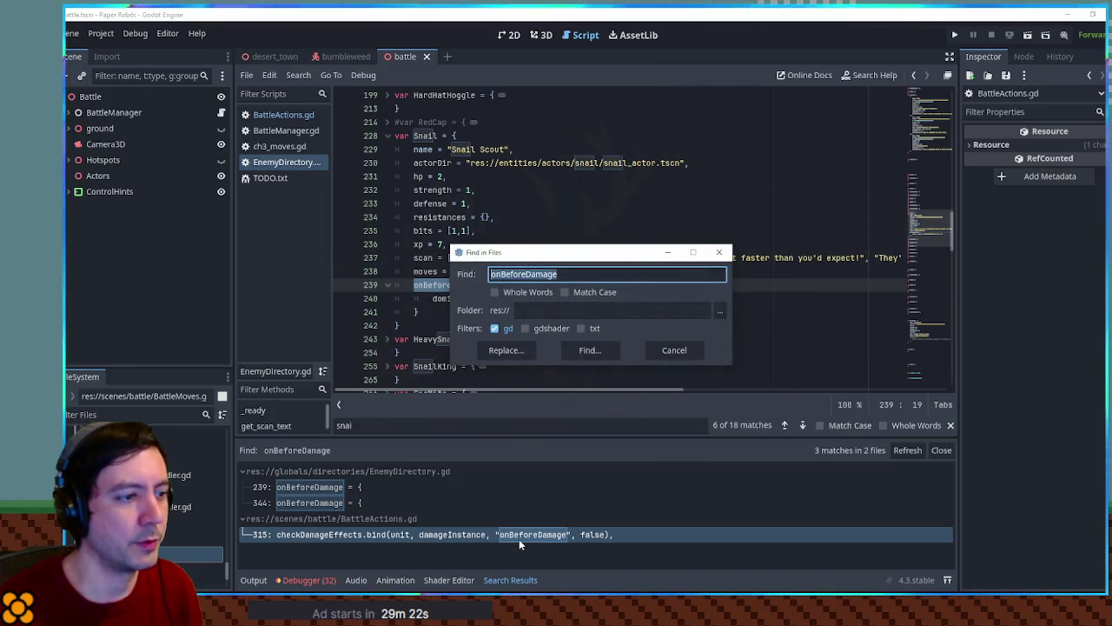
# Step: Go from line 315 to checkDamageEffects and inspect requireStillAlive and action.param on line 433
pyautogui.press('Escape')
pyautogui.click(519, 539)
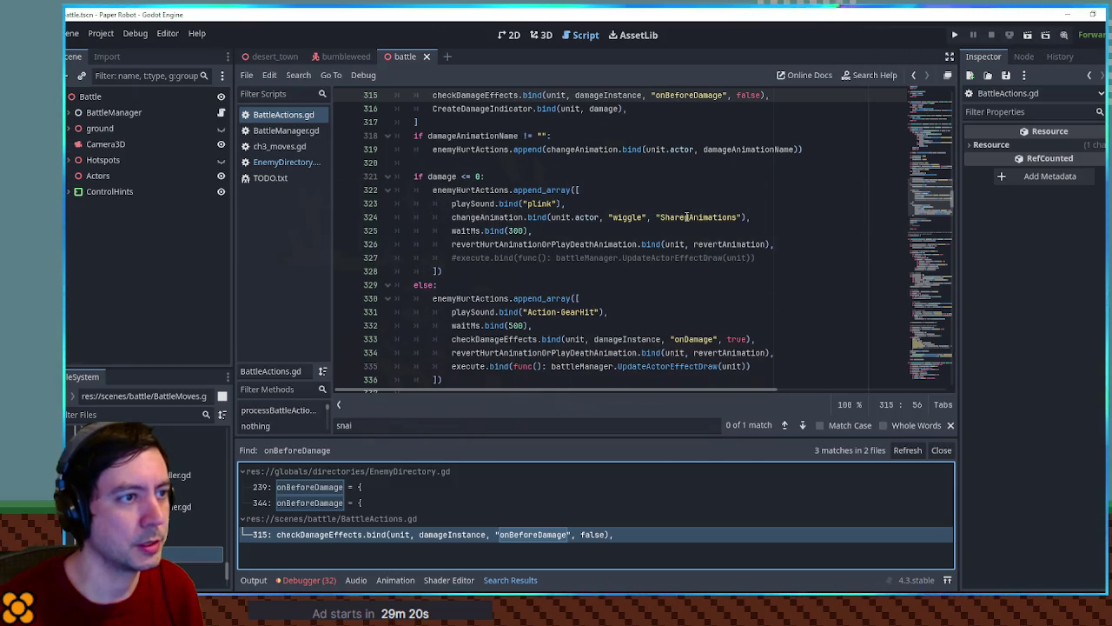
pyautogui.scroll(2, 528, 170)
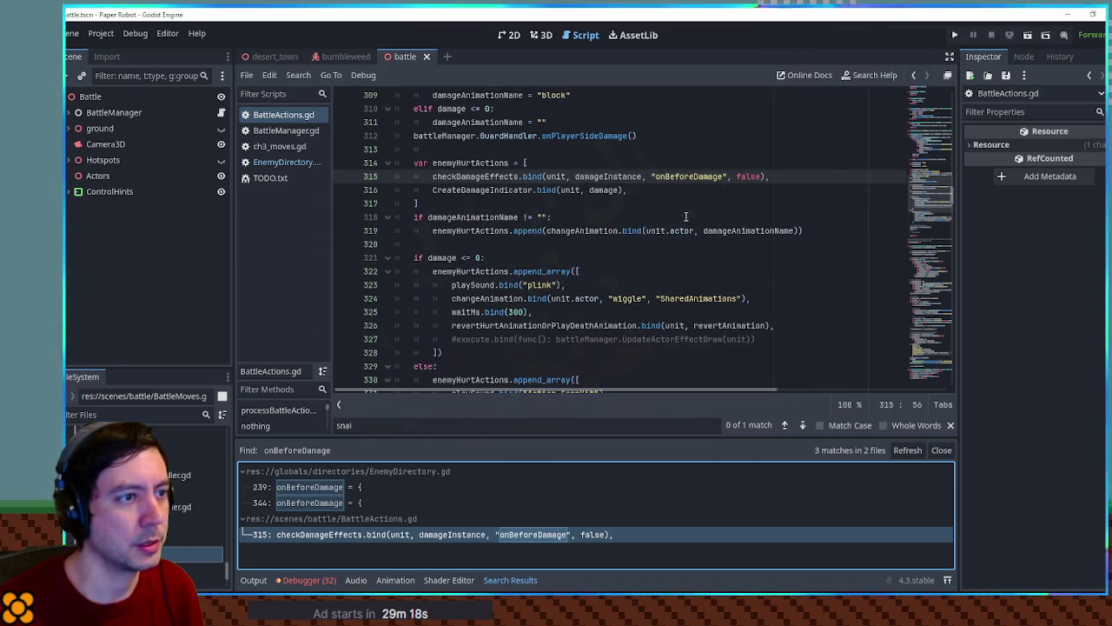
pyautogui.keyDown('ctrl'); pyautogui.click(479, 176); pyautogui.keyUp('ctrl')
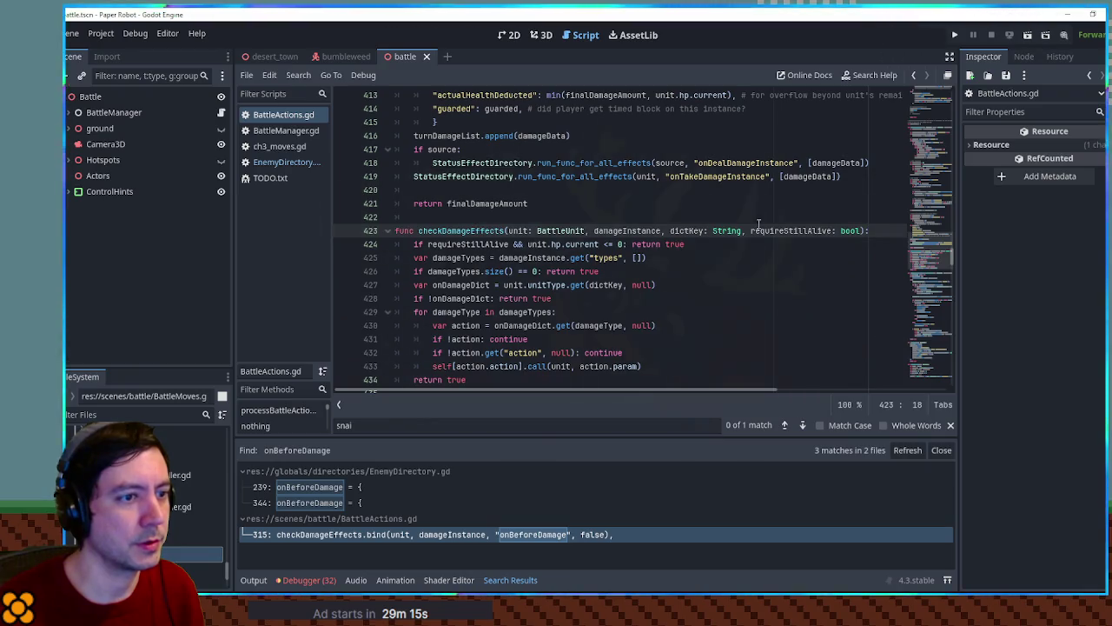
pyautogui.doubleClick(791, 231)
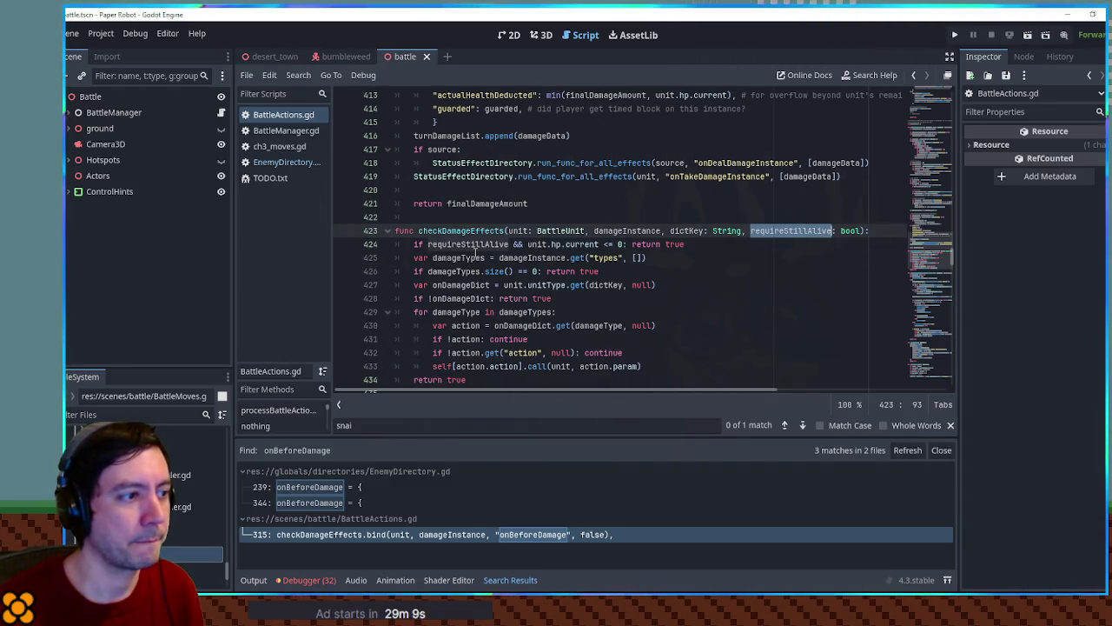
pyautogui.scroll(-1, 594, 255)
pyautogui.moveTo(453, 325); pyautogui.dragTo(640, 325)
pyautogui.doubleClick(594, 325)
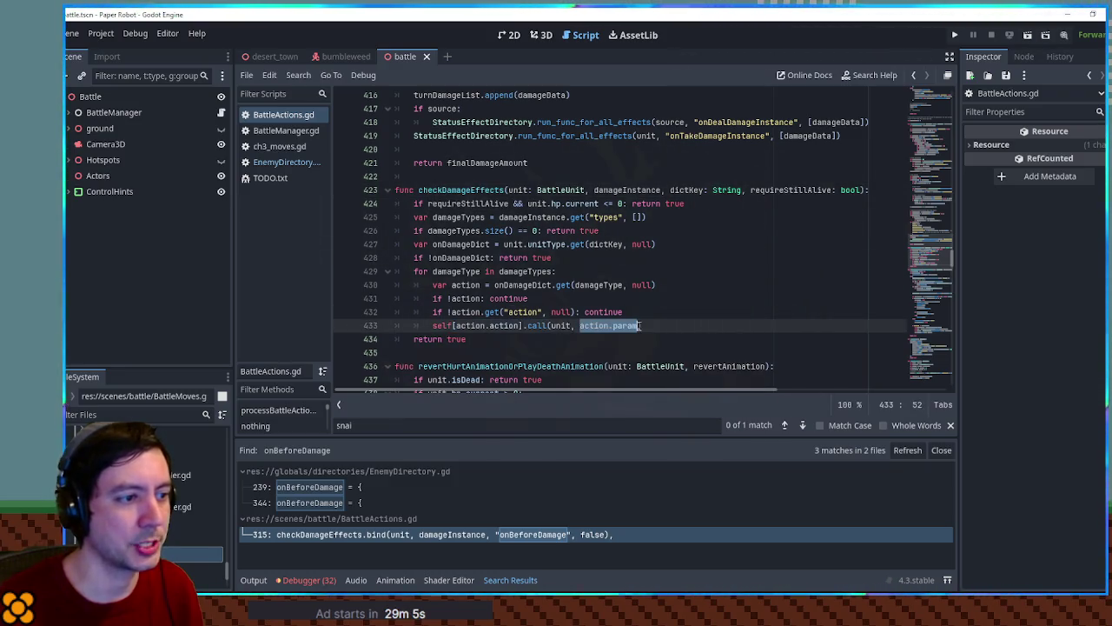
pyautogui.doubleClick(594, 325)
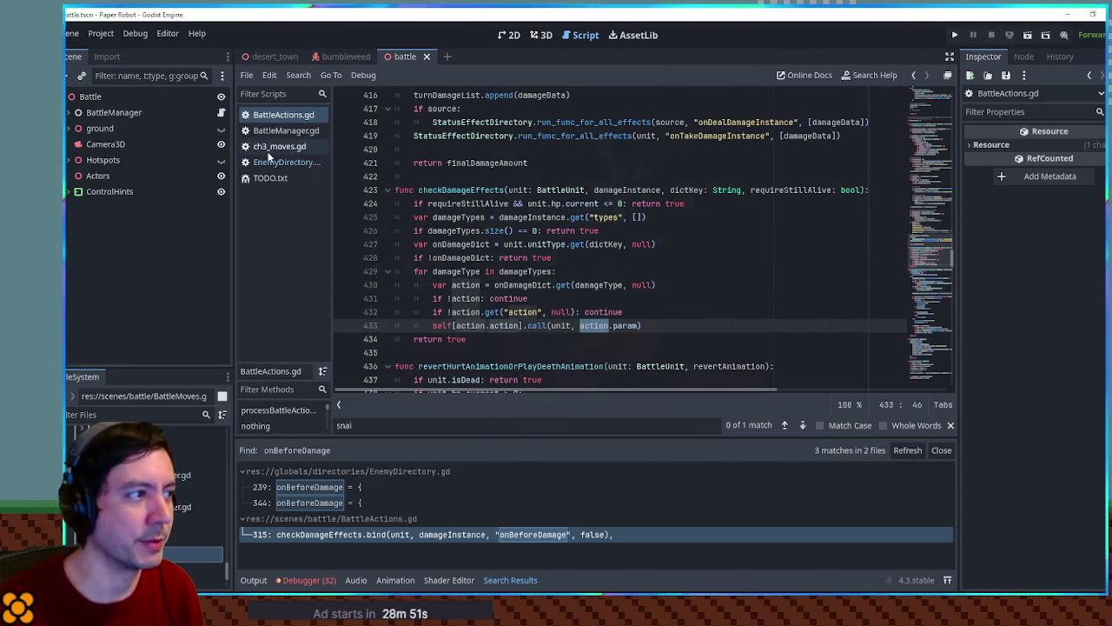
# Step: Compare with the Snail's onBeforeDamage block in EnemyDirectory.gd, then return to checkDamageEffects
pyautogui.click(299, 164)
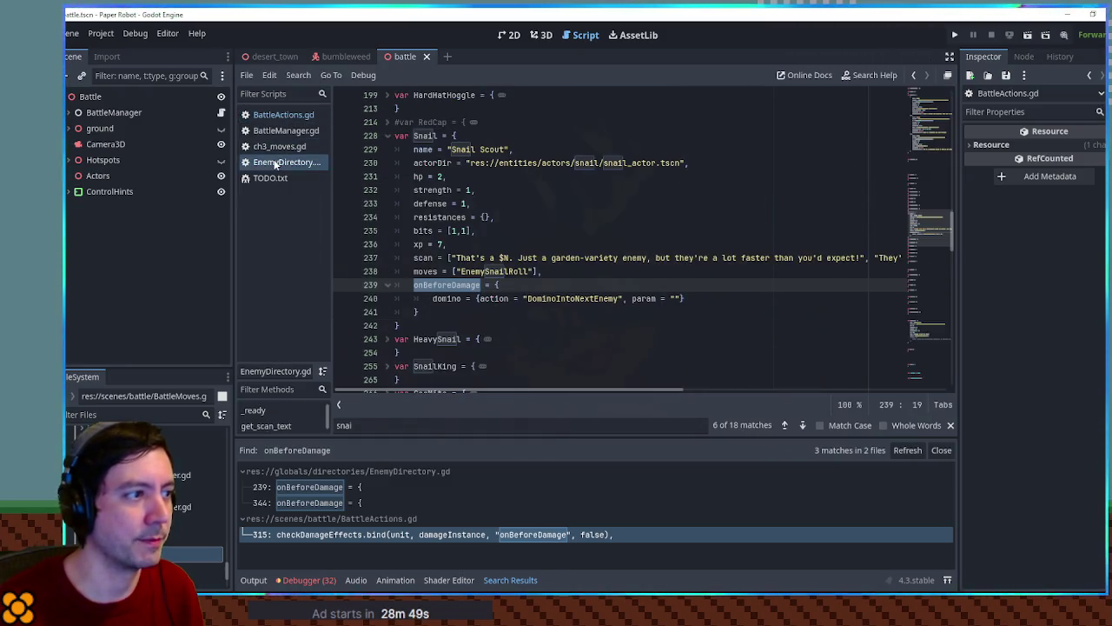
pyautogui.moveTo(422, 311)
pyautogui.mouseDown()
pyautogui.moveTo(398, 287)
pyautogui.moveTo(564, 276)
pyautogui.mouseUp()
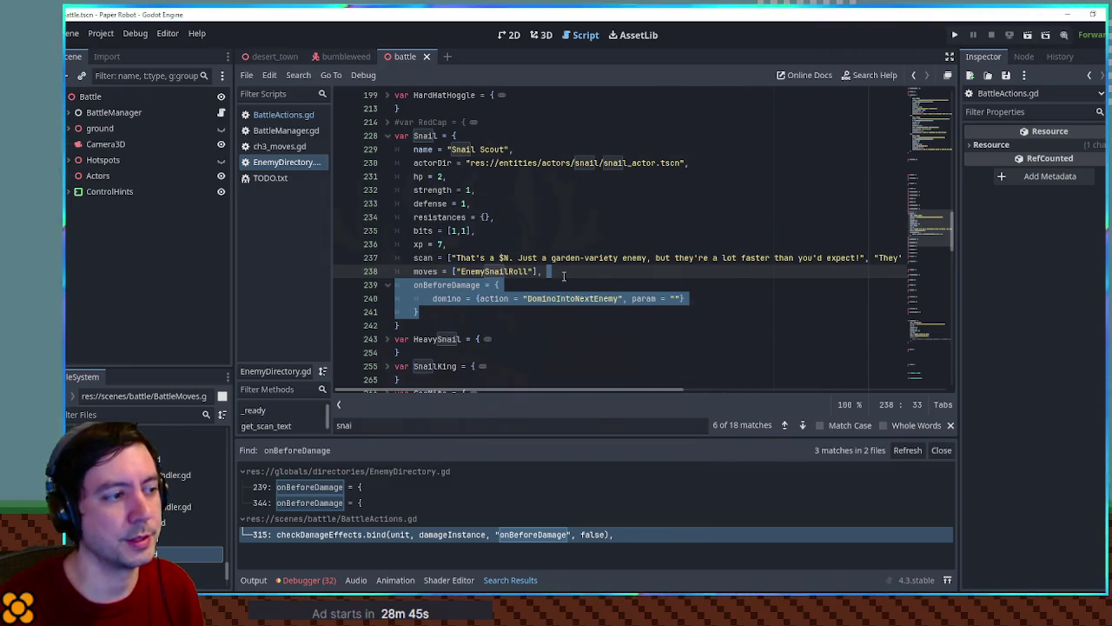
pyautogui.click(280, 115)
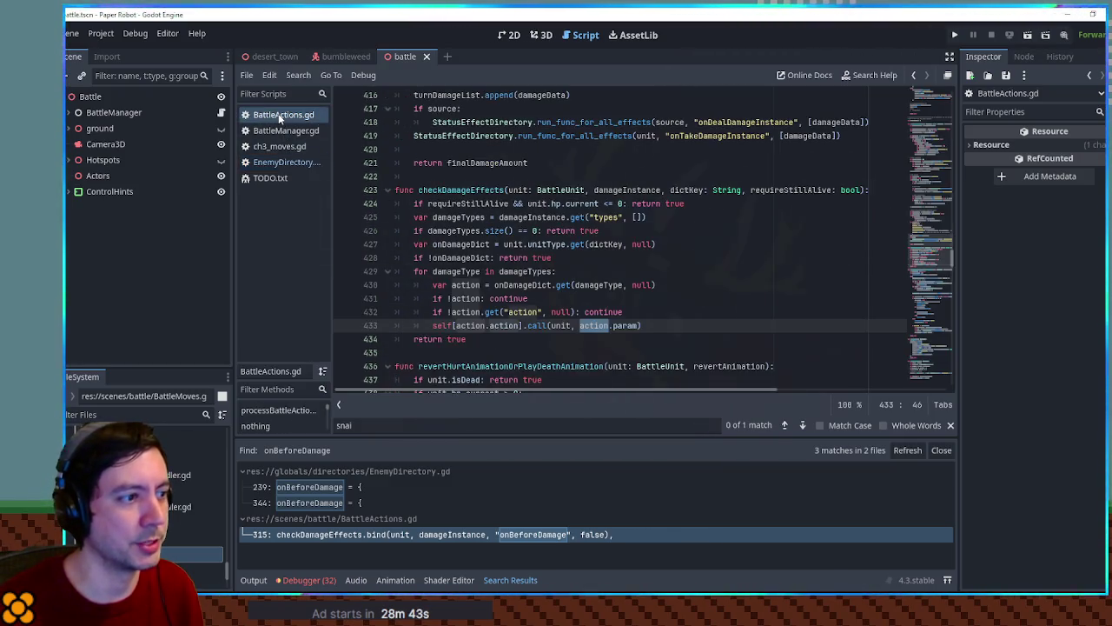
pyautogui.doubleClick(473, 192)
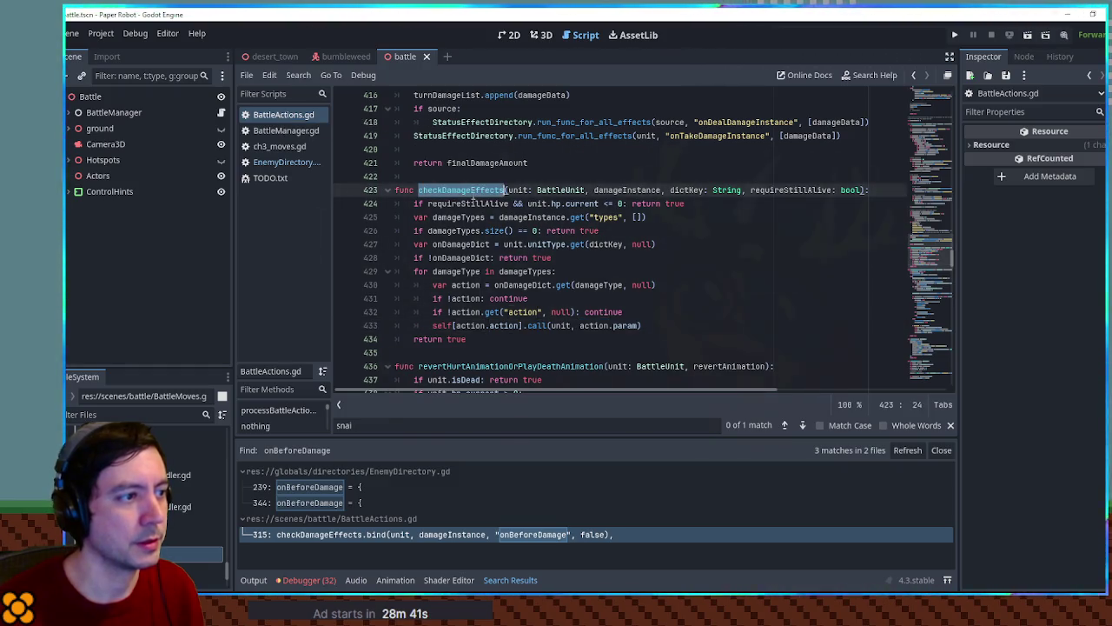
# Step: Search BattleActions.gd for checkDamageEffects and locate its onDamage call in queueHurtActions
pyautogui.hotkey('ctrl', 'f')
pyautogui.click(783, 425)
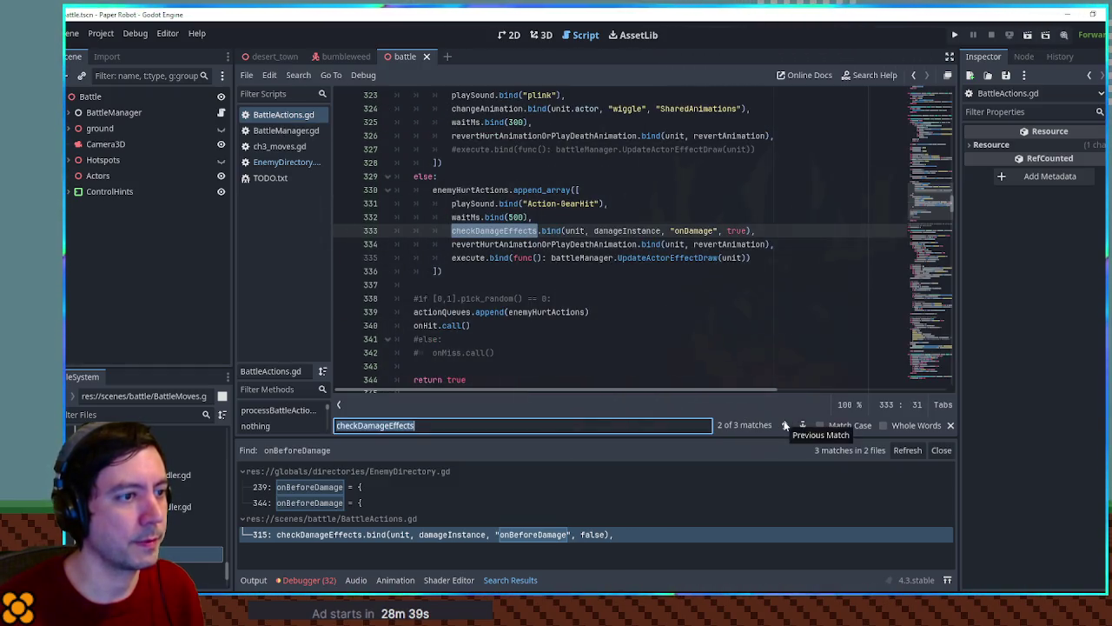
pyautogui.scroll(2, 559, 230)
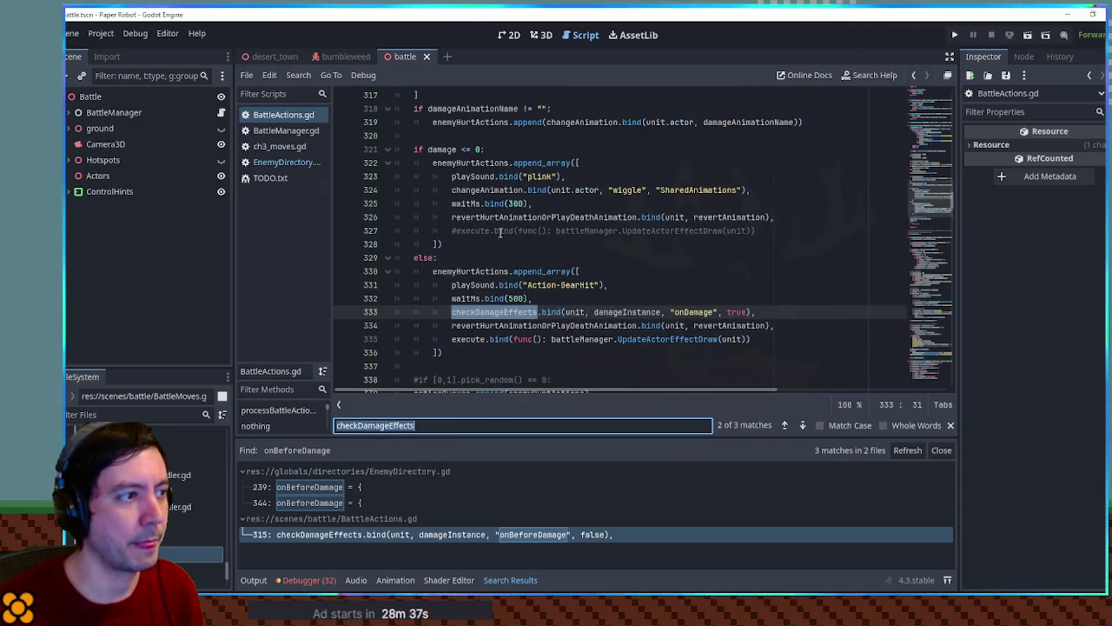
pyautogui.scroll(1, 500, 232)
pyautogui.scroll(1, 500, 232)
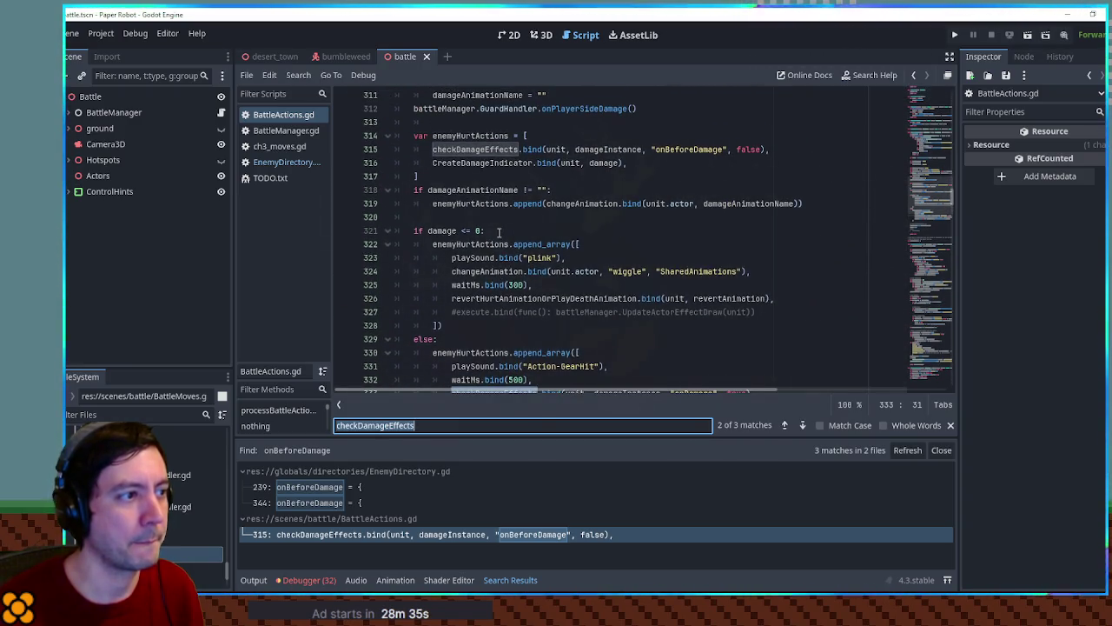
pyautogui.scroll(7, 499, 232)
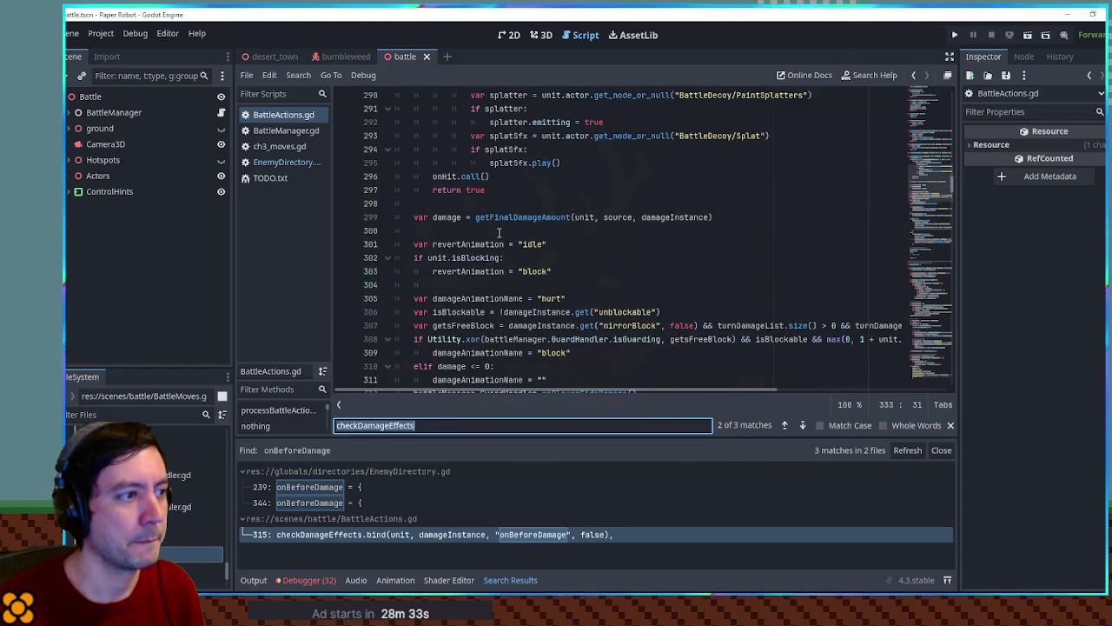
pyautogui.scroll(3, 499, 232)
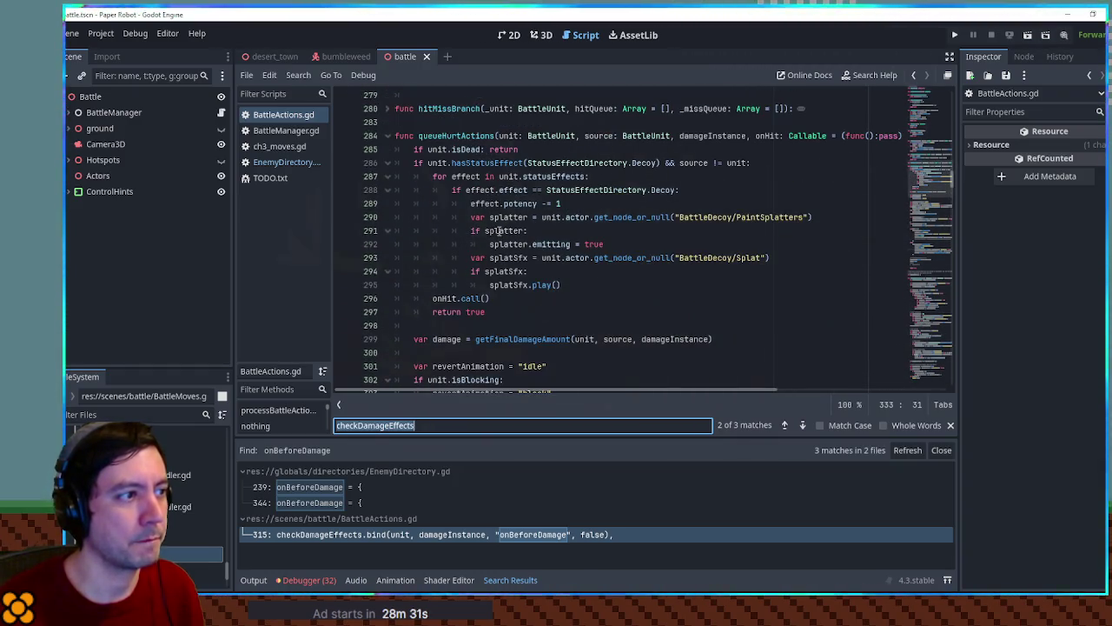
pyautogui.click(439, 135)
pyautogui.doubleClick(439, 136)
pyautogui.scroll(-12, 440, 139)
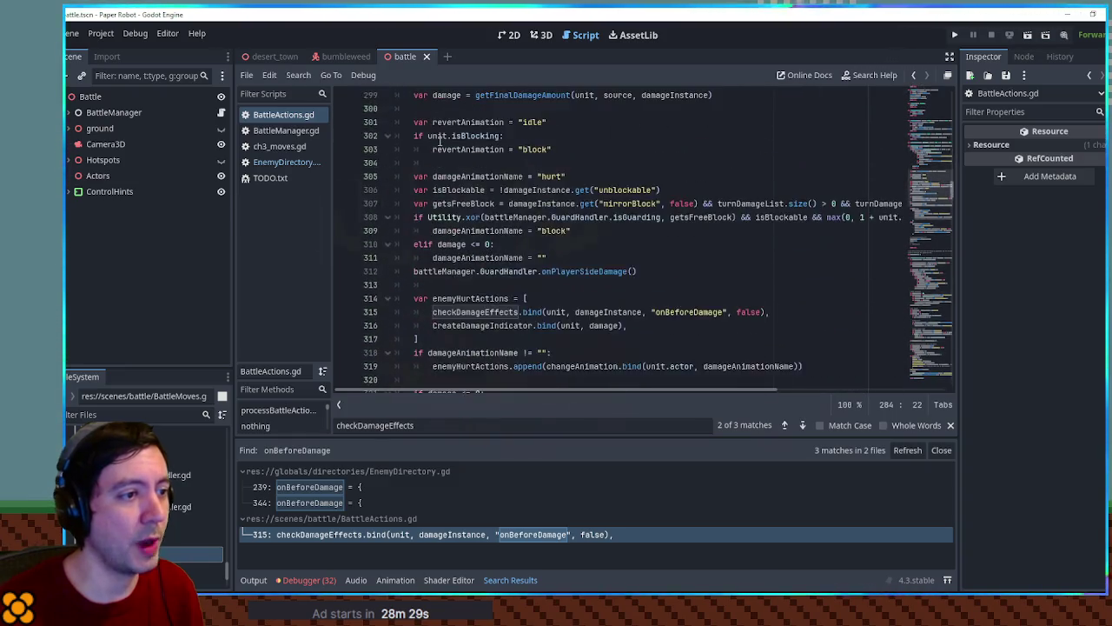
pyautogui.scroll(-3, 440, 141)
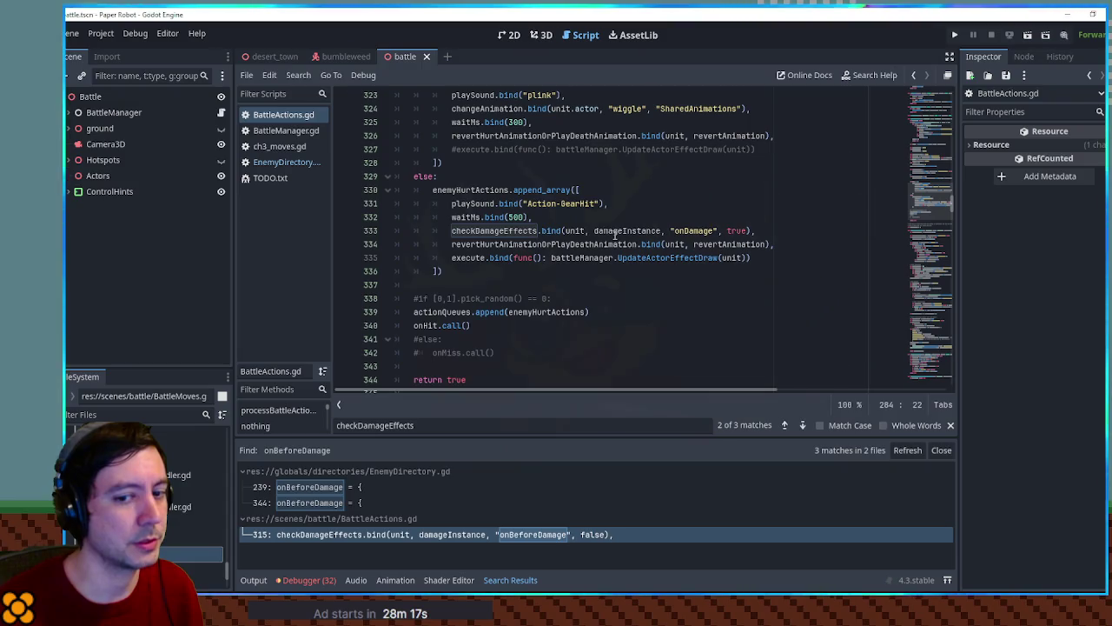
# Step: Select the onDamage key on line 333 and start Find in Files for it from EnemyDirectory.gd
pyautogui.doubleClick(693, 230)
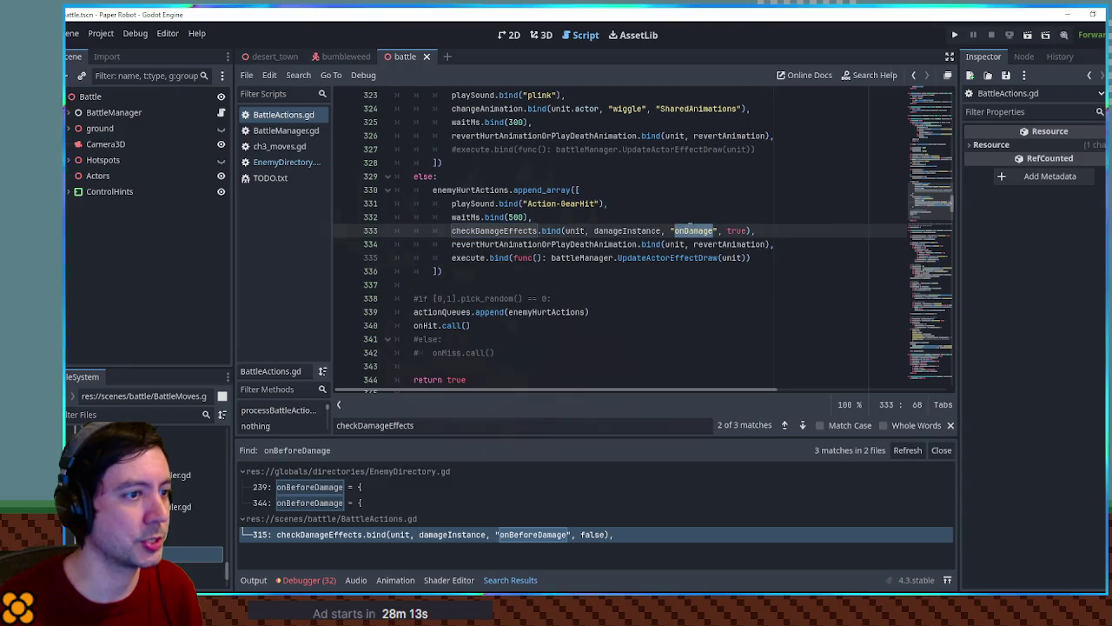
pyautogui.click(278, 161)
pyautogui.hotkey('ctrl', 'shift', 'f')
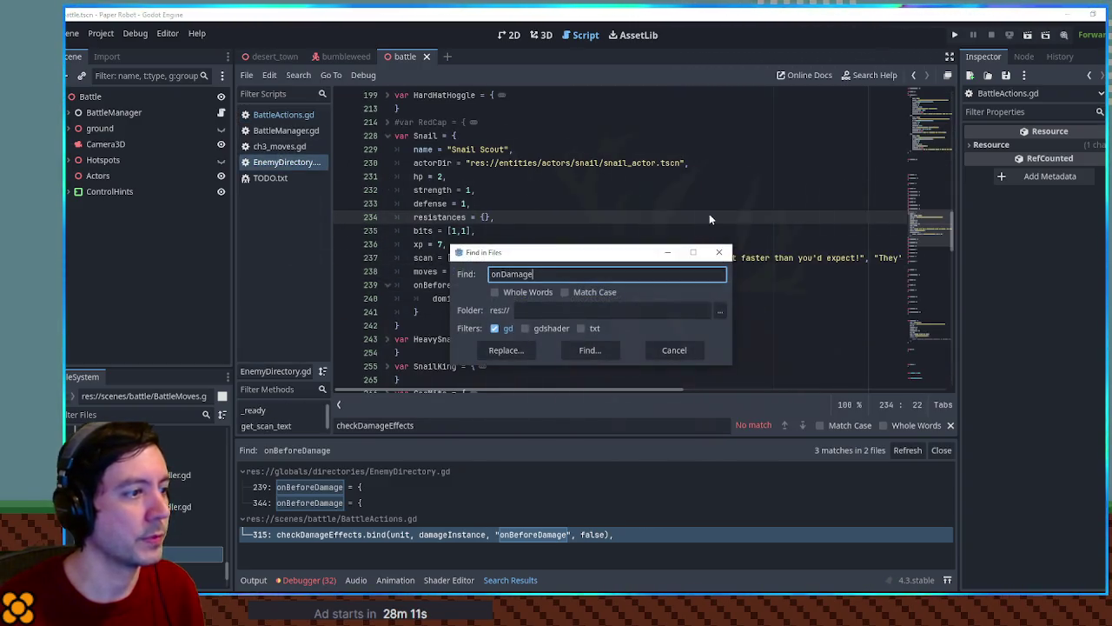
# Step: Run the onDamage search and open PiggleBalloon's sharp ReplaceEnemy reaction at line 137
pyautogui.click(608, 352)
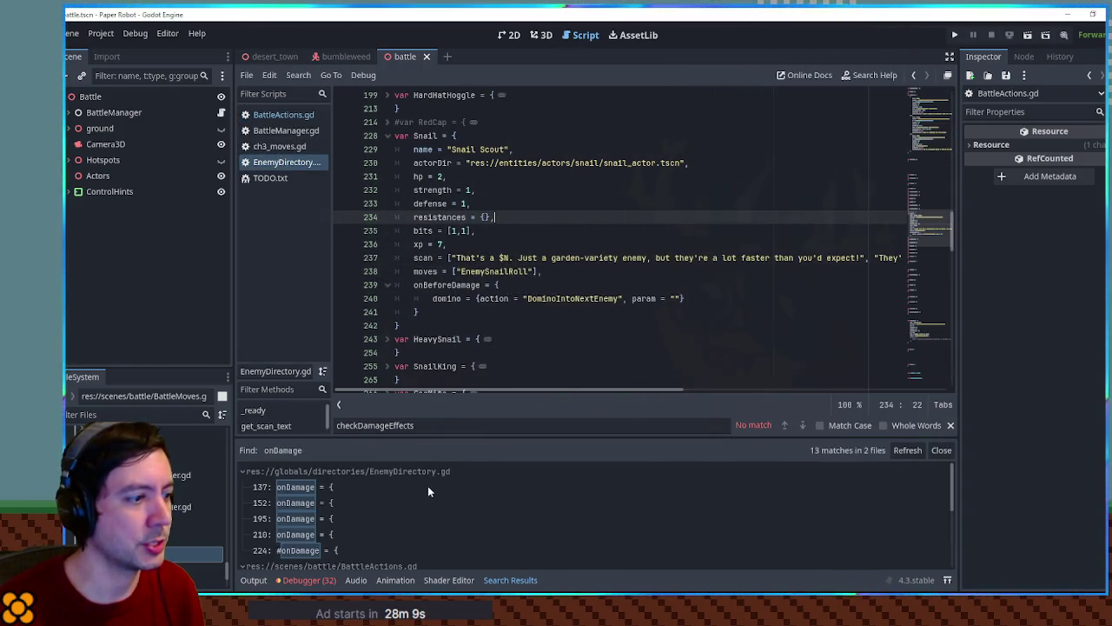
pyautogui.click(291, 491)
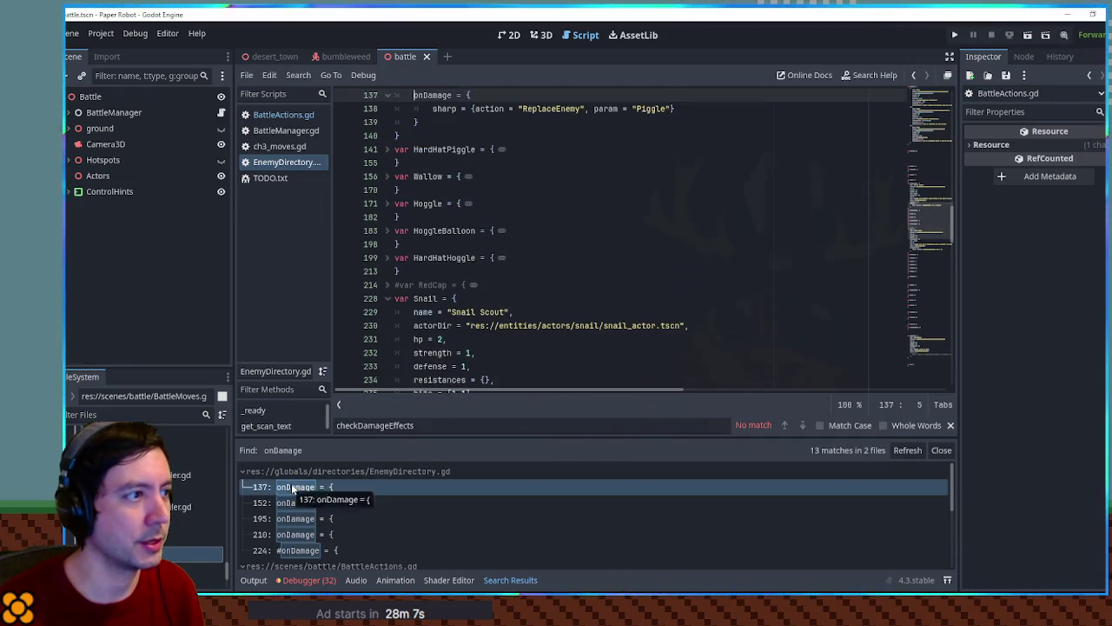
pyautogui.scroll(3, 464, 219)
pyautogui.scroll(2, 464, 219)
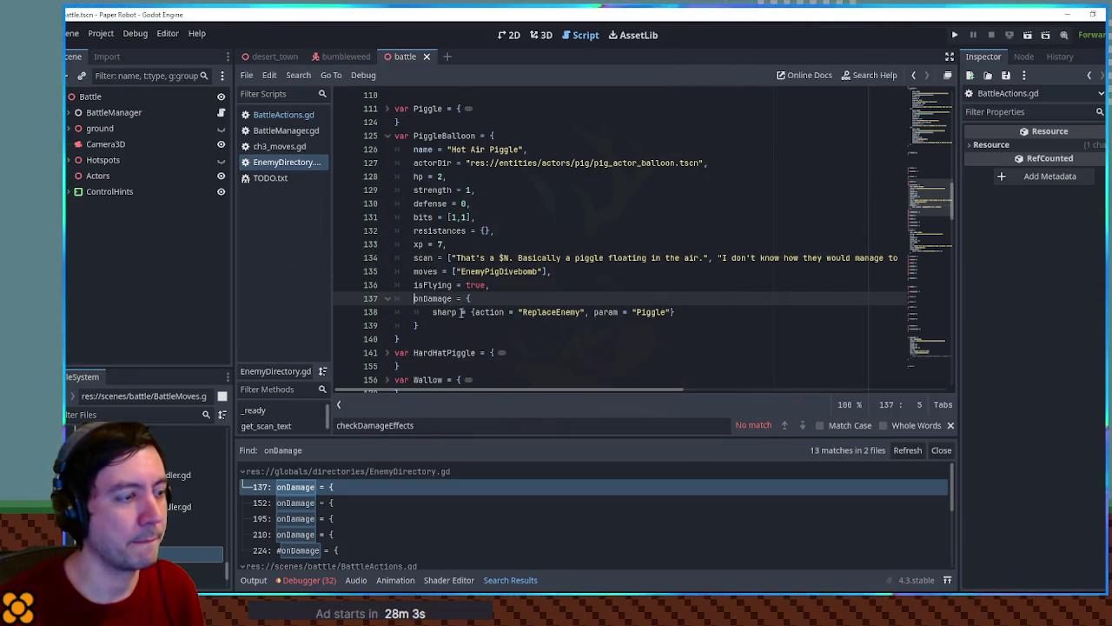
pyautogui.doubleClick(553, 311)
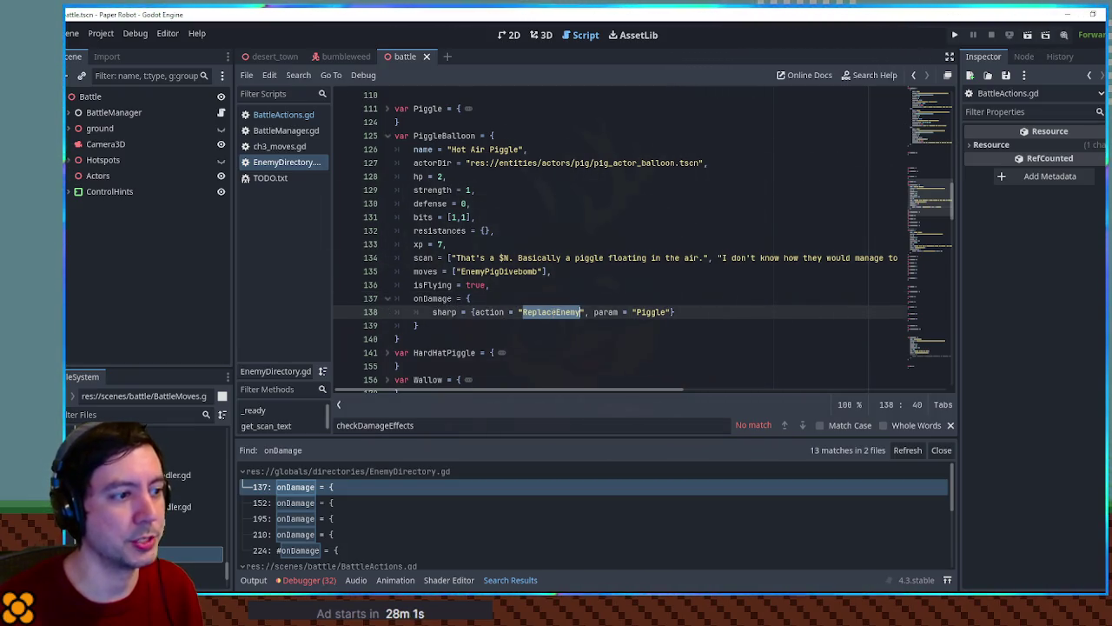
pyautogui.tripleClick(649, 306)
# Step: Check the Snail's onBeforeDamage reaction, then scroll the minimap down to the Bumbleweed entry
pyautogui.click(941, 249)
pyautogui.moveTo(941, 249)
pyautogui.mouseDown()
pyautogui.moveTo(942, 214)
pyautogui.moveTo(943, 242)
pyautogui.mouseUp()
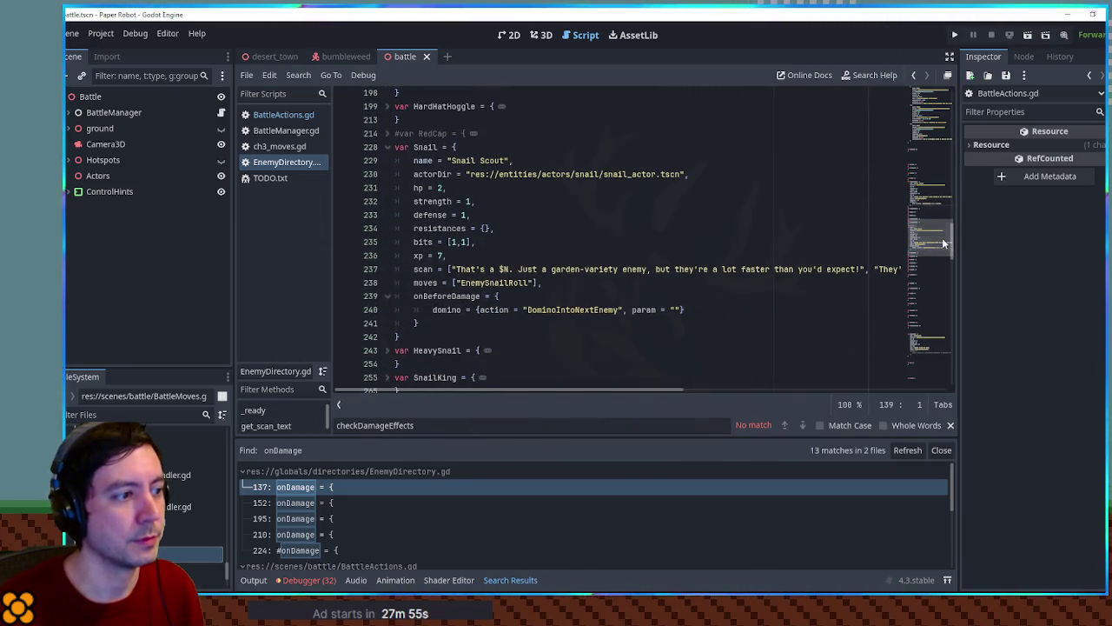
pyautogui.click(526, 311)
pyautogui.press('Down')
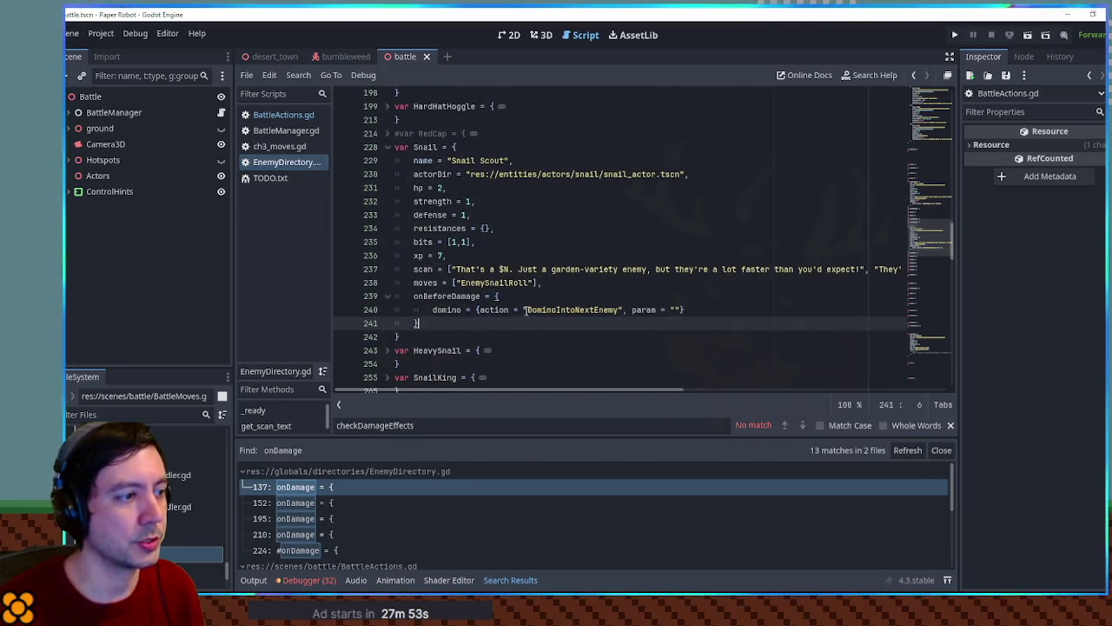
pyautogui.scroll(7, 525, 313)
pyautogui.moveTo(508, 255); pyautogui.dragTo(538, 213)
pyautogui.hotkey('ctrl', 'c')
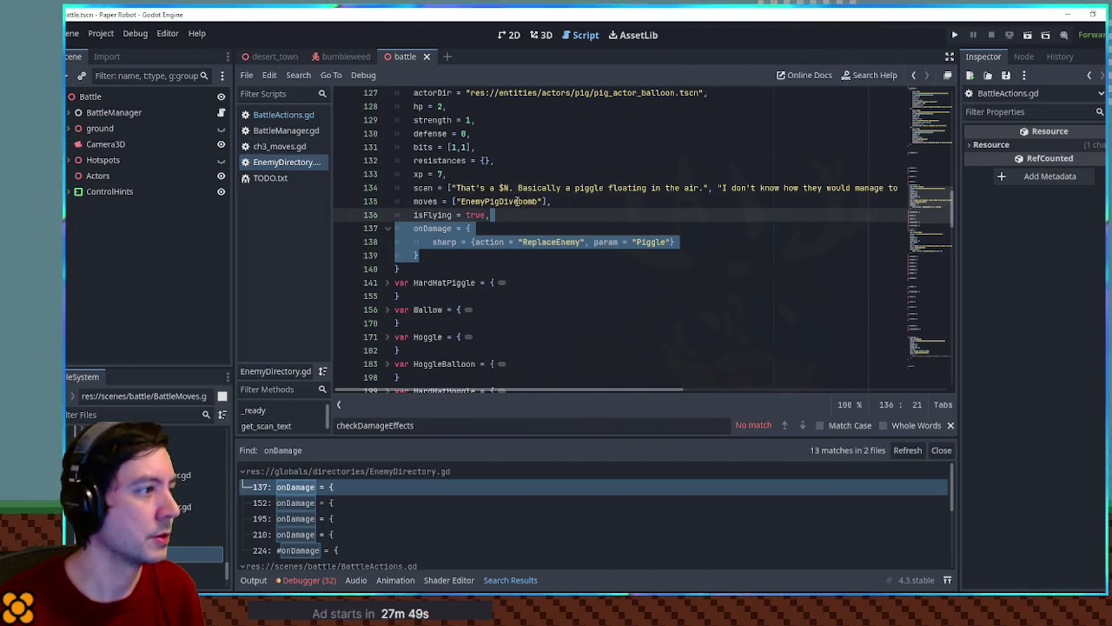
pyautogui.moveTo(936, 212); pyautogui.dragTo(933, 330)
# Step: Paste the PiggleBalloon onDamage block after Bumbleweed's moves line and add a trailing comma
pyautogui.click(464, 340)
pyautogui.hotkey('ctrl', 'v')
pyautogui.hotkey('ctrl', 'z')
pyautogui.click(587, 298)
pyautogui.hotkey('ctrl', 'v')
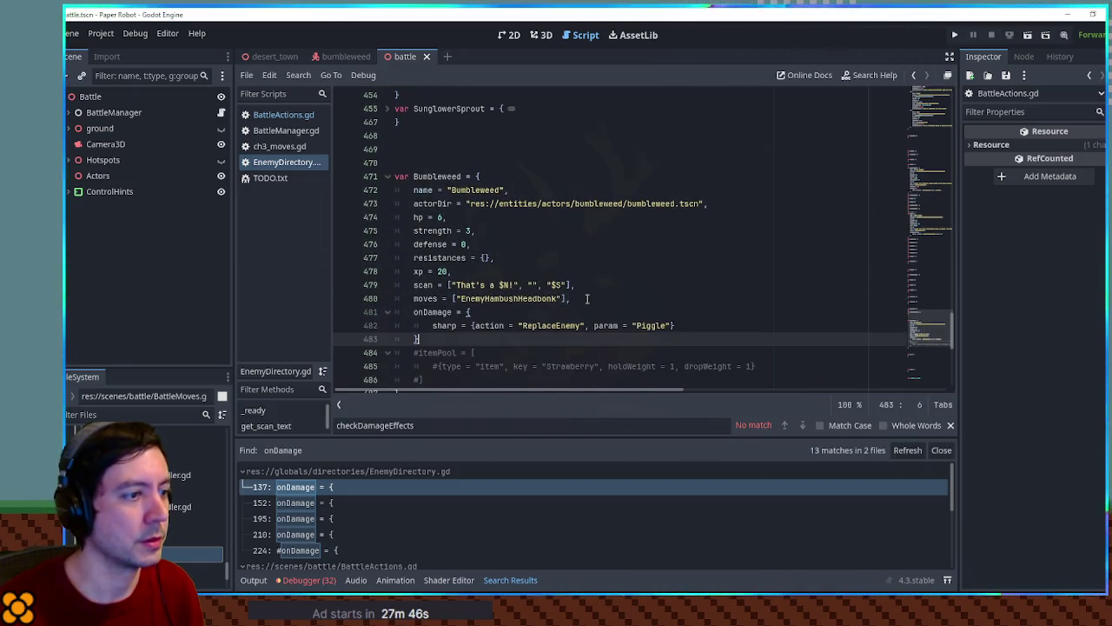
pyautogui.write(',')
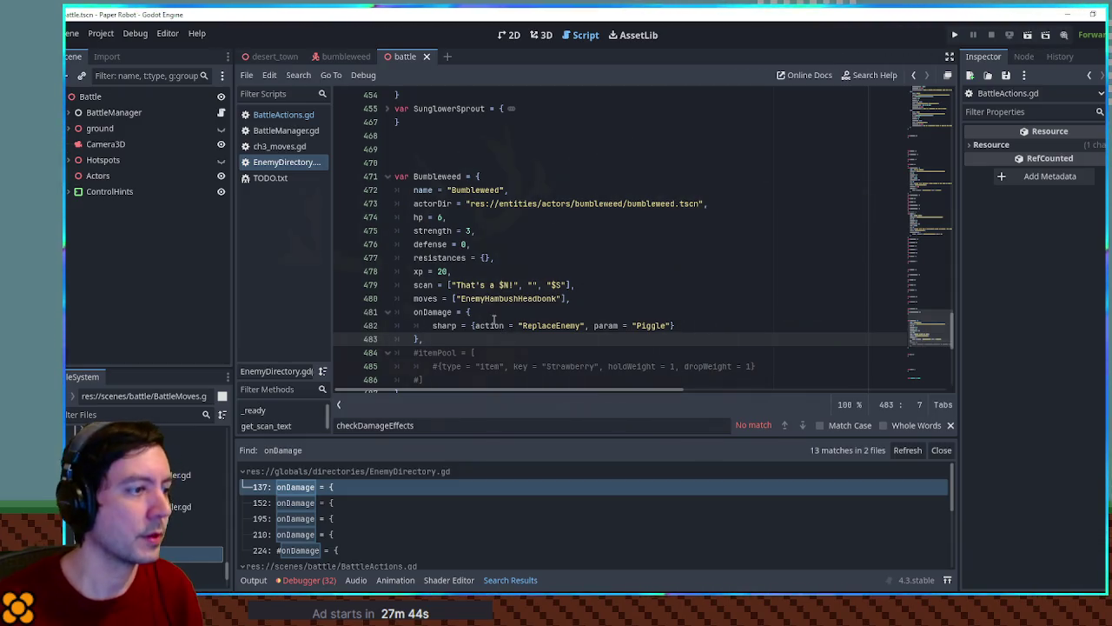
# Step: Change the pasted reaction's damage type from 'sharp' to 'any'
pyautogui.doubleClick(447, 325)
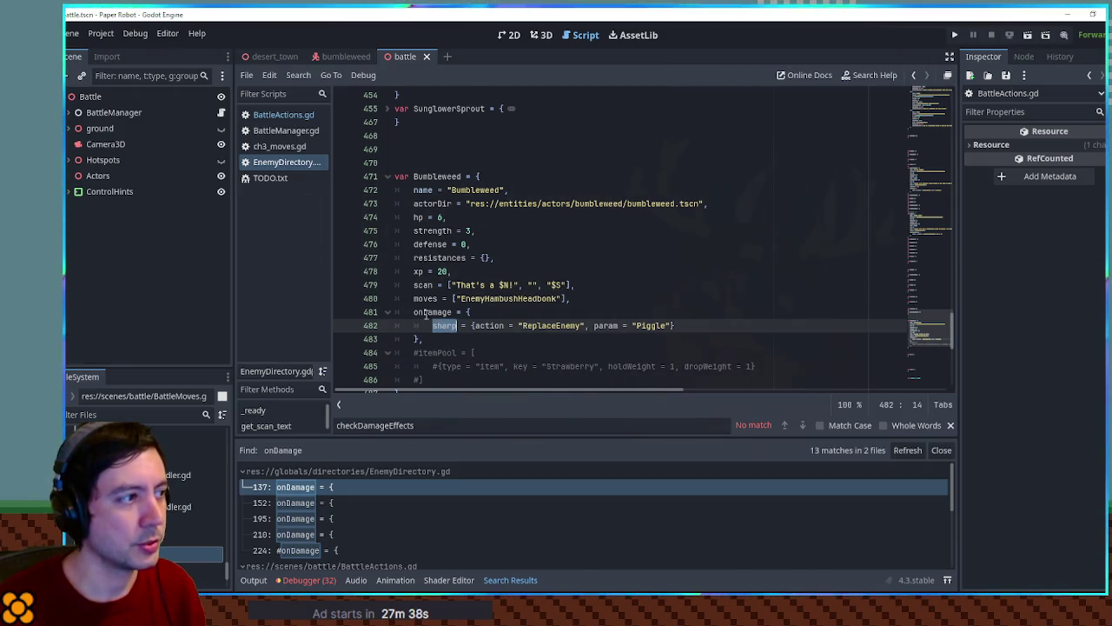
pyautogui.scroll(1, 434, 330)
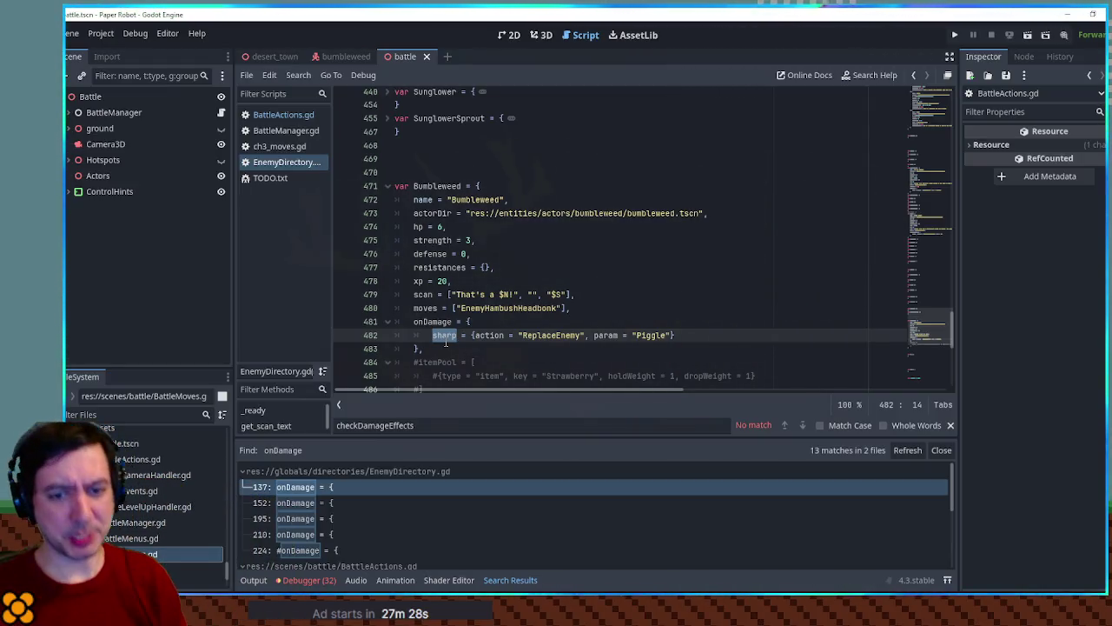
pyautogui.write('any')
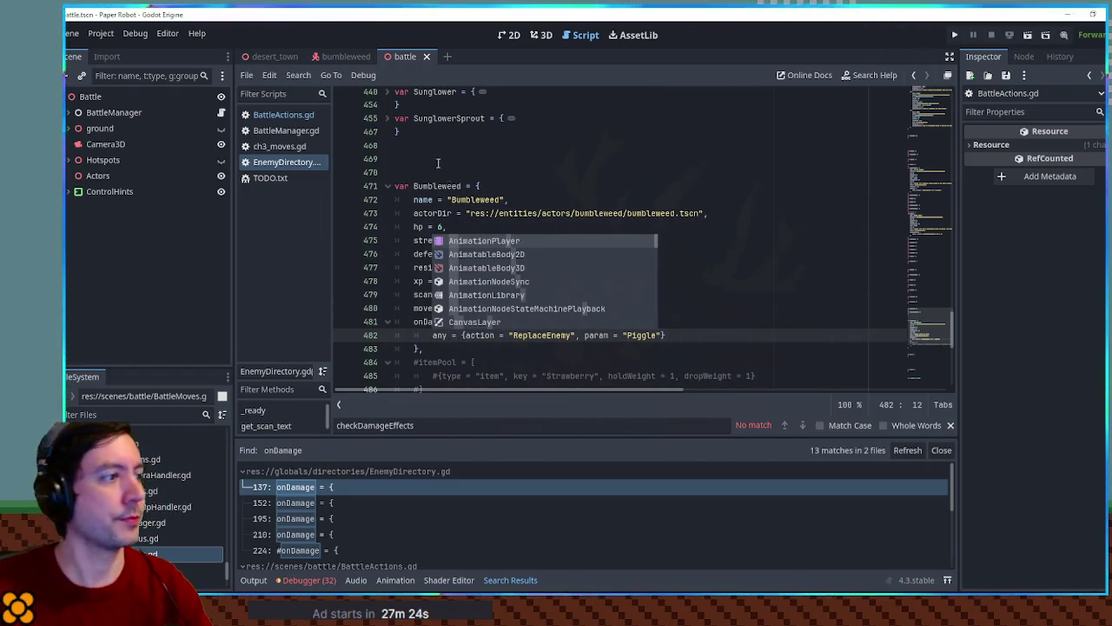
pyautogui.press('Left')
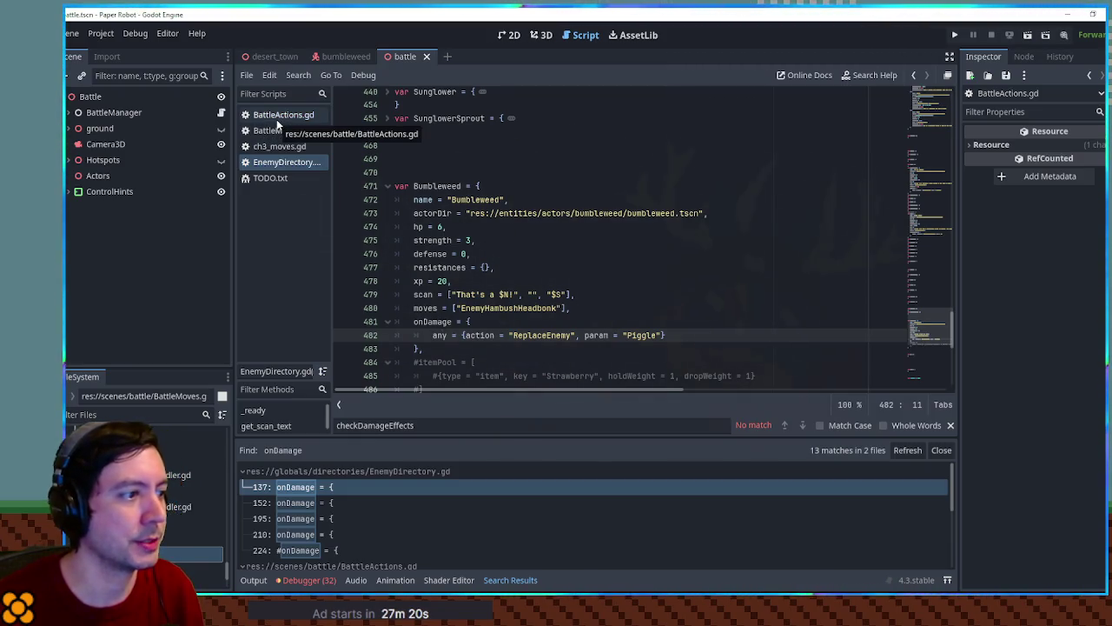
pyautogui.press('Up')
pyautogui.hotkey('ctrl', 'd')
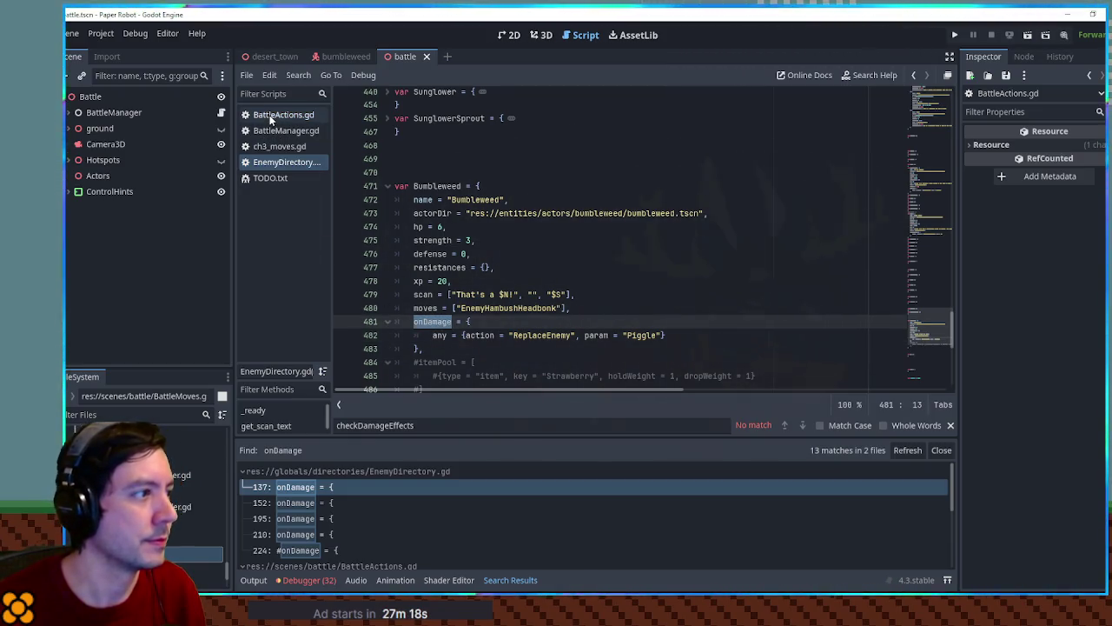
pyautogui.click(277, 116)
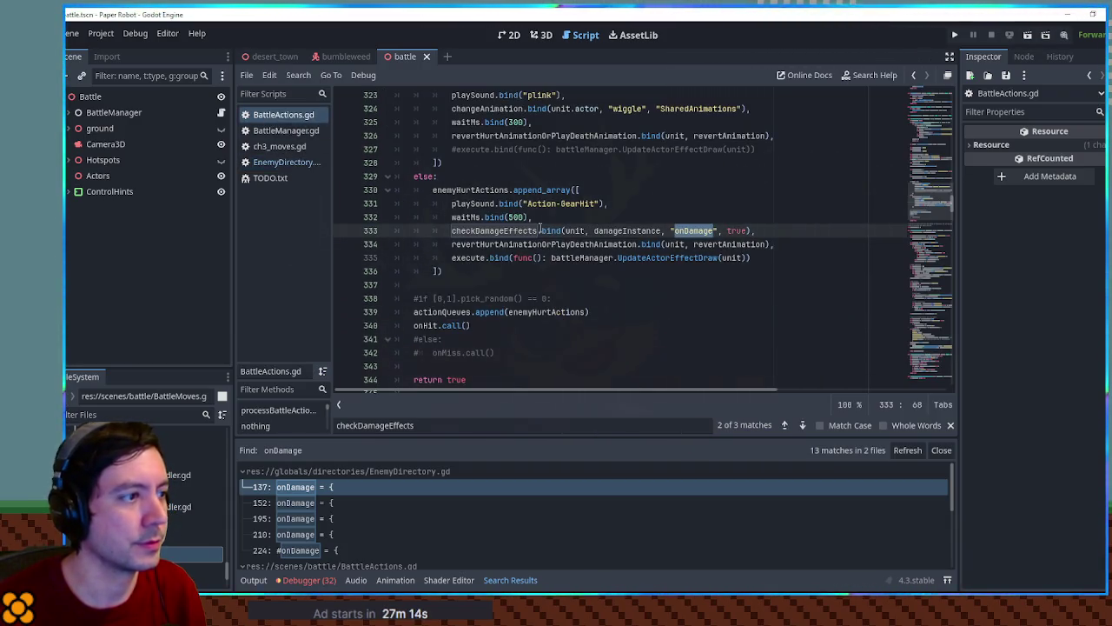
# Step: In checkDamageEffects, trace dictKey, onDamageDict, damageType and damageTypes across lines 427–430
pyautogui.keyDown('ctrl'); pyautogui.click(492, 232); pyautogui.keyUp('ctrl')
pyautogui.doubleClick(688, 231)
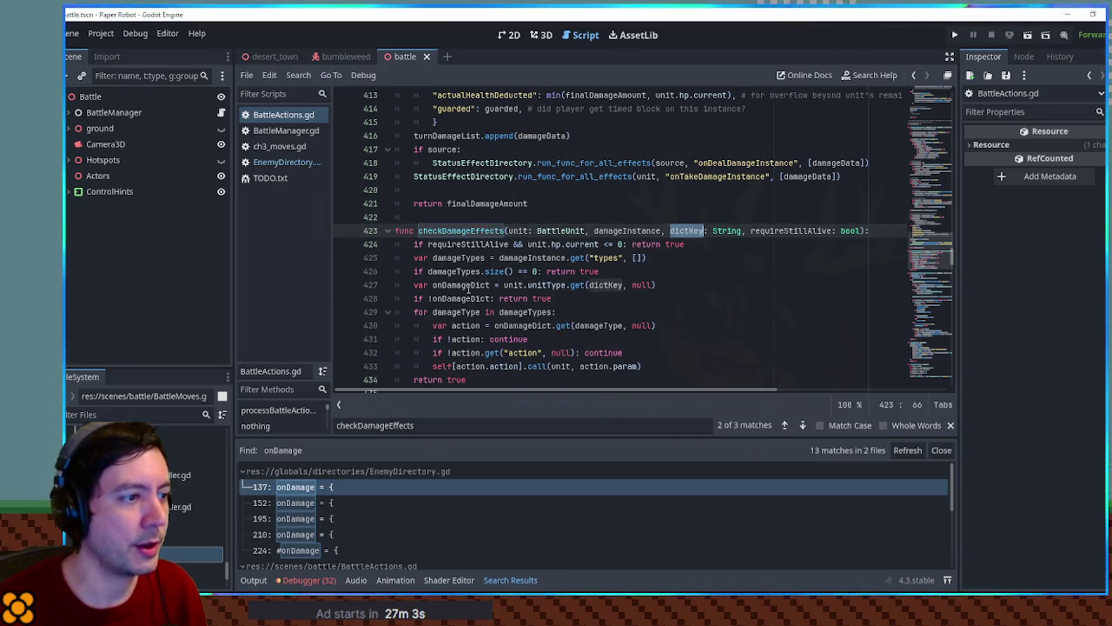
pyautogui.doubleClick(469, 286)
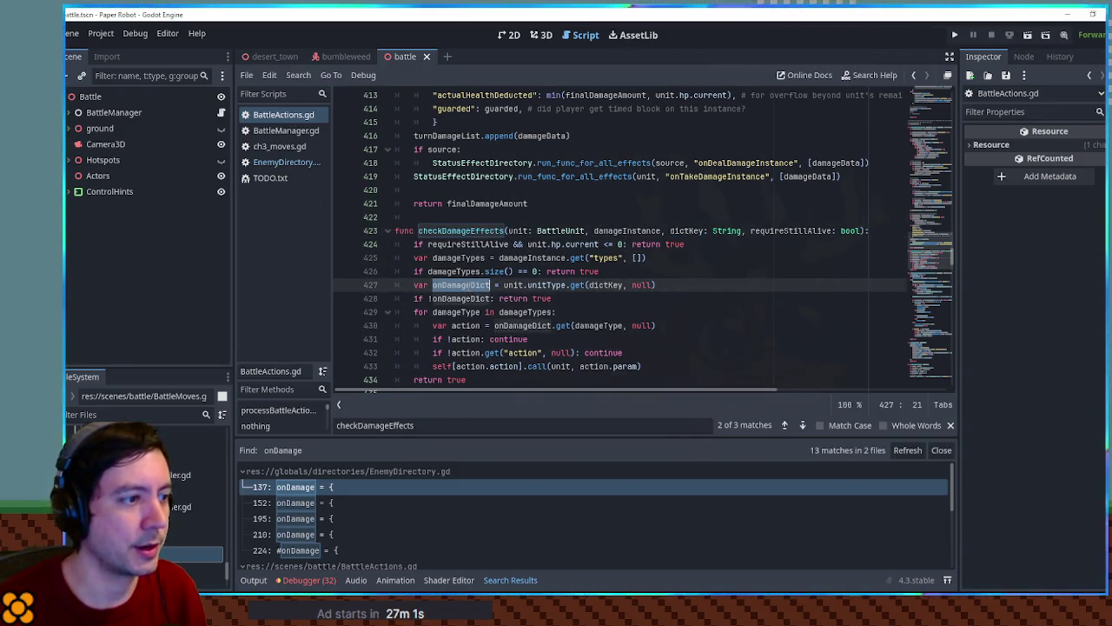
pyautogui.doubleClick(606, 285)
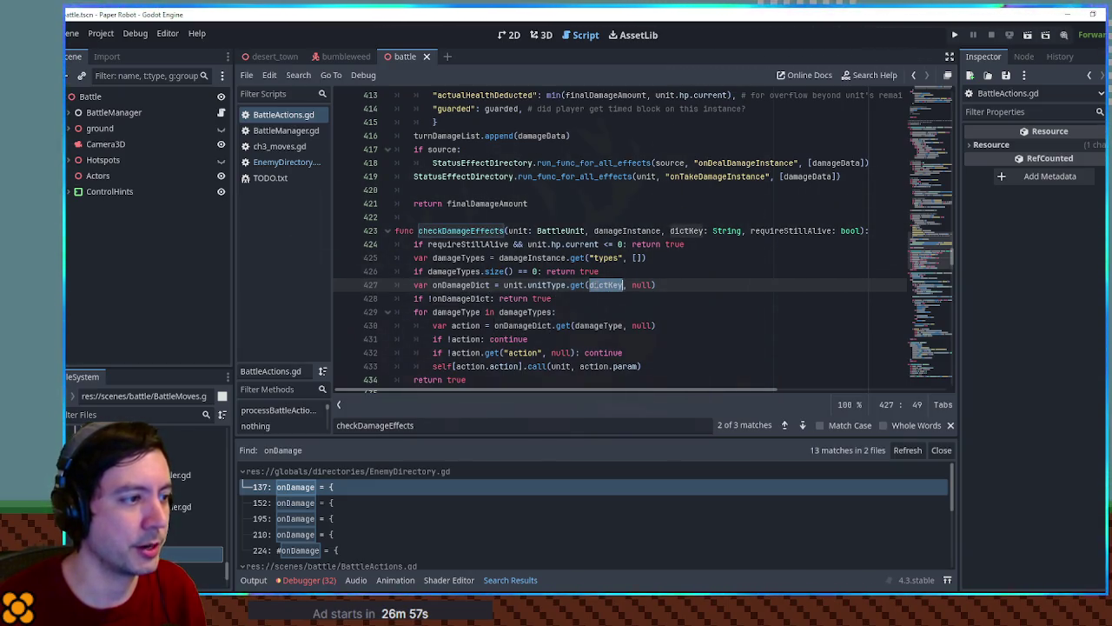
pyautogui.doubleClick(453, 298)
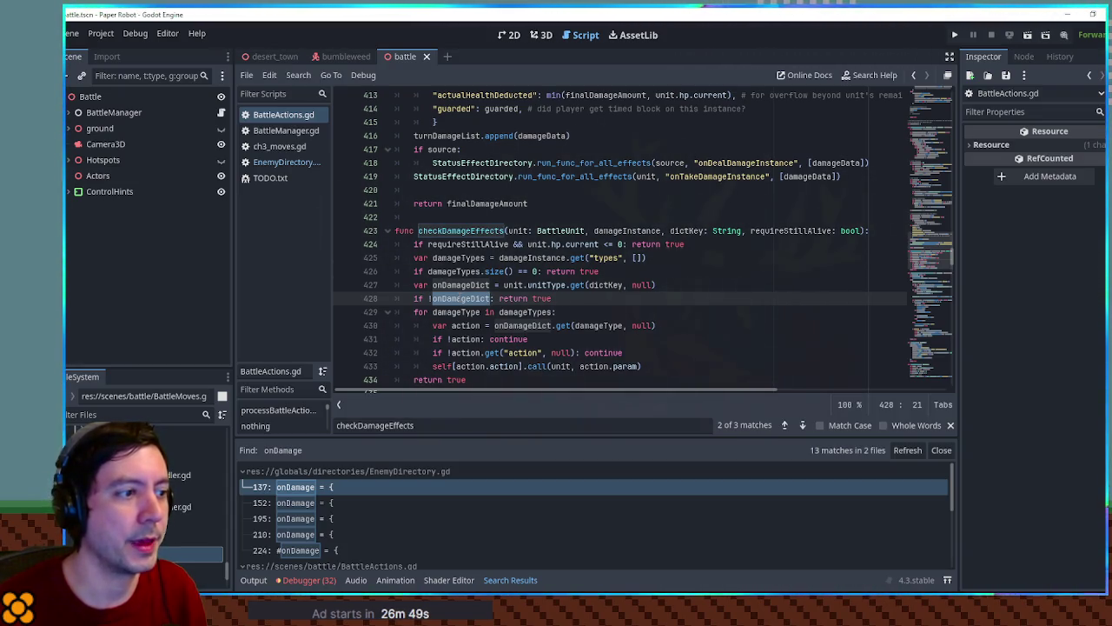
pyautogui.doubleClick(476, 311)
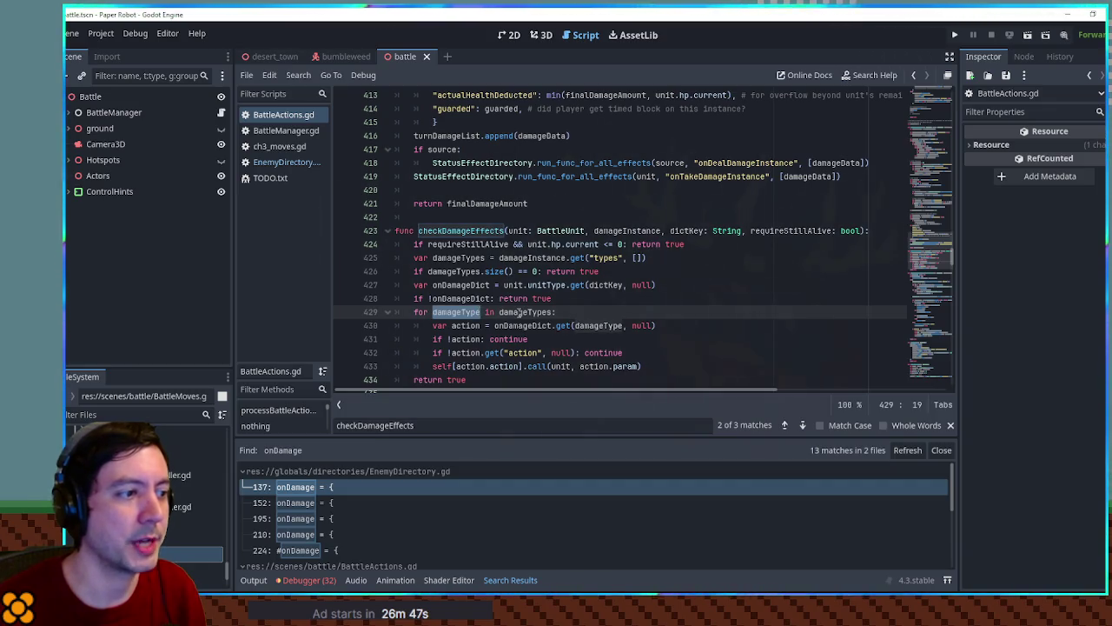
pyautogui.doubleClick(522, 312)
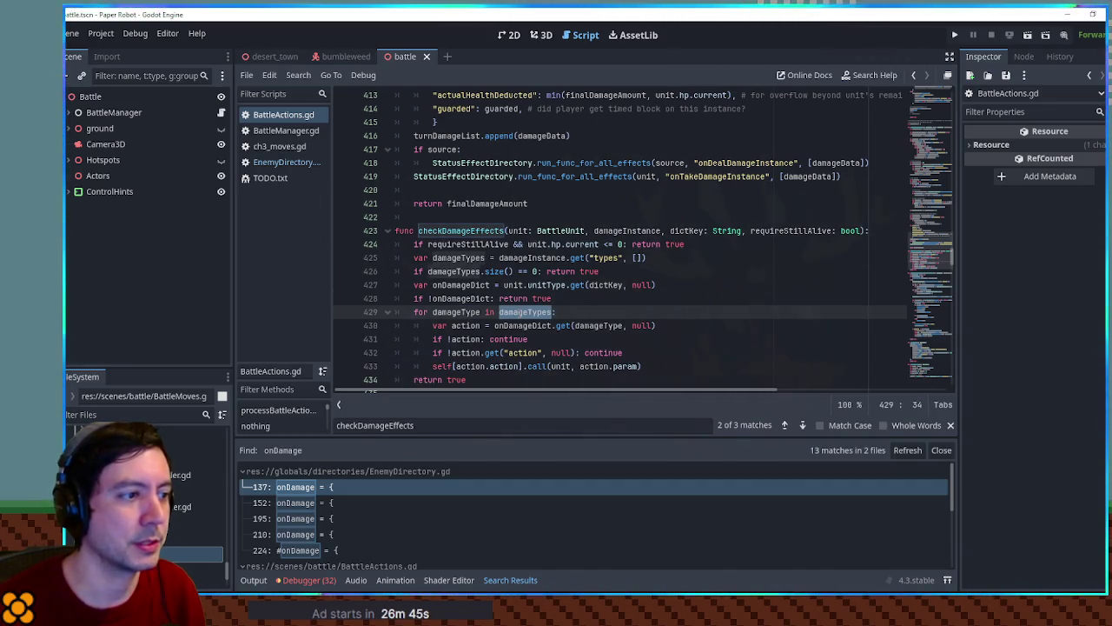
pyautogui.doubleClick(606, 285)
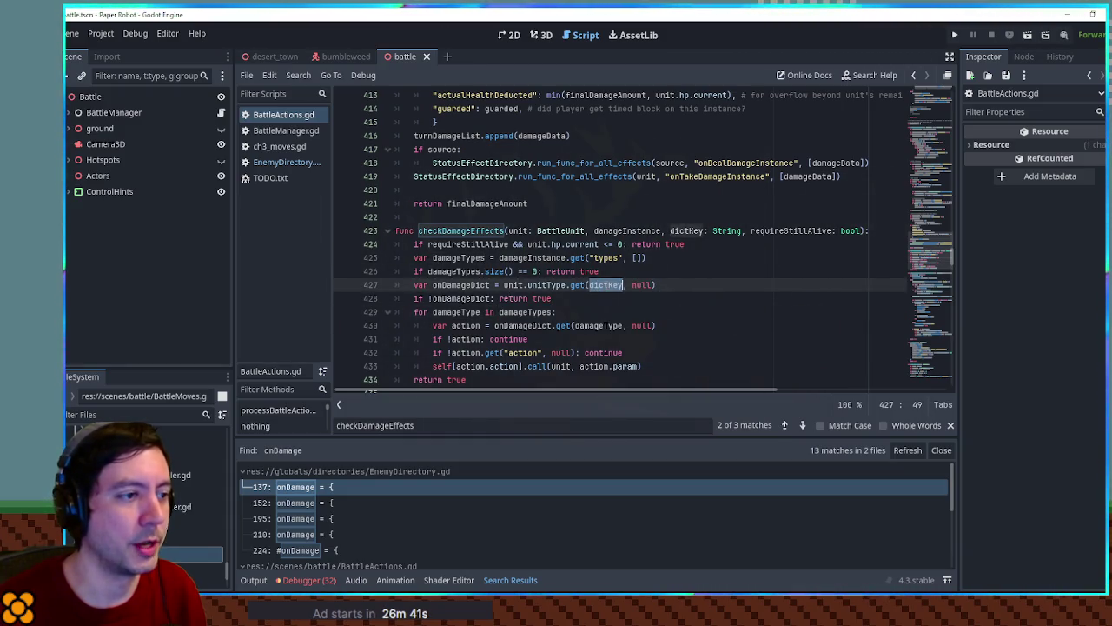
pyautogui.click(524, 312)
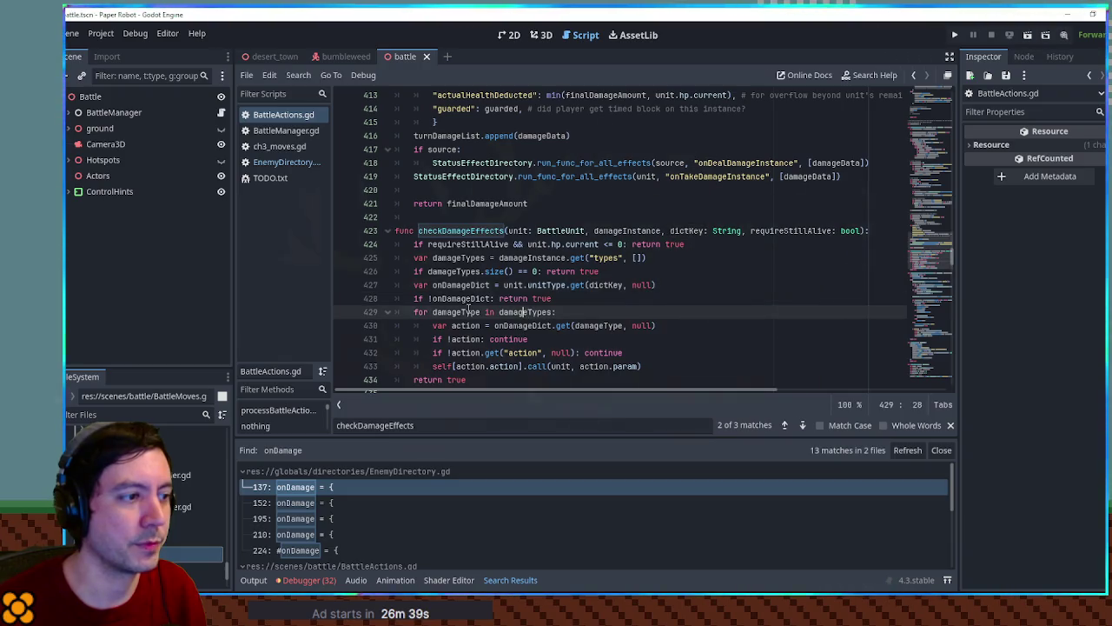
pyautogui.doubleClick(464, 300)
pyautogui.doubleClick(521, 327)
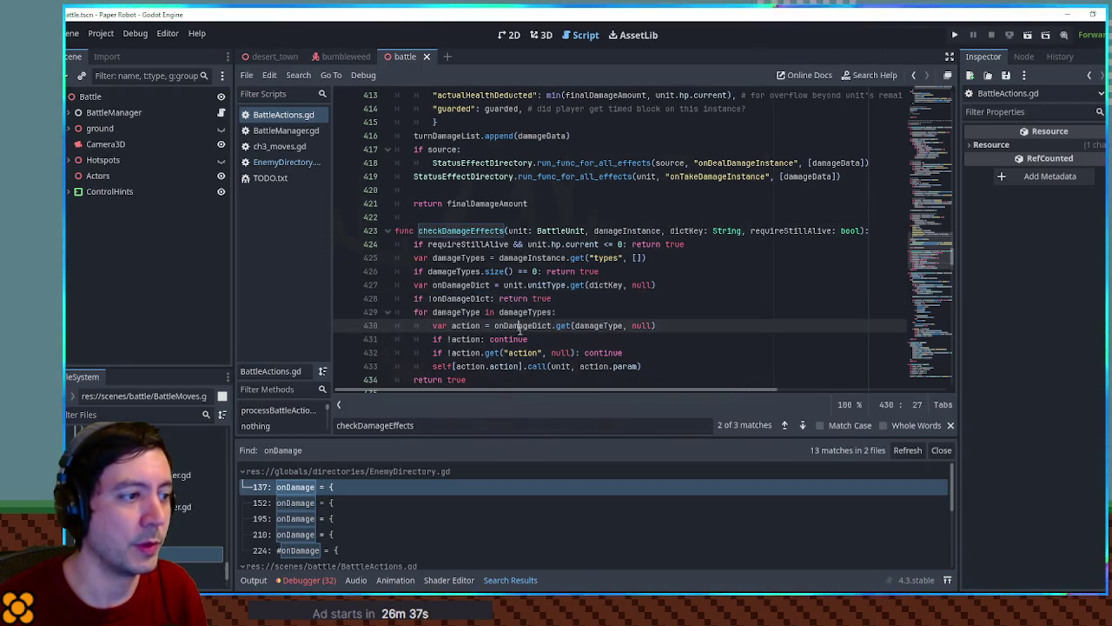
# Step: Compare with Bumbleweed's onDamage block in EnemyDirectory.gd, then recheck line 429's damageTypes list
pyautogui.click(287, 163)
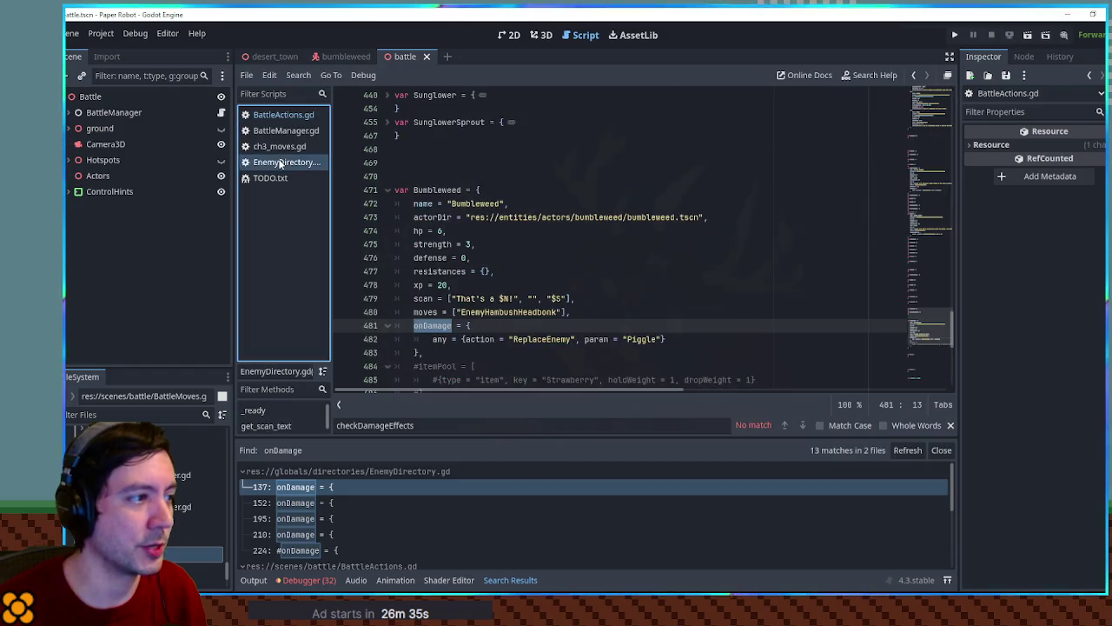
pyautogui.moveTo(468, 325); pyautogui.dragTo(419, 352)
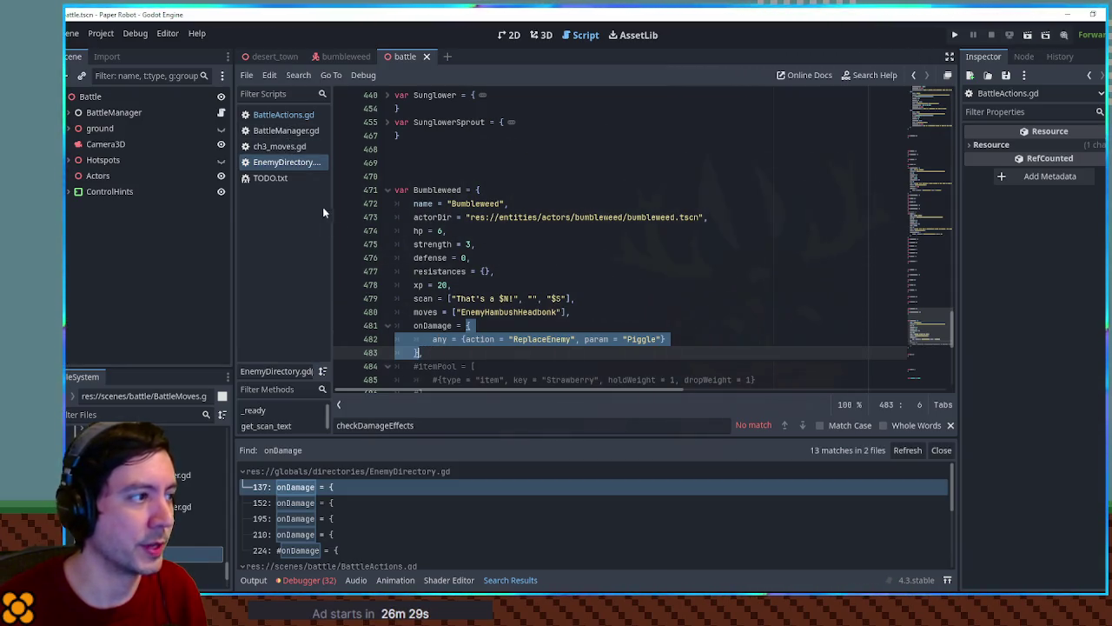
pyautogui.click(277, 116)
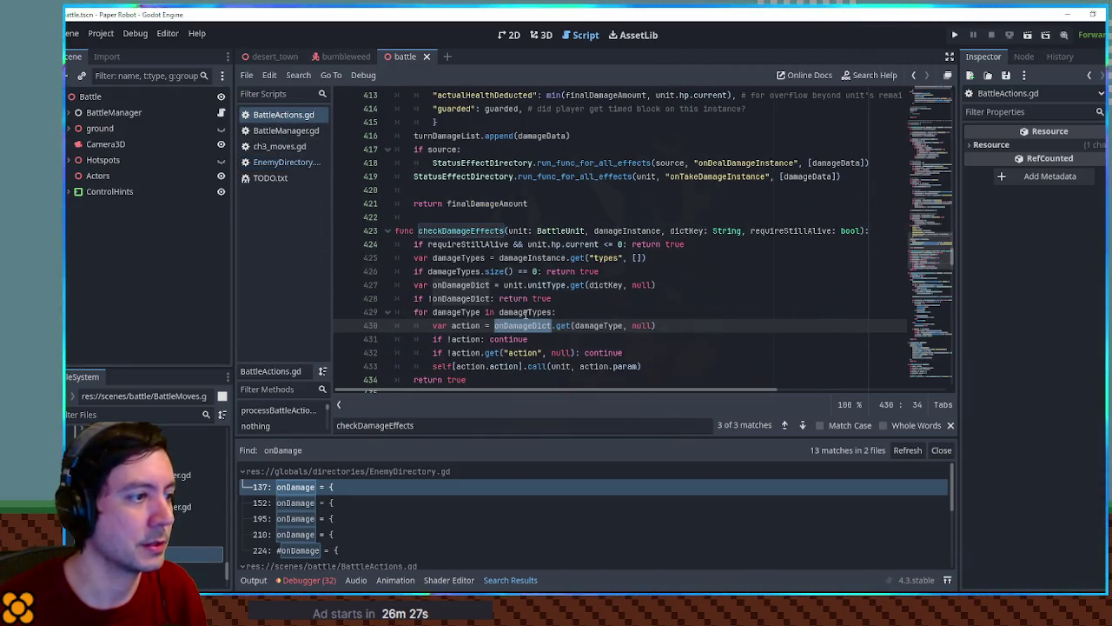
pyautogui.doubleClick(517, 312)
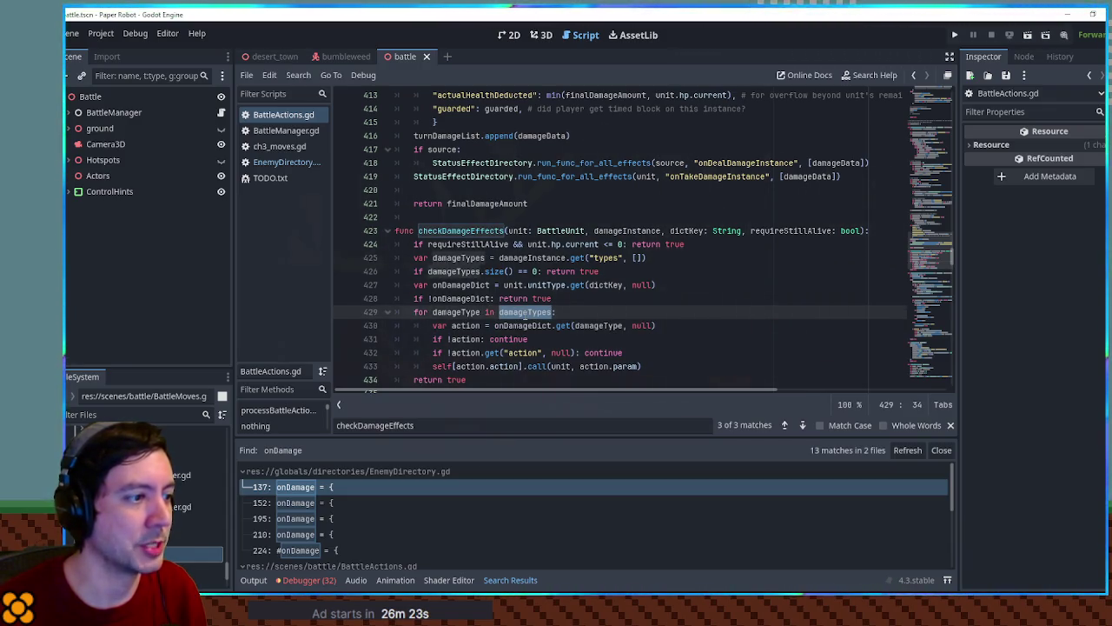
pyautogui.scroll(-1, 524, 315)
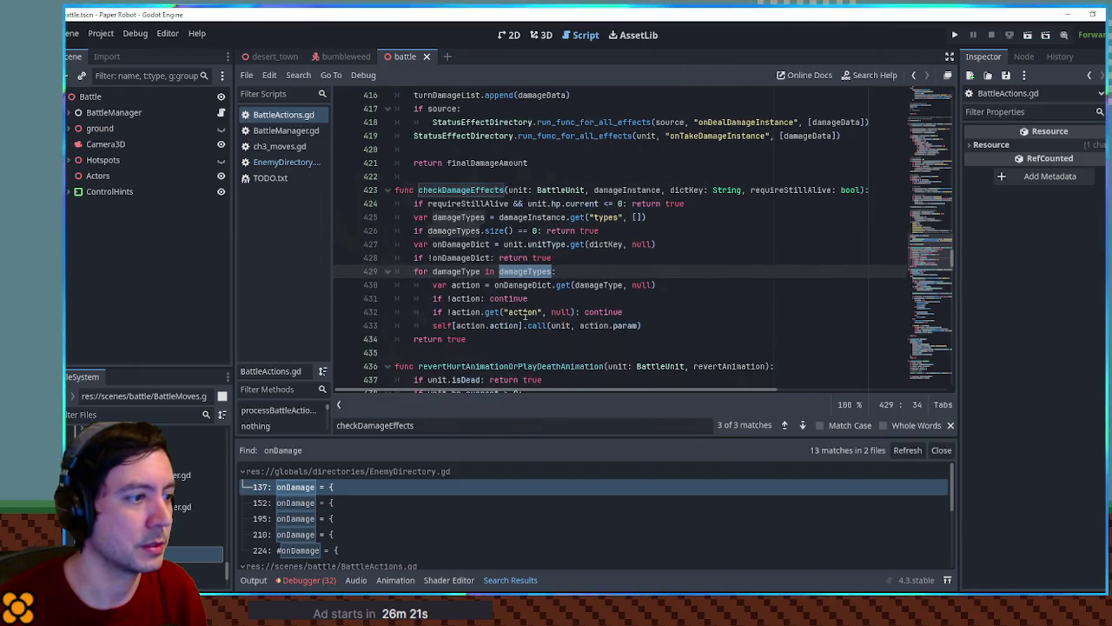
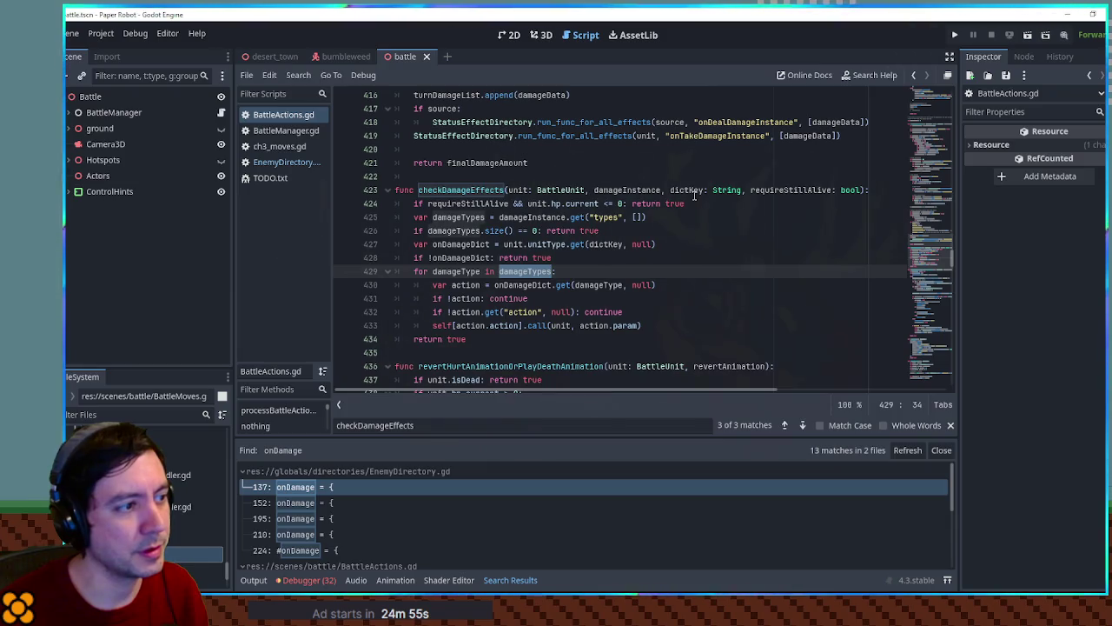
# Step: Highlight the dictKey, onDamageDict, damageType and damageTypes usages in the damage-effects code
pyautogui.doubleClick(694, 194)
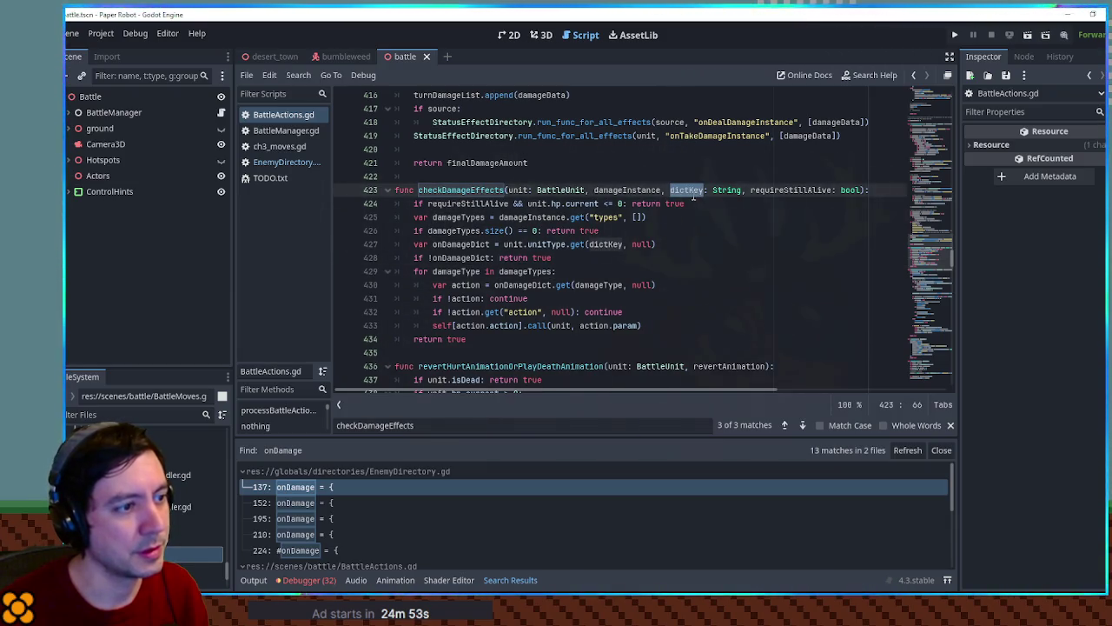
pyautogui.doubleClick(480, 246)
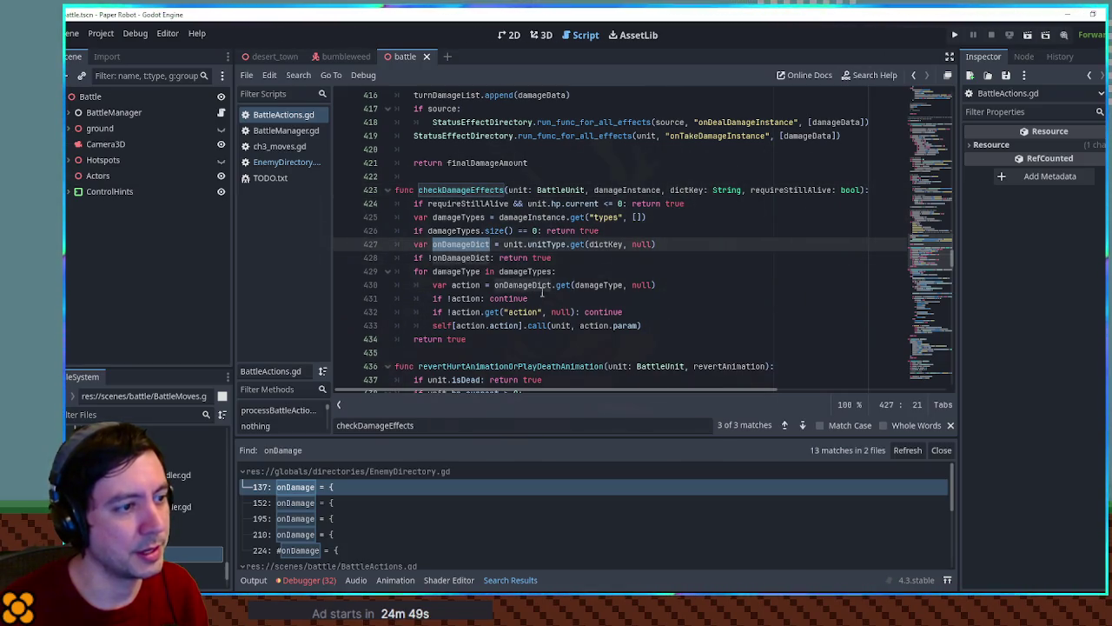
pyautogui.doubleClick(604, 286)
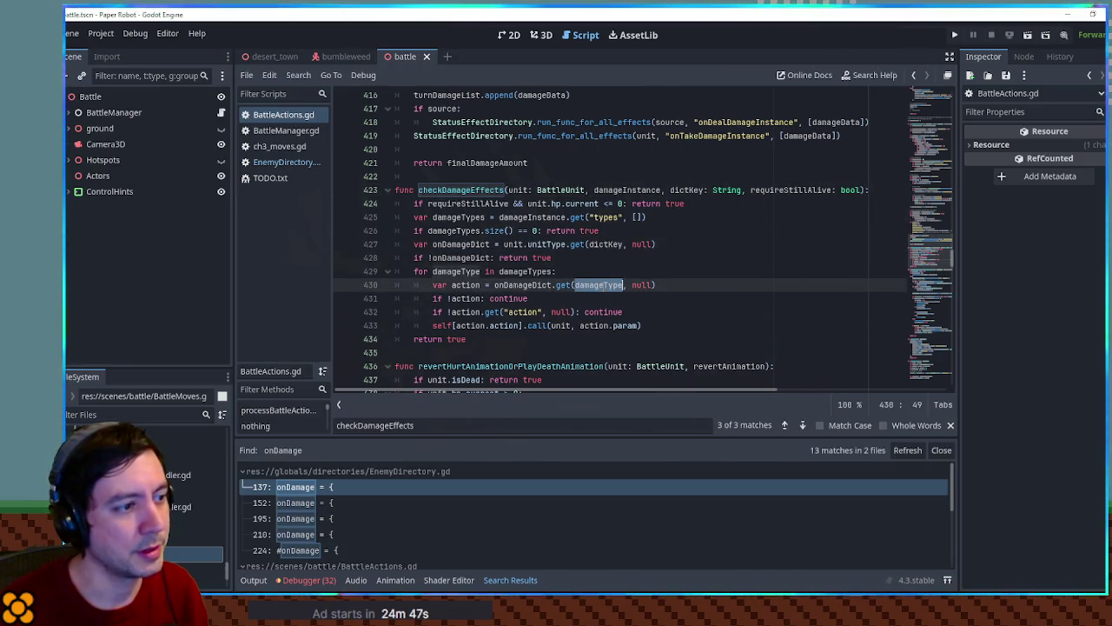
pyautogui.doubleClick(495, 282)
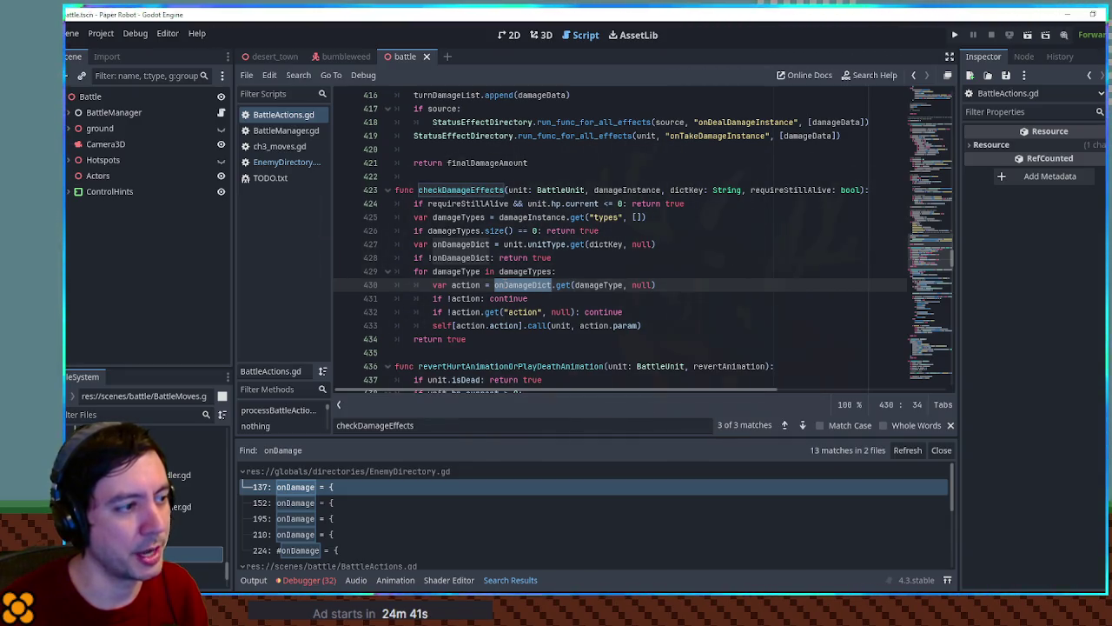
pyautogui.doubleClick(511, 275)
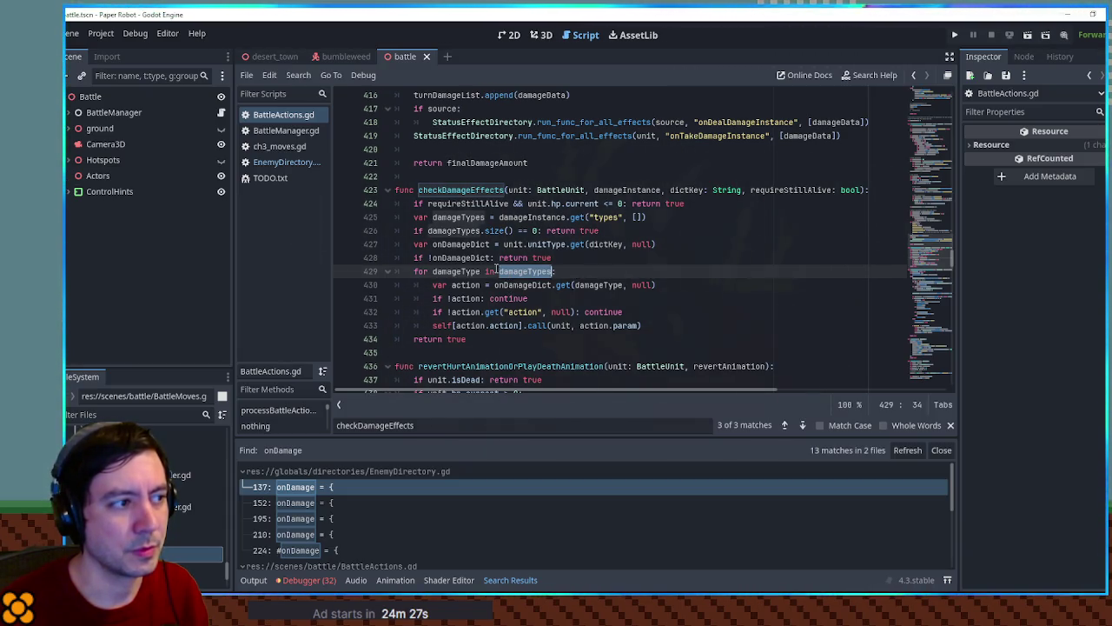
# Step: Search all scripts for checkDamageEffects and jump to its call at line 333
pyautogui.doubleClick(462, 191)
pyautogui.hotkey('ctrl', 'shift', 'f')
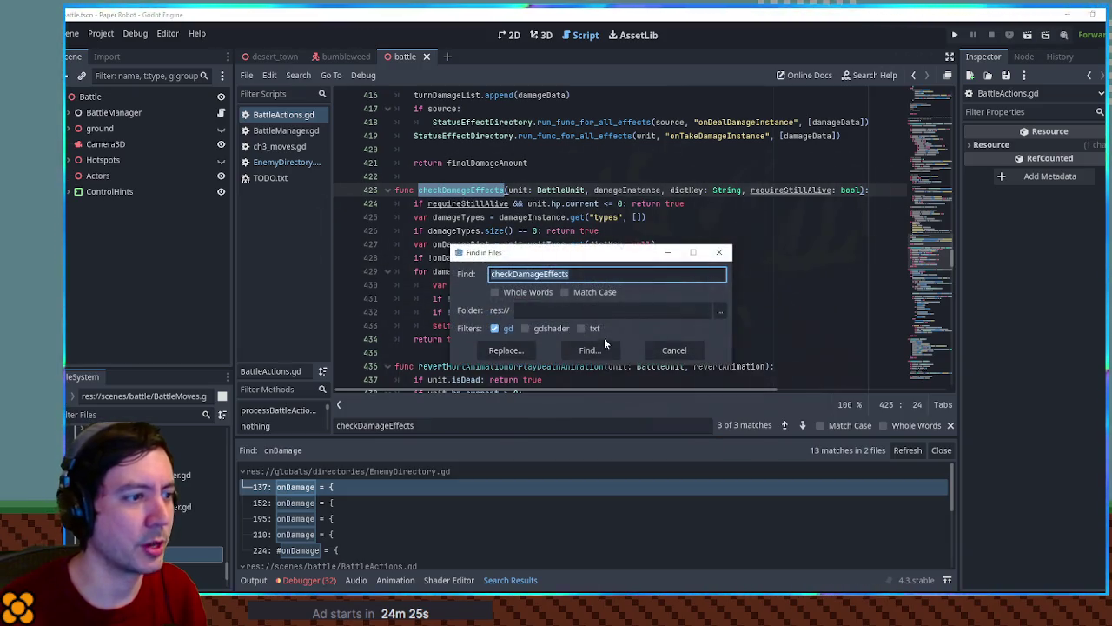
pyautogui.click(589, 351)
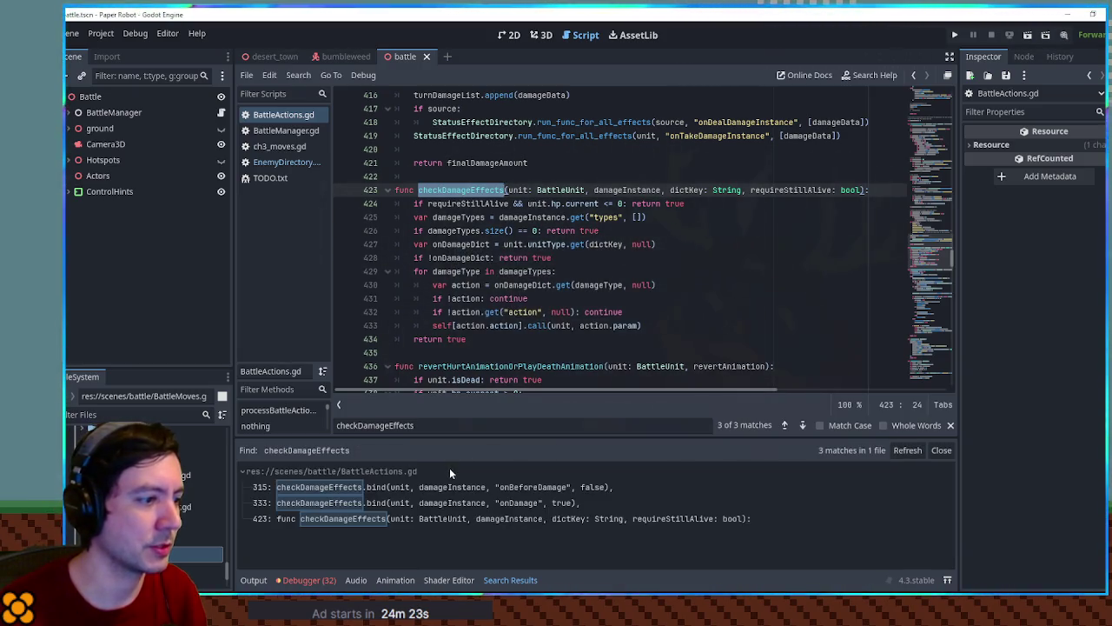
pyautogui.click(526, 504)
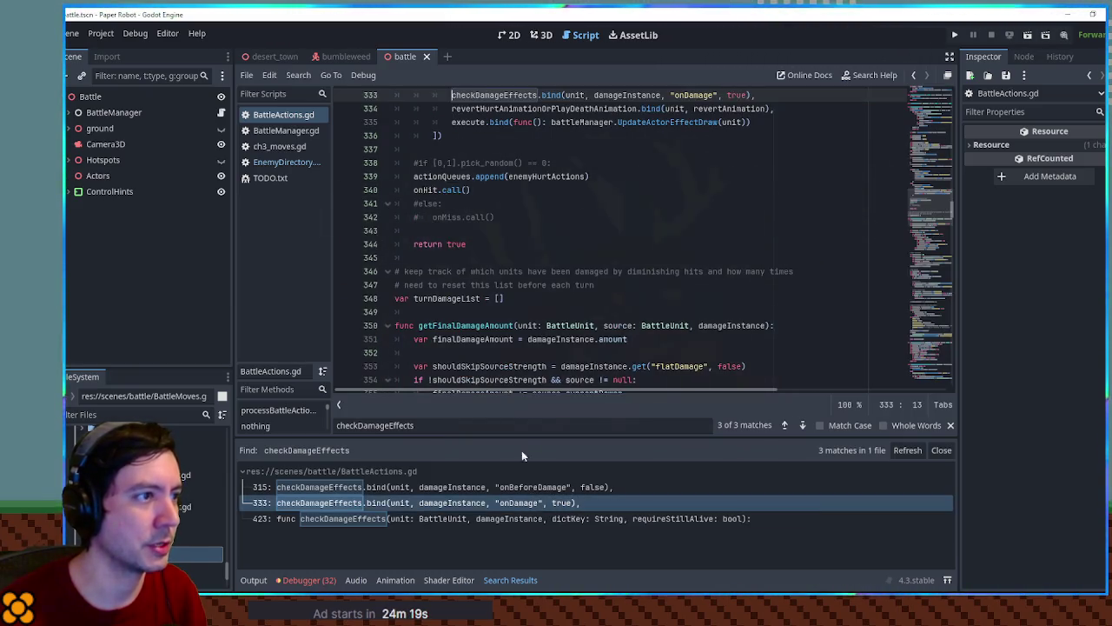
# Step: Search for onDamage and review its EnemyDirectory.gd entries, including Hard Hat Piggle, Hot Air Hoggle and Red Cap
pyautogui.doubleClick(687, 97)
pyautogui.hotkey('ctrl', 'shift', 'f')
pyautogui.click(589, 350)
pyautogui.click(318, 487)
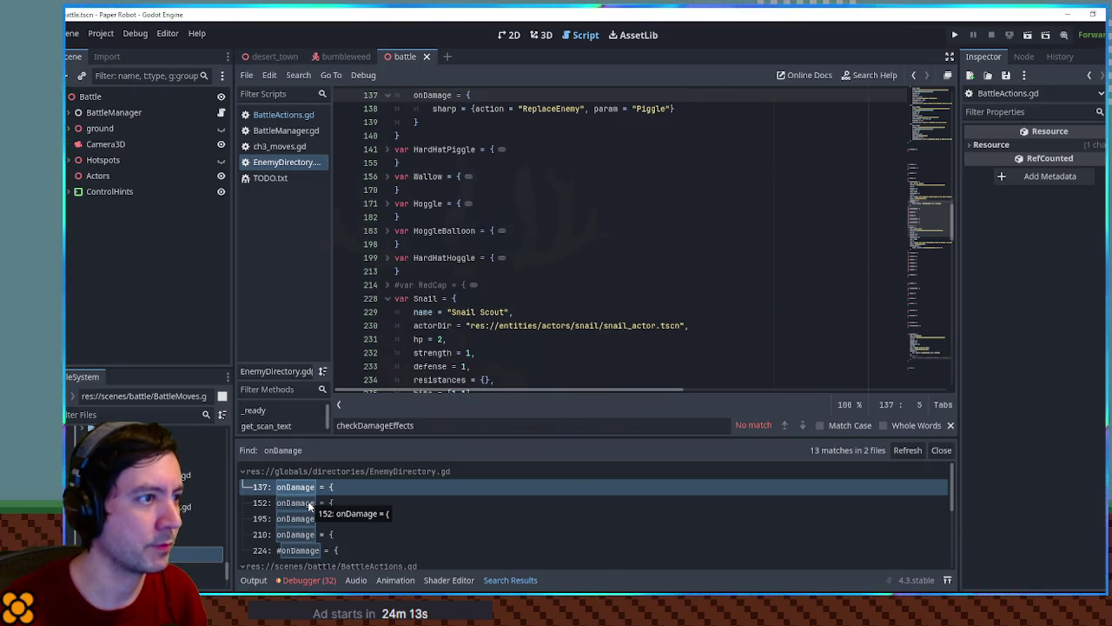
pyautogui.click(308, 501)
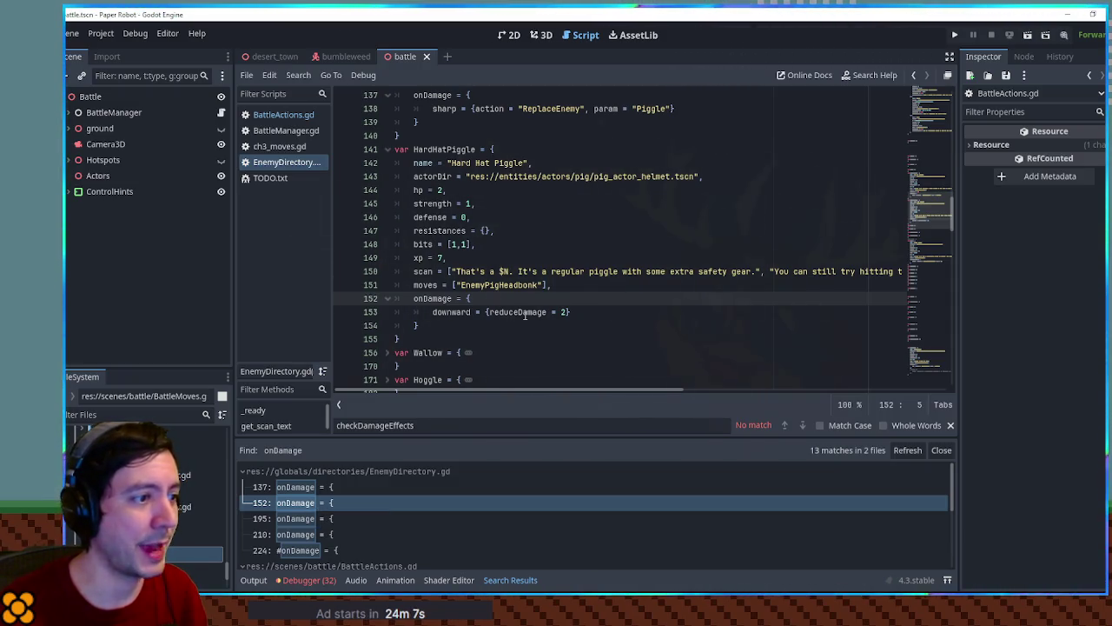
pyautogui.click(310, 517)
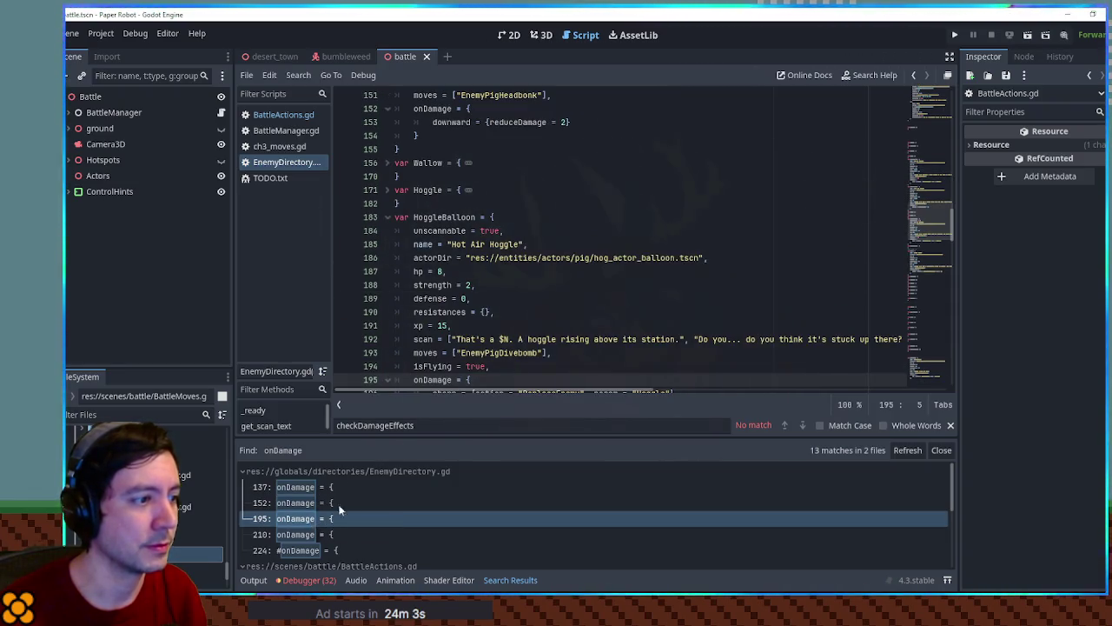
pyautogui.click(306, 551)
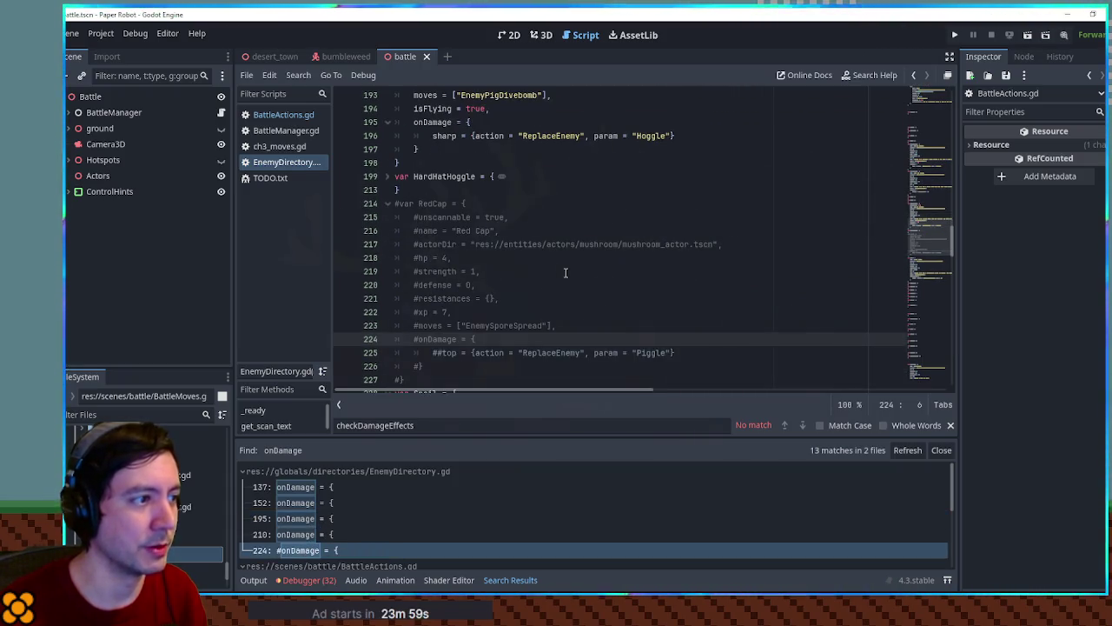
# Step: Return to BattleActions.gd and reopen Find in Files for a new search
pyautogui.scroll(-4, 566, 276)
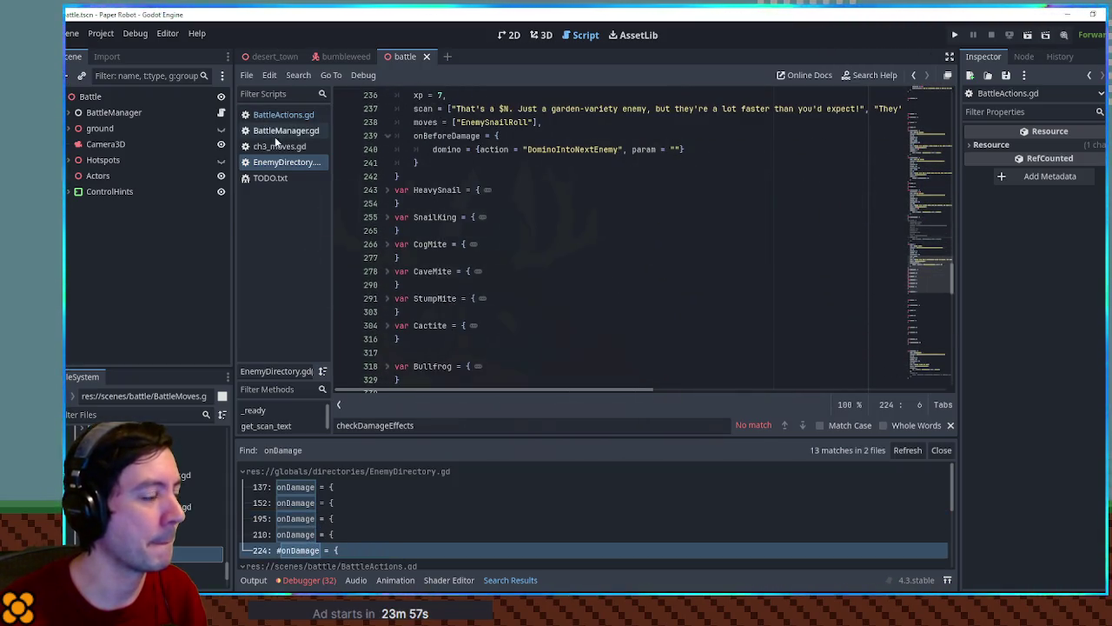
pyautogui.click(277, 116)
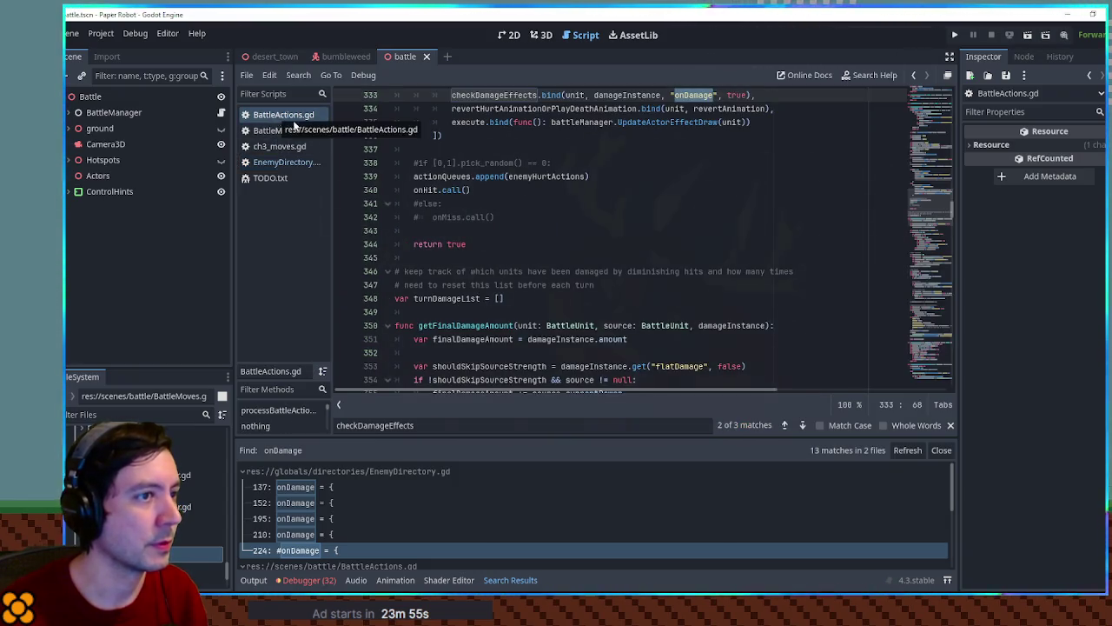
pyautogui.scroll(2, 631, 226)
pyautogui.scroll(2, 631, 225)
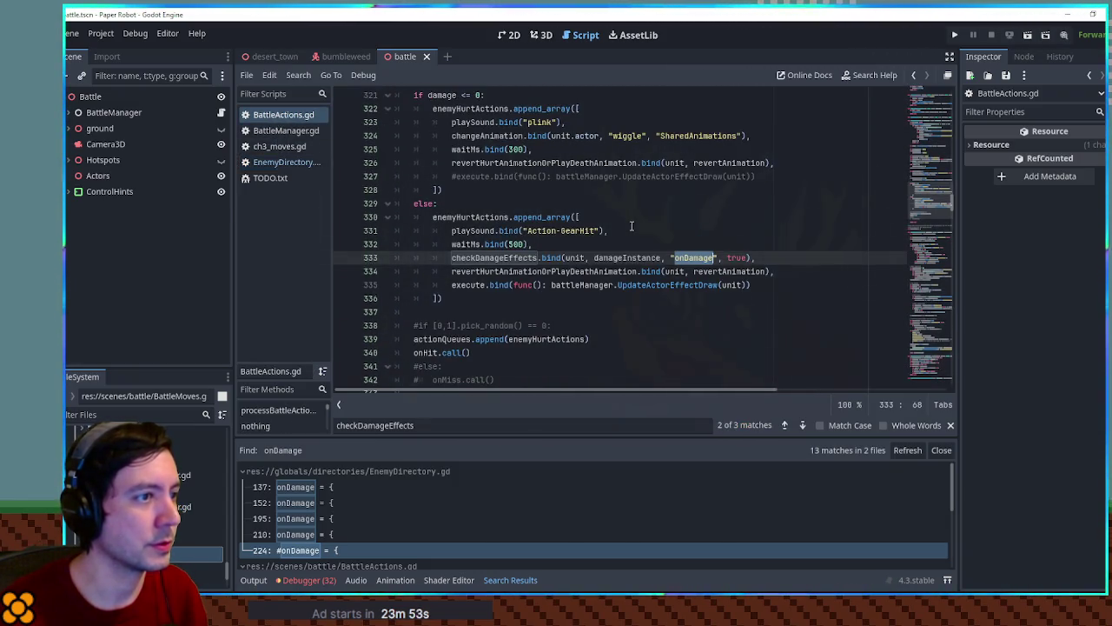
pyautogui.hotkey('ctrl', 'shift', 'f')
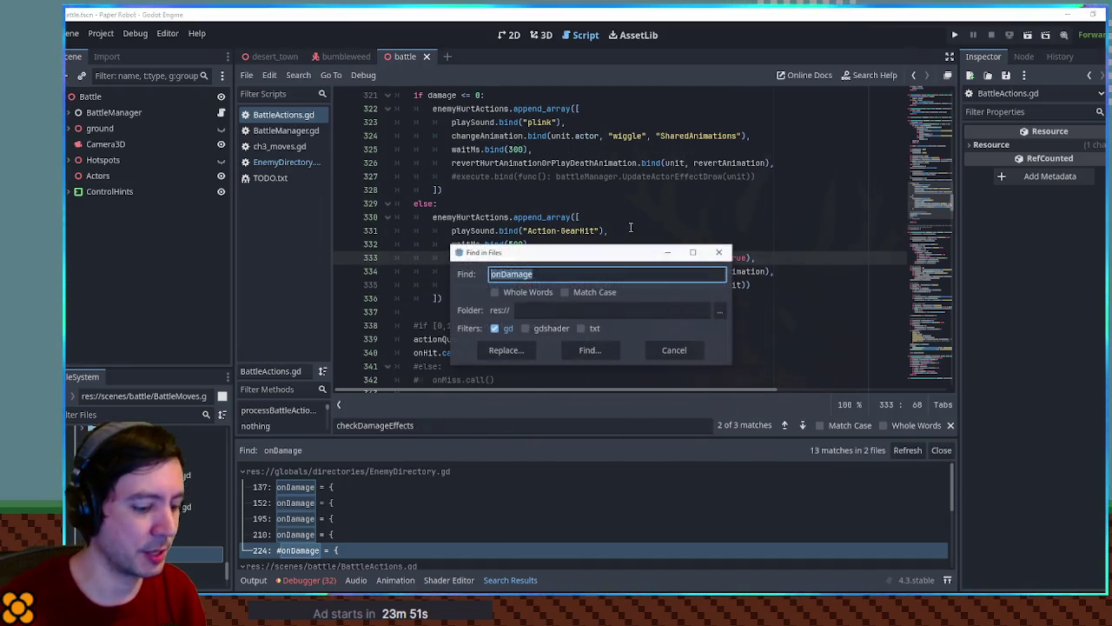
# Step: Find where reduceDamage is read and look at the damage-type loop around line 362
pyautogui.write('reducedamage')
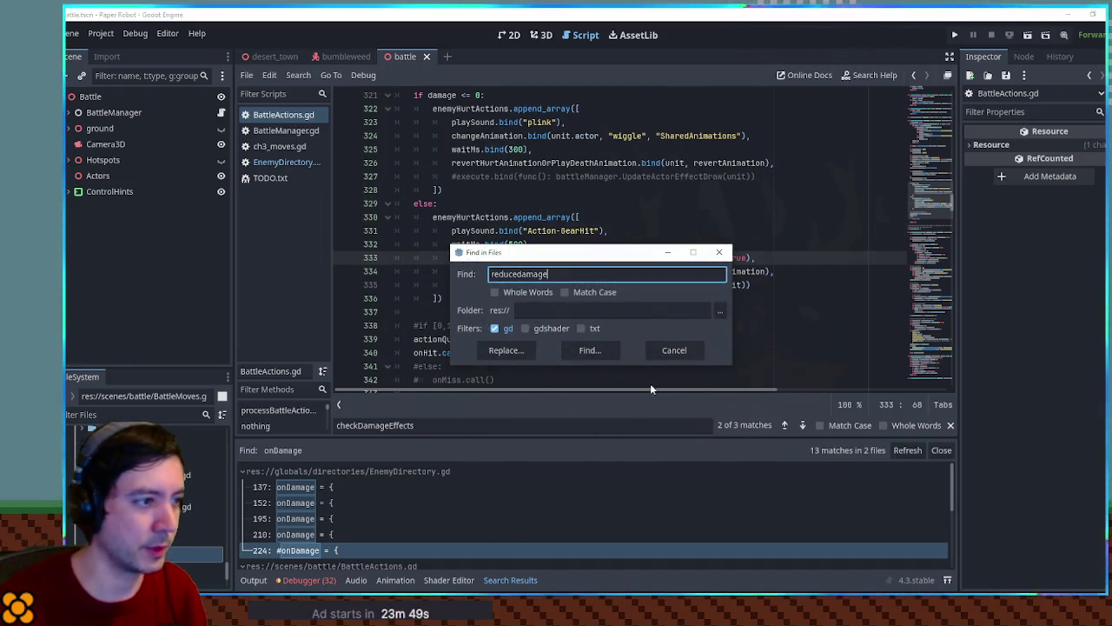
pyautogui.click(594, 352)
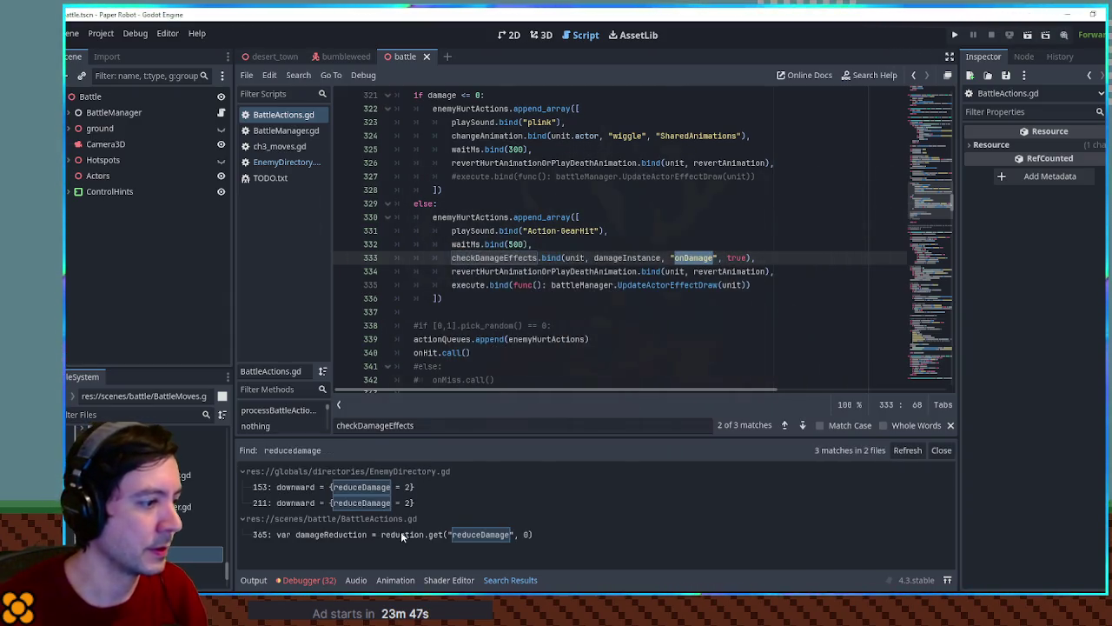
pyautogui.click(401, 535)
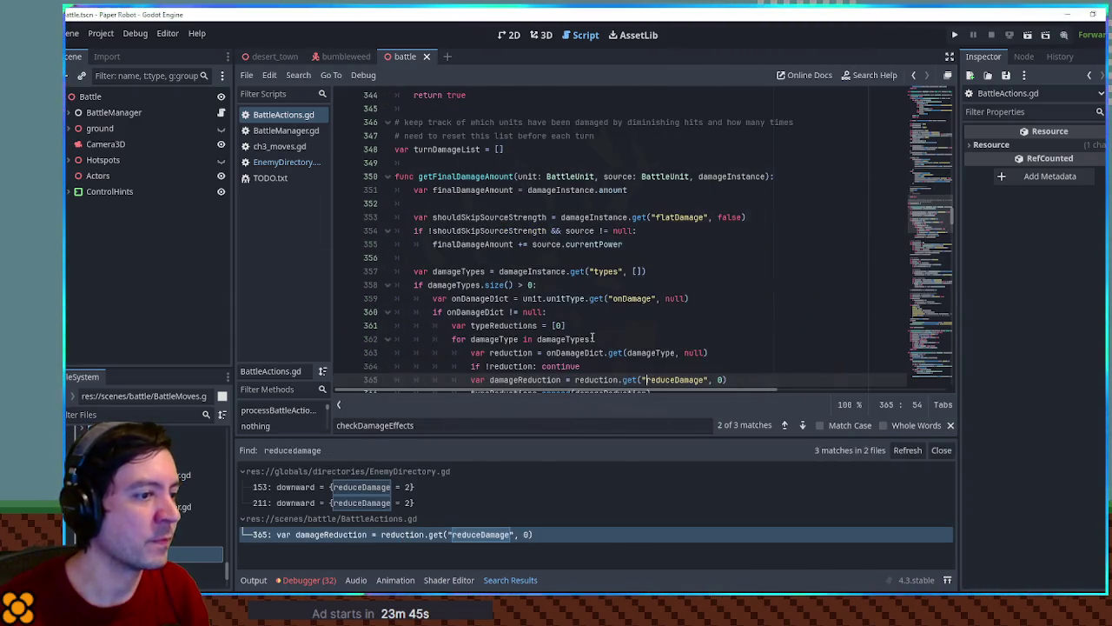
pyautogui.scroll(-1, 595, 325)
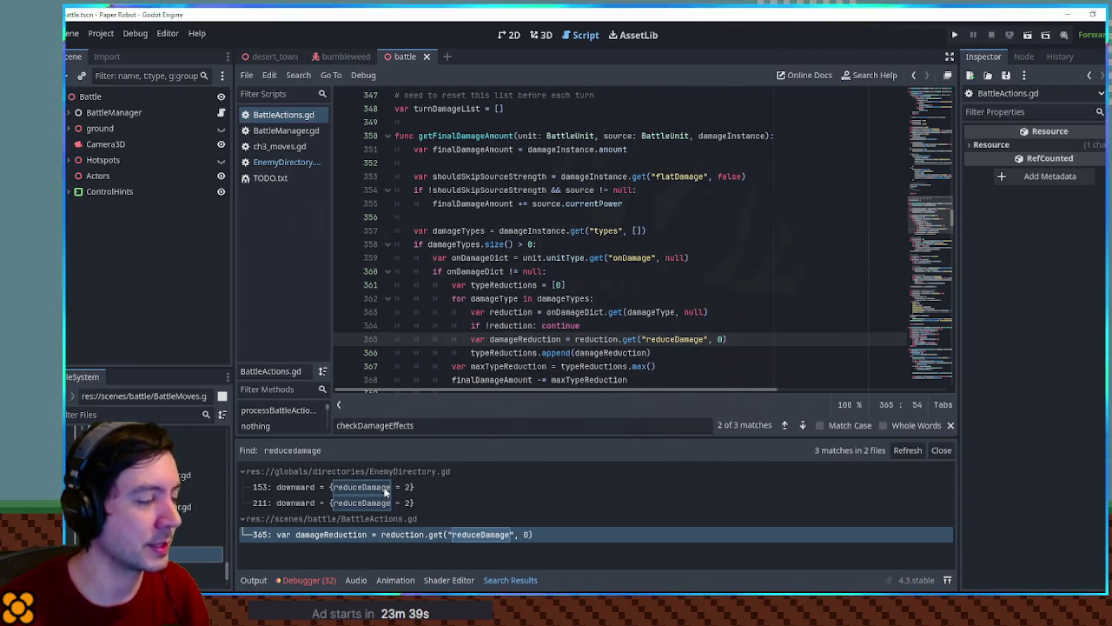
pyautogui.click(749, 298)
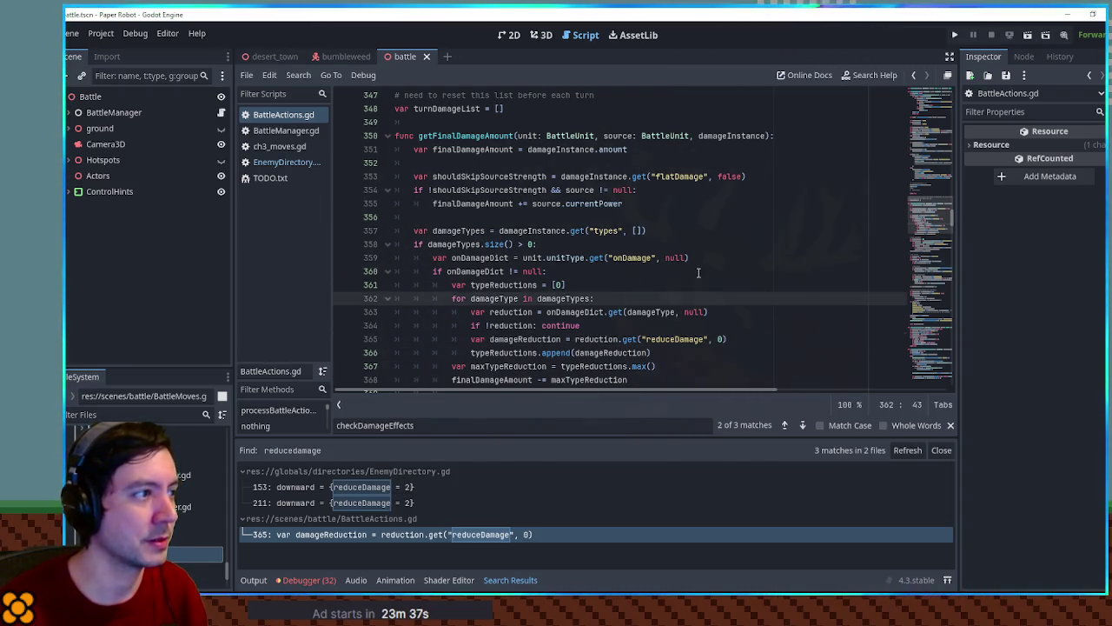
# Step: Search for onBeforeDamage and go to its call at line 315
pyautogui.hotkey('ctrl', 'shift', 'f')
pyautogui.write('on')
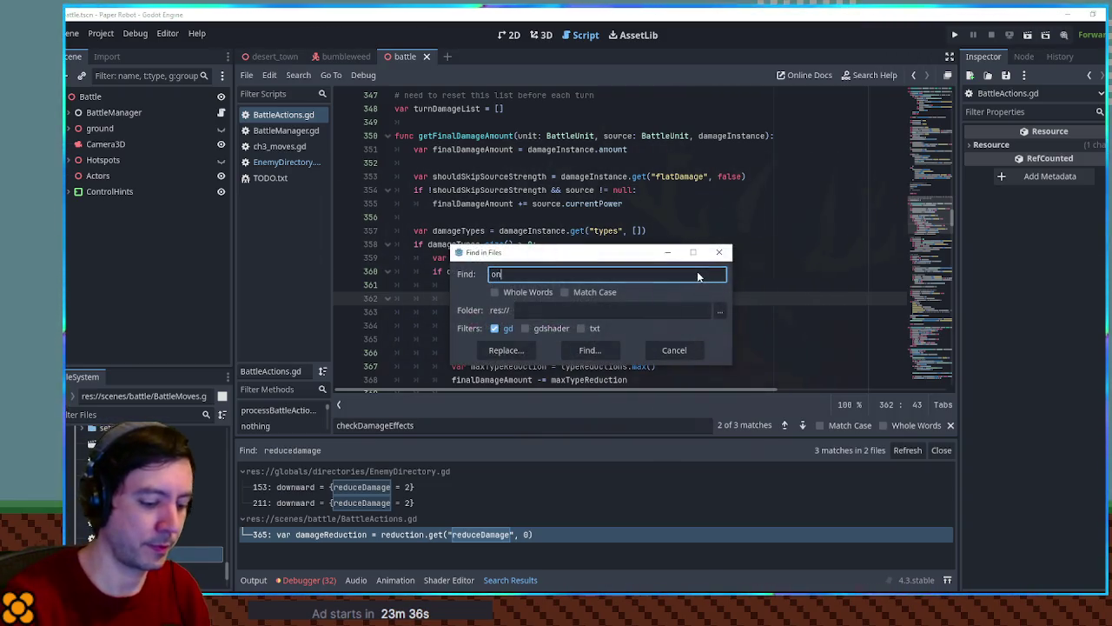
pyautogui.write('beforedama')
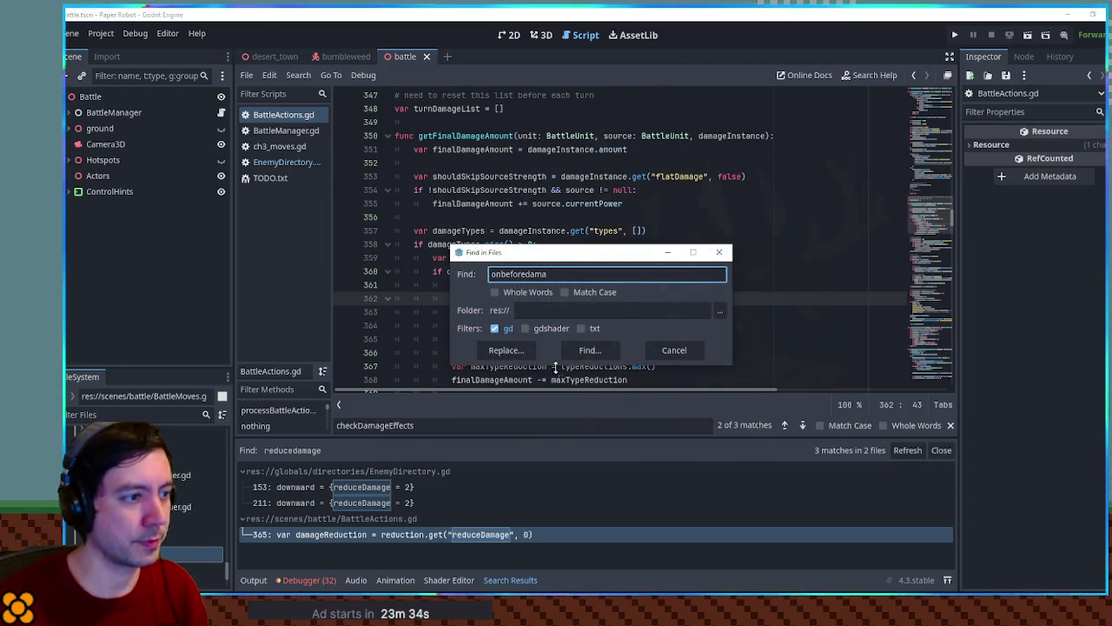
pyautogui.click(589, 350)
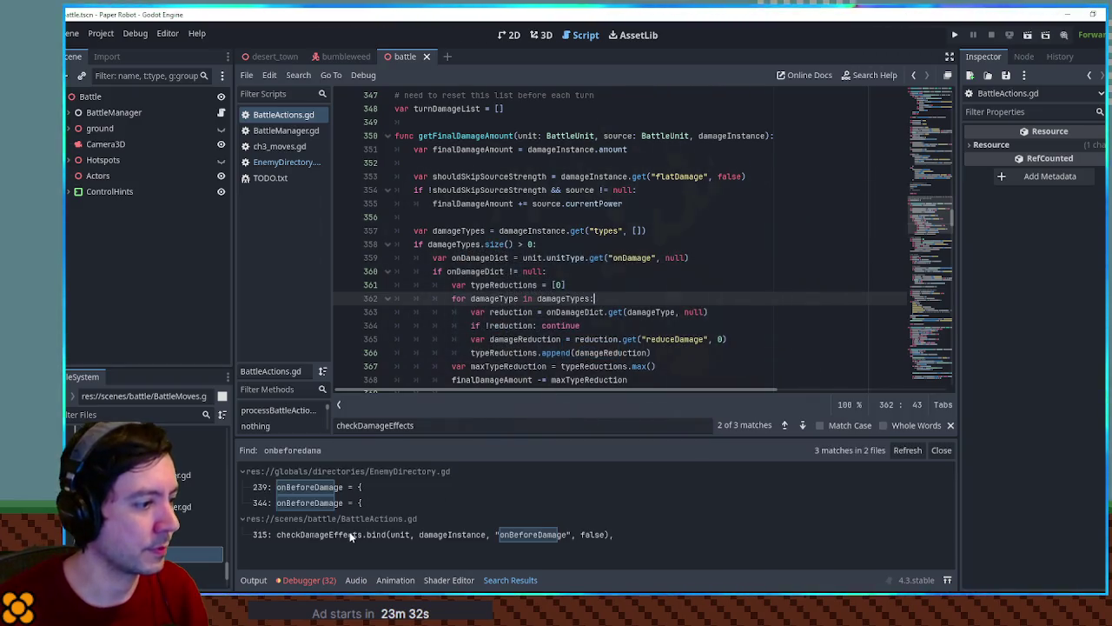
pyautogui.click(417, 534)
pyautogui.scroll(-1, 499, 273)
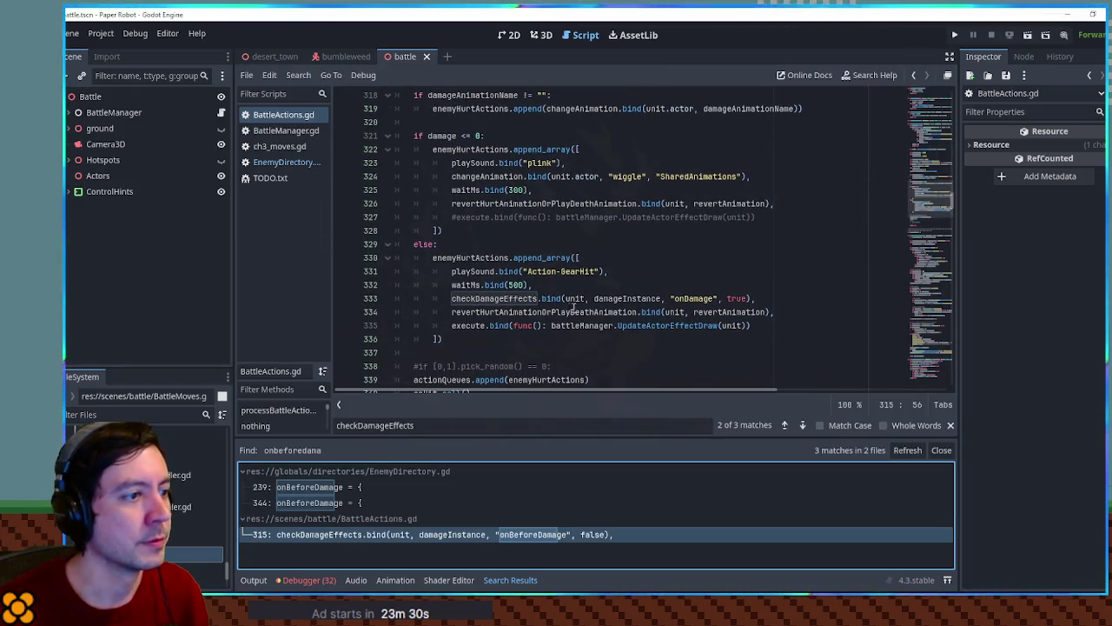
# Step: Jump to the checkDamageEffects definition and inspect the action key on line 432
pyautogui.keyDown('ctrl'); pyautogui.click(520, 300); pyautogui.keyUp('ctrl')
pyautogui.doubleClick(523, 353)
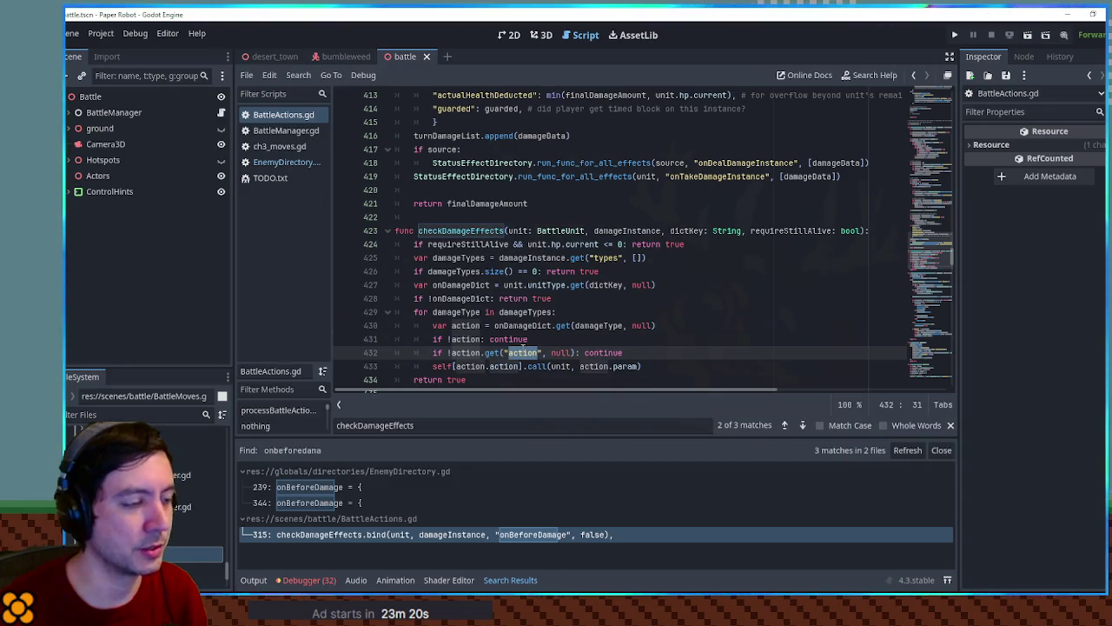
pyautogui.scroll(-1, 530, 343)
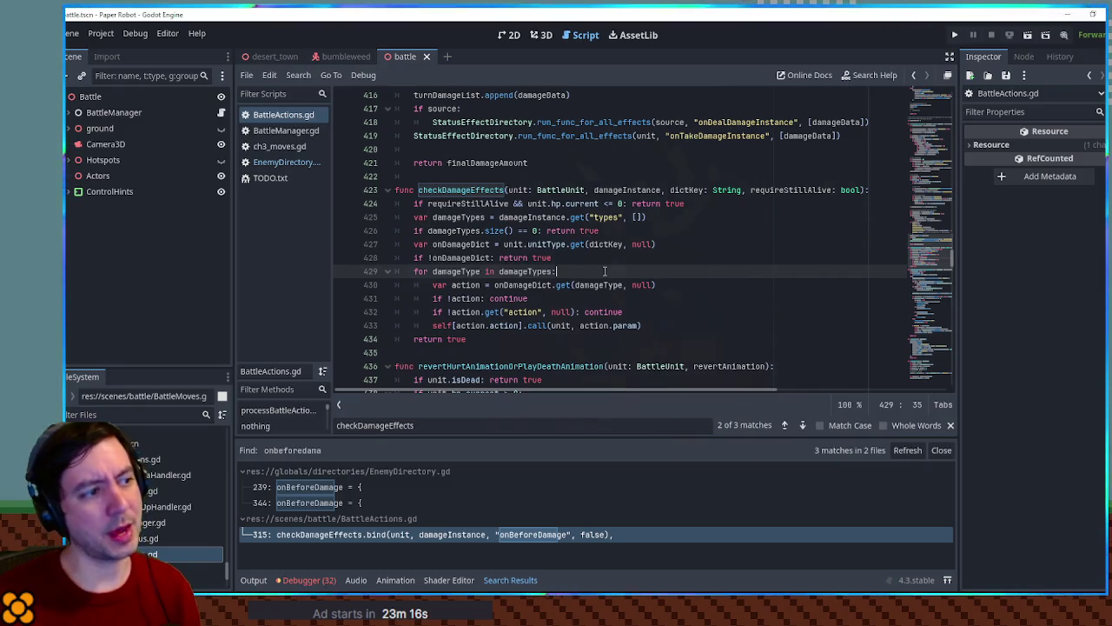
# Step: Insert blank lines above the old damageType loop in checkDamageEffects for the new code
pyautogui.click(677, 326)
pyautogui.press('Return')
pyautogui.press('Return')
pyautogui.press('Return')
pyautogui.click(601, 258)
pyautogui.press('Return')
pyautogui.press('Return')
pyautogui.press('Return')
pyautogui.scroll(-1, 480, 277)
pyautogui.scroll(-2, 481, 276)
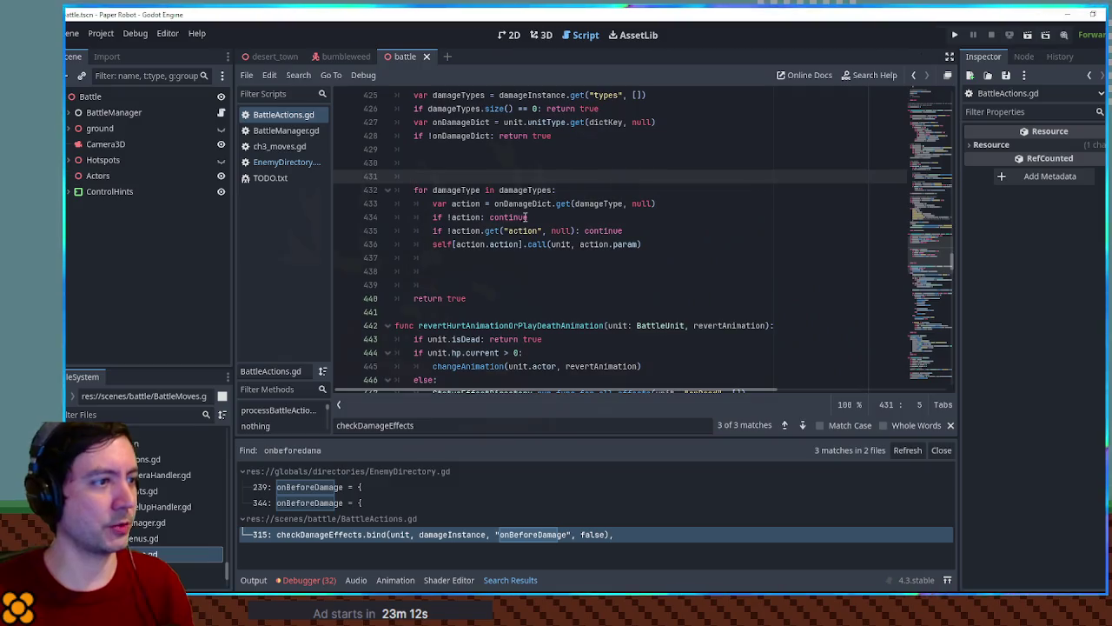
pyautogui.doubleClick(523, 208)
pyautogui.scroll(1, 521, 219)
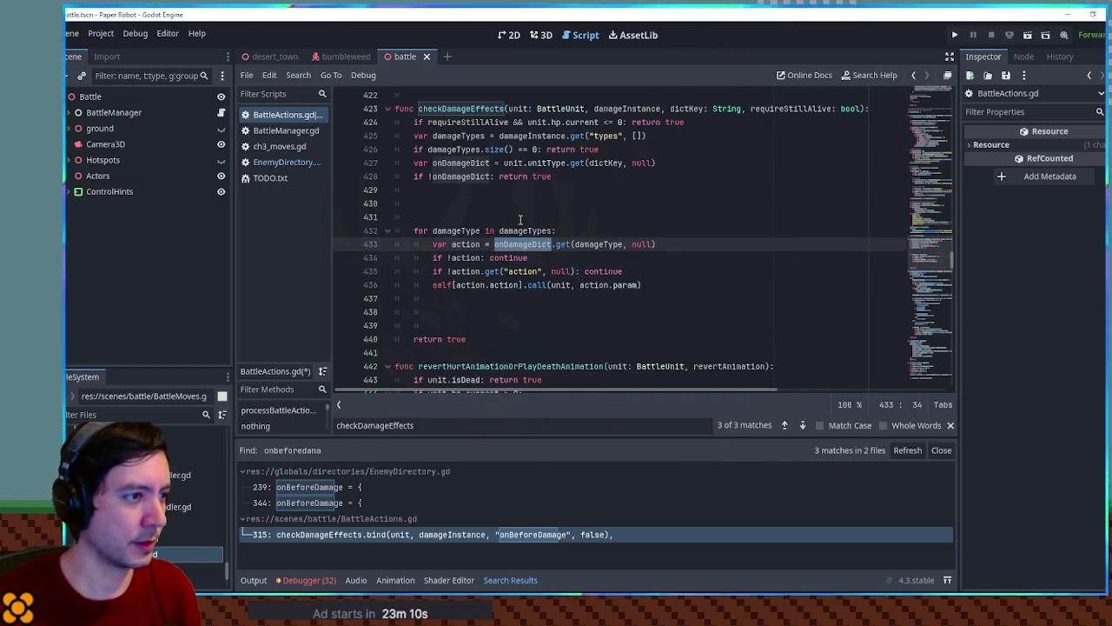
pyautogui.hotkey('ctrl', 'c')
pyautogui.click(477, 203)
pyautogui.hotkey('ctrl', 'v')
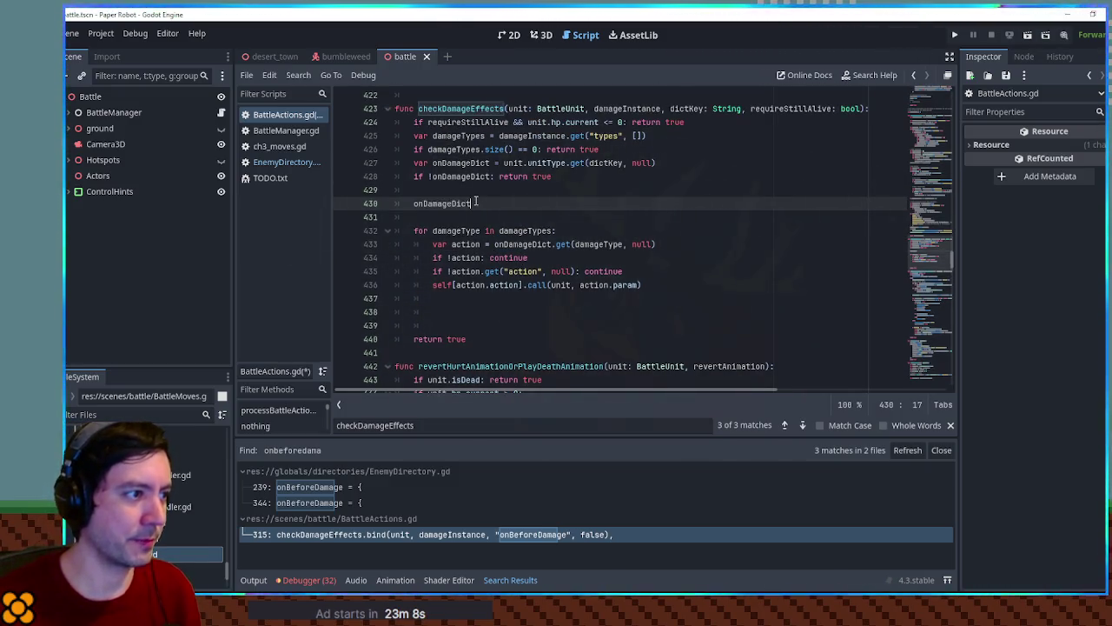
pyautogui.hotkey('ctrl', 'z')
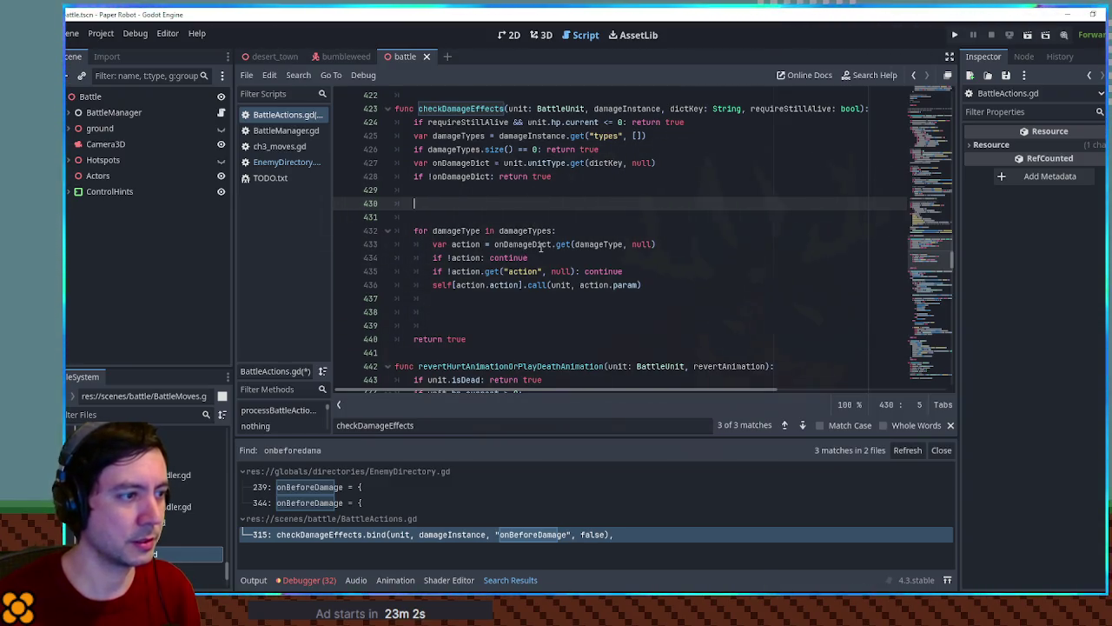
# Step: Write 'for responseKey in onDamageDict:' with a guard skipping keys missing from damageTypes
pyautogui.write('for')
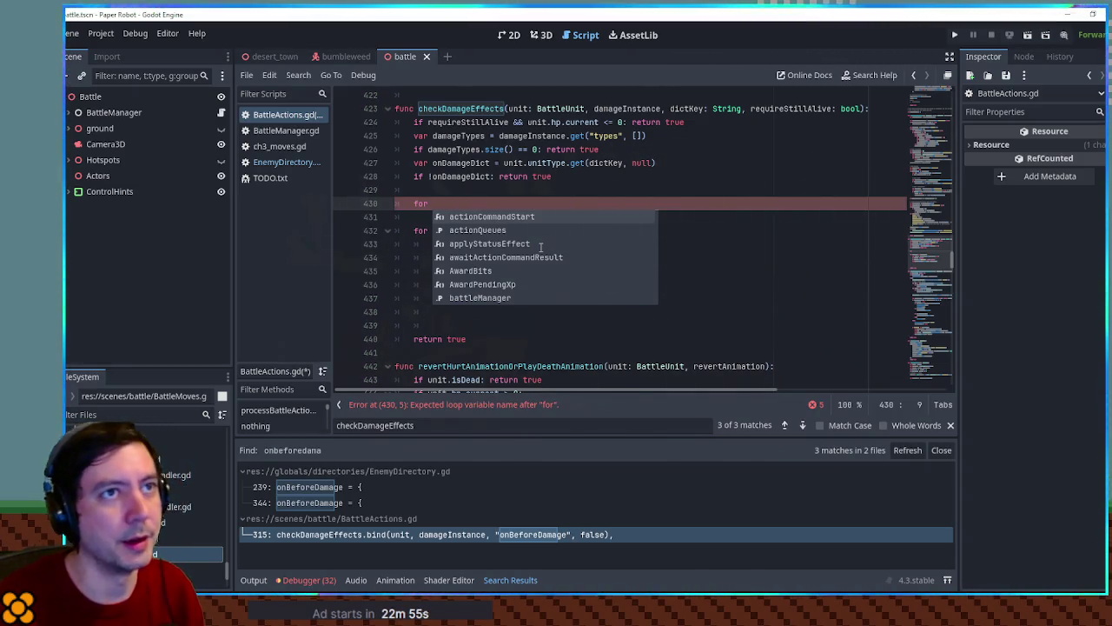
pyautogui.write('response')
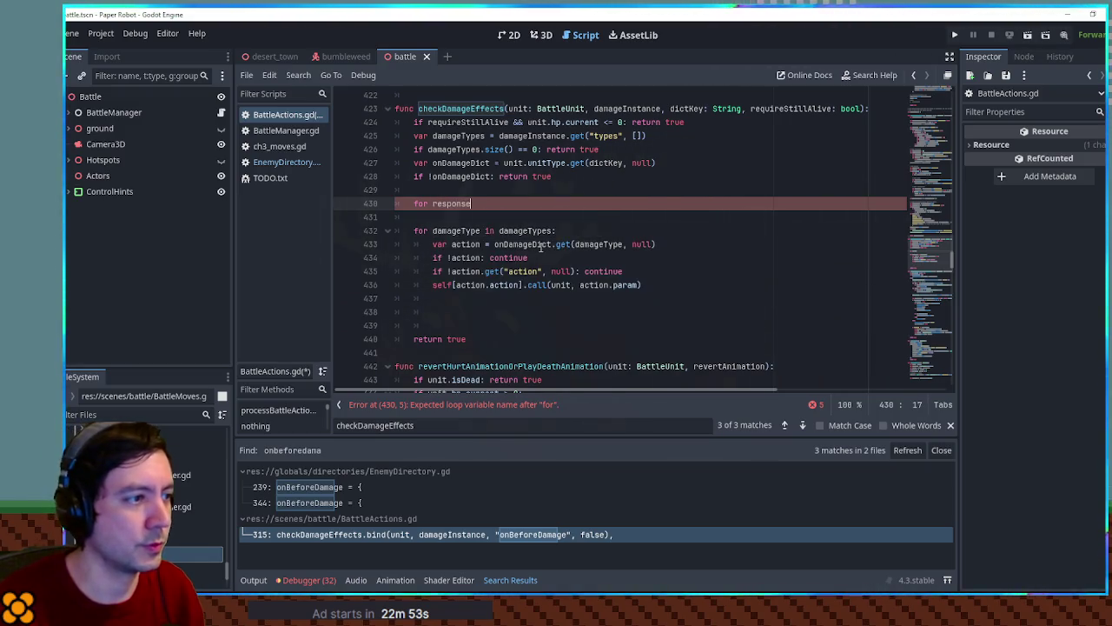
pyautogui.write('Key in onDamageDict')
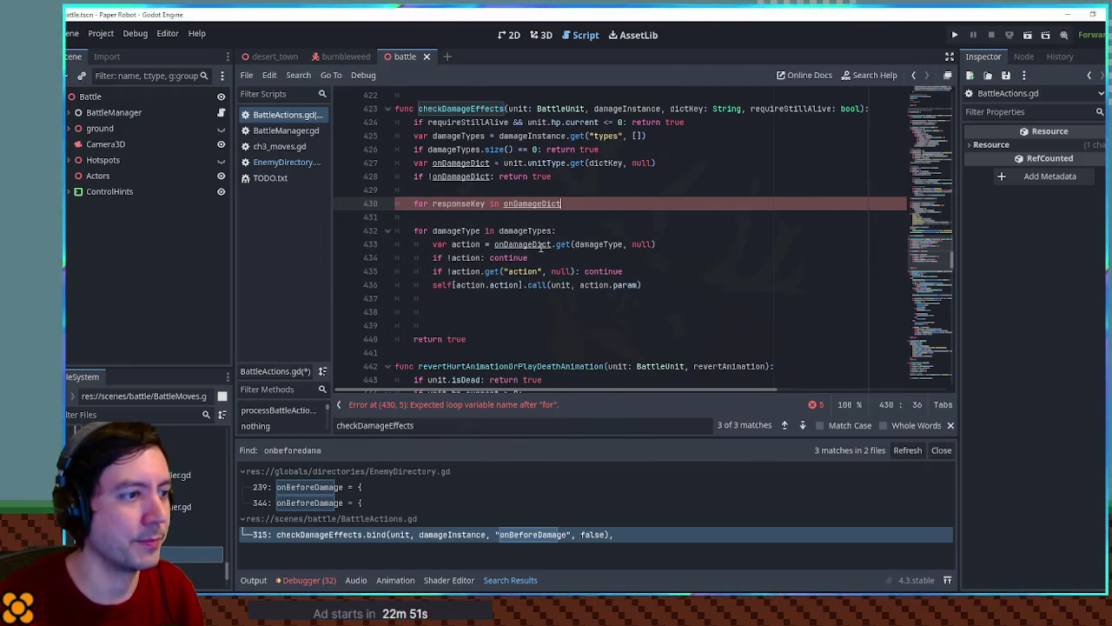
pyautogui.write(':')
pyautogui.press('Return')
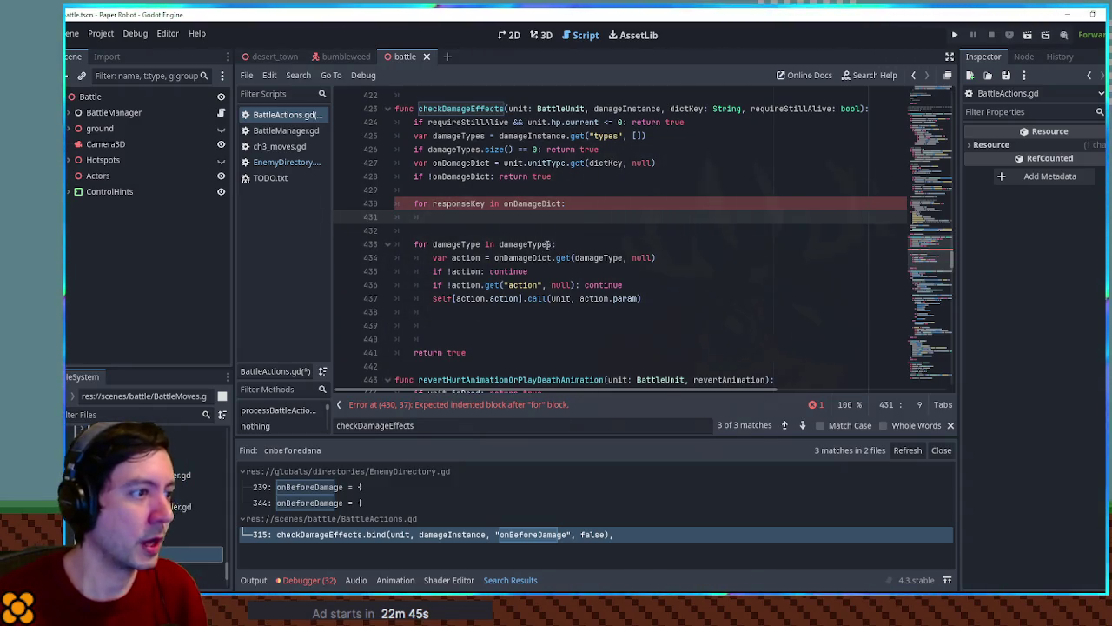
pyautogui.doubleClick(540, 243)
pyautogui.click(467, 217)
pyautogui.write('if ')
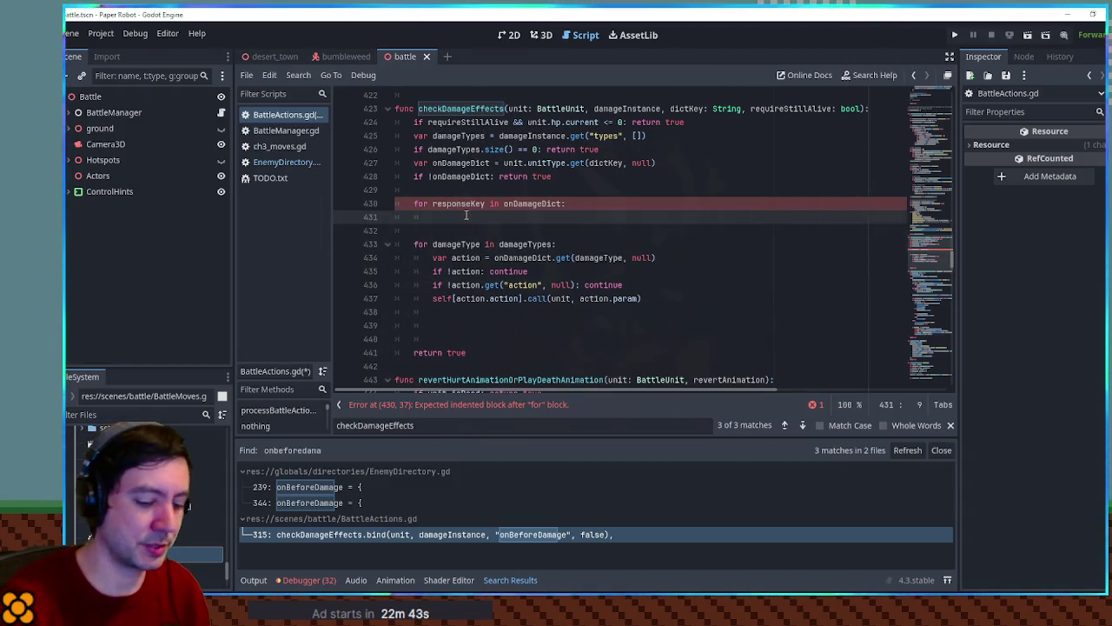
pyautogui.write('damageTypes')
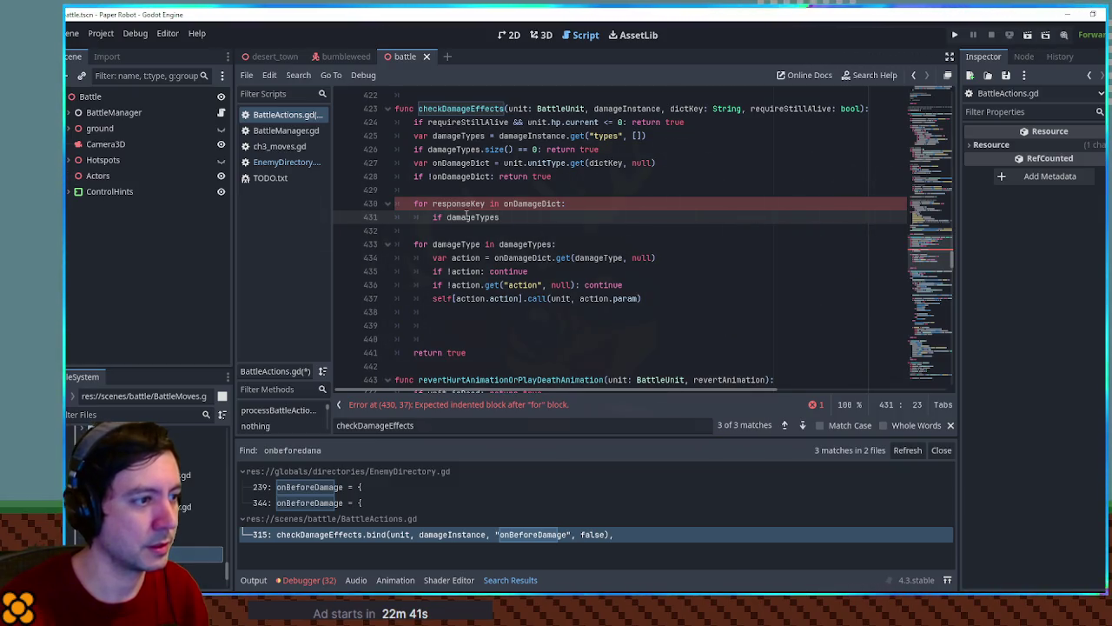
pyautogui.hotkey('ctrl', 'BackSpace')
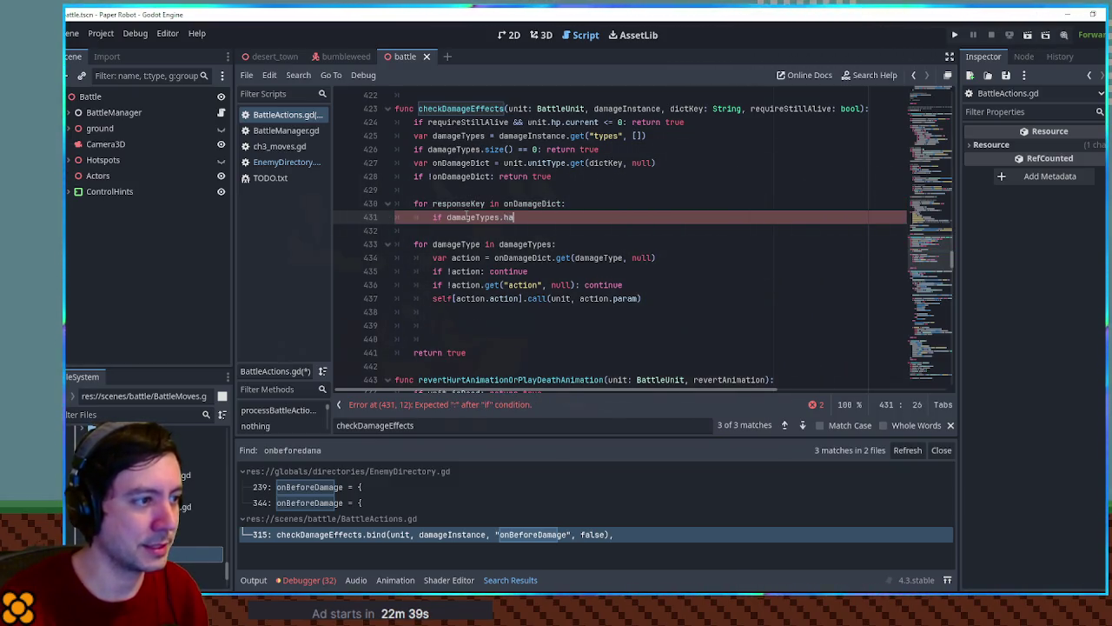
pyautogui.write('Key')
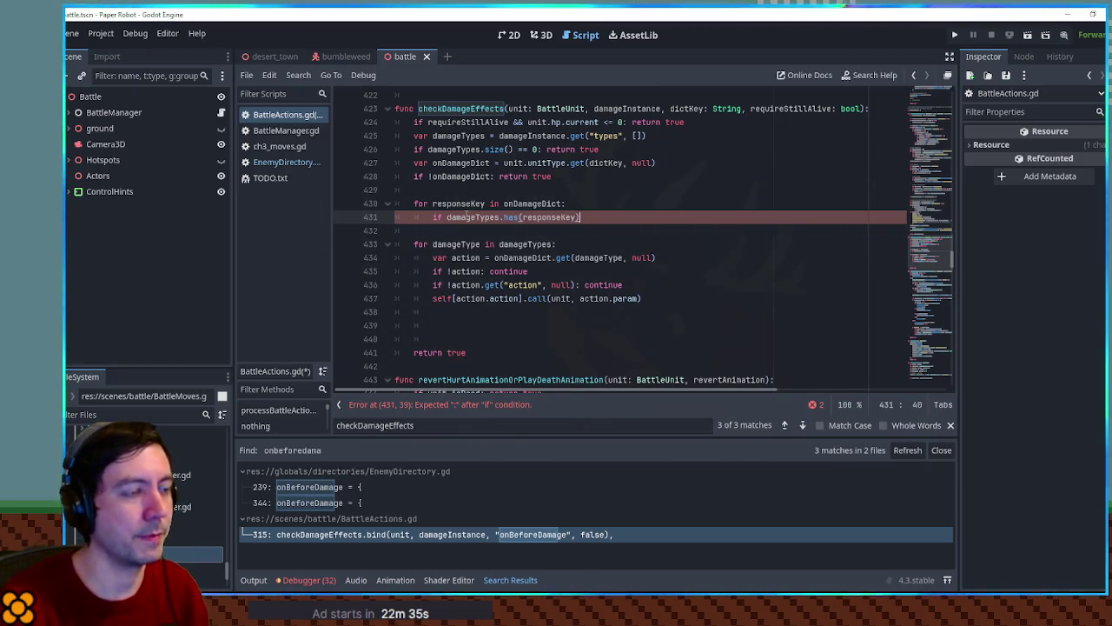
pyautogui.click(577, 217)
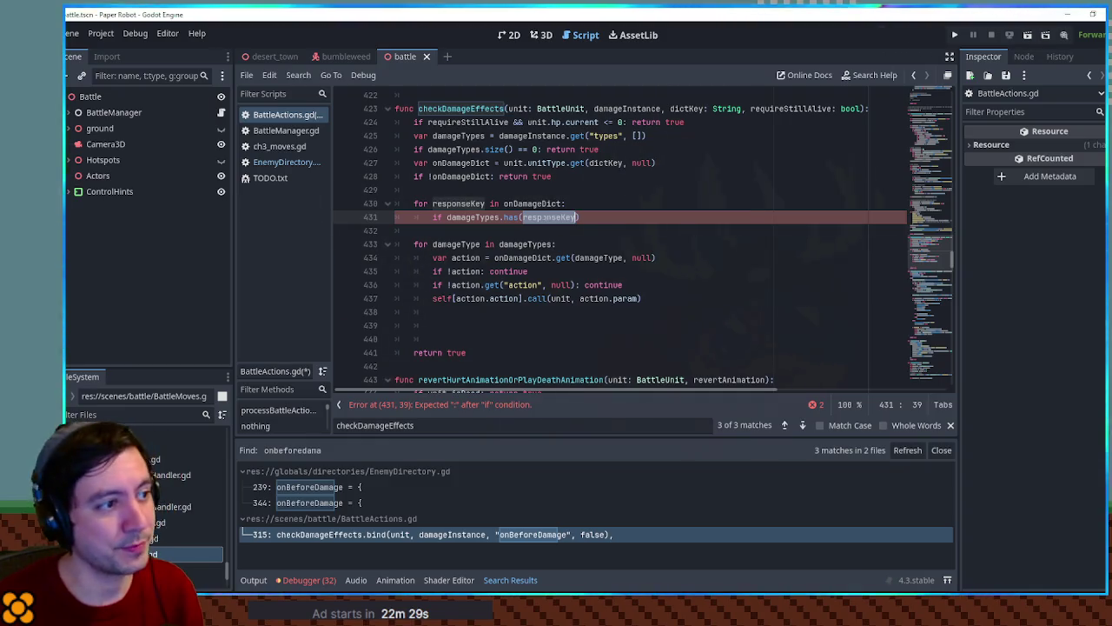
pyautogui.click(587, 218)
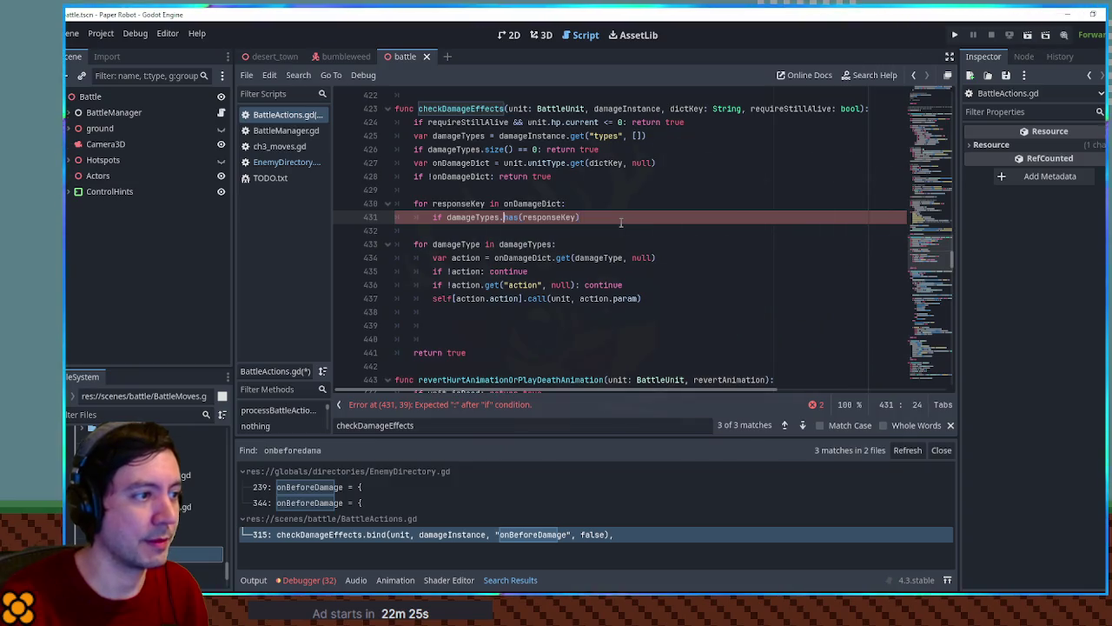
pyautogui.write('!')
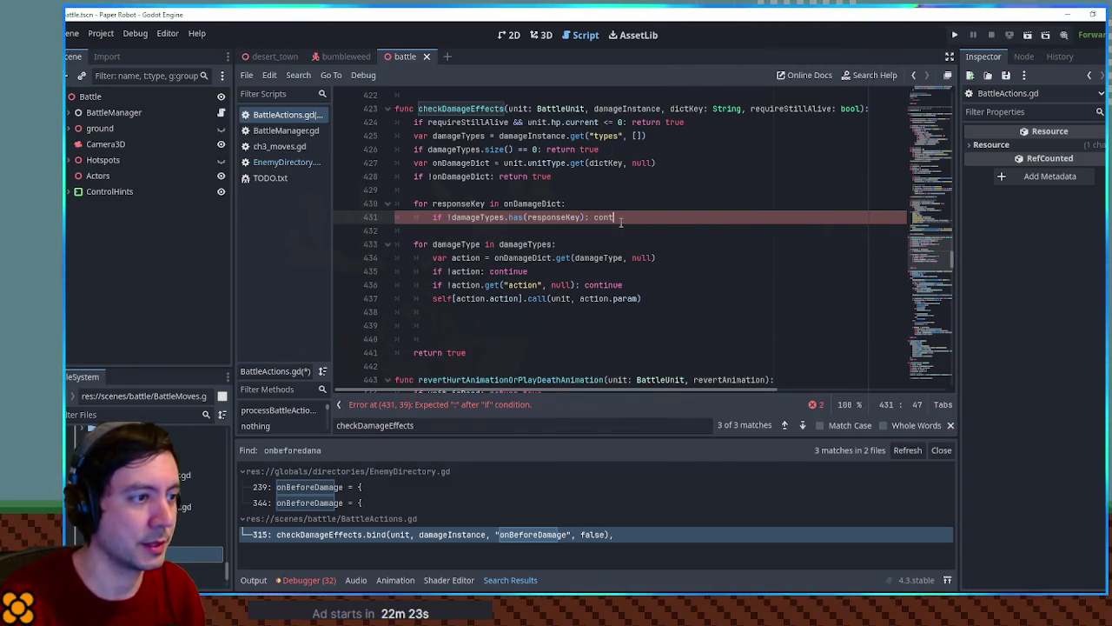
pyautogui.press('Return')
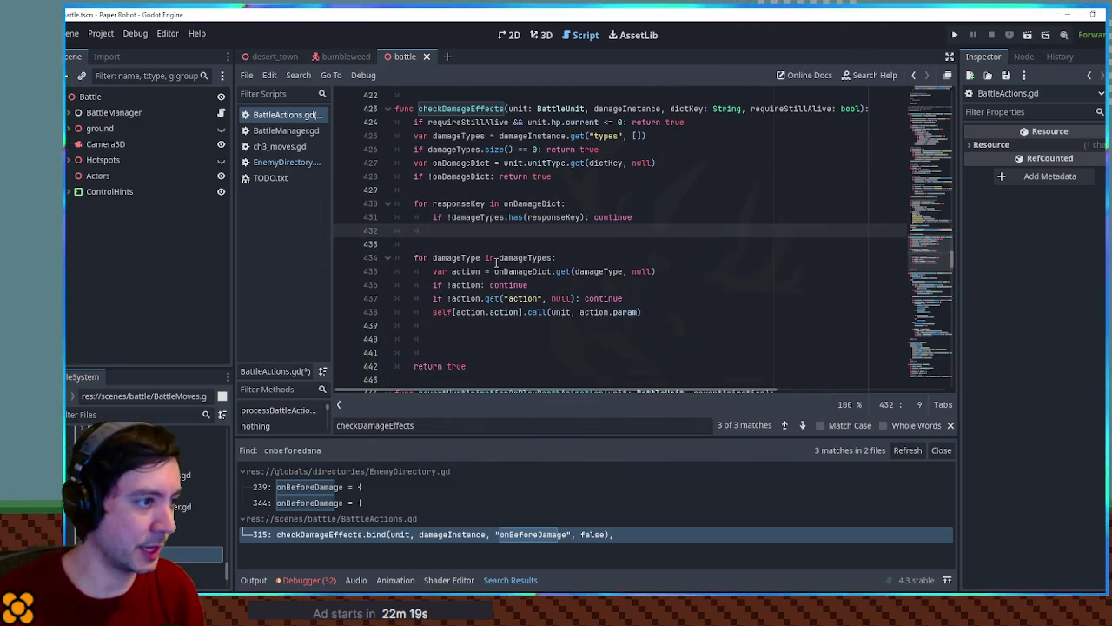
# Step: Copy the var action line into the new loop, keyed by "responseKey" instead of damageType
pyautogui.moveTo(671, 272); pyautogui.dragTo(673, 263)
pyautogui.hotkey('ctrl', 'c')
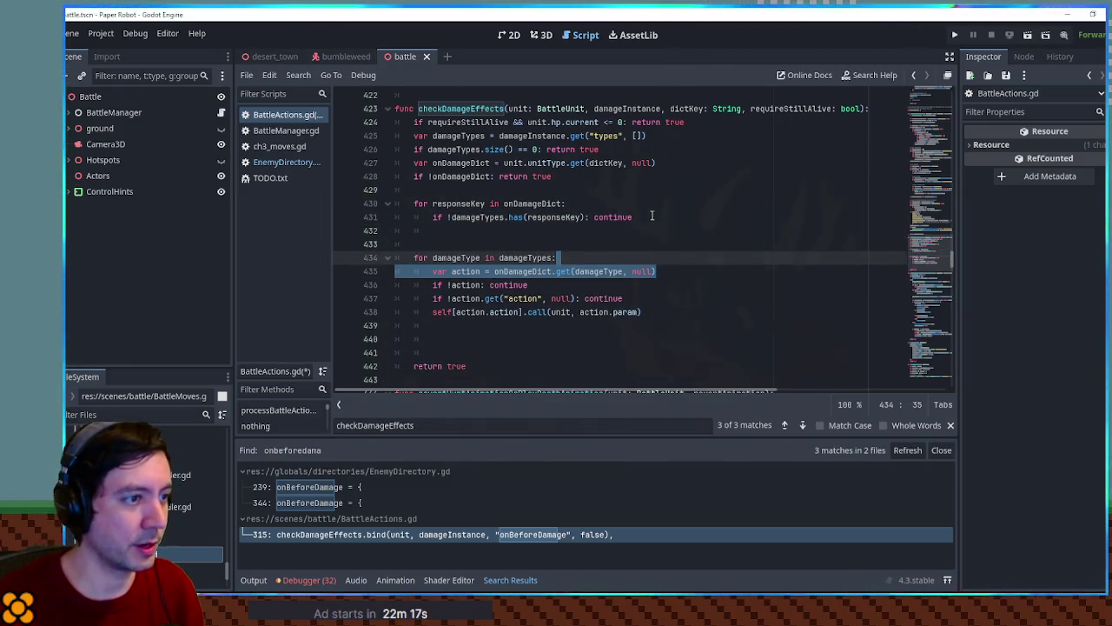
pyautogui.press('BackSpace')
pyautogui.hotkey('ctrl', 'z')
pyautogui.click(648, 217)
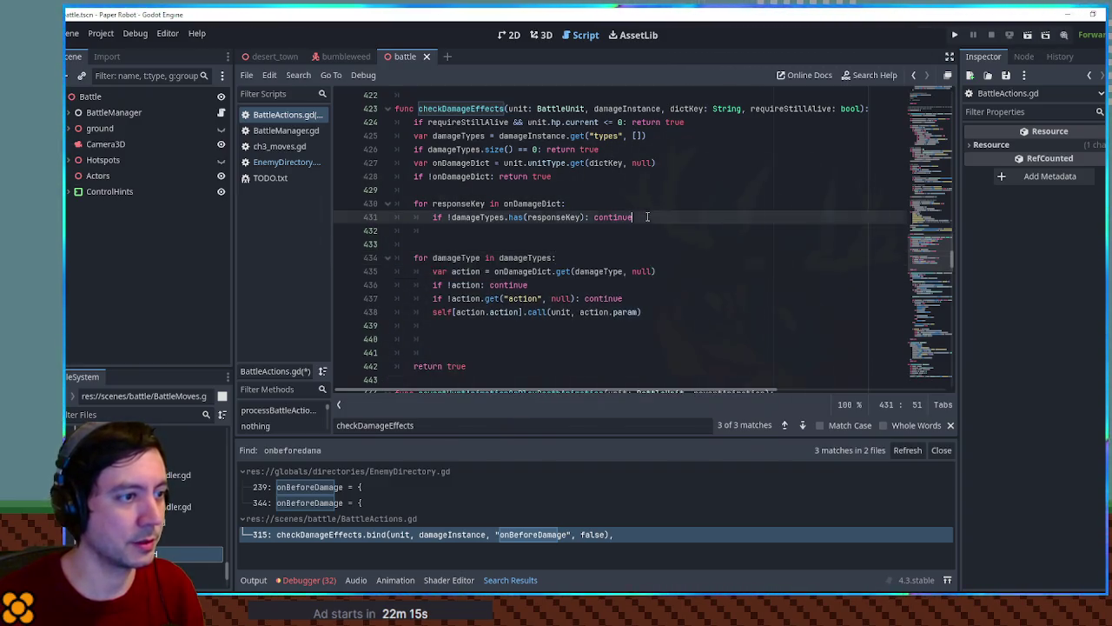
pyautogui.hotkey('ctrl', 'v')
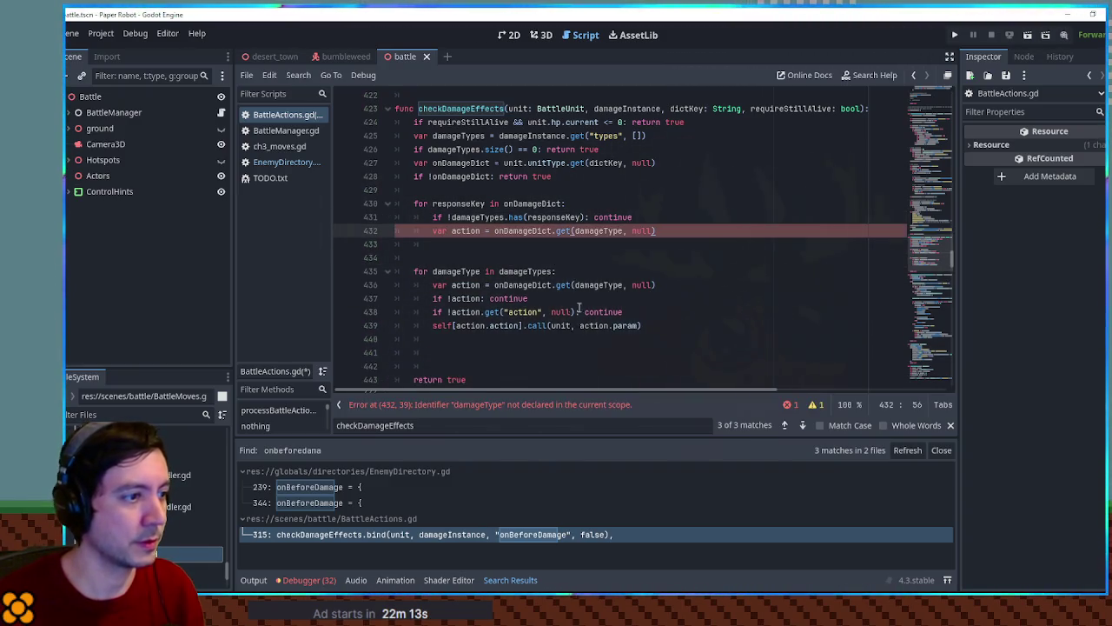
pyautogui.doubleClick(515, 230)
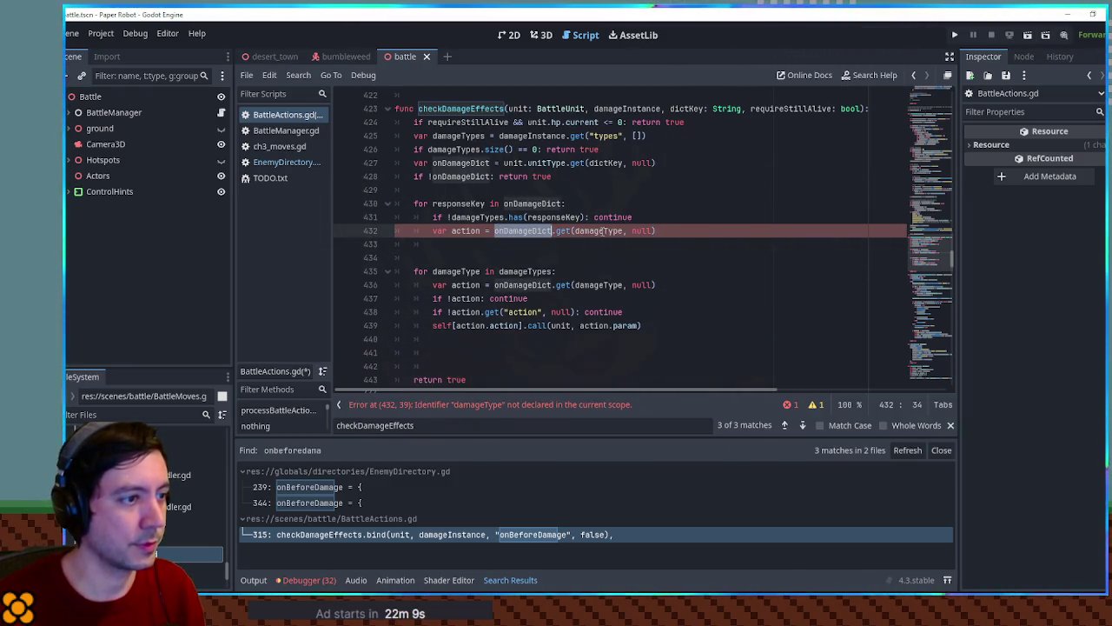
pyautogui.doubleClick(481, 204)
pyautogui.hotkey('ctrl', 'c')
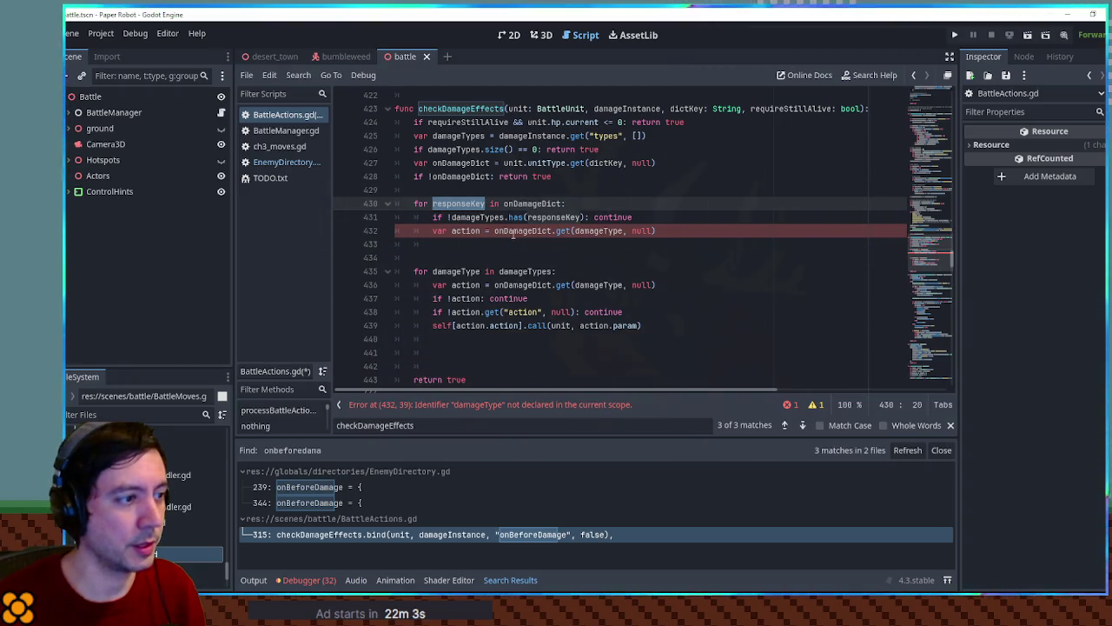
pyautogui.doubleClick(598, 230)
pyautogui.write('"')
pyautogui.hotkey('ctrl', 'v')
pyautogui.write('"')
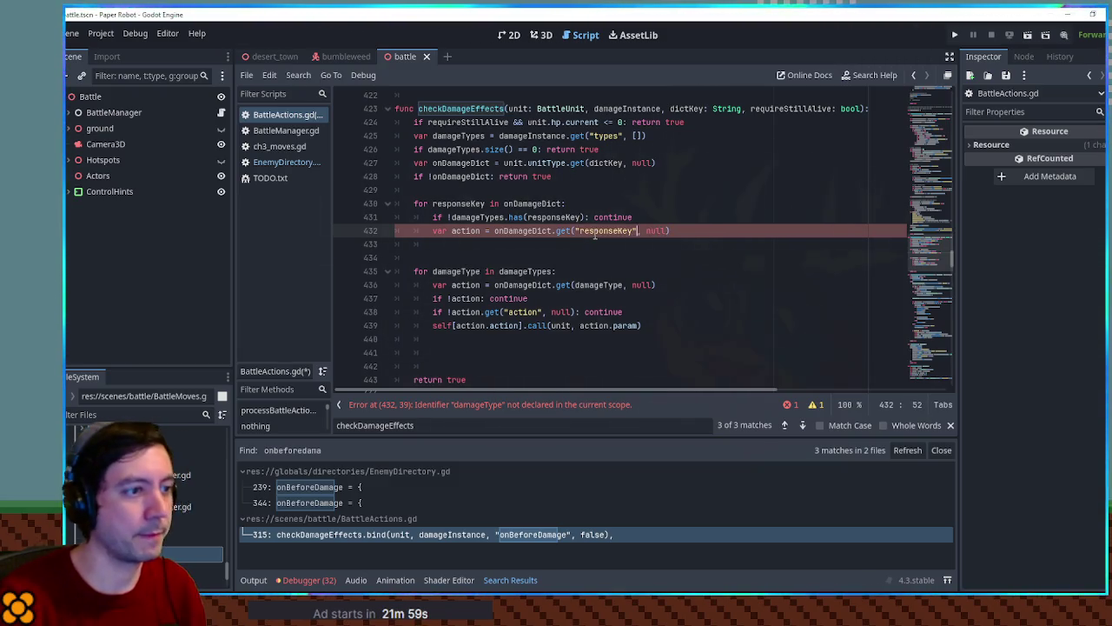
# Step: Copy the old loop's action-handling lines into the new responseKey loop
pyautogui.moveTo(645, 325); pyautogui.dragTo(685, 286)
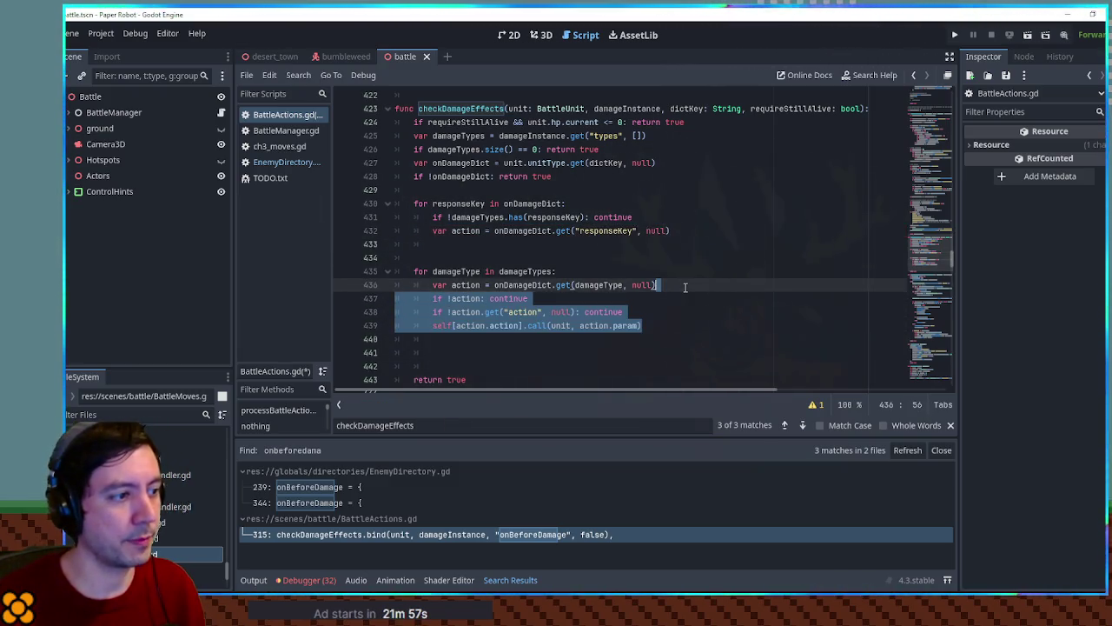
pyautogui.hotkey('ctrl', 'c')
pyautogui.click(682, 235)
pyautogui.hotkey('ctrl', 'v')
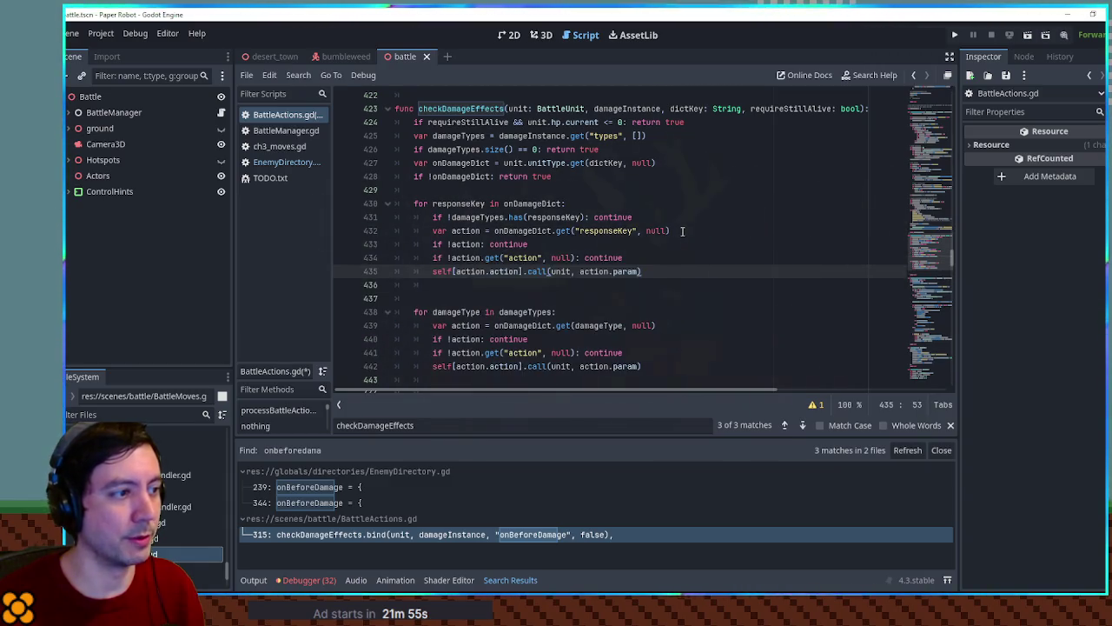
pyautogui.press('Down')
pyautogui.press('Down')
# Step: Comment out the old damageType loop, save the script, and run the game
pyautogui.moveTo(410, 311); pyautogui.dragTo(528, 368)
pyautogui.hotkey('ctrl', 'k')
pyautogui.hotkey('ctrl', 's')
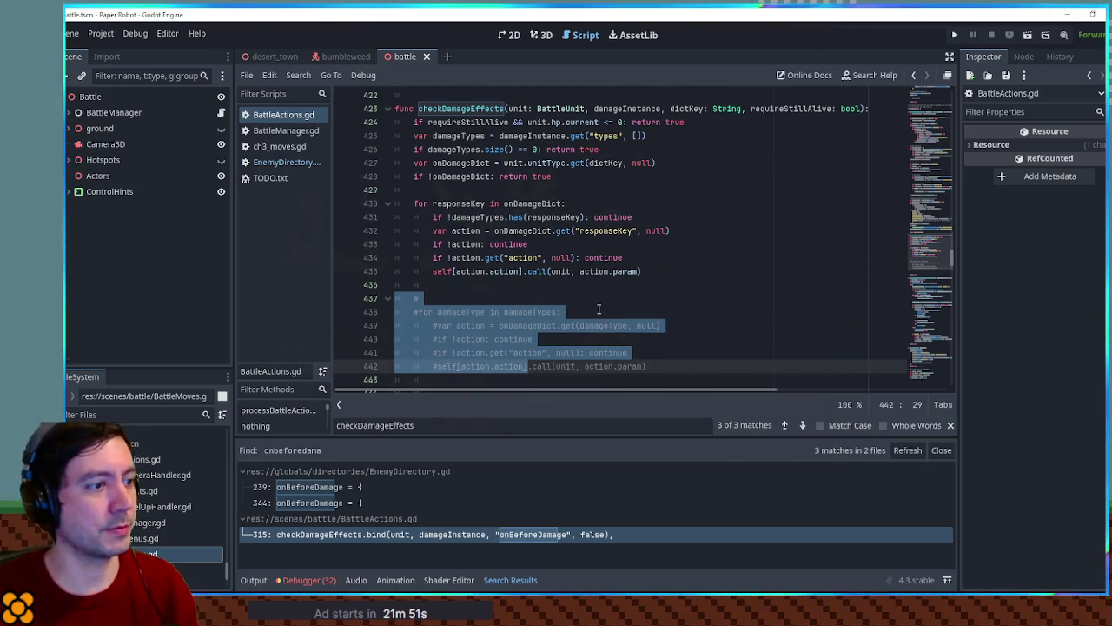
pyautogui.click(603, 301)
pyautogui.press('F5')
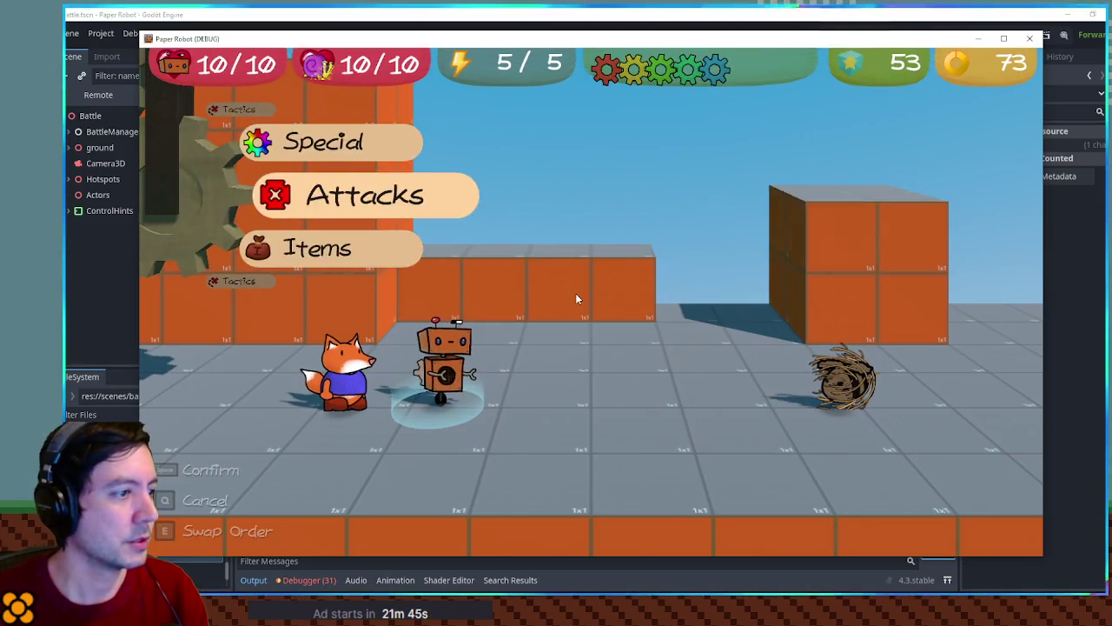
# Step: Start a custom battle against HardHatPiggle and attack with Spring Fling
pyautogui.press('F1')
pyautogui.click(473, 84)
pyautogui.click(269, 137)
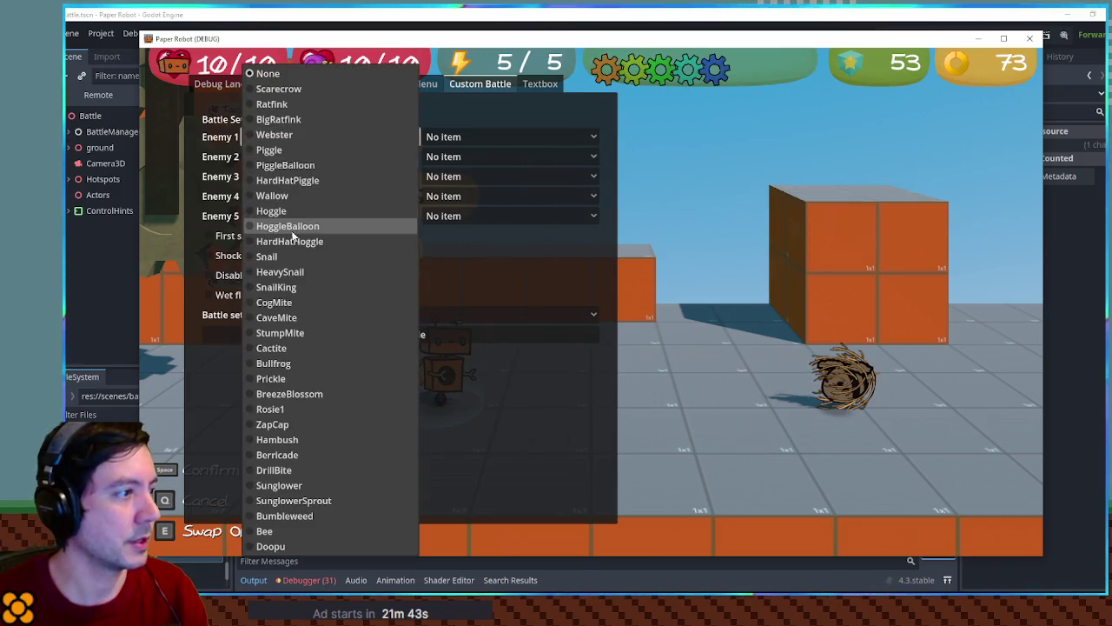
pyautogui.click(299, 181)
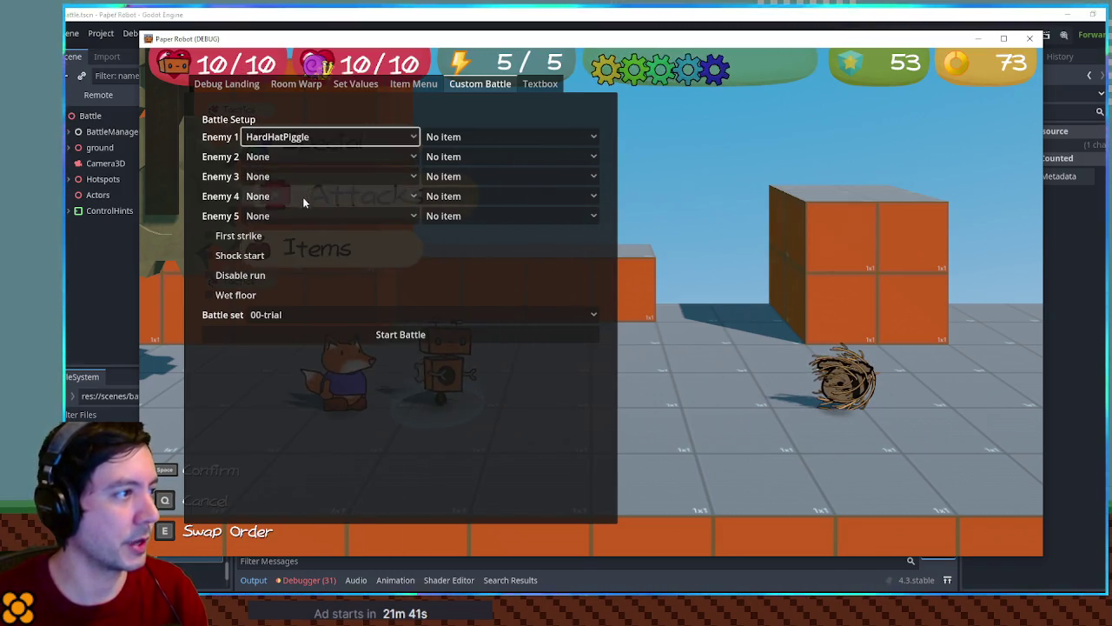
pyautogui.click(382, 332)
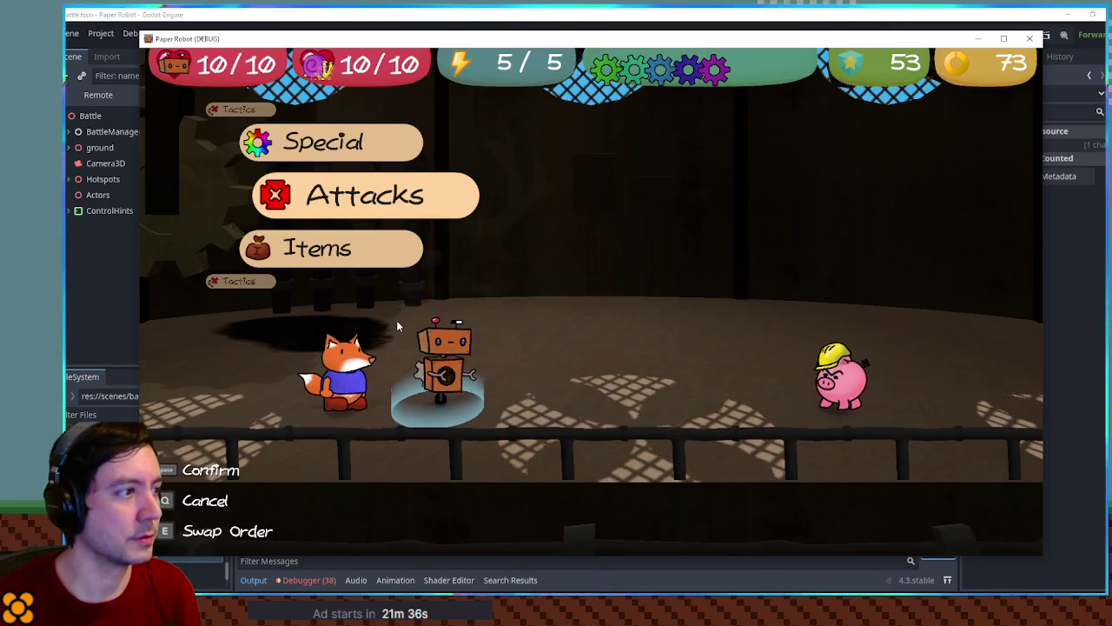
pyautogui.press('space')
pyautogui.press('Down')
pyautogui.press('space')
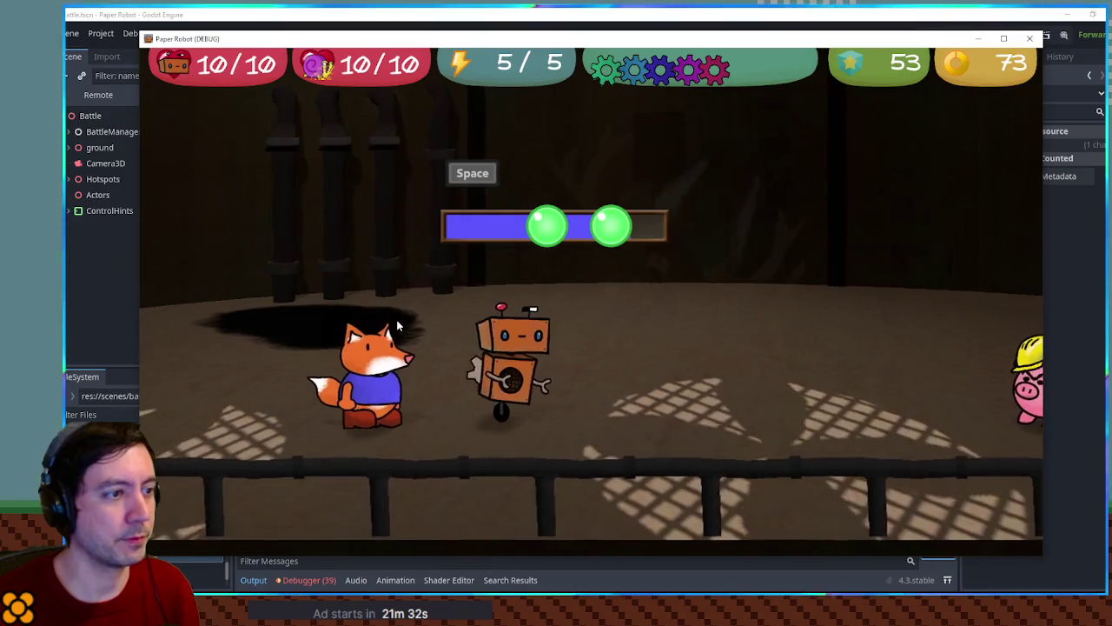
pyautogui.press('space')
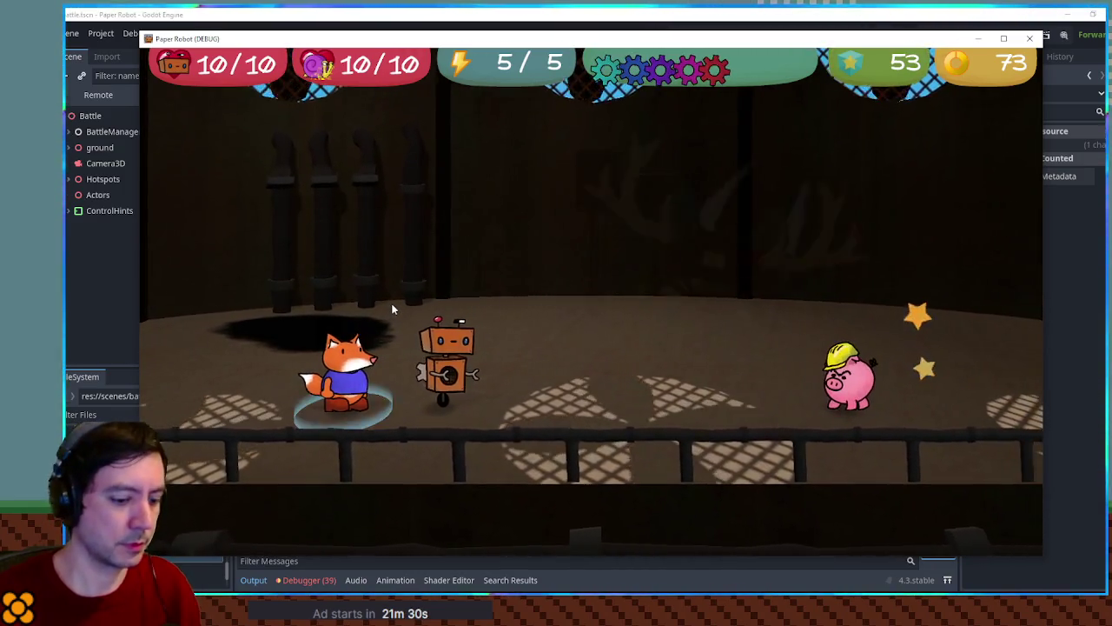
# Step: Start a first-strike custom battle against PiggleBalloon and land the opening hit
pyautogui.press('F1')
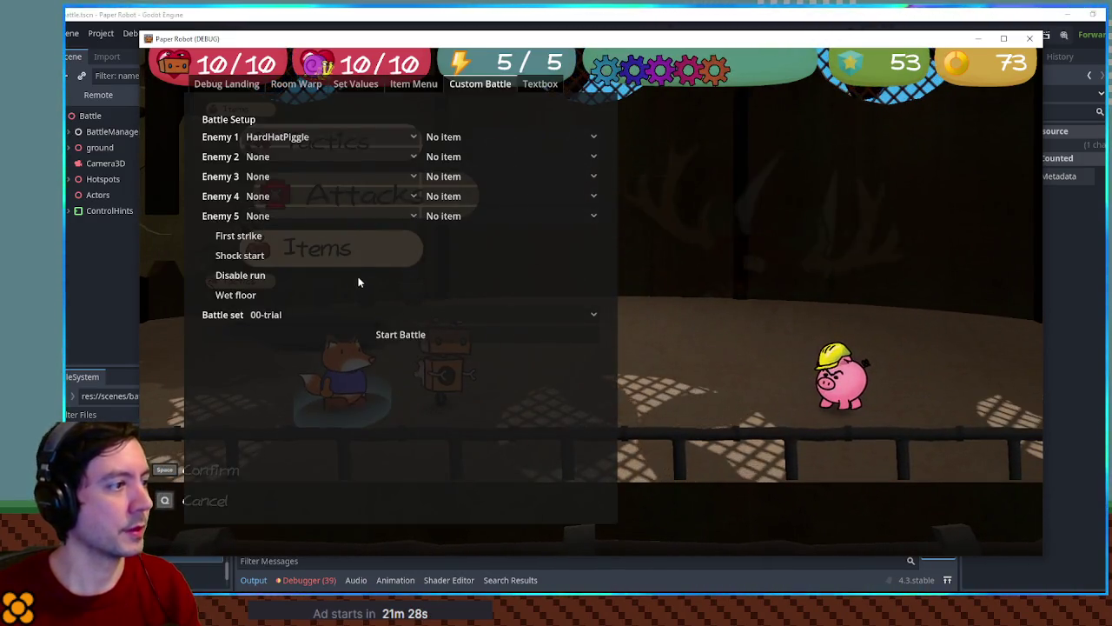
pyautogui.click(248, 235)
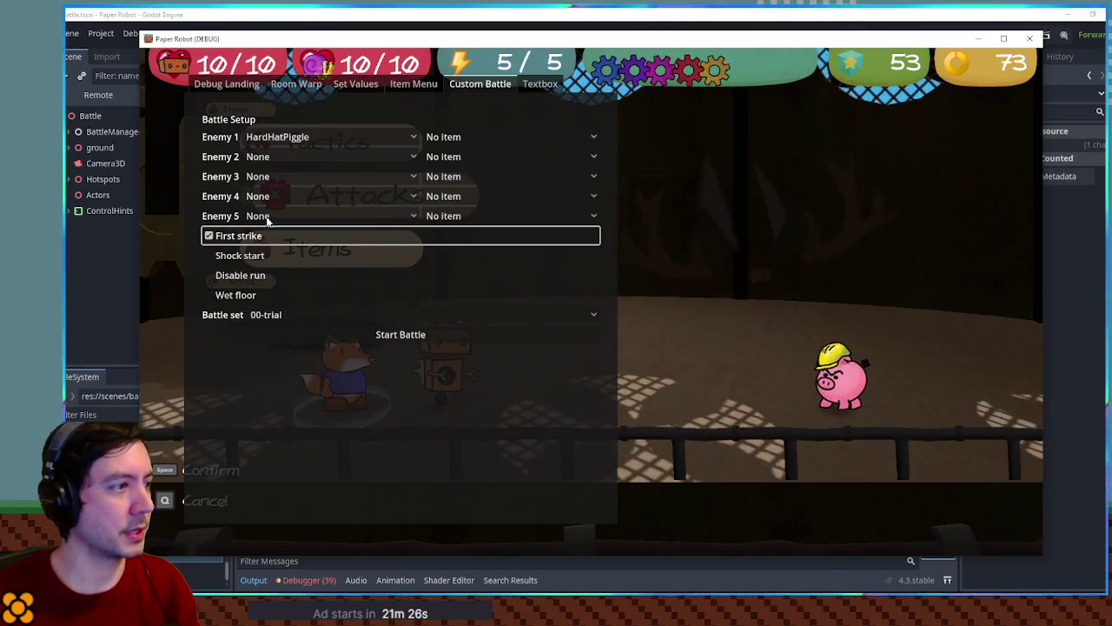
pyautogui.click(295, 137)
pyautogui.click(291, 165)
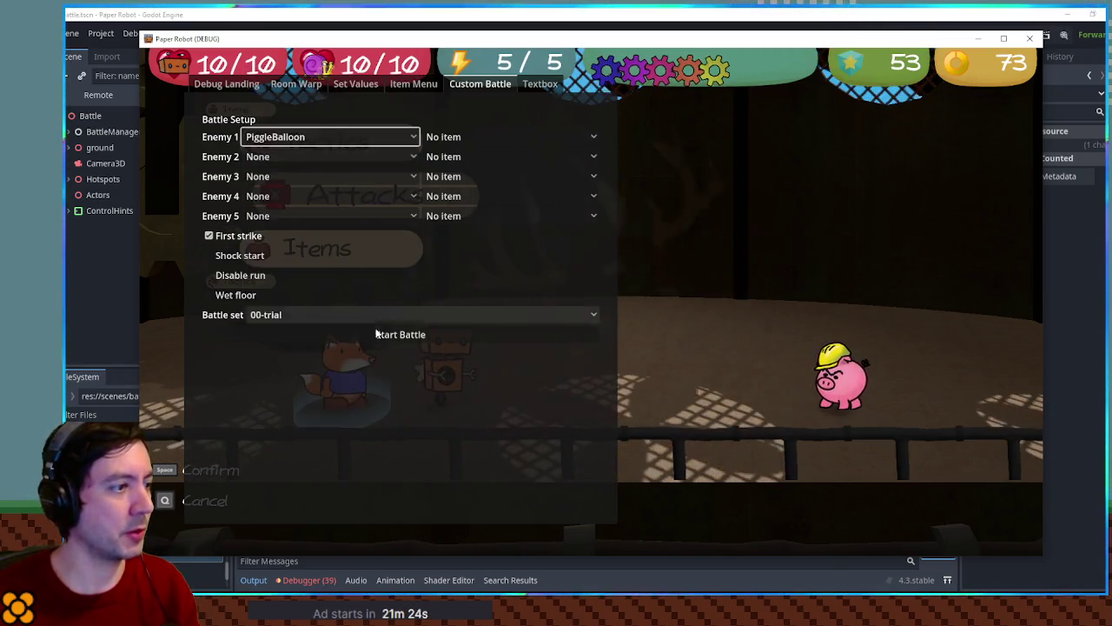
pyautogui.click(379, 336)
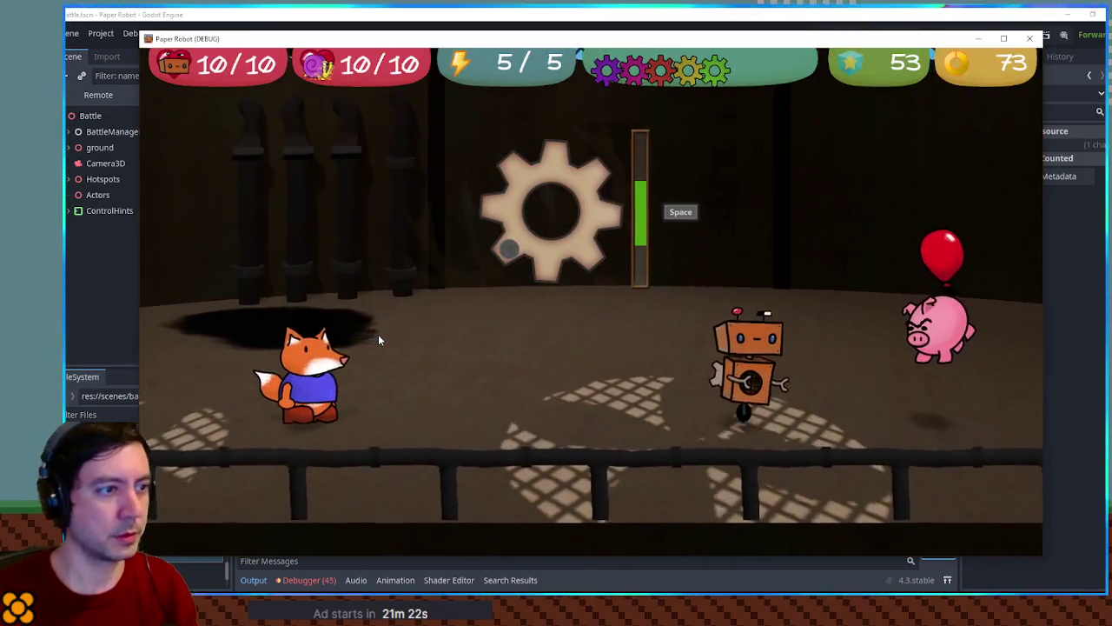
pyautogui.press('space')
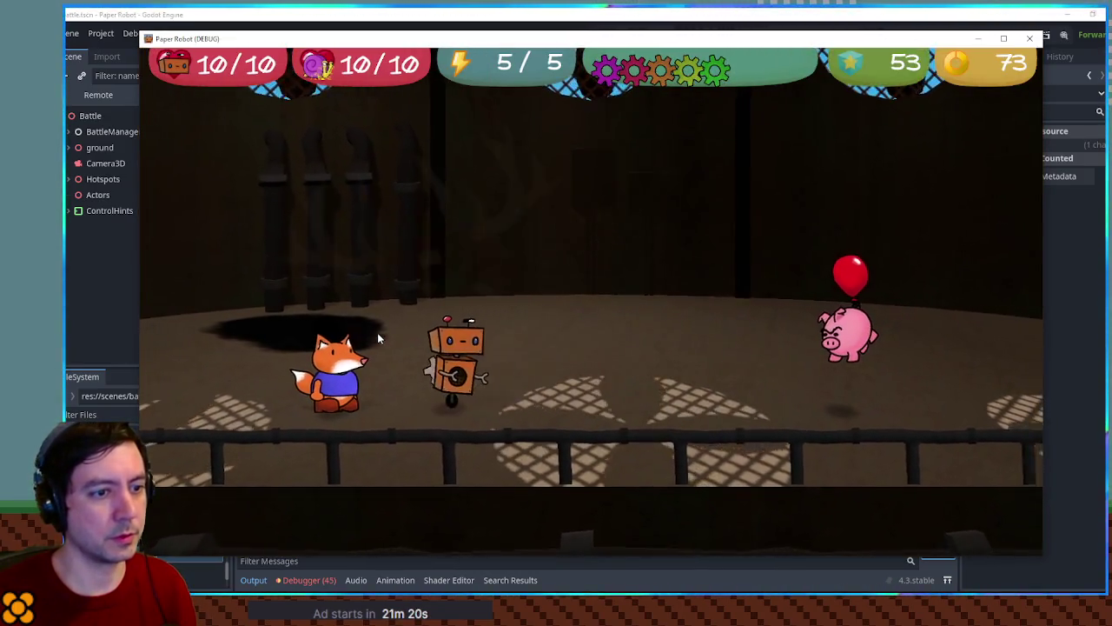
# Step: Rerun the PiggleBalloon battle without first strike, hit it with Spring Fling, then close the game
pyautogui.press('F1')
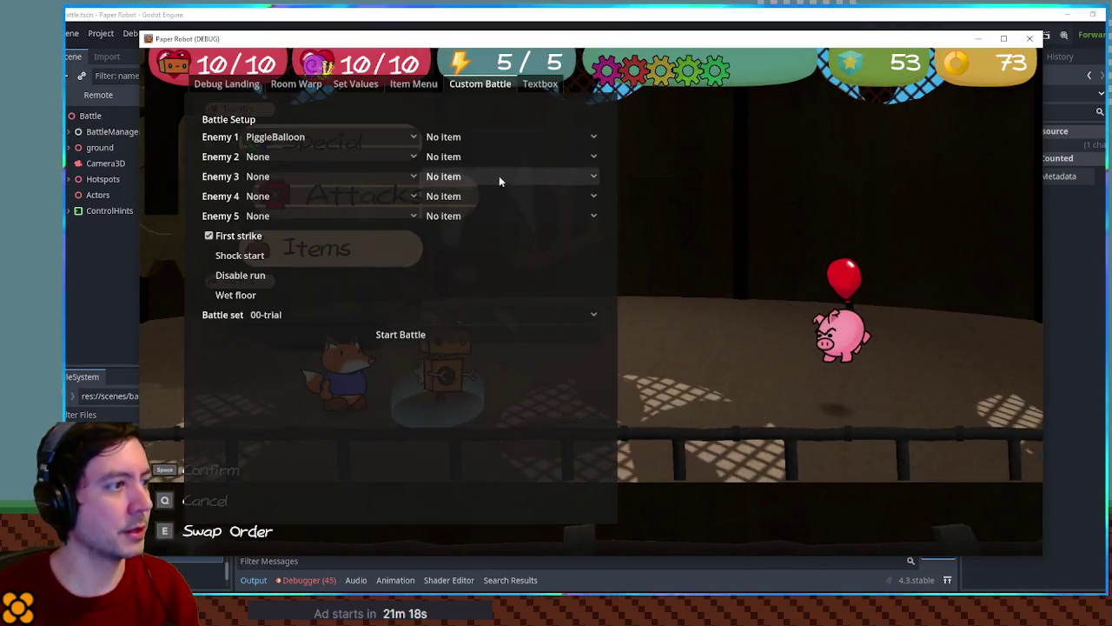
pyautogui.click(433, 333)
pyautogui.press('F1')
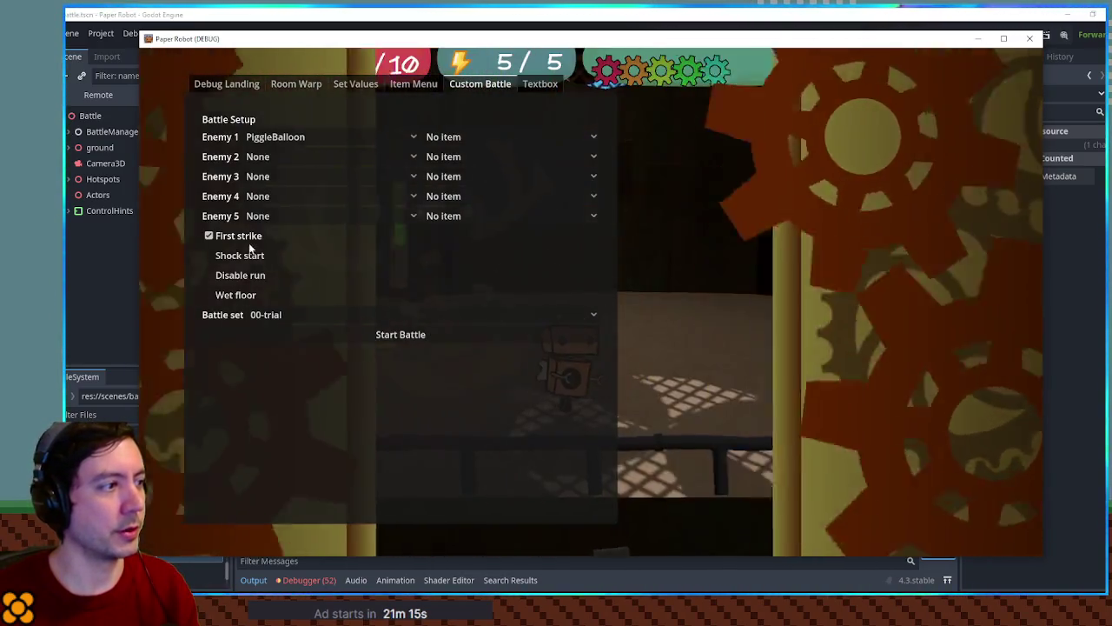
pyautogui.click(250, 245)
pyautogui.click(349, 334)
pyautogui.press('F1')
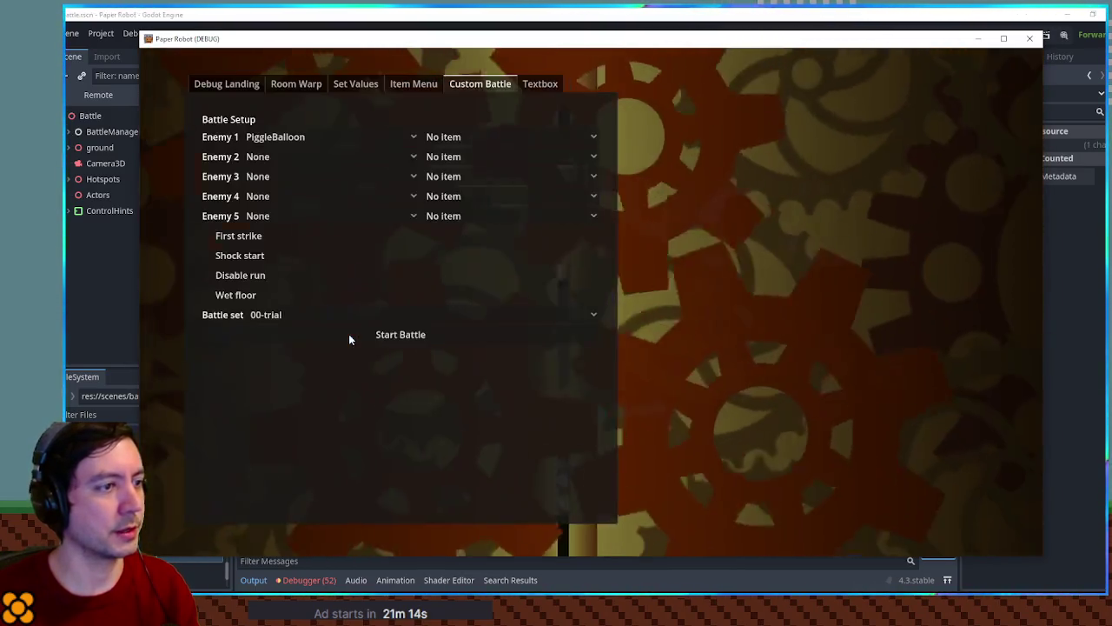
pyautogui.press('F1')
pyautogui.press('space')
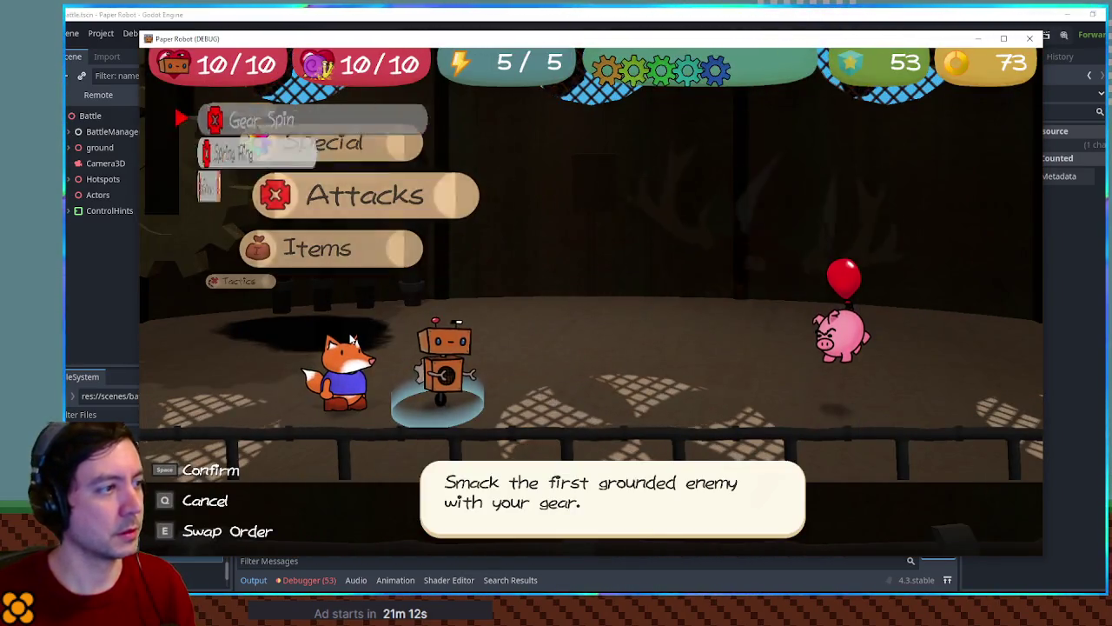
pyautogui.press('Down')
pyautogui.press('space')
pyautogui.press('space')
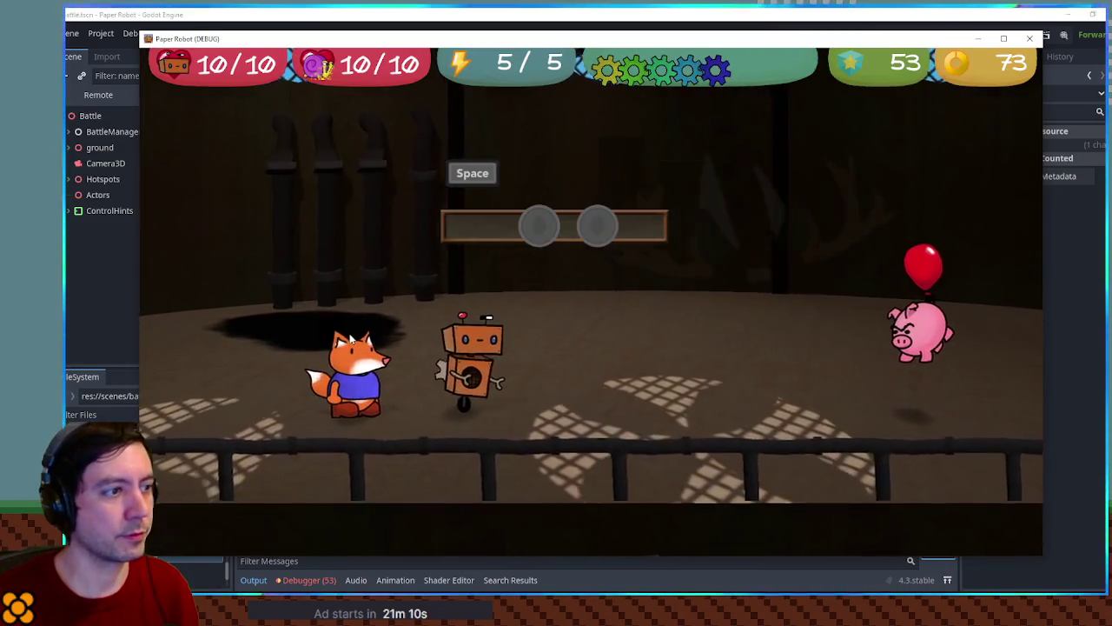
pyautogui.press('space')
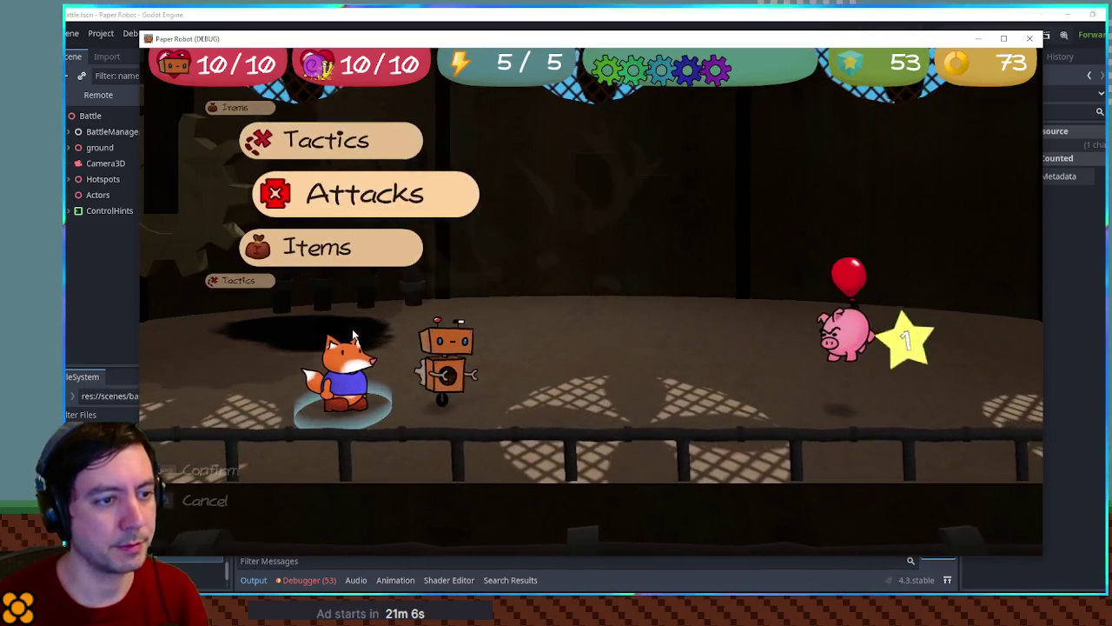
pyautogui.click(1029, 39)
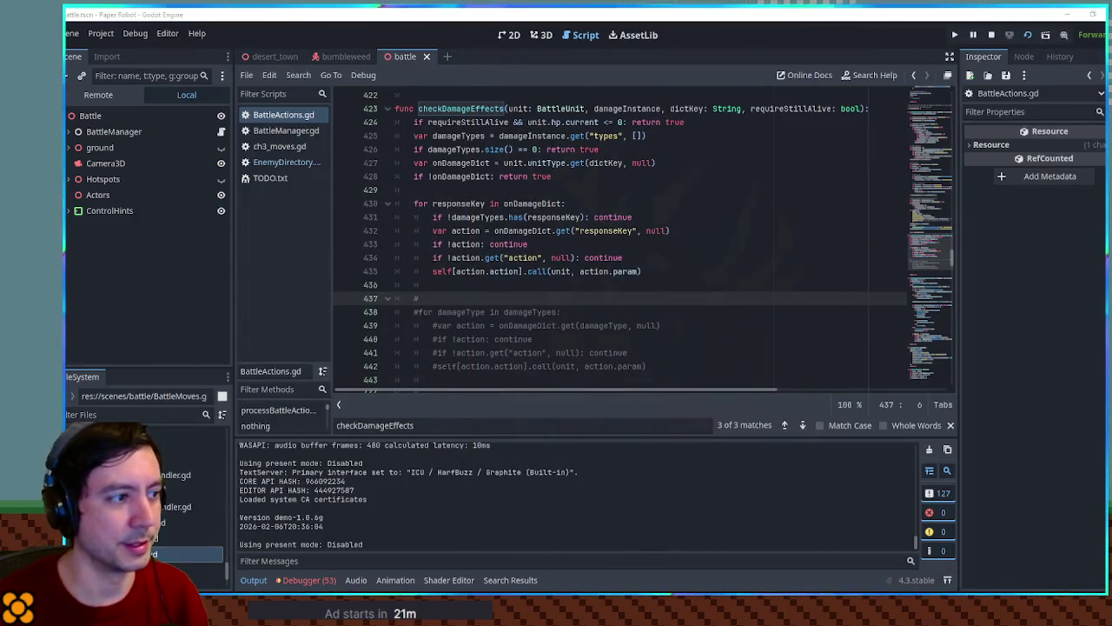
# Step: Add print(responseKey) as the first line inside the checkDamageEffects loop and save
pyautogui.doubleClick(458, 203)
pyautogui.doubleClick(532, 204)
pyautogui.click(565, 203)
pyautogui.press('Return')
pyautogui.write('t')
pyautogui.press('Return')
pyautogui.write('re')
pyautogui.press('Return')
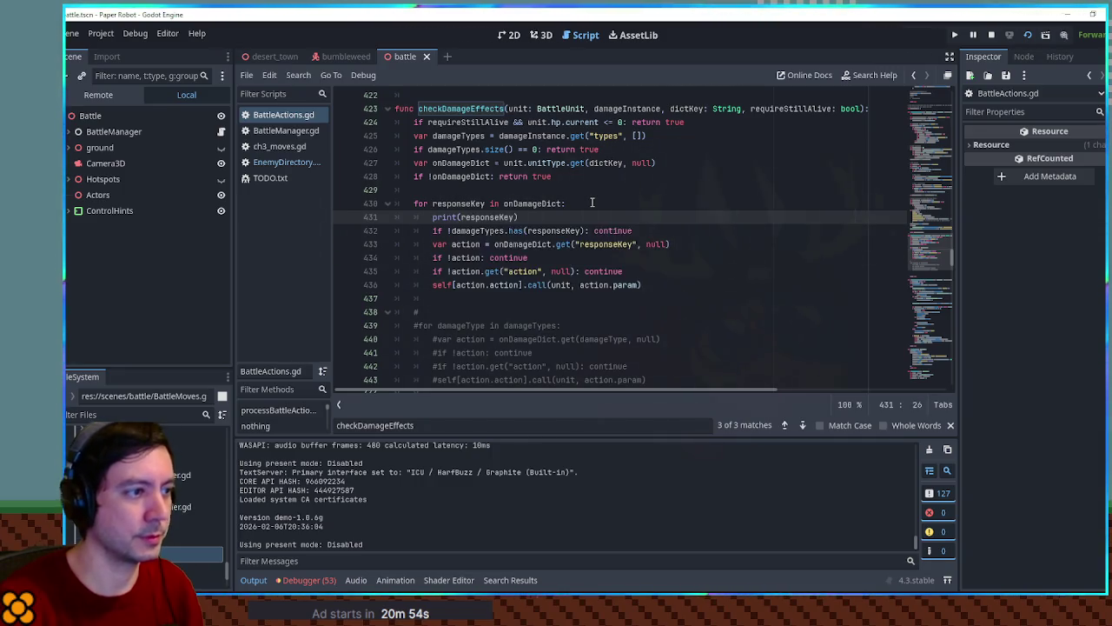
pyautogui.hotkey('ctrl', 's')
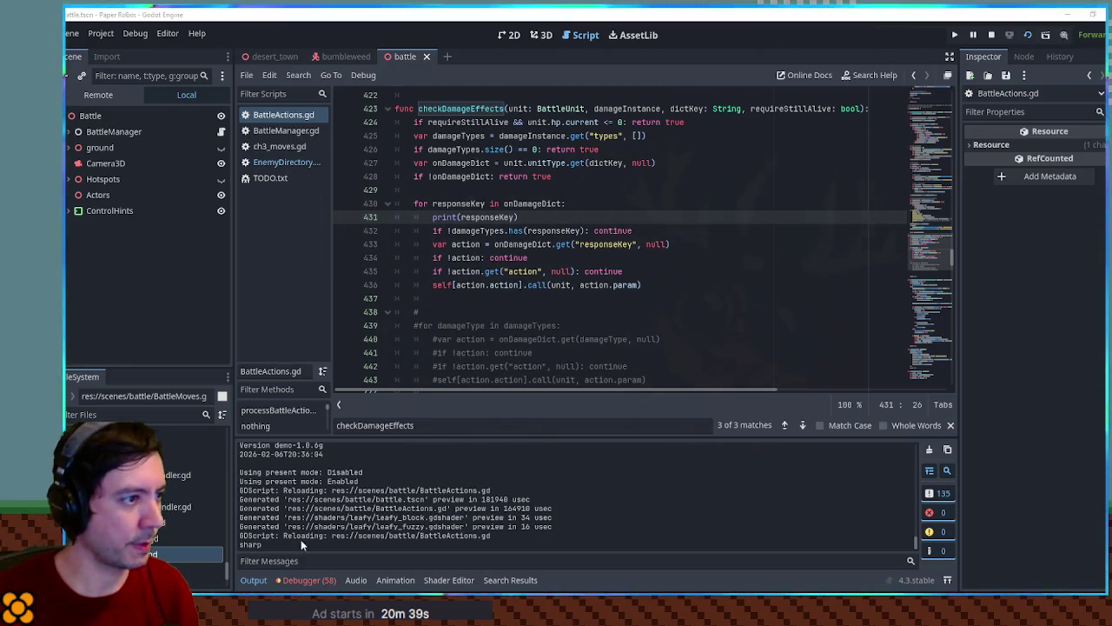
# Step: Insert print(1) after the damage-type check and print(2) after the var action line
pyautogui.click(496, 216)
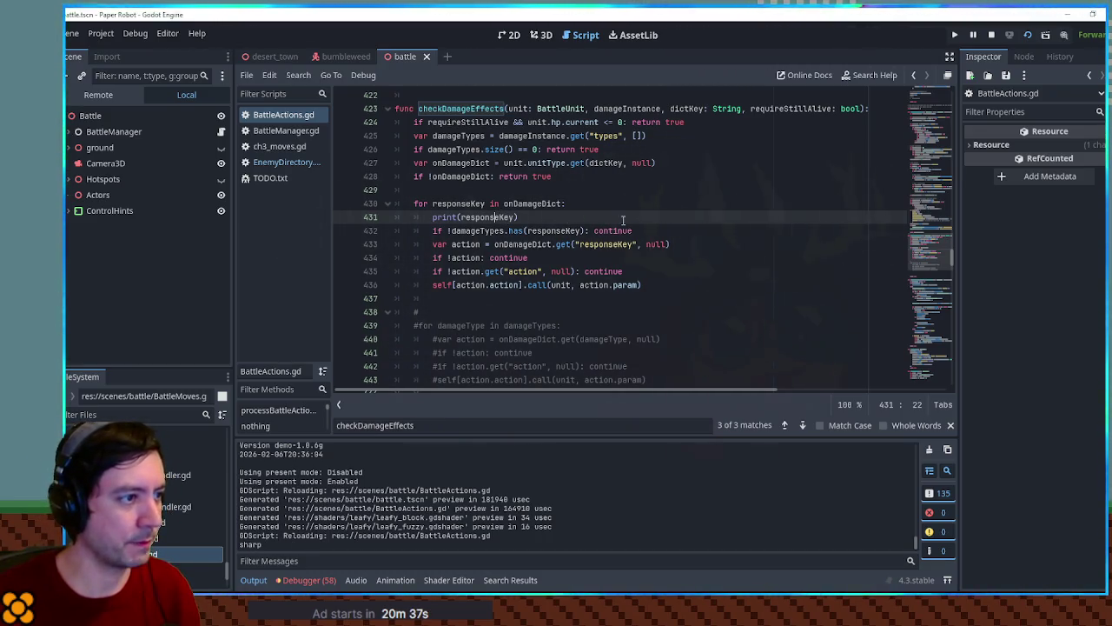
pyautogui.doubleClick(487, 216)
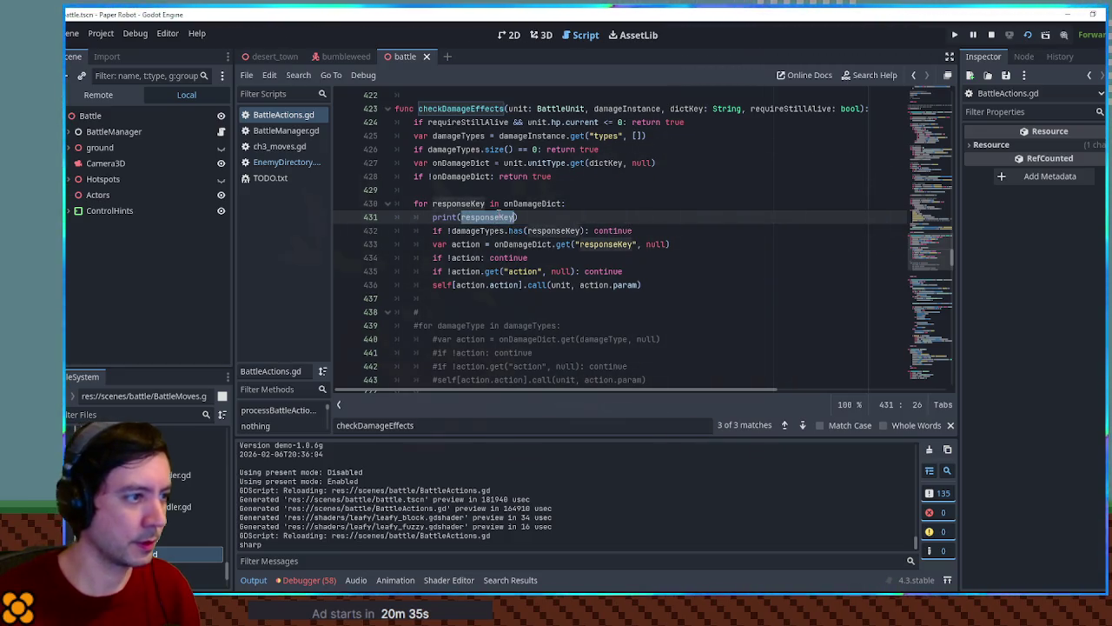
pyautogui.click(659, 230)
pyautogui.press('Return')
pyautogui.write('print(1')
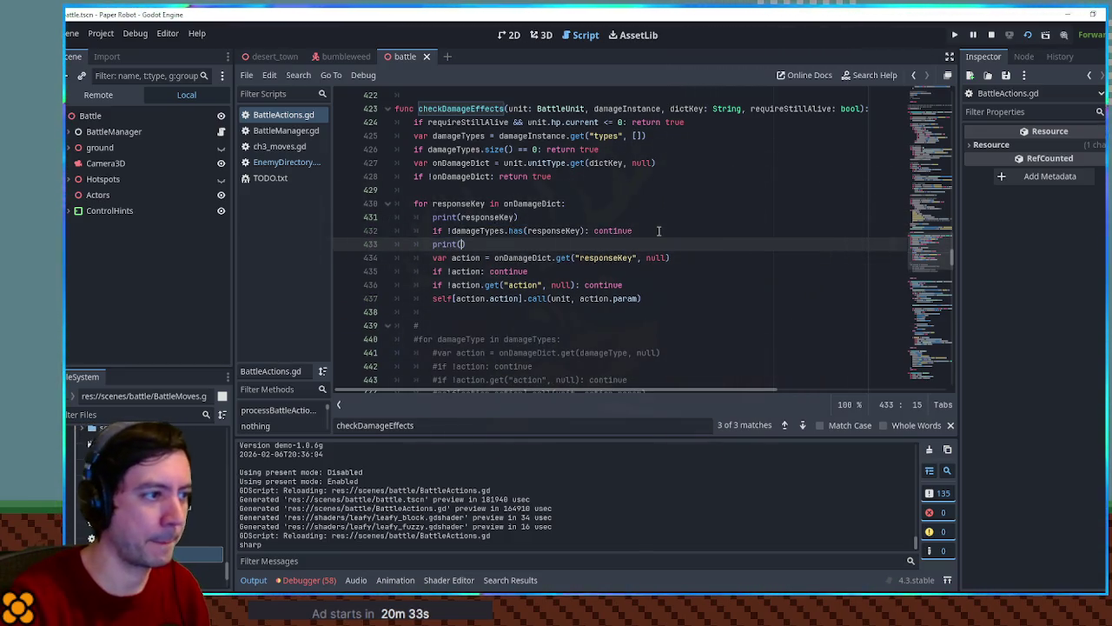
pyautogui.press('End')
pyautogui.hotkey('shift', 'Home')
pyautogui.hotkey('ctrl', 'c')
pyautogui.press('Down')
pyautogui.press('End')
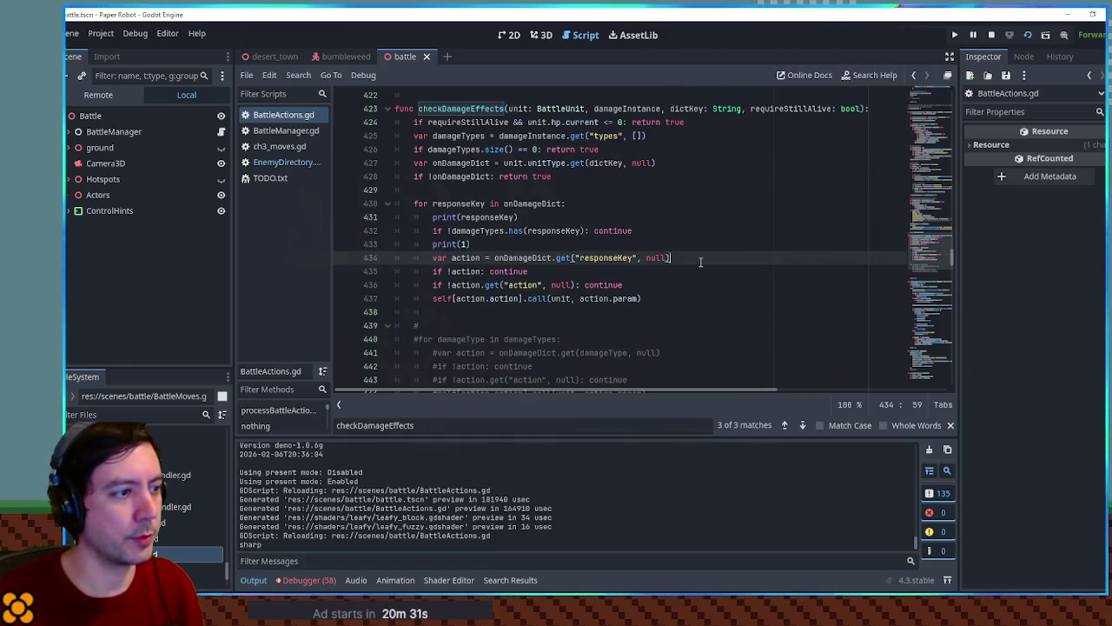
pyautogui.press('Return')
pyautogui.hotkey('ctrl', 'v')
pyautogui.press('BackSpace')
pyautogui.press('BackSpace')
pyautogui.write('2')
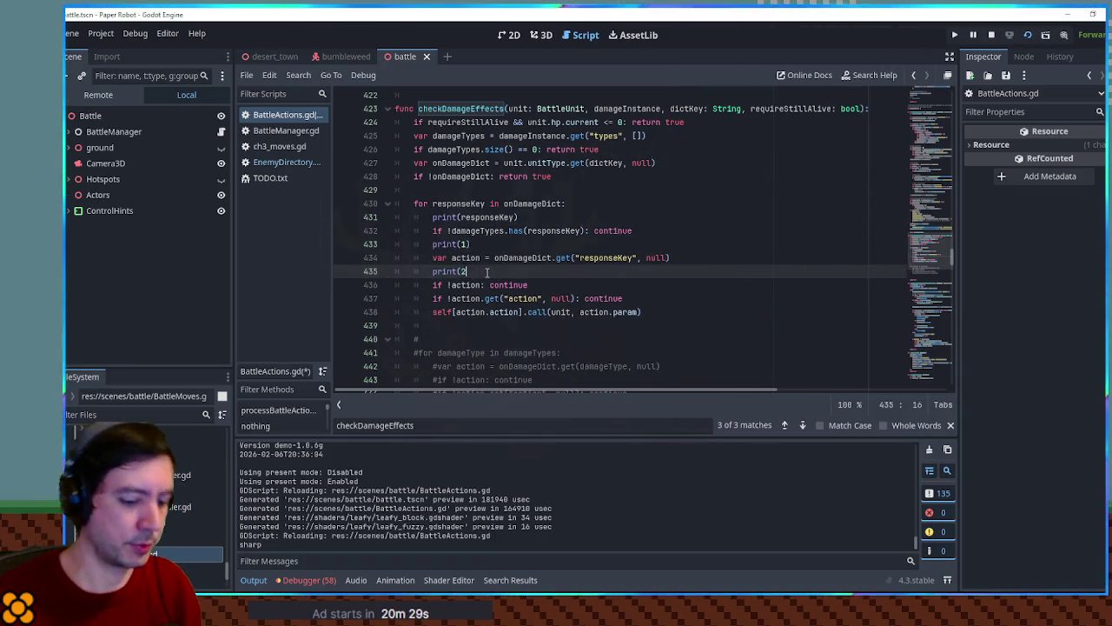
pyautogui.write(')')
# Step: Add print(3) after the if !action check and print(4) after the action.get check, then save
pyautogui.hotkey('shift', 'Home')
pyautogui.hotkey('ctrl', 'c')
pyautogui.press('Down')
pyautogui.press('End')
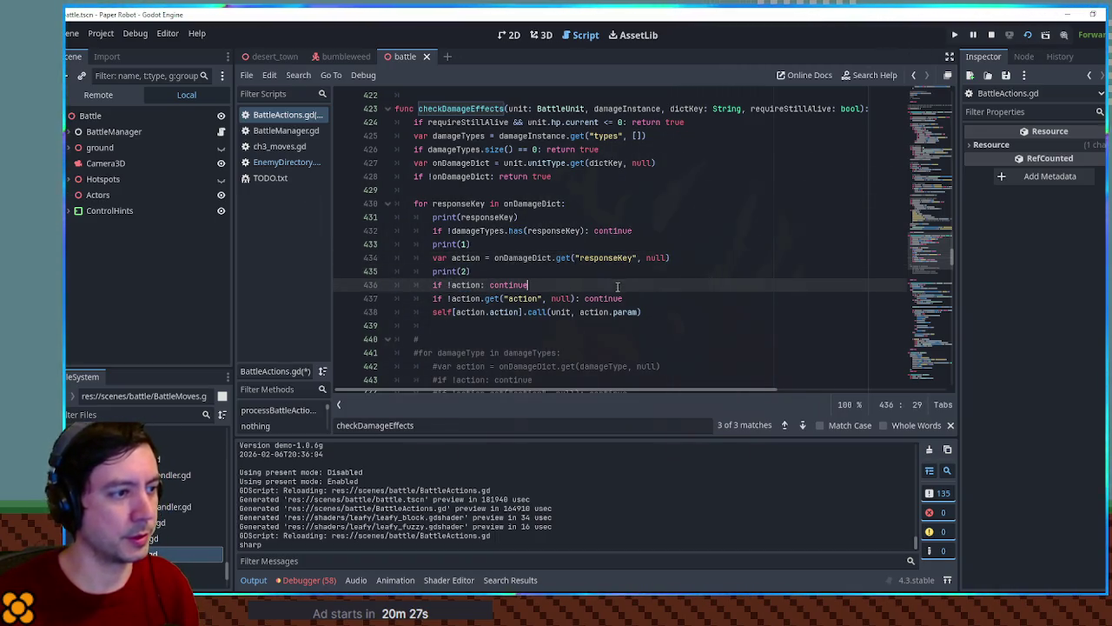
pyautogui.press('Return')
pyautogui.hotkey('ctrl', 'v')
pyautogui.press('BackSpace')
pyautogui.press('BackSpace')
pyautogui.write('3)')
pyautogui.hotkey('shift', 'Home')
pyautogui.hotkey('ctrl', 'c')
pyautogui.press('Down')
pyautogui.press('End')
pyautogui.press('Return')
pyautogui.hotkey('ctrl', 'v')
pyautogui.write('4')
pyautogui.click(666, 338)
pyautogui.hotkey('ctrl', 's')
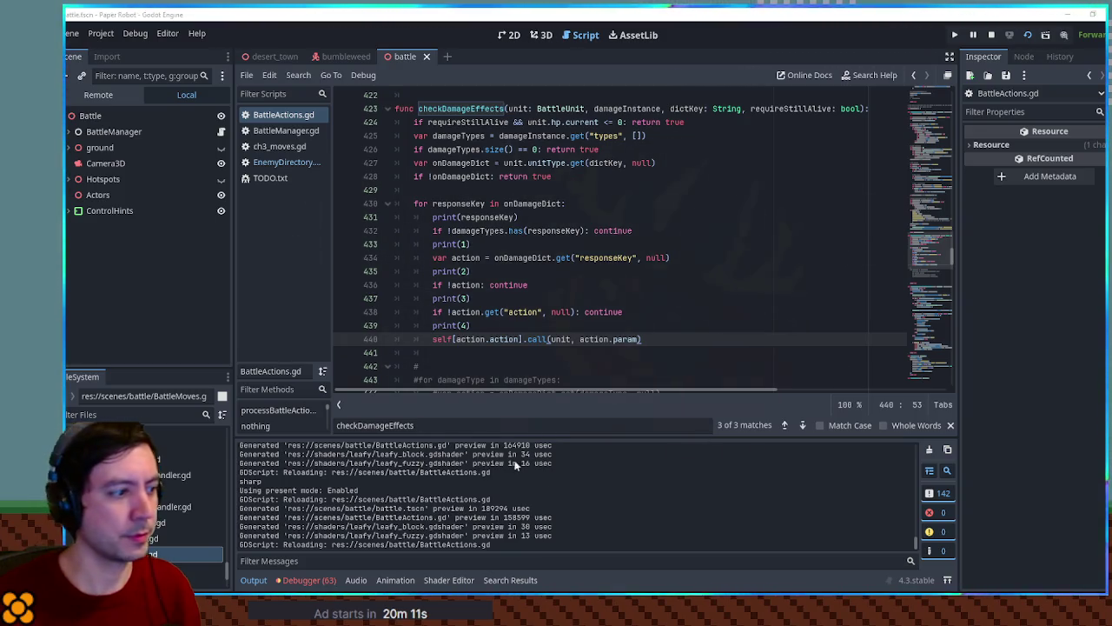
# Step: Delete the print(responseKey) and print(1)–print(4) debug lines from the checkDamageEffects loop
pyautogui.click(461, 298)
pyautogui.click(464, 272)
pyautogui.click(480, 246)
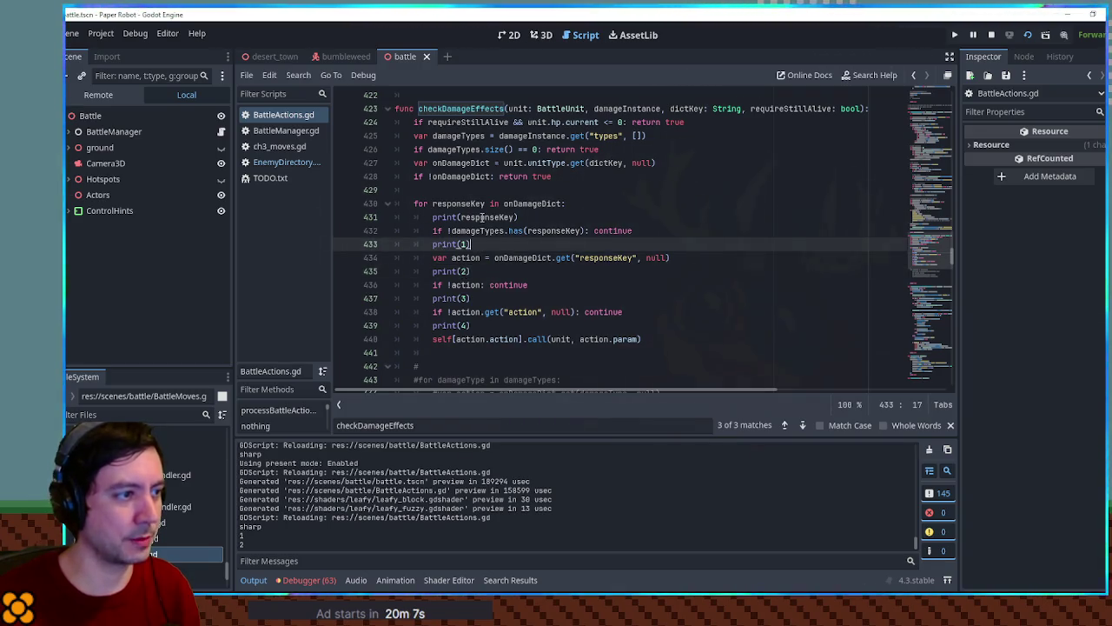
pyautogui.click(483, 217)
pyautogui.hotkey('ctrl', 'shift', 'k')
pyautogui.click(477, 230)
pyautogui.hotkey('ctrl', 'shift', 'k')
pyautogui.click(469, 244)
pyautogui.hotkey('ctrl', 'shift', 'k')
pyautogui.click(473, 257)
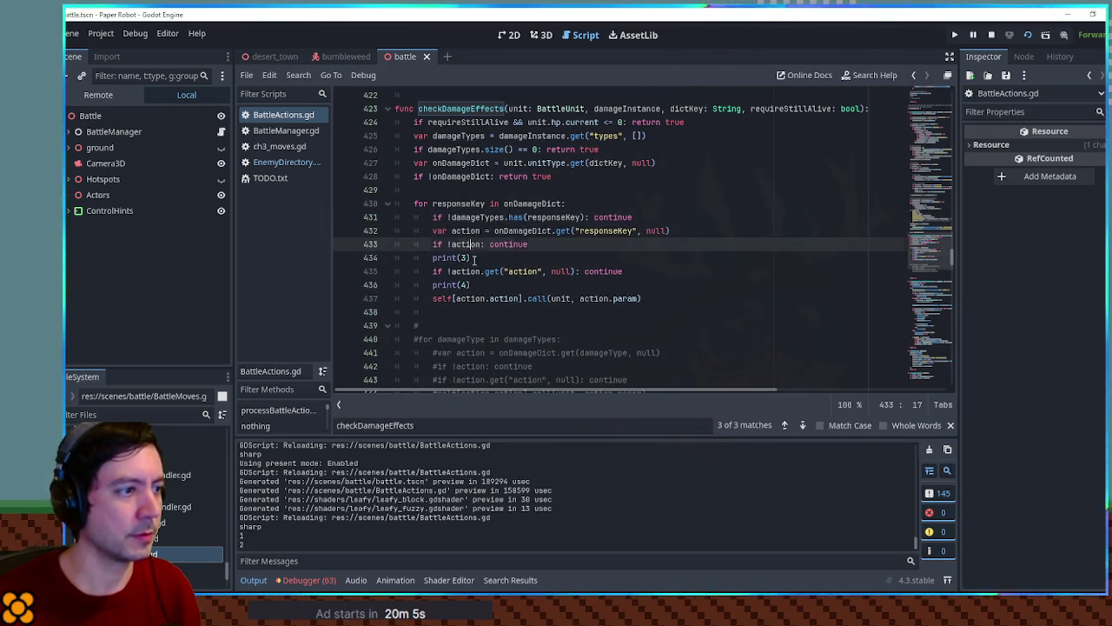
pyautogui.hotkey('ctrl', 'shift', 'k')
pyautogui.click(474, 271)
pyautogui.hotkey('ctrl', 'shift', 'k')
# Step: Make the var action lookup use the responseKey variable instead of a quoted string, then save
pyautogui.doubleClick(523, 232)
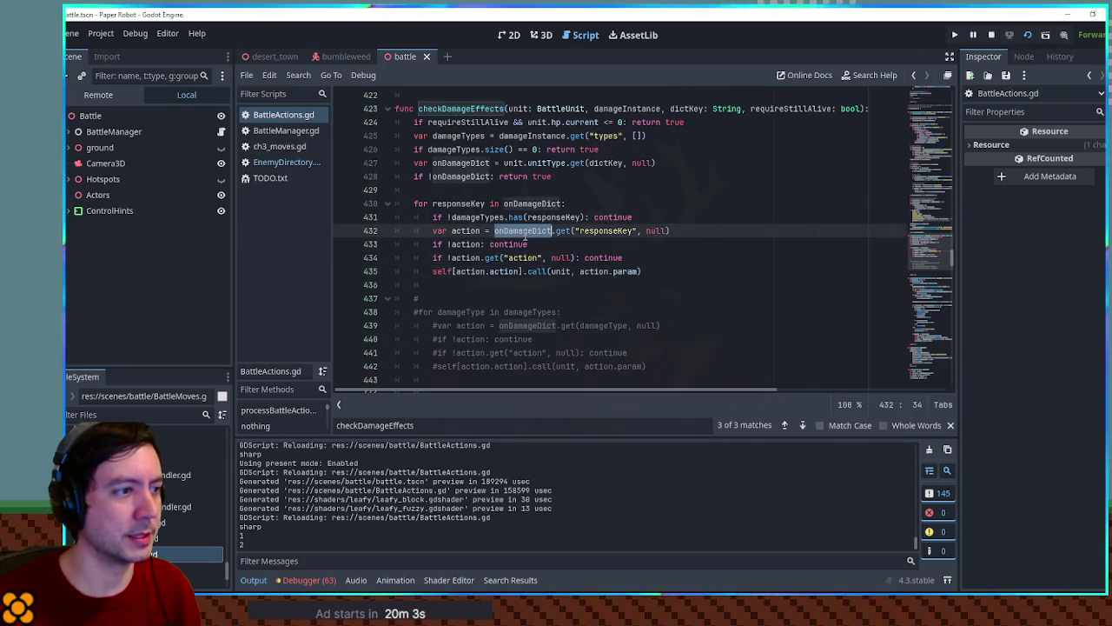
pyautogui.doubleClick(534, 204)
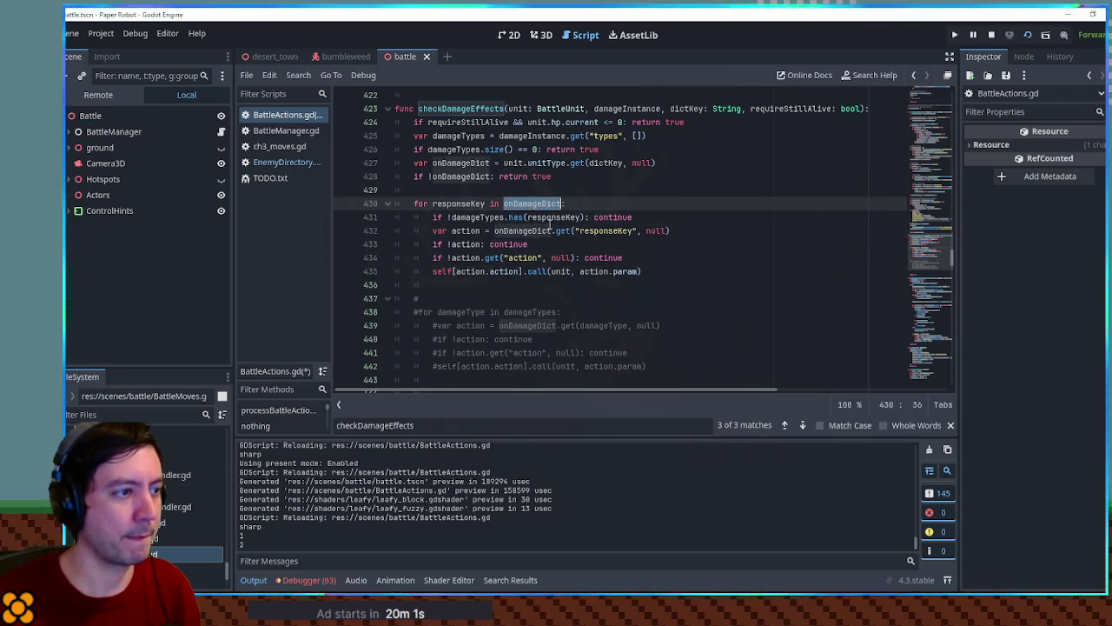
pyautogui.click(693, 230)
pyautogui.press('Return')
pyautogui.write('print(')
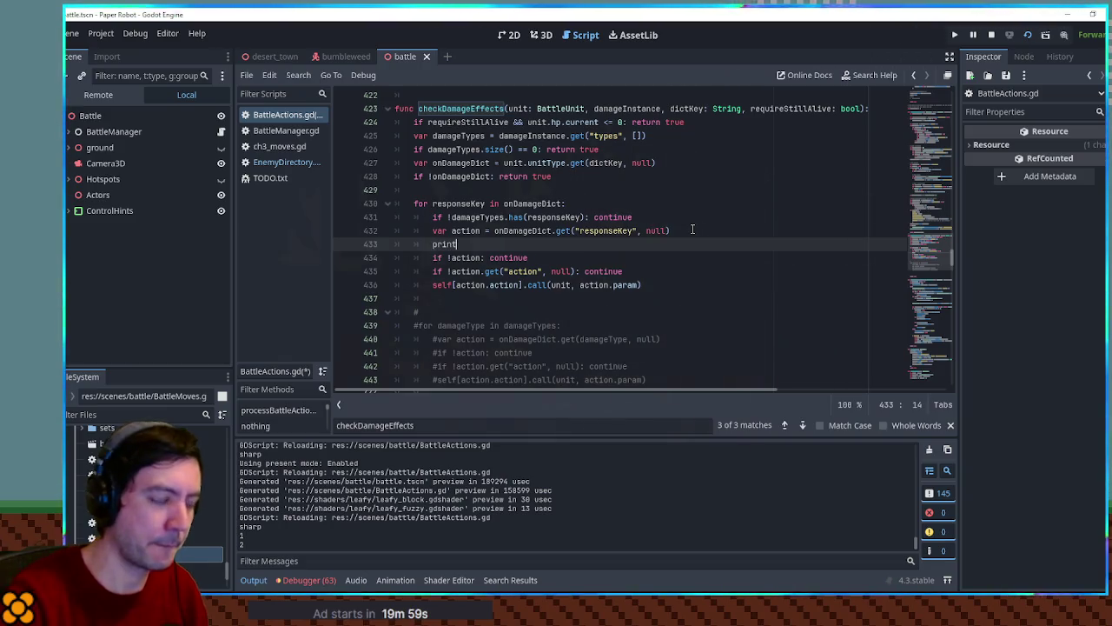
pyautogui.hotkey('ctrl', 'v')
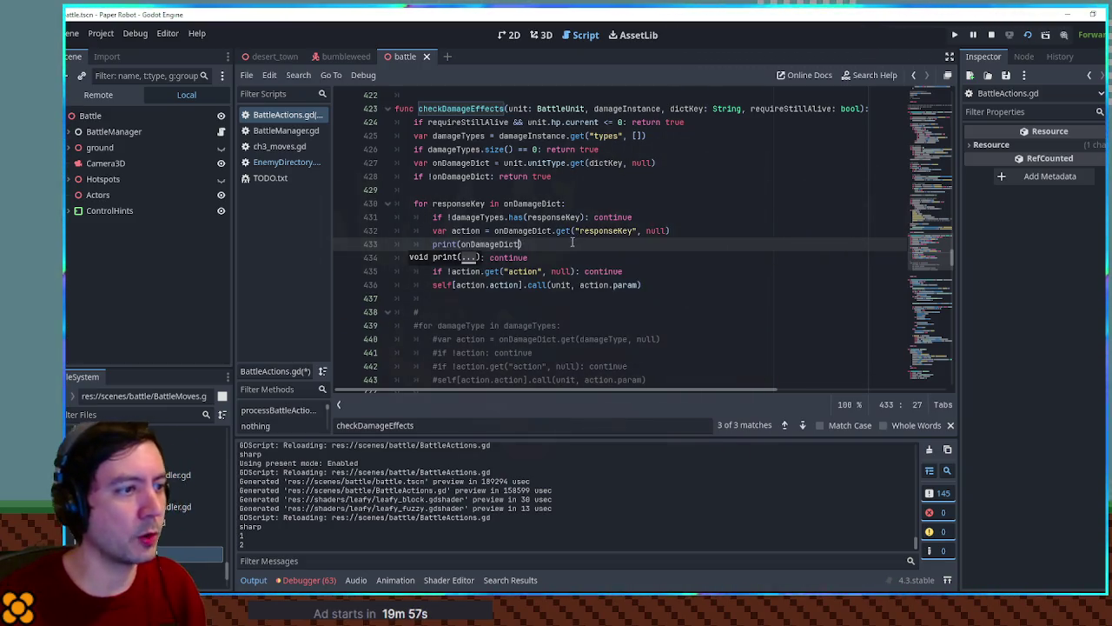
pyautogui.click(580, 230)
pyautogui.press('BackSpace')
pyautogui.click(635, 230)
pyautogui.press('BackSpace')
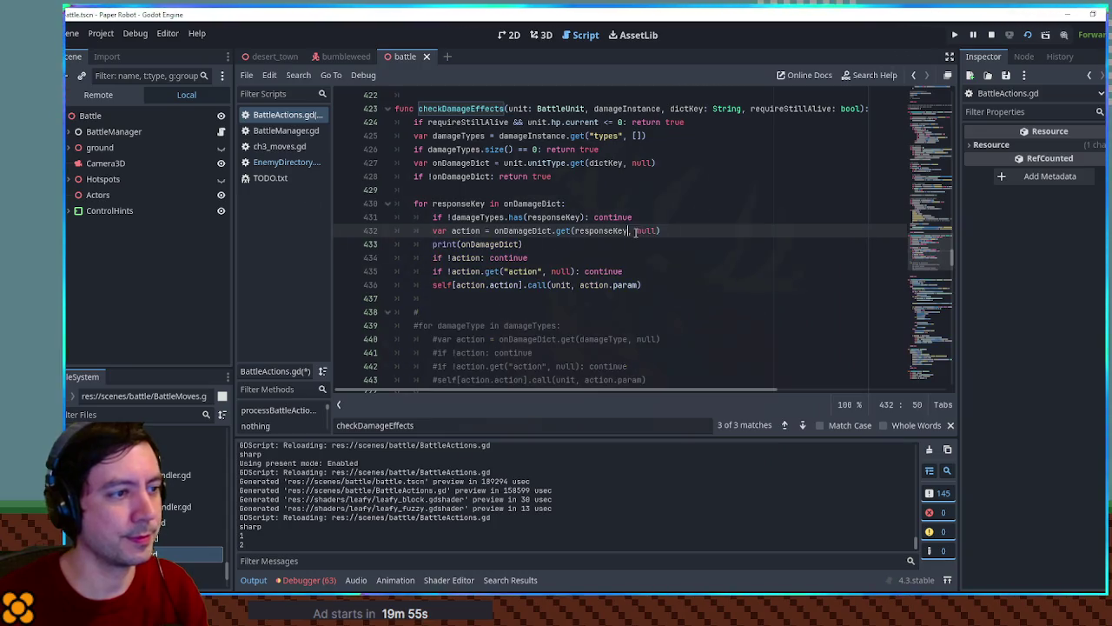
pyautogui.click(640, 244)
pyautogui.hotkey('ctrl', 'shift', 'k')
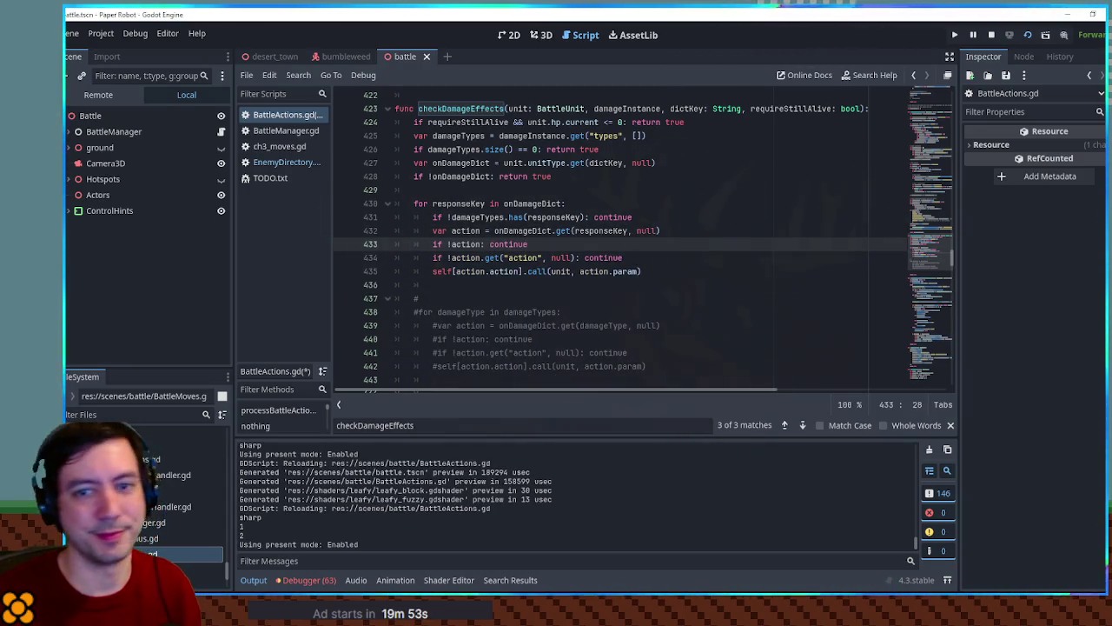
pyautogui.hotkey('ctrl', 's')
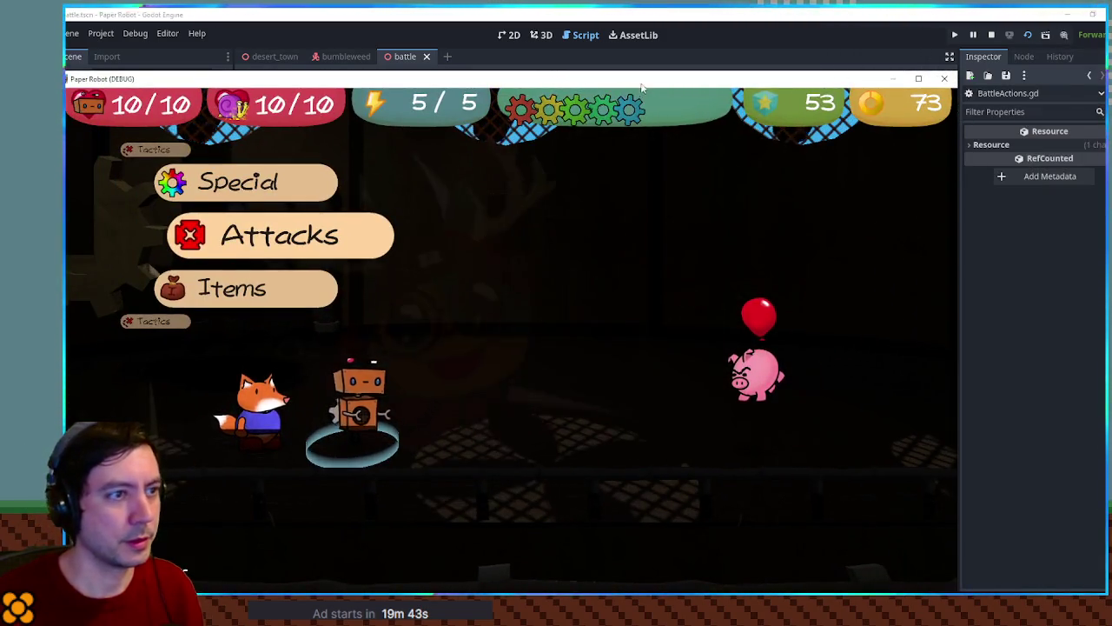
pyautogui.press('space')
pyautogui.press('space')
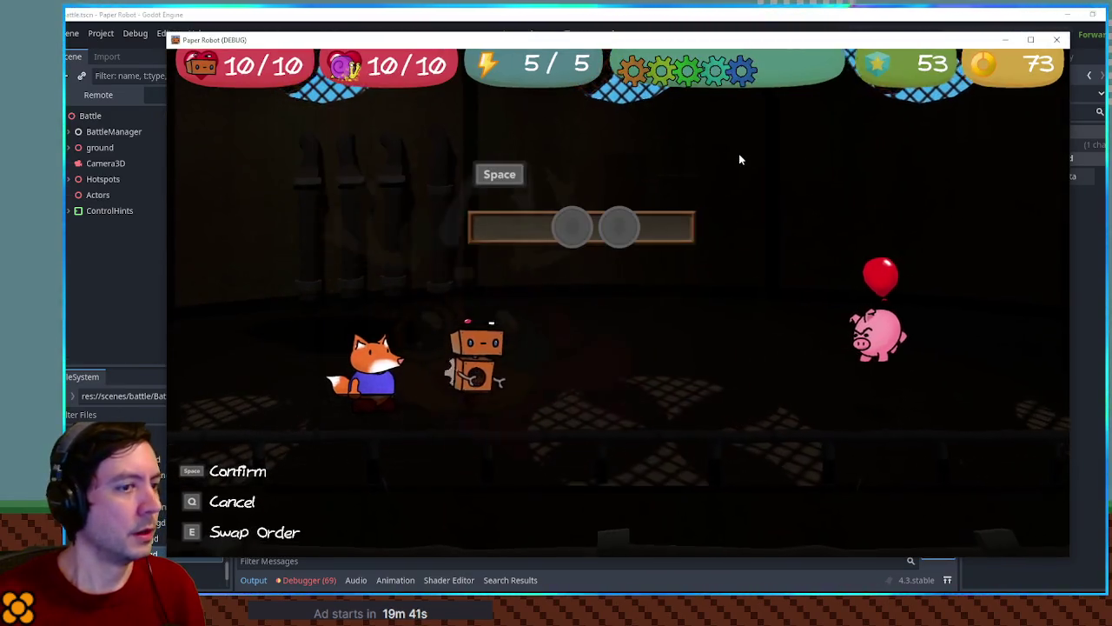
pyautogui.press('space')
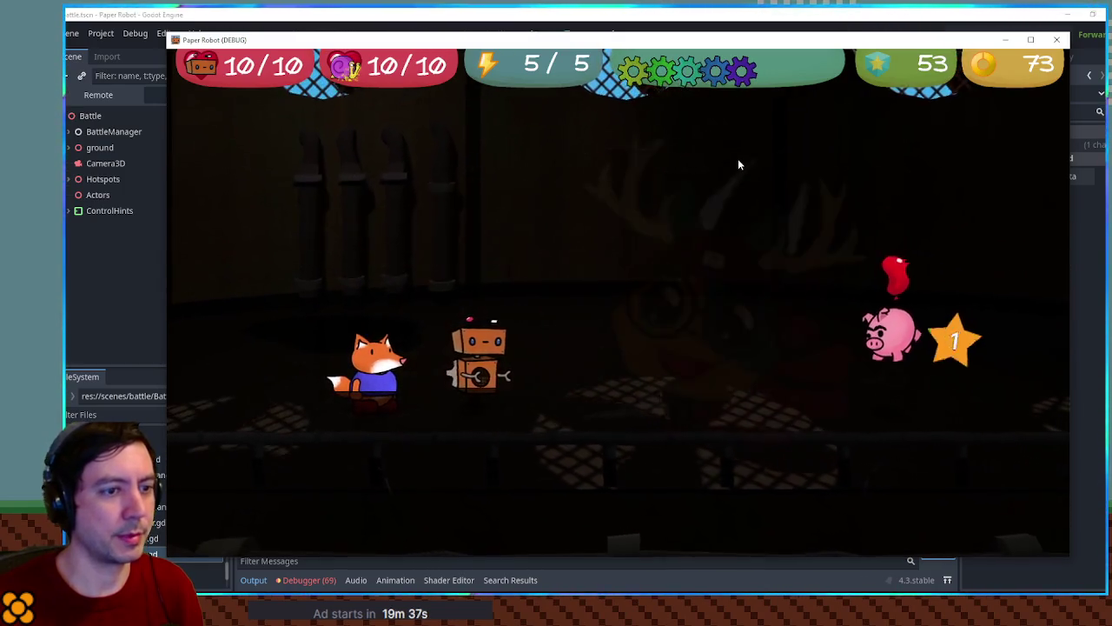
pyautogui.click(1055, 40)
pyautogui.moveTo(498, 284)
pyautogui.mouseDown()
pyautogui.moveTo(499, 374)
pyautogui.moveTo(526, 387)
pyautogui.mouseUp()
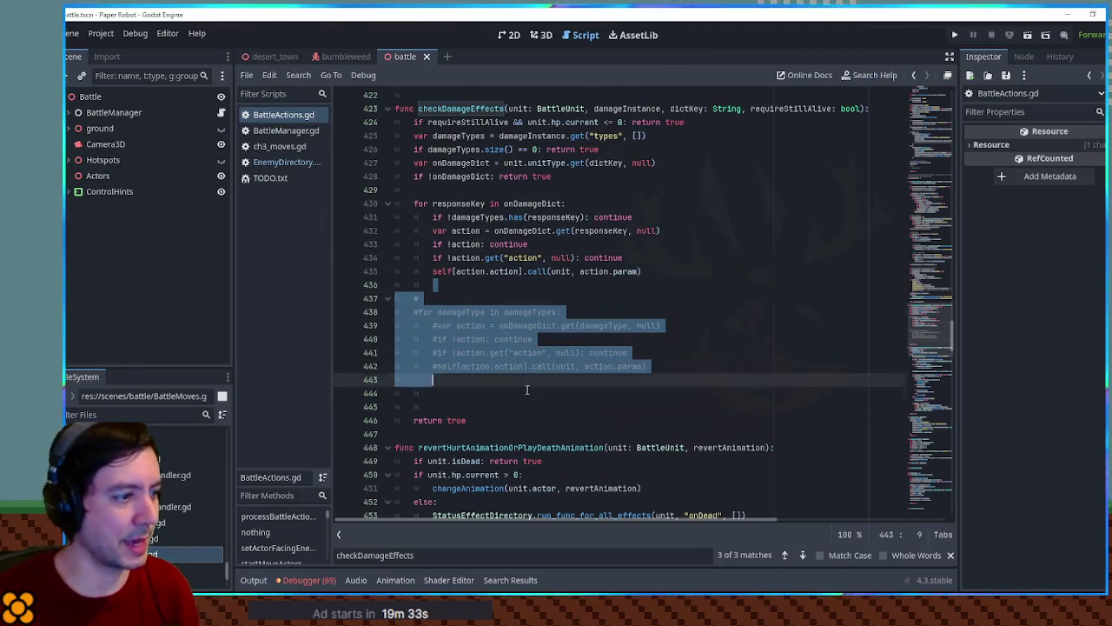
# Step: Delete the commented-out old loop (lines 437–445) from checkDamageEffects
pyautogui.press('BackSpace')
pyautogui.press('Delete')
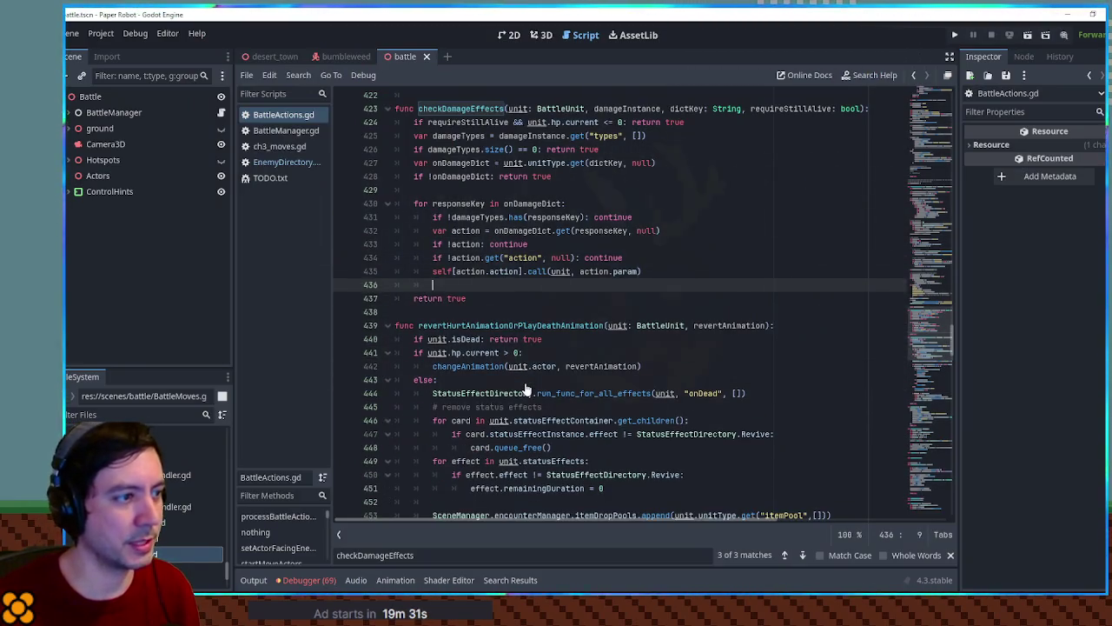
pyautogui.doubleClick(459, 205)
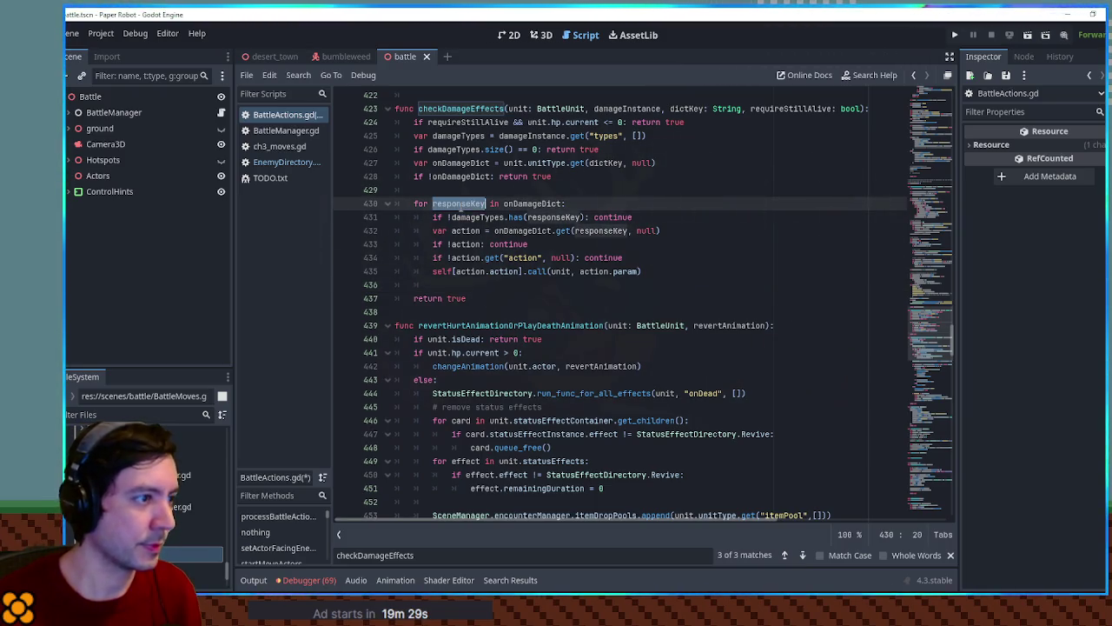
# Step: Append && responseKey != "any" to the damageTypes.has() skip condition on line 431
pyautogui.doubleClick(467, 215)
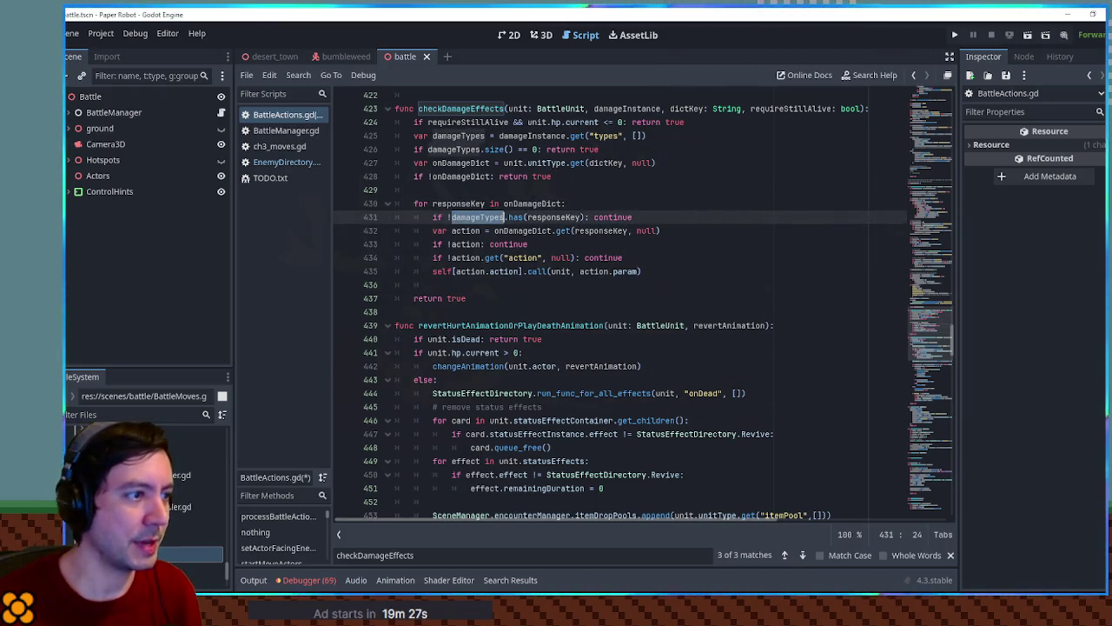
pyautogui.moveTo(468, 216); pyautogui.dragTo(561, 224)
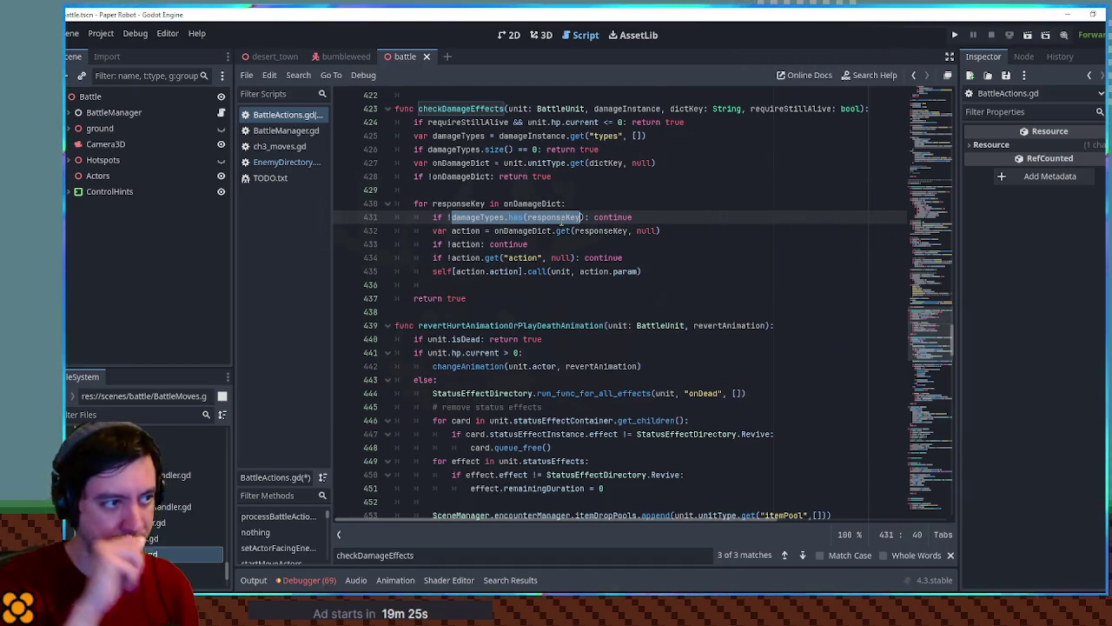
pyautogui.doubleClick(561, 219)
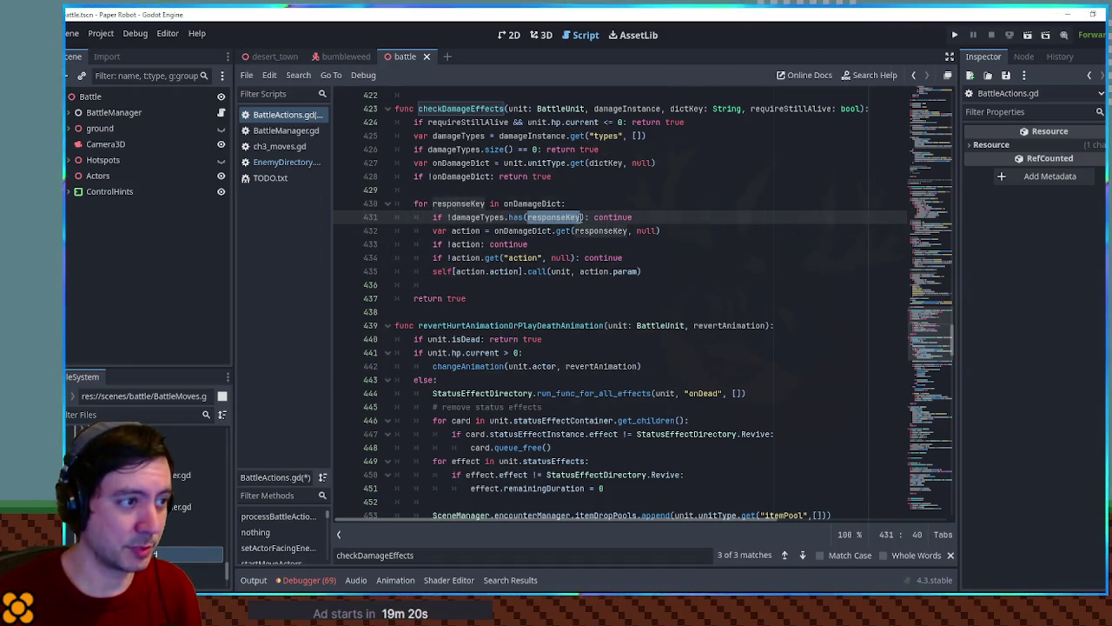
pyautogui.click(588, 219)
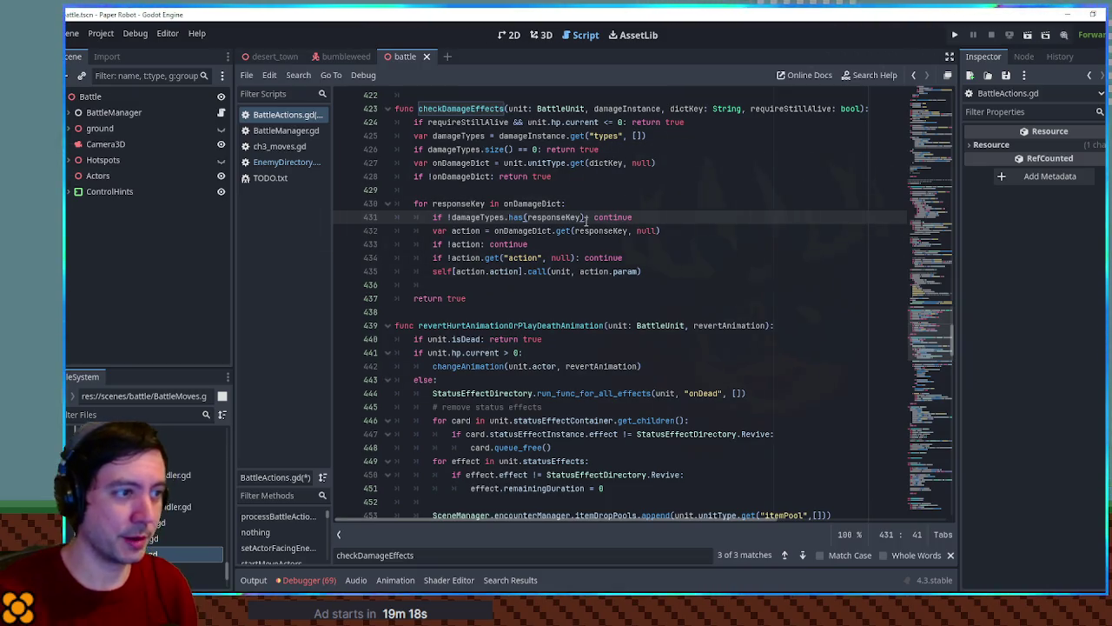
pyautogui.write('&& responseKey != "any')
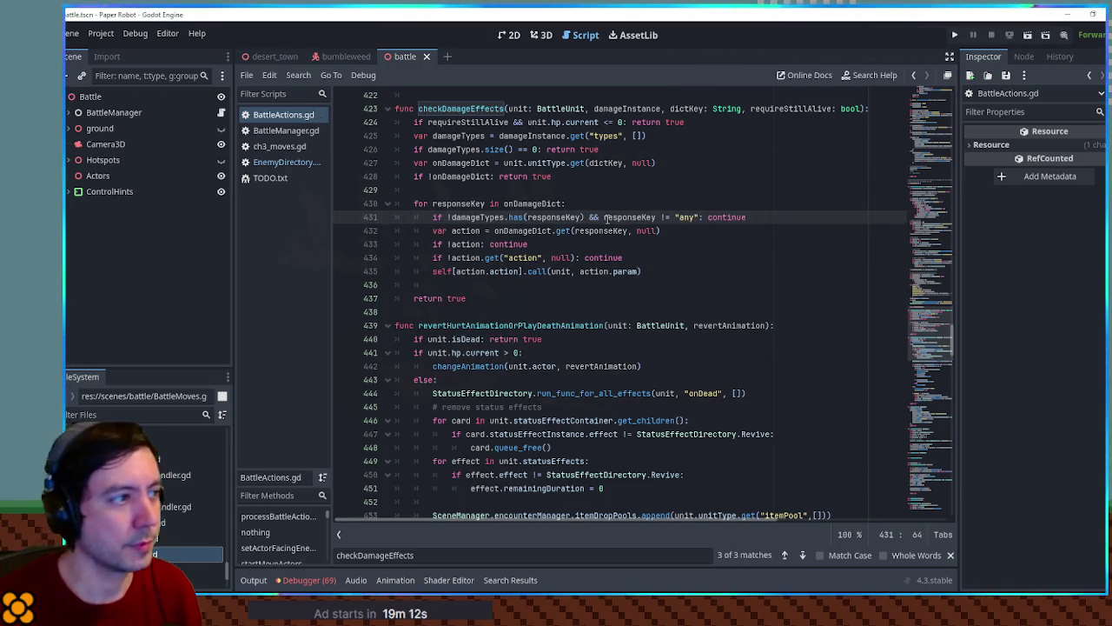
# Step: Open EnemyDirectory.gd, then filter FileSystem for 'player' and open player_moves.gd
pyautogui.click(276, 164)
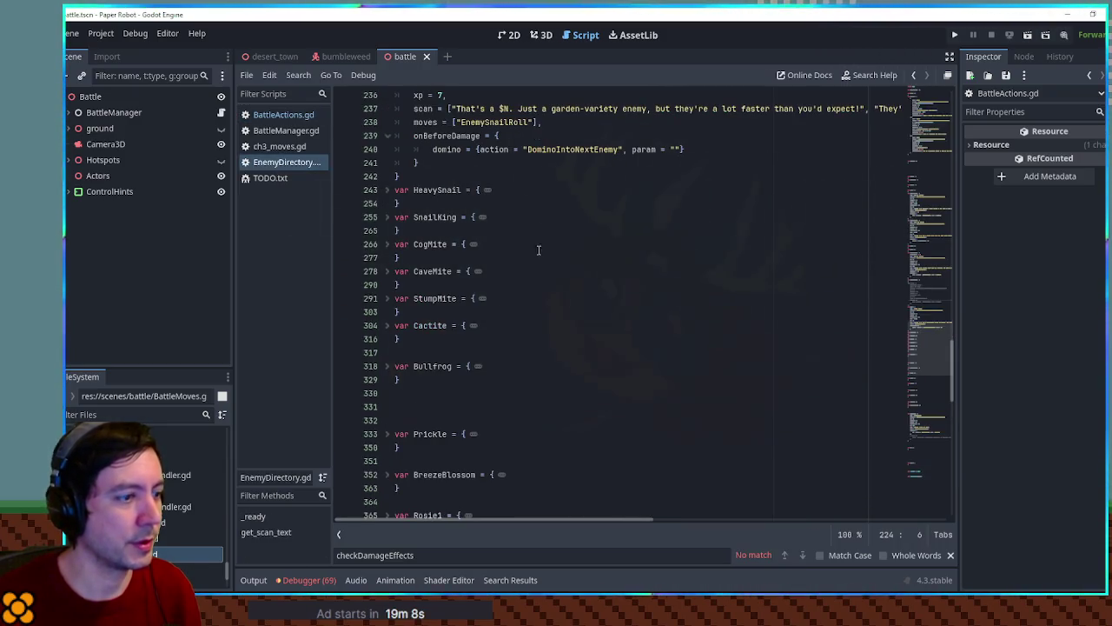
pyautogui.moveTo(919, 373); pyautogui.dragTo(930, 440)
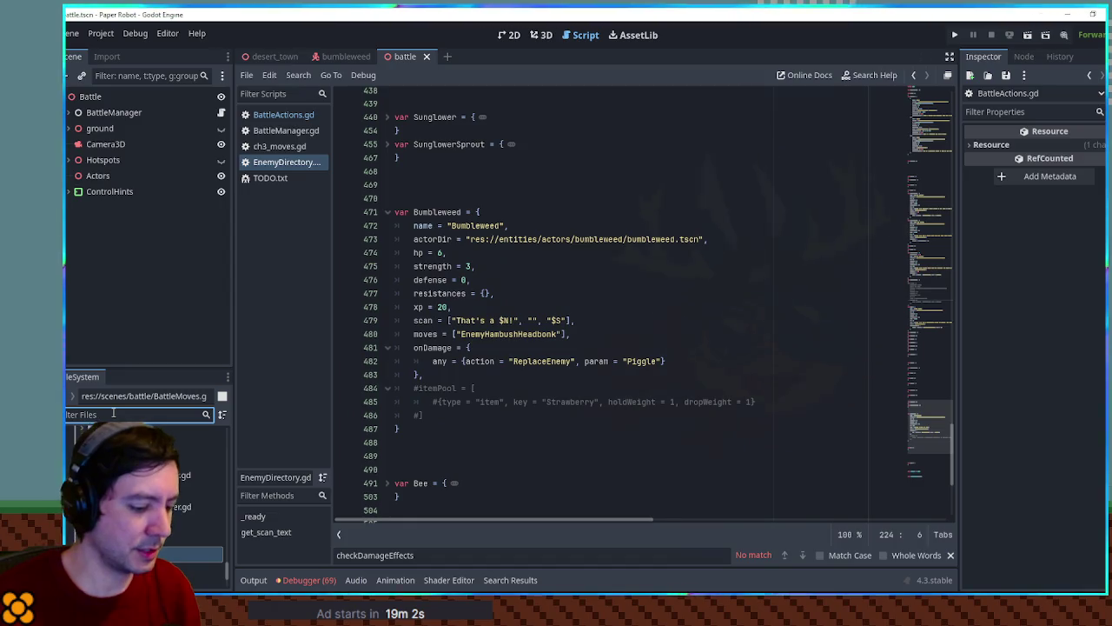
pyautogui.write('player')
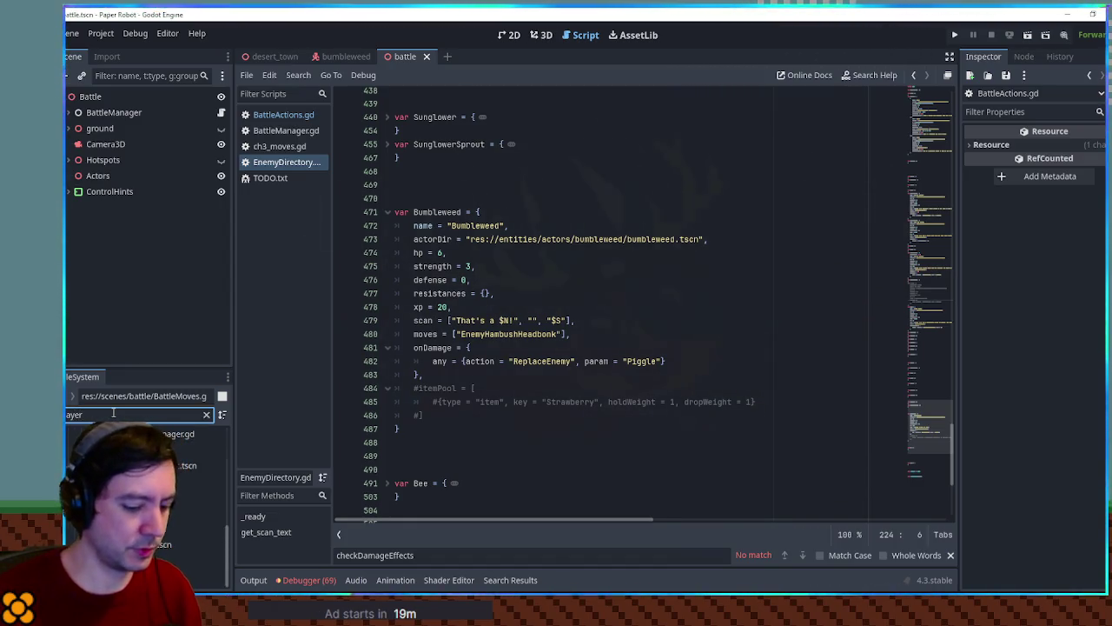
pyautogui.doubleClick(172, 517)
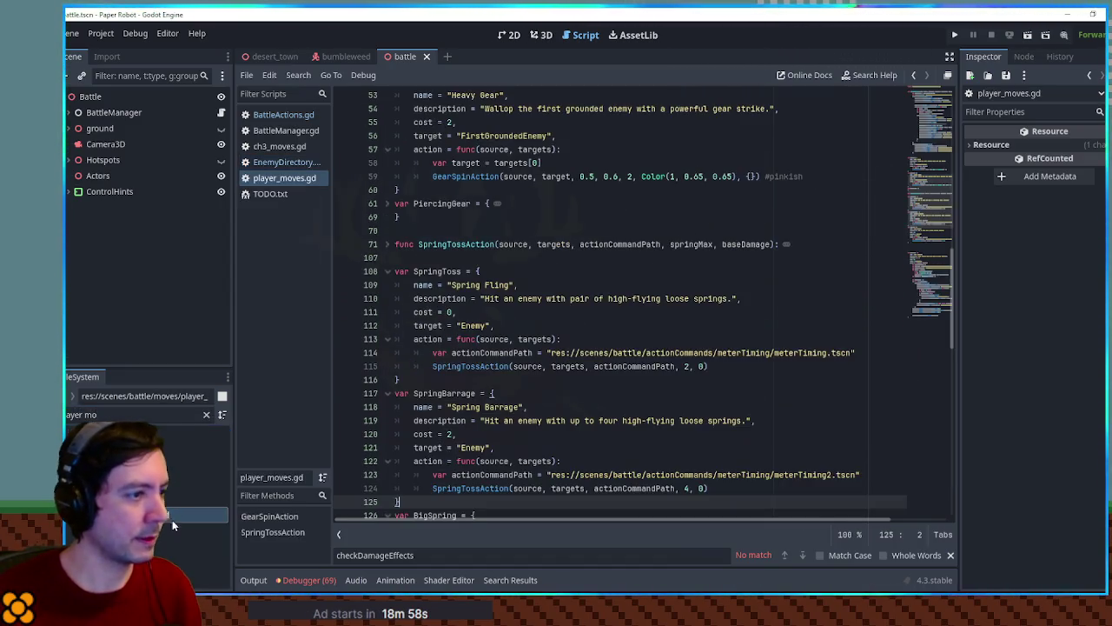
pyautogui.click(616, 366)
pyautogui.scroll(-5, 651, 348)
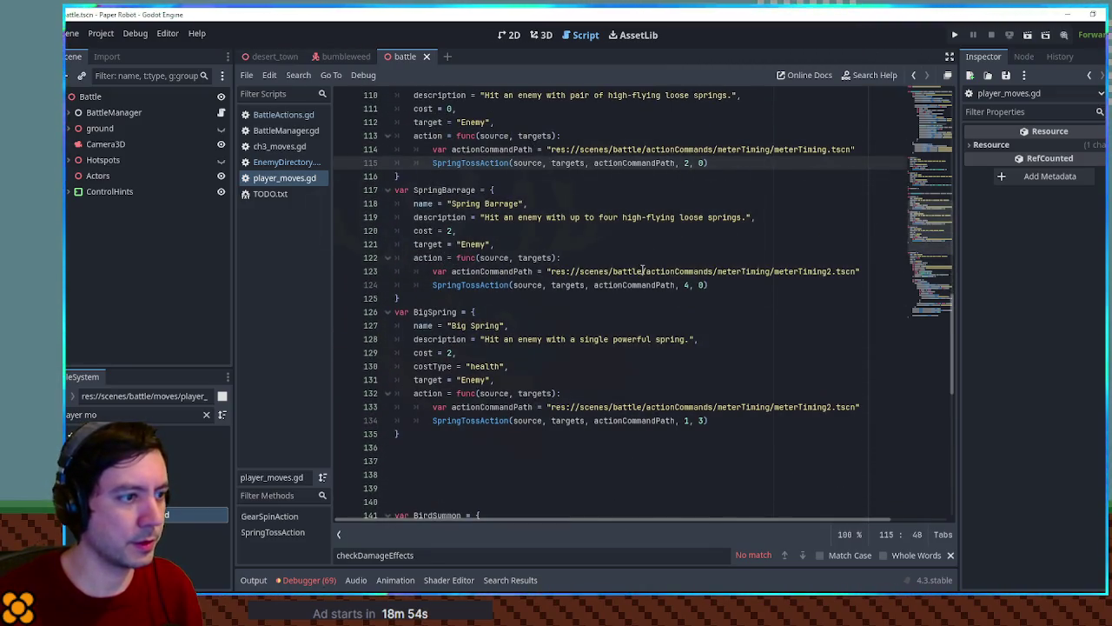
pyautogui.moveTo(932, 272); pyautogui.dragTo(924, 261)
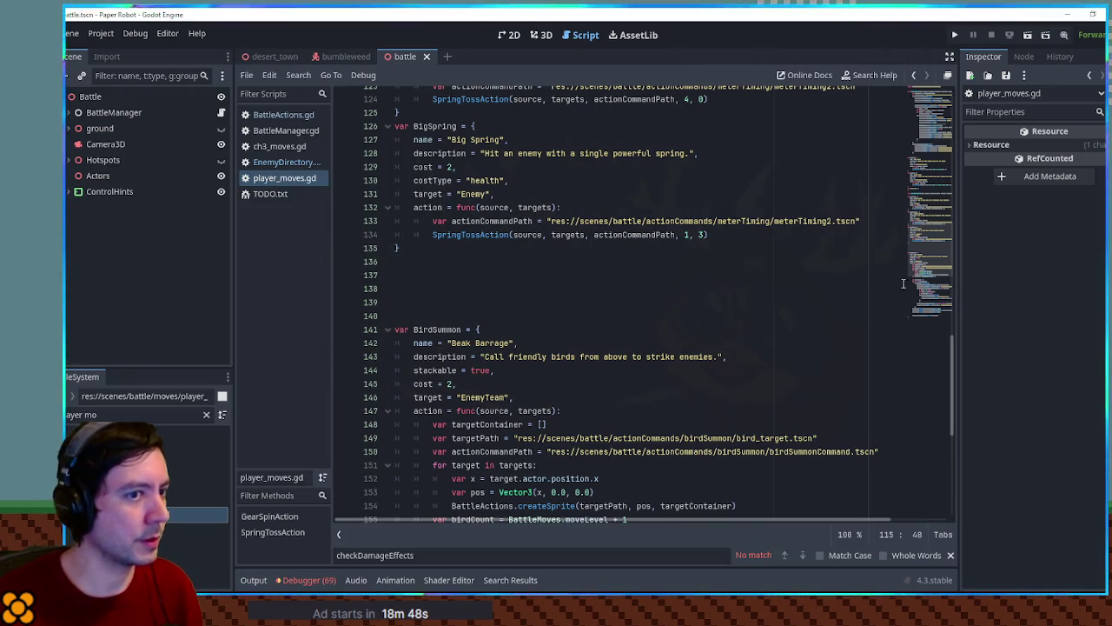
pyautogui.scroll(-5, 945, 300)
pyautogui.scroll(4, 770, 248)
# Step: Search player_moves.gd for the 'sharp' damage type, close it, and run the game against Bumbleweed
pyautogui.click(740, 247)
pyautogui.hotkey('ctrl', 'f')
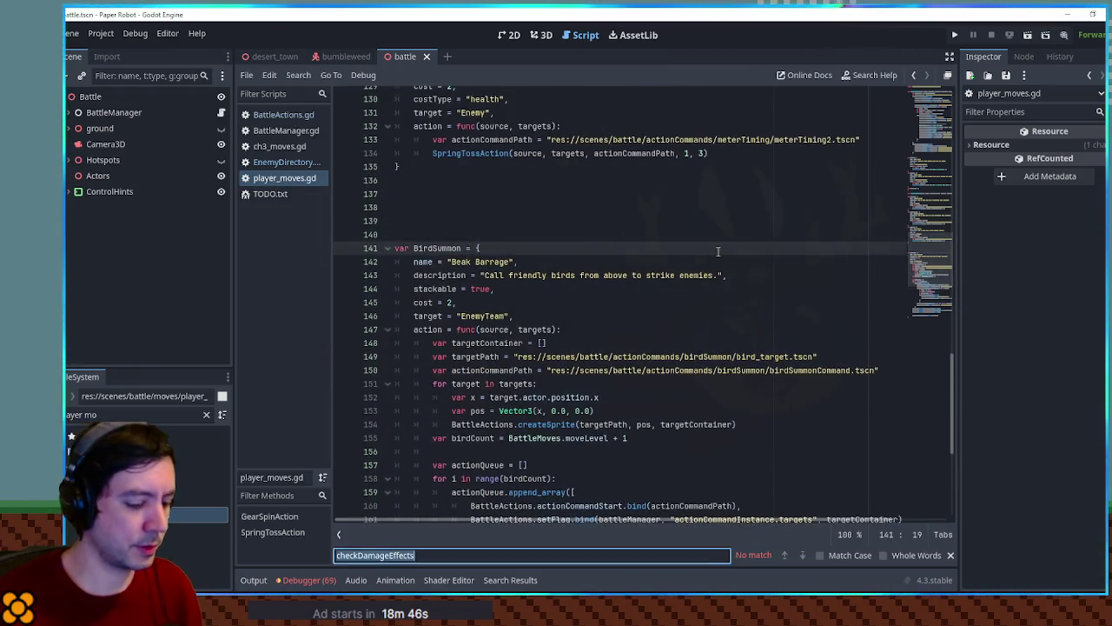
pyautogui.write('sharp')
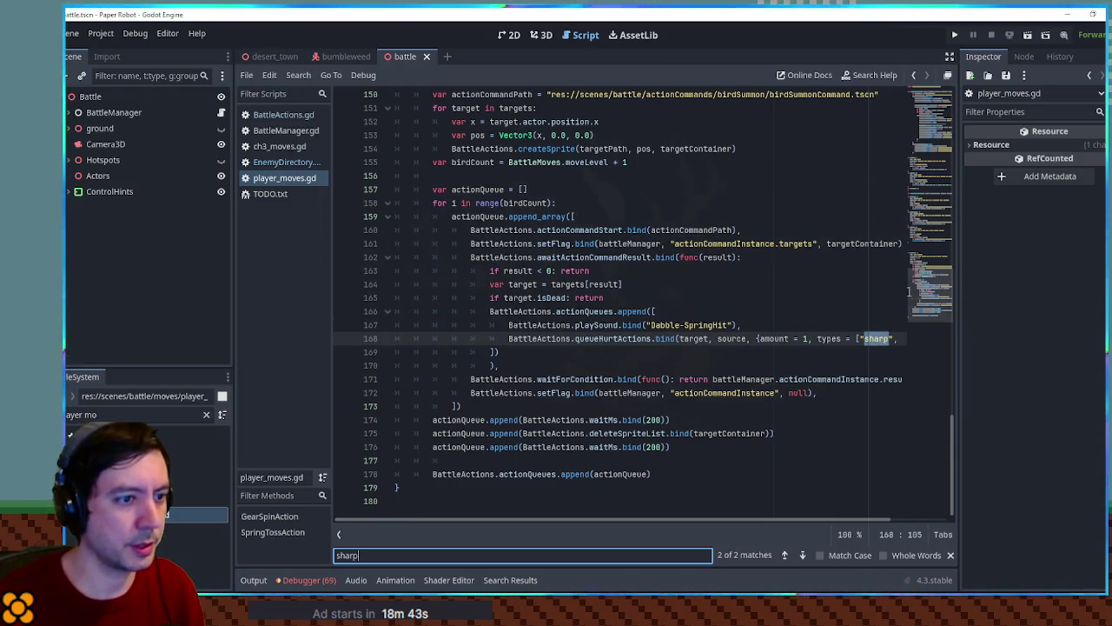
pyautogui.scroll(3, 943, 278)
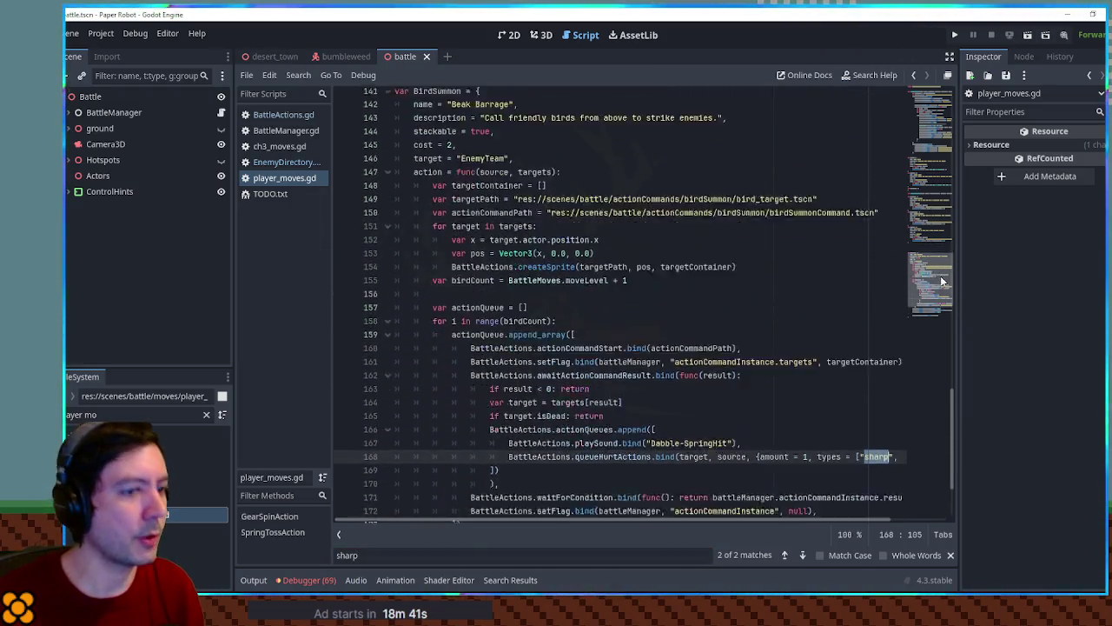
pyautogui.middleClick(291, 178)
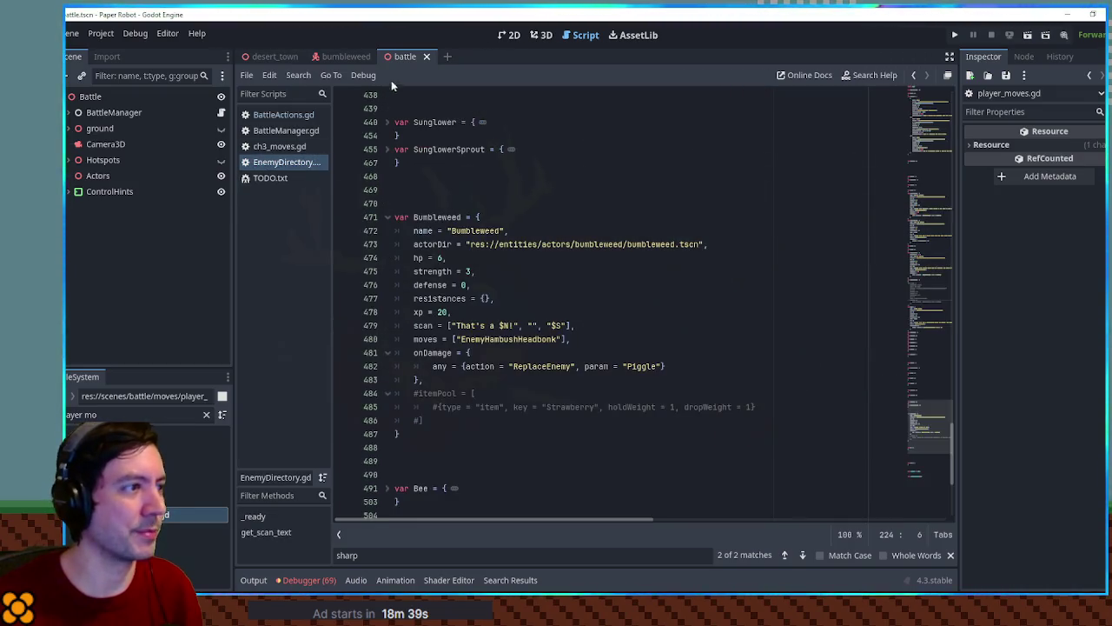
pyautogui.click(659, 244)
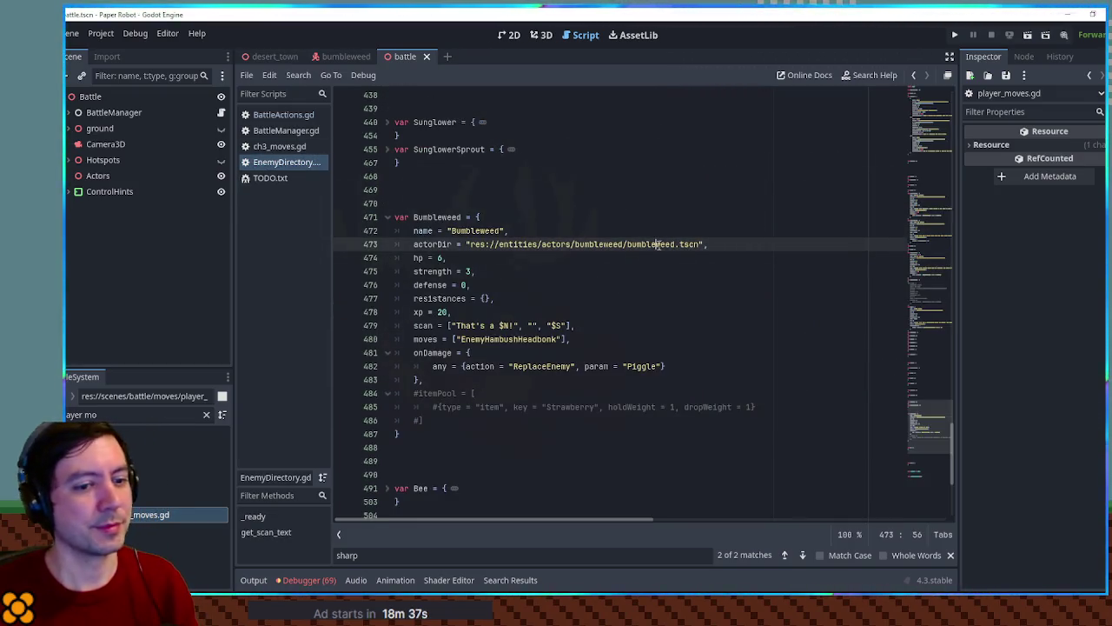
pyautogui.press('F5')
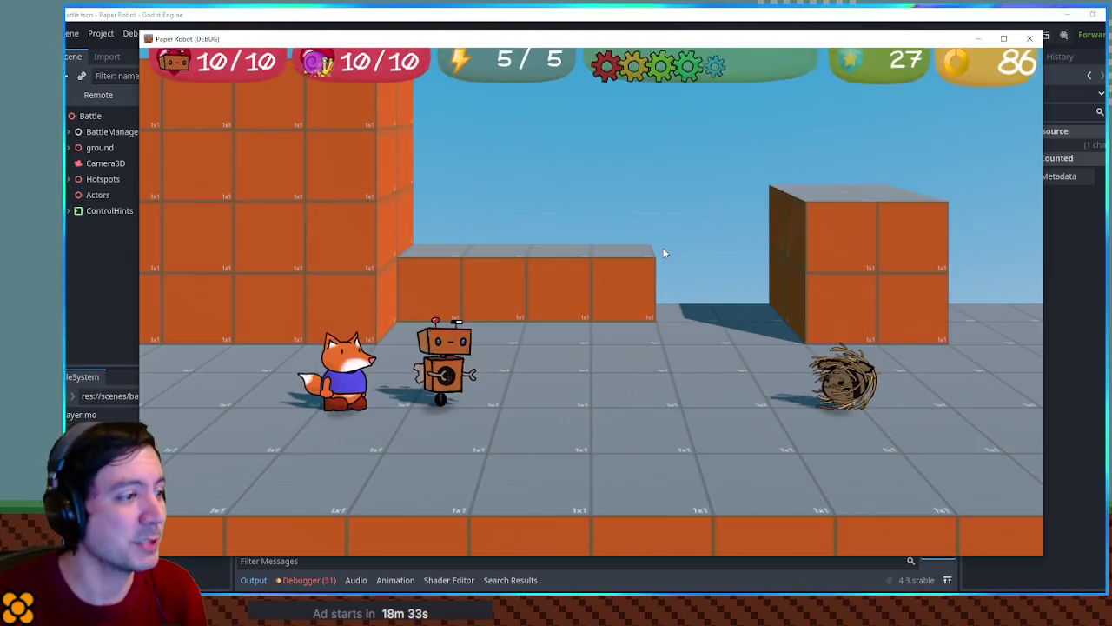
pyautogui.press('space')
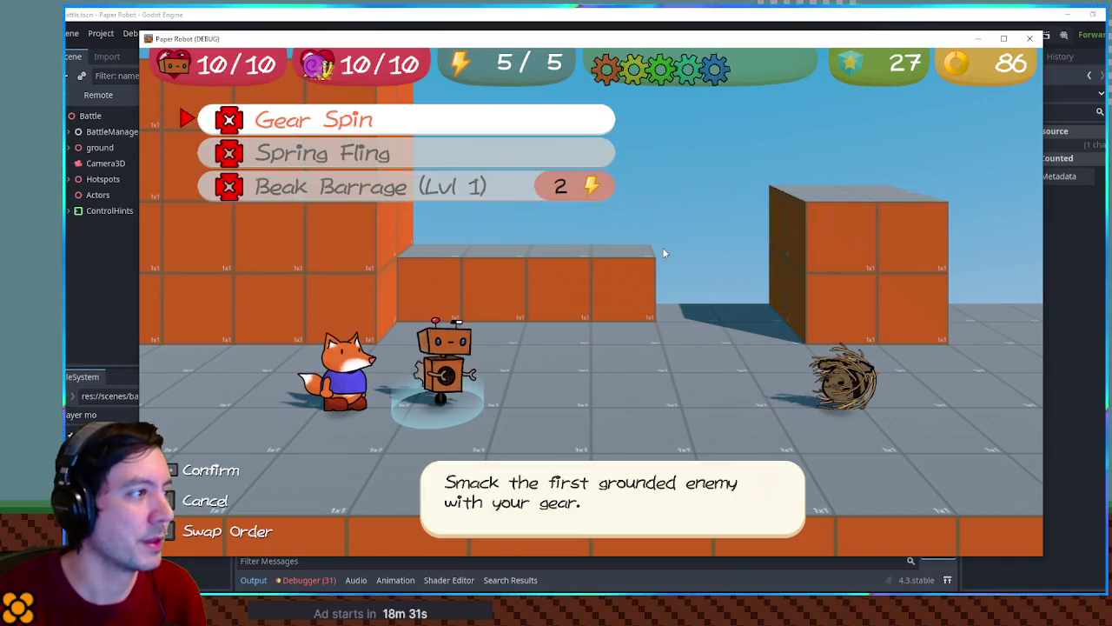
pyautogui.press('space')
pyautogui.press('space')
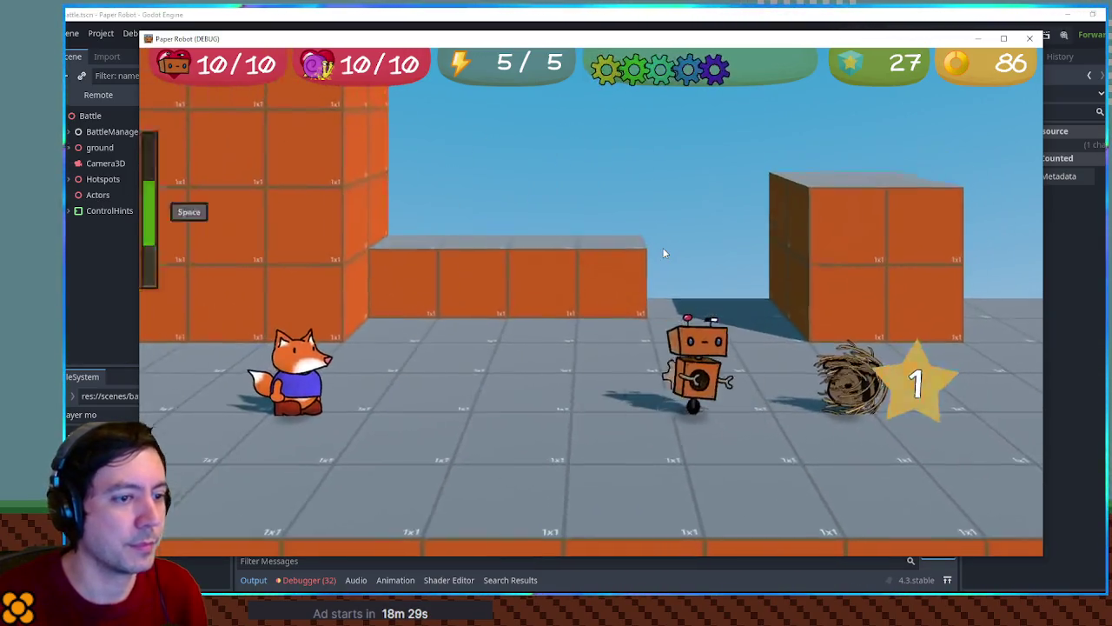
pyautogui.press('F8')
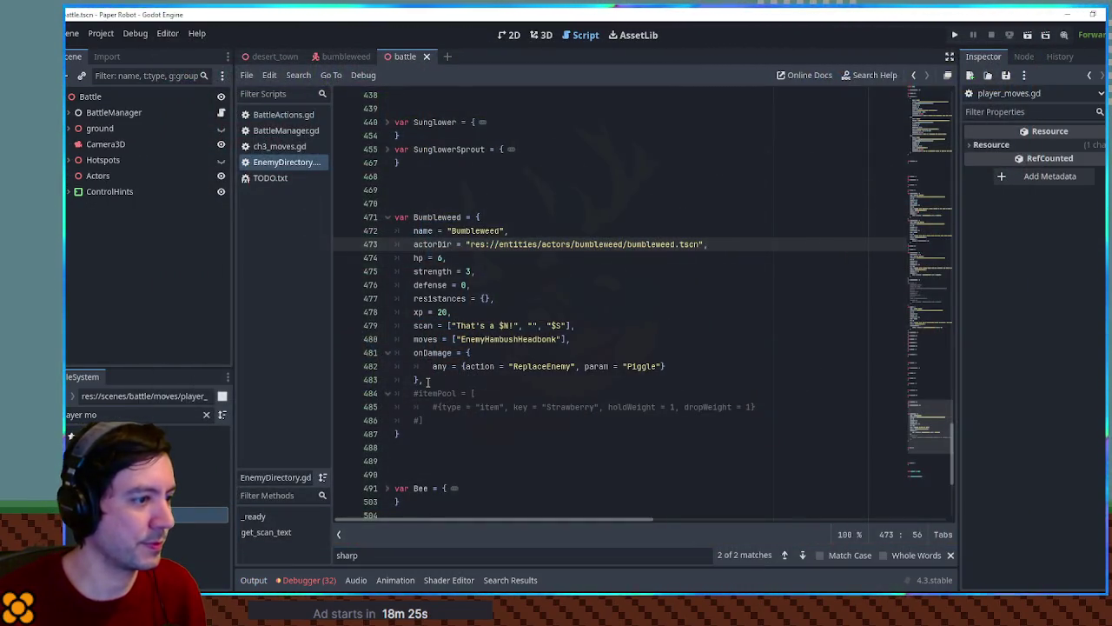
# Step: Inspect Bumbleweed's onDamage ReplaceEnemy entry that swaps it for a Piggle
pyautogui.click(435, 359)
pyautogui.click(534, 366)
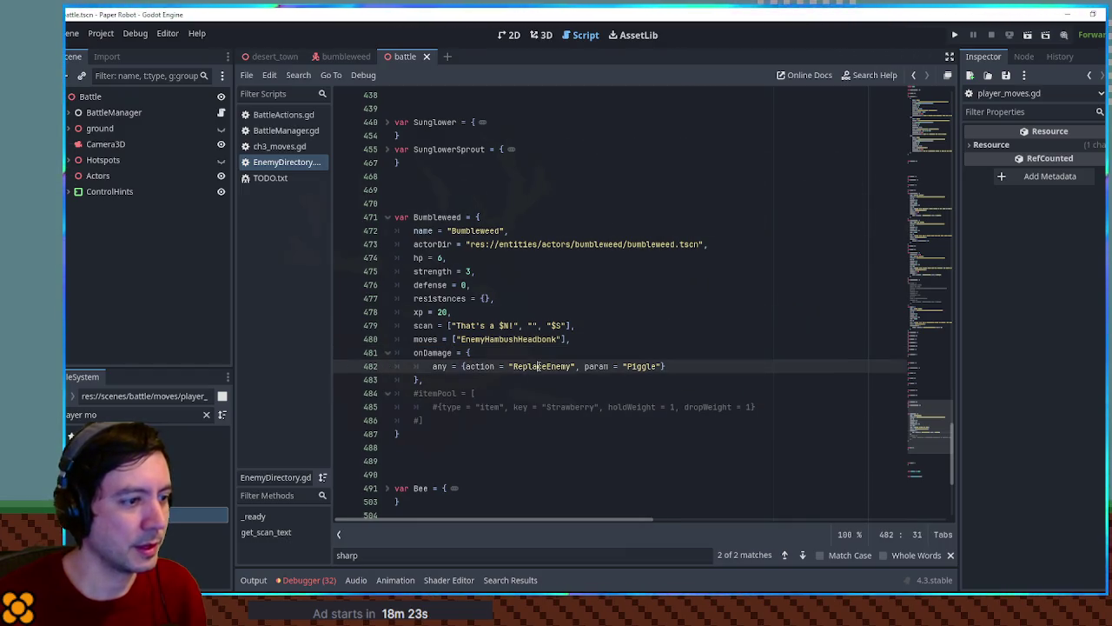
pyautogui.click(626, 365)
pyautogui.doubleClick(540, 366)
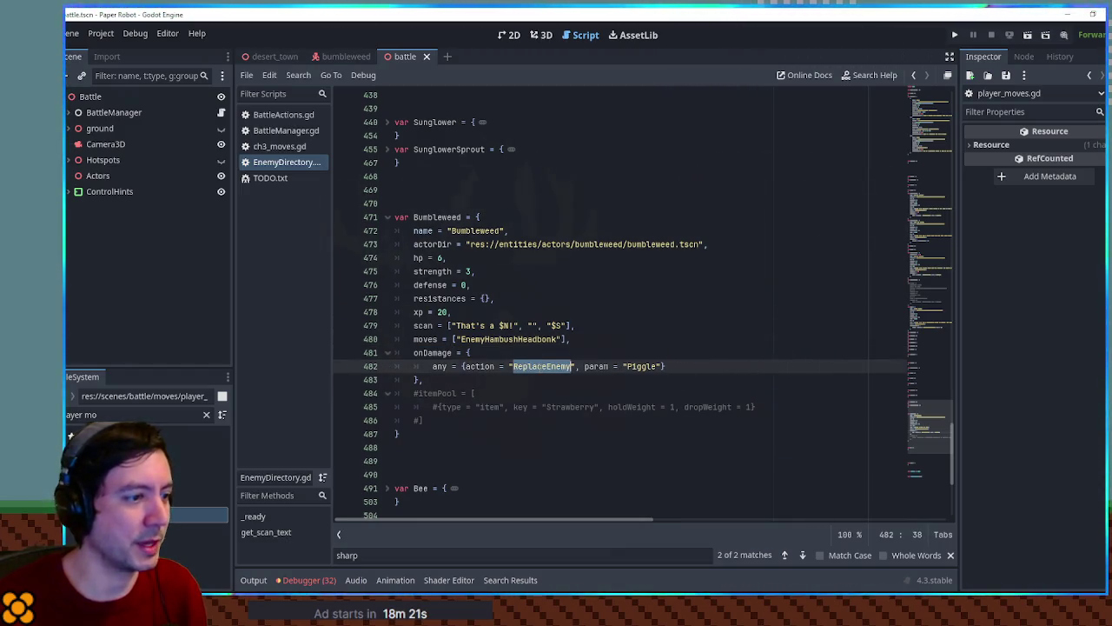
# Step: In BattleActions.gd, add a print line at the top of the checkDamageEffects loop and copy it
pyautogui.click(283, 114)
pyautogui.click(601, 201)
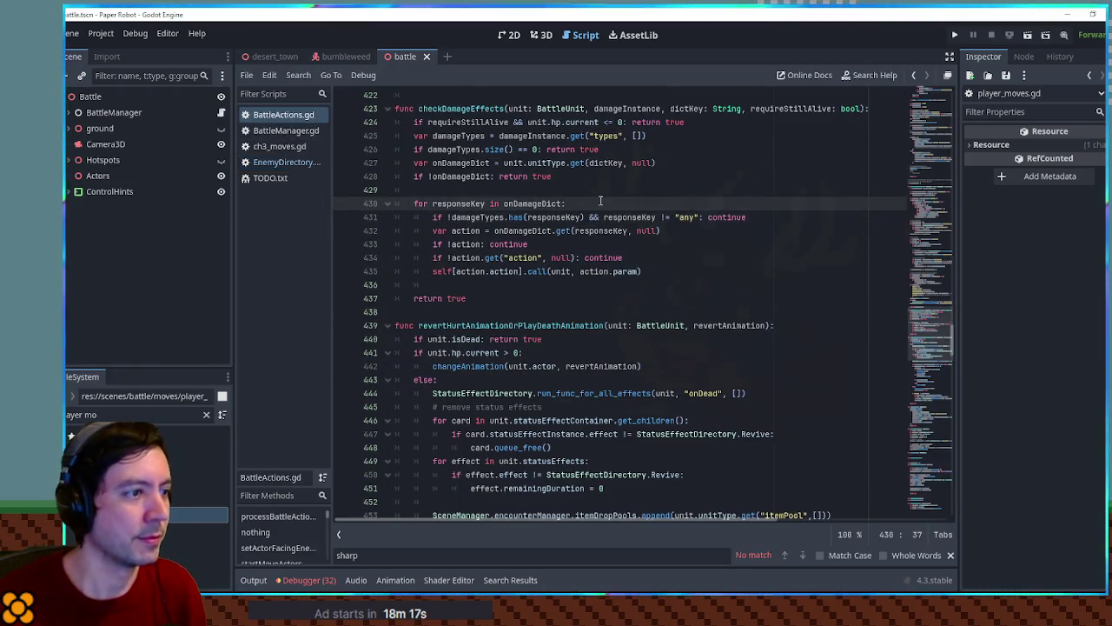
pyautogui.press('Return')
pyautogui.write('(')
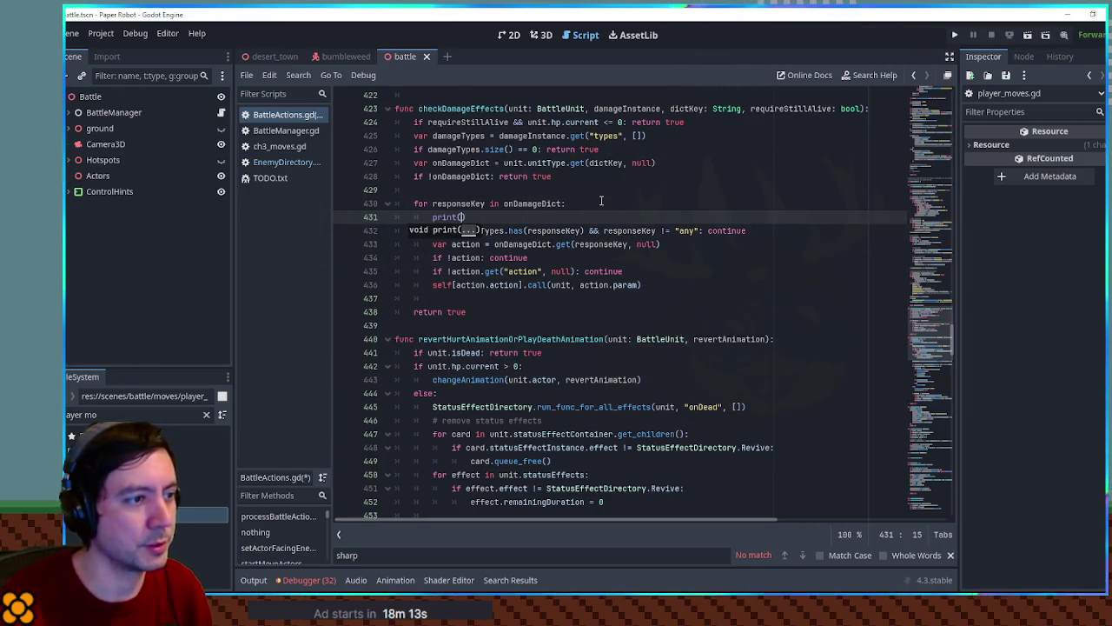
pyautogui.click(285, 162)
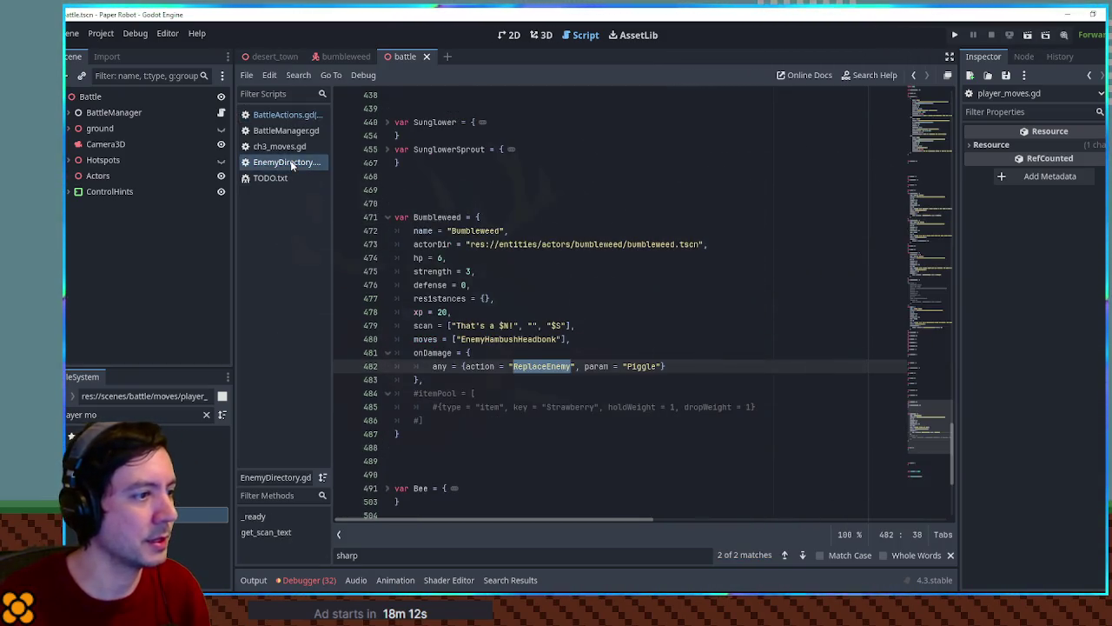
pyautogui.click(281, 115)
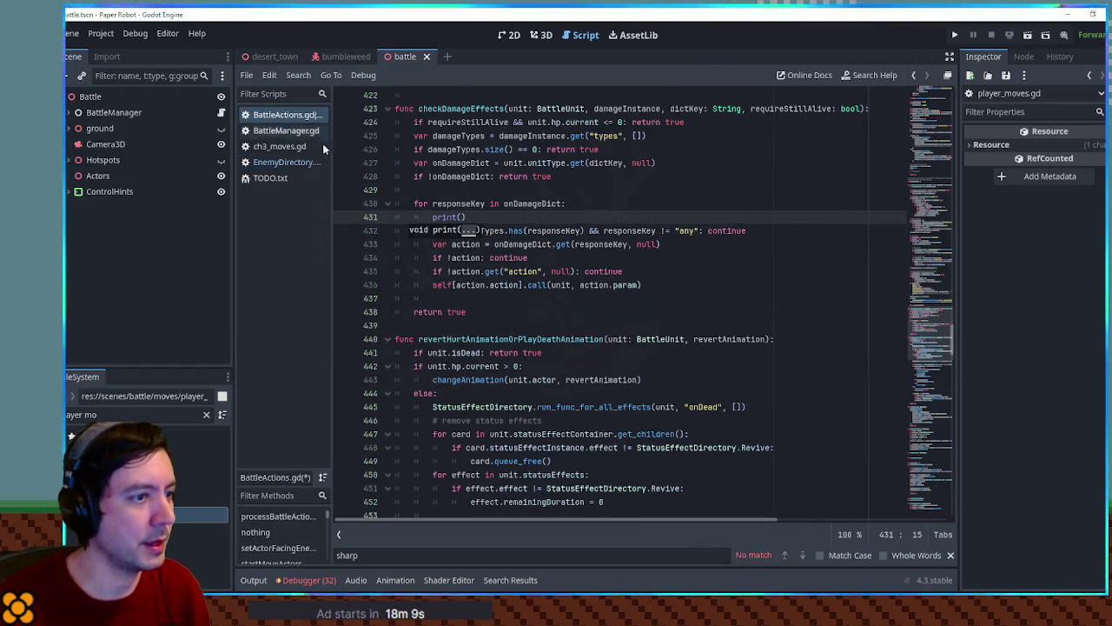
pyautogui.doubleClick(630, 230)
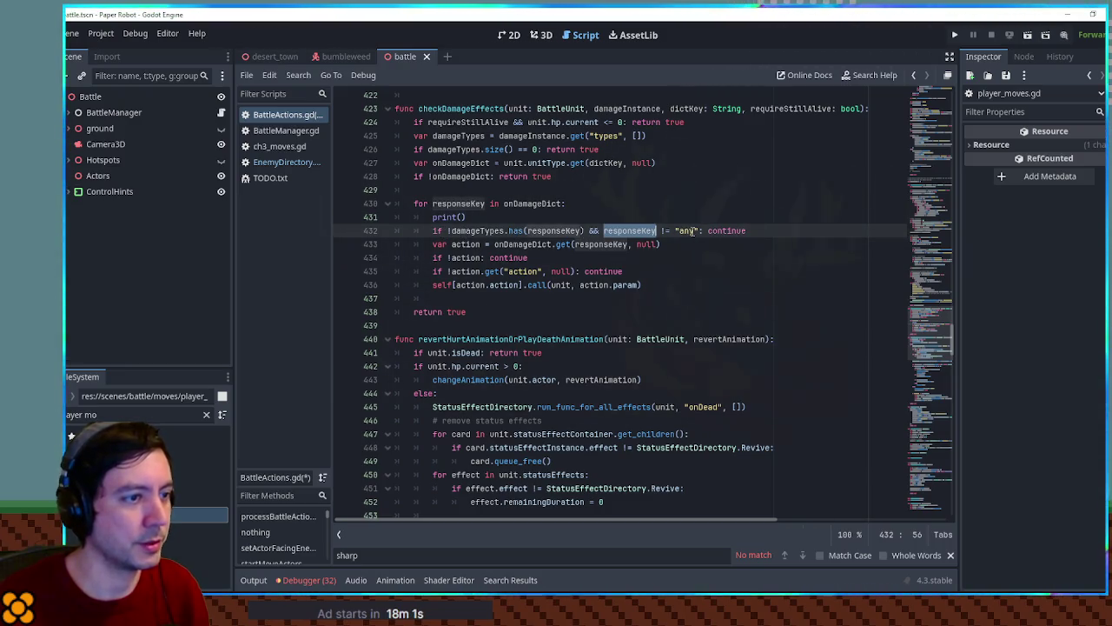
pyautogui.click(462, 217)
pyautogui.hotkey('shift', 'Home')
pyautogui.hotkey('ctrl', 'c')
# Step: Add print(2) after the damage-type check and print(3) after the action lookup
pyautogui.click(758, 230)
pyautogui.press('Return')
pyautogui.hotkey('ctrl', 'v')
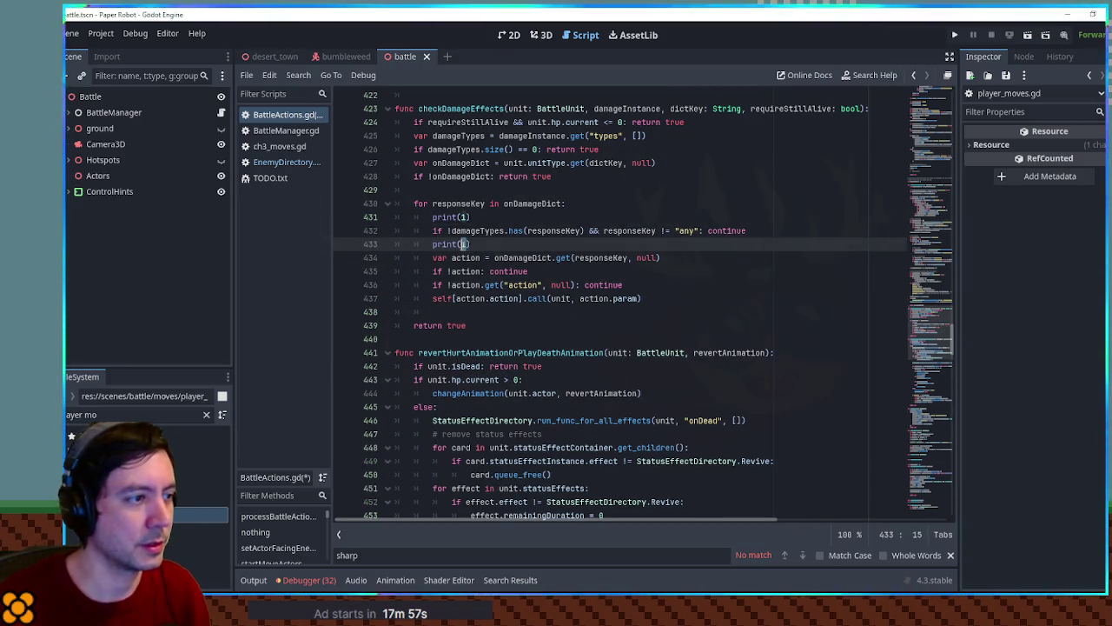
pyautogui.write('2')
pyautogui.hotkey('shift', 'Home')
pyautogui.hotkey('ctrl', 'c')
pyautogui.click(696, 257)
pyautogui.press('Return')
pyautogui.hotkey('ctrl', 'v')
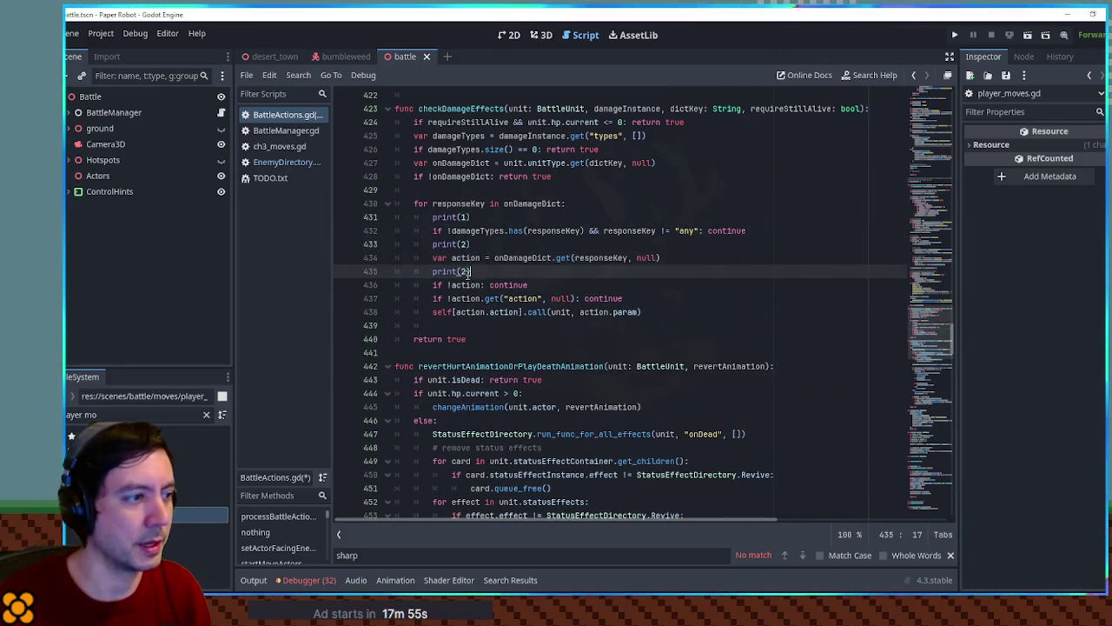
pyautogui.press('BackSpace')
pyautogui.write('3')
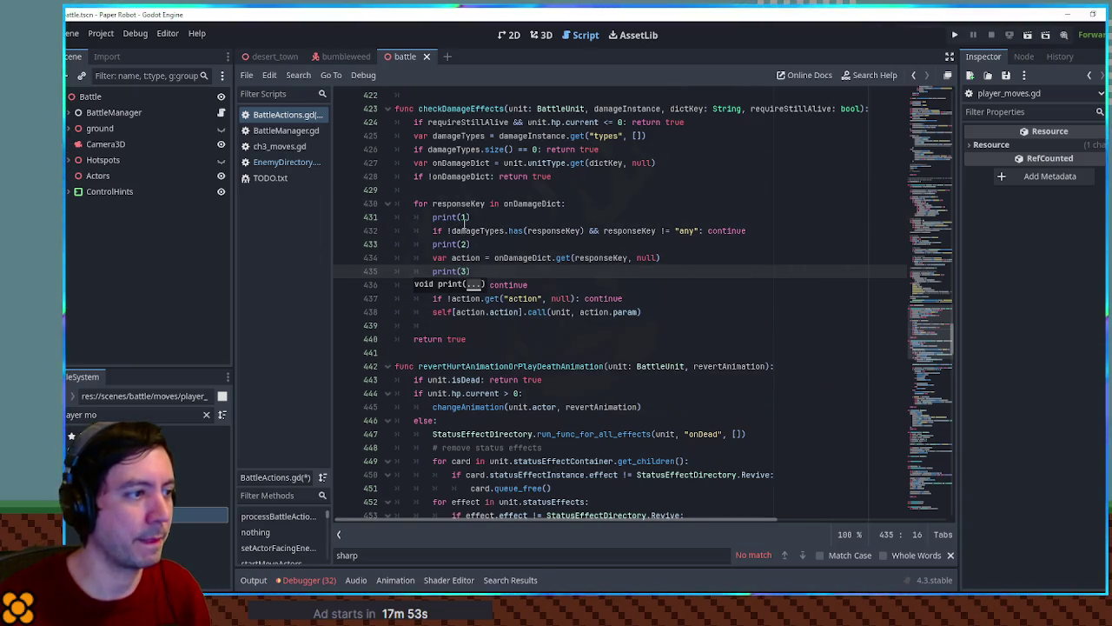
# Step: Make the first print output responseKey and run the game with F5
pyautogui.doubleClick(458, 204)
pyautogui.hotkey('ctrl', 'c')
pyautogui.doubleClick(465, 217)
pyautogui.hotkey('ctrl', 'v')
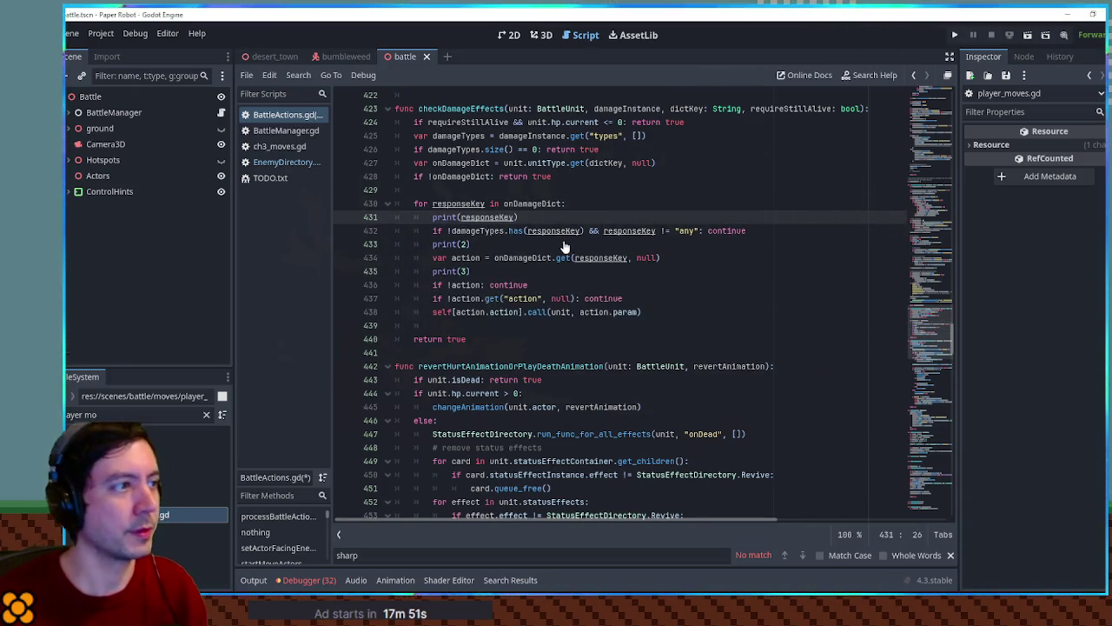
pyautogui.press('F5')
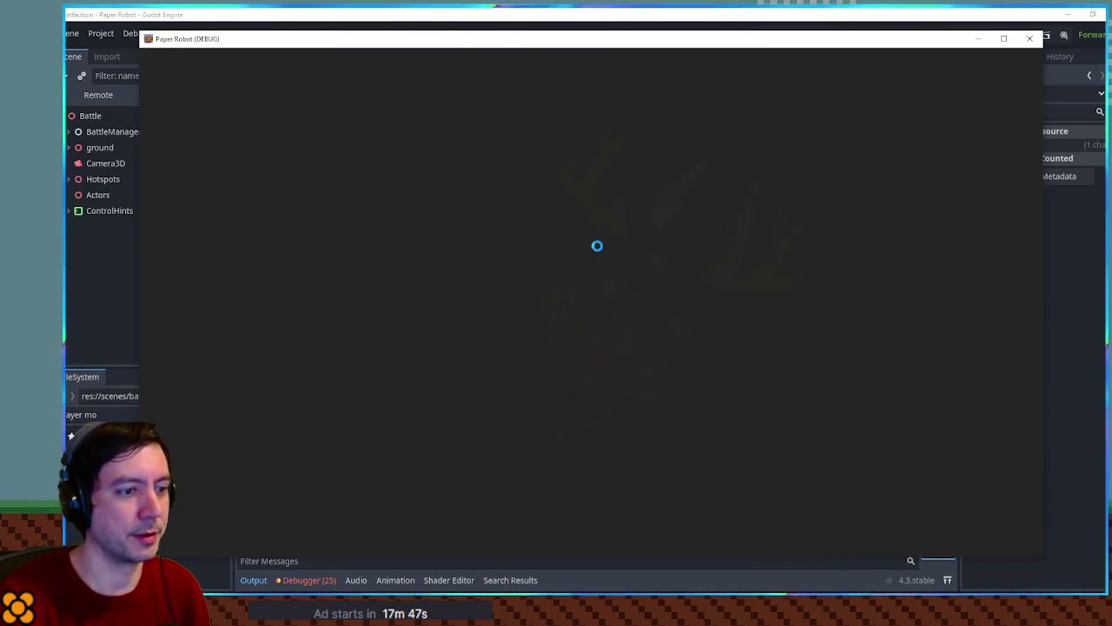
# Step: Hit the Bumbleweed with Gear Spin in the test battle, then return to the editor
pyautogui.press('Return')
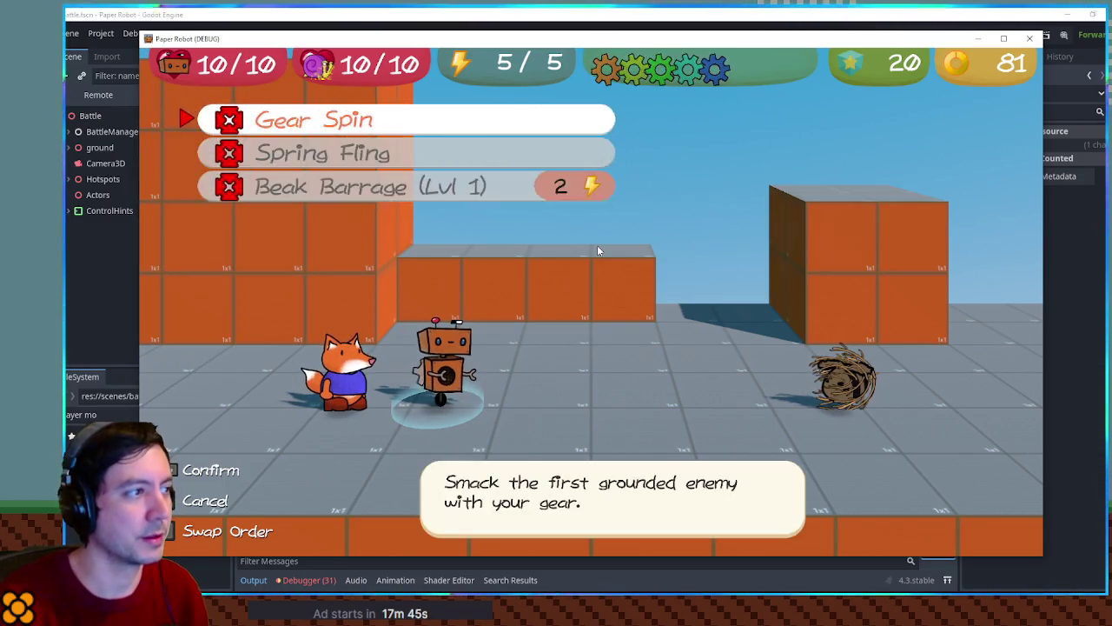
pyautogui.press('Return')
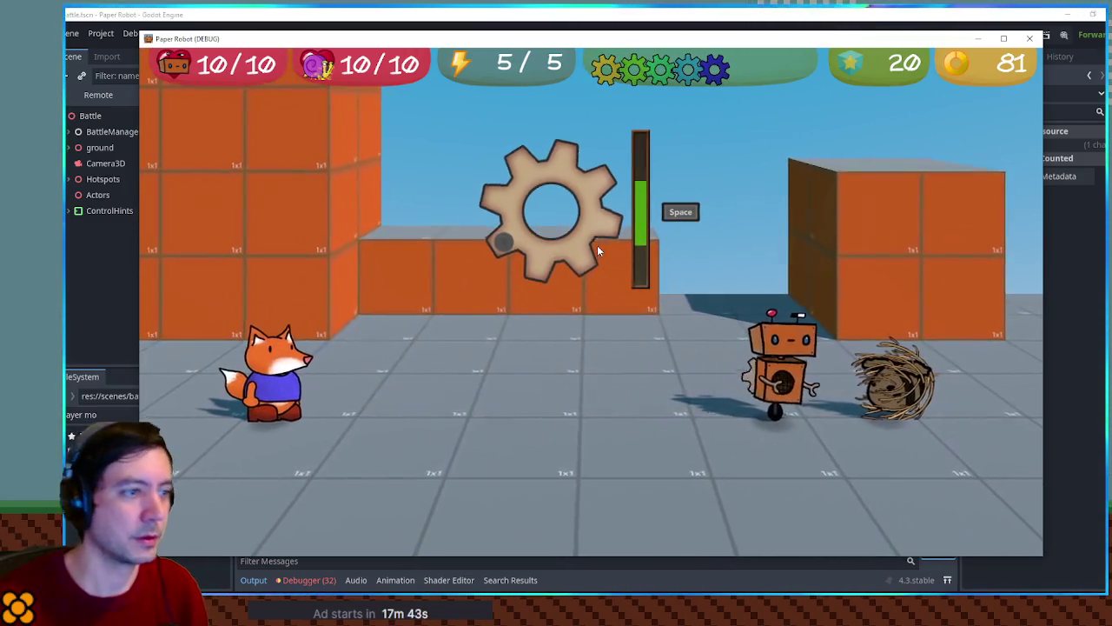
pyautogui.click(623, 10)
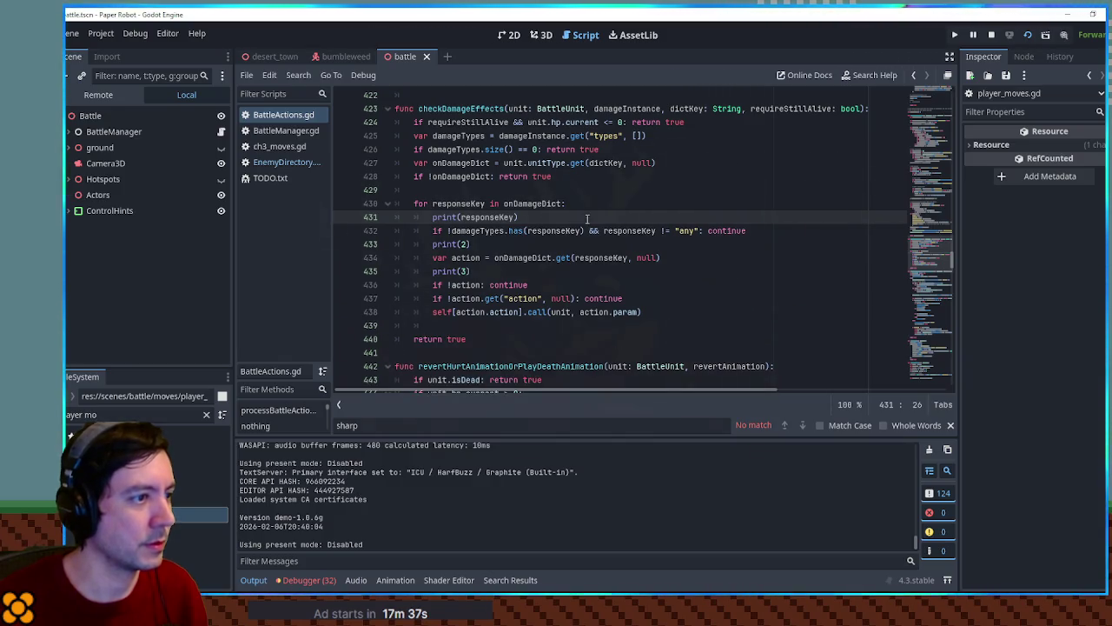
# Step: Trace onDamageDict back to dictKey, then search EnemyDirectory.gd for every onDamage entry
pyautogui.doubleClick(532, 203)
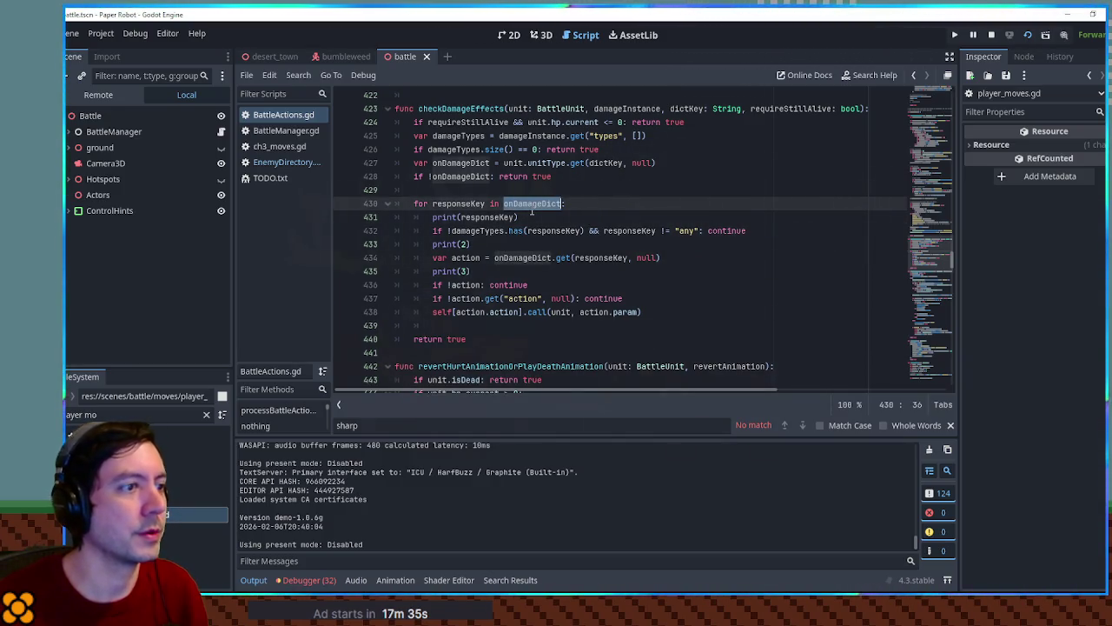
pyautogui.doubleClick(605, 163)
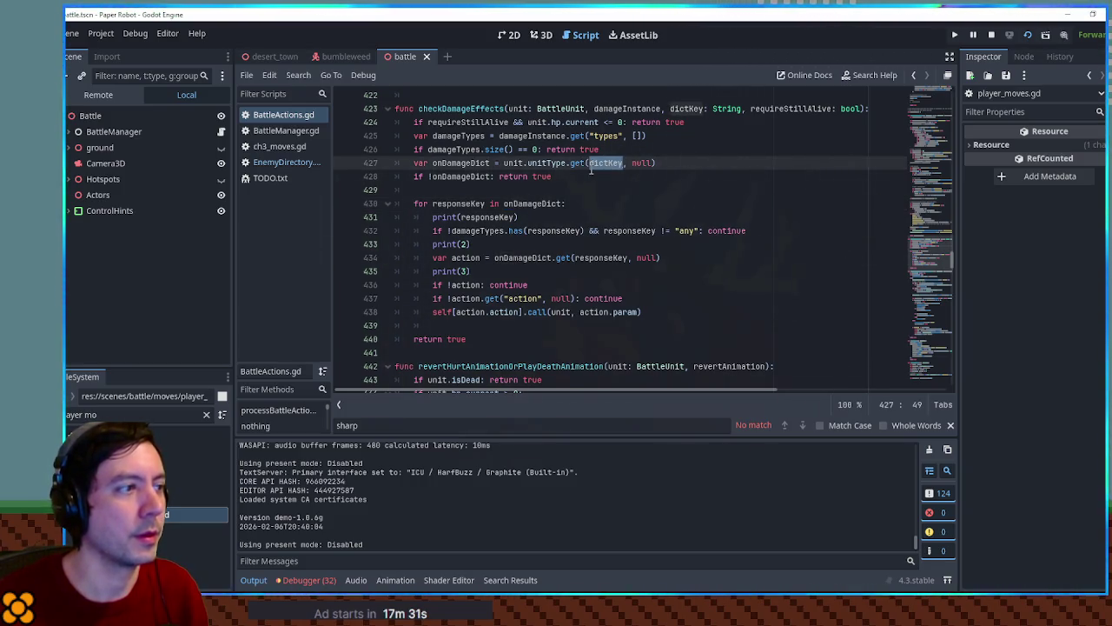
pyautogui.click(280, 162)
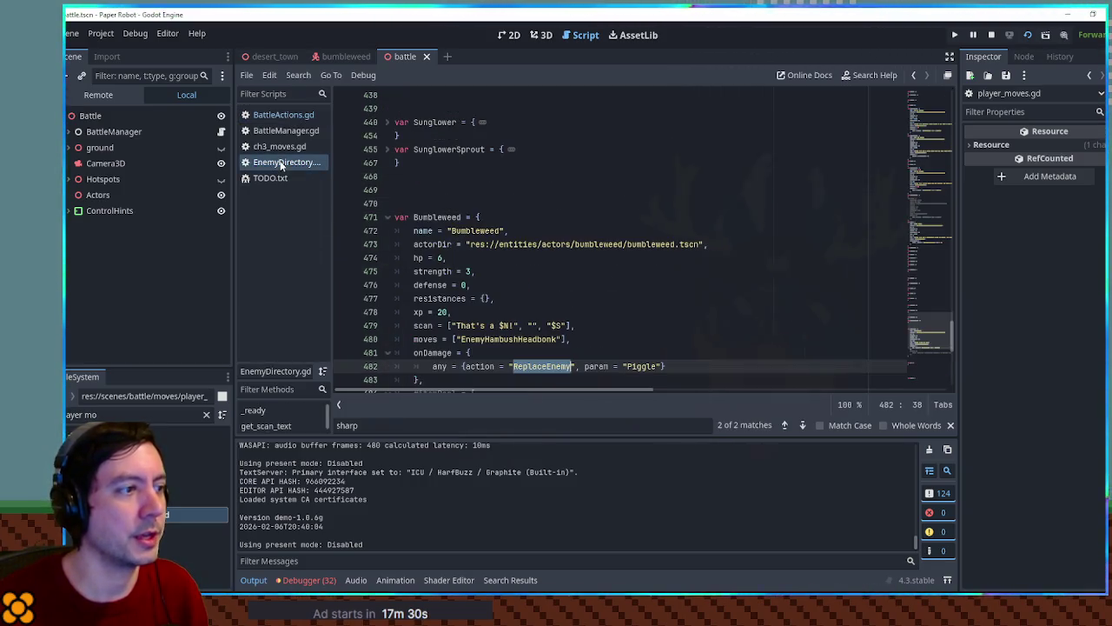
pyautogui.doubleClick(432, 352)
pyautogui.hotkey('ctrl', 'f')
pyautogui.scroll(1, 926, 327)
pyautogui.moveTo(926, 327); pyautogui.dragTo(937, 235)
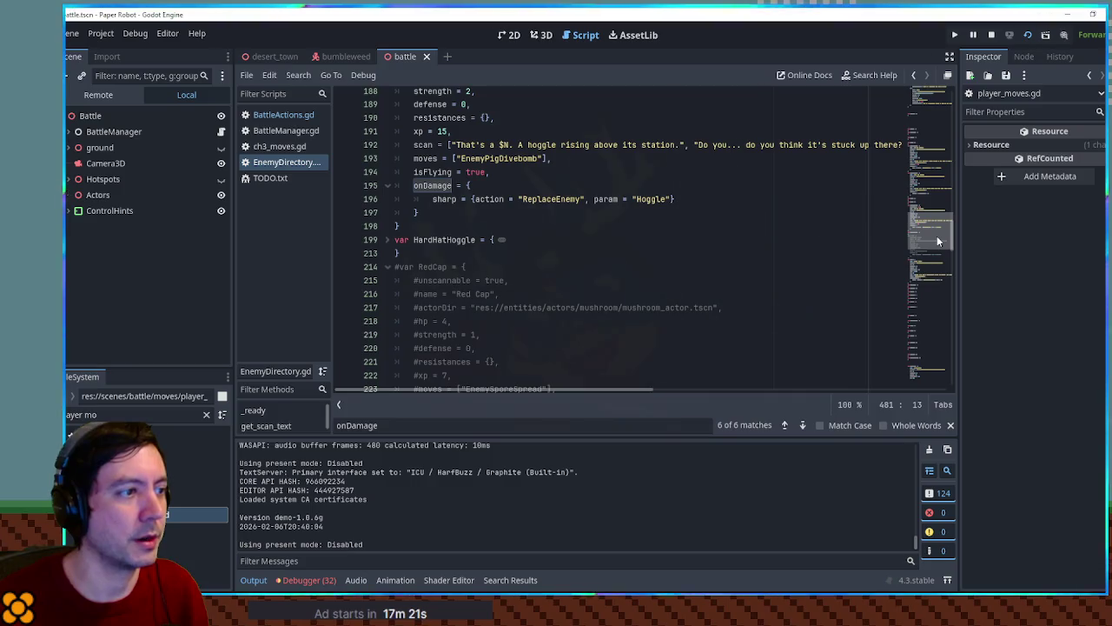
# Step: Copy 'sharp' from another enemy and paste it over 'any' in Bumbleweed's onDamage
pyautogui.click(432, 199)
pyautogui.doubleClick(448, 199)
pyautogui.moveTo(931, 226); pyautogui.dragTo(934, 343)
pyautogui.doubleClick(441, 233)
pyautogui.hotkey('ctrl', 'v')
pyautogui.scroll(1, 560, 257)
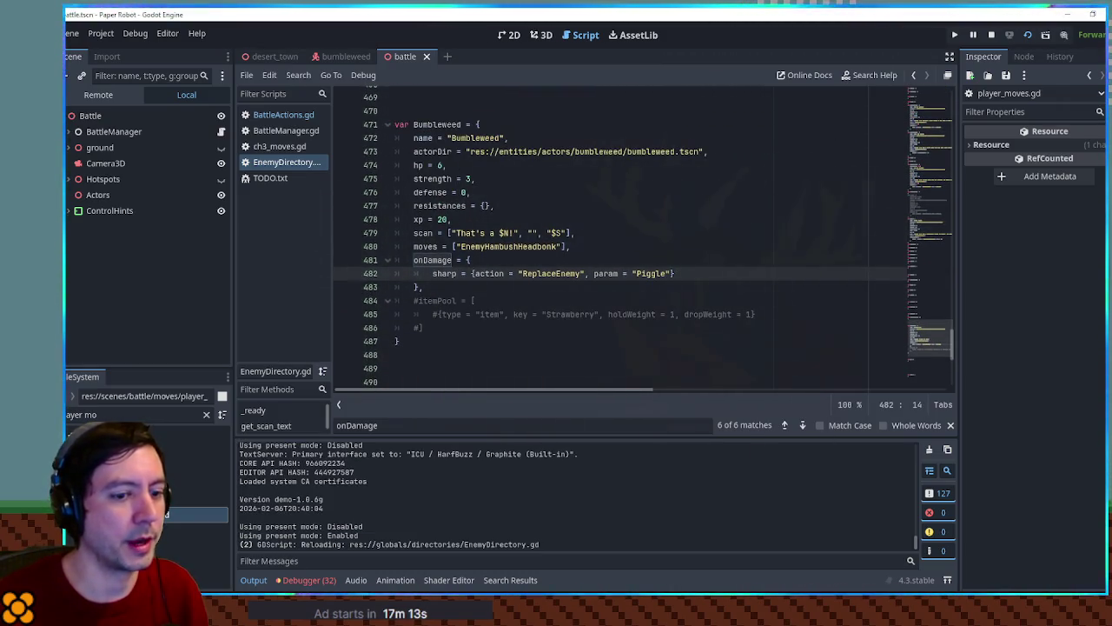
pyautogui.click(756, 311)
# Step: Run the game, attack the tumbleweed to confirm it becomes a Piggle, then reselect 'sharp' to restore
pyautogui.press('F6')
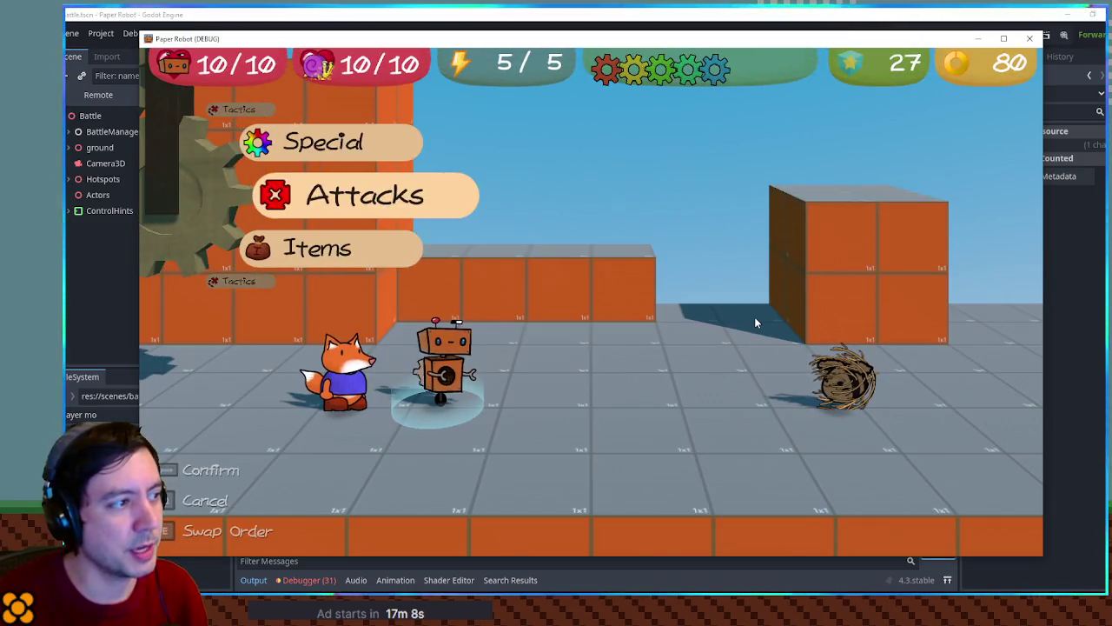
pyautogui.press('space')
pyautogui.press('space')
pyautogui.press('space')
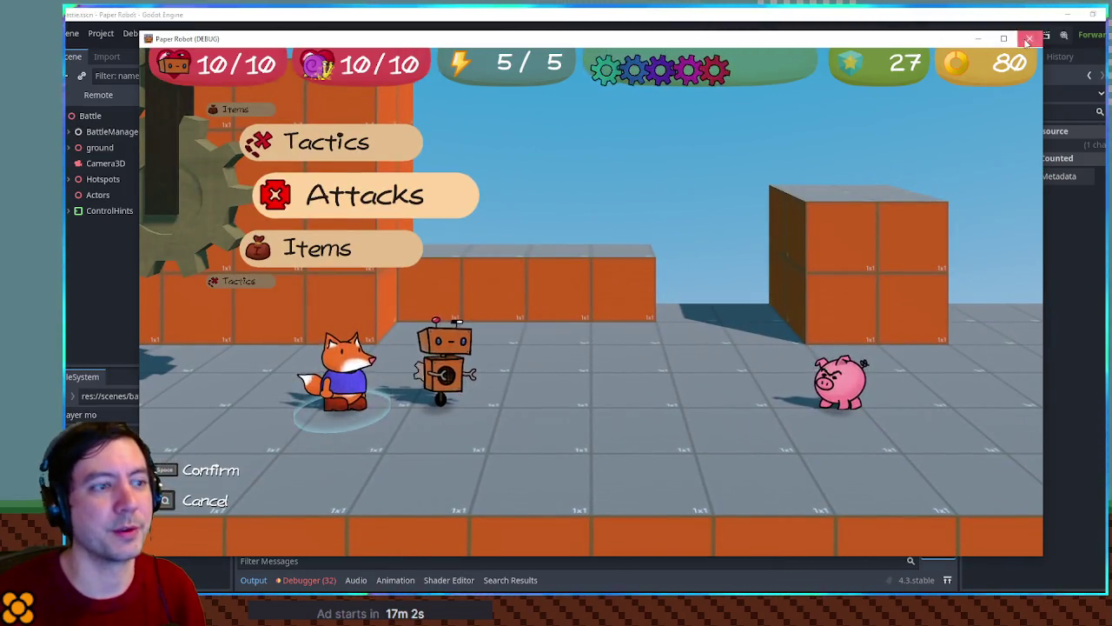
pyautogui.press('F8')
pyautogui.doubleClick(439, 284)
# Step: Return to BattleActions.gd and review the checkDamageEffects loop's damage-type checks
pyautogui.write('eny')
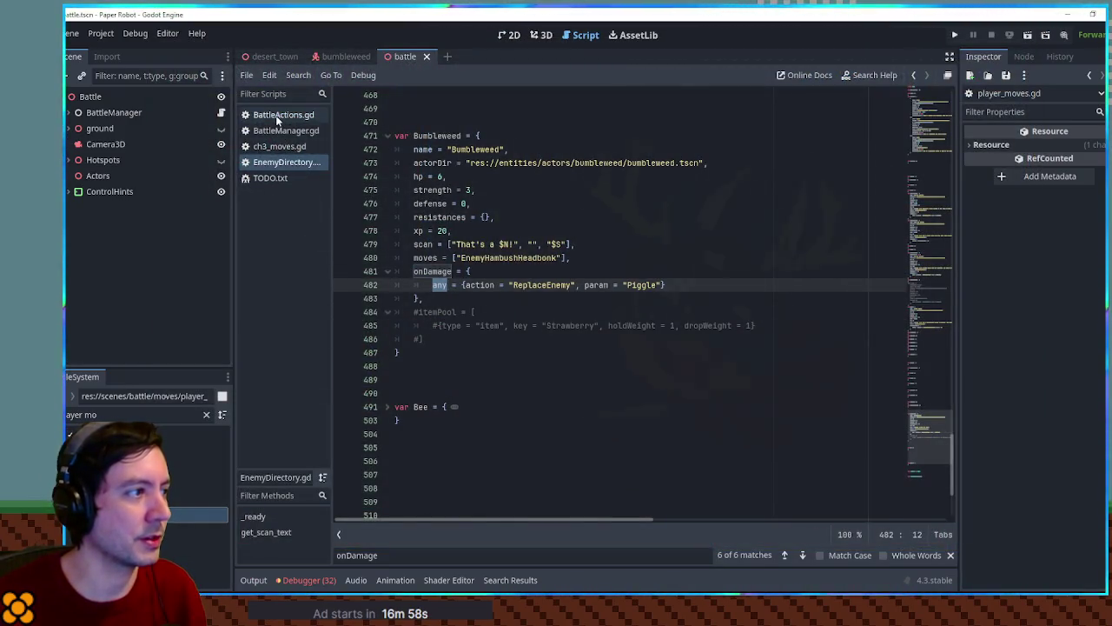
pyautogui.click(280, 115)
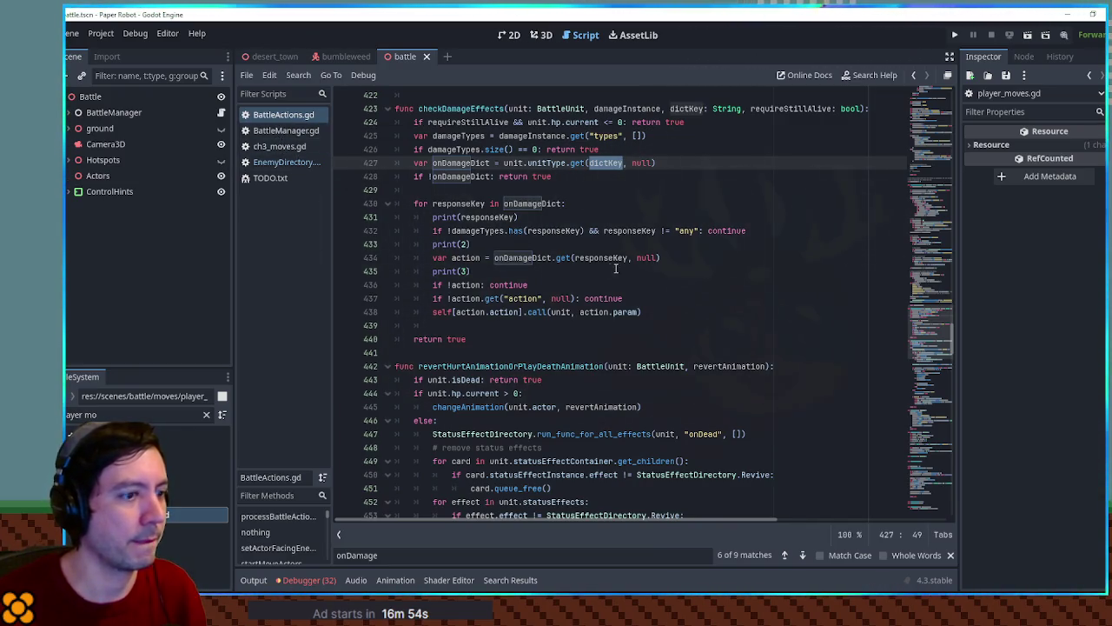
pyautogui.click(680, 230)
pyautogui.click(459, 162)
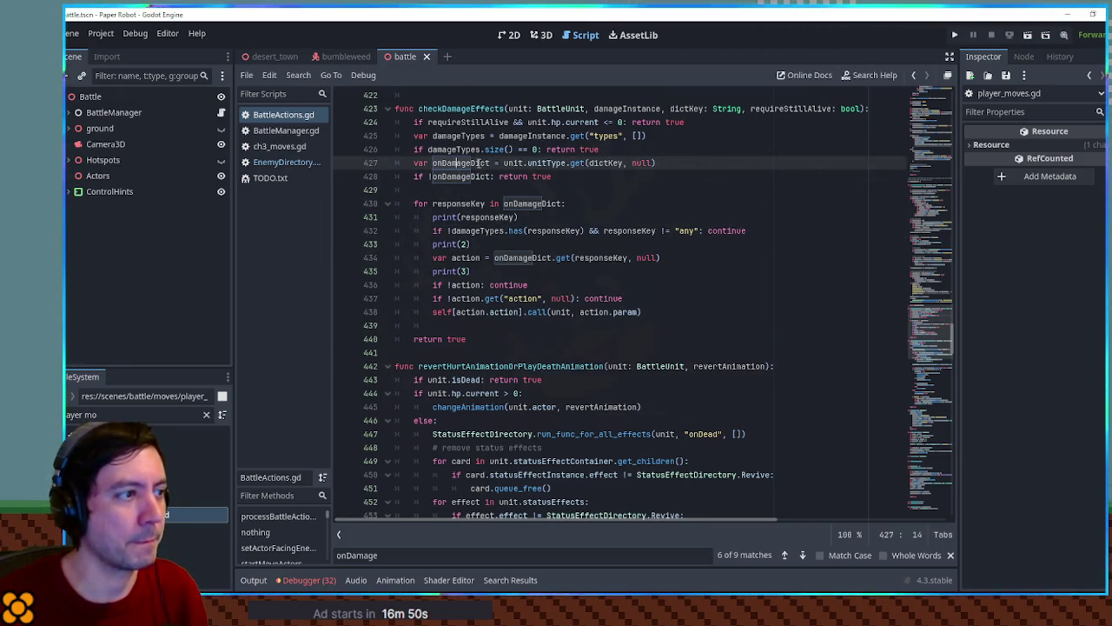
# Step: Delete the print(responseKey), print(2) and print(3) debug lines from the loop
pyautogui.doubleClick(486, 217)
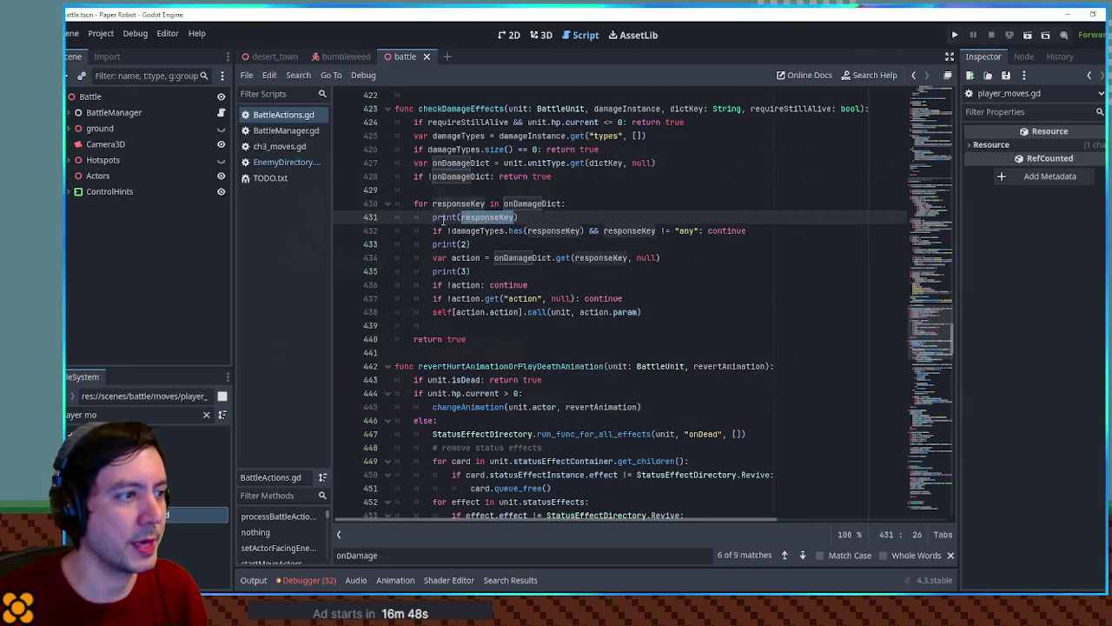
pyautogui.doubleClick(443, 218)
pyautogui.click(580, 218)
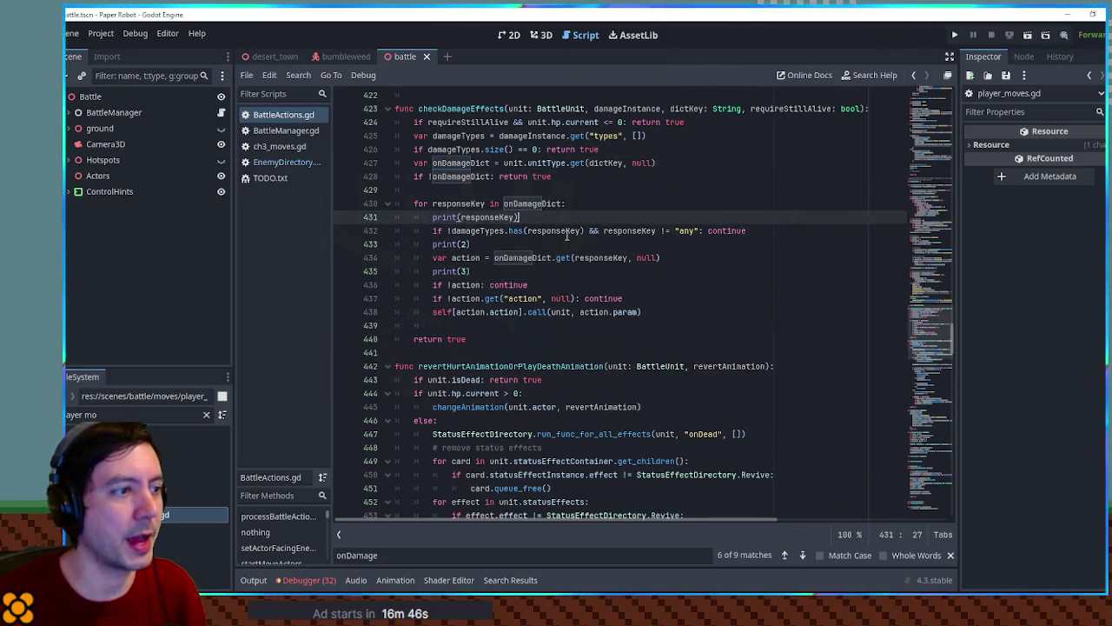
pyautogui.hotkey('ctrl', 'shift', 'k')
pyautogui.click(566, 234)
pyautogui.hotkey('ctrl', 'shift', 'k')
pyautogui.click(516, 245)
pyautogui.hotkey('ctrl', 'shift', 'k')
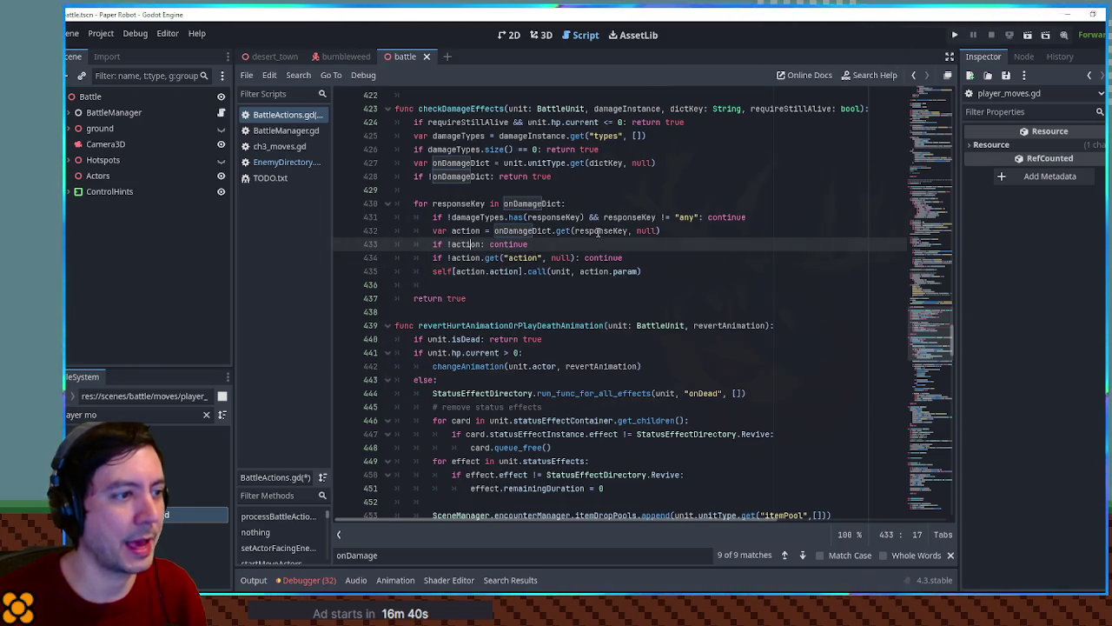
# Step: Undo the deletion to restore the debug prints and view the Output log
pyautogui.moveTo(451, 217); pyautogui.dragTo(697, 216)
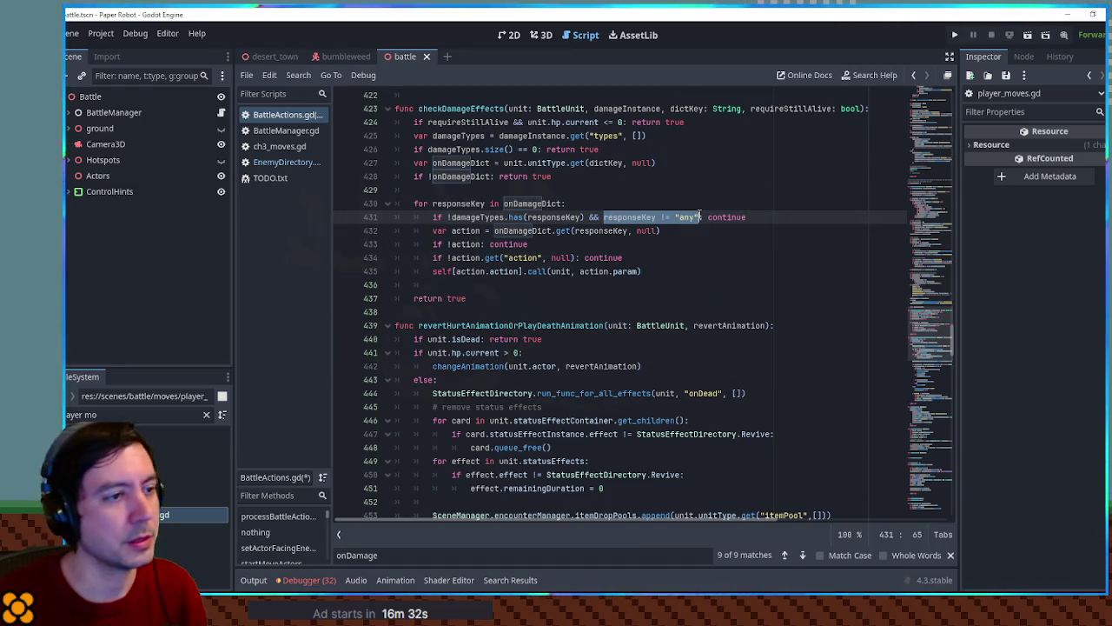
pyautogui.hotkey('ctrl', 'z')
pyautogui.hotkey('ctrl', 'z')
pyautogui.hotkey('ctrl', 'z')
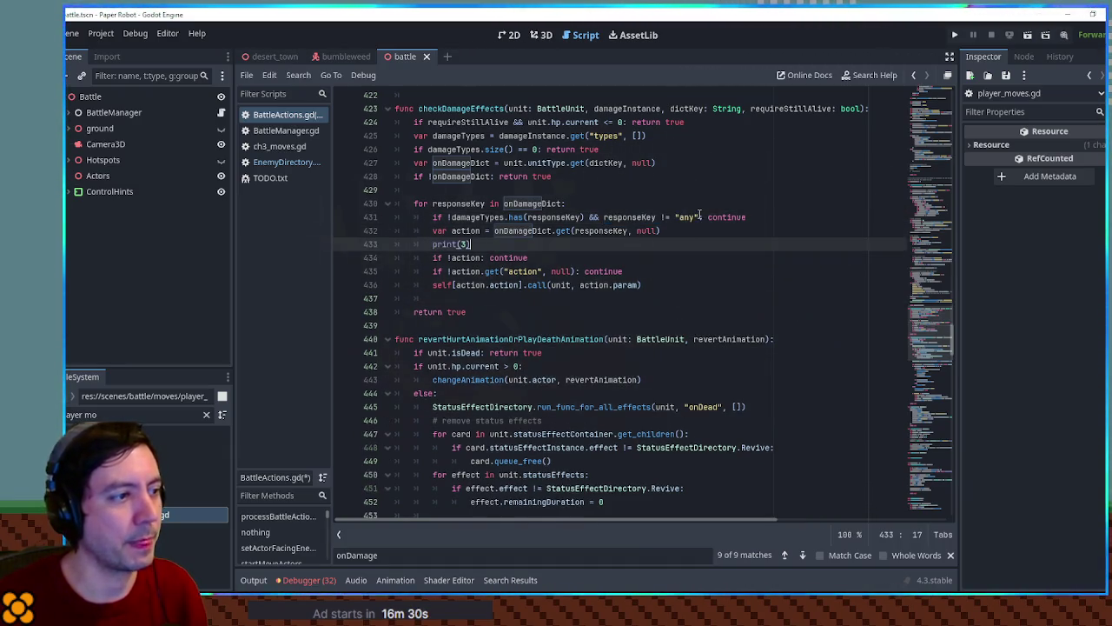
pyautogui.click(253, 579)
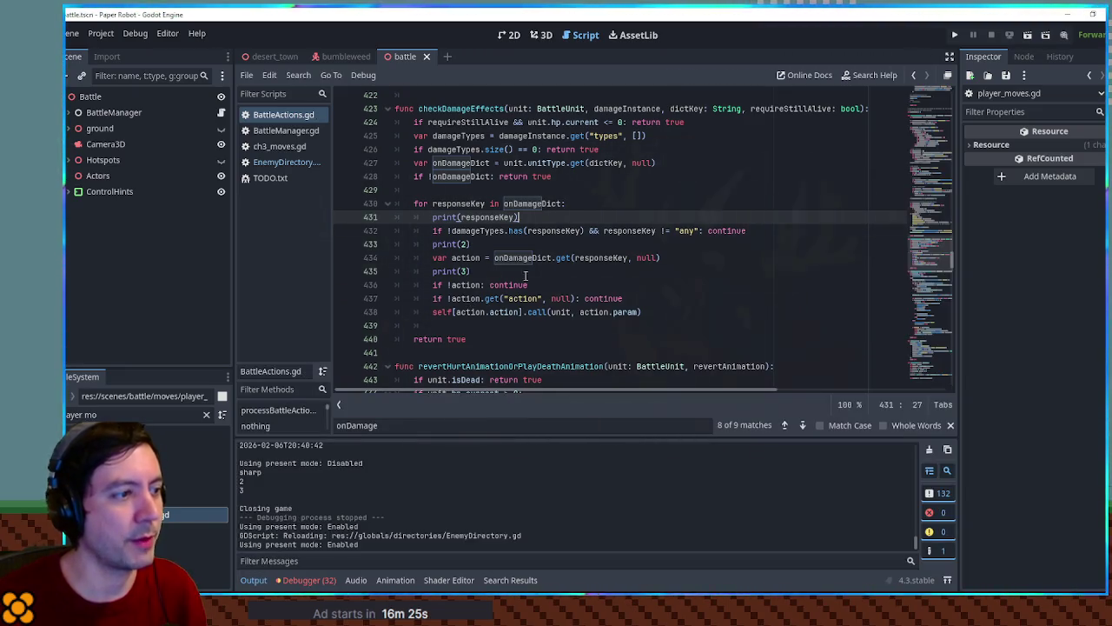
pyautogui.click(575, 258)
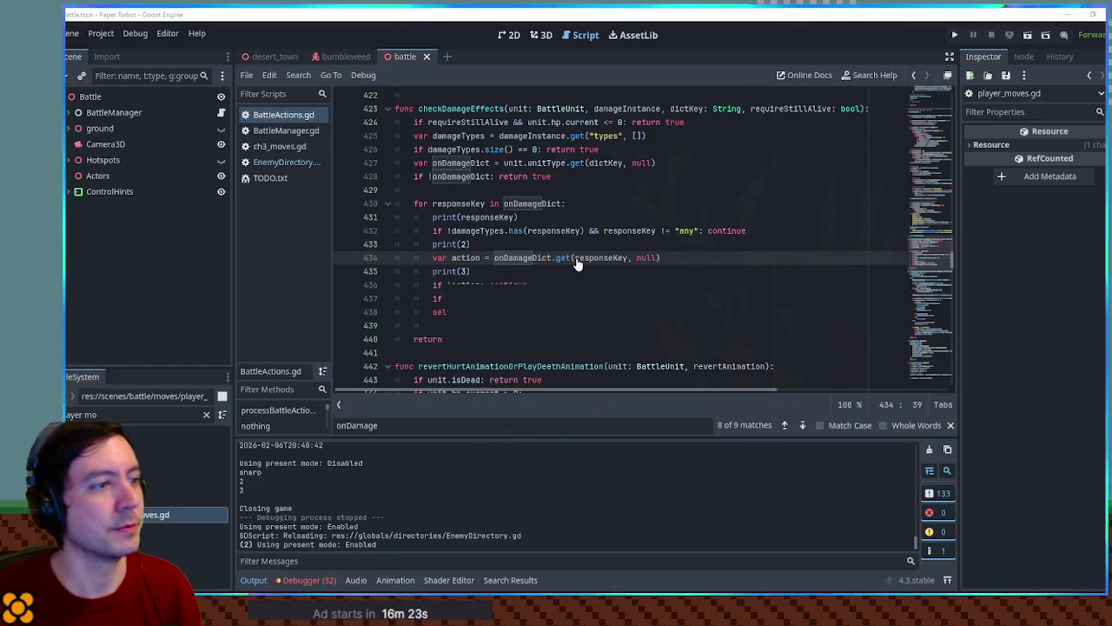
# Step: Run the game and hit Bumbleweed with Gear Spin, turning it into a Piggle
pyautogui.press('F5')
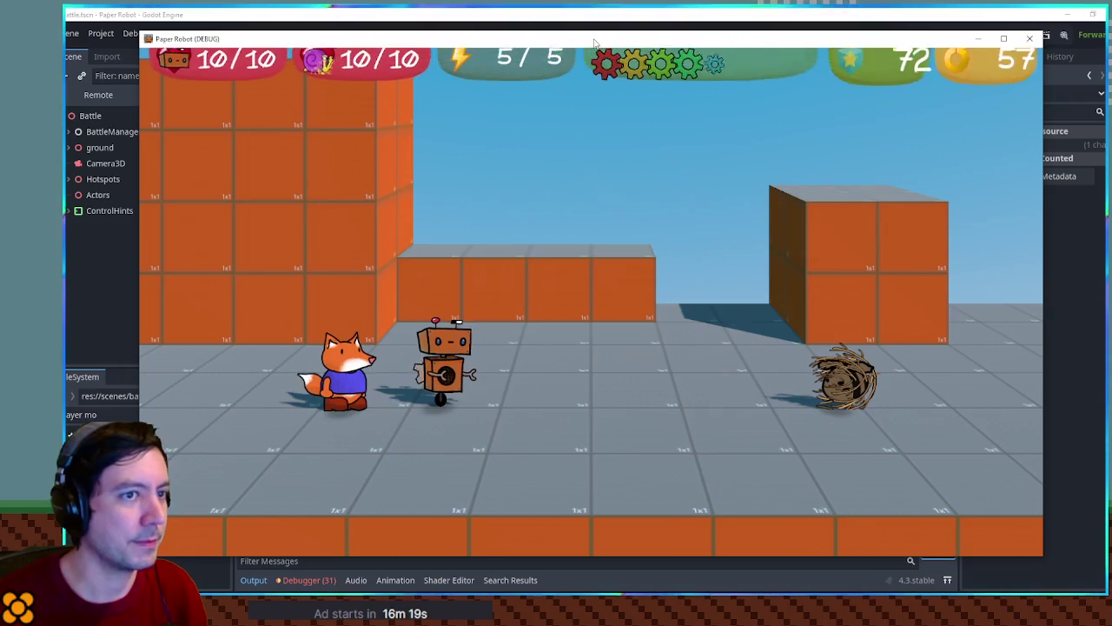
pyautogui.press('Return')
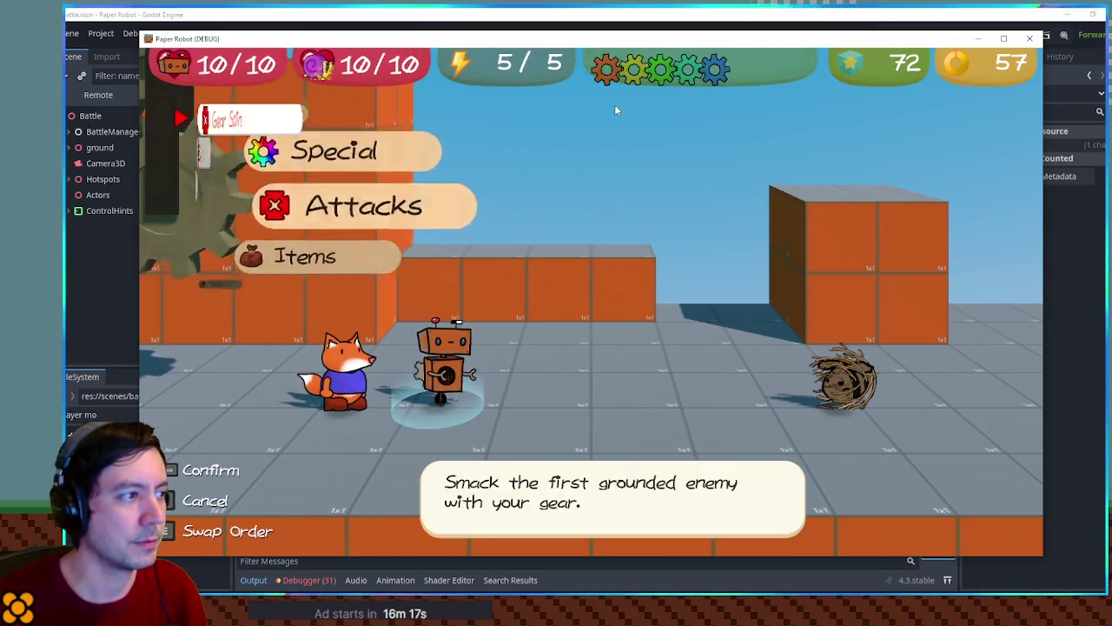
pyautogui.press('Return')
pyautogui.press('Return')
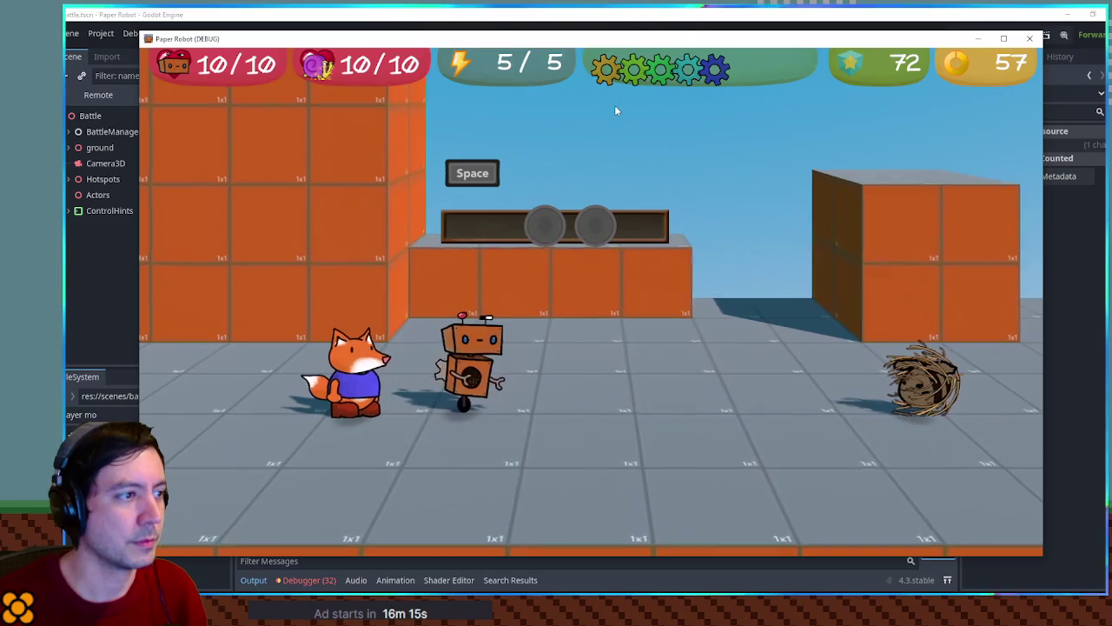
pyautogui.press('space')
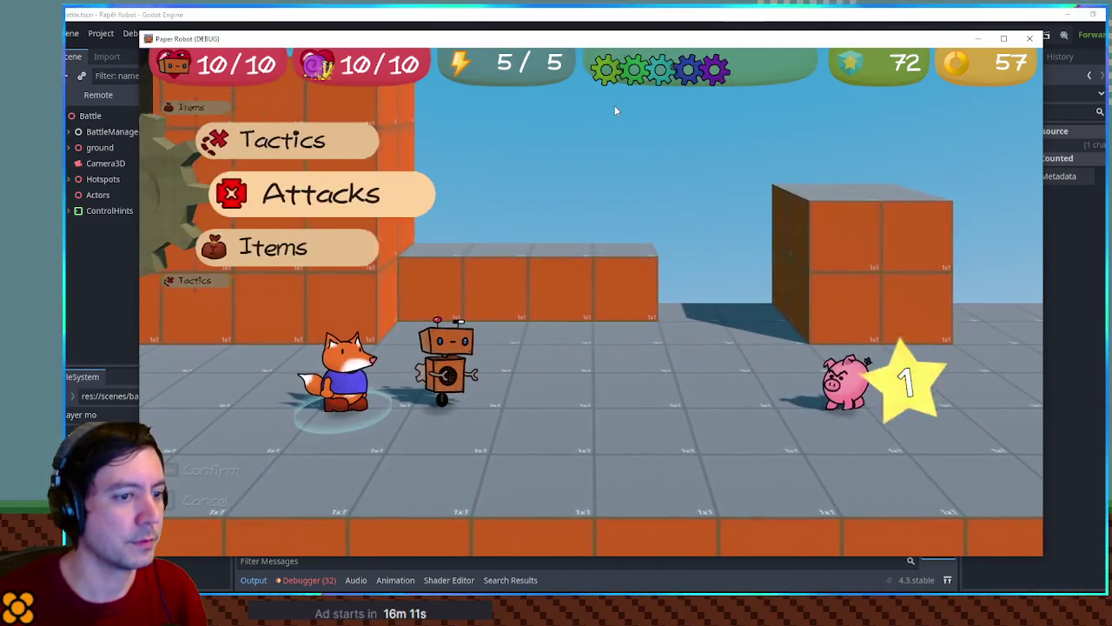
pyautogui.click(1031, 39)
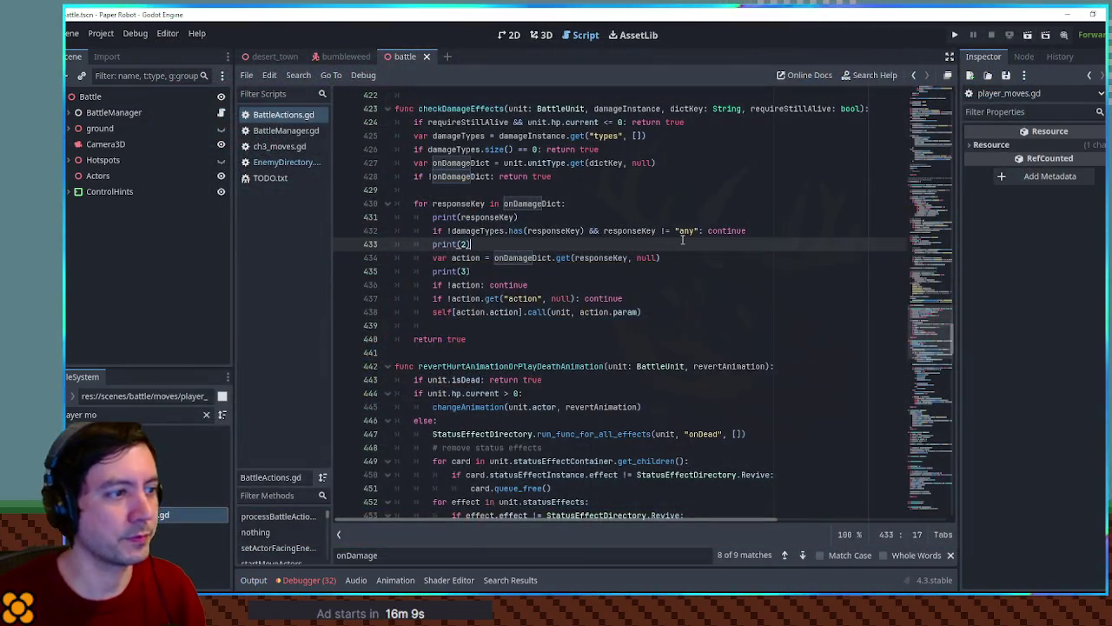
# Step: Relaunch and close the game, then delete the print(responseKey) debug line
pyautogui.press('F6')
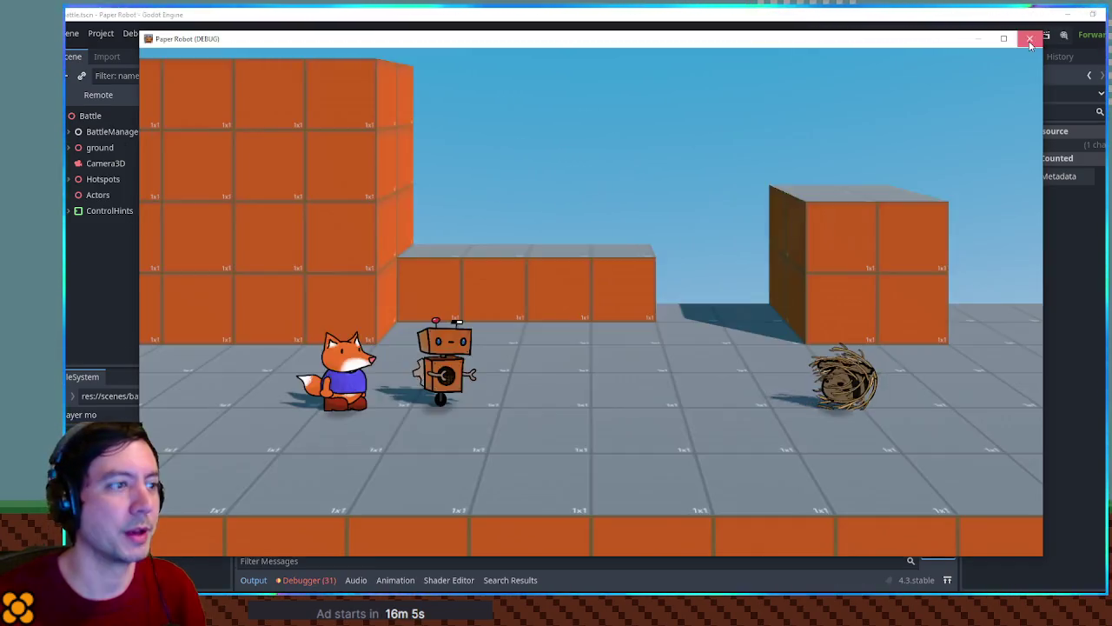
pyautogui.click(1029, 40)
pyautogui.click(458, 217)
pyautogui.hotkey('ctrl', 'shift', 'k')
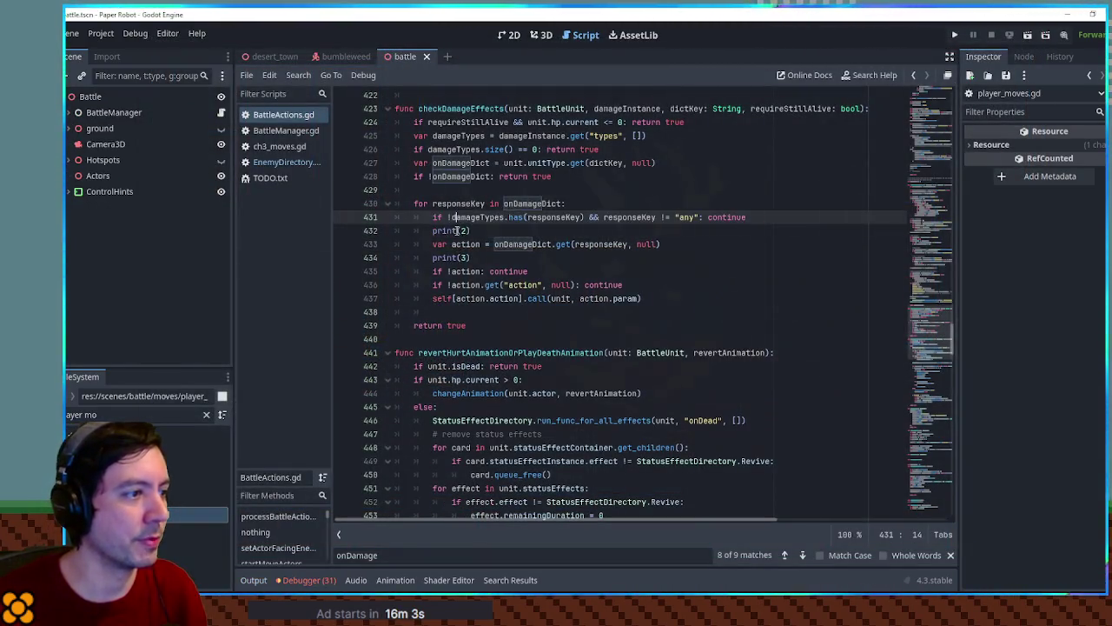
# Step: Delete the print(2) and print(3) debug lines from the checkDamageEffects loop
pyautogui.click(458, 230)
pyautogui.hotkey('ctrl', 'shift', 'k')
pyautogui.click(458, 250)
pyautogui.hotkey('ctrl', 'shift', 'k')
# Step: Remove the 'if damageTypes.size() == 0' line on line 426 and save the script
pyautogui.moveTo(427, 150); pyautogui.dragTo(574, 150)
pyautogui.moveTo(610, 147); pyautogui.dragTo(423, 149)
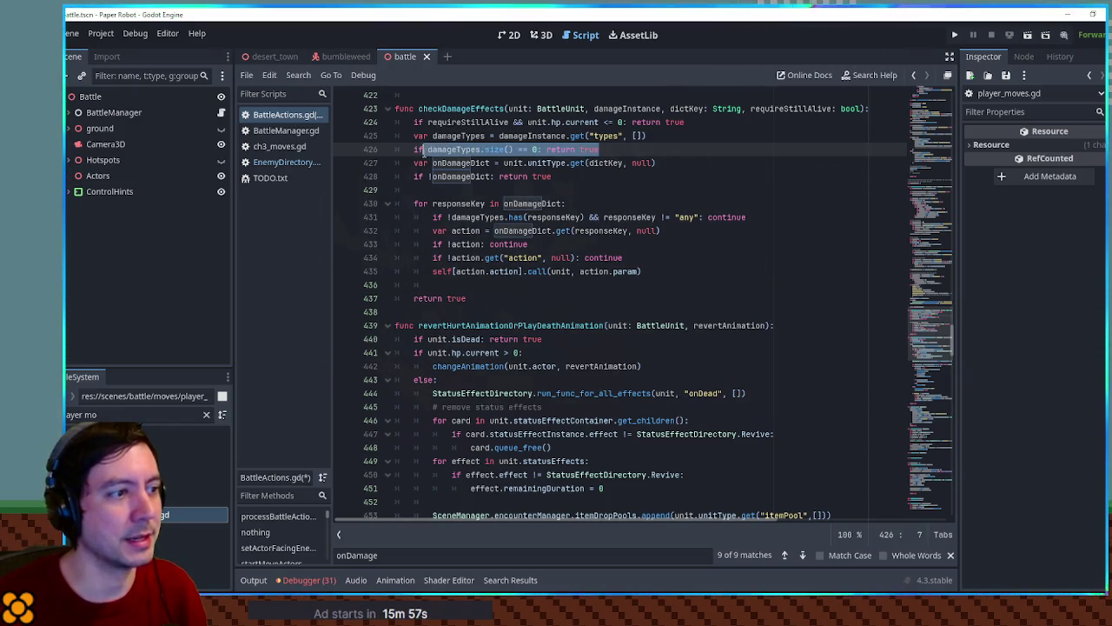
pyautogui.doubleClick(447, 149)
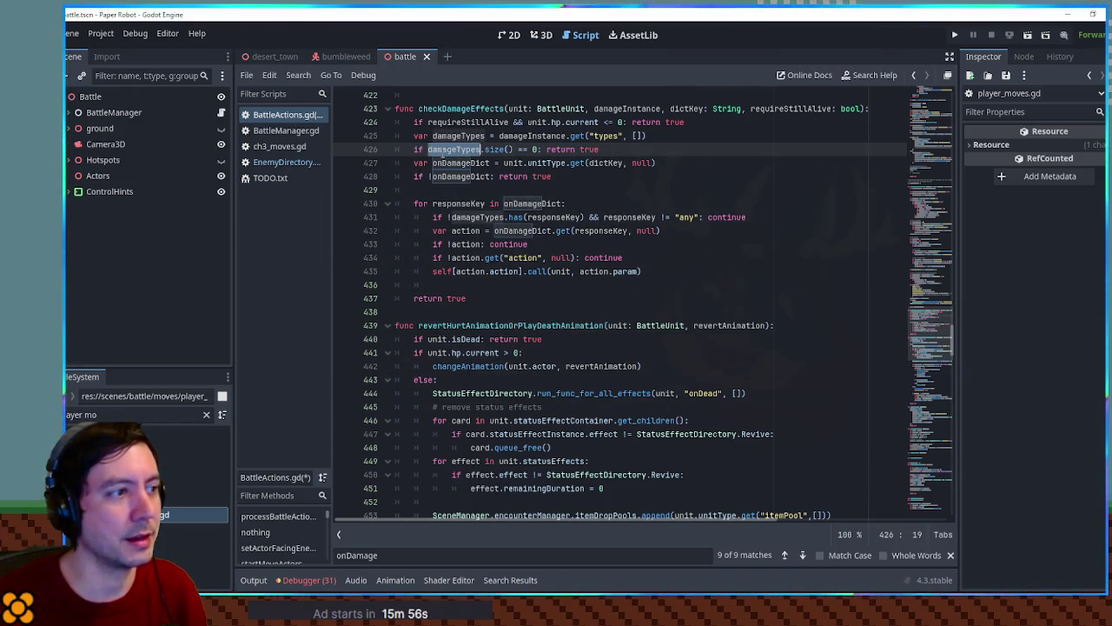
pyautogui.click(429, 149)
pyautogui.hotkey('ctrl', 'shift', 'k')
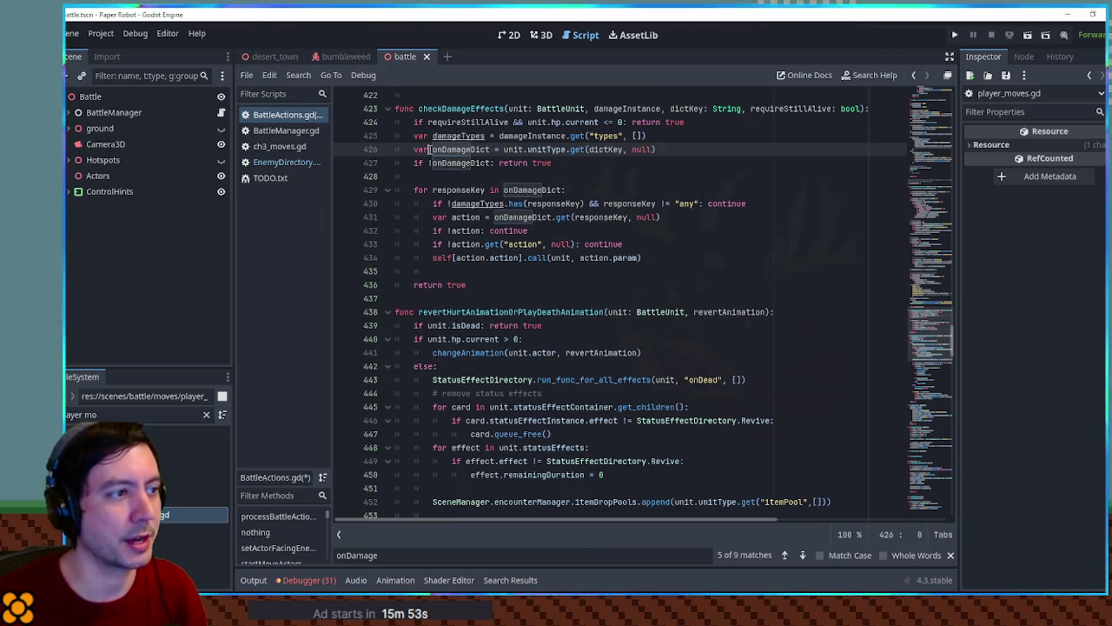
pyautogui.hotkey('ctrl', 's')
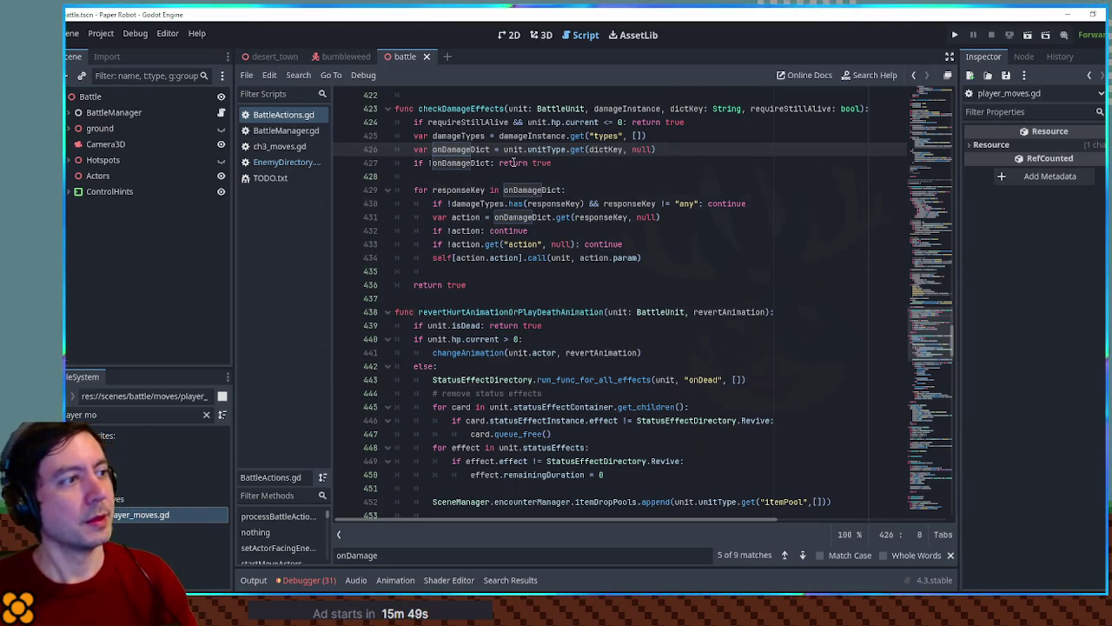
# Step: Rerun the battle, use Gear Spin on the tumbleweed, and close the game
pyautogui.press('F6')
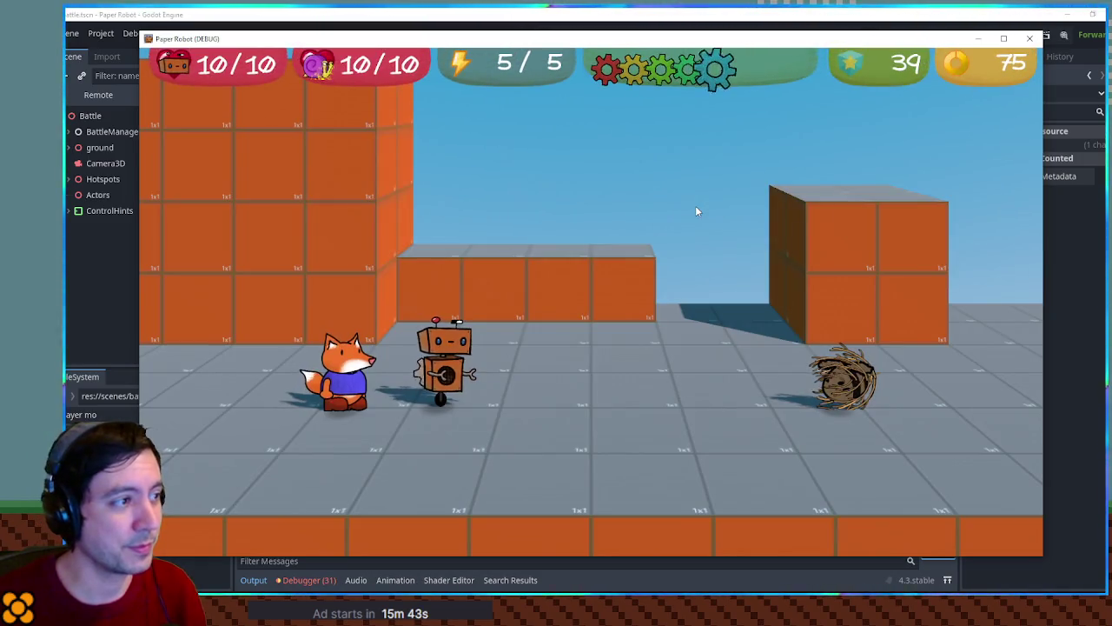
pyautogui.press('space')
pyautogui.press('space')
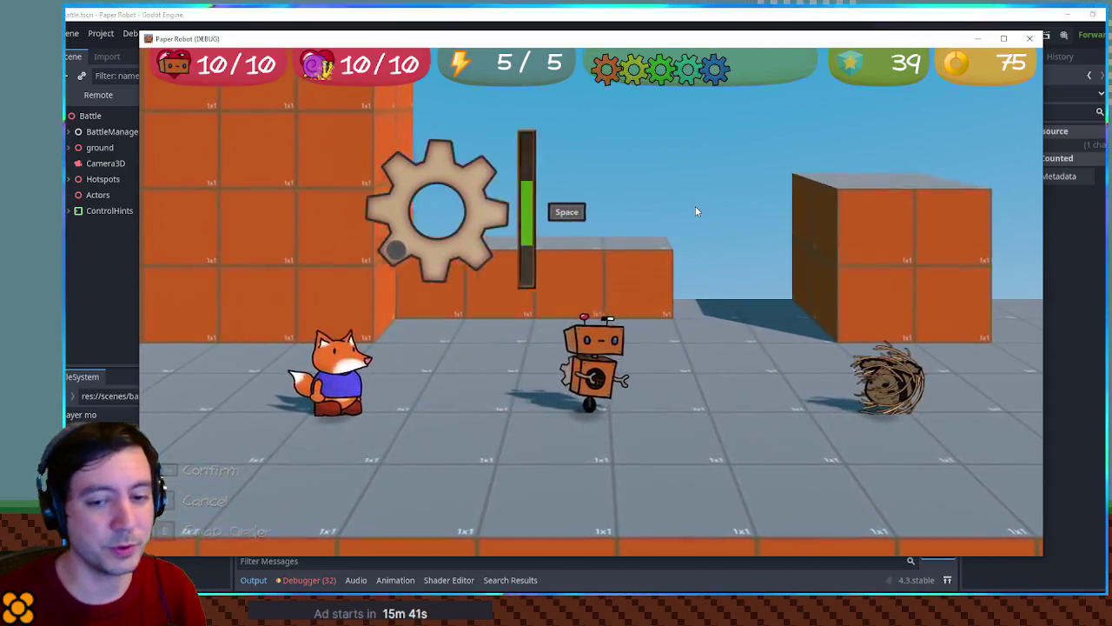
pyautogui.press('space')
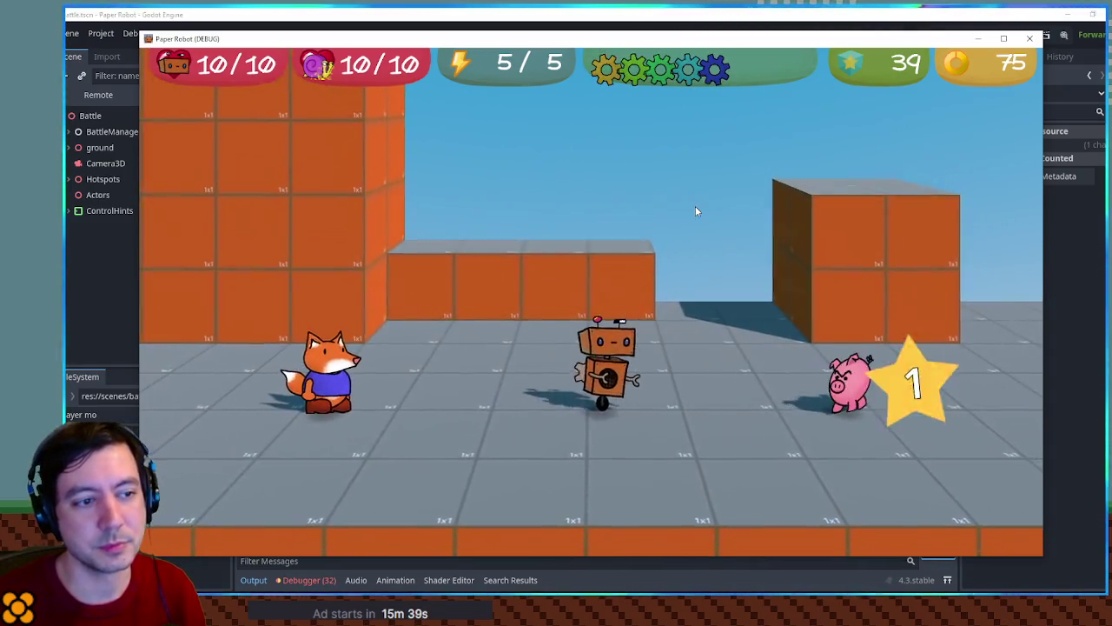
pyautogui.click(1030, 39)
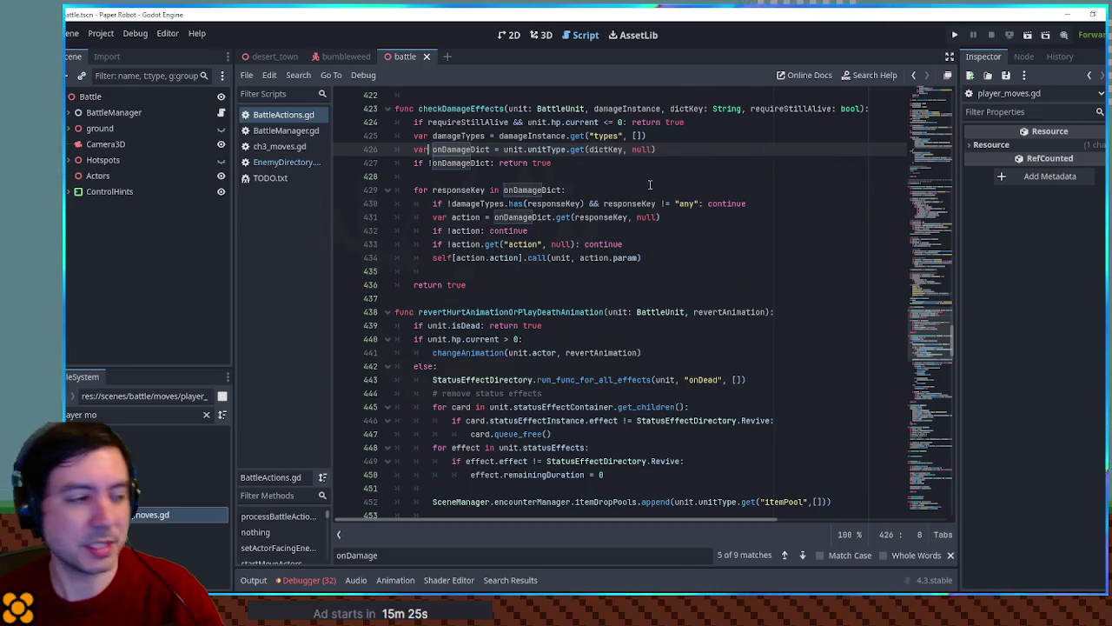
# Step: Find the Snail entry in EnemyDirectory.gd and copy its DominoIntoNextEnemy action name
pyautogui.click(275, 163)
pyautogui.hotkey('ctrl', 'f')
pyautogui.write('snail')
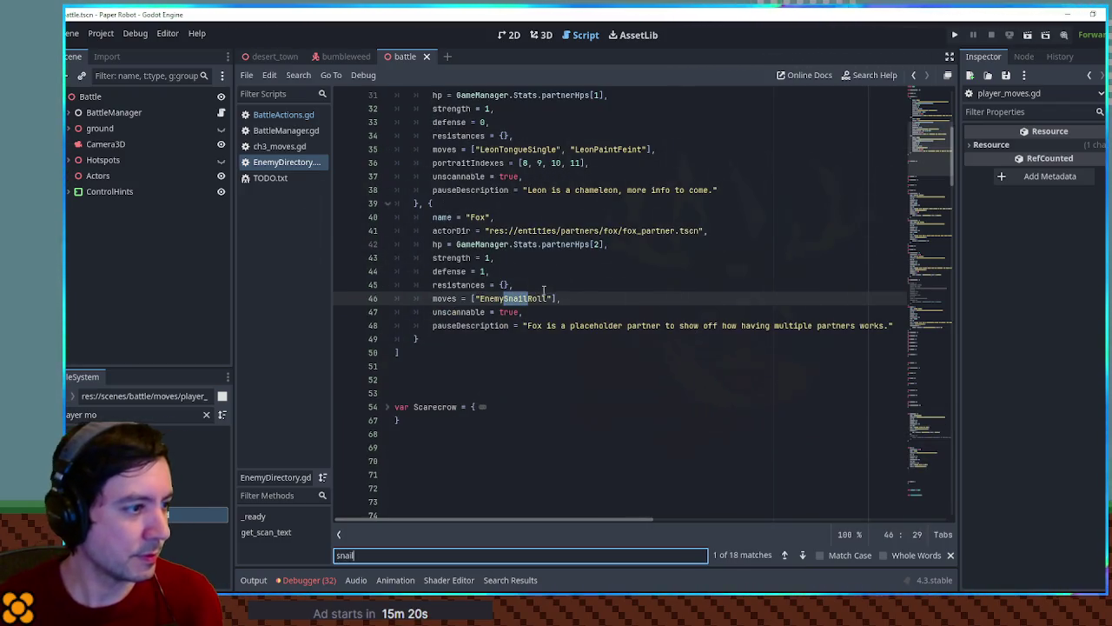
pyautogui.scroll(-5, 559, 294)
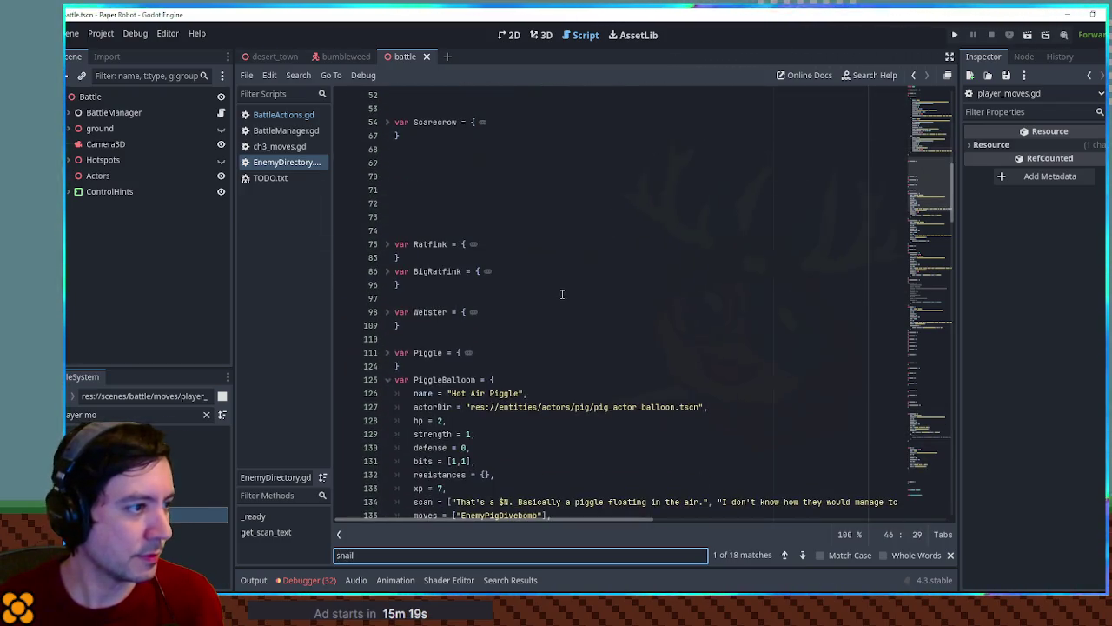
pyautogui.moveTo(931, 187)
pyautogui.mouseDown()
pyautogui.moveTo(939, 108)
pyautogui.moveTo(951, 346)
pyautogui.mouseUp()
pyautogui.doubleClick(569, 318)
pyautogui.hotkey('ctrl', 'c')
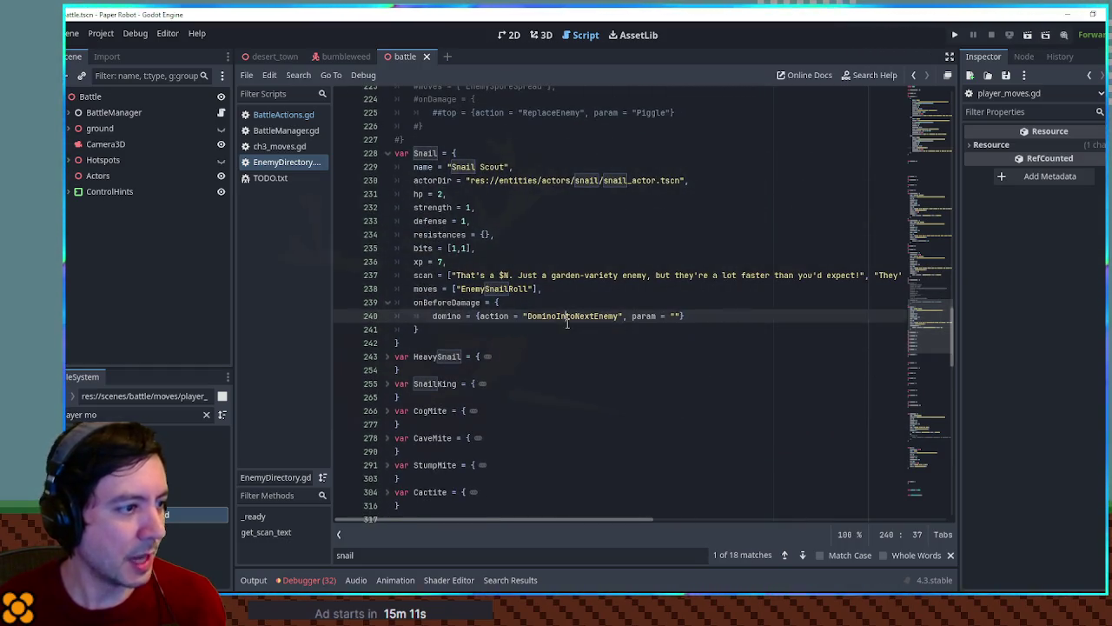
# Step: Search BattleActions.gd for DominoIntoNextEnemy to reach its definition at line 574
pyautogui.click(274, 116)
pyautogui.click(722, 289)
pyautogui.hotkey('ctrl', 'f')
pyautogui.hotkey('ctrl', 'v')
pyautogui.scroll(-3, 722, 292)
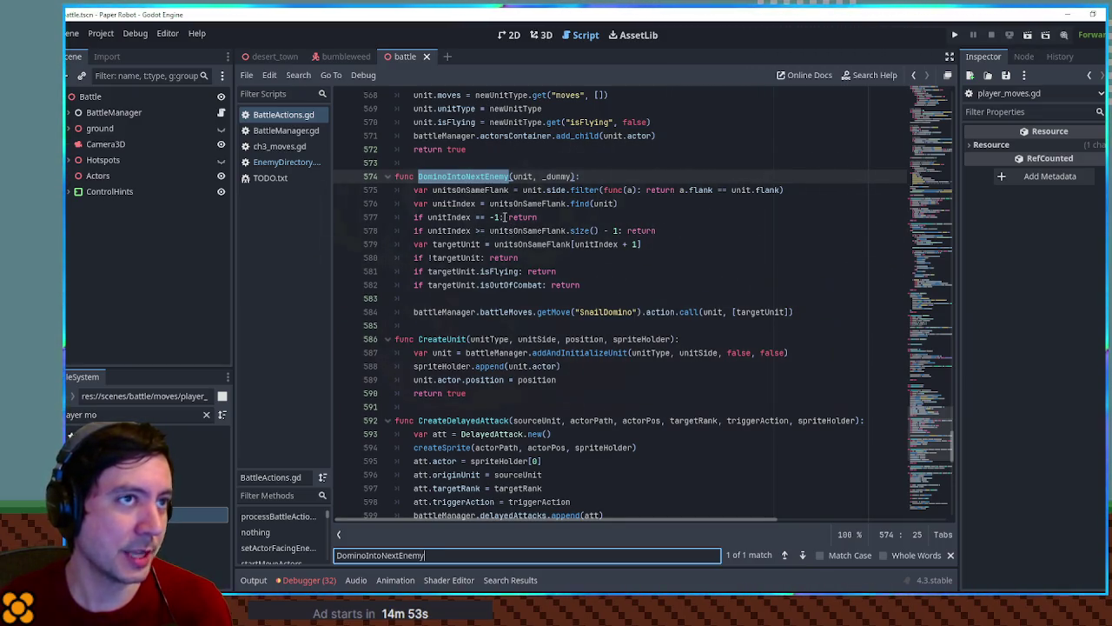
# Step: Add a new CallSelfMove function below line 584 and start a var move declaration
pyautogui.click(805, 315)
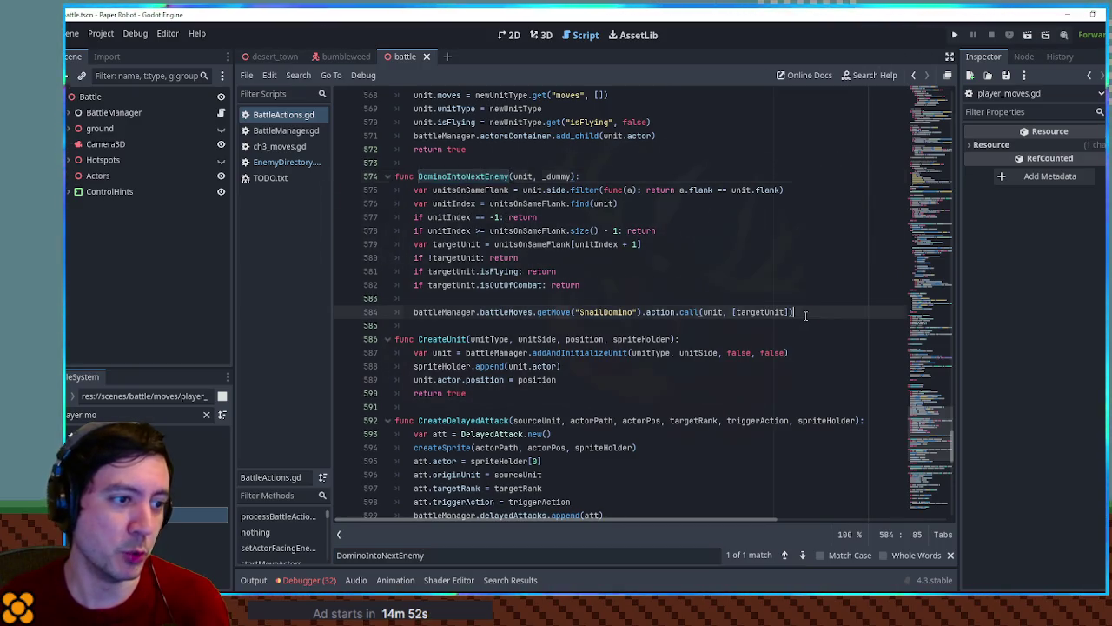
pyautogui.press('Return')
pyautogui.press('Return')
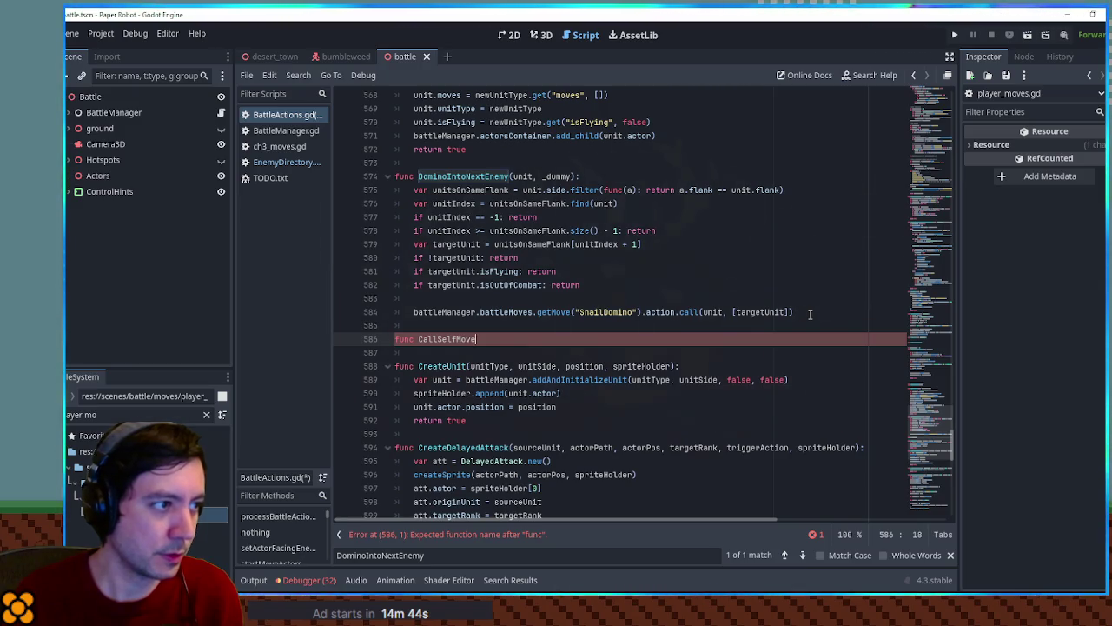
pyautogui.write('(unit, moveName):')
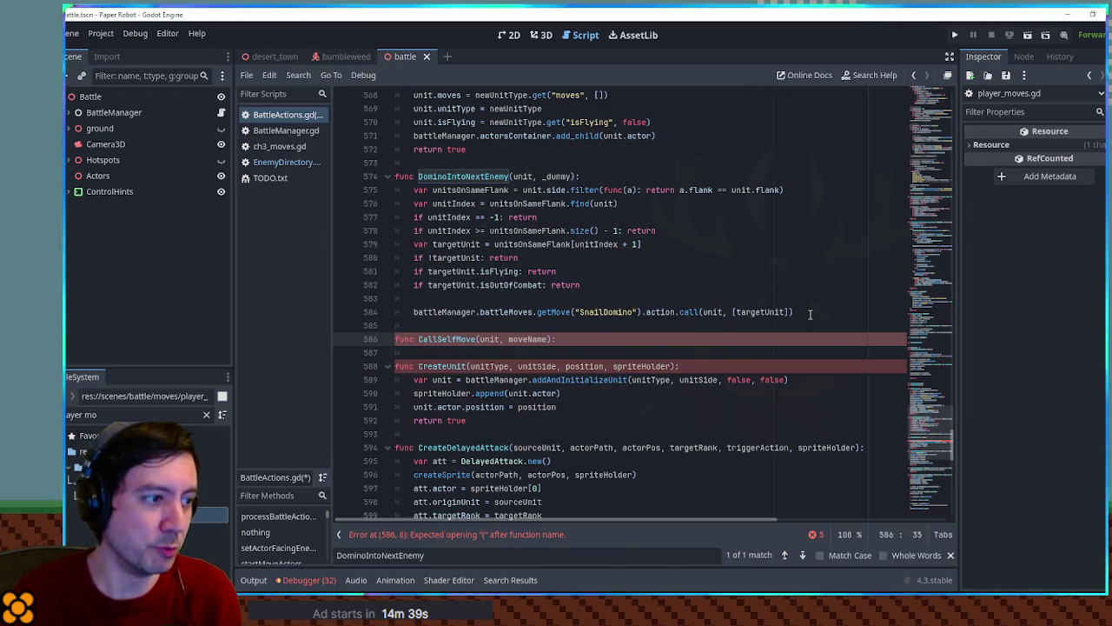
pyautogui.press('Return')
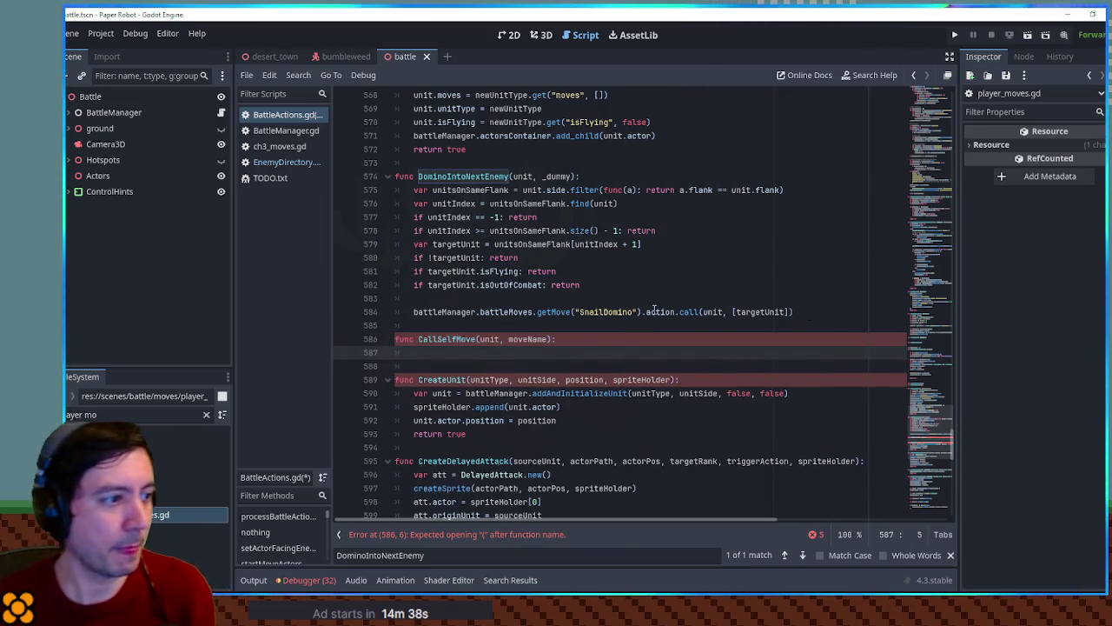
pyautogui.write('var move =')
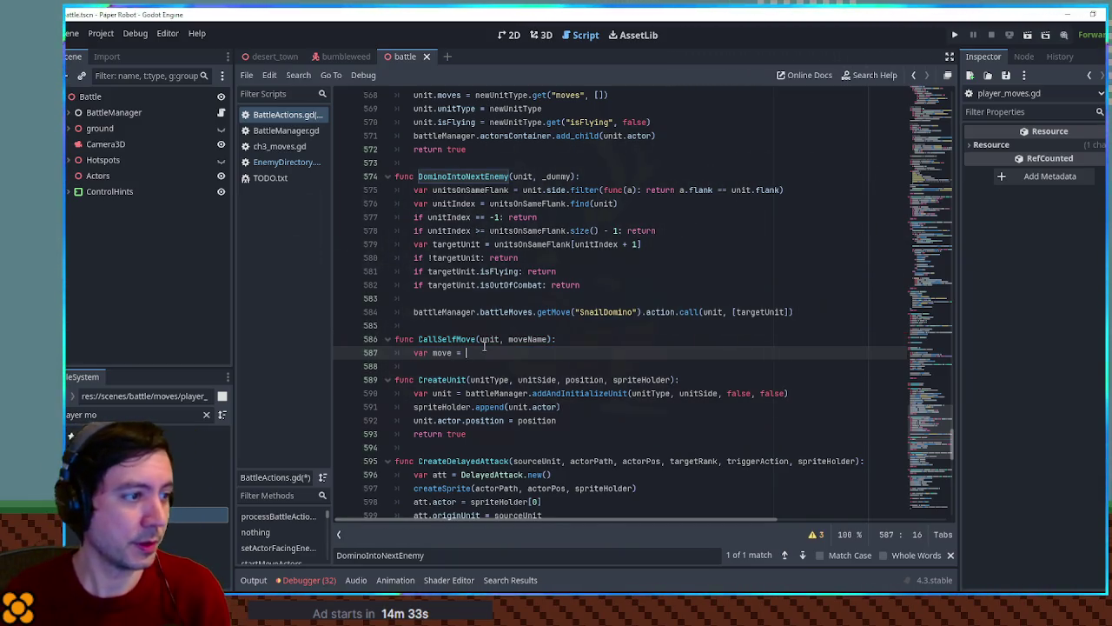
pyautogui.hotkey('ctrl', 'space')
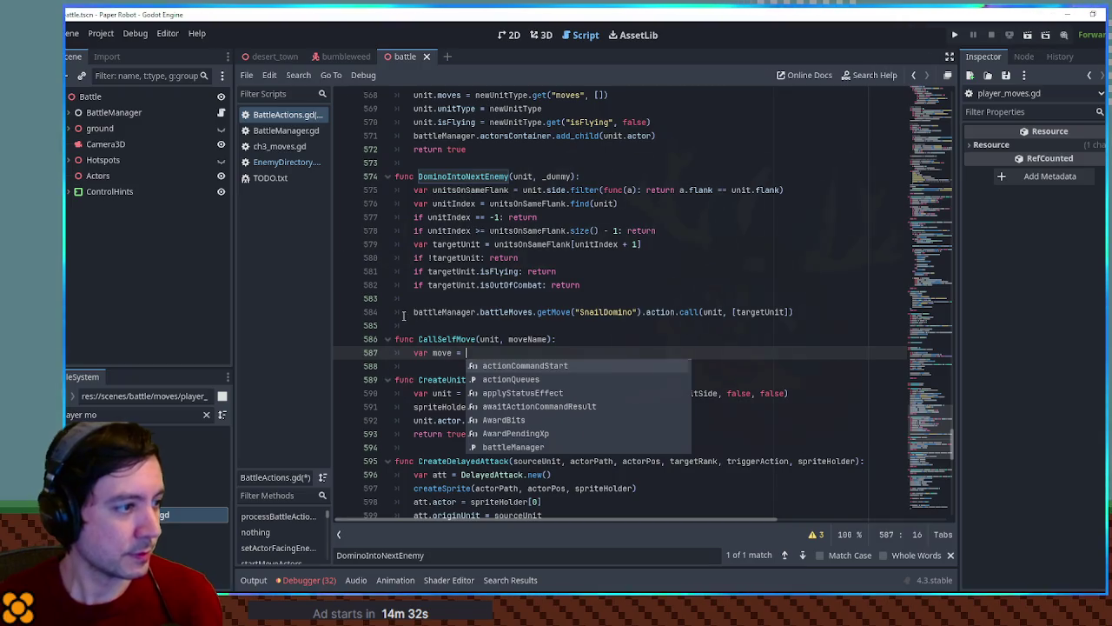
# Step: Set move to the getMove lookup copied from line 584, using moveName instead of SnailDomino
pyautogui.moveTo(404, 314); pyautogui.dragTo(638, 310)
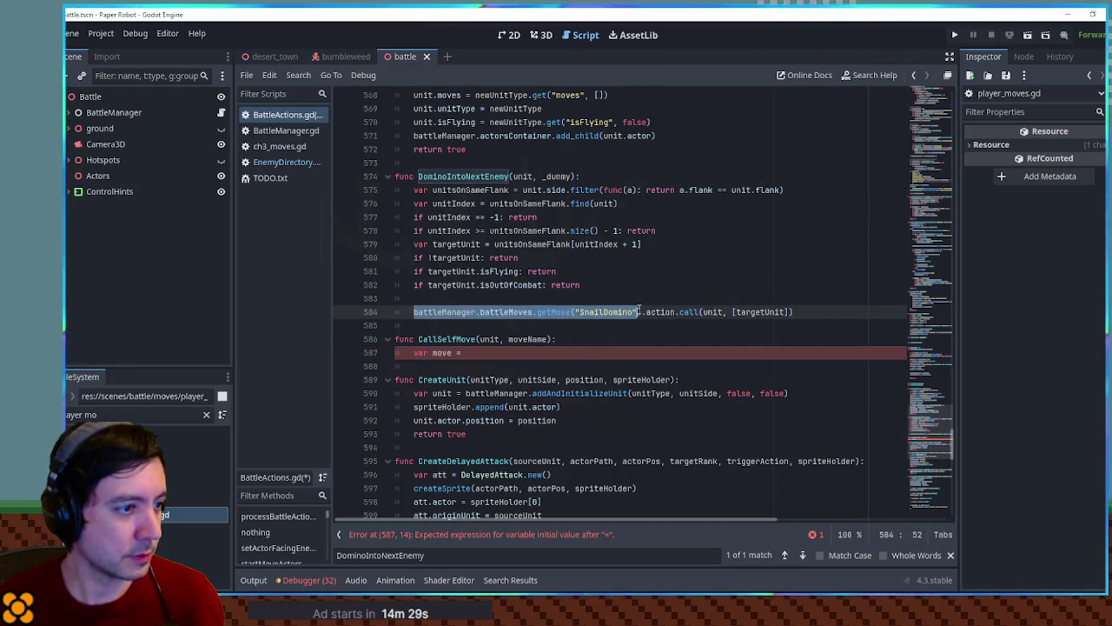
pyautogui.hotkey('ctrl', 'c')
pyautogui.click(521, 355)
pyautogui.hotkey('ctrl', 'v')
pyautogui.doubleClick(528, 339)
pyautogui.hotkey('ctrl', 'c')
pyautogui.moveTo(626, 355); pyautogui.dragTo(692, 353)
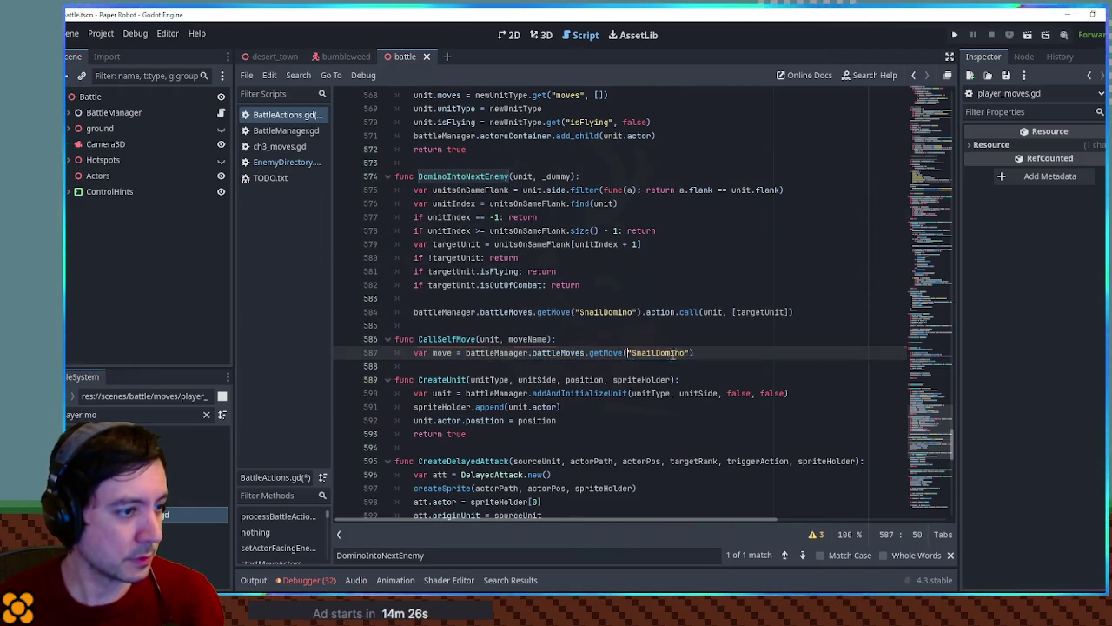
pyautogui.hotkey('ctrl', 'v')
pyautogui.press('Return')
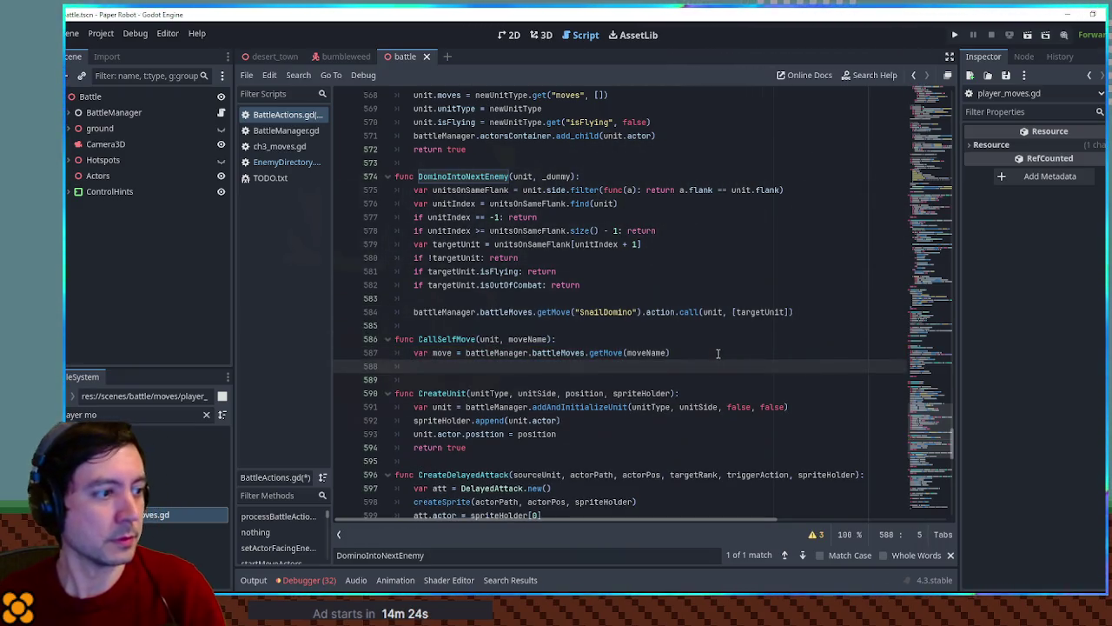
# Step: Add move.action.call(unit, [unit]) on the line below the move variable
pyautogui.moveTo(644, 311); pyautogui.dragTo(795, 312)
pyautogui.click(469, 365)
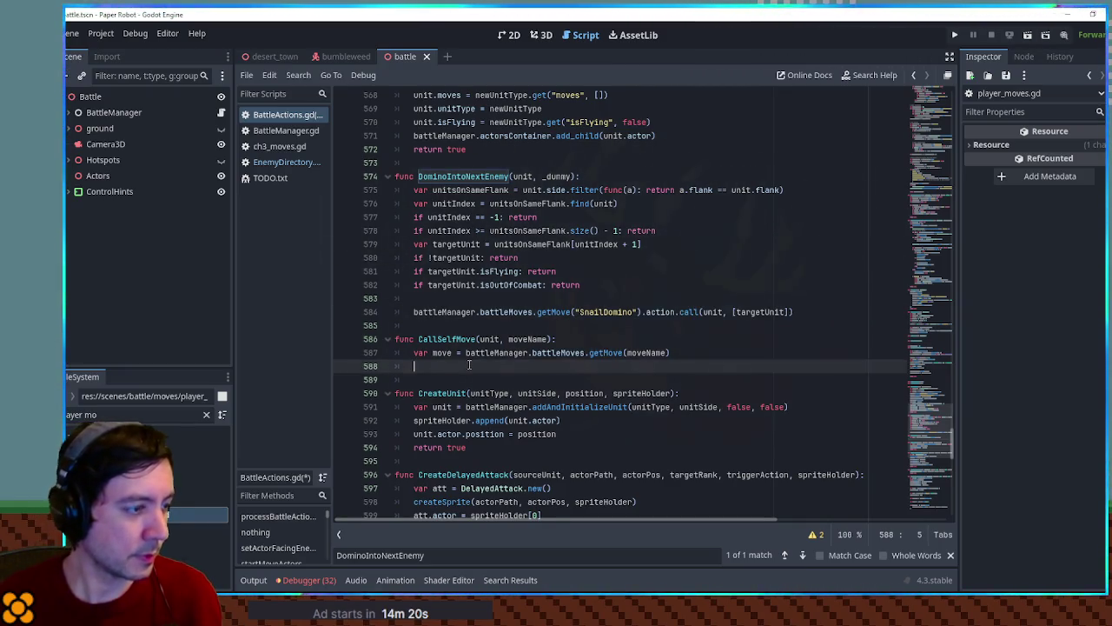
pyautogui.write('move.')
pyautogui.hotkey('ctrl', 'v')
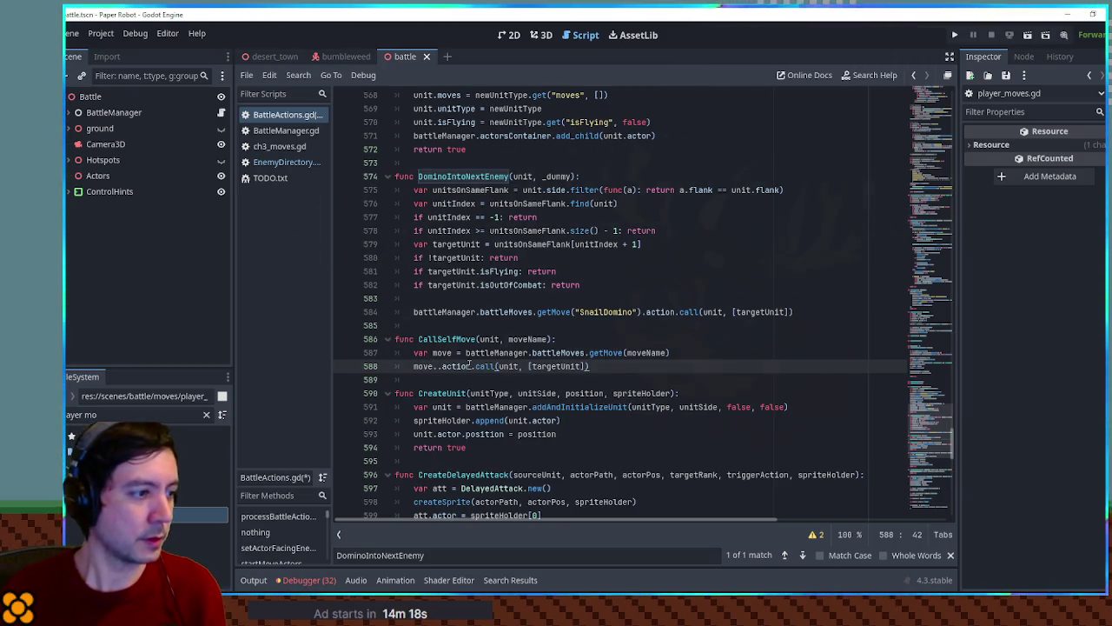
pyautogui.click(440, 366)
pyautogui.press('BackSpace')
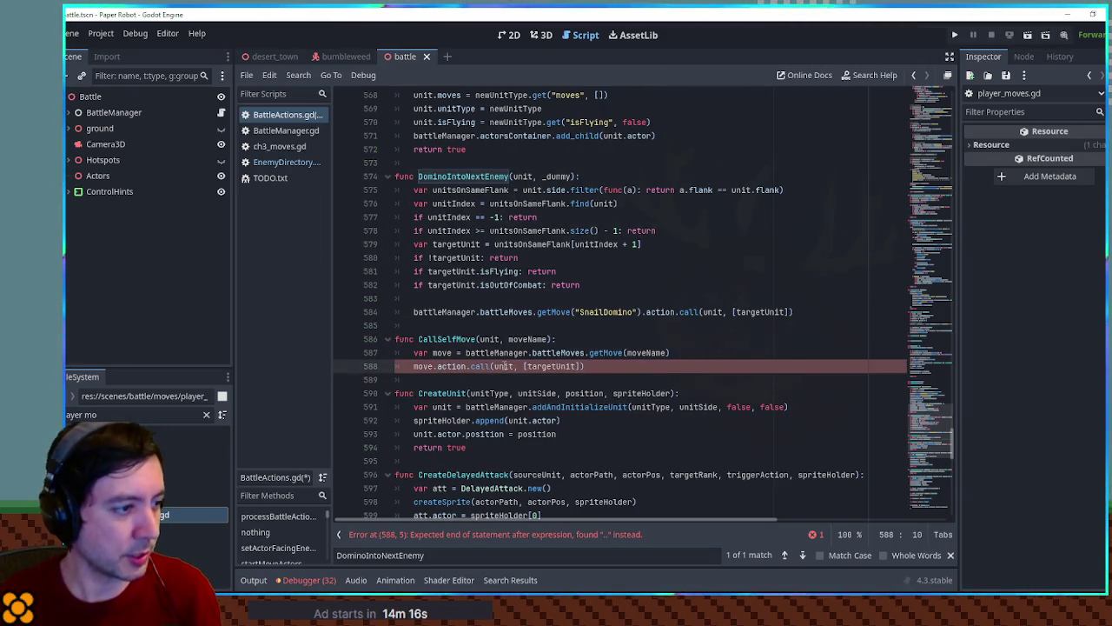
pyautogui.doubleClick(550, 365)
pyautogui.write('unit')
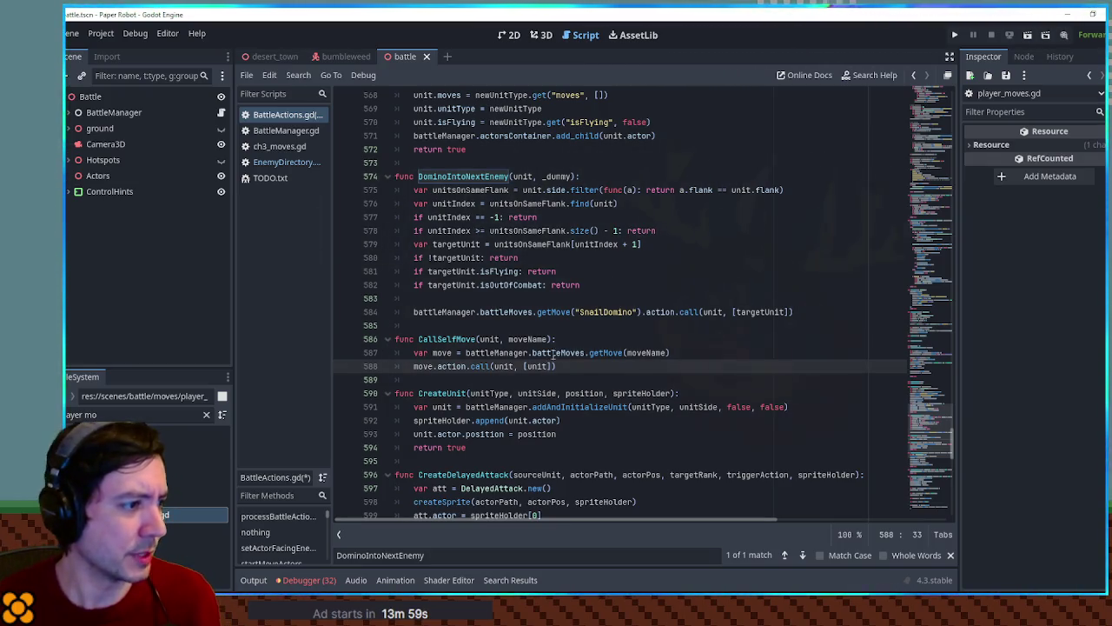
pyautogui.doubleClick(441, 339)
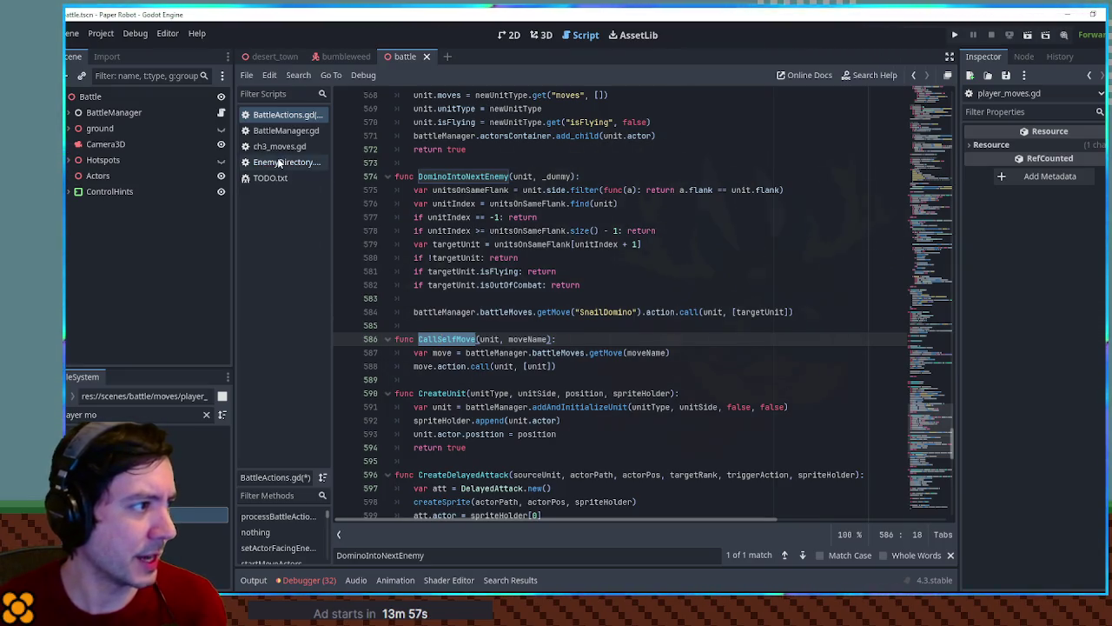
# Step: Replace ReplaceEnemy with CallSelfMove in Bumbleweed's onDamage entry on line 482 of EnemyDirectory.gd
pyautogui.click(278, 162)
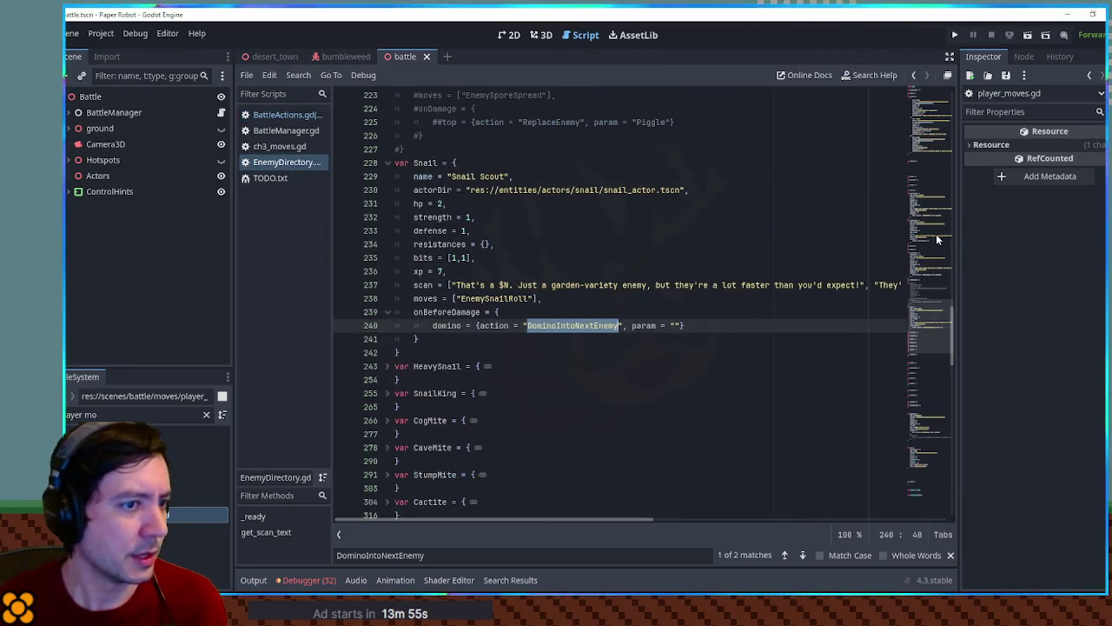
pyautogui.moveTo(931, 398); pyautogui.dragTo(950, 473)
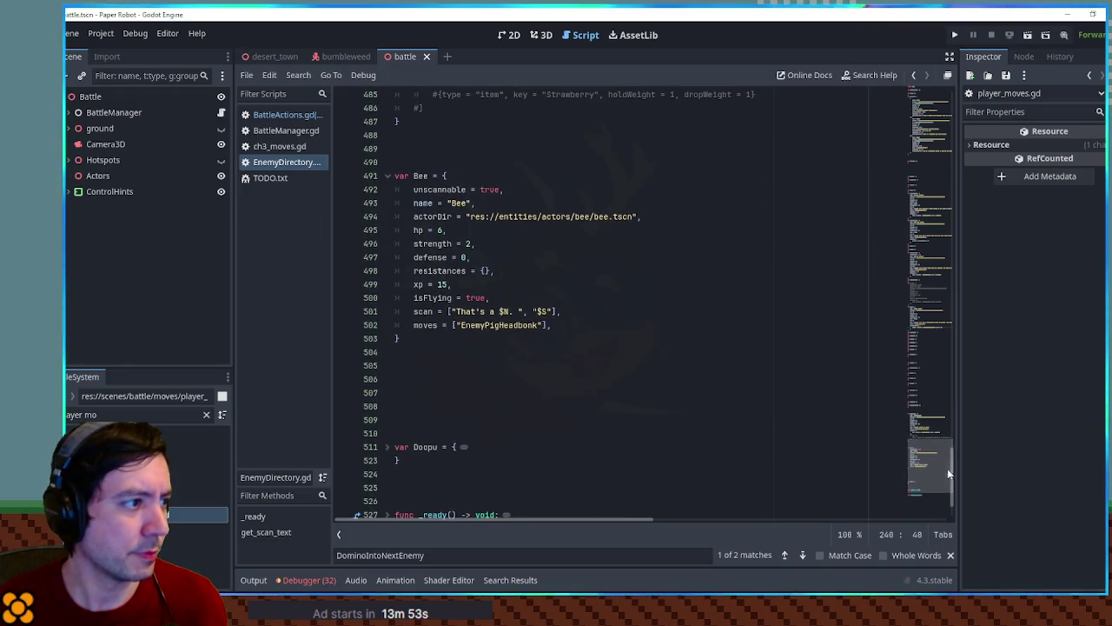
pyautogui.scroll(-2, 477, 340)
pyautogui.scroll(7, 487, 330)
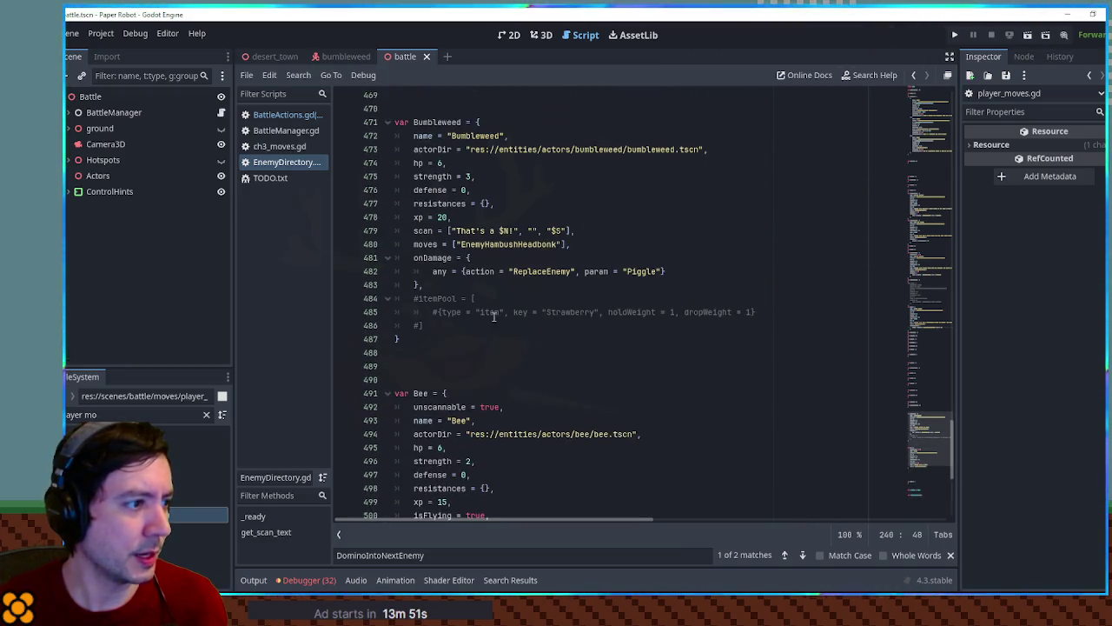
pyautogui.doubleClick(529, 272)
pyautogui.write('CallSelfMove')
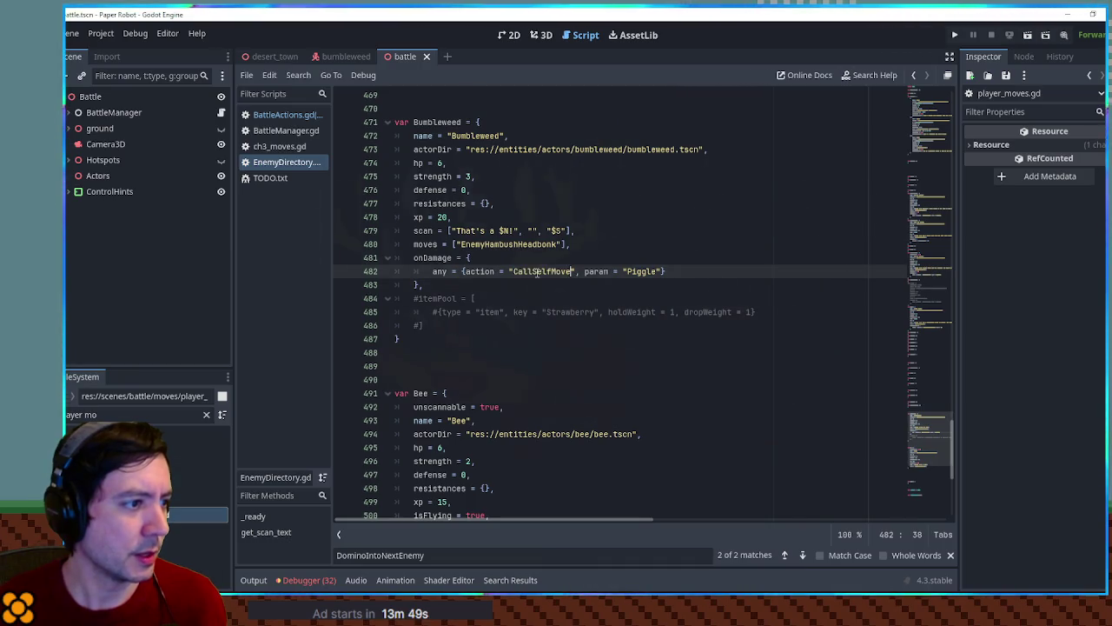
pyautogui.click(279, 146)
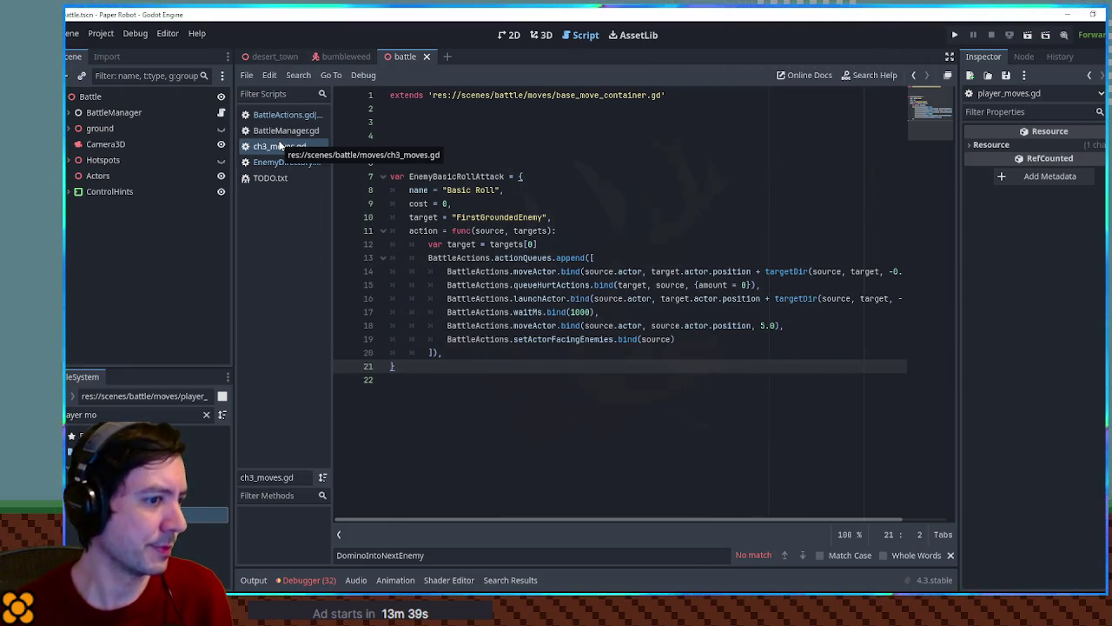
# Step: Append 2 to the EnemyBasicRollAttack name in ch3_moves.gd, save, and open player_moves.gd
pyautogui.click(514, 176)
pyautogui.write('2')
pyautogui.hotkey('ctrl', 's')
pyautogui.doubleClick(139, 415)
pyautogui.doubleClick(174, 515)
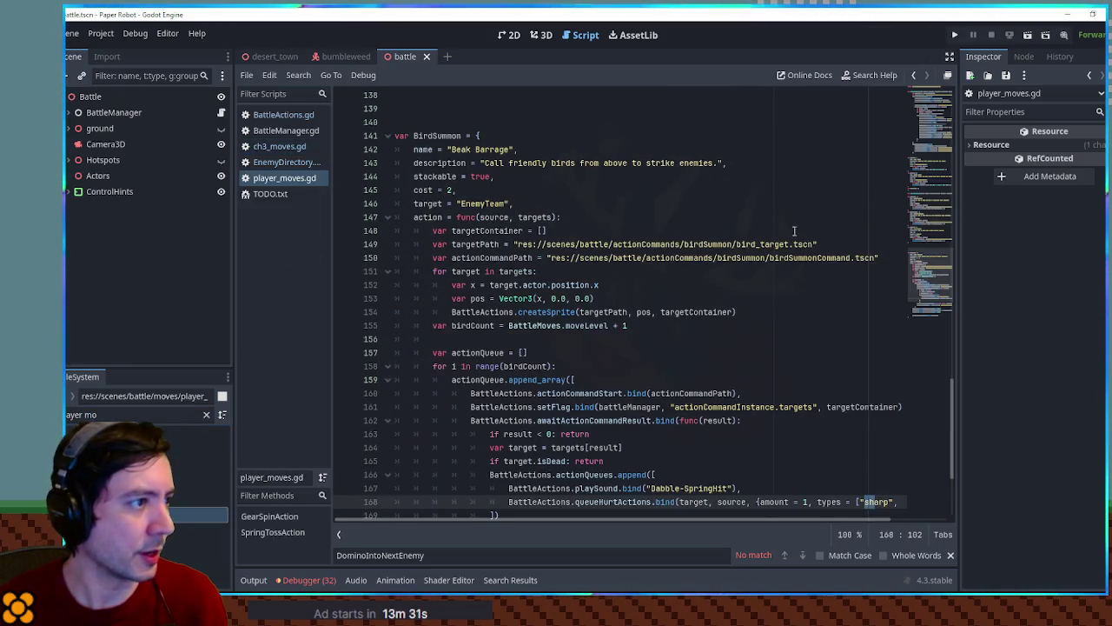
pyautogui.scroll(20, 923, 337)
pyautogui.scroll(-10, 924, 337)
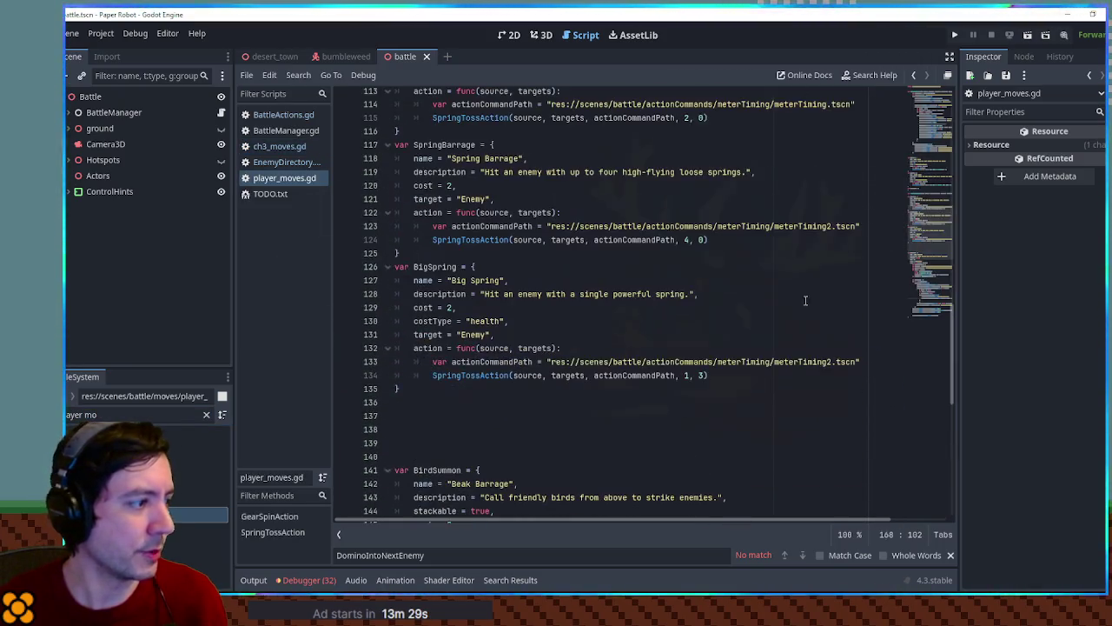
# Step: Search the FileSystem for the ch1_moves and item_moves scripts, ending in item_moves.gd
pyautogui.tripleClick(139, 415)
pyautogui.write('n1 move')
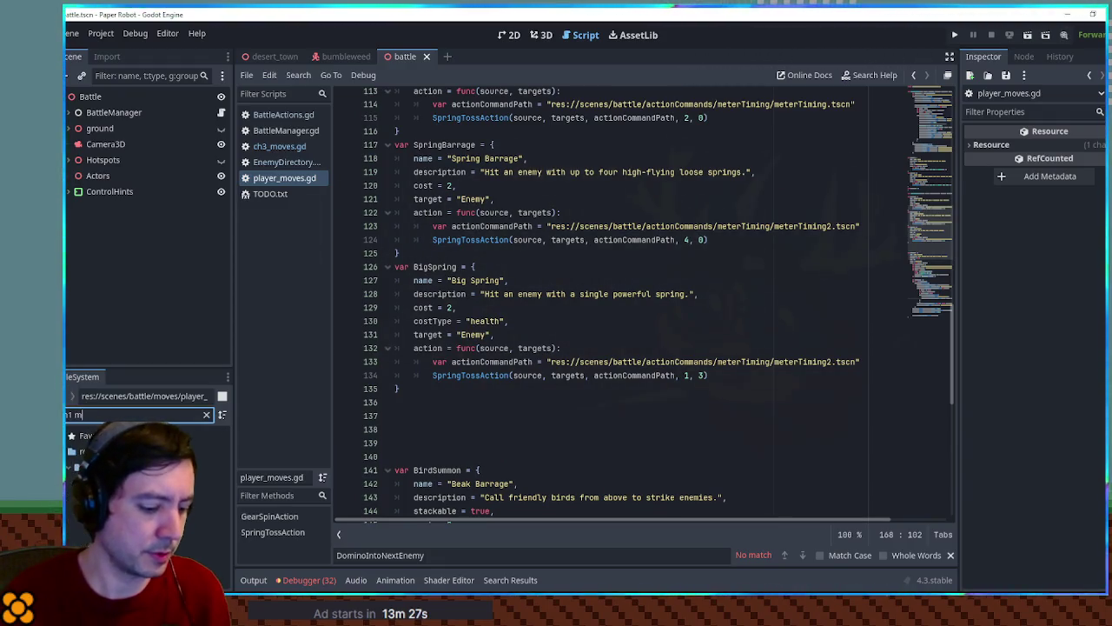
pyautogui.doubleClick(174, 515)
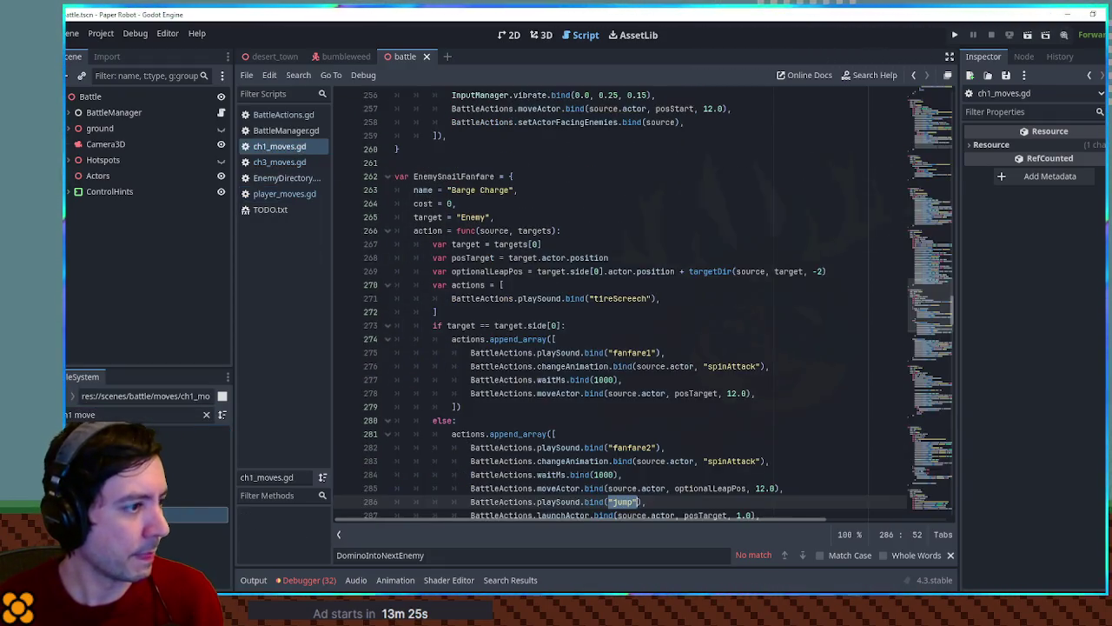
pyautogui.moveTo(920, 295)
pyautogui.mouseDown()
pyautogui.moveTo(924, 395)
pyautogui.moveTo(926, 379)
pyautogui.mouseUp()
pyautogui.tripleClick(139, 414)
pyautogui.write('em')
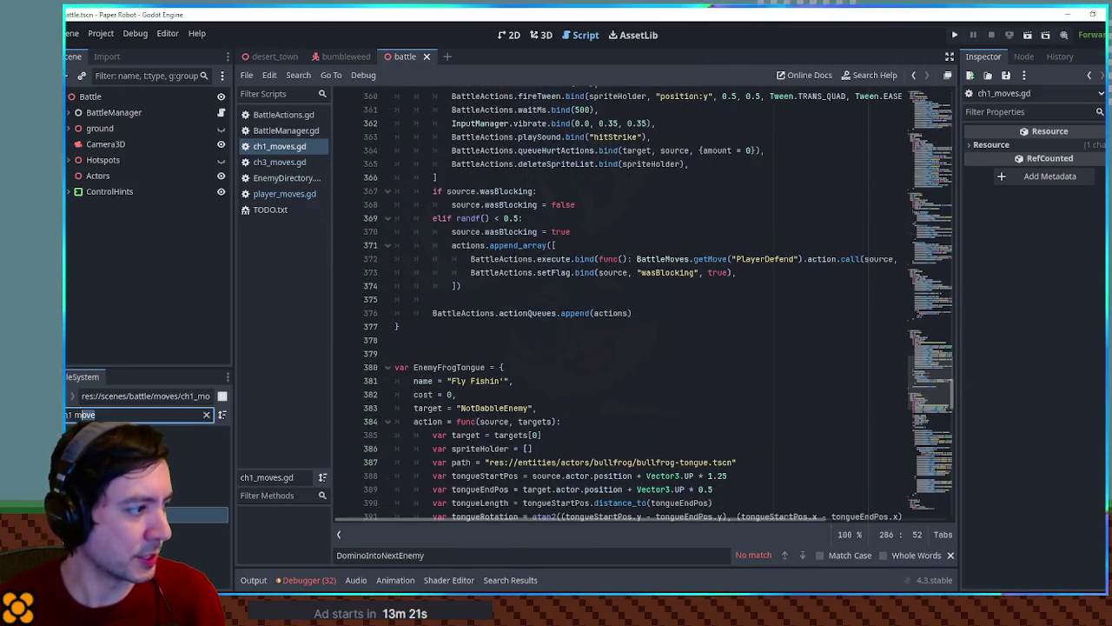
pyautogui.write(' moves')
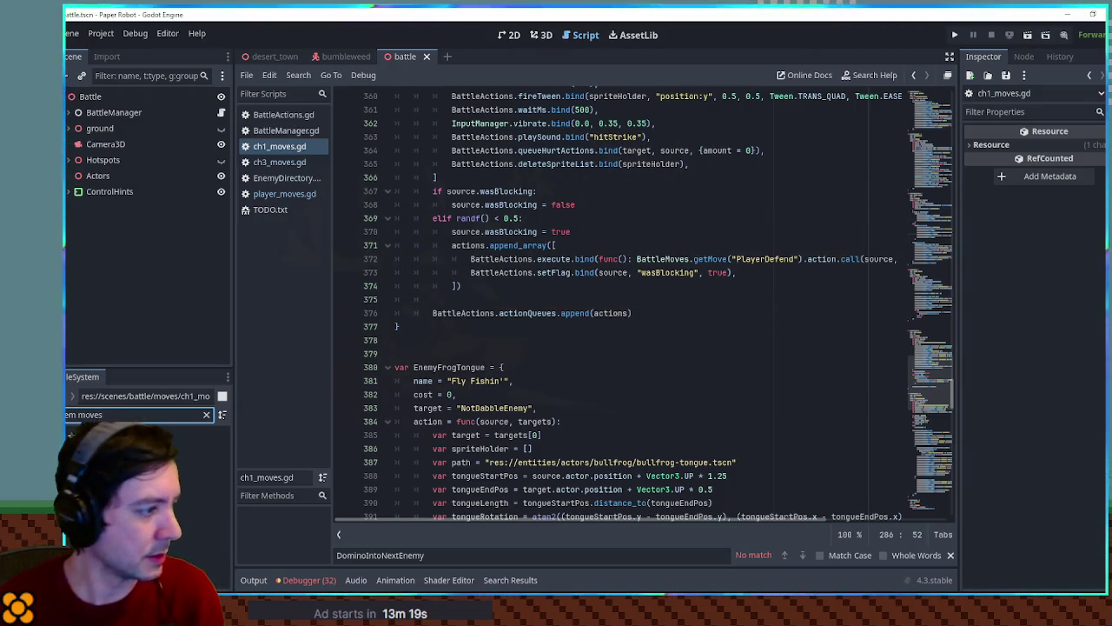
pyautogui.doubleClick(173, 514)
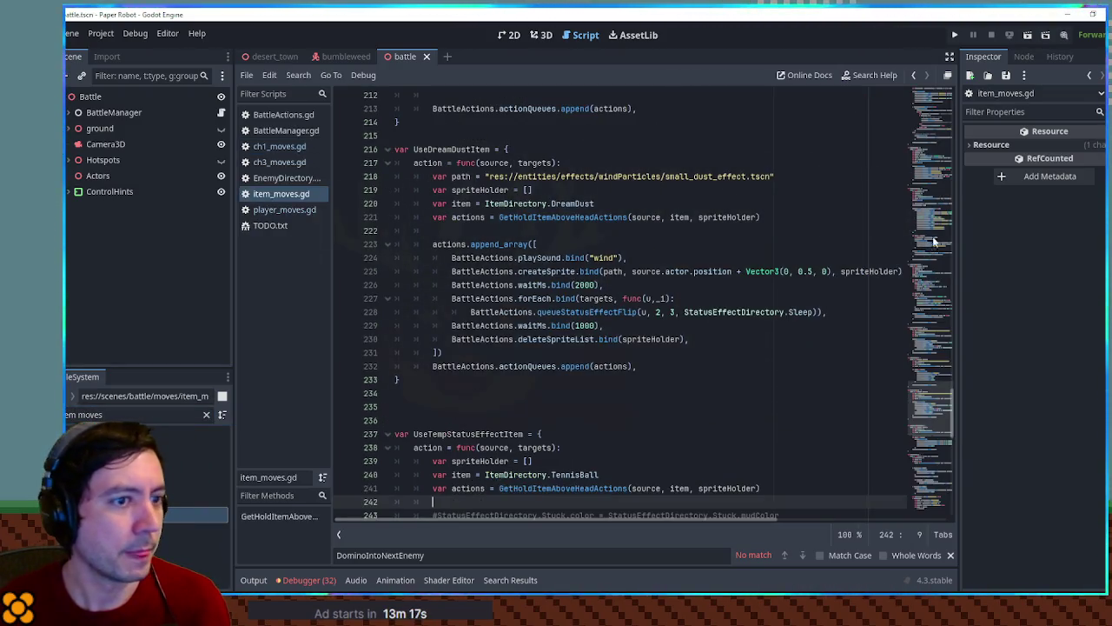
pyautogui.click(936, 426)
pyautogui.moveTo(936, 426)
pyautogui.mouseDown()
pyautogui.moveTo(935, 87)
pyautogui.moveTo(938, 109)
pyautogui.mouseUp()
# Step: Paste UseScarecrowItem over Piggle in Bumbleweed's onDamage param and run the game
pyautogui.doubleClick(454, 189)
pyautogui.hotkey('ctrl', 'c')
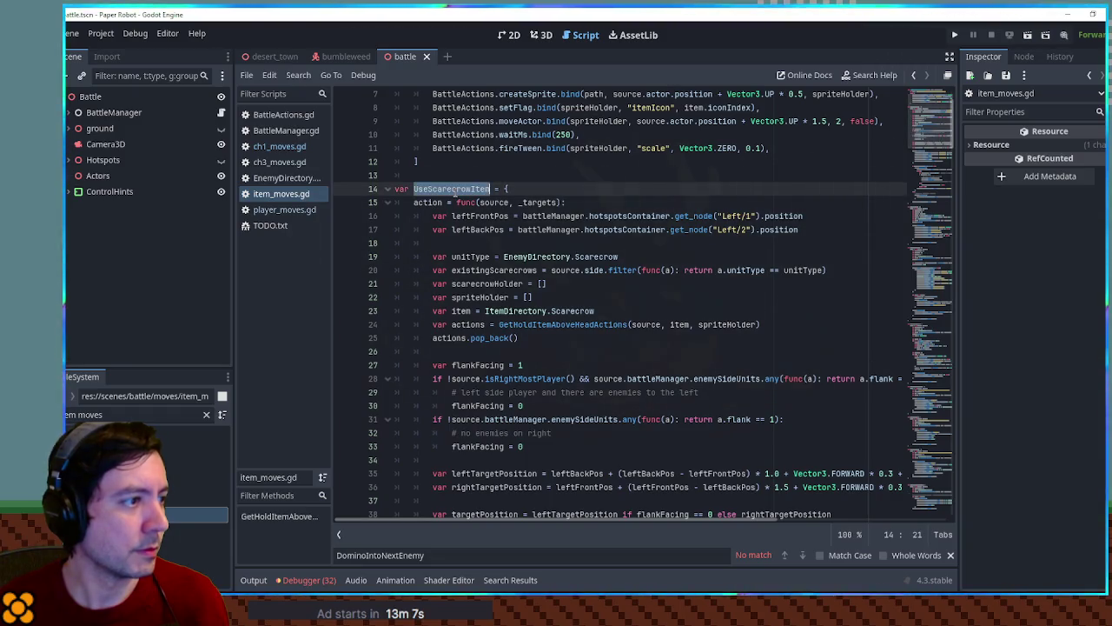
pyautogui.click(287, 178)
pyautogui.doubleClick(641, 271)
pyautogui.hotkey('ctrl', 'v')
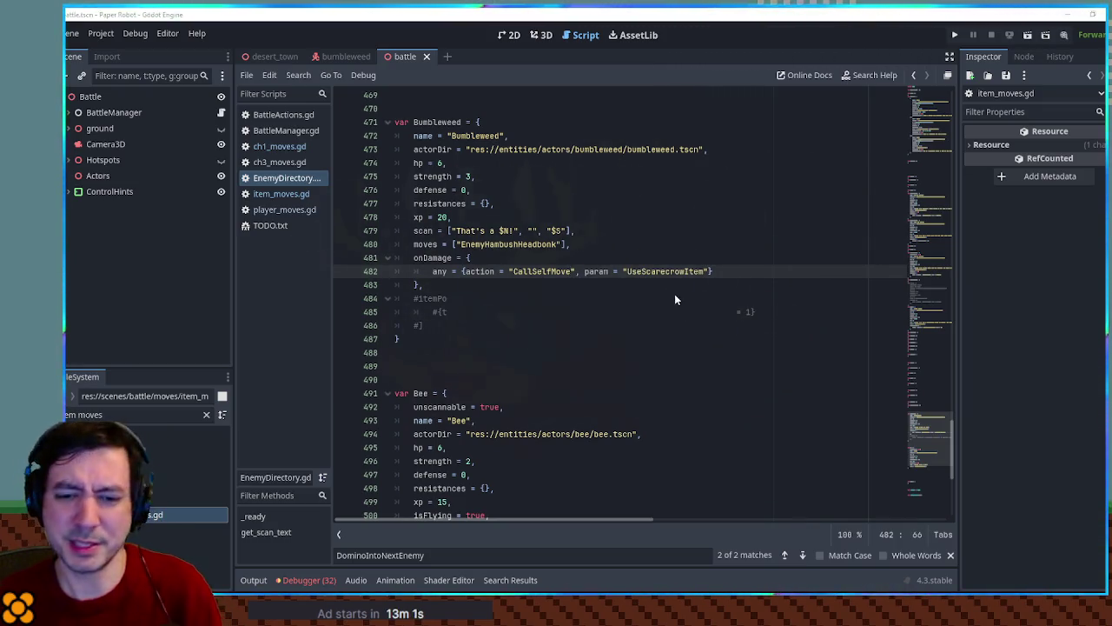
pyautogui.press('F6')
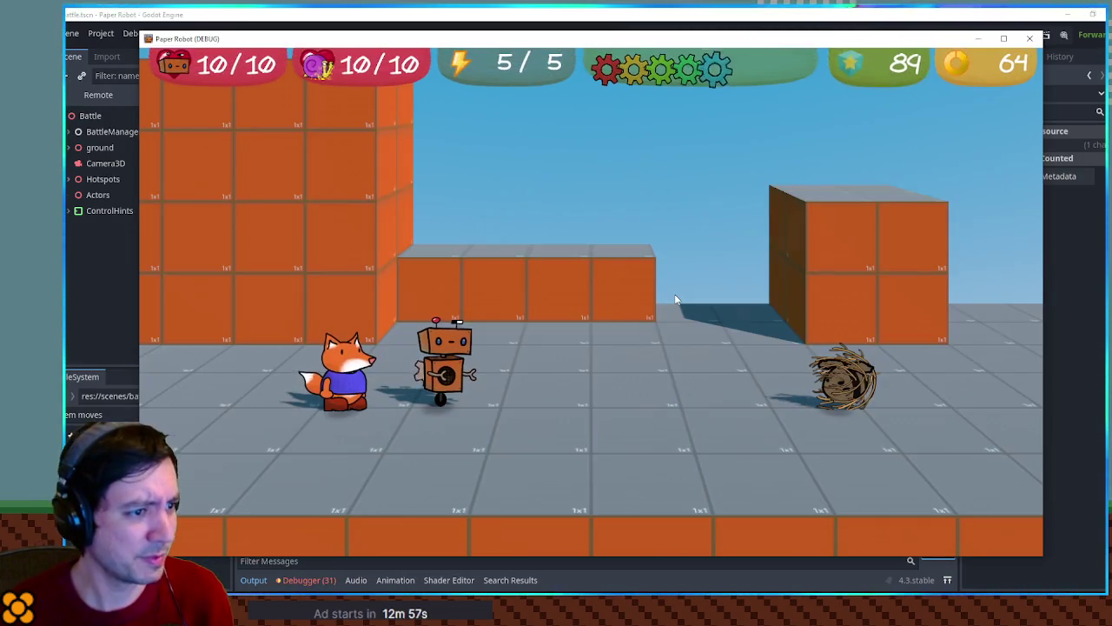
# Step: Hit Bumbleweed with Gear Spin, target the summoned Scarecrow, then close the game
pyautogui.press('space')
pyautogui.press('space')
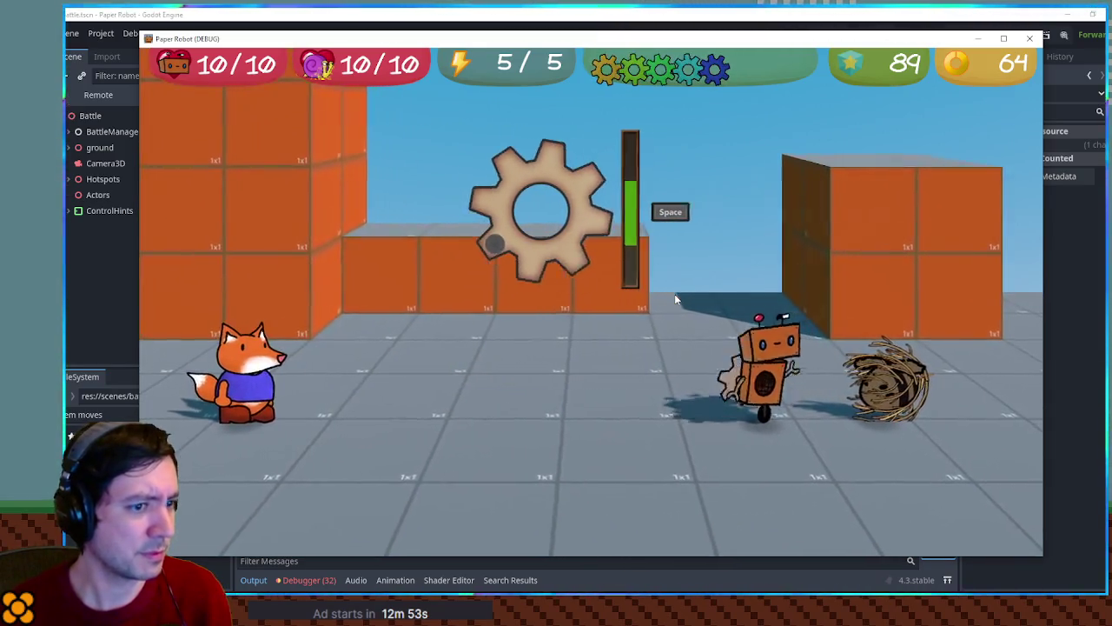
pyautogui.press('space')
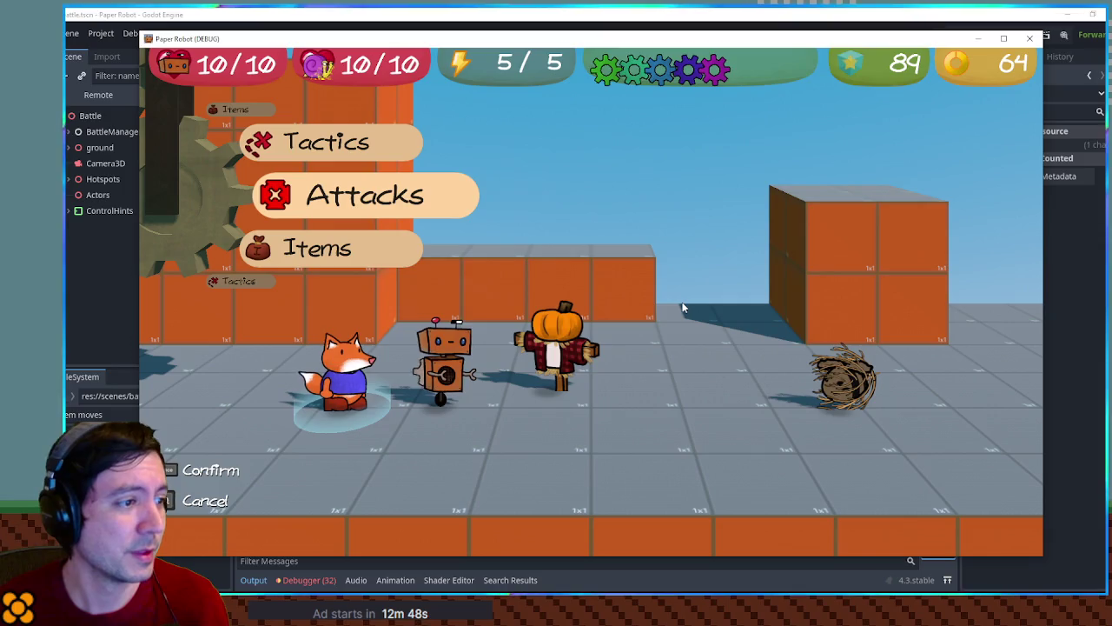
pyautogui.press('space')
pyautogui.press('space')
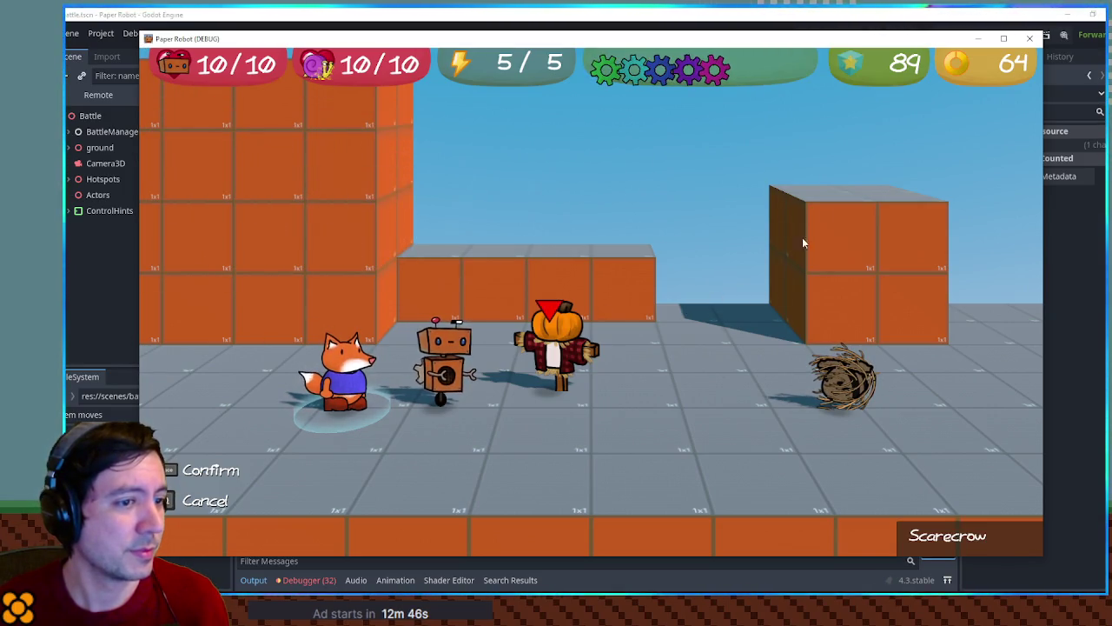
pyautogui.press('F8')
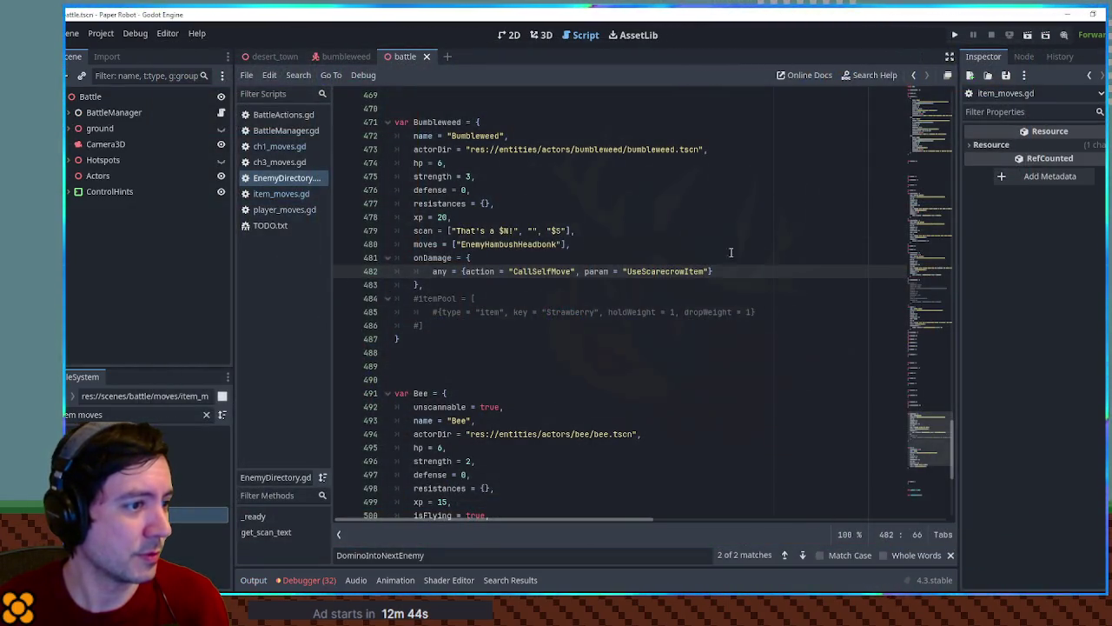
# Step: Fold the UseScarecrowItem through UseDreamDustItem definitions in item_moves.gd
pyautogui.click(280, 194)
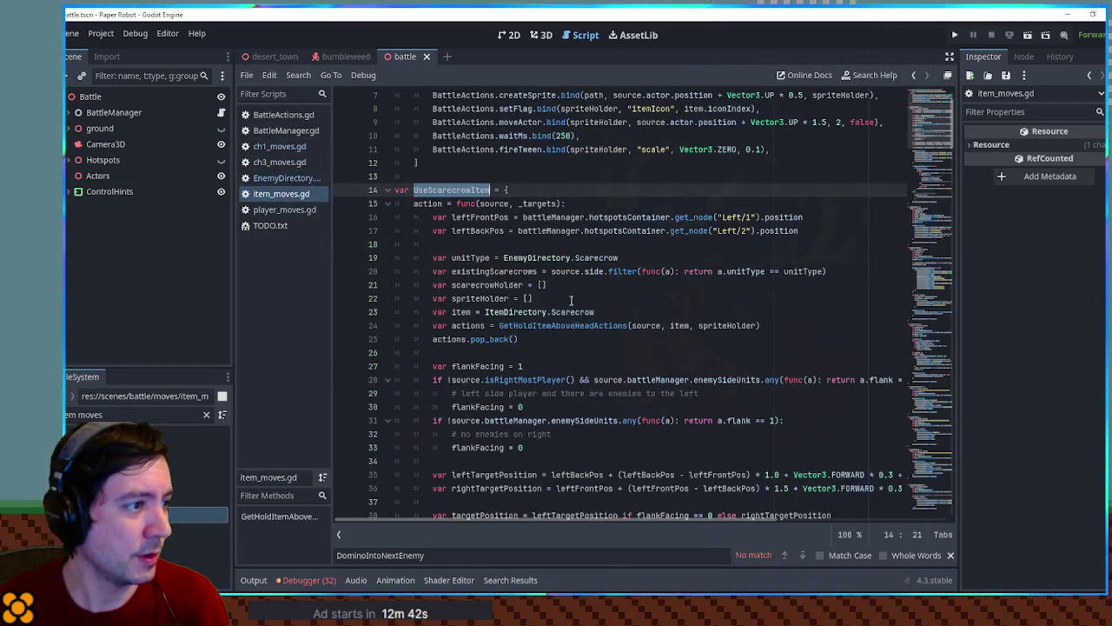
pyautogui.click(388, 191)
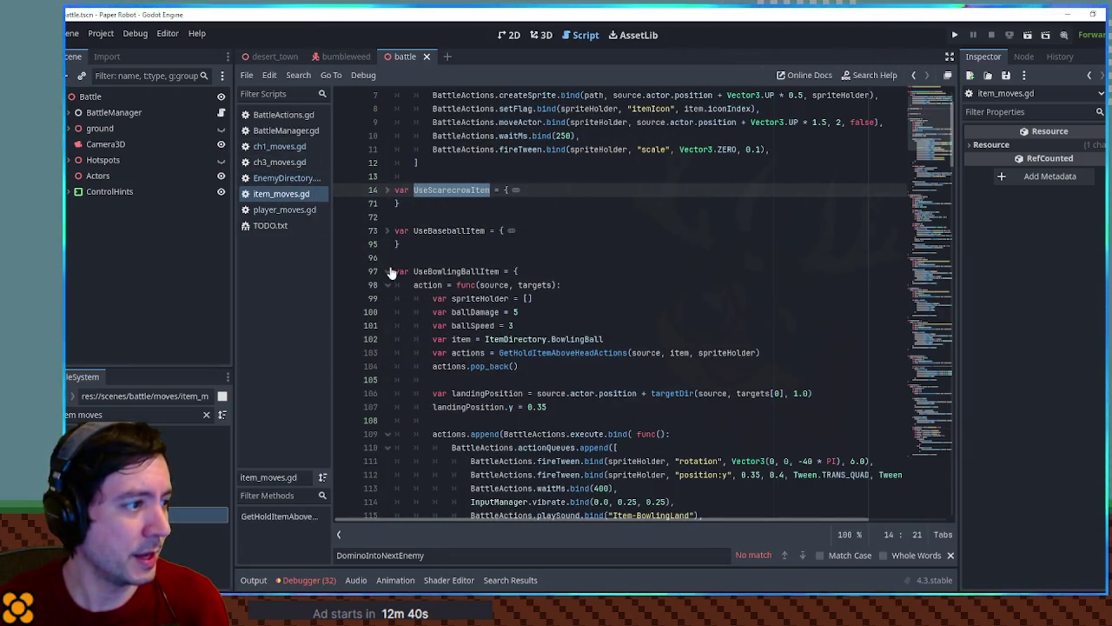
pyautogui.click(387, 271)
pyautogui.click(387, 311)
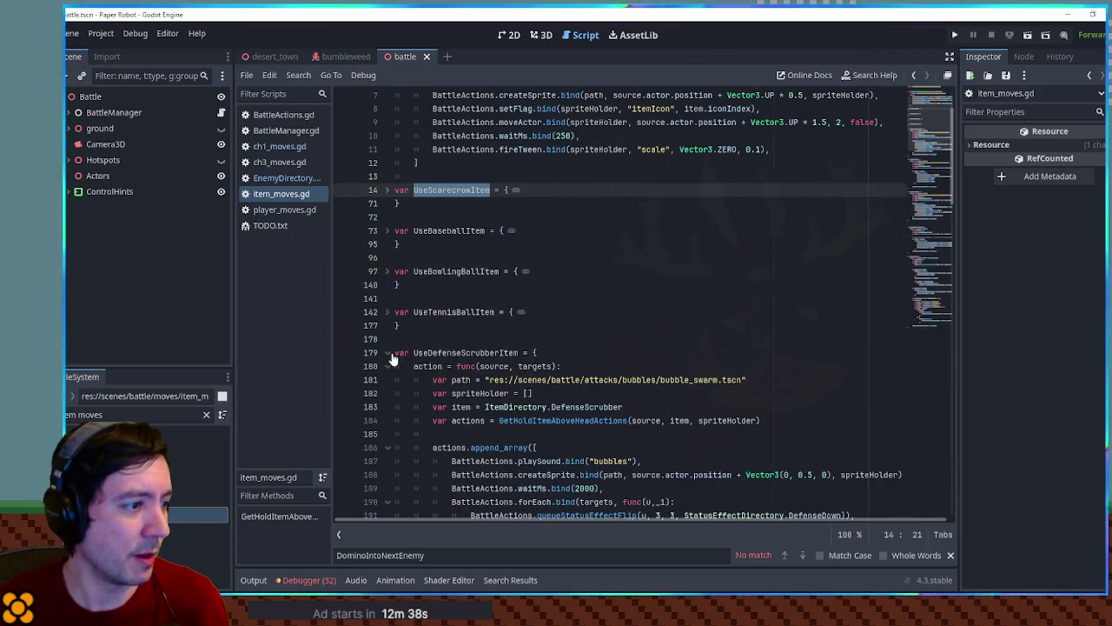
pyautogui.click(388, 352)
pyautogui.click(388, 393)
pyautogui.scroll(-3, 456, 284)
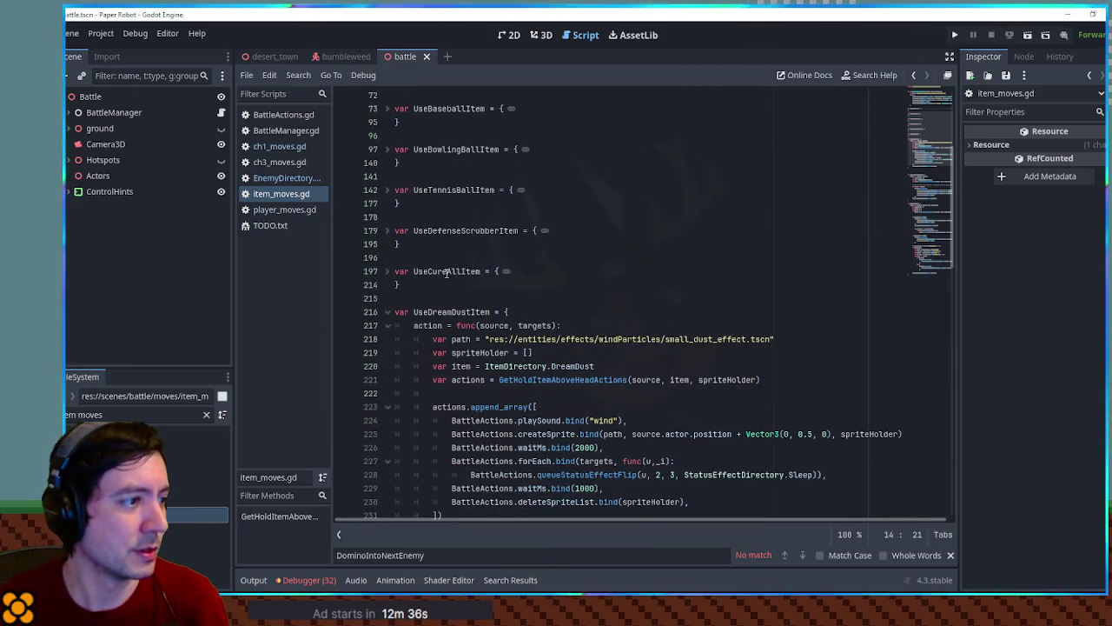
pyautogui.doubleClick(448, 272)
pyautogui.click(387, 311)
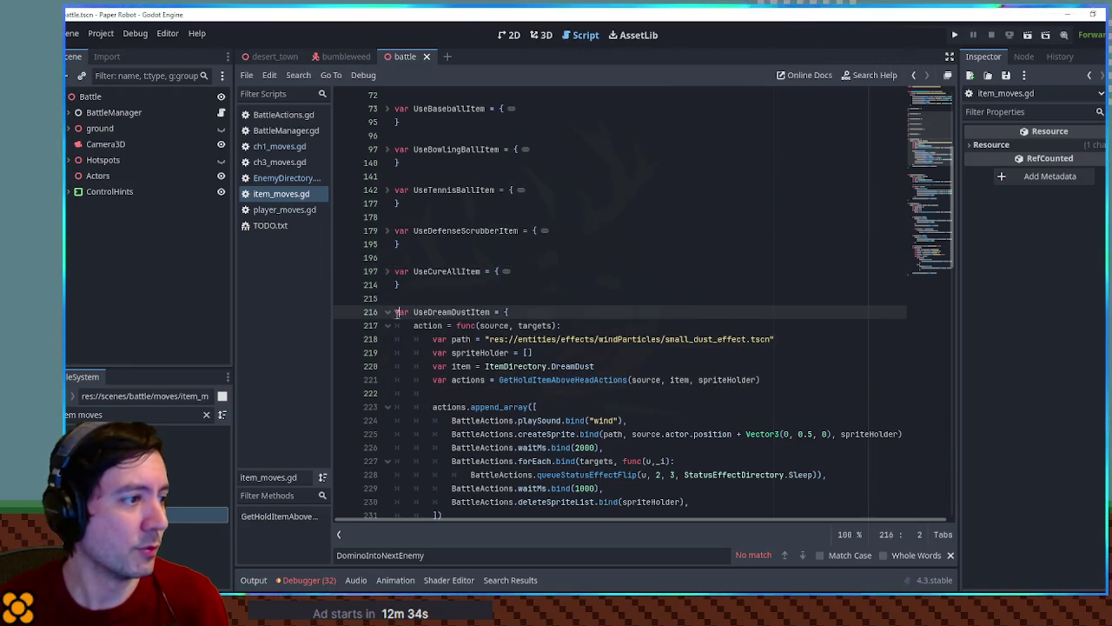
pyautogui.scroll(-4, 400, 261)
# Step: Fold UseTempStatusEffectItem and UseHealingItem, scroll back to the top, and run the game
pyautogui.click(388, 217)
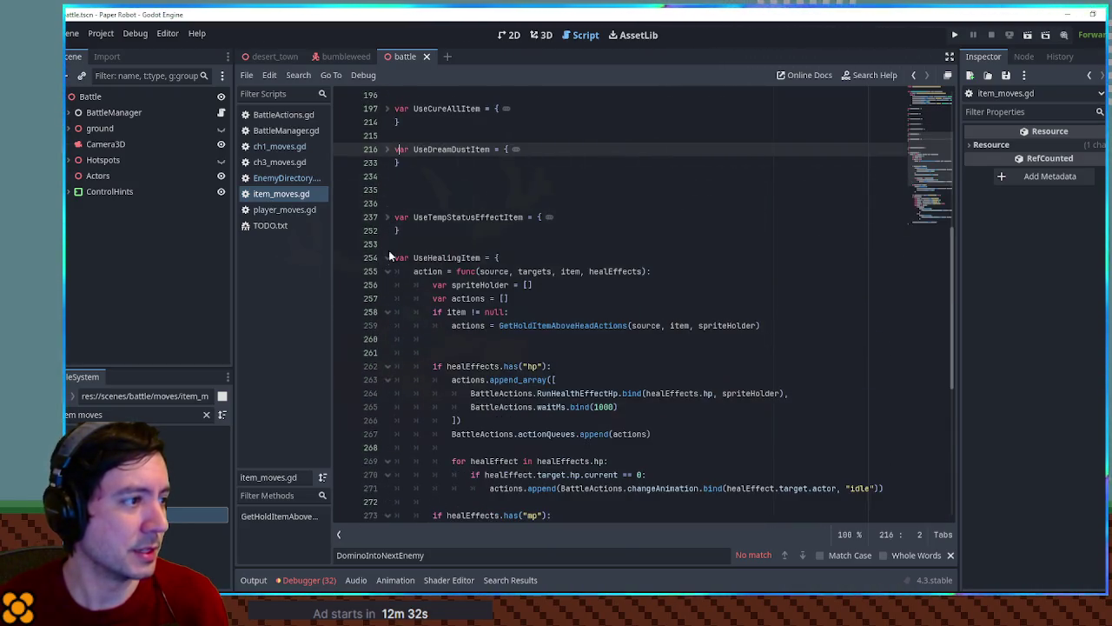
pyautogui.click(387, 251)
pyautogui.click(387, 245)
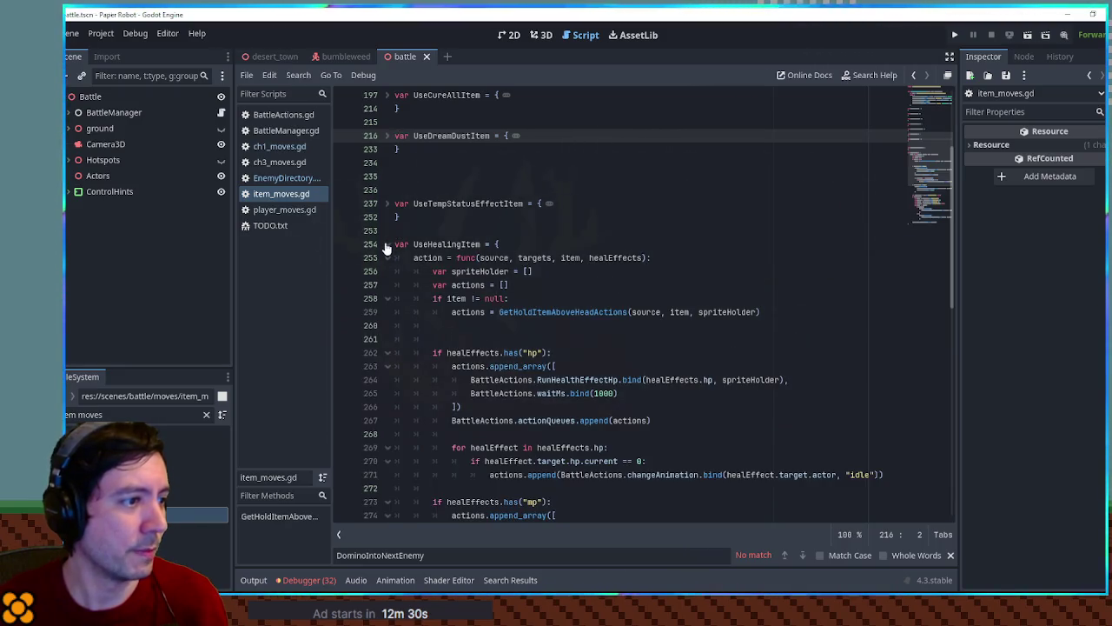
pyautogui.click(387, 247)
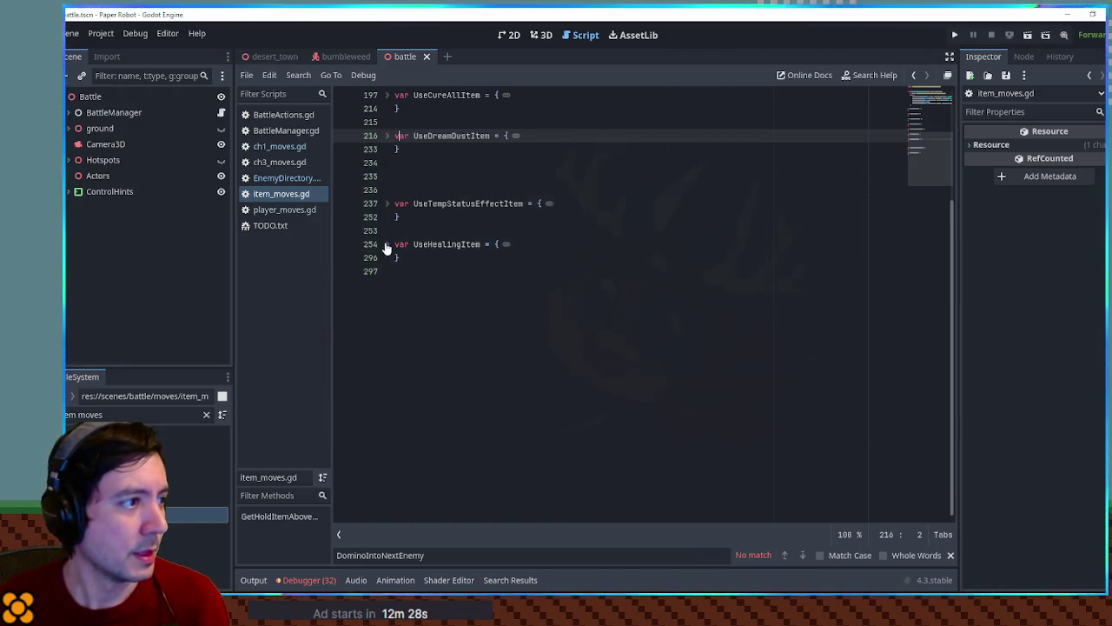
pyautogui.scroll(9, 387, 247)
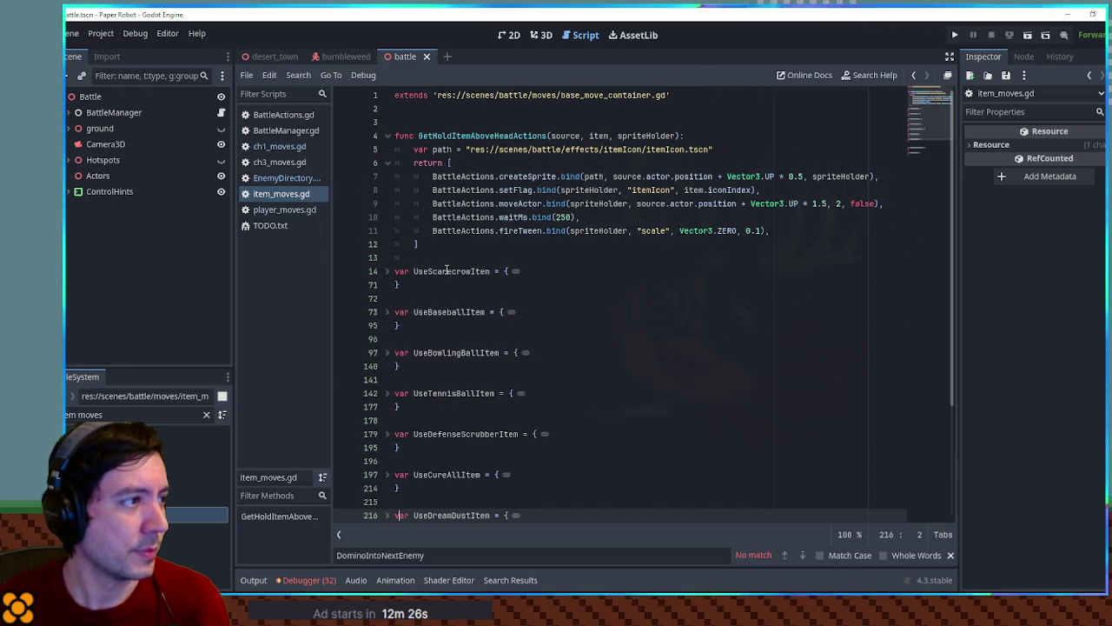
pyautogui.press('F5')
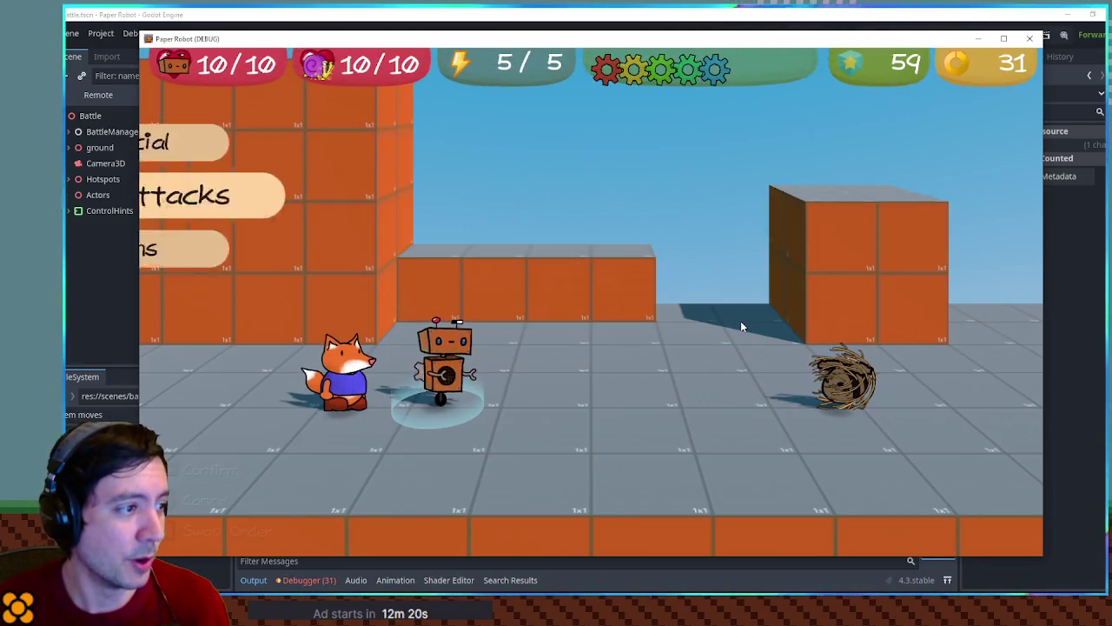
# Step: Attack the Bumble-weed with Spring Fling, then close the game window
pyautogui.press('Down')
pyautogui.press('space')
pyautogui.press('space')
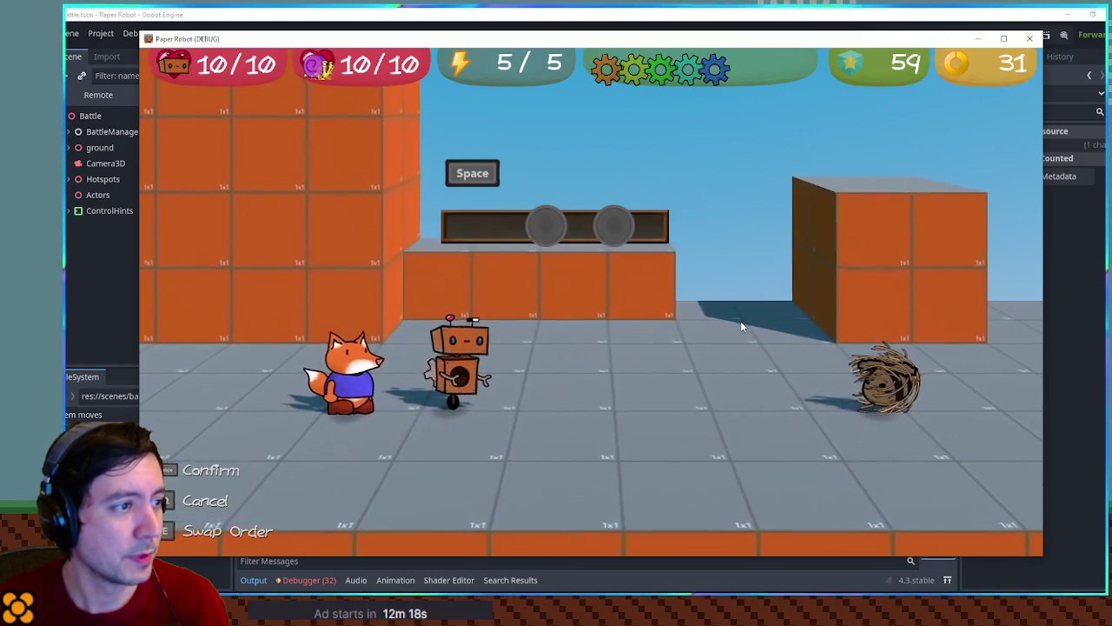
pyautogui.press('space')
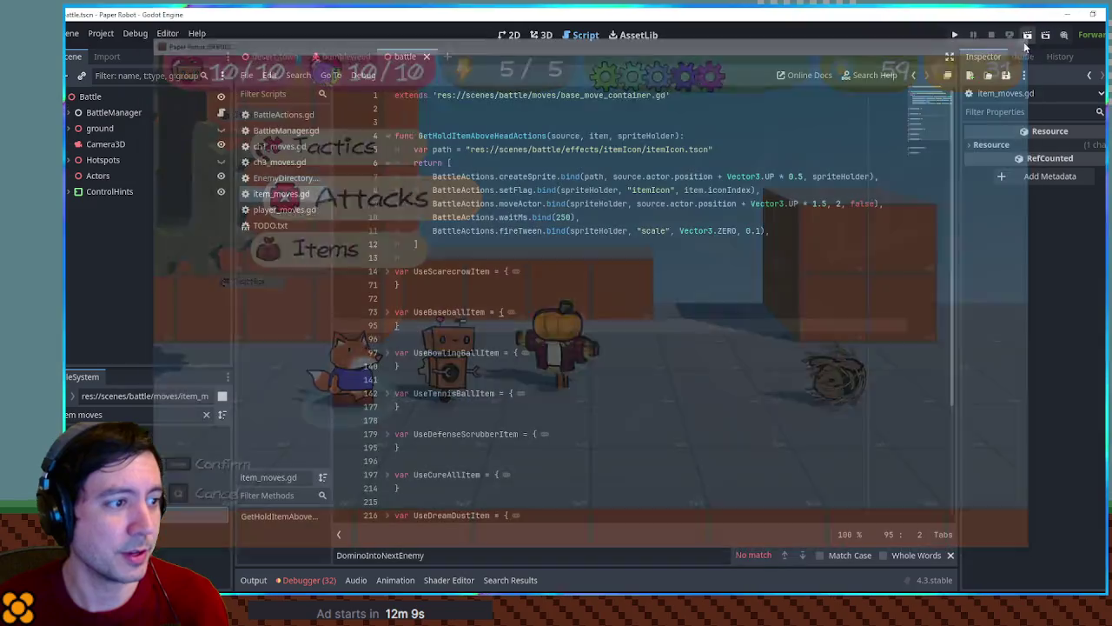
pyautogui.click(1029, 38)
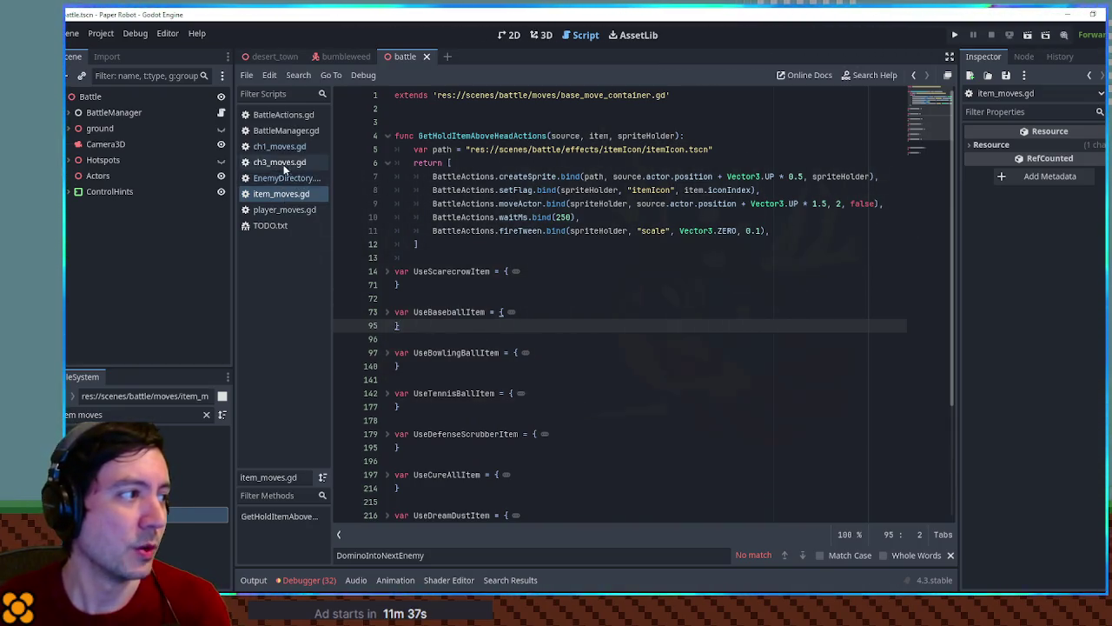
# Step: In ch3_moves.gd, rename the copied move to EnemyLoseTumbleweed and make its display name match
pyautogui.click(282, 163)
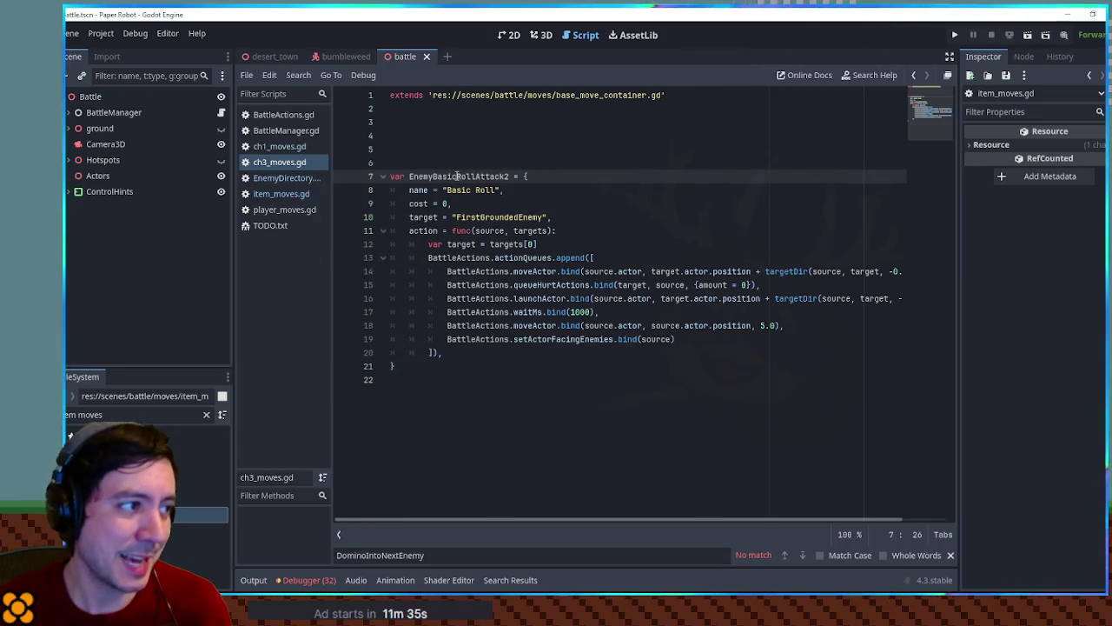
pyautogui.moveTo(432, 176); pyautogui.dragTo(515, 176)
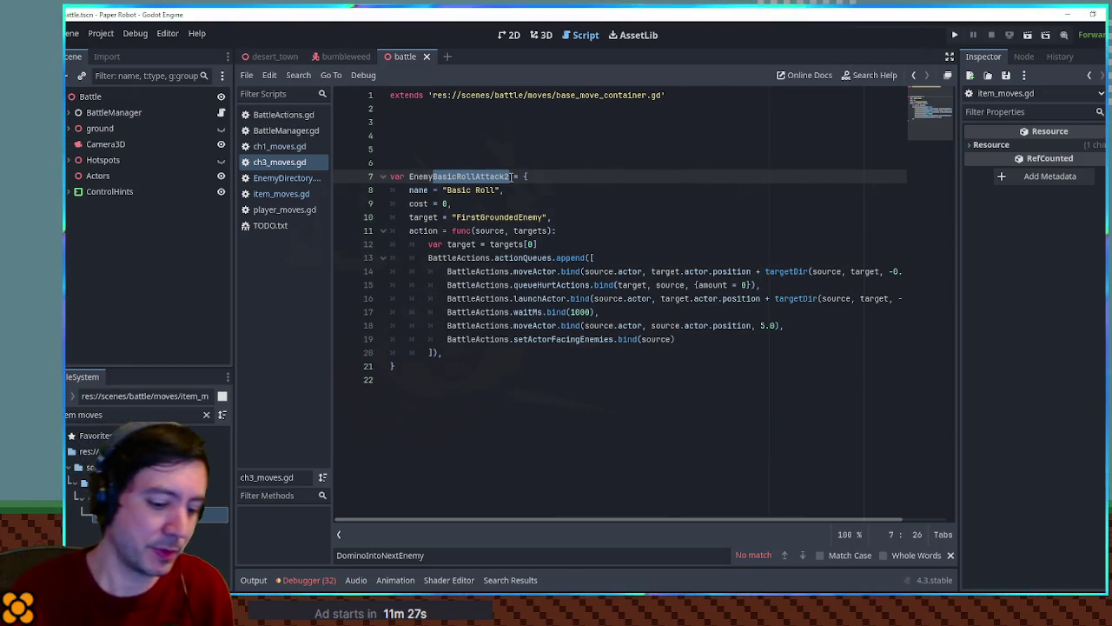
pyautogui.write('LoseTumbleweed')
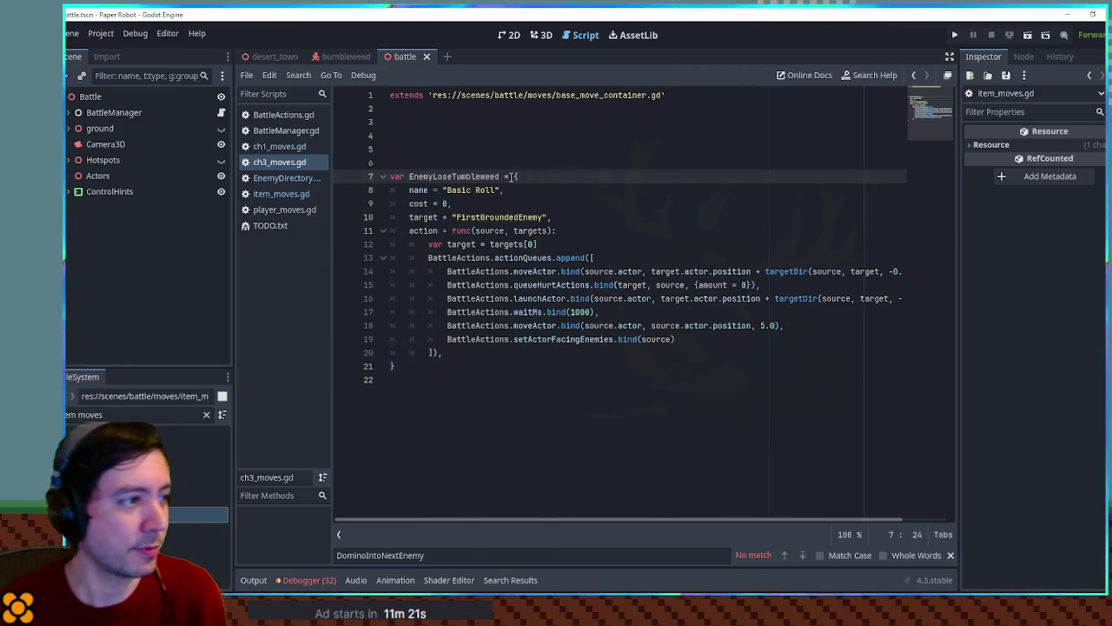
pyautogui.click(461, 164)
pyautogui.doubleClick(460, 176)
pyautogui.hotkey('ctrl', 'c')
pyautogui.doubleClick(460, 191)
pyautogui.hotkey('ctrl', 'shift', 'Right')
pyautogui.hotkey('ctrl', 'v')
pyautogui.doubleClick(454, 176)
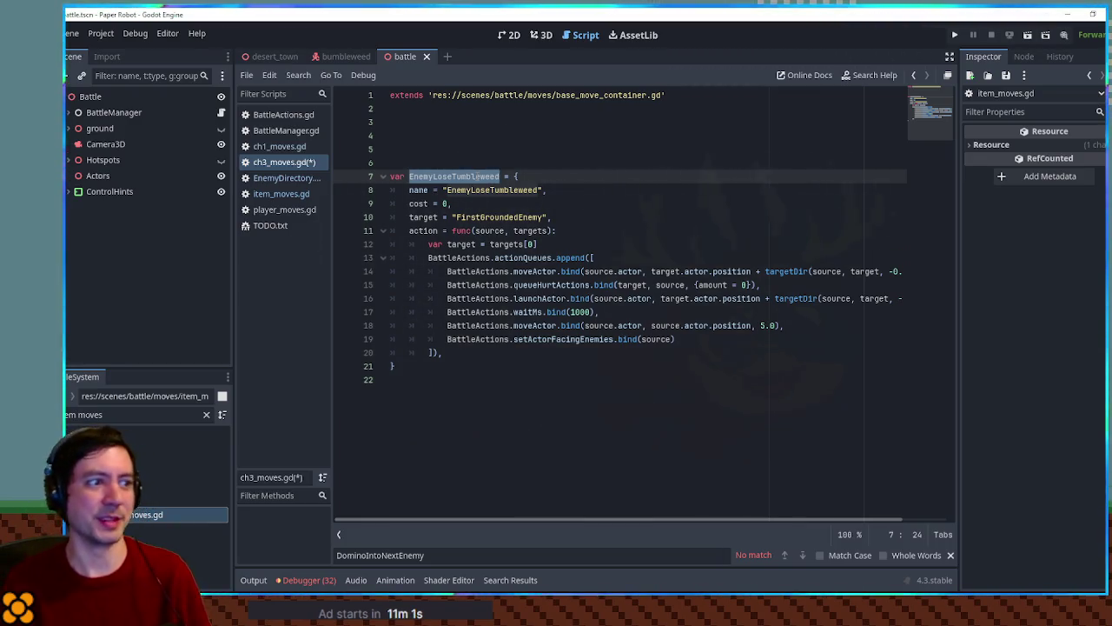
pyautogui.doubleClick(467, 217)
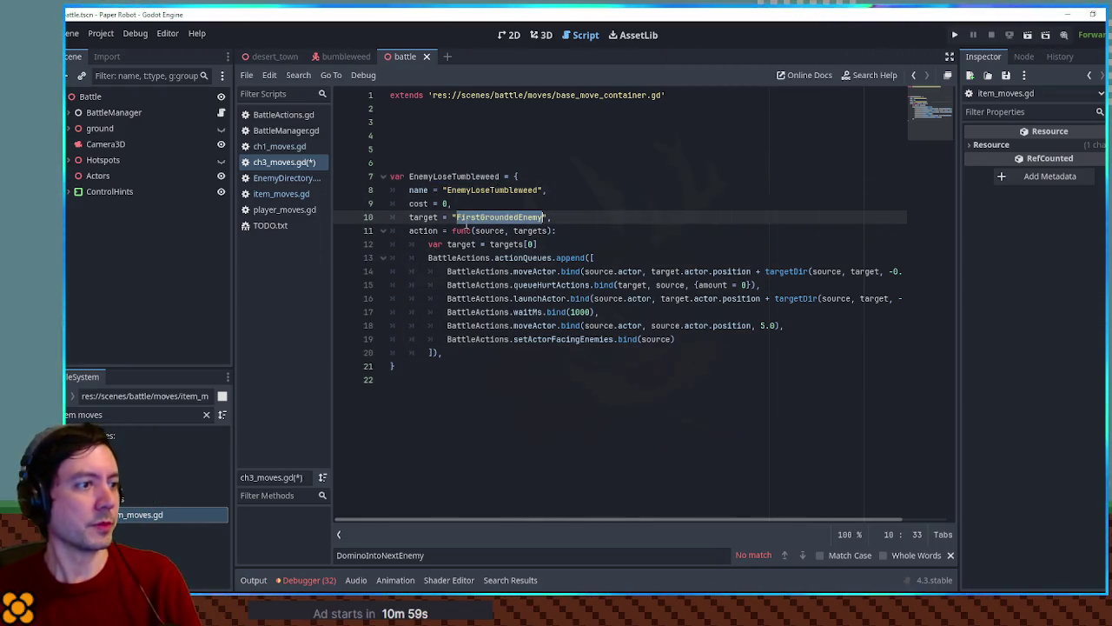
# Step: Open player_moves.gd, search it for 'myself', then filter the files for 'target dir'
pyautogui.hotkey('alt', 'Left')
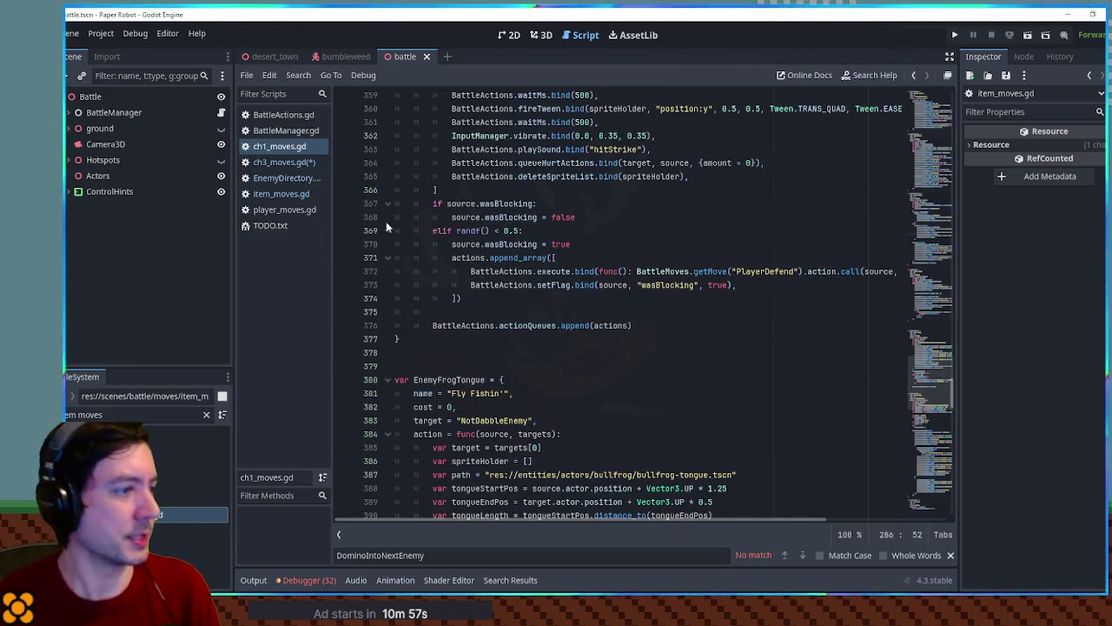
pyautogui.click(139, 414)
pyautogui.write('player mov')
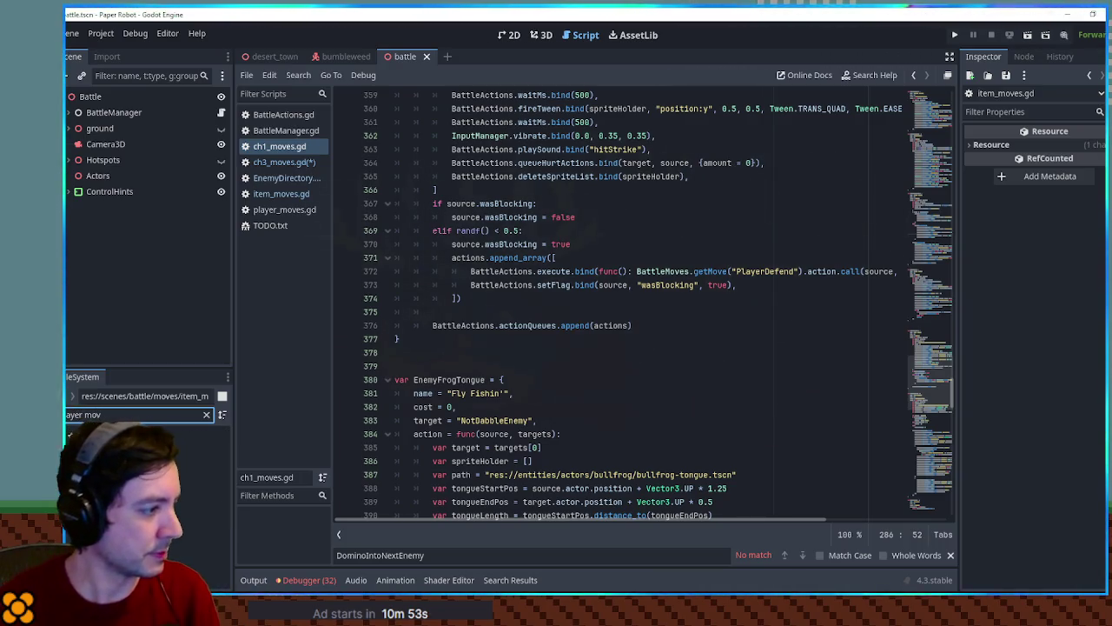
pyautogui.doubleClick(173, 514)
pyautogui.click(571, 406)
pyautogui.hotkey('ctrl', 'f')
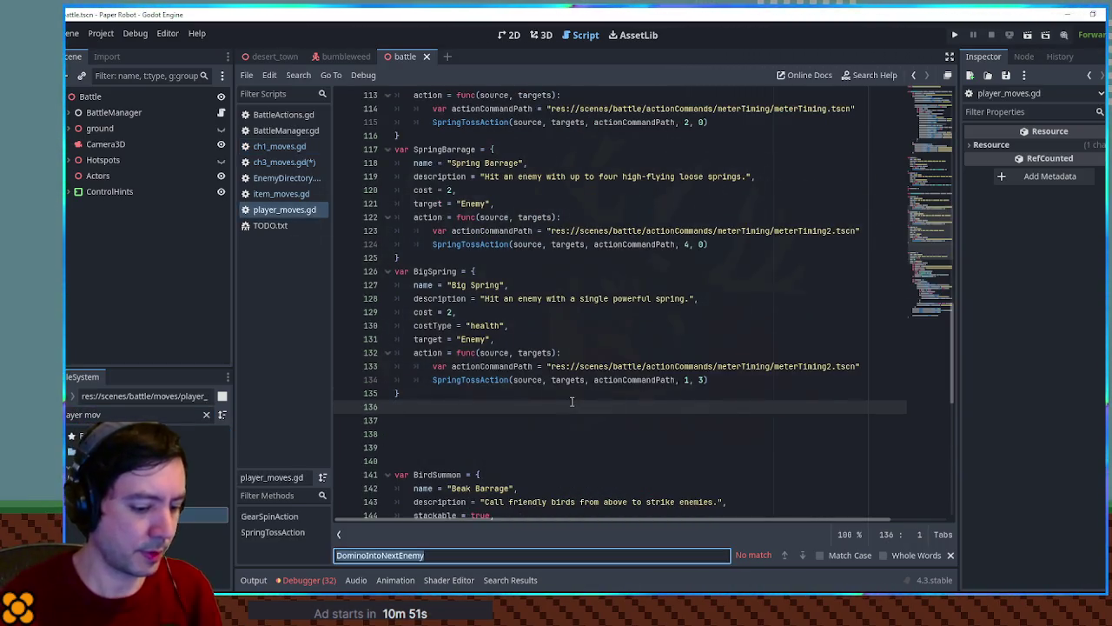
pyautogui.write('myself')
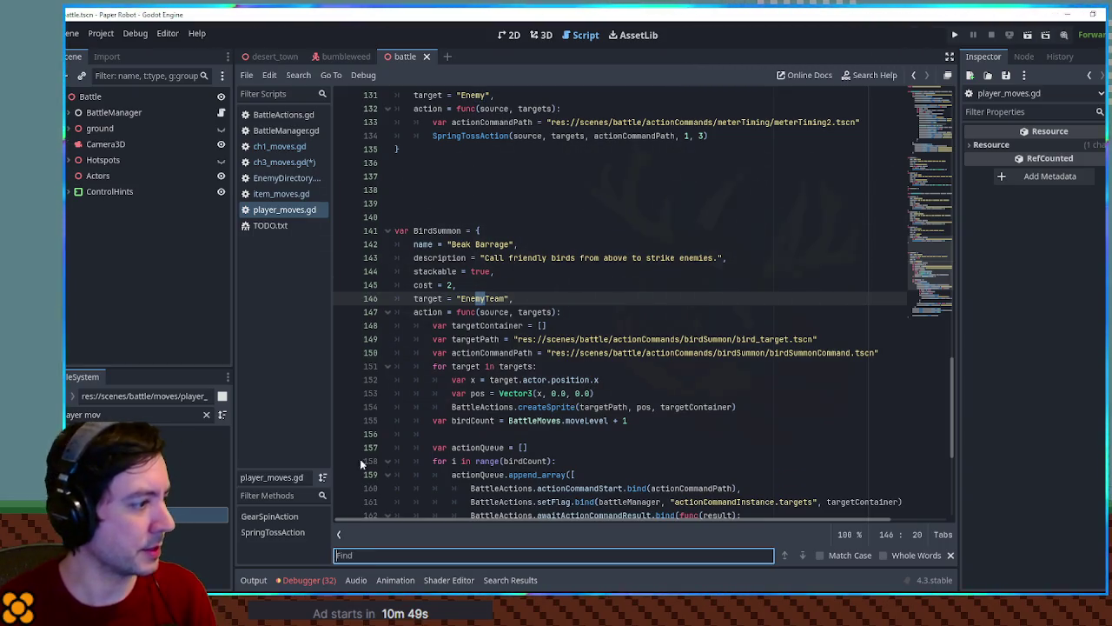
pyautogui.tripleClick(139, 414)
pyautogui.write('target')
pyautogui.write(' dir')
# Step: Copy the Myself target name from TargetDirectory.gd, then close TargetDirectory.gd, player_moves.gd and ch1_moves.gd
pyautogui.doubleClick(148, 497)
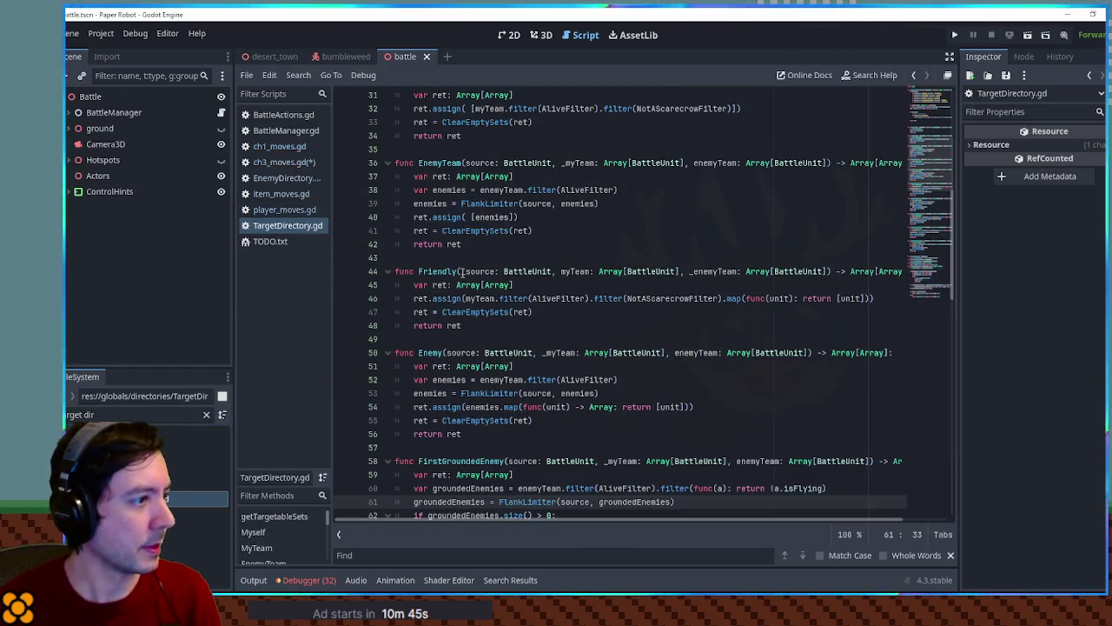
pyautogui.scroll(10, 428, 265)
pyautogui.doubleClick(430, 260)
pyautogui.hotkey('ctrl', 'c')
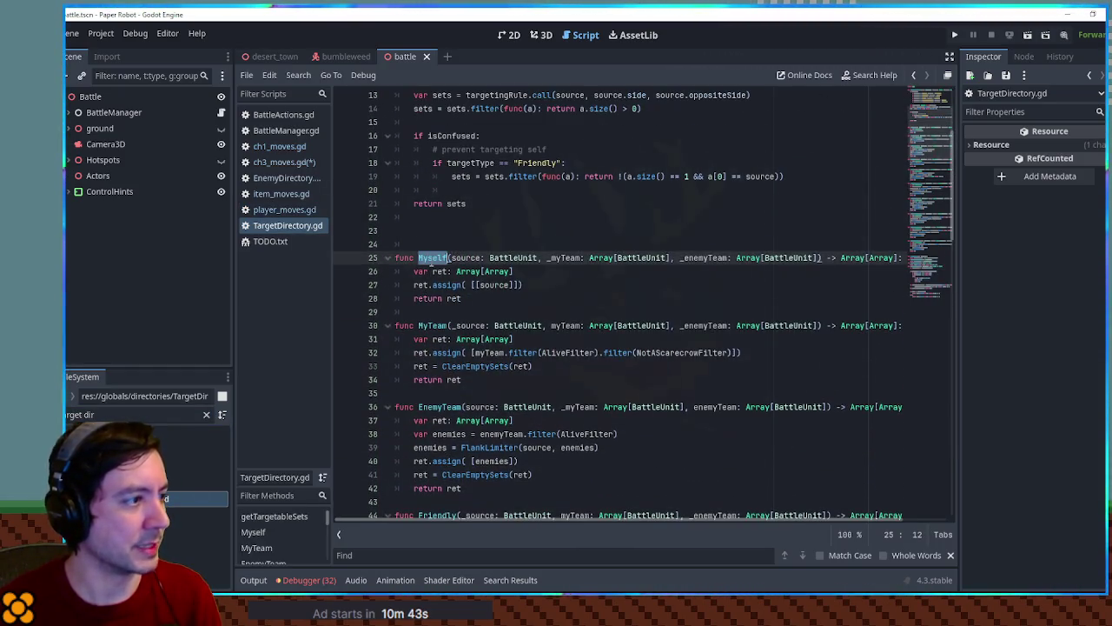
pyautogui.middleClick(265, 223)
pyautogui.middleClick(273, 213)
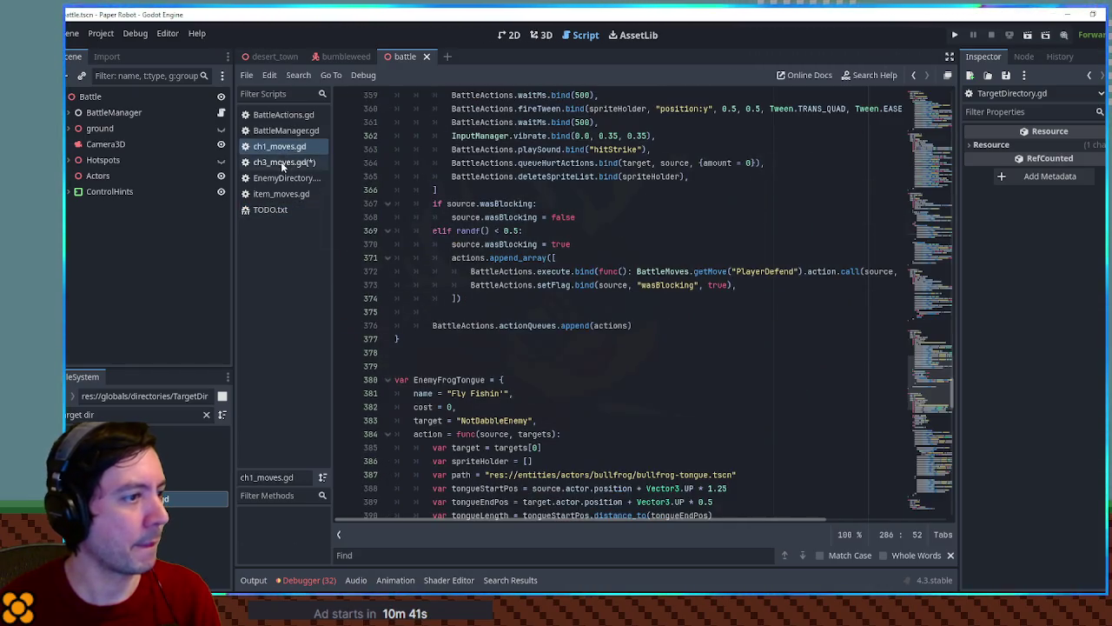
pyautogui.middleClick(283, 147)
# Step: Paste Myself over FirstGroundedEnemy as EnemyLoseTumbleweed's target, then filter the files for 'tactic'
pyautogui.doubleClick(495, 217)
pyautogui.hotkey('ctrl', 'v')
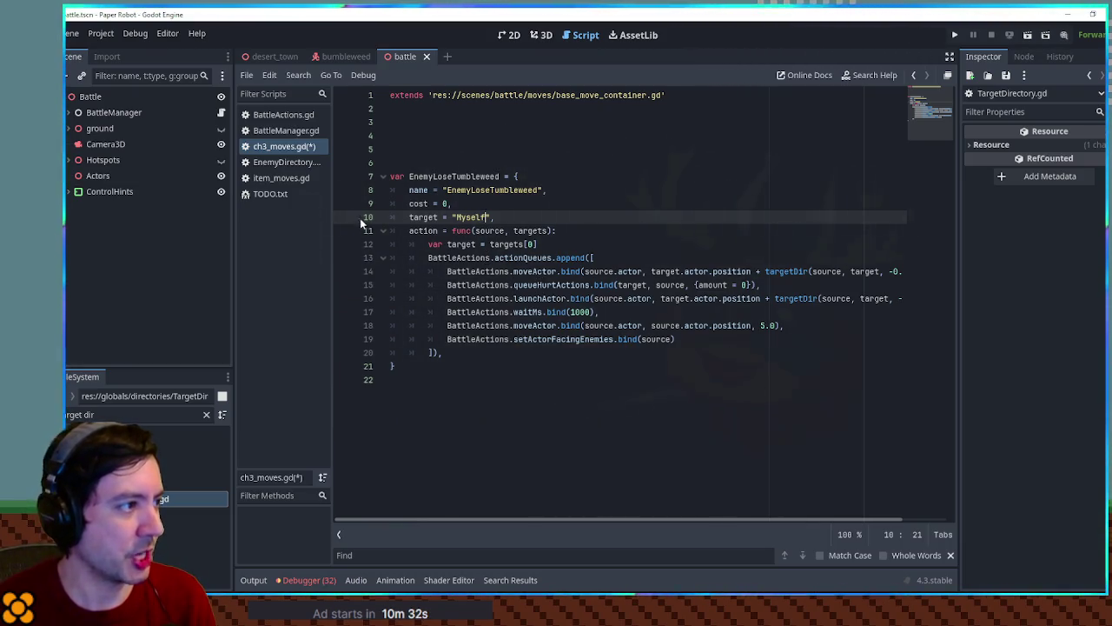
pyautogui.tripleClick(109, 413)
pyautogui.write('tactic')
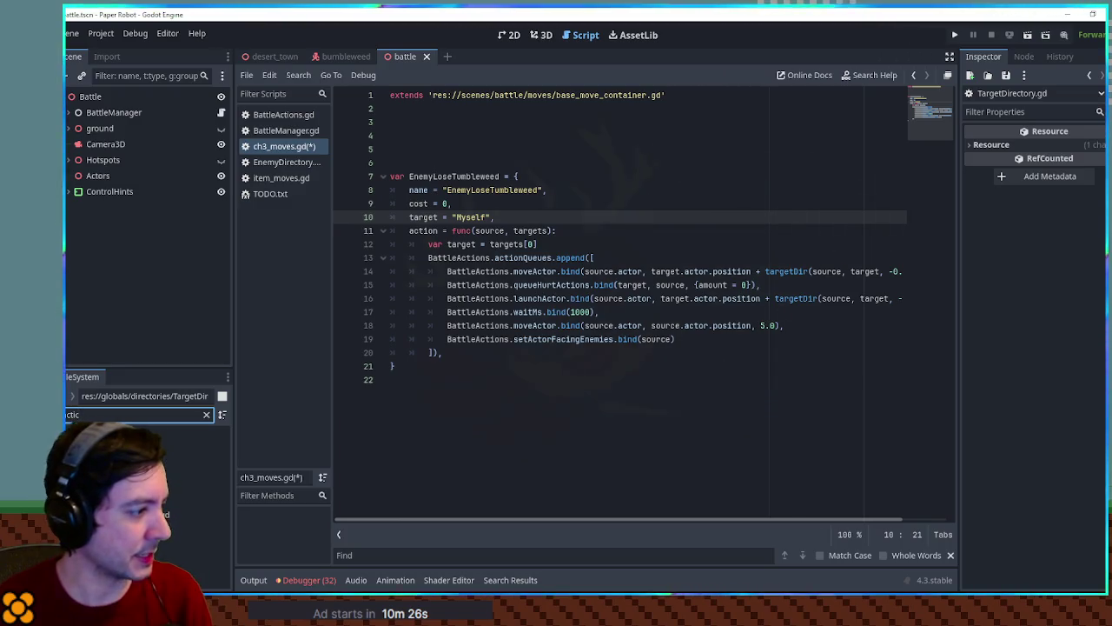
# Step: Open tactics_moves.gd and search for 'block' to find the end of the PlayerDefend move
pyautogui.doubleClick(191, 515)
pyautogui.click(751, 405)
pyautogui.hotkey('ctrl', 'f')
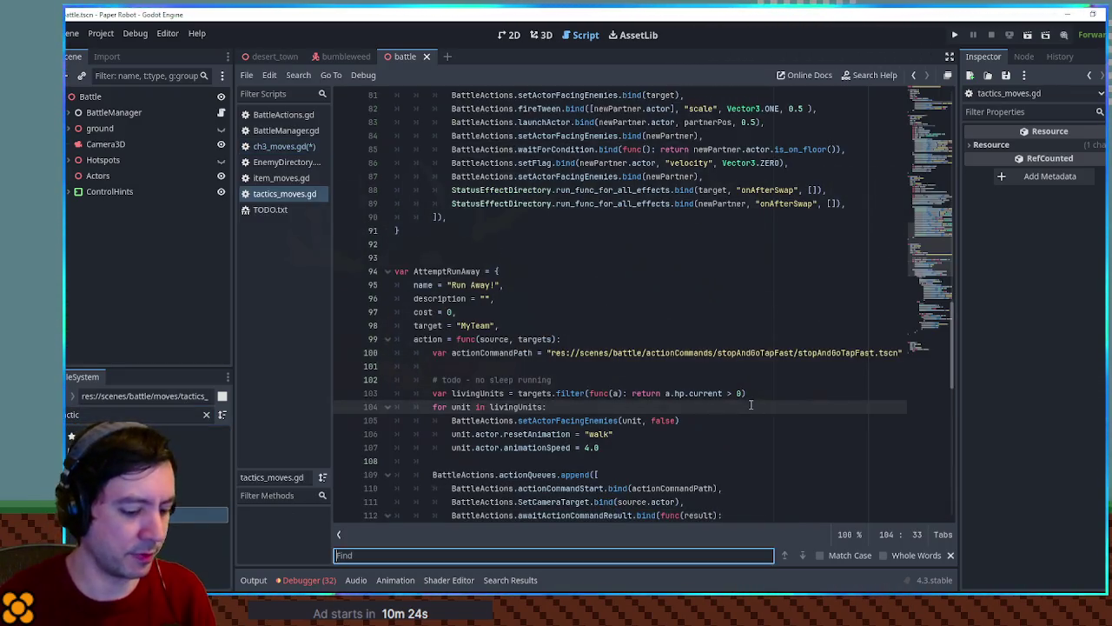
pyautogui.write('block')
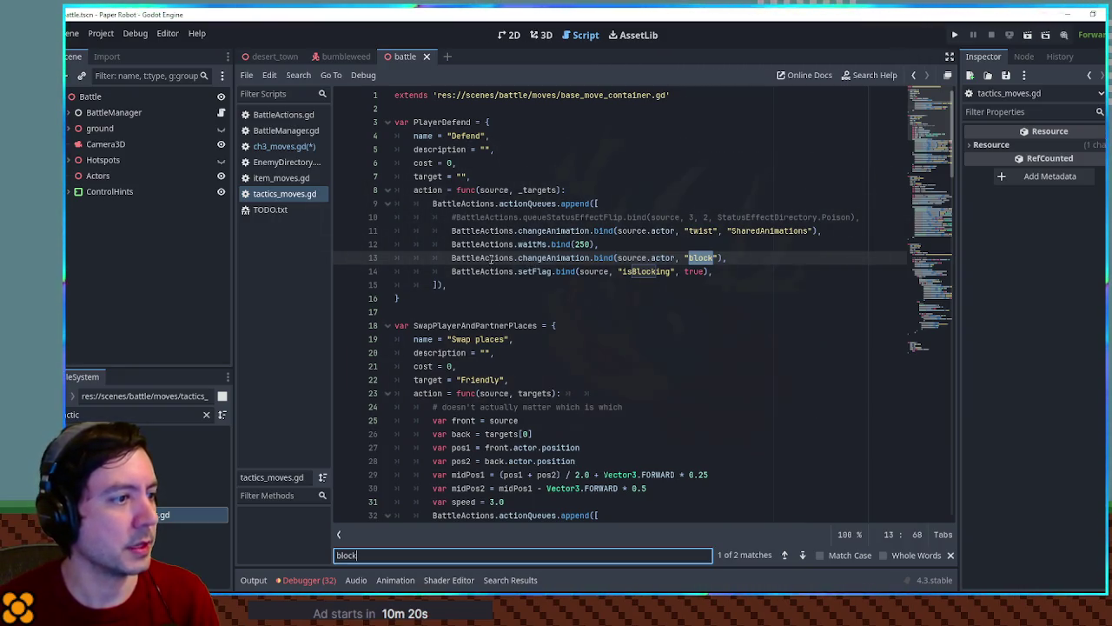
pyautogui.click(697, 295)
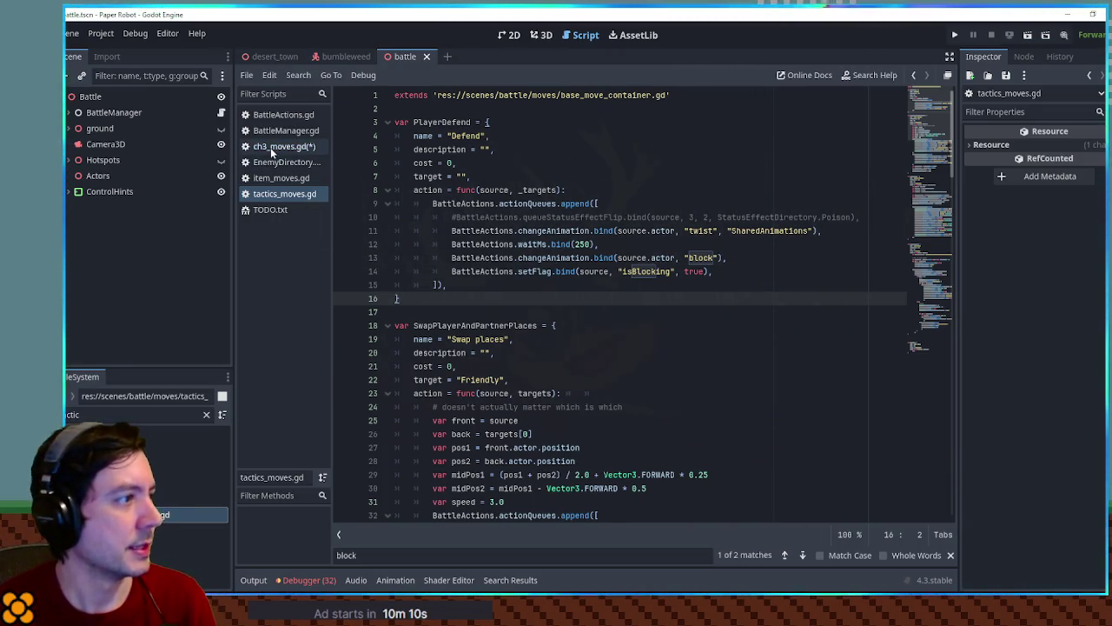
pyautogui.click(782, 217)
# Step: Search the whole project for 'unit.current', review the matches, and return to ch3_moves.gd
pyautogui.hotkey('ctrl', 'f')
pyautogui.write('s')
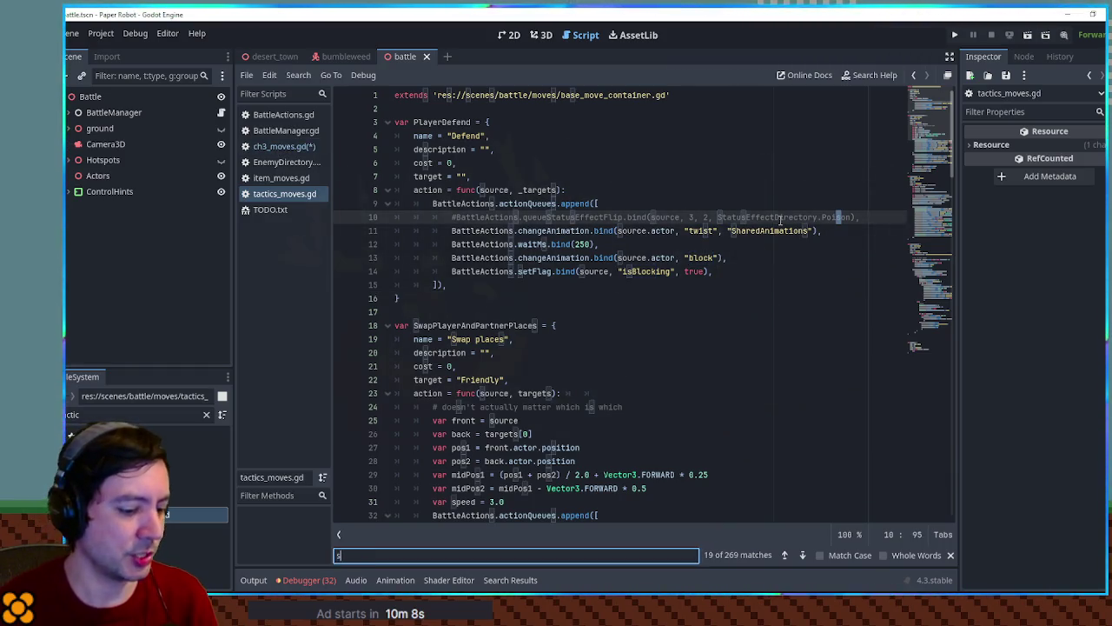
pyautogui.press('BackSpace')
pyautogui.write('unit.o')
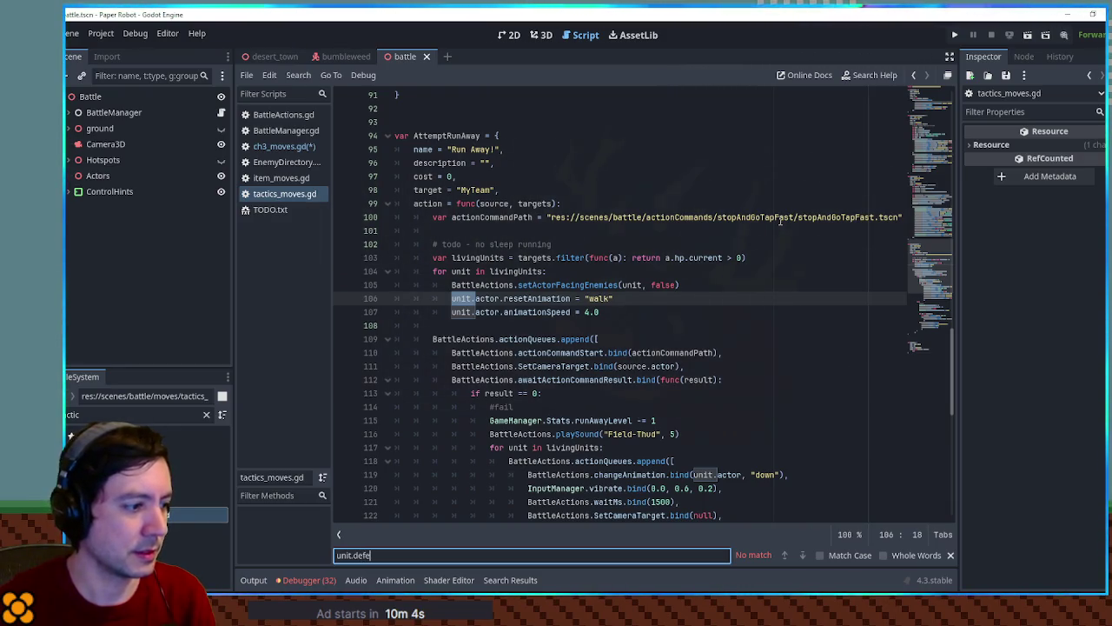
pyautogui.press('BackSpace')
pyautogui.write('n')
pyautogui.press('BackSpace')
pyautogui.press('BackSpace')
pyautogui.press('BackSpace')
pyautogui.write('current')
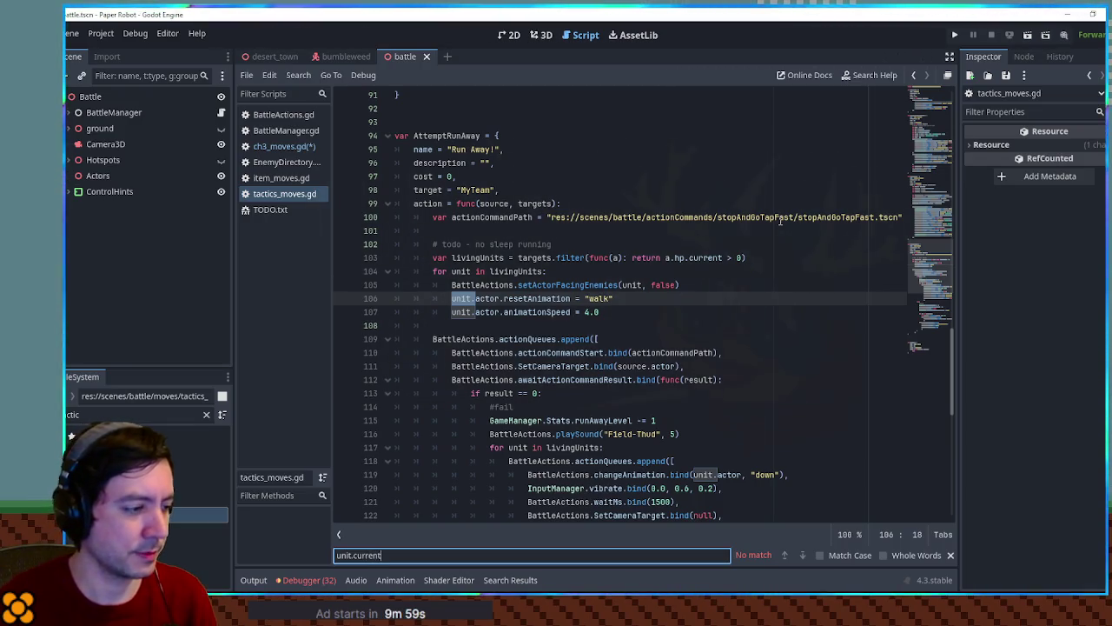
pyautogui.hotkey('ctrl', 'a')
pyautogui.hotkey('ctrl', 'x')
pyautogui.hotkey('ctrl', 'shift', 'f')
pyautogui.hotkey('ctrl', 'v')
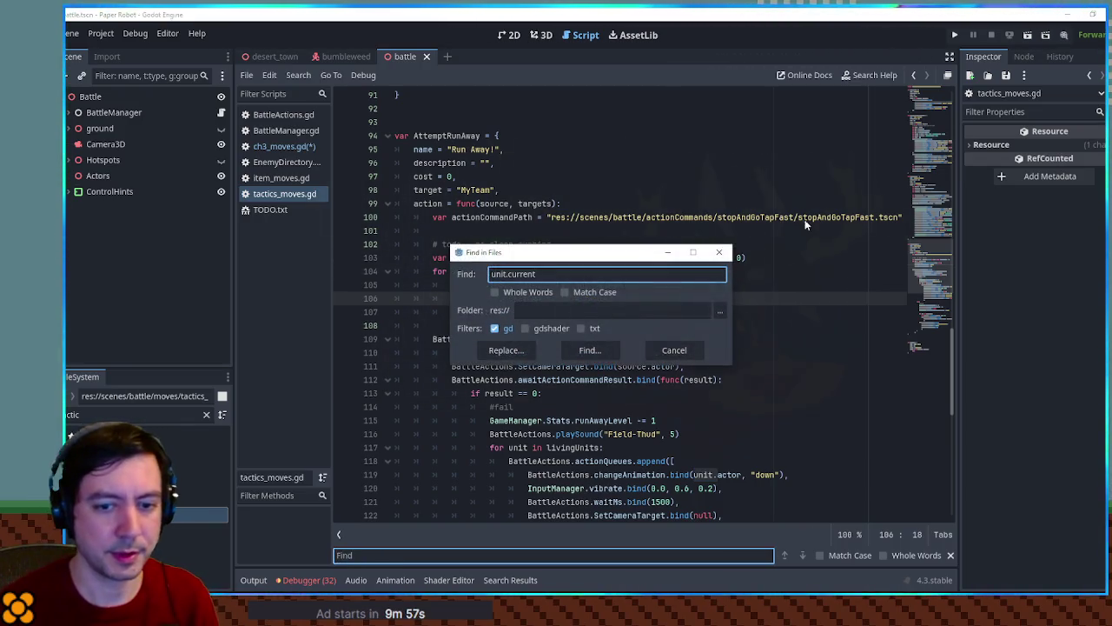
pyautogui.click(589, 350)
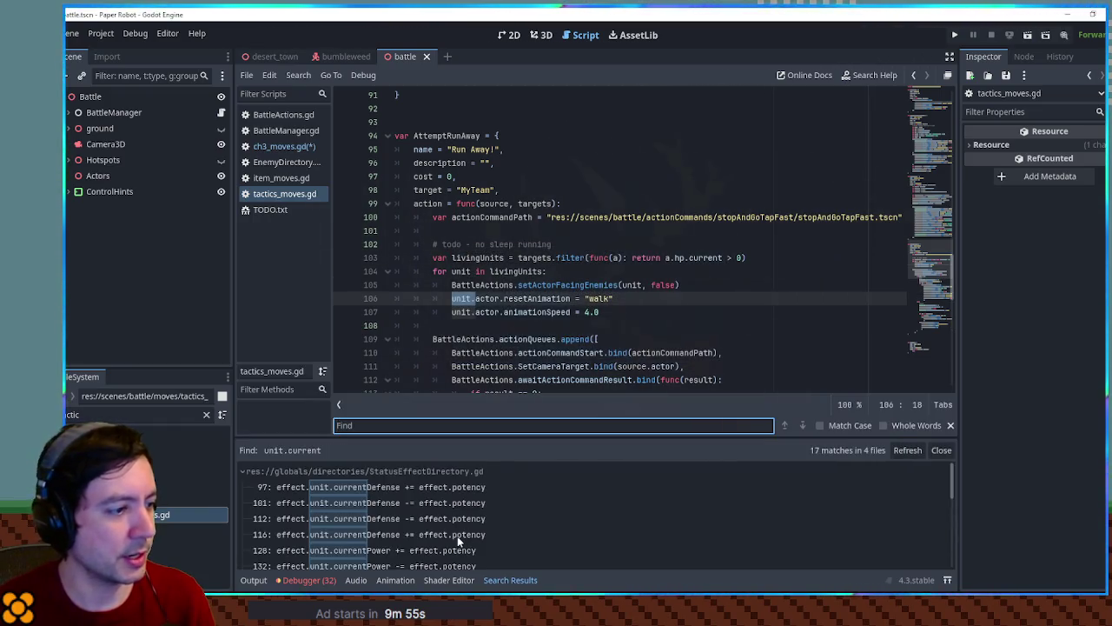
pyautogui.scroll(-6, 453, 532)
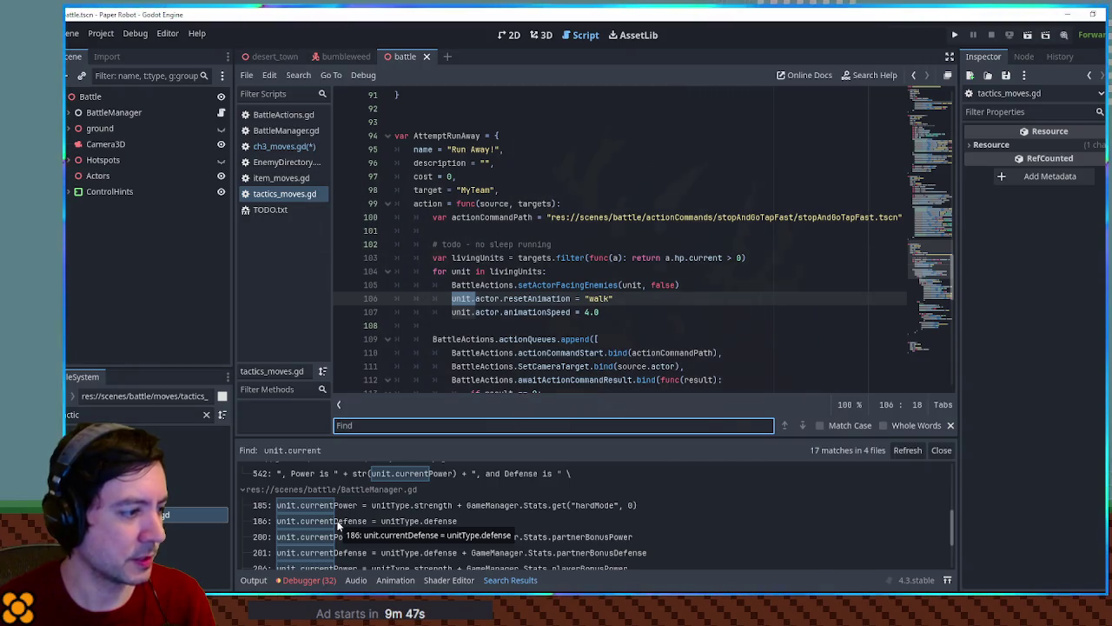
pyautogui.click(285, 146)
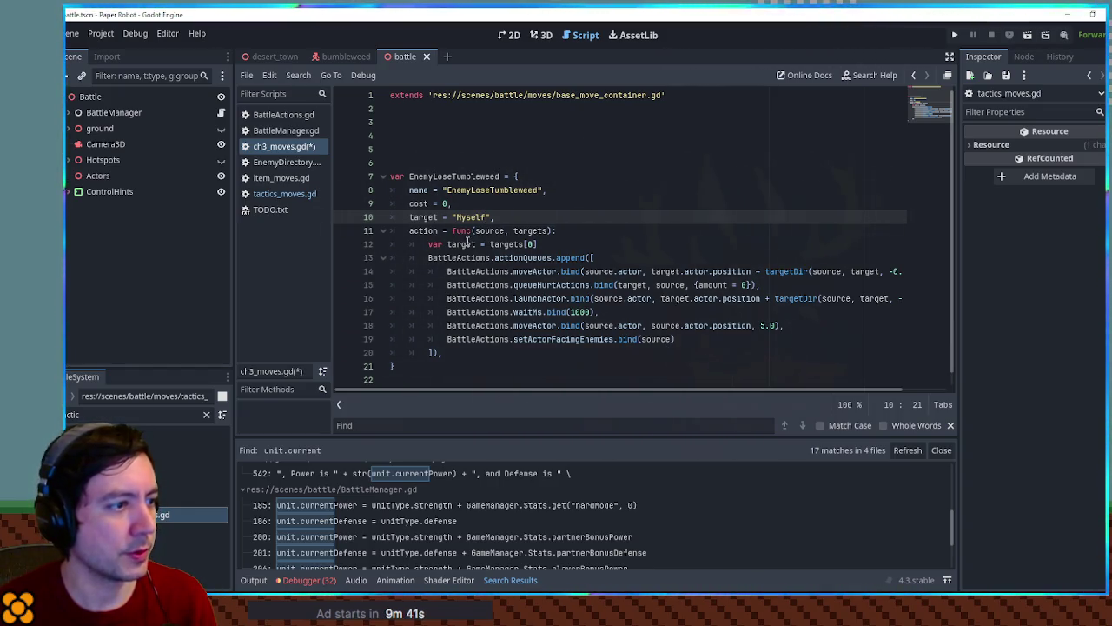
# Step: Replace EnemyLoseTumbleweed's old action queue block with 'target.currentDefense -= 99'
pyautogui.click(553, 246)
pyautogui.moveTo(445, 352); pyautogui.dragTo(427, 257)
pyautogui.press('BackSpace')
pyautogui.press('Return')
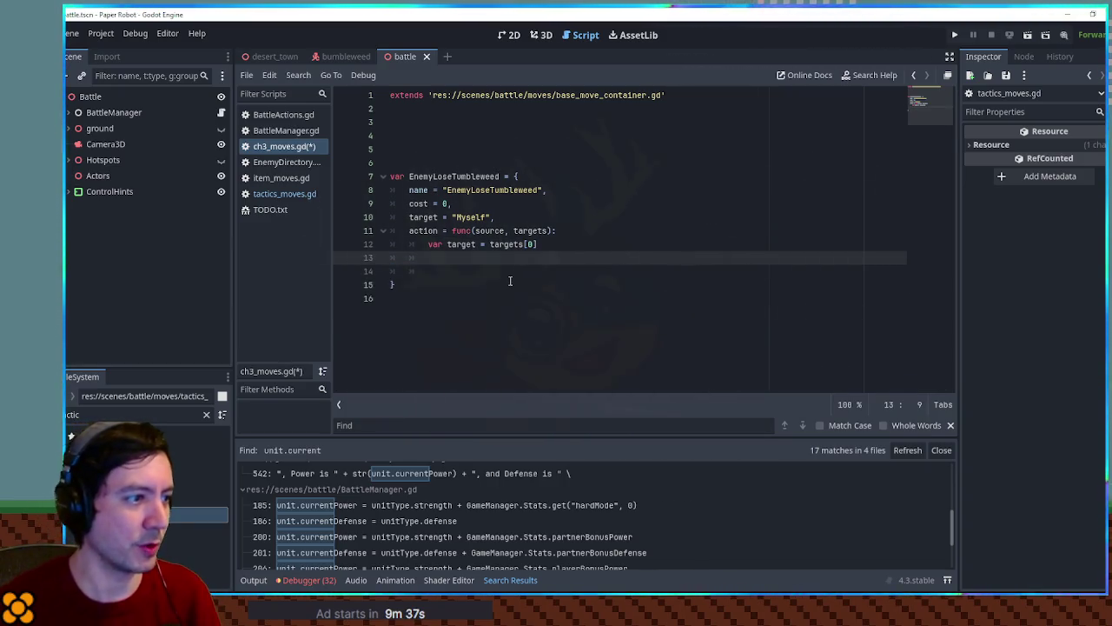
pyautogui.write('target.currentDefense -= 5')
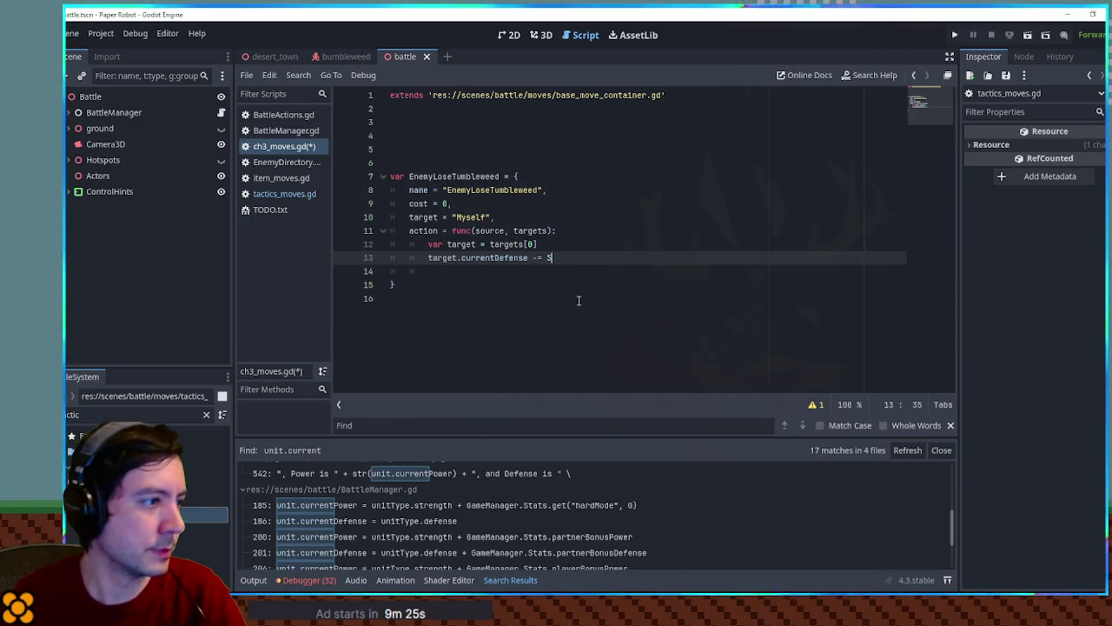
pyautogui.press('Delete')
pyautogui.write('99')
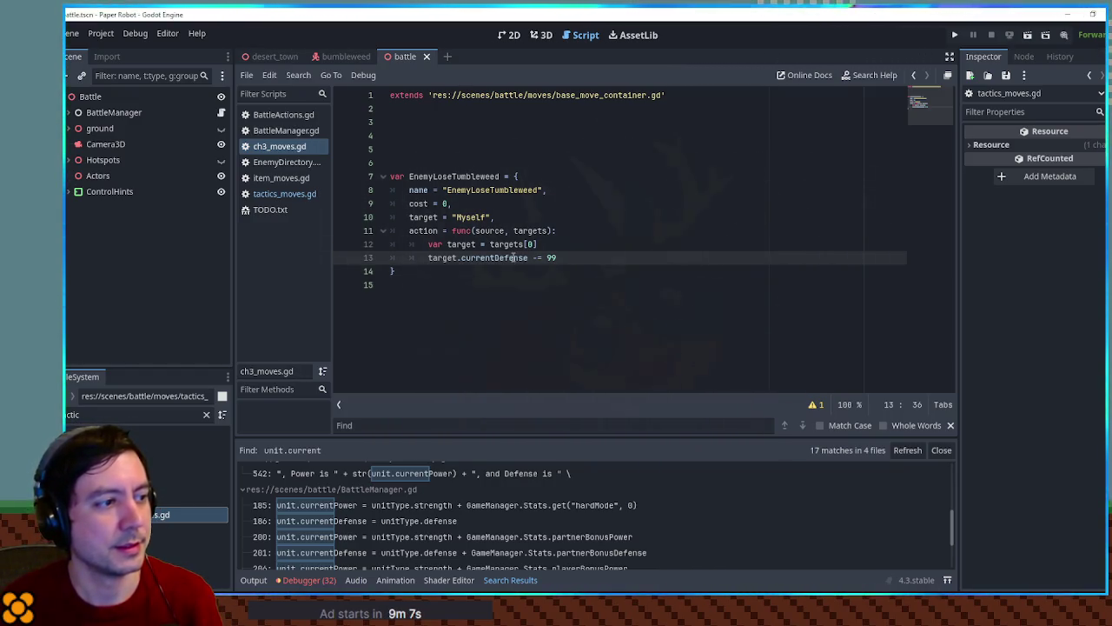
# Step: In EnemyDirectory.gd, set Bumbleweed's onDamage move to EnemyLoseTumbleweed and its defense to 3
pyautogui.click(290, 163)
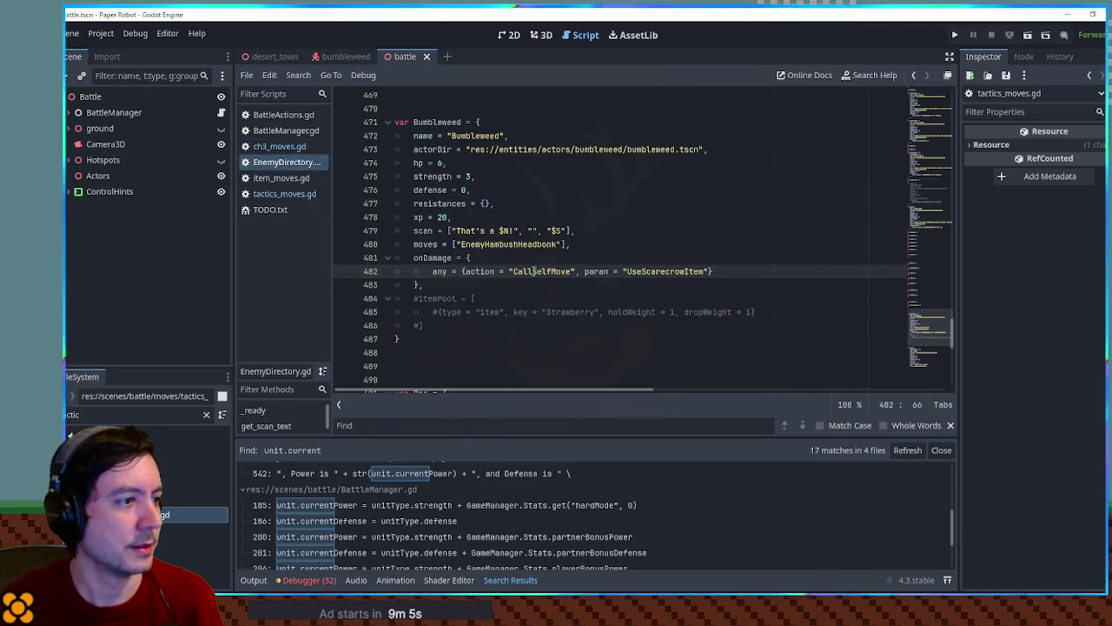
pyautogui.click(462, 189)
pyautogui.write('99')
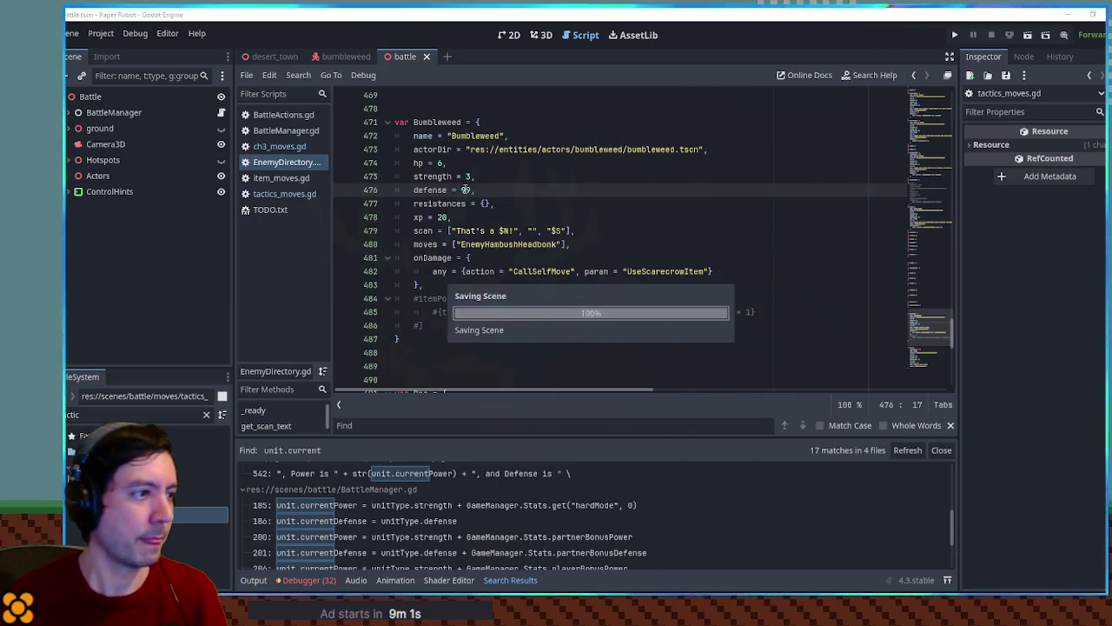
pyautogui.click(576, 217)
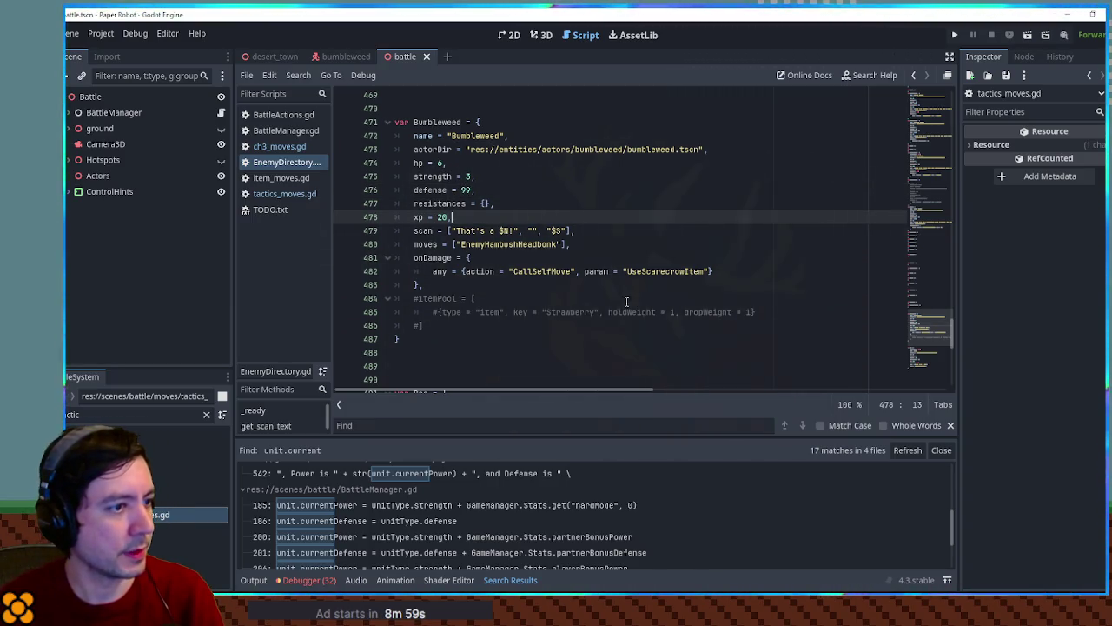
pyautogui.click(278, 146)
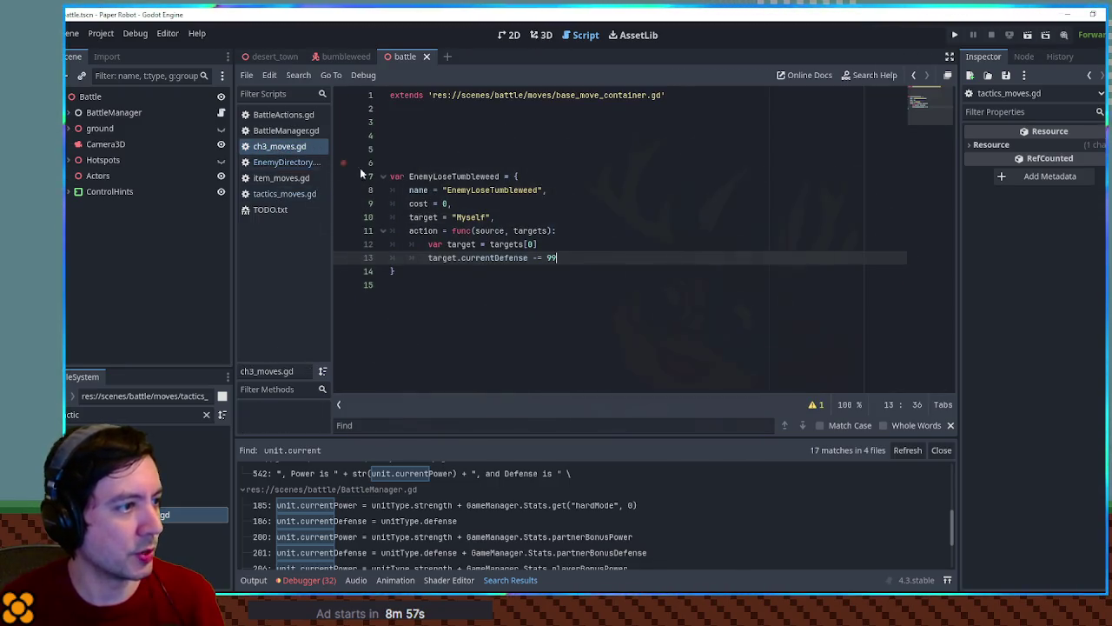
pyautogui.click(278, 163)
pyautogui.click(687, 271)
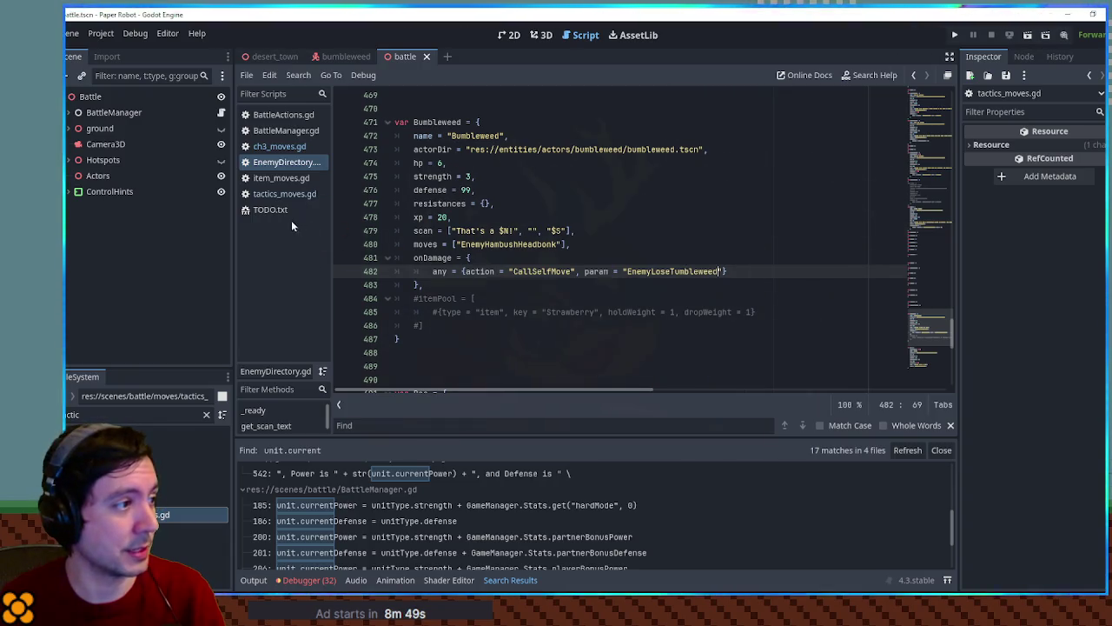
pyautogui.click(271, 192)
pyautogui.click(287, 161)
pyautogui.click(510, 192)
pyautogui.write('3')
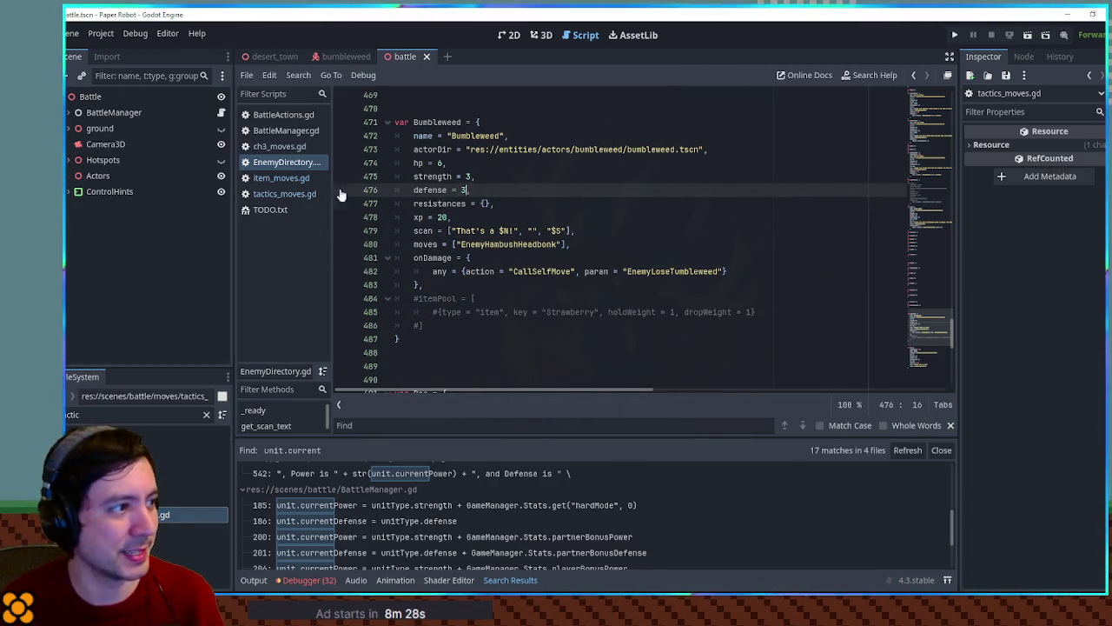
pyautogui.click(275, 193)
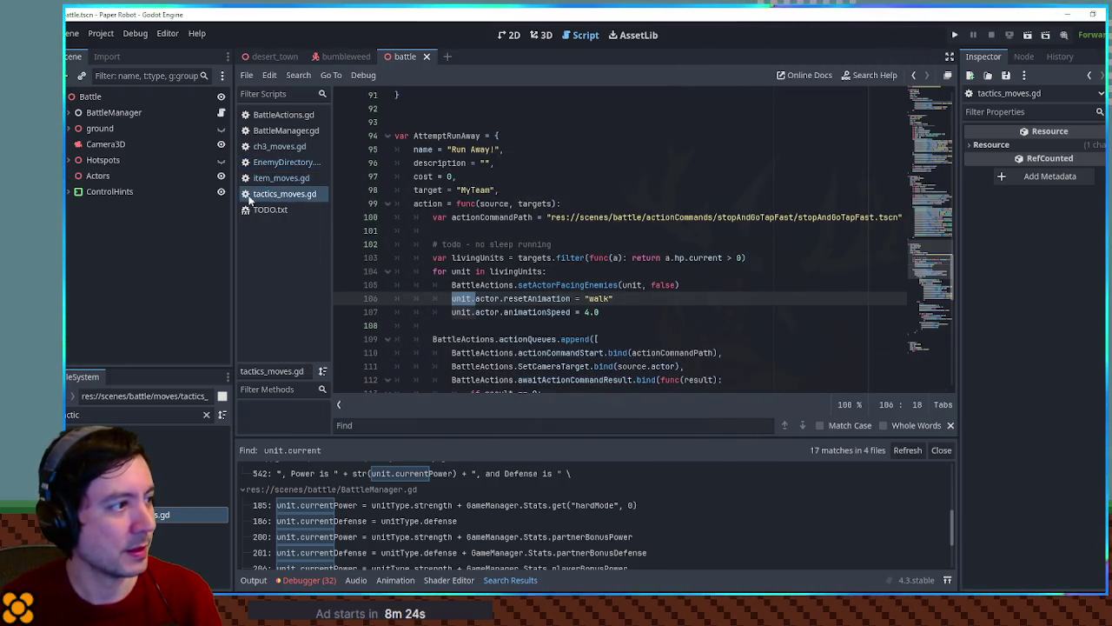
# Step: Look up the extraData variable in battle_unit.gd alongside the defense line in ch3_moves.gd
pyautogui.click(281, 177)
pyautogui.click(279, 146)
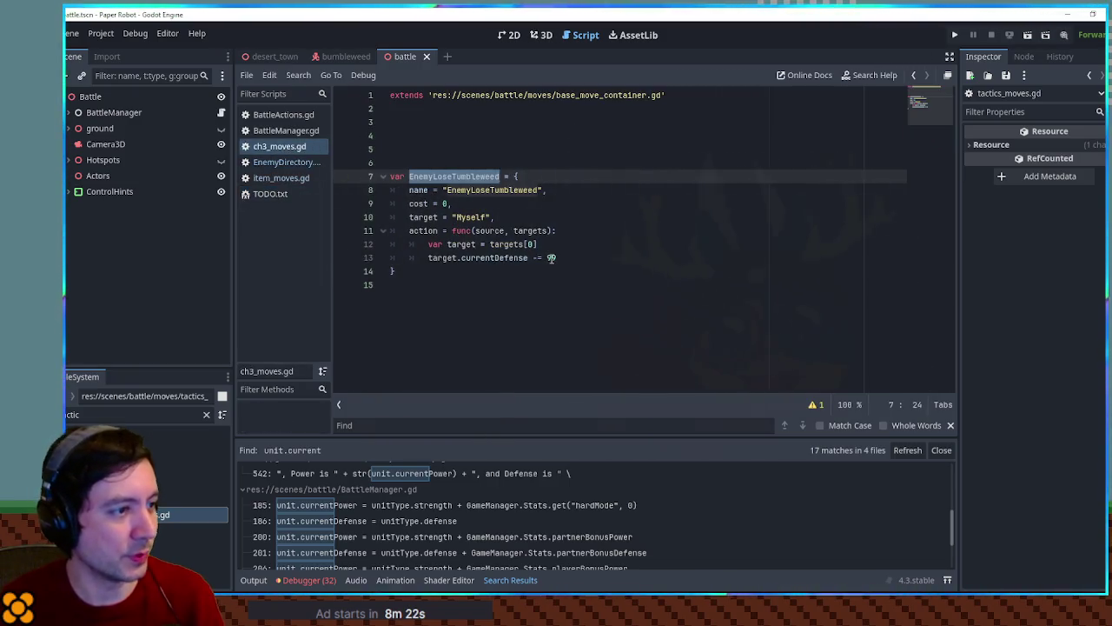
pyautogui.doubleClick(551, 258)
pyautogui.write('3')
pyautogui.moveTo(437, 259); pyautogui.dragTo(479, 260)
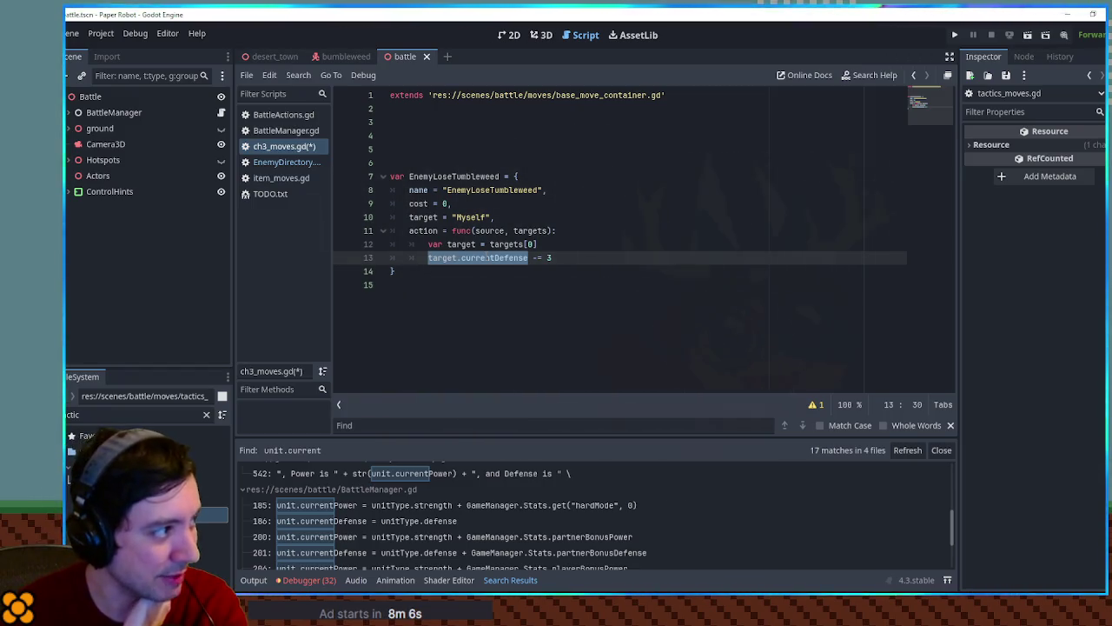
pyautogui.press('BackSpace')
pyautogui.press('BackSpace')
pyautogui.press('BackSpace')
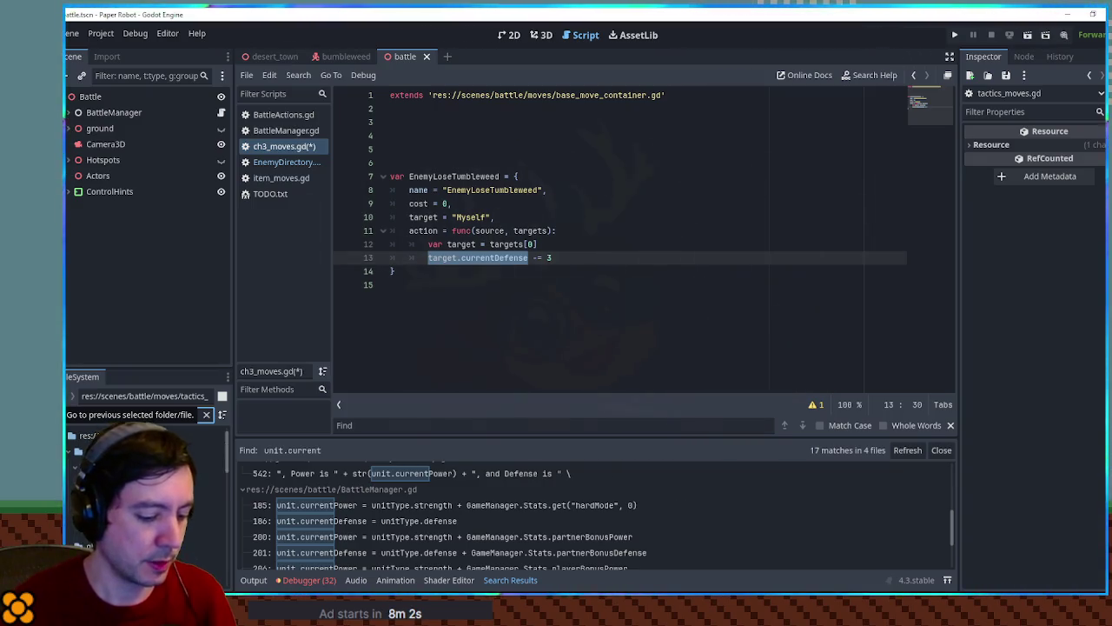
pyautogui.write('battle unit')
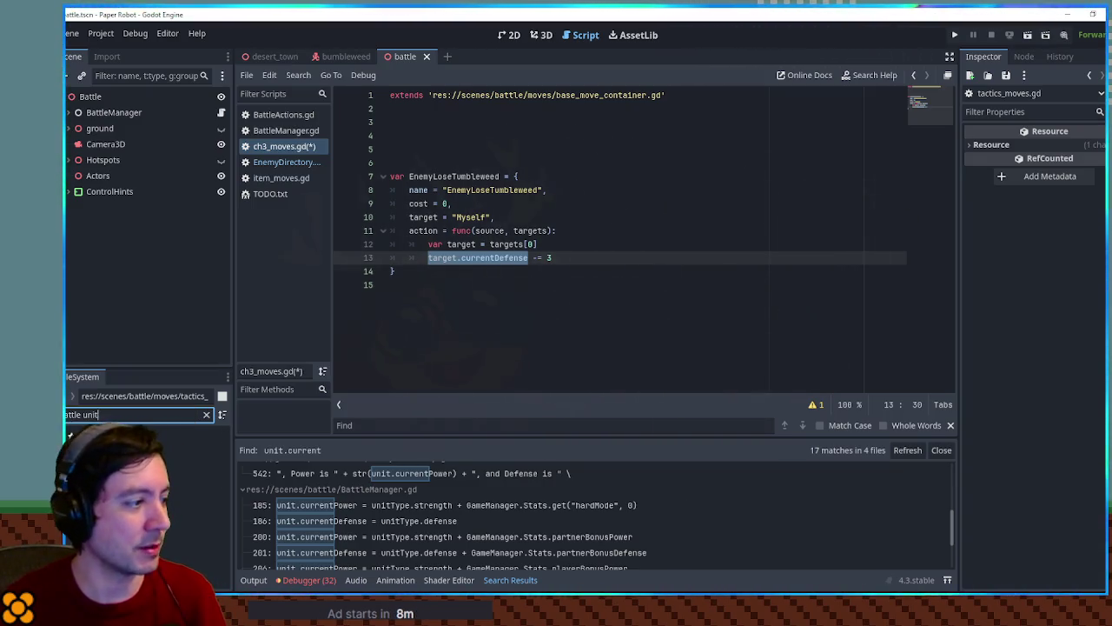
pyautogui.doubleClick(148, 498)
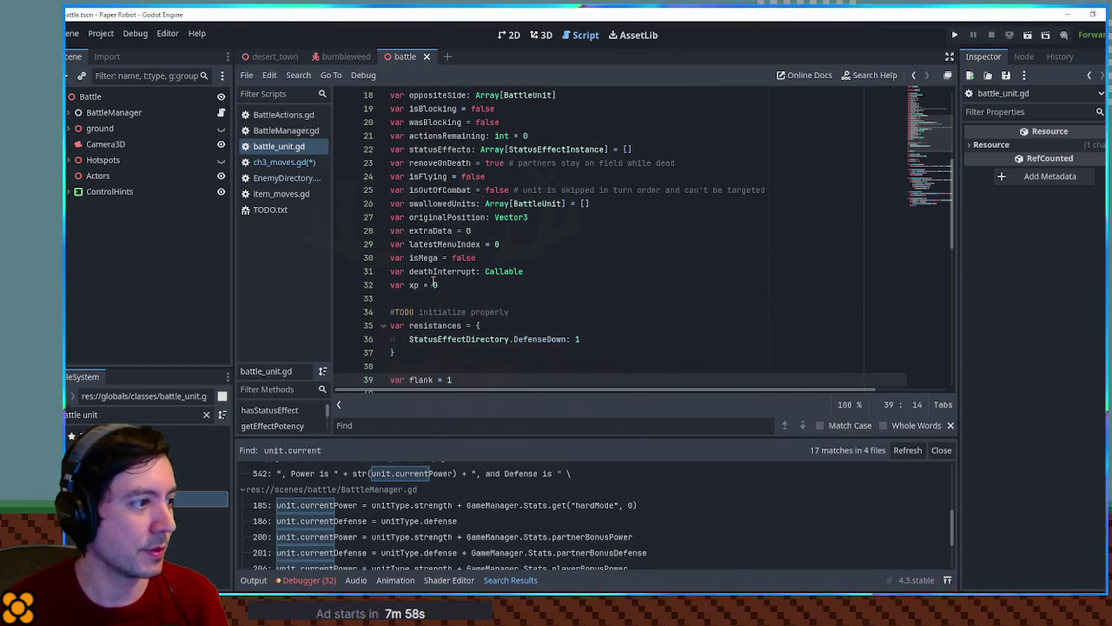
pyautogui.click(429, 230)
pyautogui.doubleClick(429, 230)
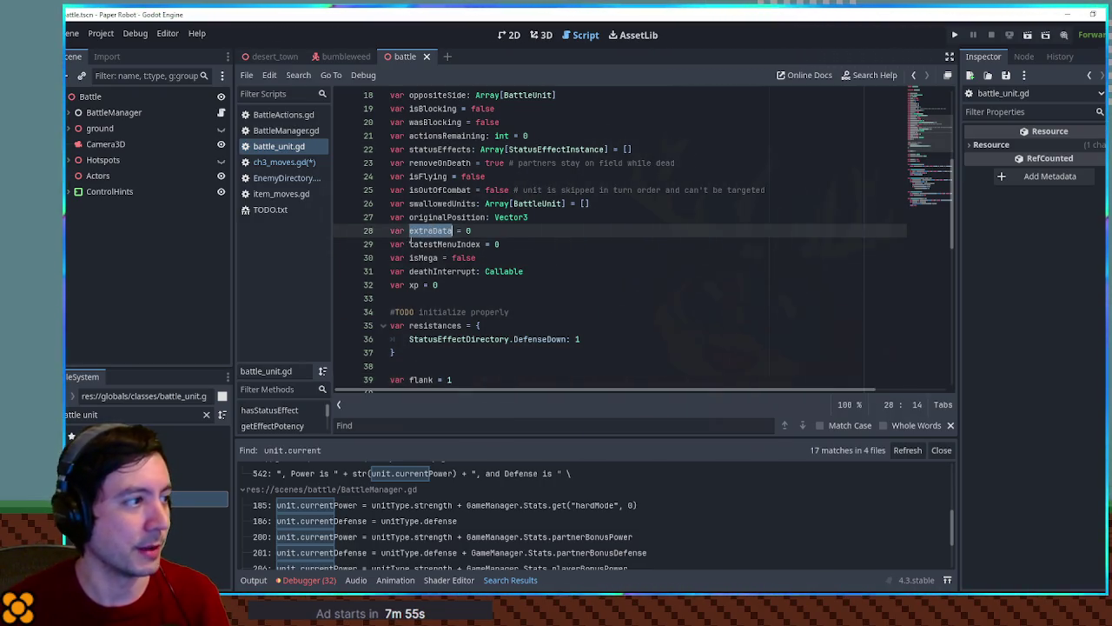
pyautogui.click(292, 162)
# Step: Guard the defense reduction with 'if target.extraData == 0:' setting target.extraData = 1, then run with F5
pyautogui.click(567, 247)
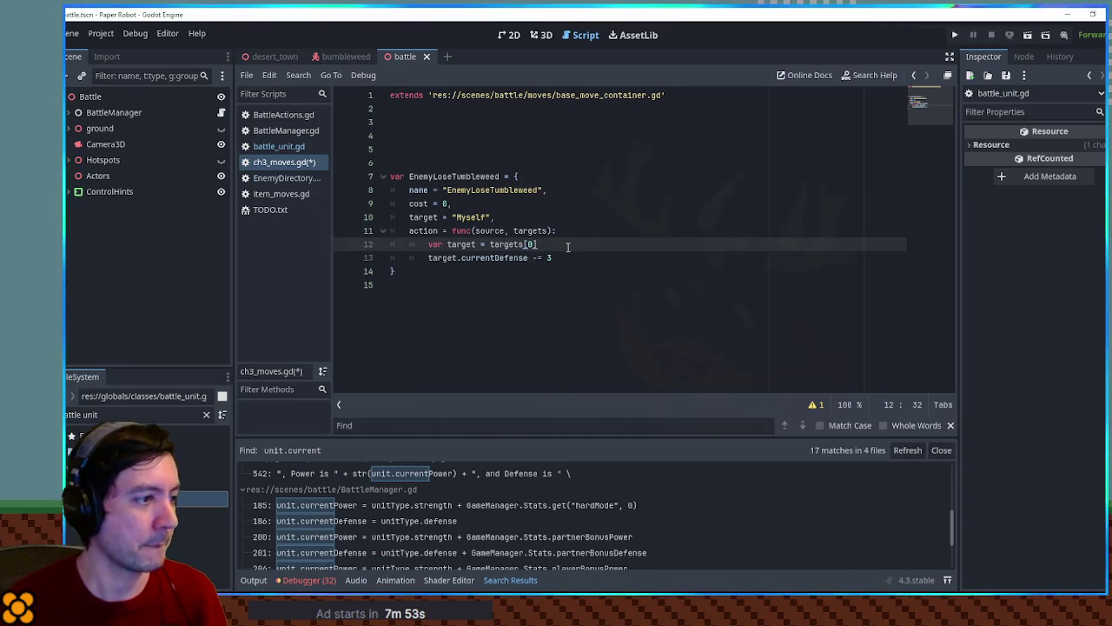
pyautogui.press('Return')
pyautogui.write('target.')
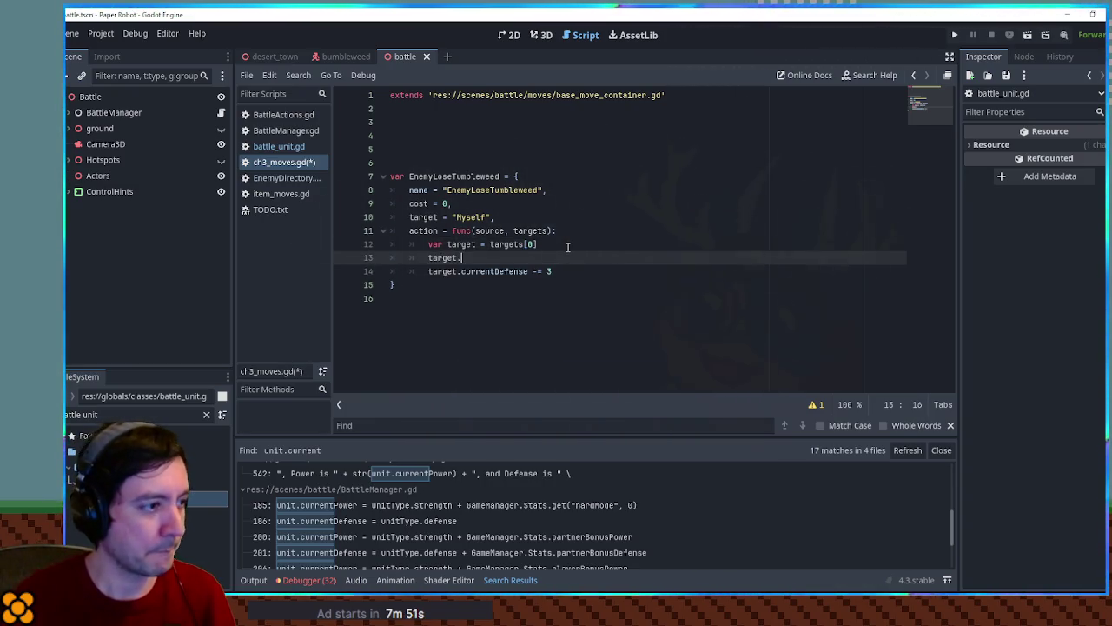
pyautogui.write('extraData = 1')
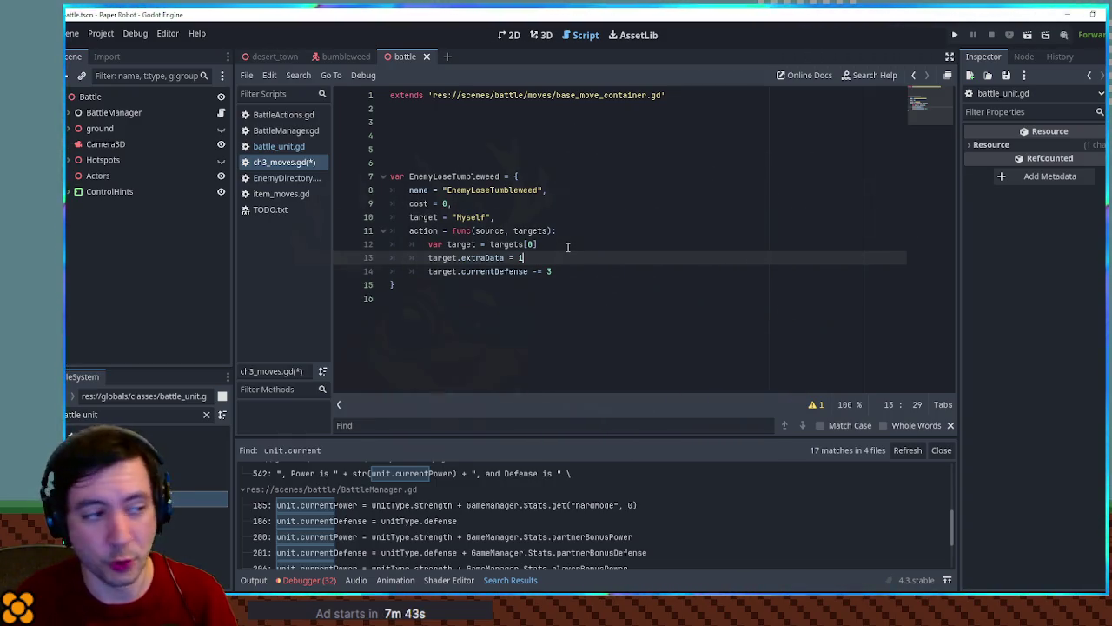
pyautogui.press('Up')
pyautogui.press('Return')
pyautogui.write('if target.extraData == 0:')
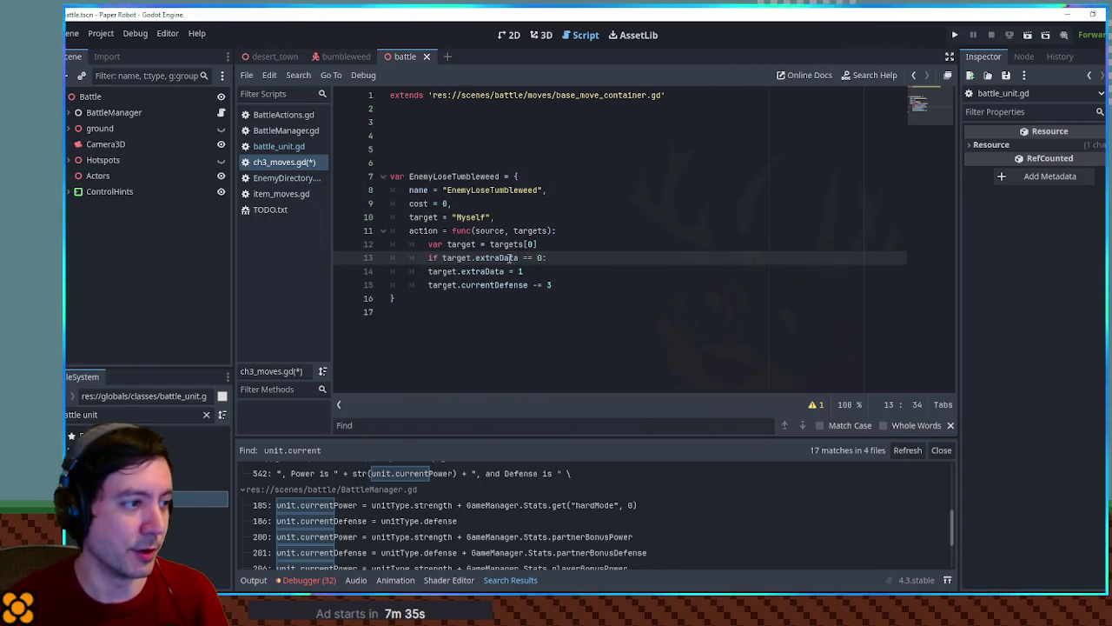
pyautogui.moveTo(430, 271); pyautogui.dragTo(573, 285)
pyautogui.press('Tab')
pyautogui.click(597, 236)
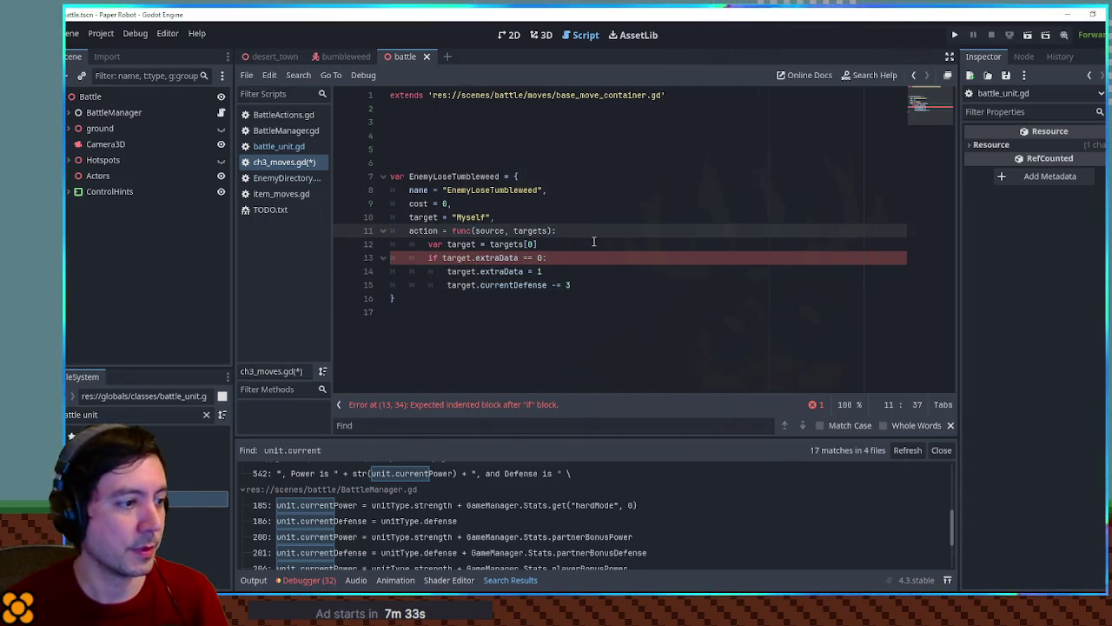
pyautogui.click(499, 244)
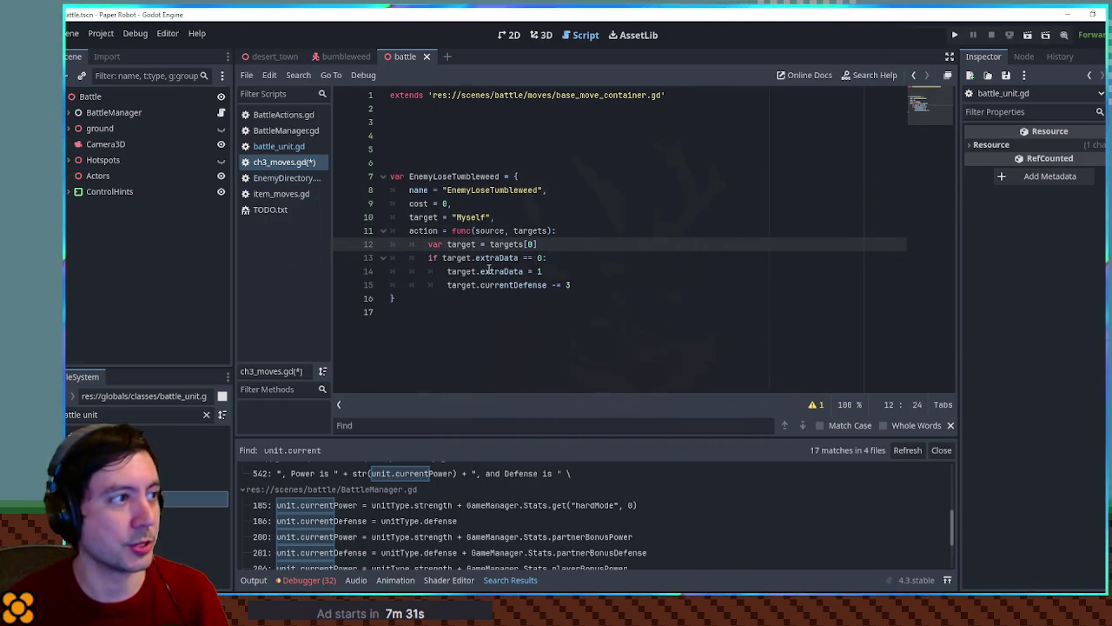
pyautogui.press('F5')
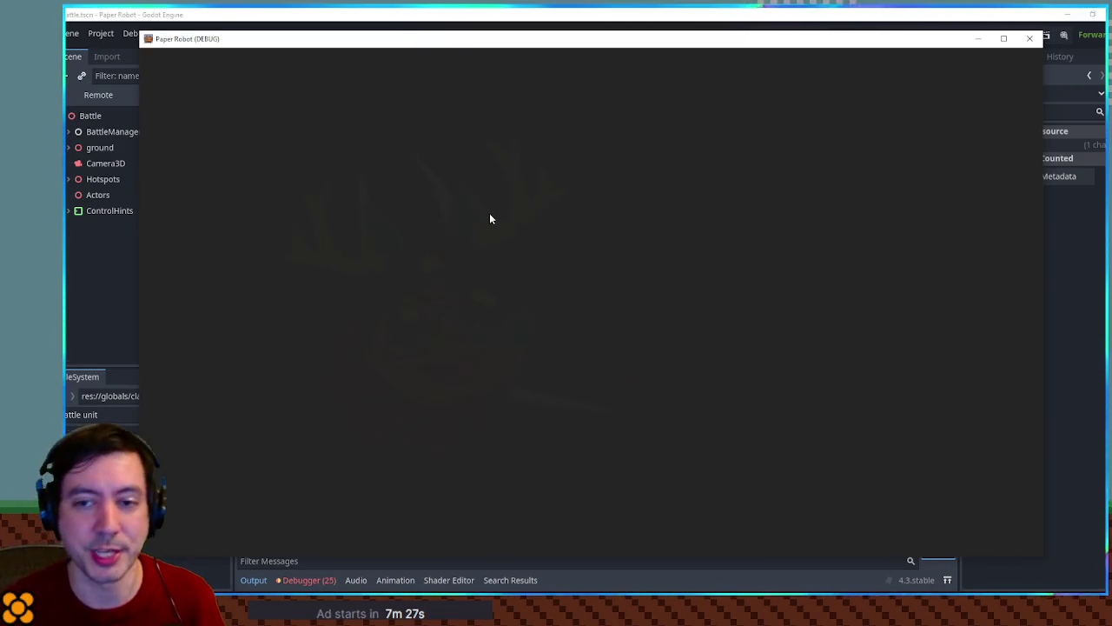
# Step: Choose the Spring Fling attack against the Bumbleweed and hit the timing prompt with Space
pyautogui.press('Return')
pyautogui.press('Down')
pyautogui.press('Return')
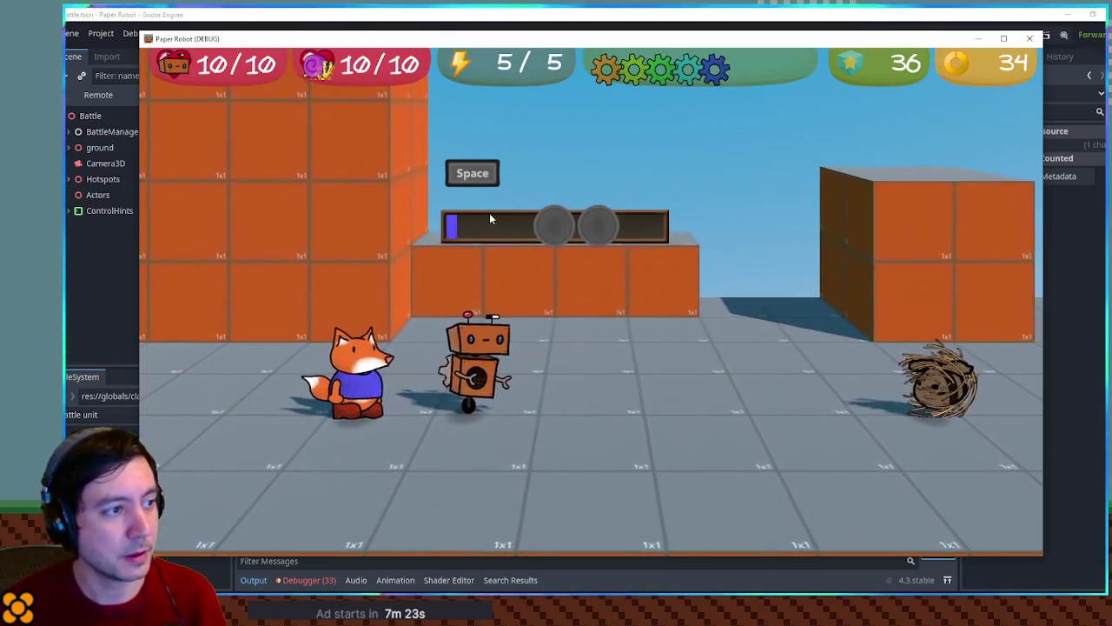
pyautogui.press('space')
pyautogui.press('space')
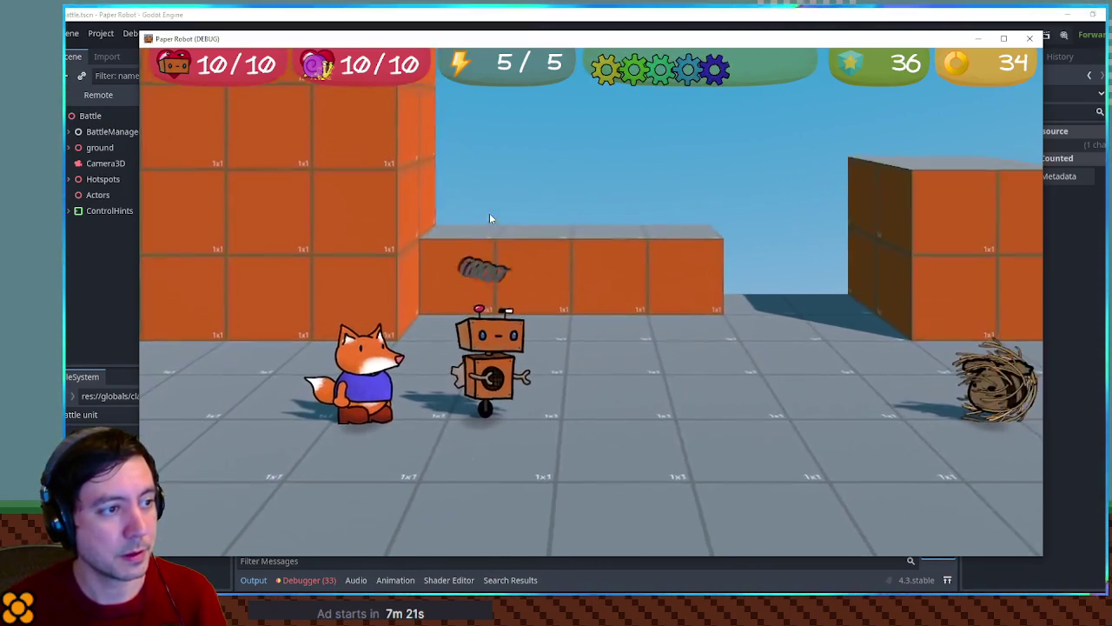
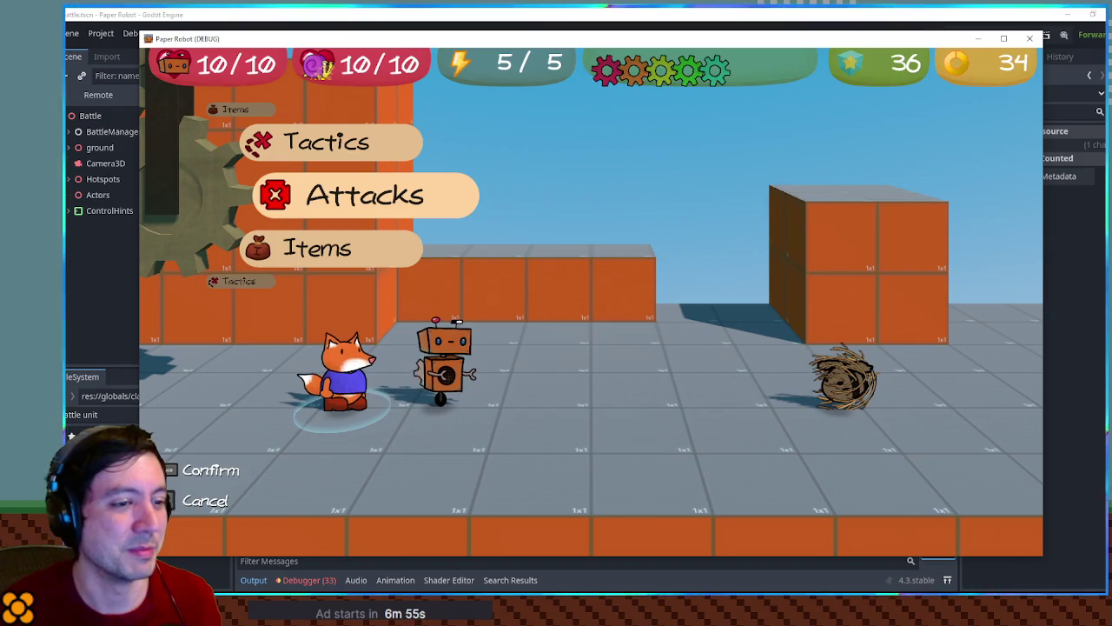
# Step: Switch the Scene dock to the Remote tree and select the live BattleManager node
pyautogui.click(79, 121)
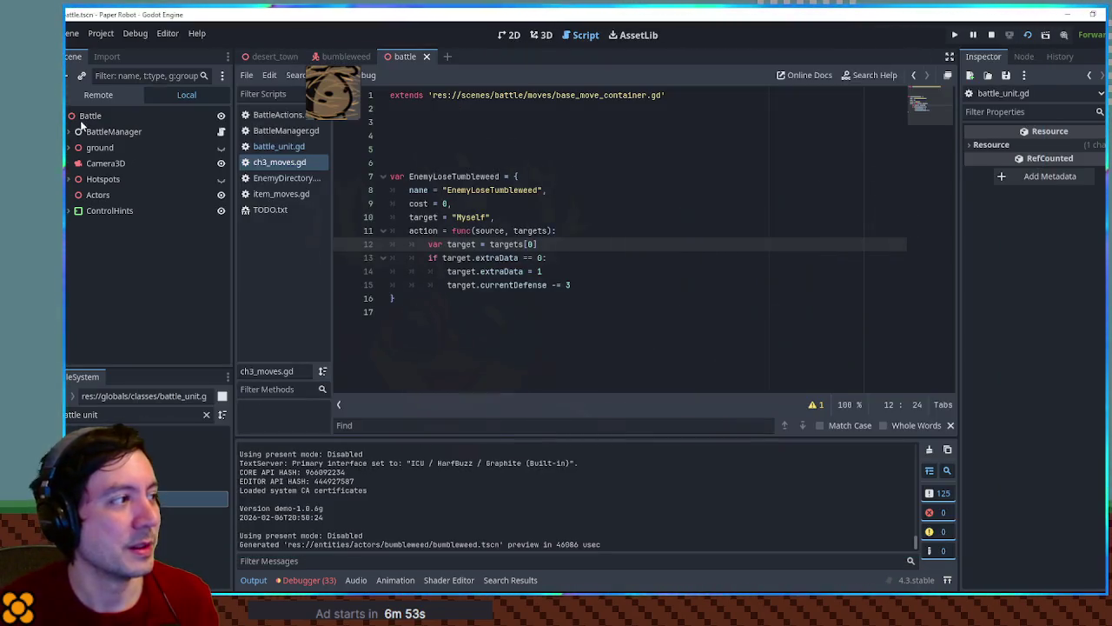
pyautogui.click(98, 95)
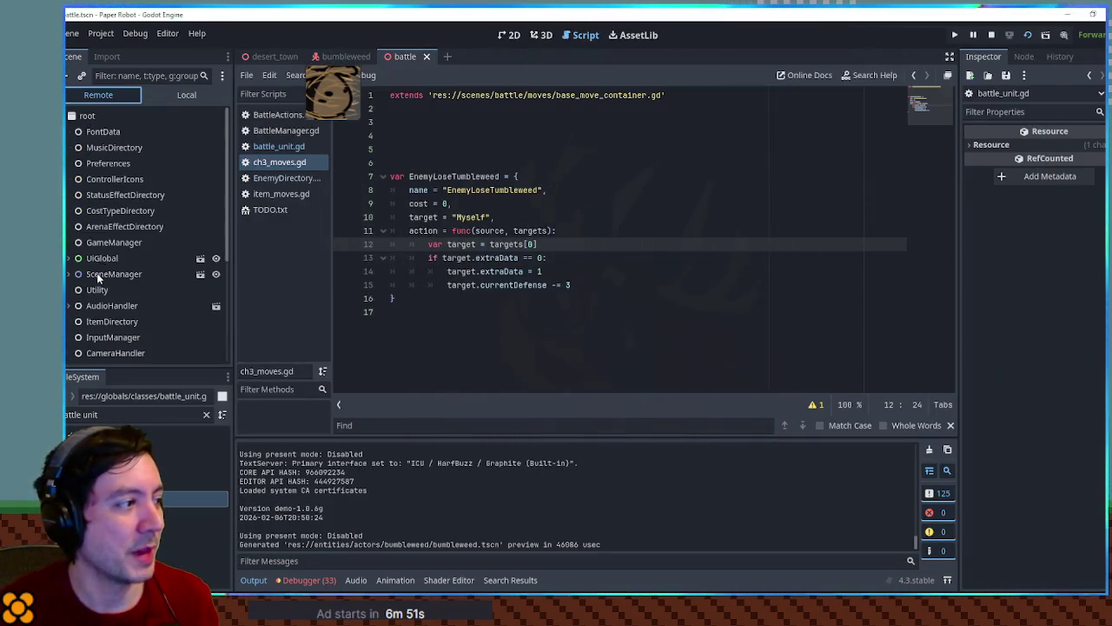
pyautogui.scroll(-1, 93, 210)
pyautogui.scroll(-5, 100, 275)
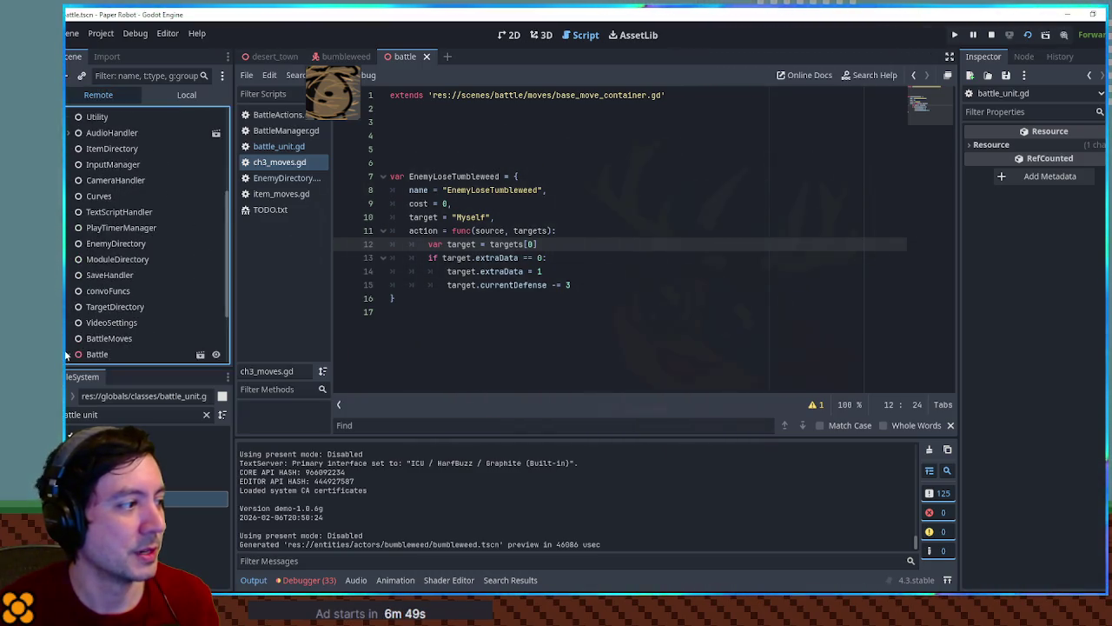
pyautogui.click(100, 274)
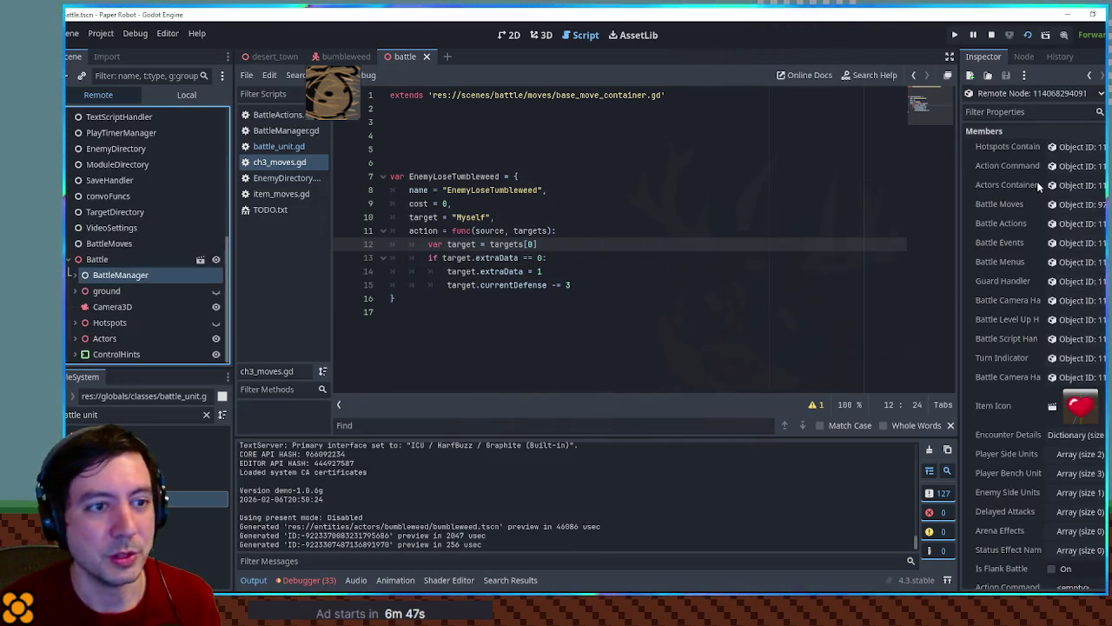
# Step: Expand Enemy Side Units, open element 0, and confirm its Current Defense is 3
pyautogui.click(1070, 492)
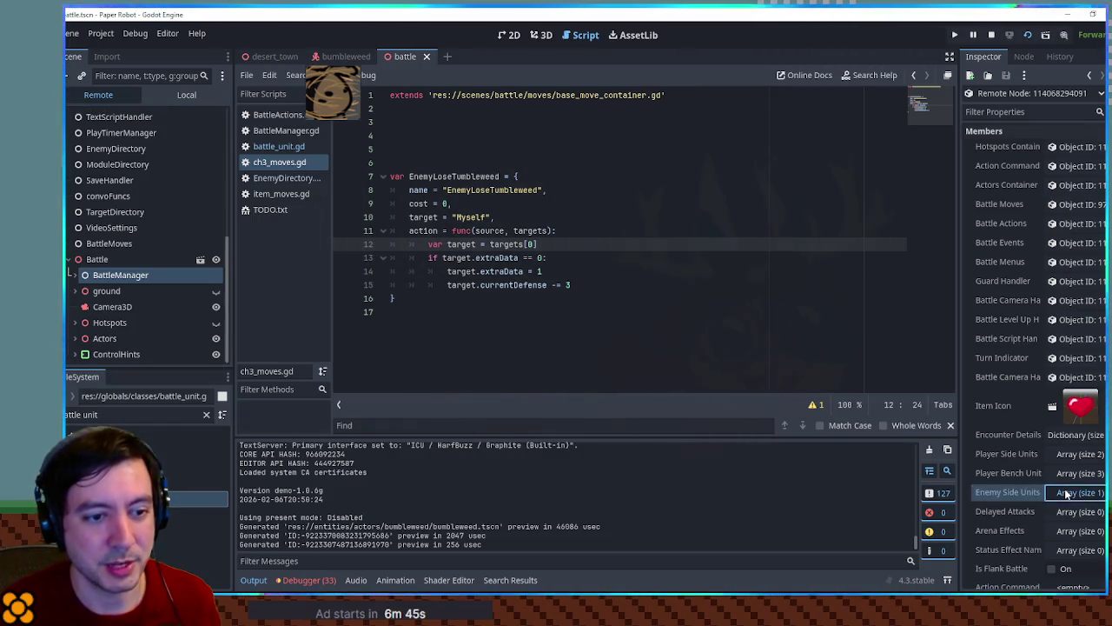
pyautogui.click(1073, 531)
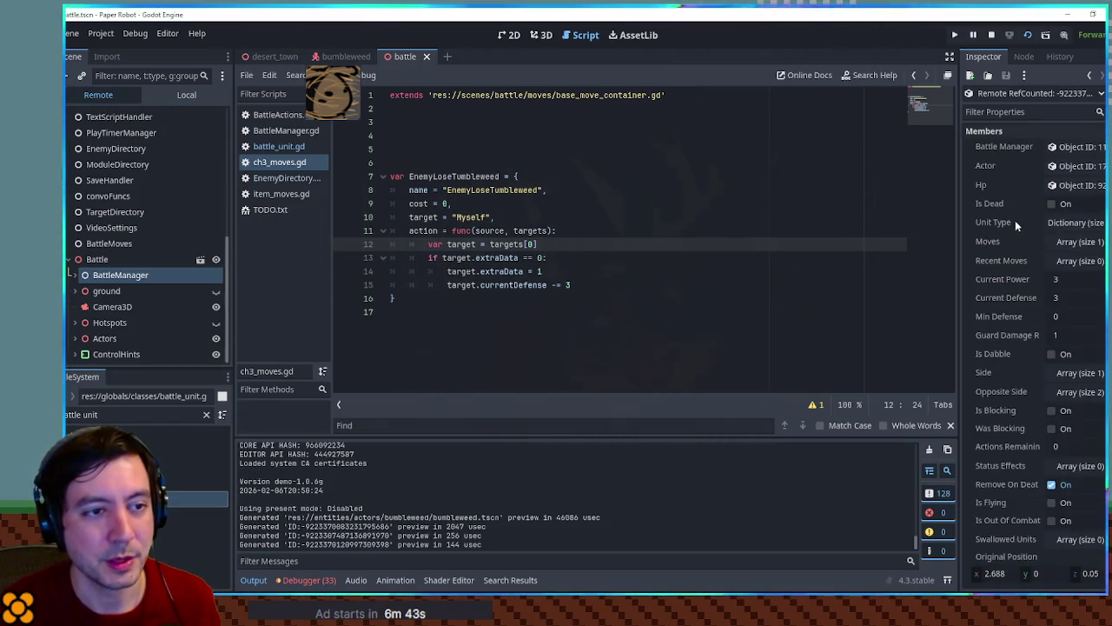
pyautogui.scroll(-2, 998, 240)
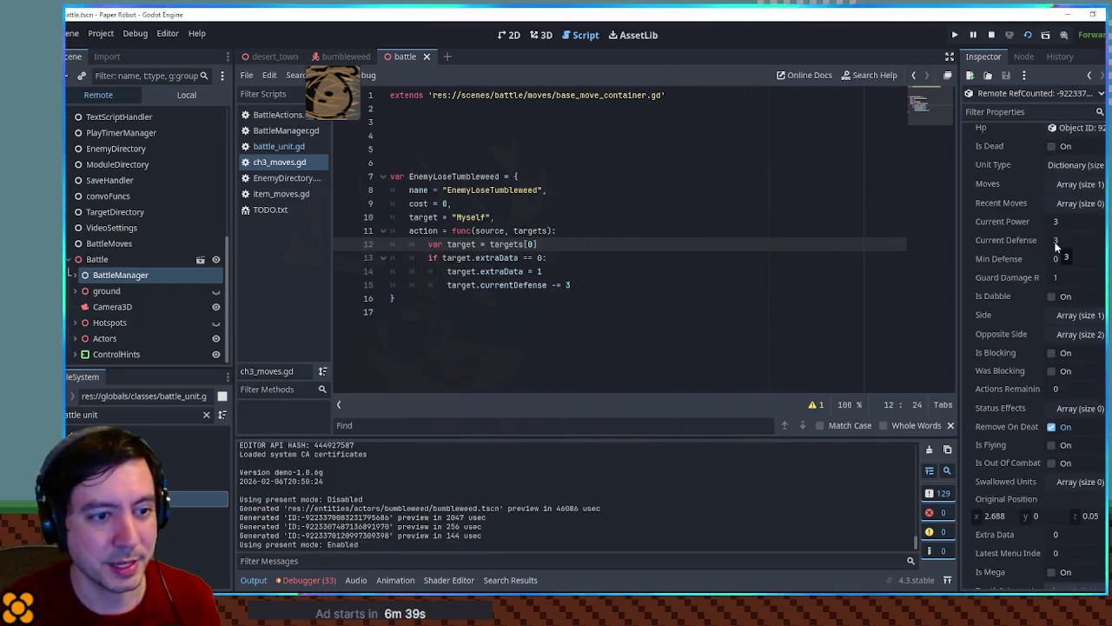
pyautogui.scroll(-3, 1021, 400)
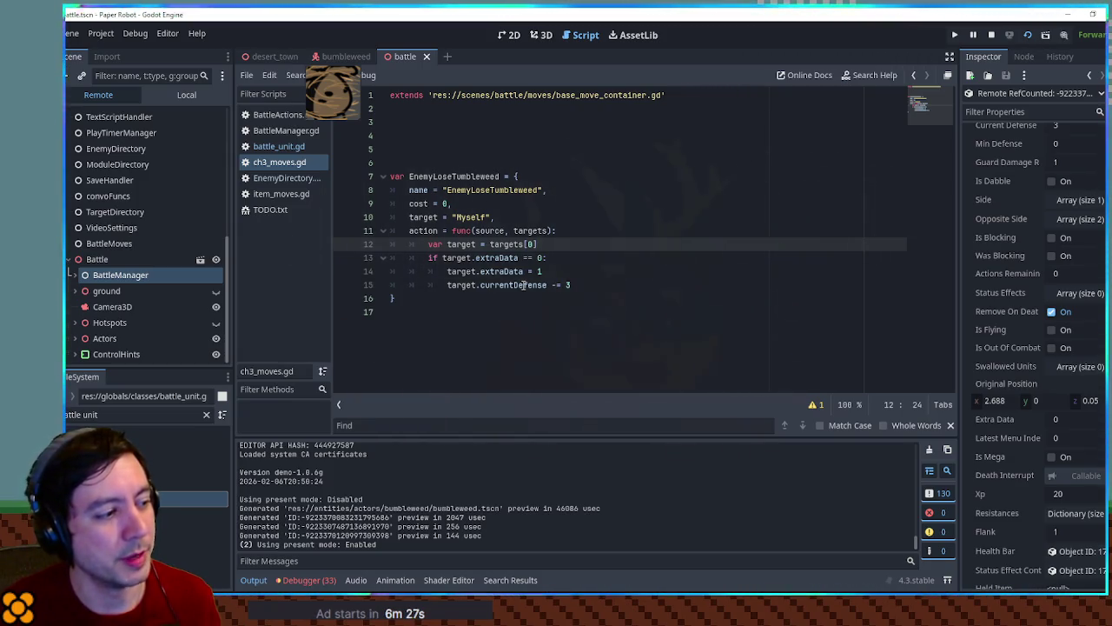
pyautogui.click(567, 229)
# Step: Add debug print lines after the EnemyLoseTumbleweed action header and inside its if block
pyautogui.press('Return')
pyautogui.write('print("')
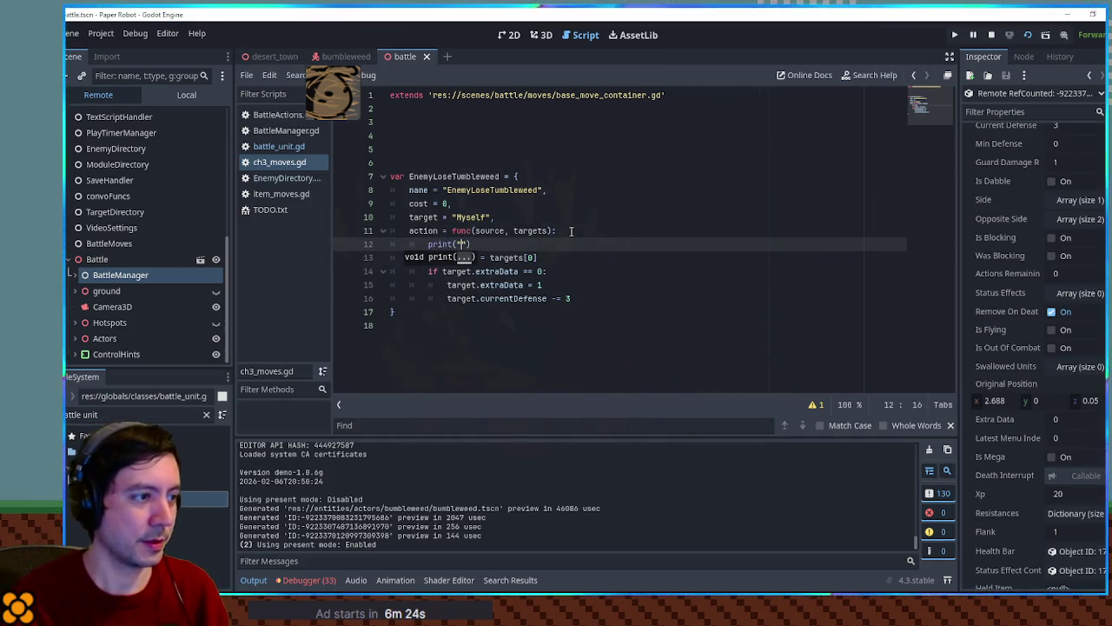
pyautogui.write('!')
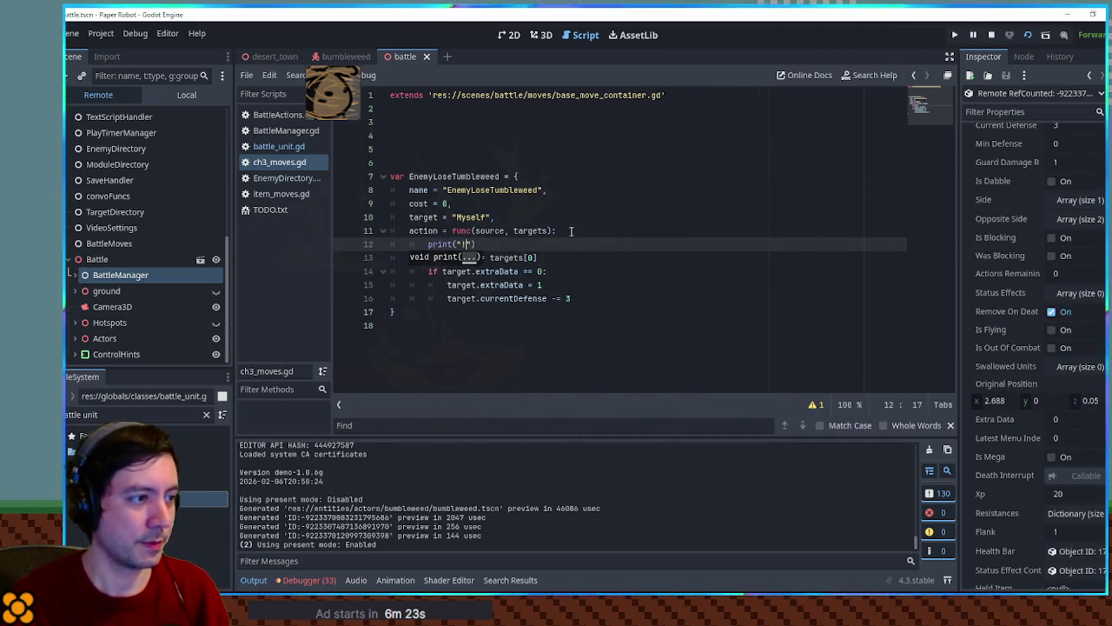
pyautogui.write('1')
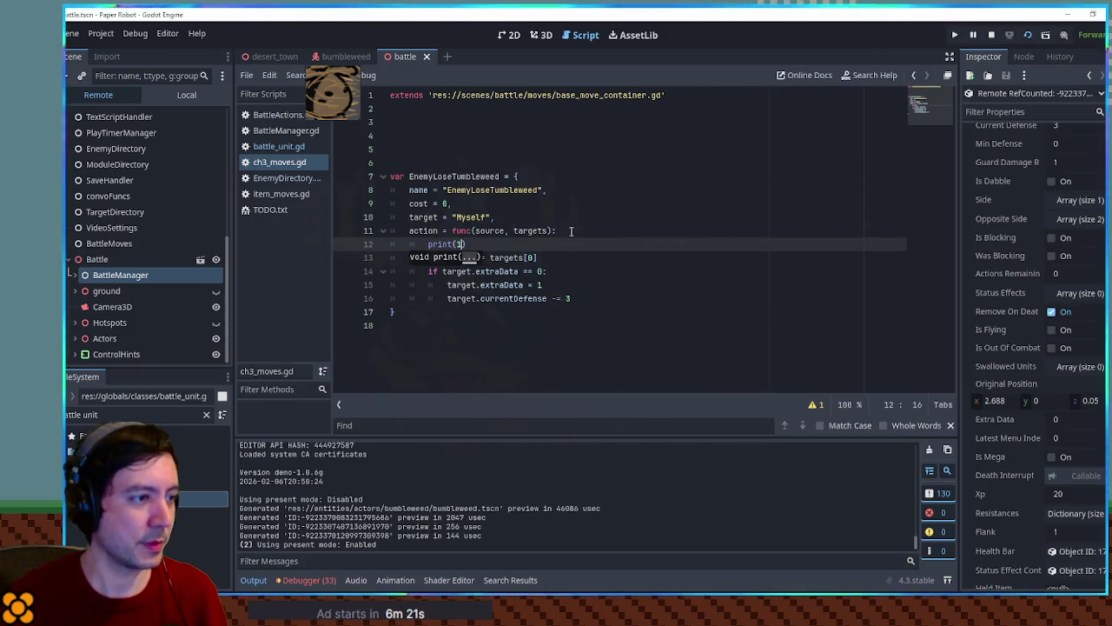
pyautogui.click(577, 276)
pyautogui.press('Return')
pyautogui.write('print(1')
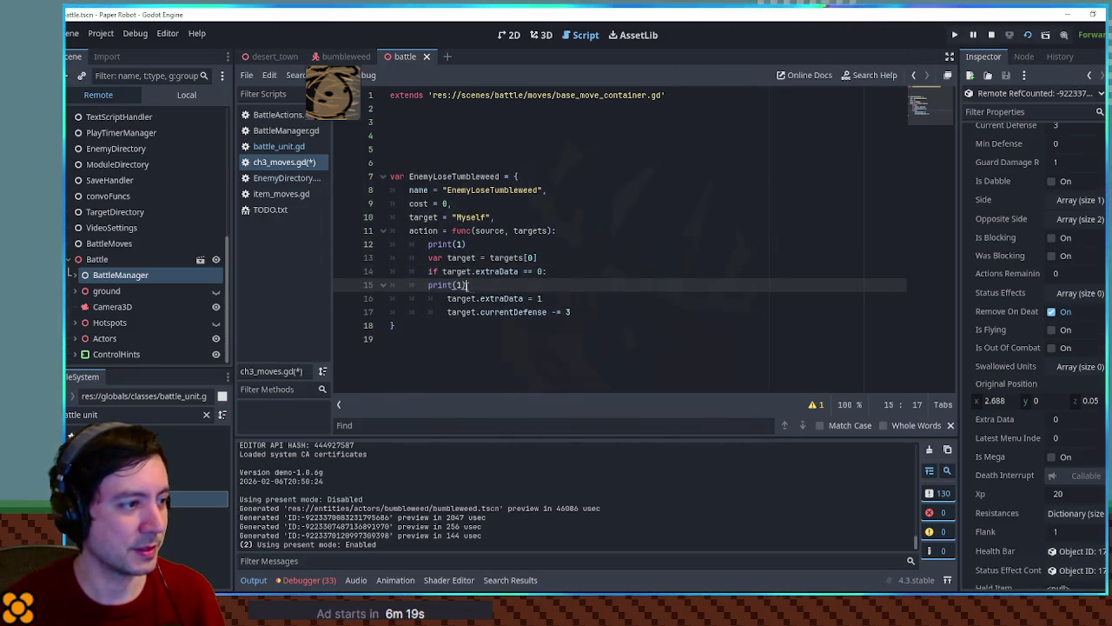
# Step: Save ch3_moves.gd and relaunch the project with F5
pyautogui.hotkey('ctrl', 's')
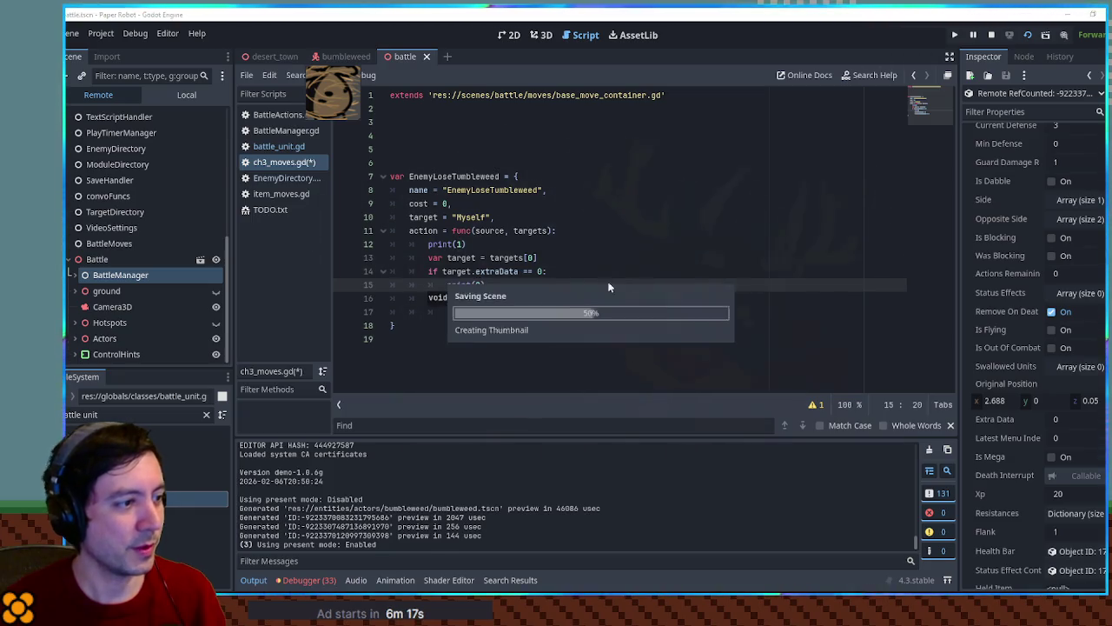
pyautogui.click(670, 270)
pyautogui.press('F5')
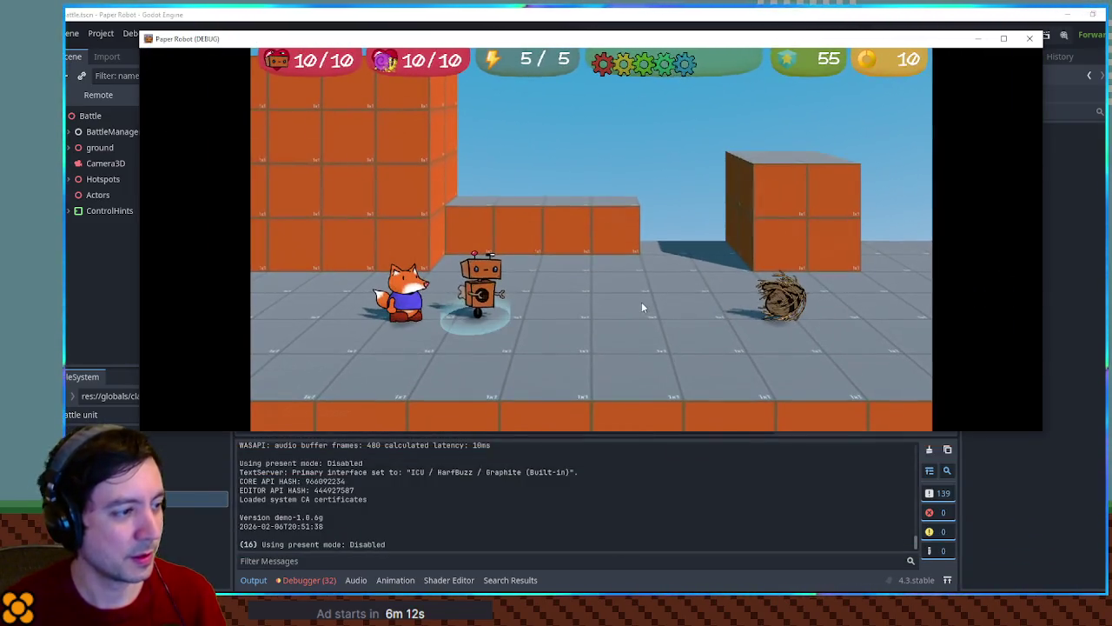
# Step: Attack the tumbleweed with Spring Fling, then close the game window
pyautogui.press('space')
pyautogui.press('space')
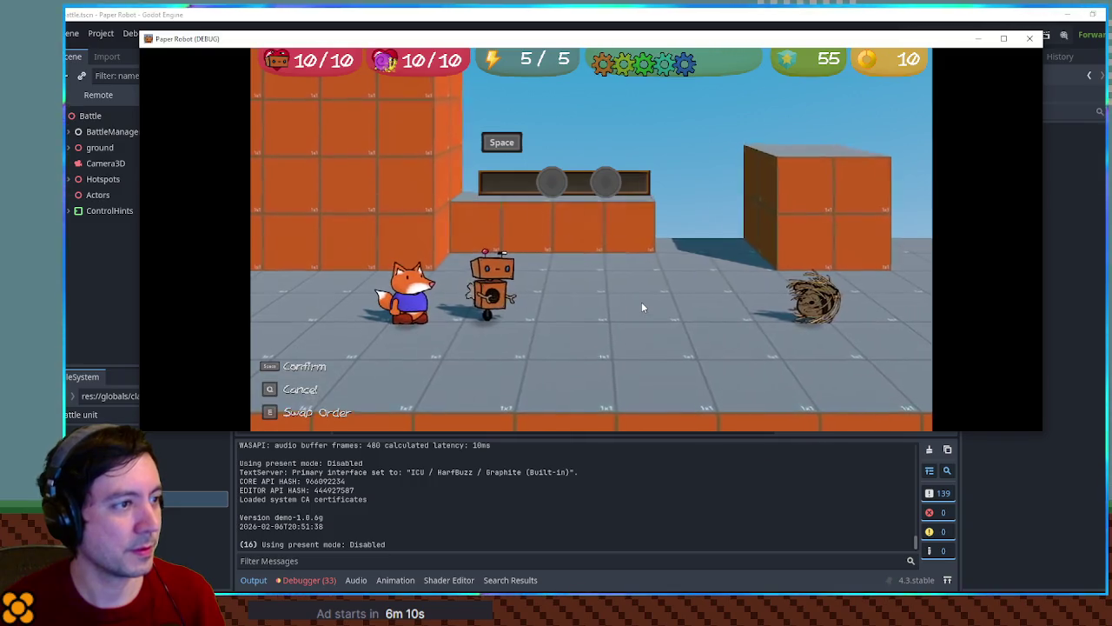
pyautogui.press('space')
pyautogui.press('space')
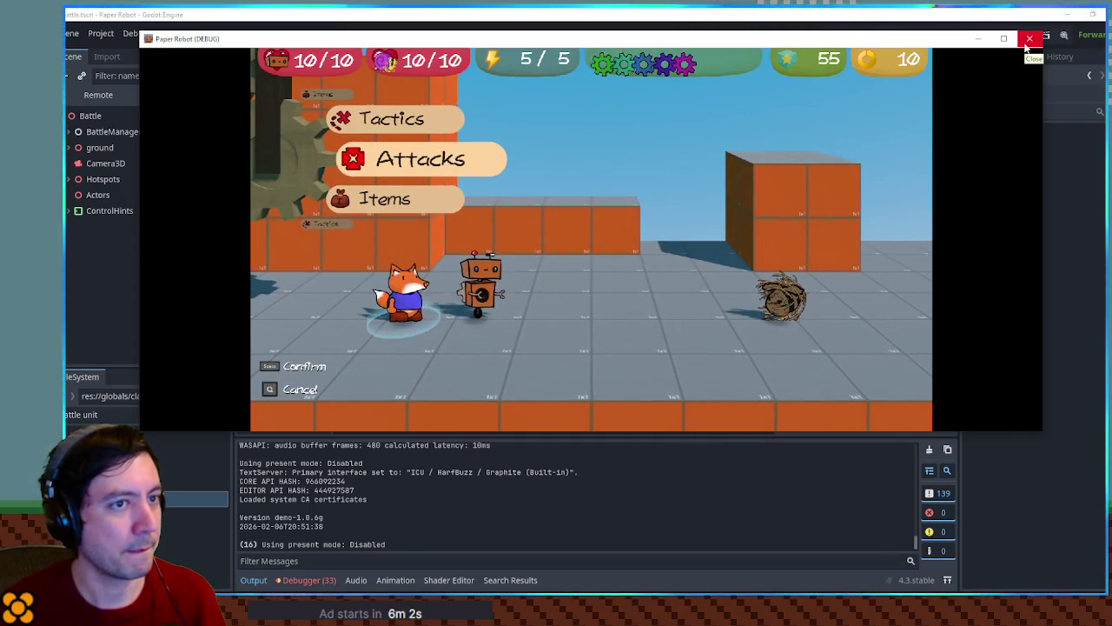
pyautogui.click(1029, 39)
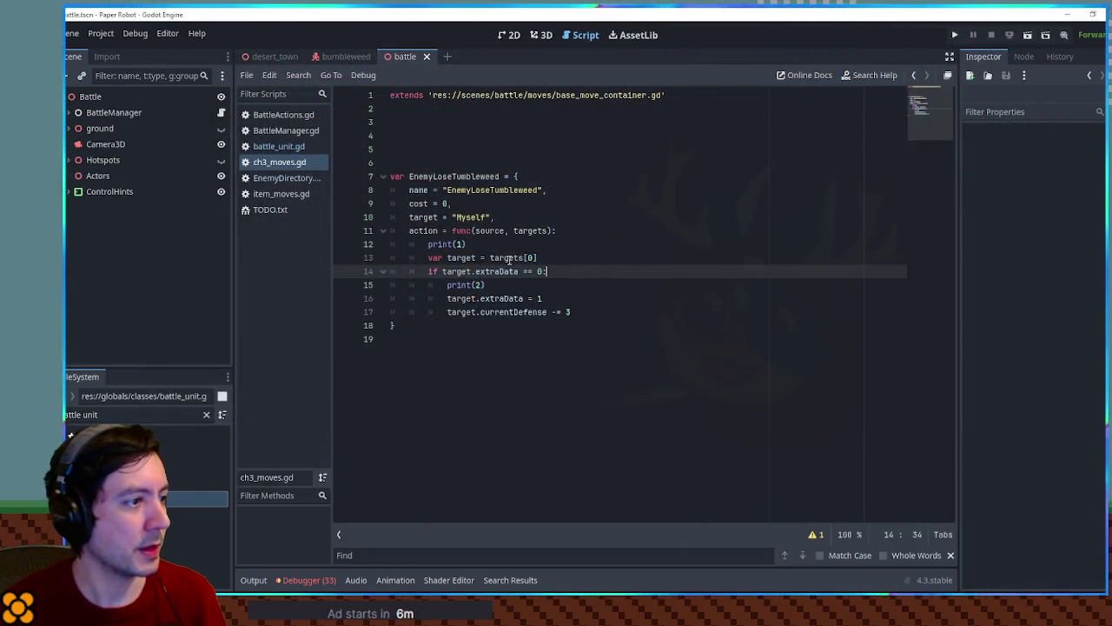
# Step: Remove the debug print lines from the EnemyLoseTumbleweed action in ch3_moves.gd
pyautogui.click(461, 244)
pyautogui.hotkey('ctrl', 'x')
pyautogui.click(480, 271)
pyautogui.press('BackSpace')
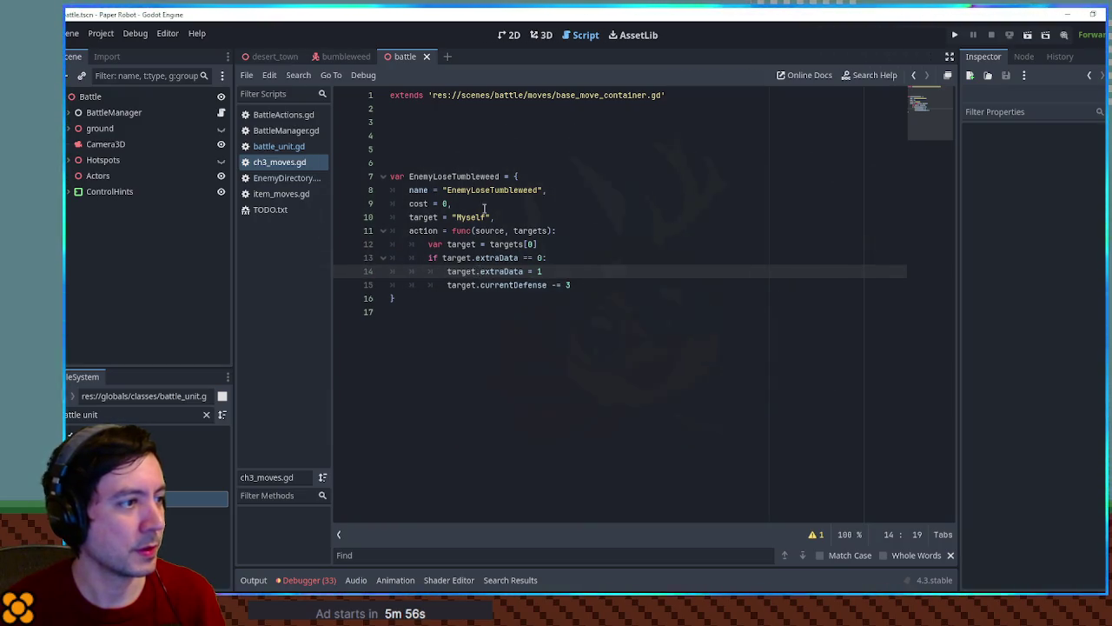
# Step: Trace EnemyLoseTumbleweed through EnemyDirectory.gd to the CallSelfMove function in BattleActions.gd
pyautogui.doubleClick(480, 177)
pyautogui.click(286, 179)
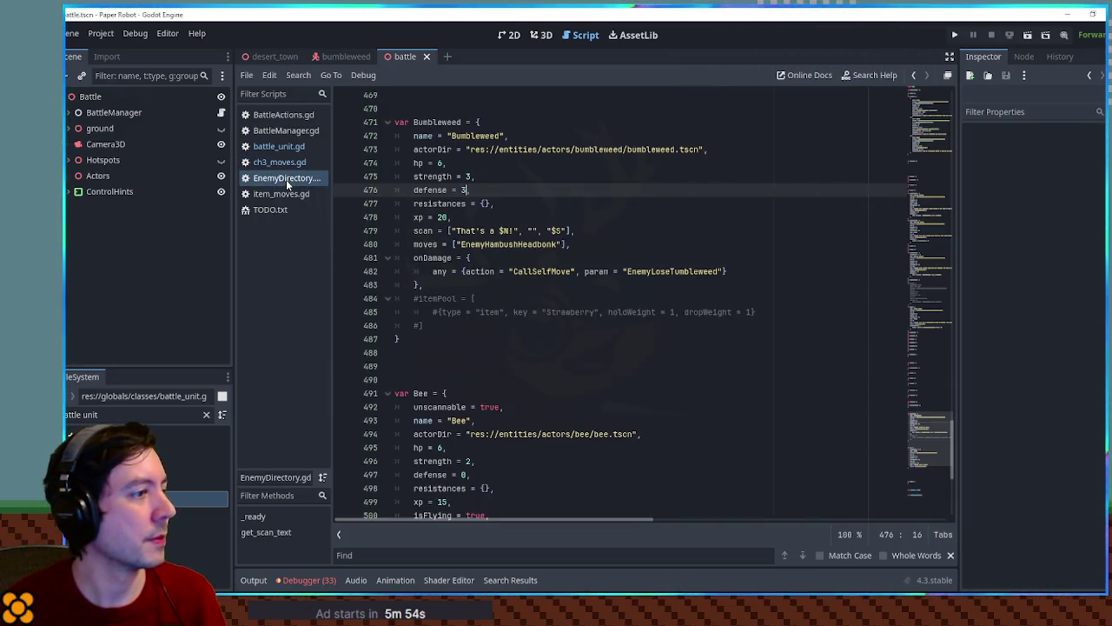
pyautogui.doubleClick(662, 272)
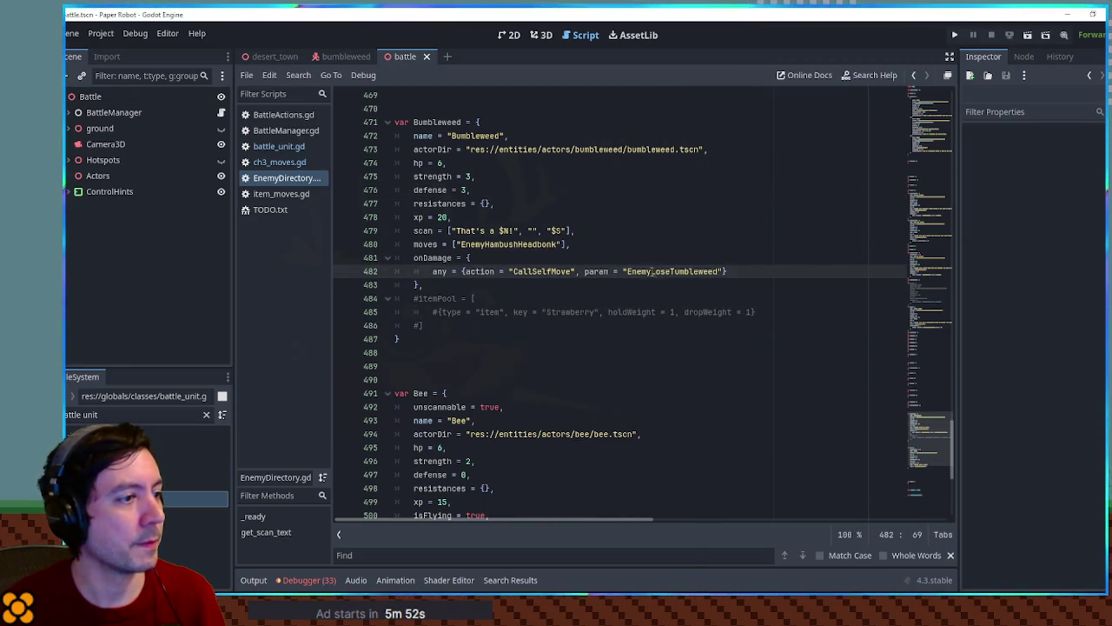
pyautogui.doubleClick(539, 272)
pyautogui.click(283, 115)
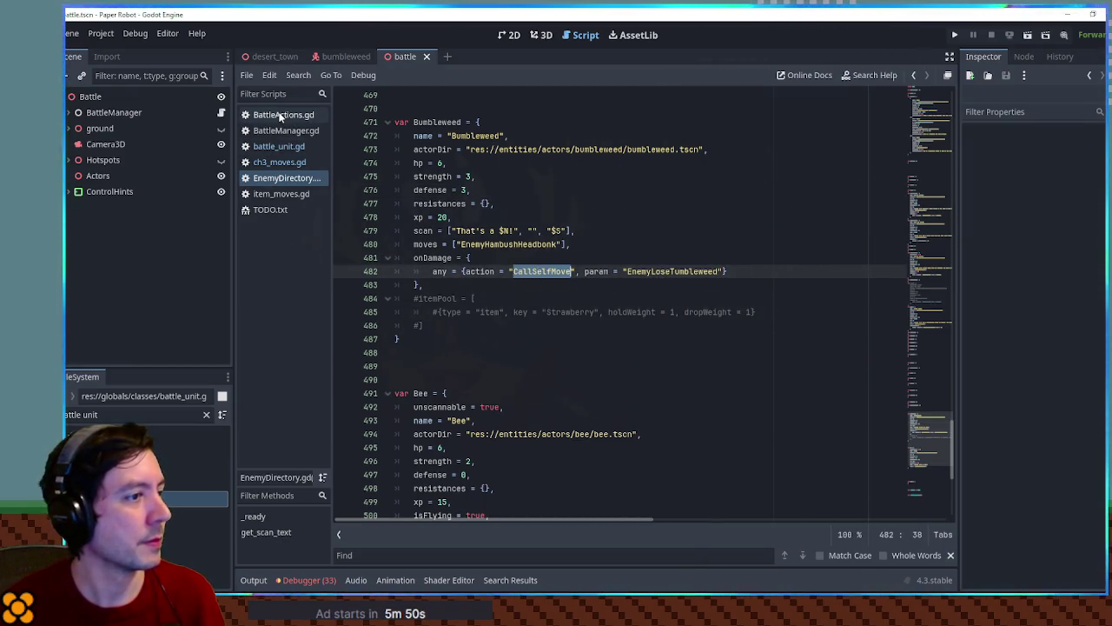
# Step: Add print("A") at the top of CallSelfMove and copy that line
pyautogui.click(583, 339)
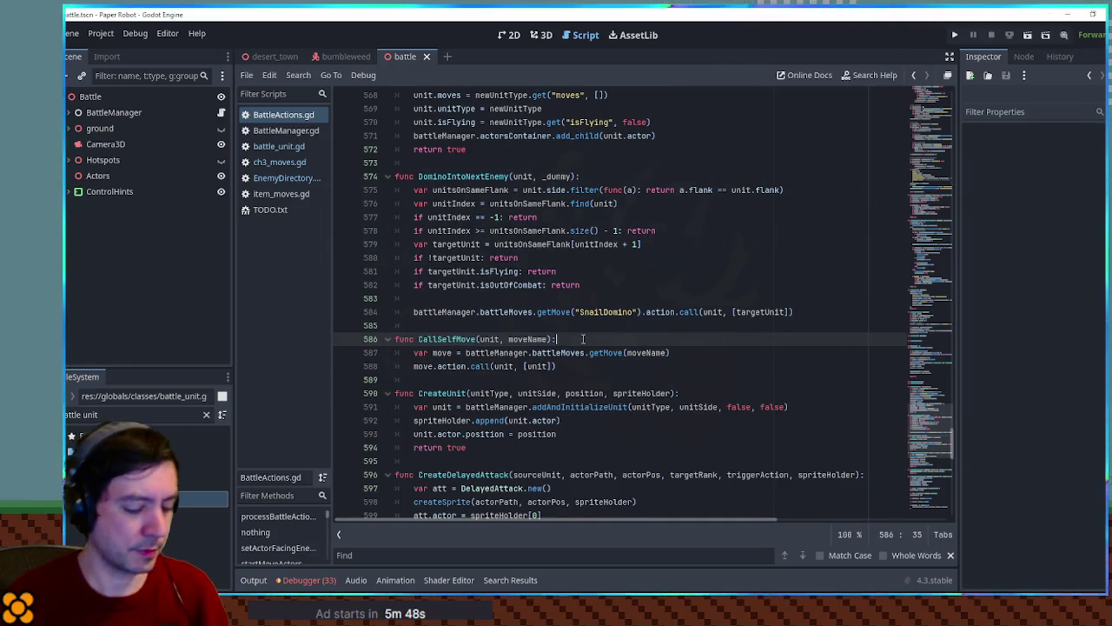
pyautogui.press('Return')
pyautogui.write('print("A')
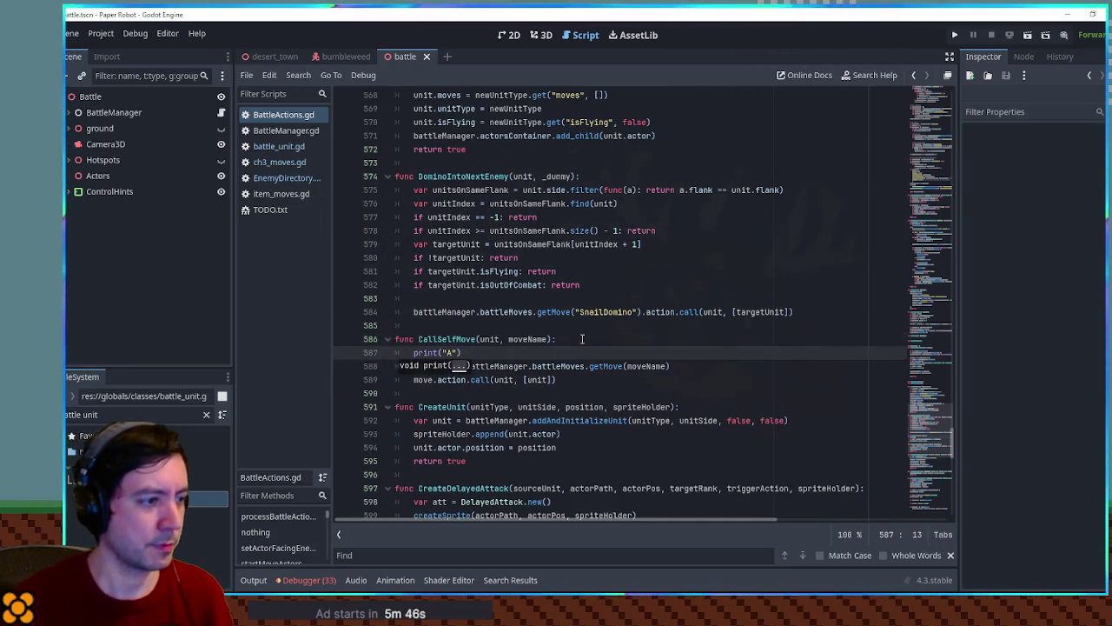
pyautogui.hotkey('shift', 'Home')
pyautogui.hotkey('ctrl', 'c')
# Step: Paste the print below the var move line and change it to print(move)
pyautogui.click(432, 366)
pyautogui.press('End')
pyautogui.press('Return')
pyautogui.hotkey('ctrl', 'v')
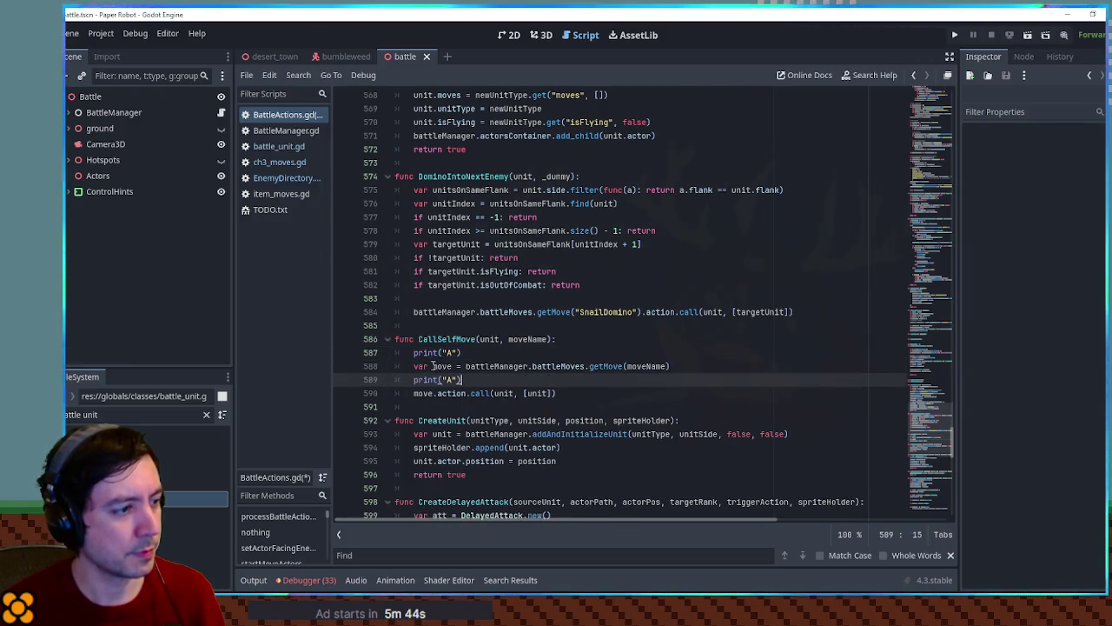
pyautogui.moveTo(443, 380); pyautogui.dragTo(459, 379)
pyautogui.write('B')
pyautogui.click(509, 366)
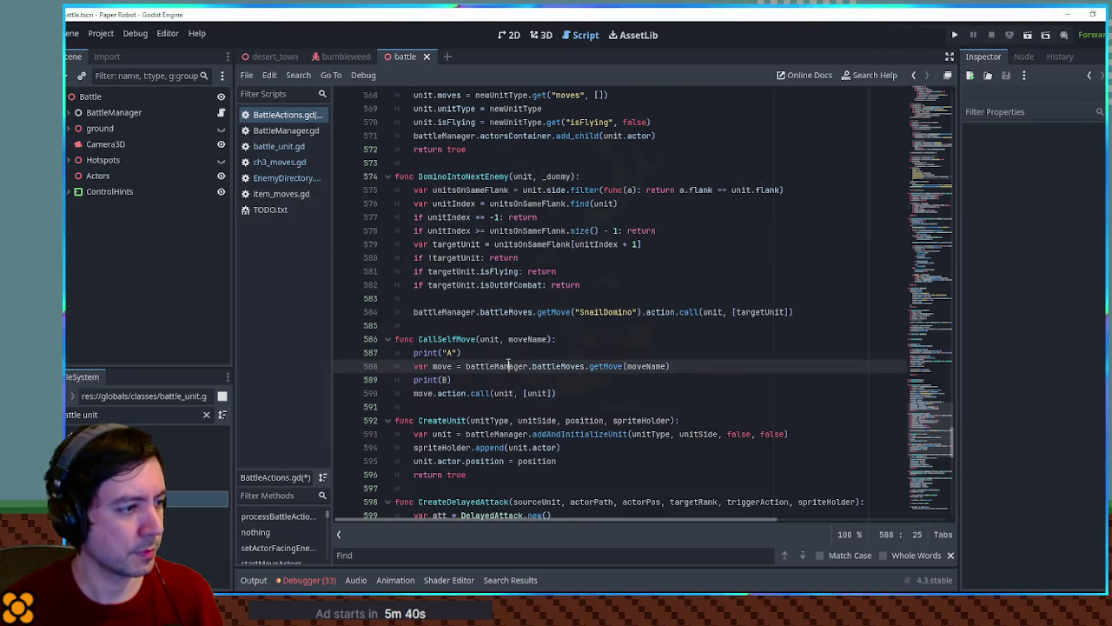
pyautogui.doubleClick(443, 379)
pyautogui.write('move')
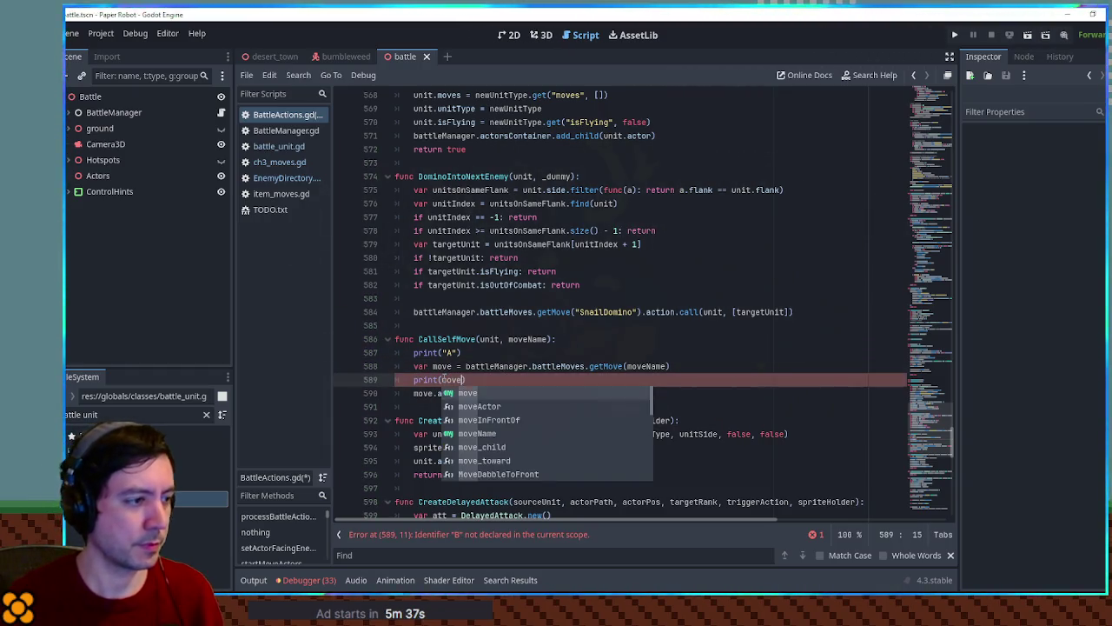
# Step: Save BattleActions.gd and relaunch the project with F5
pyautogui.hotkey('ctrl', 's')
pyautogui.click(702, 244)
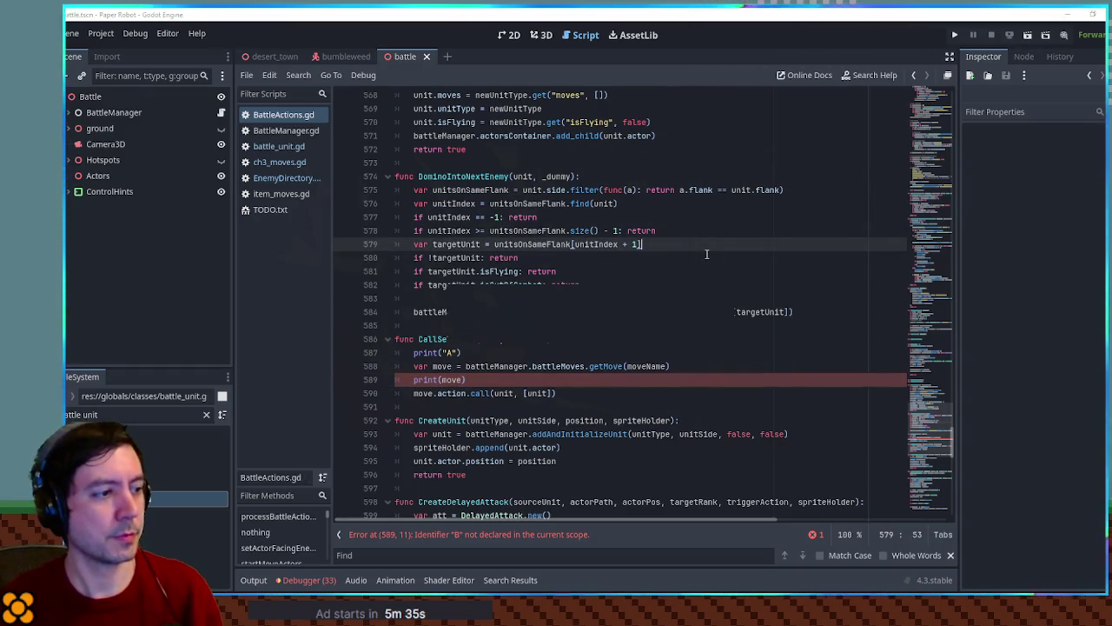
pyautogui.press('F5')
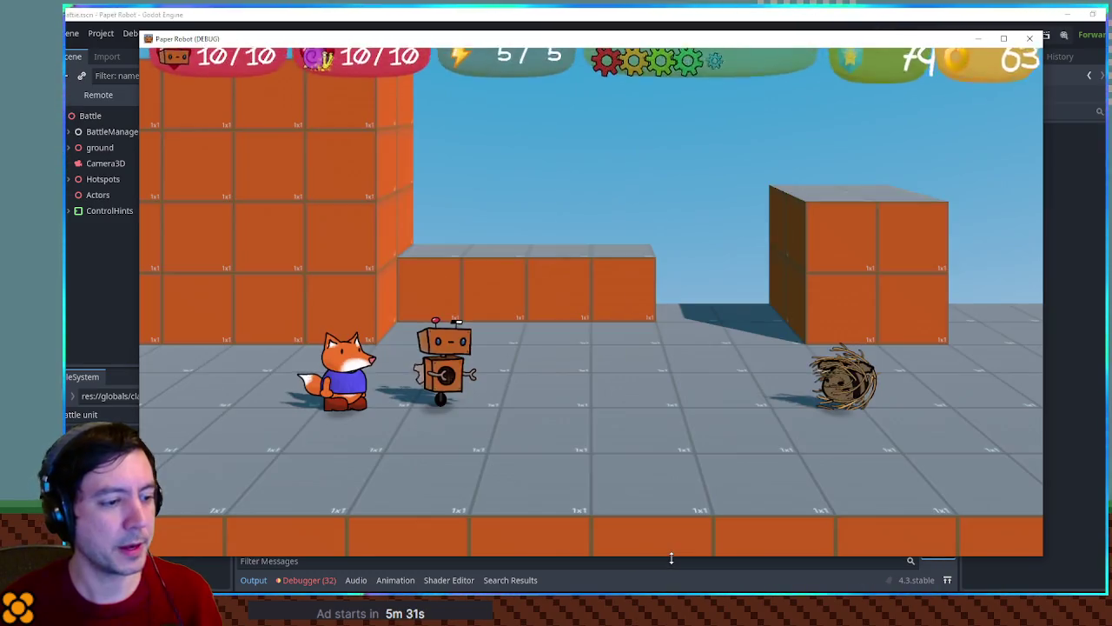
# Step: Shrink the game window to expose the output log, attack with Gear Spin, then close the game
pyautogui.moveTo(671, 558); pyautogui.dragTo(660, 405)
pyautogui.press('space')
pyautogui.press('space')
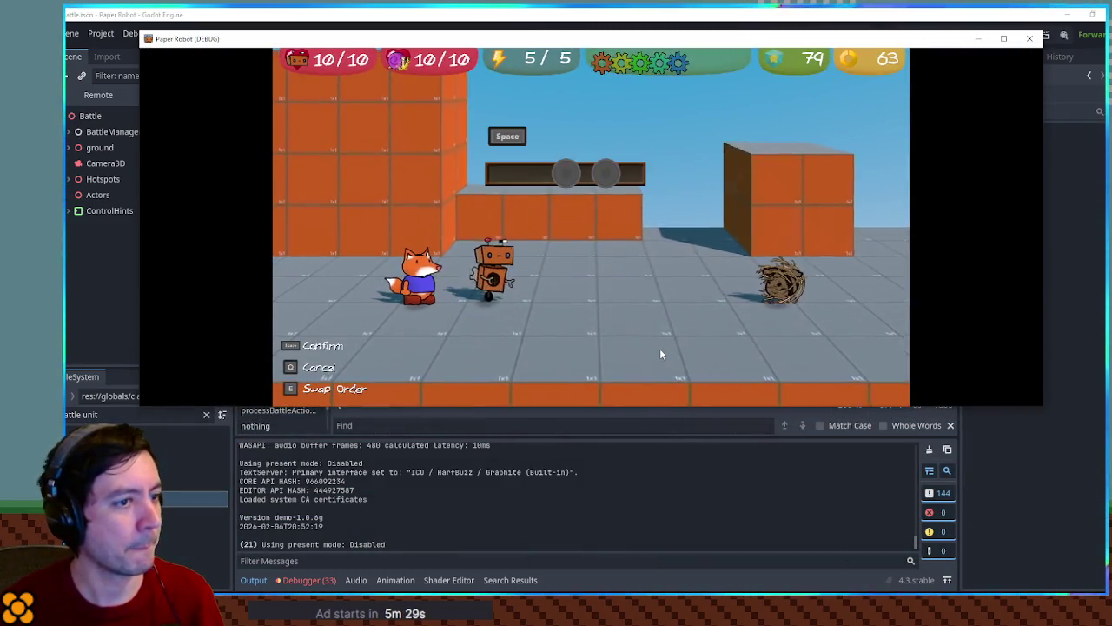
pyautogui.press('space')
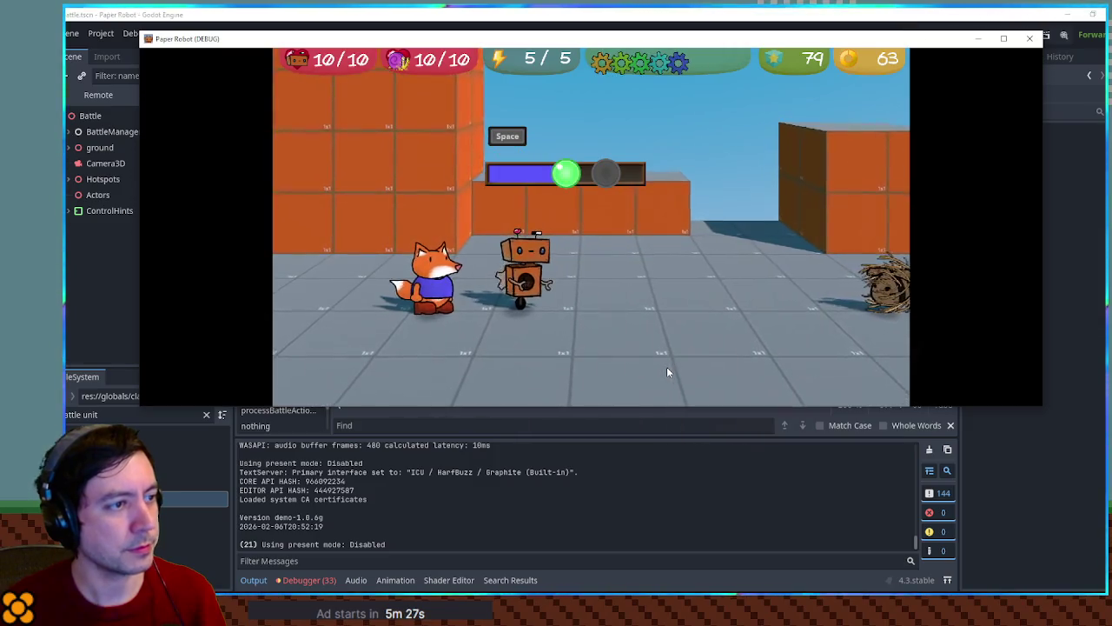
pyautogui.press('space')
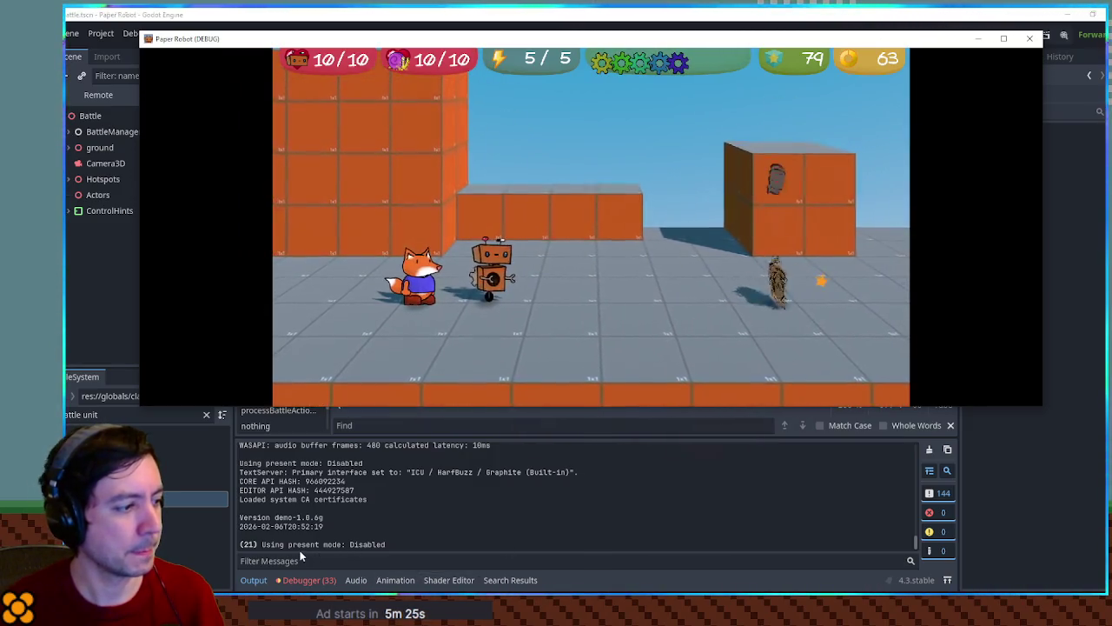
pyautogui.click(1029, 40)
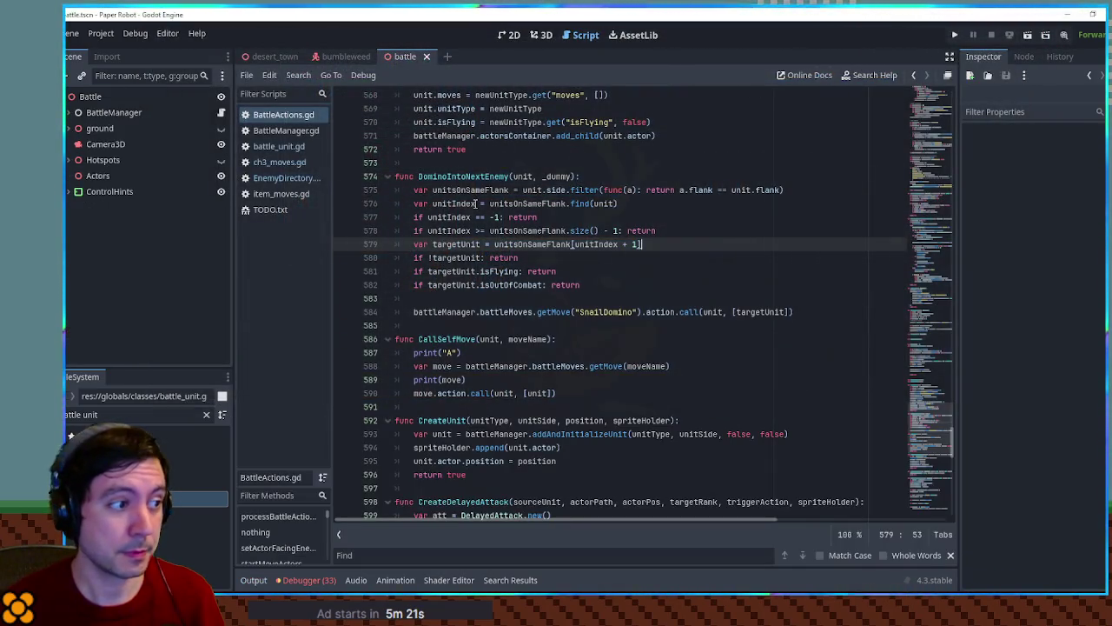
# Step: Delete the print("A") and print(move) lines from CallSelfMove and save
pyautogui.doubleClick(455, 337)
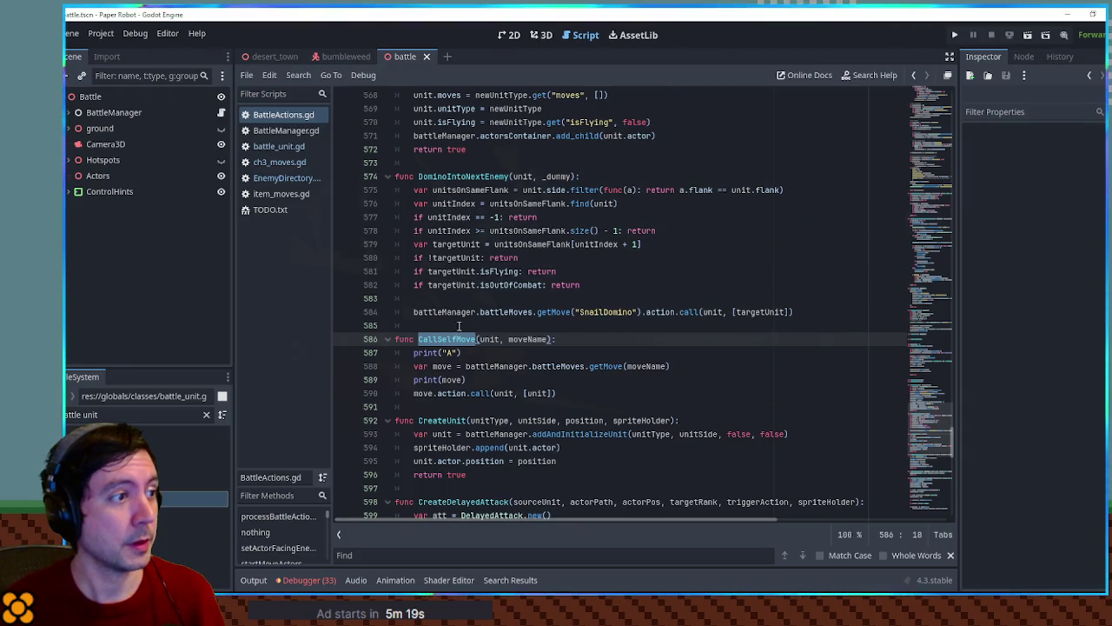
pyautogui.doubleClick(463, 176)
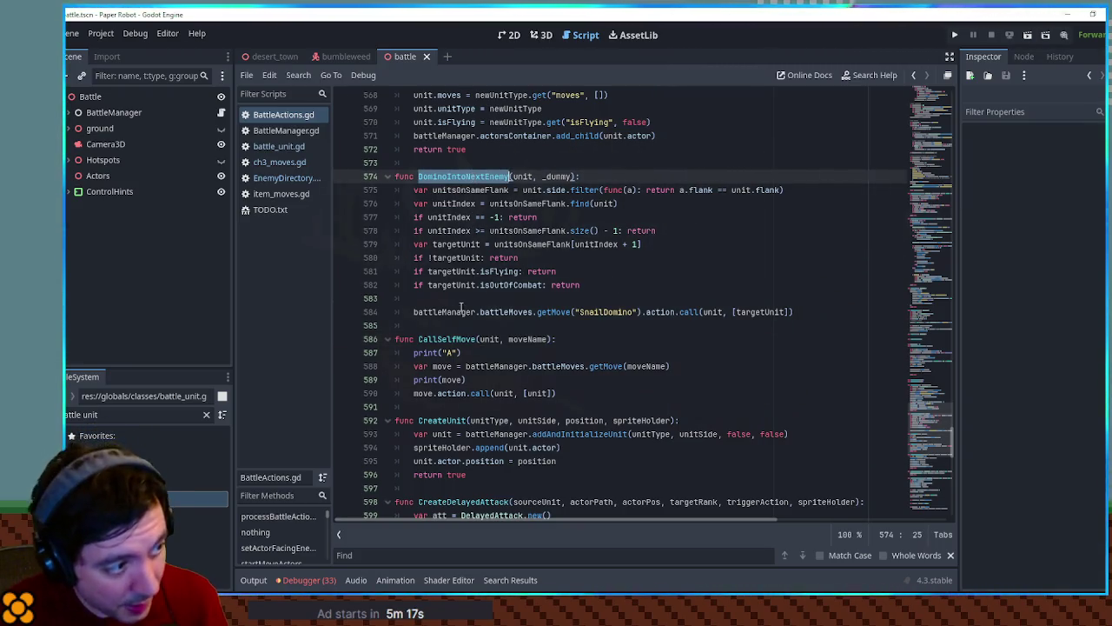
pyautogui.click(435, 353)
pyautogui.hotkey('ctrl', 'shift', 'k')
pyautogui.press('Down')
pyautogui.hotkey('ctrl', 'shift', 'k')
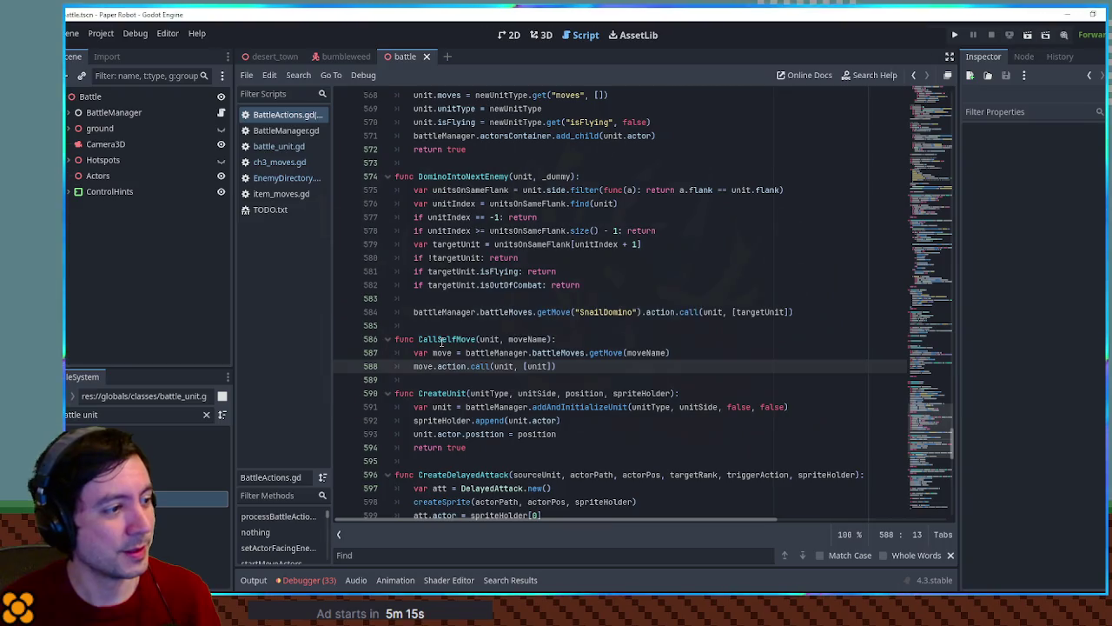
pyautogui.hotkey('ctrl', 's')
# Step: Search the script for 'any' to reach the action loop in checkDamageEffects
pyautogui.doubleClick(441, 339)
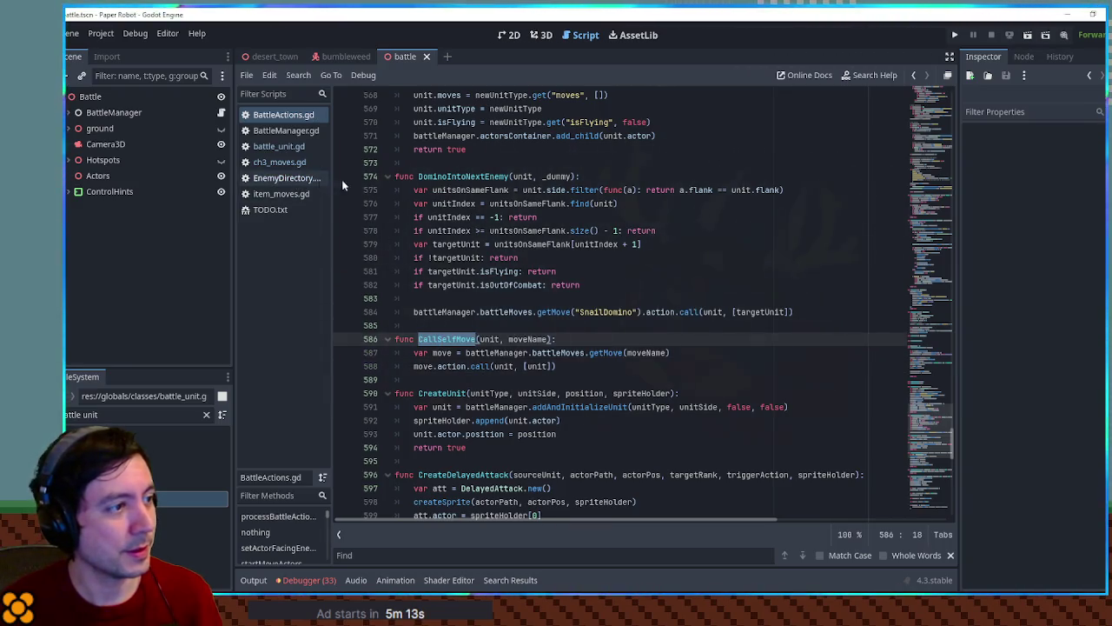
pyautogui.hotkey('alt', 'Left')
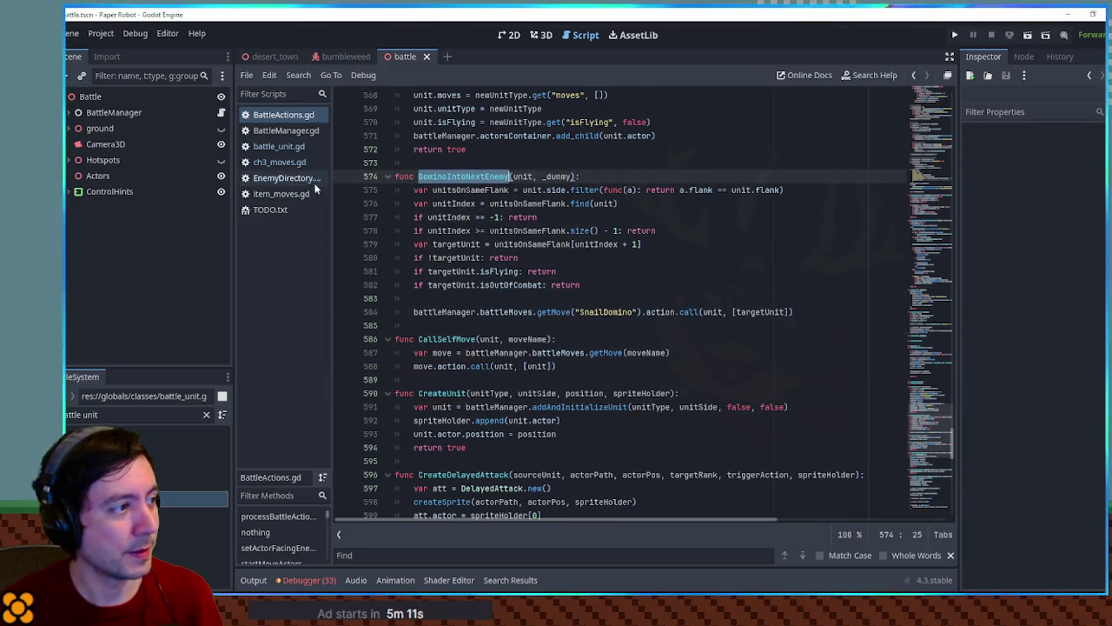
pyautogui.click(672, 263)
pyautogui.hotkey('ctrl', 'f')
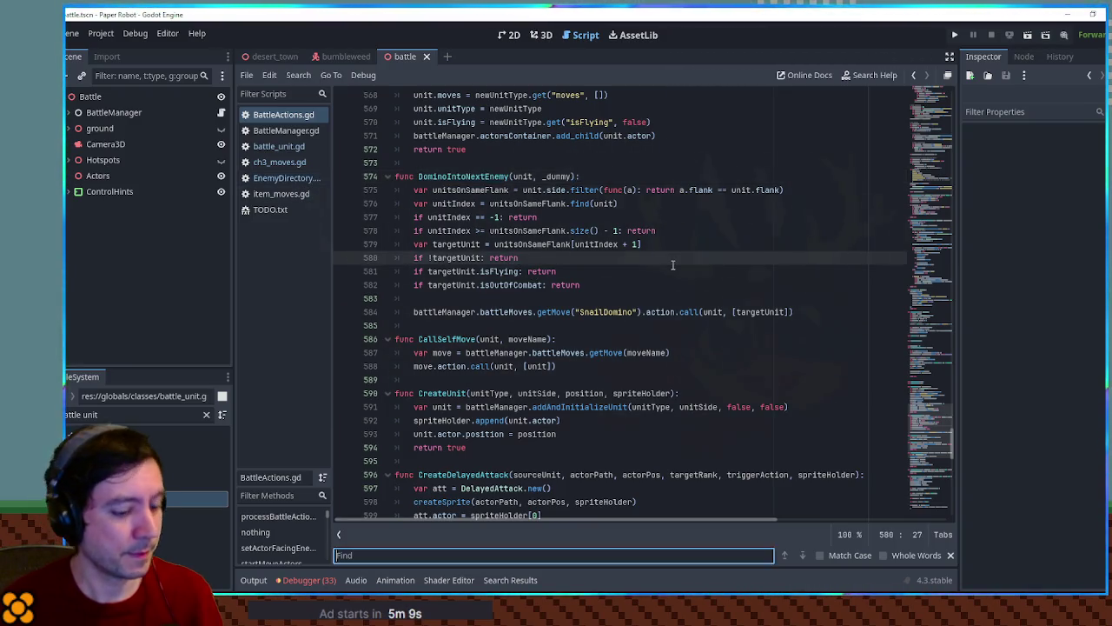
pyautogui.write('any')
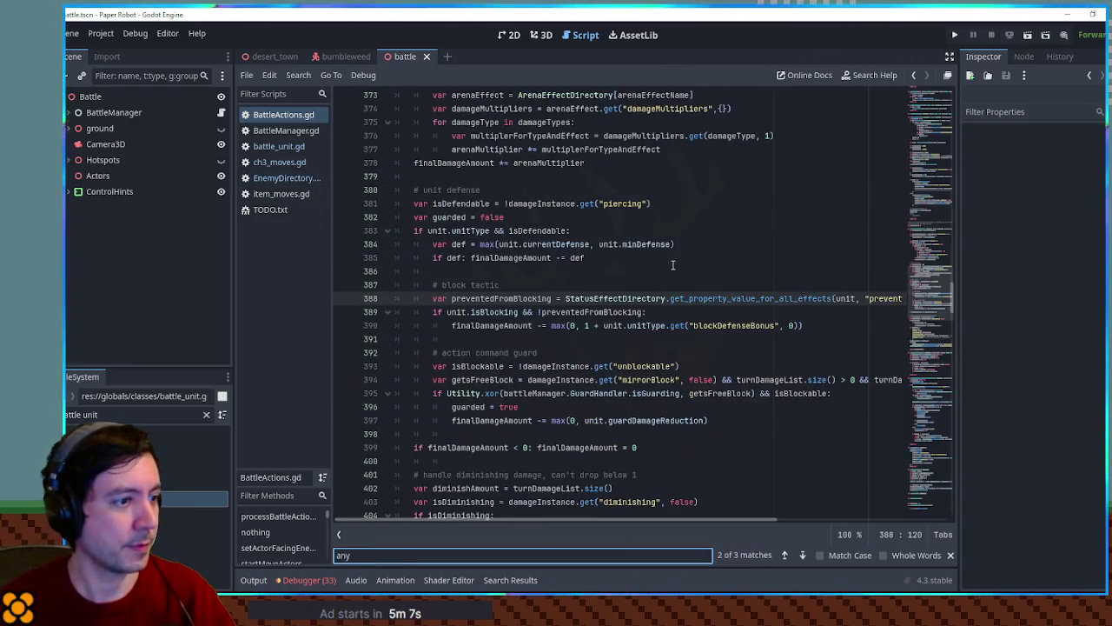
pyautogui.press('Return')
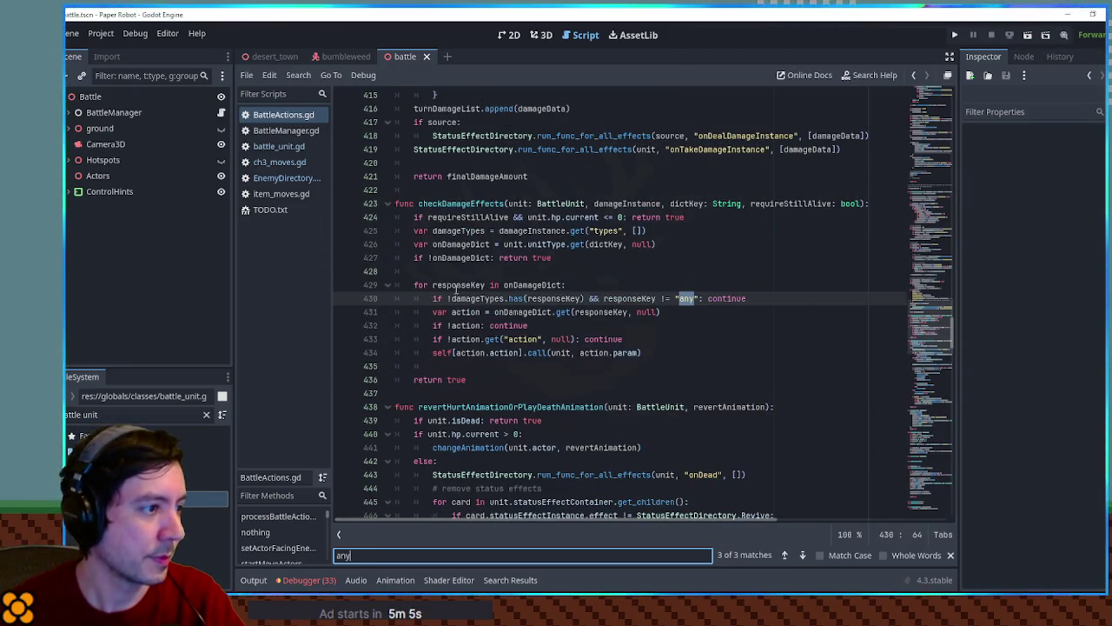
pyautogui.moveTo(453, 352); pyautogui.dragTo(520, 352)
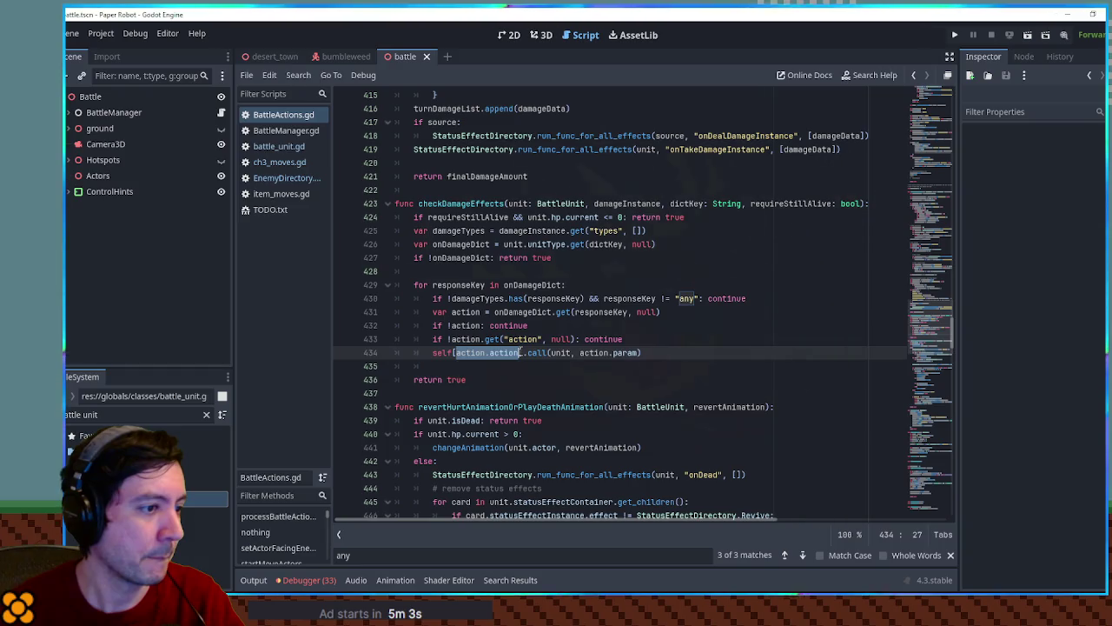
# Step: Insert print(4) and print(3) trace lines inside the checkDamageEffects loop
pyautogui.click(648, 343)
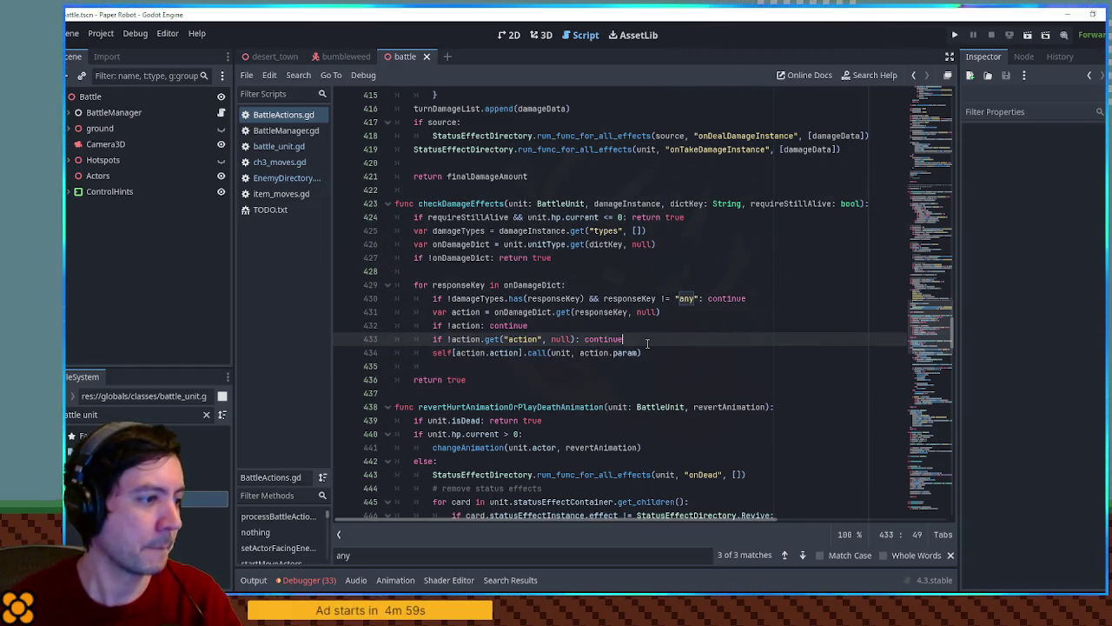
pyautogui.press('Return')
pyautogui.write('print(4)')
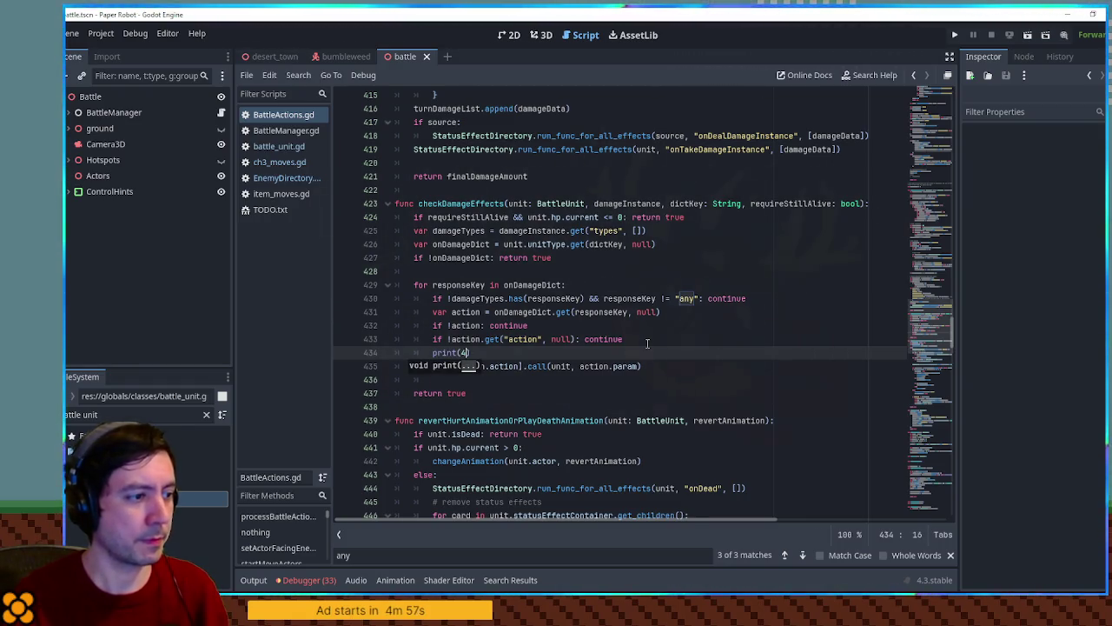
pyautogui.keyDown('shift'); pyautogui.click(639, 337); pyautogui.keyUp('shift')
pyautogui.hotkey('ctrl', 'shift', 'Return')
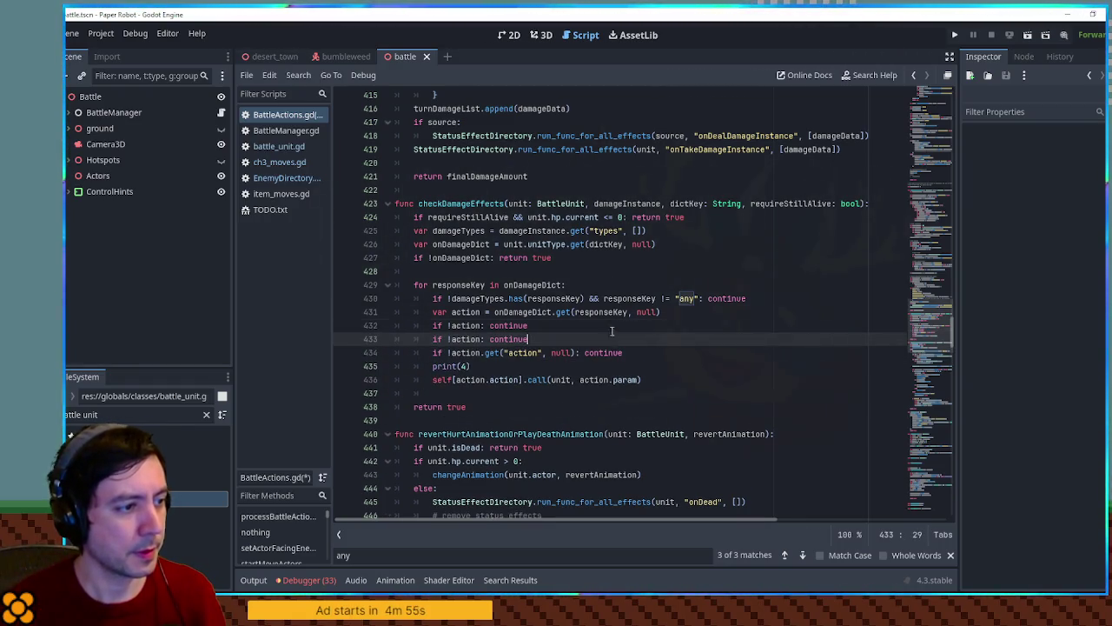
pyautogui.write('print(3)')
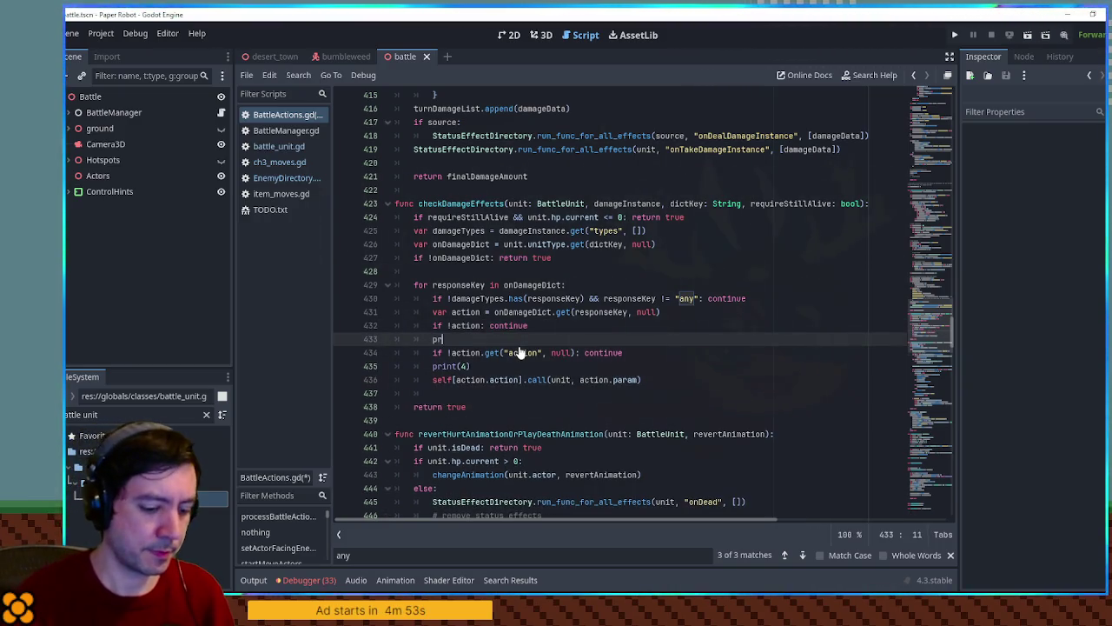
# Step: Add print(2) and print(1) above the action checks, save, and run the project
pyautogui.hotkey('shift', 'Up')
pyautogui.press('Up')
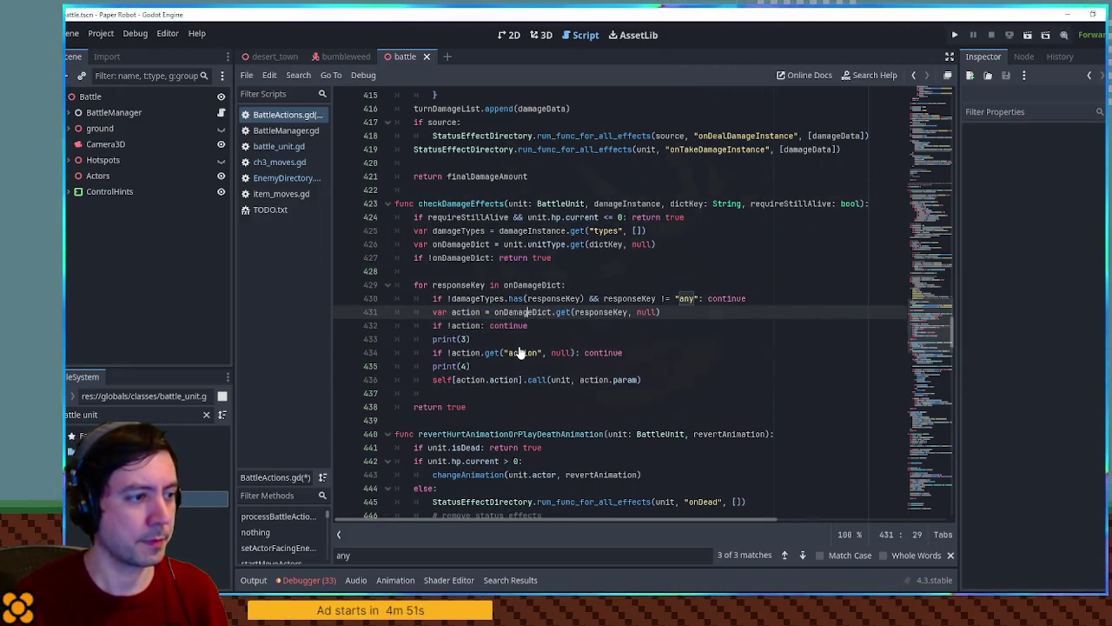
pyautogui.hotkey('ctrl', 'Return')
pyautogui.write('print(2')
pyautogui.press('Up')
pyautogui.press('Up')
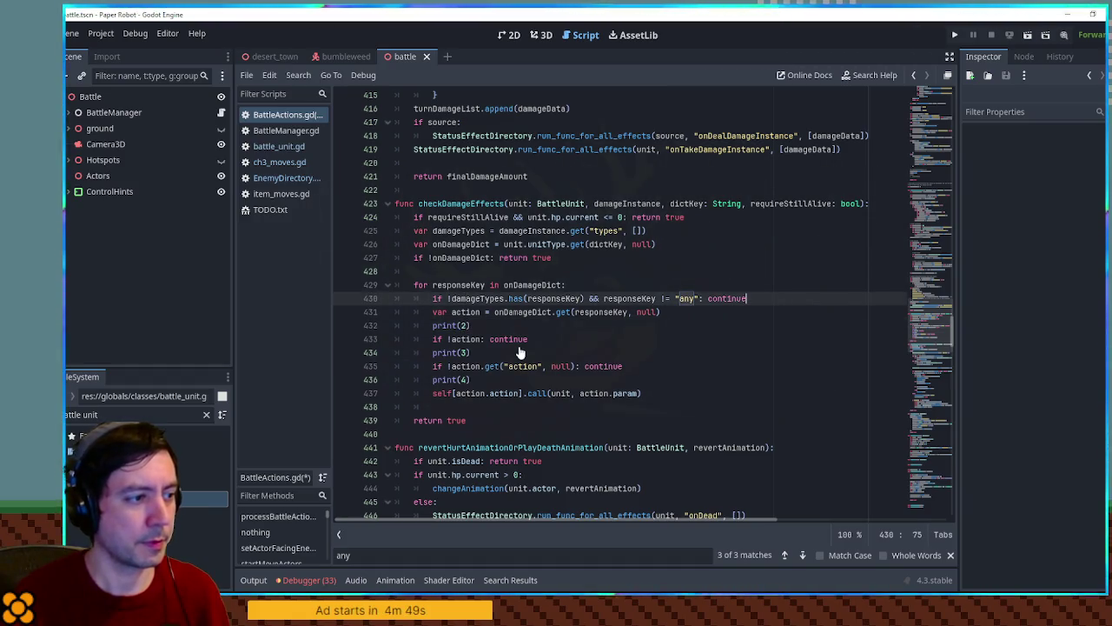
pyautogui.hotkey('ctrl', 'Return')
pyautogui.write('print(1')
pyautogui.hotkey('ctrl', 's')
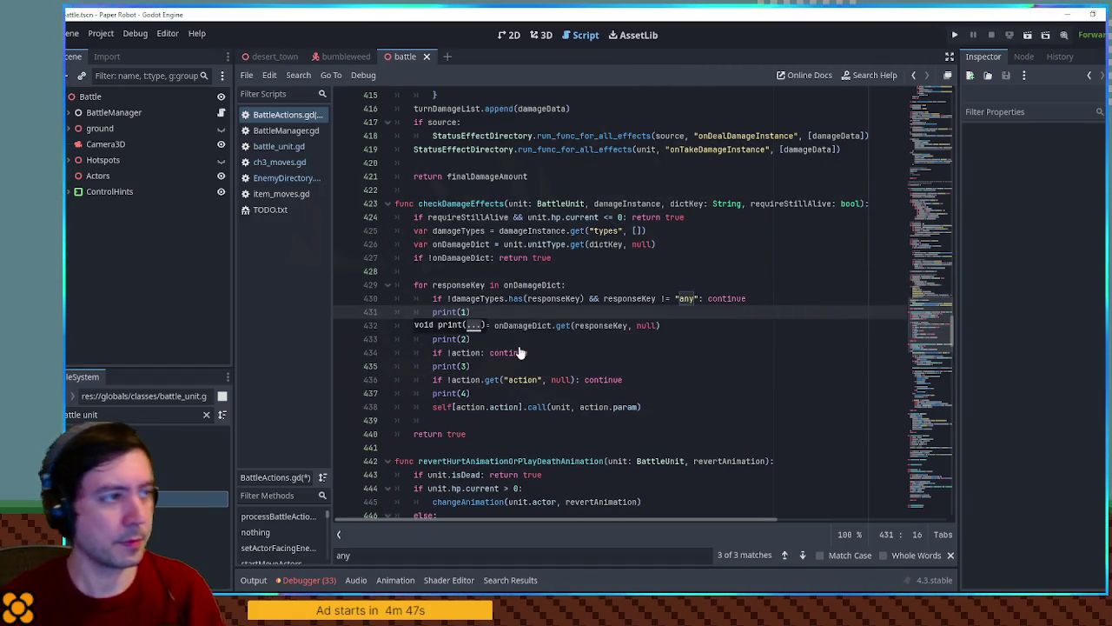
pyautogui.press('F5')
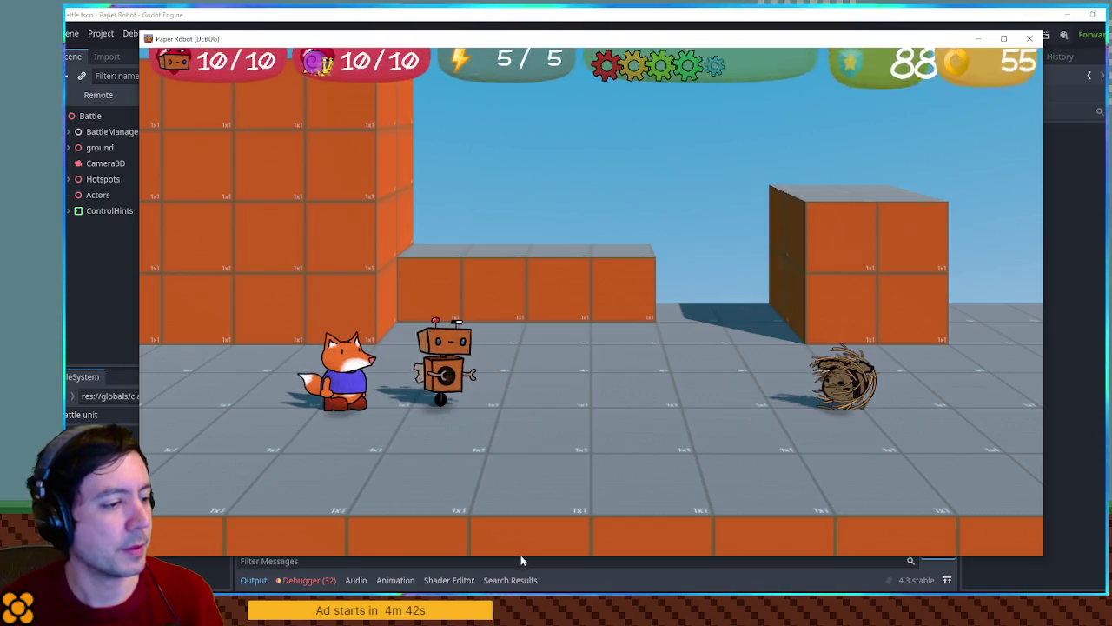
# Step: Play a robot attack on the tumbleweed, close the game, and return to the onDamageDict line
pyautogui.moveTo(520, 555); pyautogui.dragTo(539, 304)
pyautogui.press('space')
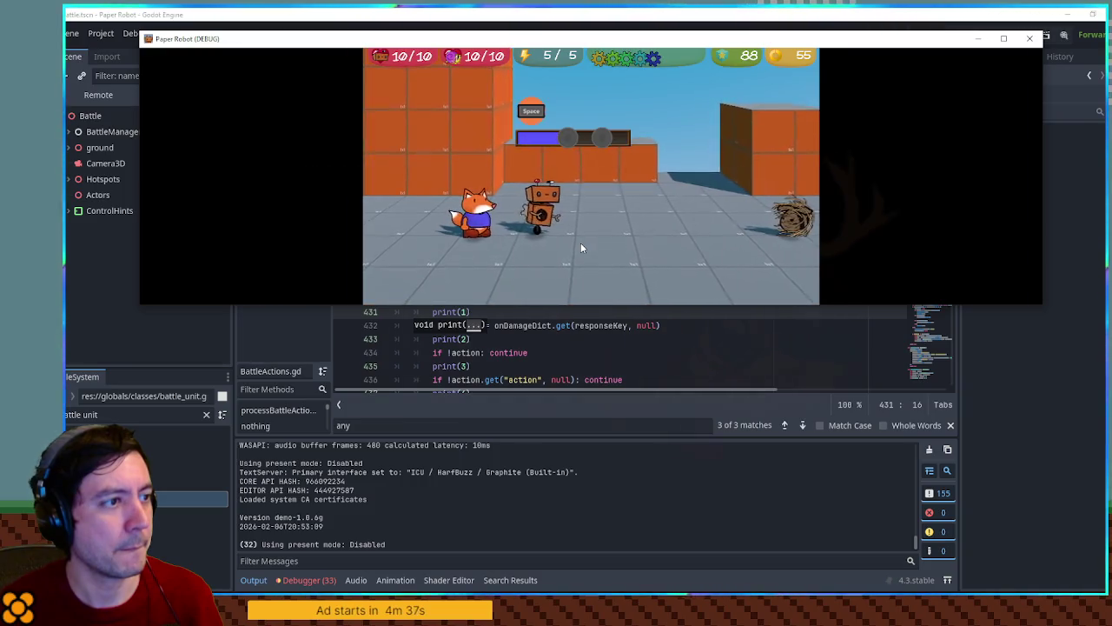
pyautogui.press('space')
pyautogui.press('space')
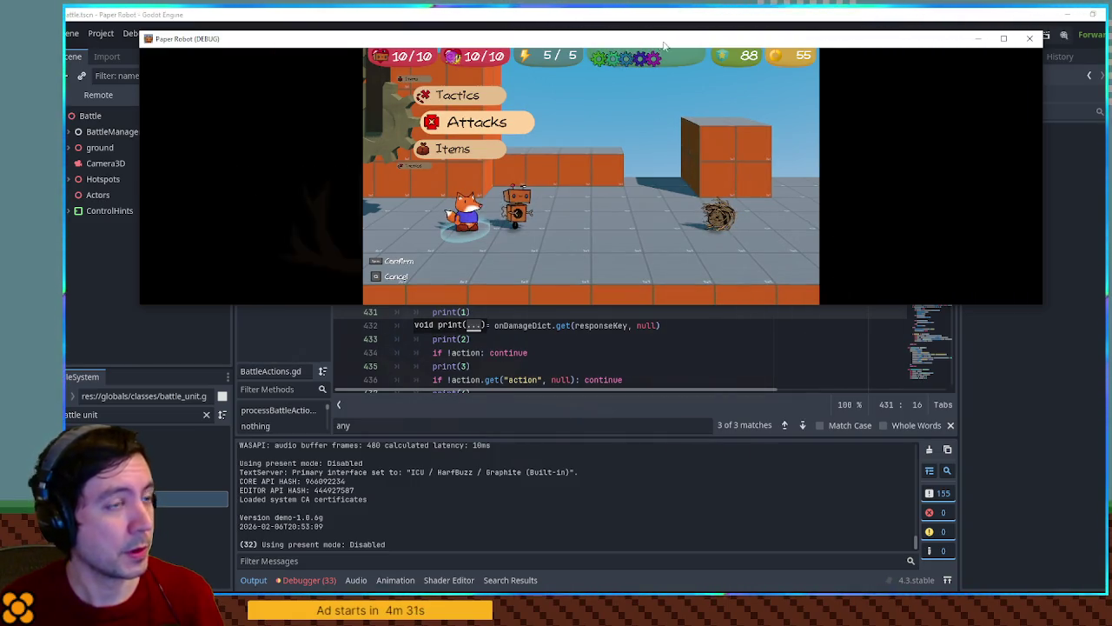
pyautogui.hotkey('alt', 'F4')
pyautogui.press('Left')
pyautogui.doubleClick(464, 251)
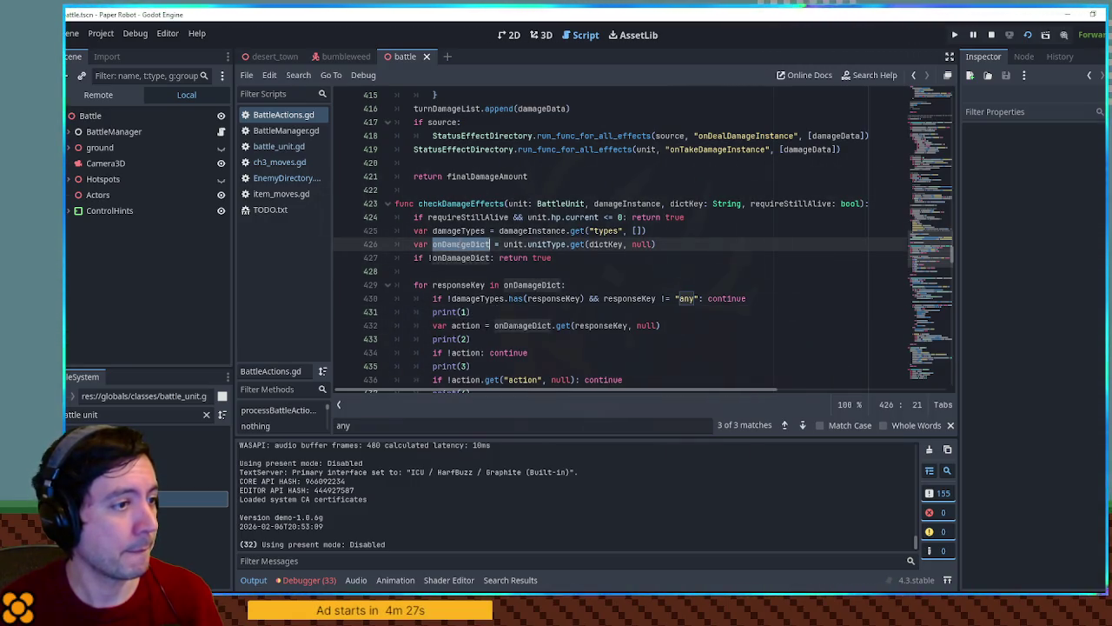
# Step: Remove the loop prints, adding print(4) after the alive check and print(3) after damageTypes
pyautogui.moveTo(795, 321)
pyautogui.mouseDown()
pyautogui.moveTo(792, 305)
pyautogui.moveTo(747, 326)
pyautogui.moveTo(748, 339)
pyautogui.mouseUp()
pyautogui.press('BackSpace')
pyautogui.press('BackSpace')
pyautogui.press('BackSpace')
pyautogui.press('BackSpace')
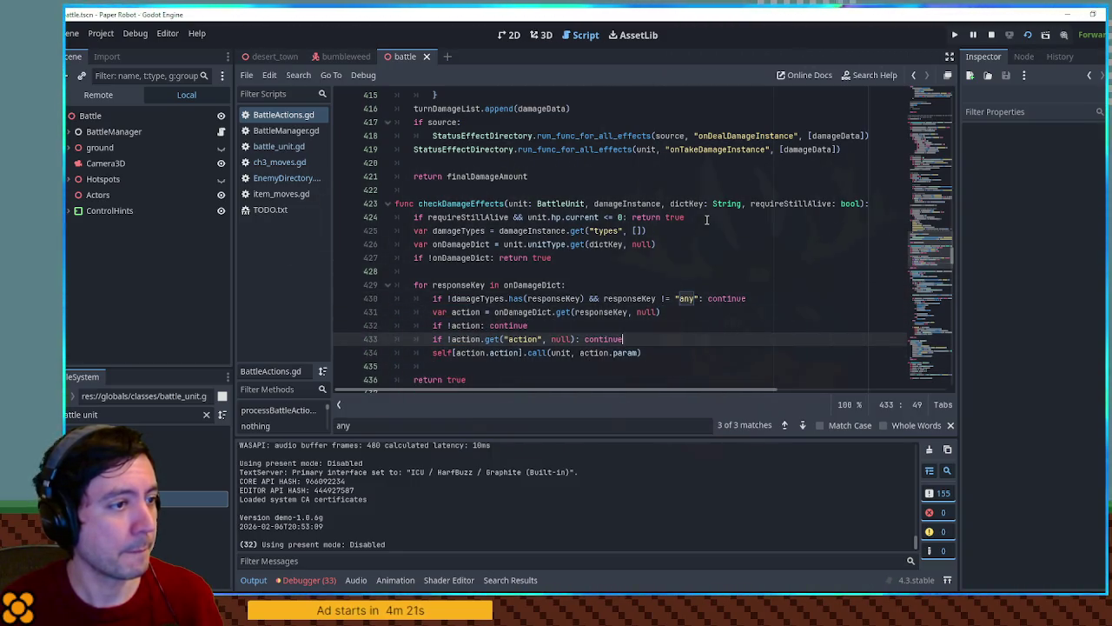
pyautogui.click(706, 220)
pyautogui.press('Return')
pyautogui.write('print(4)')
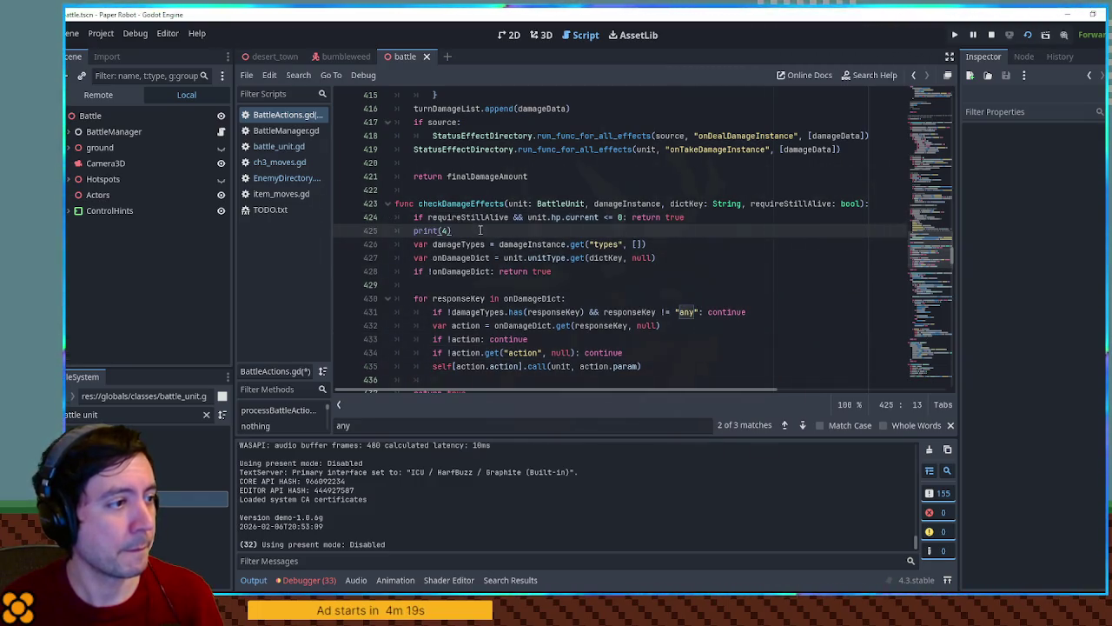
pyautogui.click(660, 240)
pyautogui.press('Return')
pyautogui.write('print(4)')
pyautogui.hotkey('shift', 'Tab')
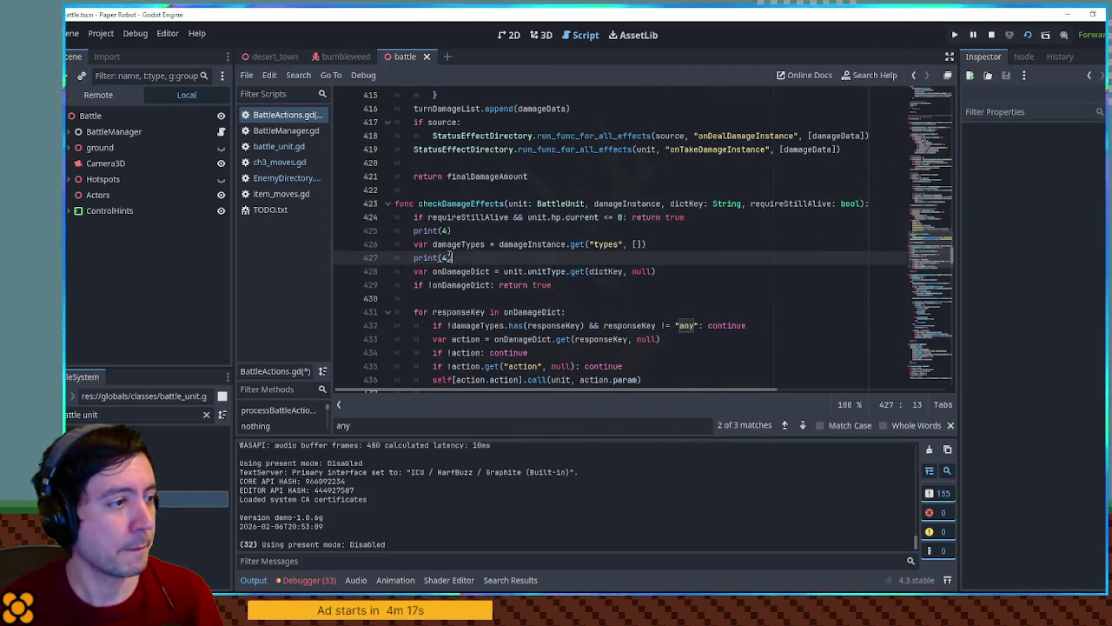
pyautogui.write('3')
# Step: Add unindented print(2) after the onDamageDict line and print(1) after its check, then save
pyautogui.click(660, 272)
pyautogui.press('Return')
pyautogui.write('print(4)')
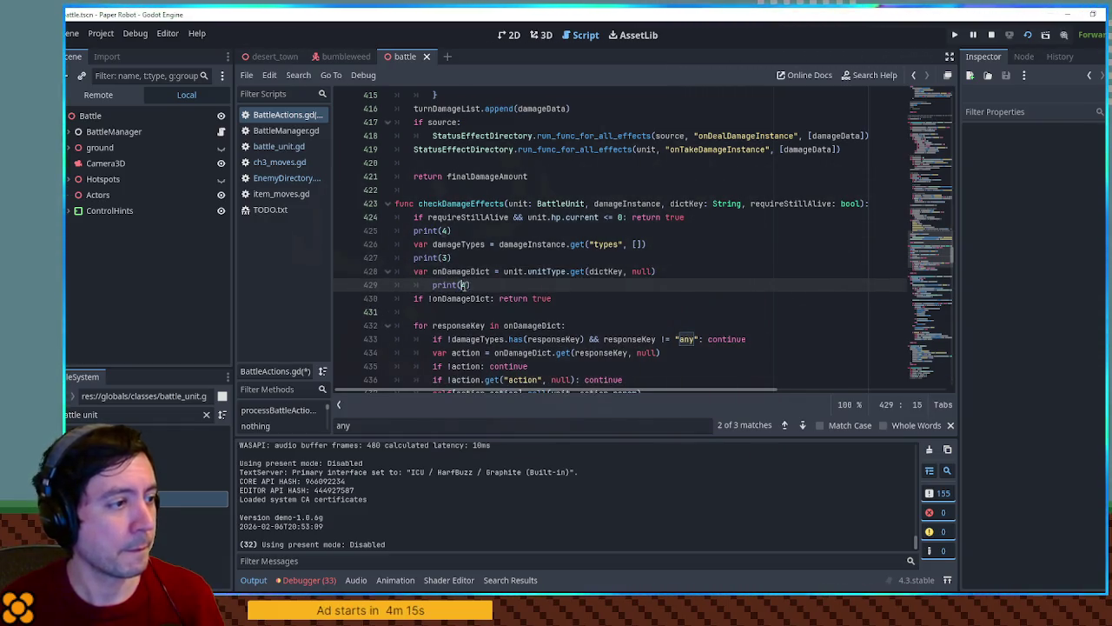
pyautogui.write(')')
pyautogui.hotkey('shift', 'Tab')
pyautogui.press('Down')
pyautogui.press('End')
pyautogui.press('Return')
pyautogui.write('print(4)')
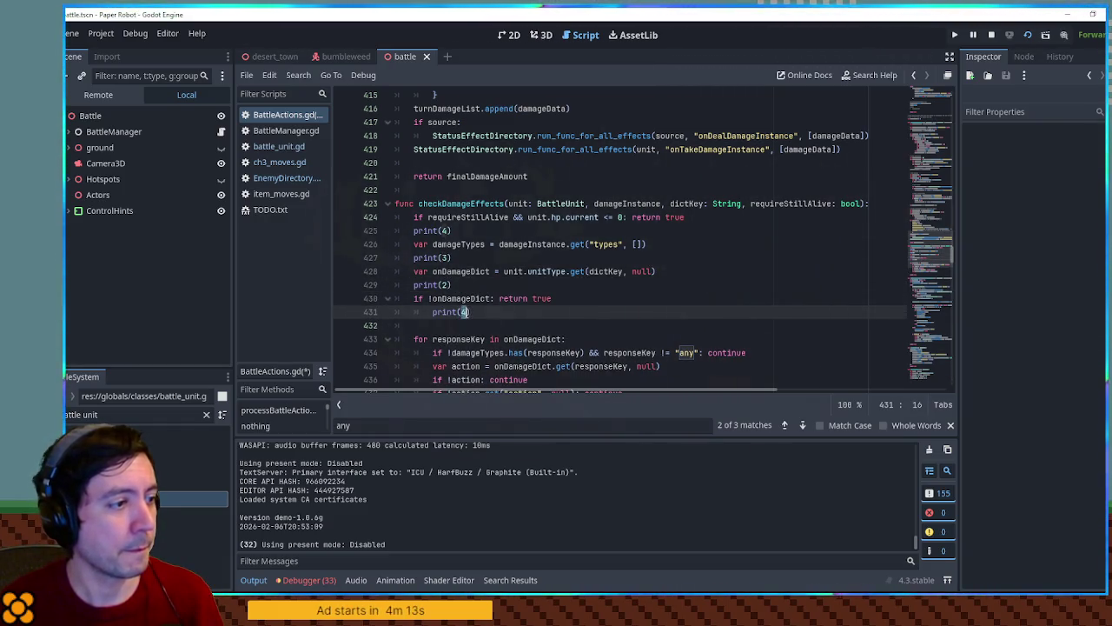
pyautogui.hotkey('shift', 'Tab')
pyautogui.hotkey('ctrl', 's')
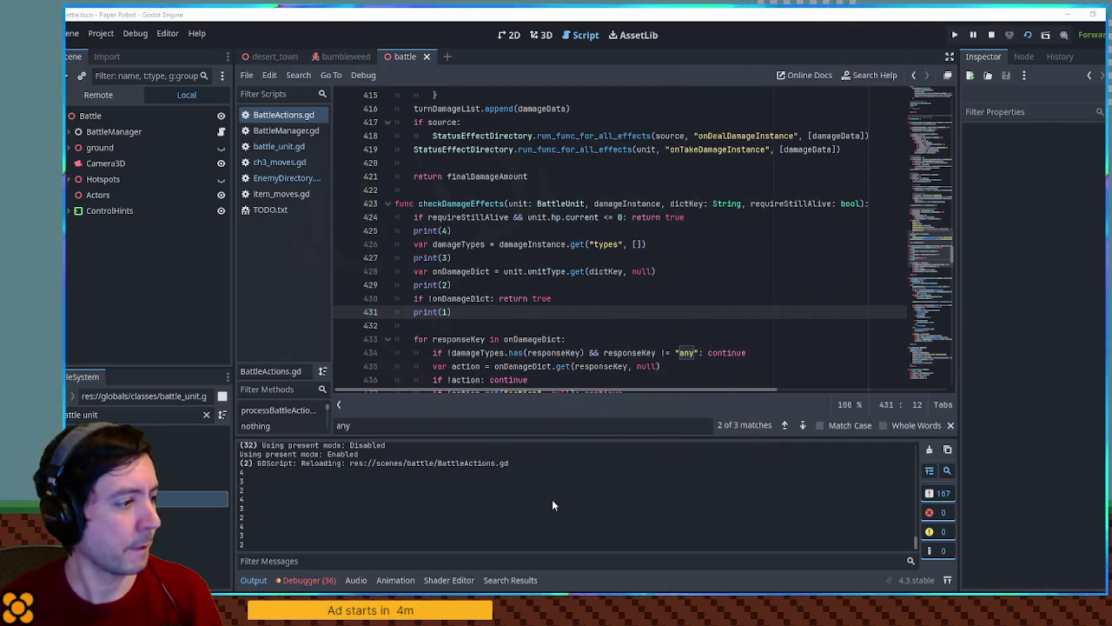
# Step: Delete the numbered print(1) through print(4) trace lines from checkDamageEffects
pyautogui.click(470, 302)
pyautogui.press('Down')
pyautogui.hotkey('ctrl', 'shift', 'k')
pyautogui.press('Up')
pyautogui.press('Up')
pyautogui.hotkey('ctrl', 'shift', 'k')
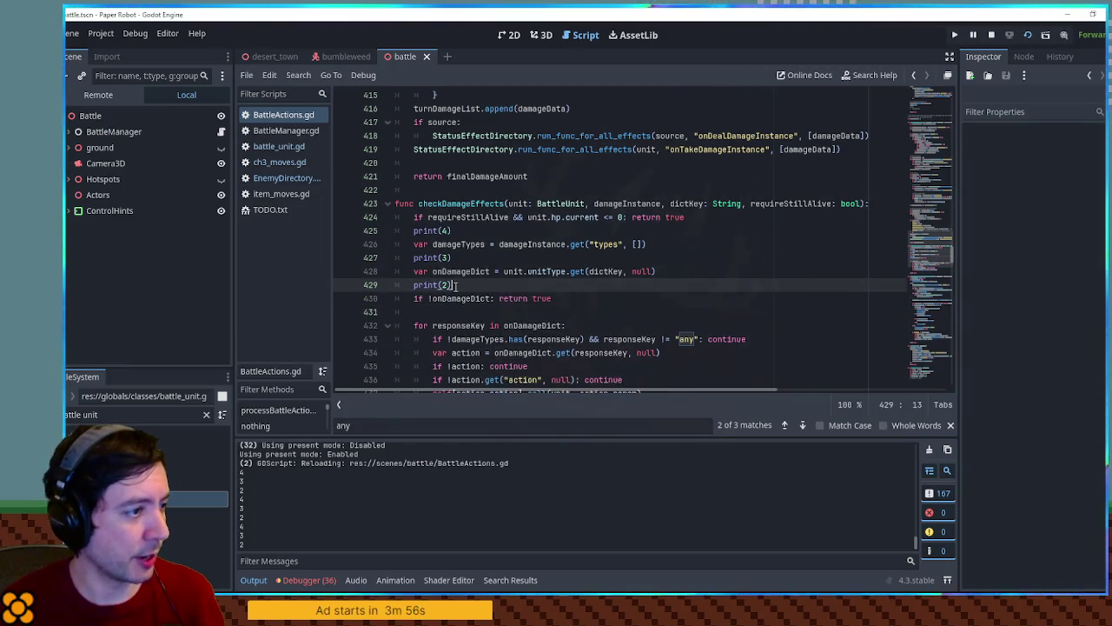
pyautogui.click(454, 258)
pyautogui.hotkey('ctrl', 'shift', 'k')
pyautogui.click(450, 231)
pyautogui.hotkey('ctrl', 'shift', 'k')
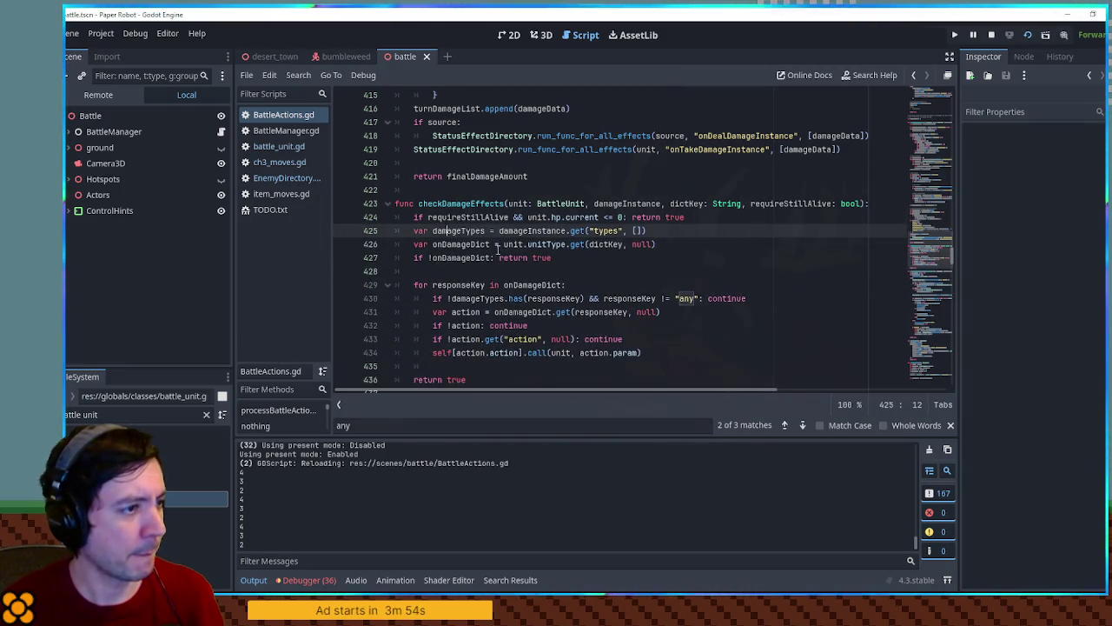
# Step: Add a print(dictKey) line below the onDamageDict line
pyautogui.doubleClick(514, 244)
pyautogui.doubleClick(605, 244)
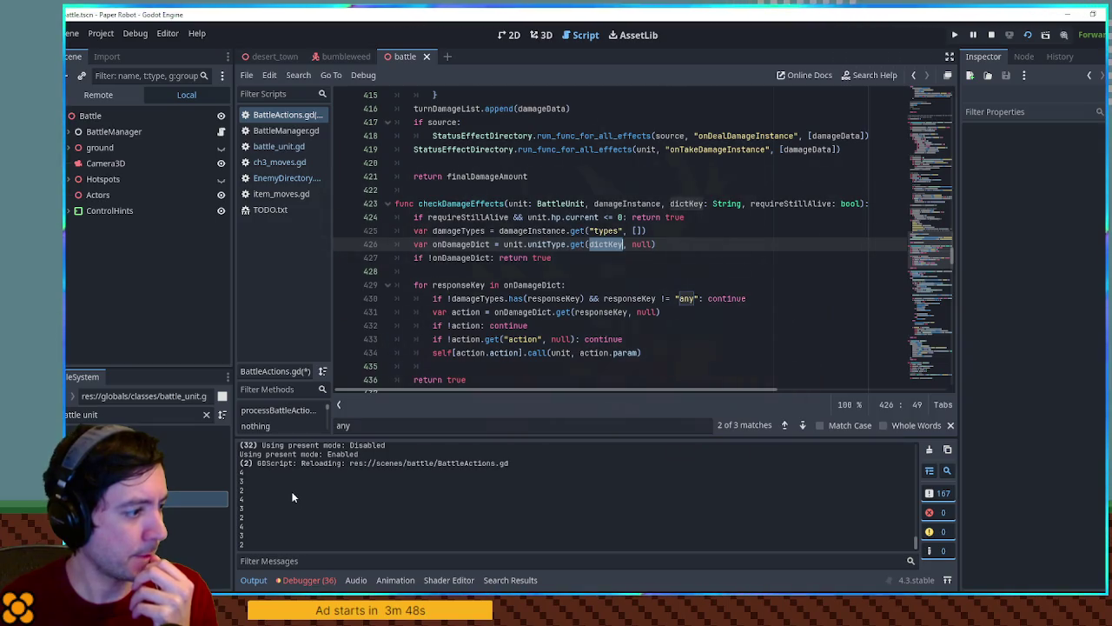
pyautogui.click(665, 248)
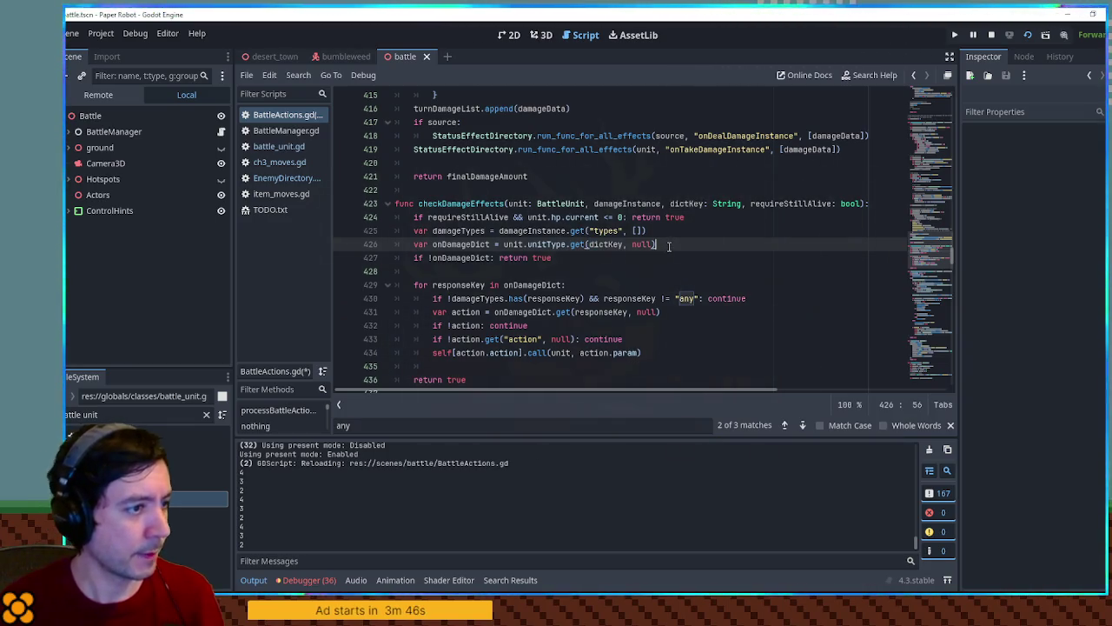
pyautogui.press('Return')
pyautogui.write('print(')
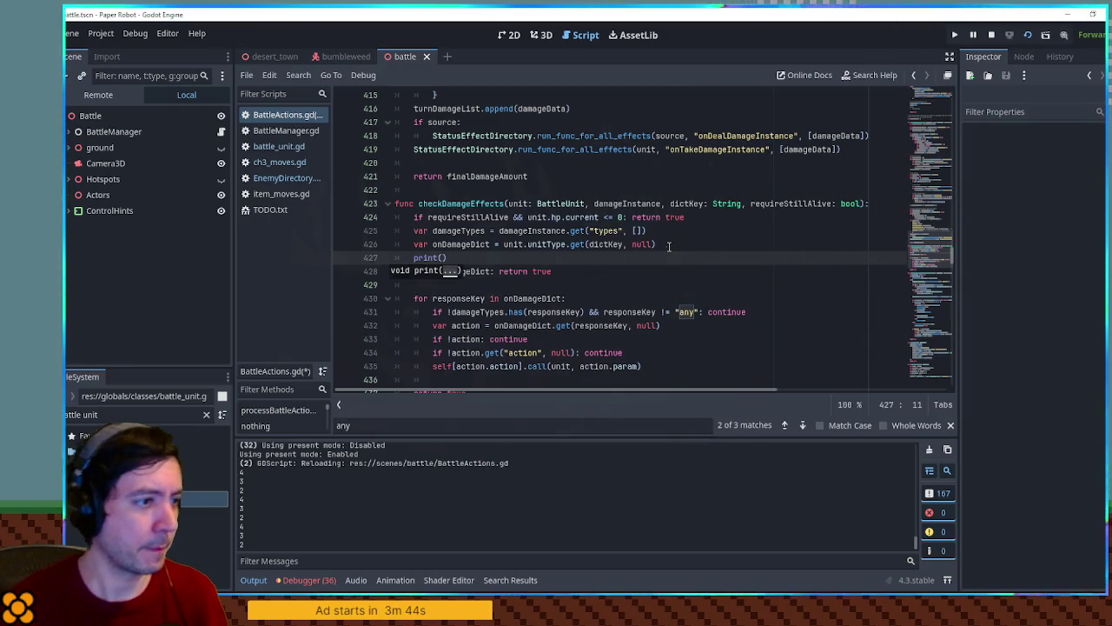
pyautogui.doubleClick(605, 244)
pyautogui.hotkey('ctrl', 'c')
pyautogui.click(443, 258)
pyautogui.hotkey('ctrl', 'v')
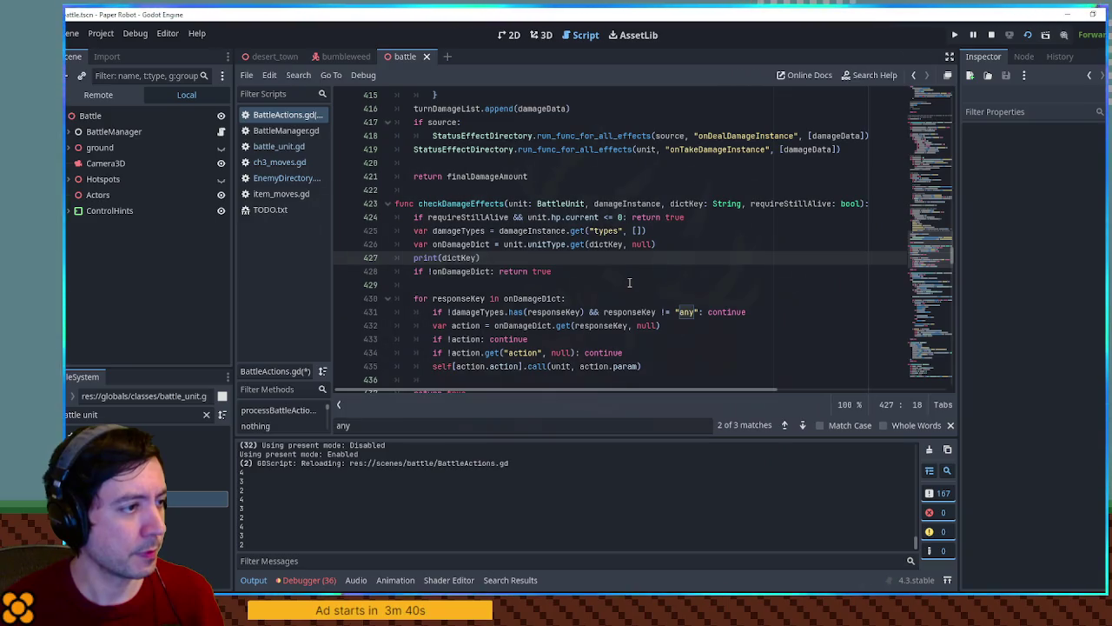
# Step: Duplicate it as print(unit.unitType), save, check onBeforeDamage in the output, and stop the game
pyautogui.hotkey('ctrl', 'shift', 'd')
pyautogui.moveTo(504, 246); pyautogui.dragTo(568, 246)
pyautogui.click(451, 271)
pyautogui.doubleClick(452, 271)
pyautogui.write('unit.unitType')
pyautogui.hotkey('ctrl', 's')
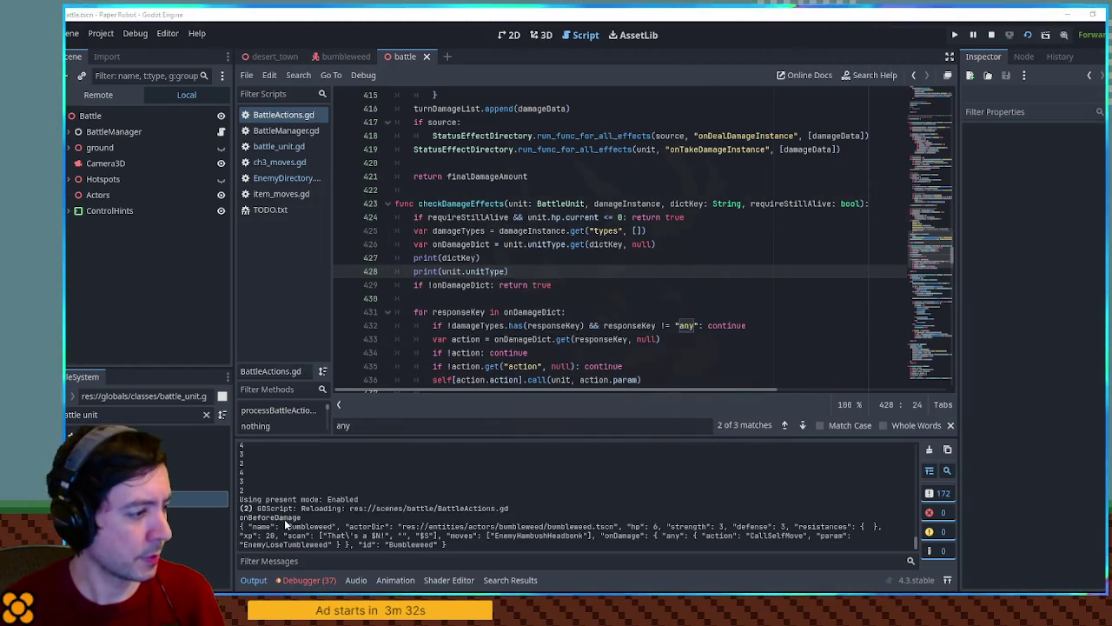
pyautogui.doubleClick(286, 520)
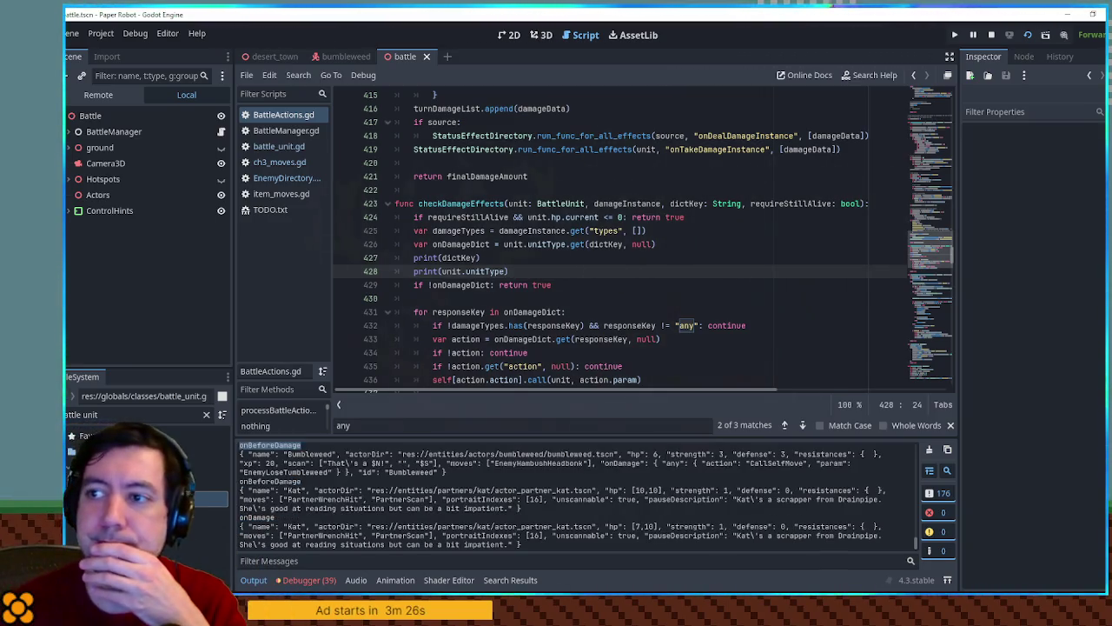
pyautogui.press('F8')
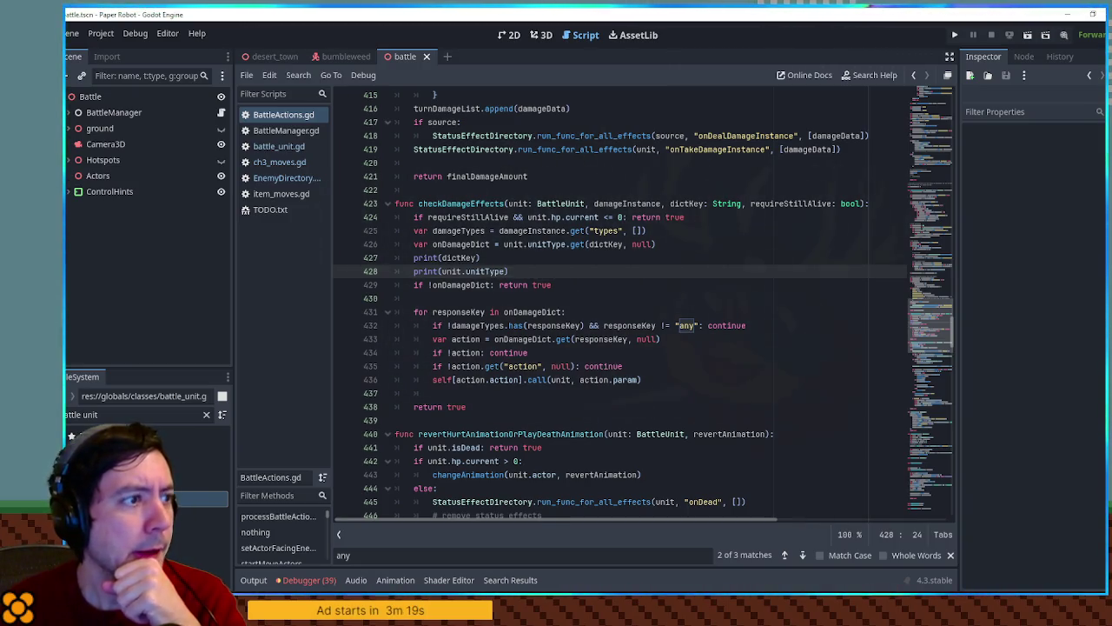
pyautogui.click(263, 178)
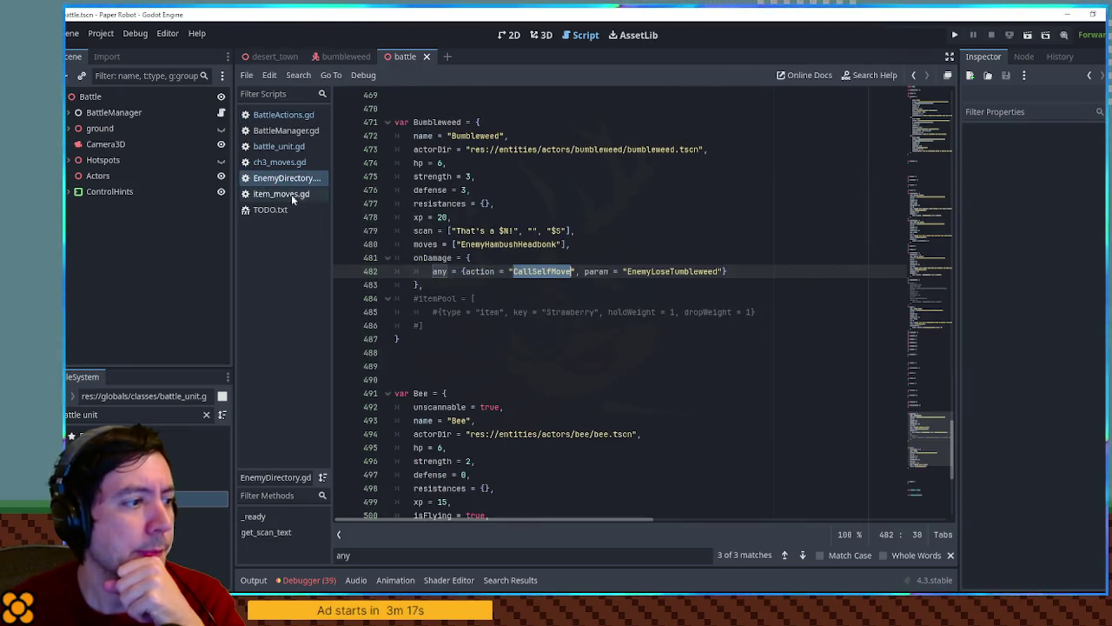
pyautogui.doubleClick(431, 261)
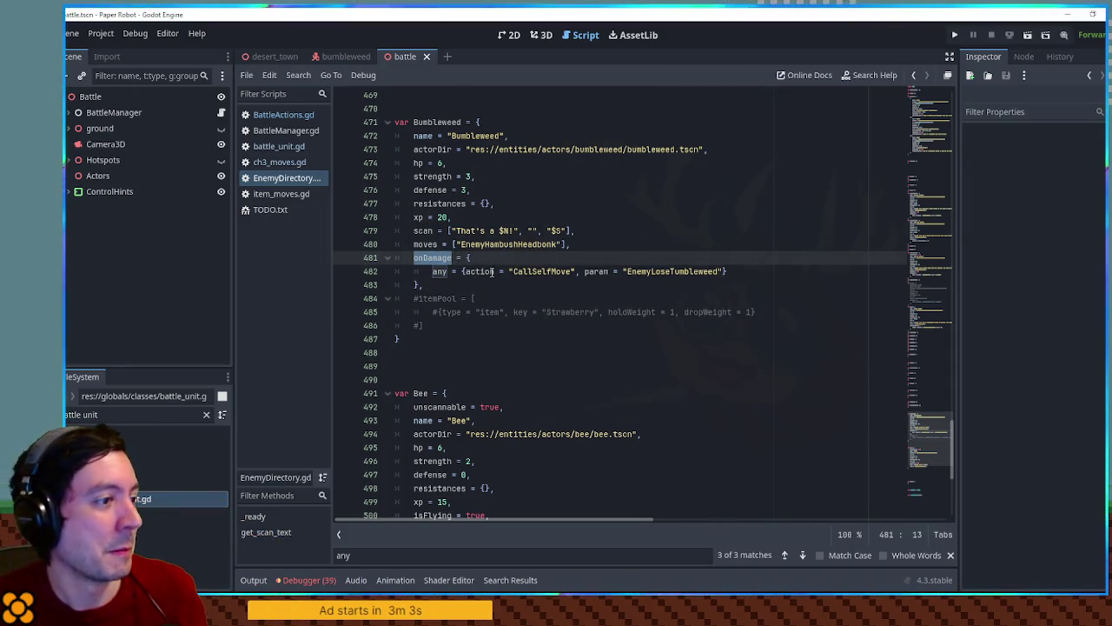
pyautogui.click(423, 258)
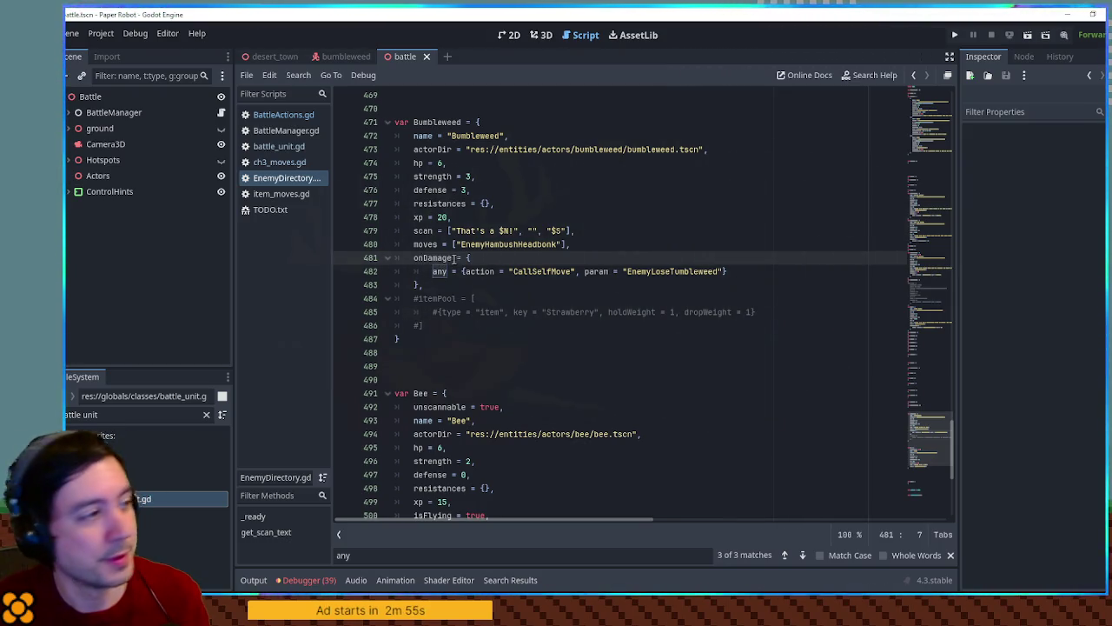
pyautogui.click(278, 115)
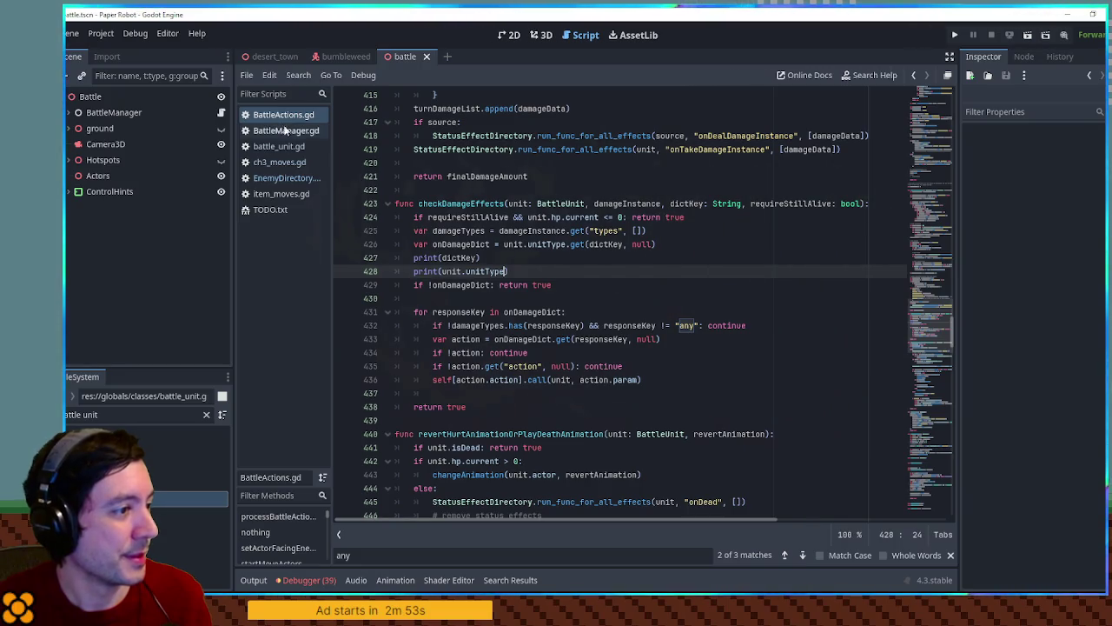
# Step: Delete the print(dictKey) and print(unit.unitType) debug lines and save BattleActions.gd
pyautogui.hotkey('ctrl', 'shift', 'k')
pyautogui.hotkey('ctrl', 'shift', 'k')
pyautogui.hotkey('ctrl', 's')
pyautogui.scroll(2, 938, 327)
pyautogui.click(830, 323)
# Step: Find onDamage in the script and inspect the if damage <= 0: condition on line 321
pyautogui.hotkey('ctrl', 'f')
pyautogui.write('ondamage')
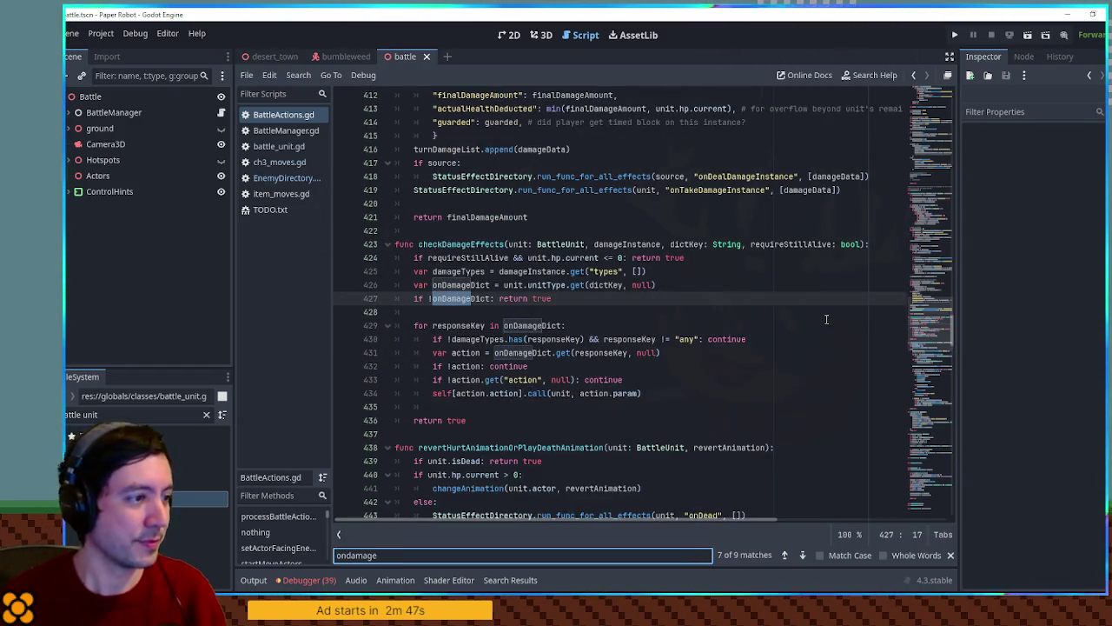
pyautogui.write('"')
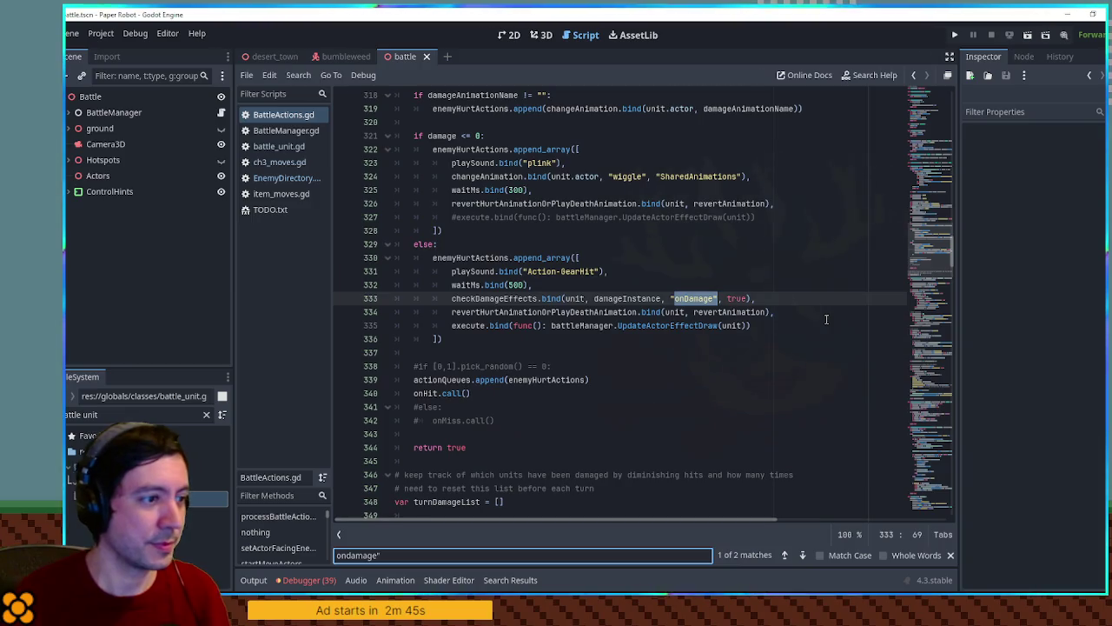
pyautogui.press('Escape')
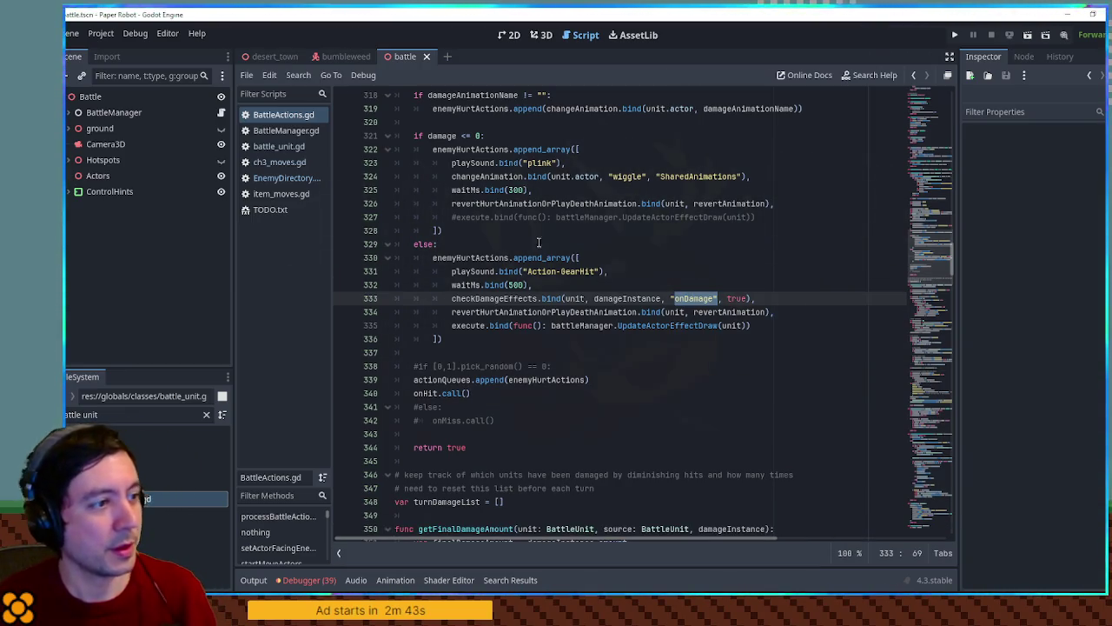
pyautogui.moveTo(416, 136); pyautogui.dragTo(528, 140)
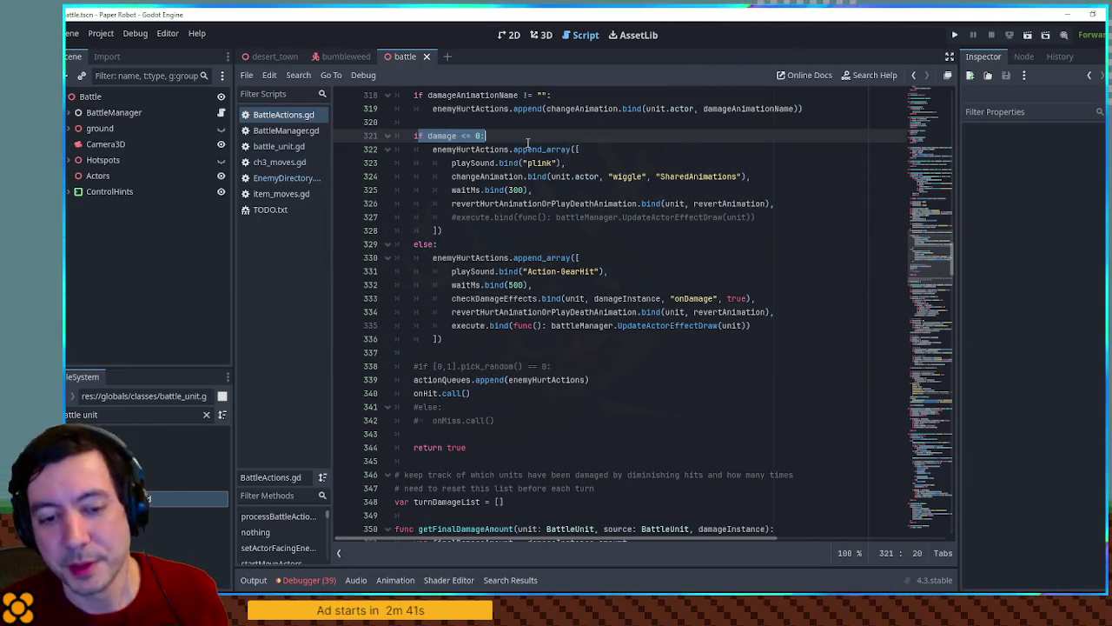
pyautogui.scroll(2, 528, 141)
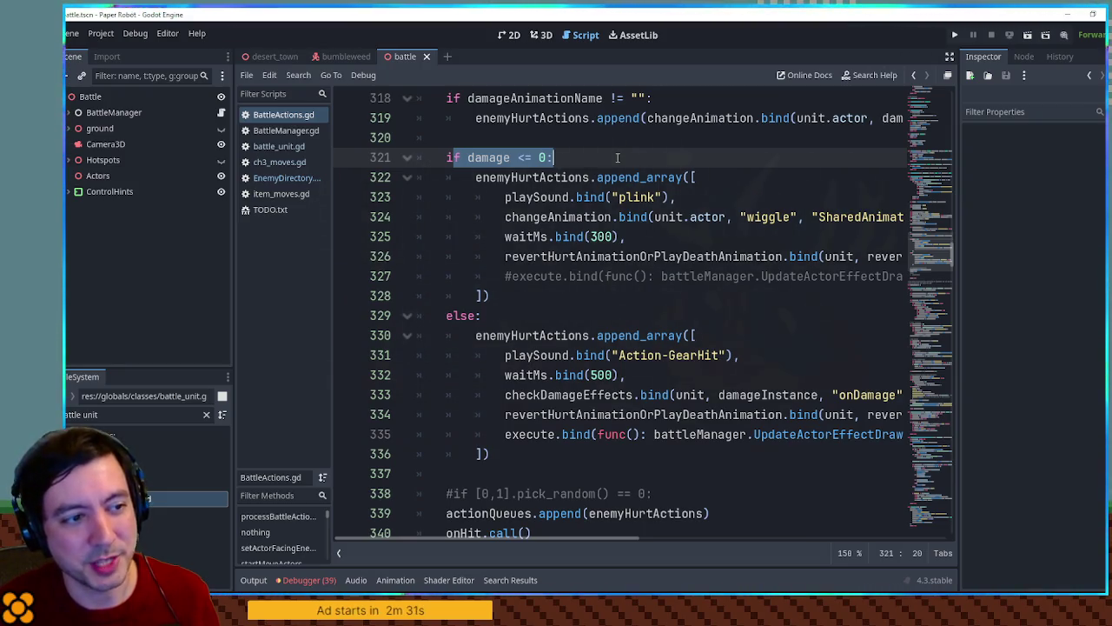
pyautogui.scroll(2, 617, 157)
pyautogui.click(617, 157)
pyautogui.moveTo(614, 176); pyautogui.dragTo(474, 176)
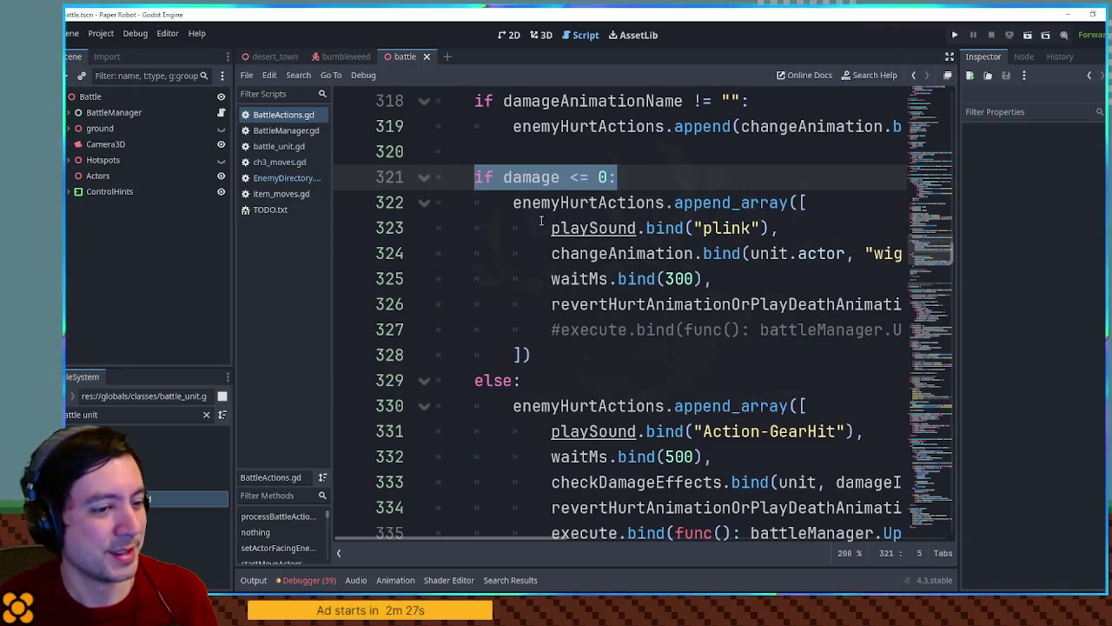
# Step: Reset code zoom to 100% and take the else branch's checkDamageEffects line for reuse at line 322
pyautogui.scroll(-1, 540, 221)
pyautogui.scroll(-1, 541, 224)
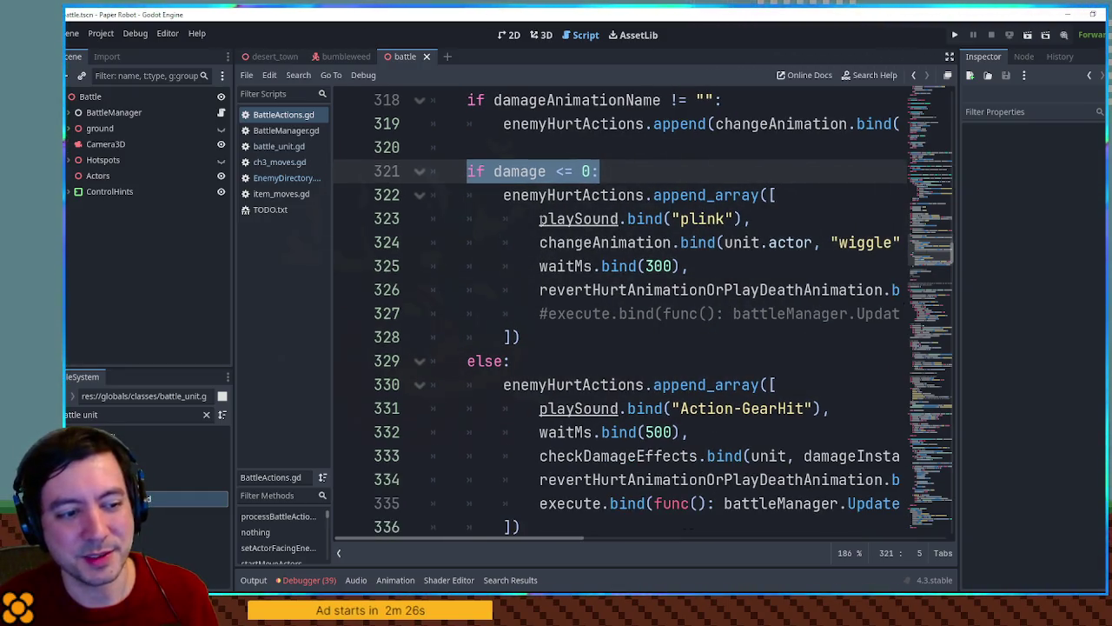
pyautogui.click(849, 539)
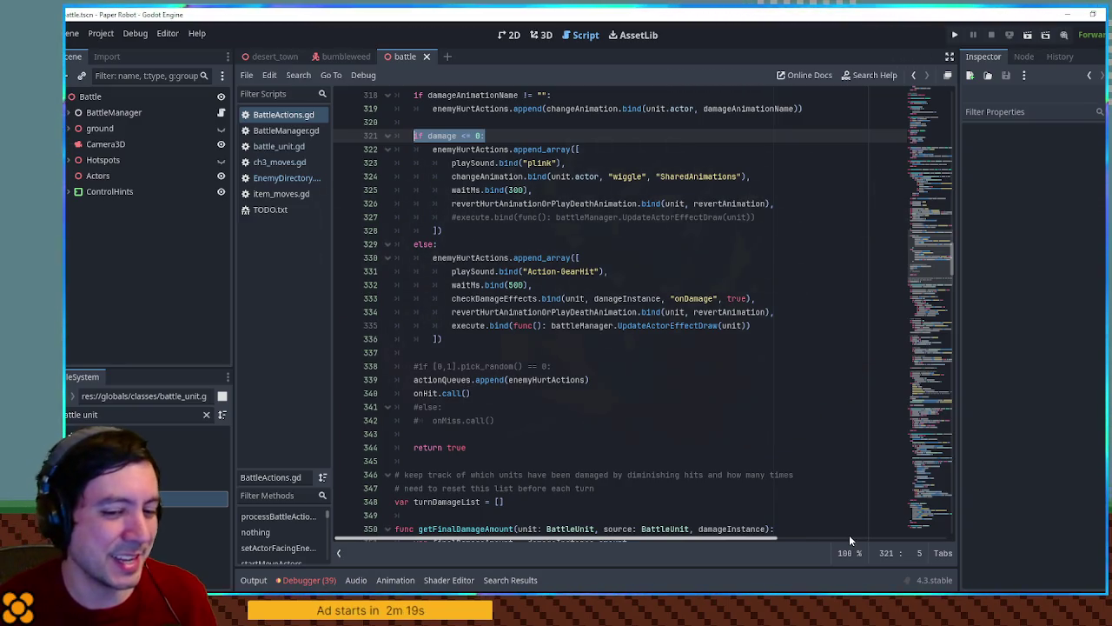
pyautogui.click(662, 244)
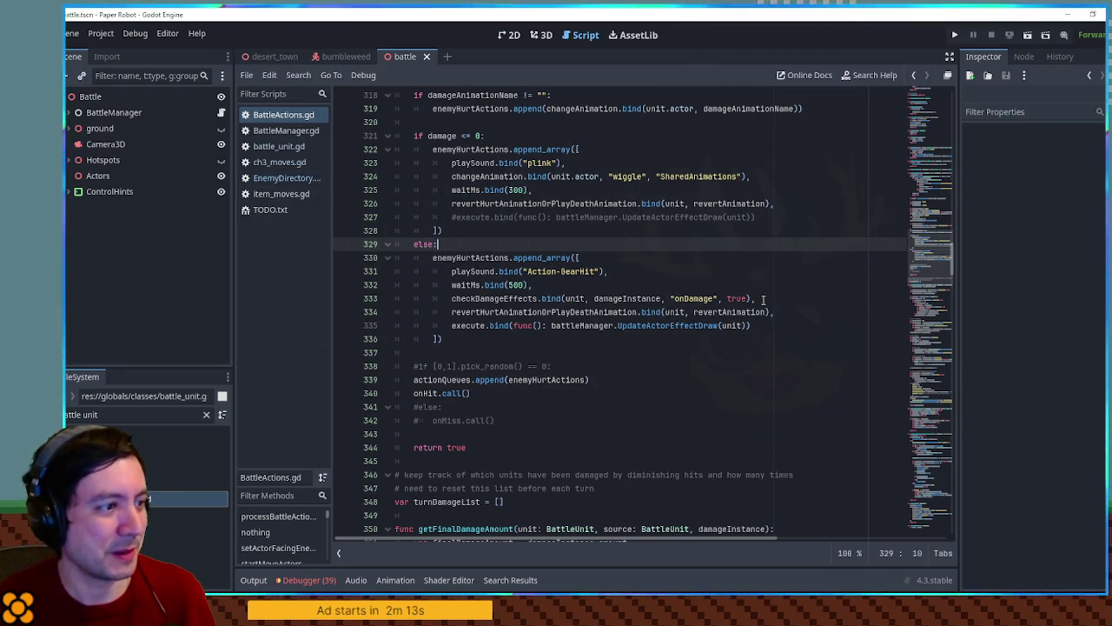
pyautogui.moveTo(762, 299); pyautogui.dragTo(763, 292)
pyautogui.hotkey('ctrl', 'c')
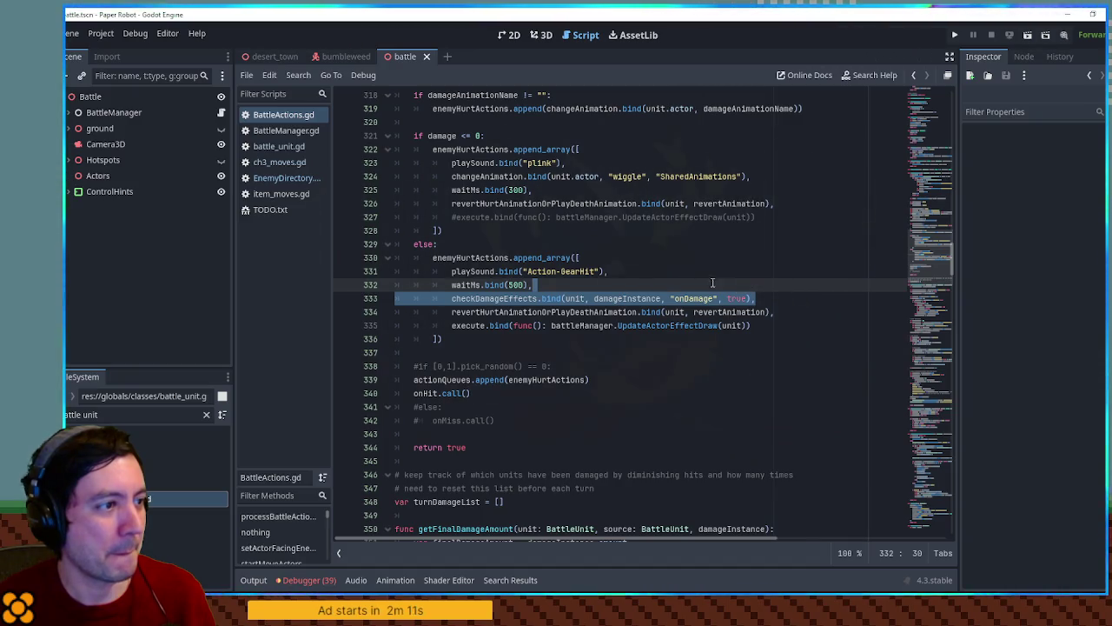
pyautogui.click(599, 154)
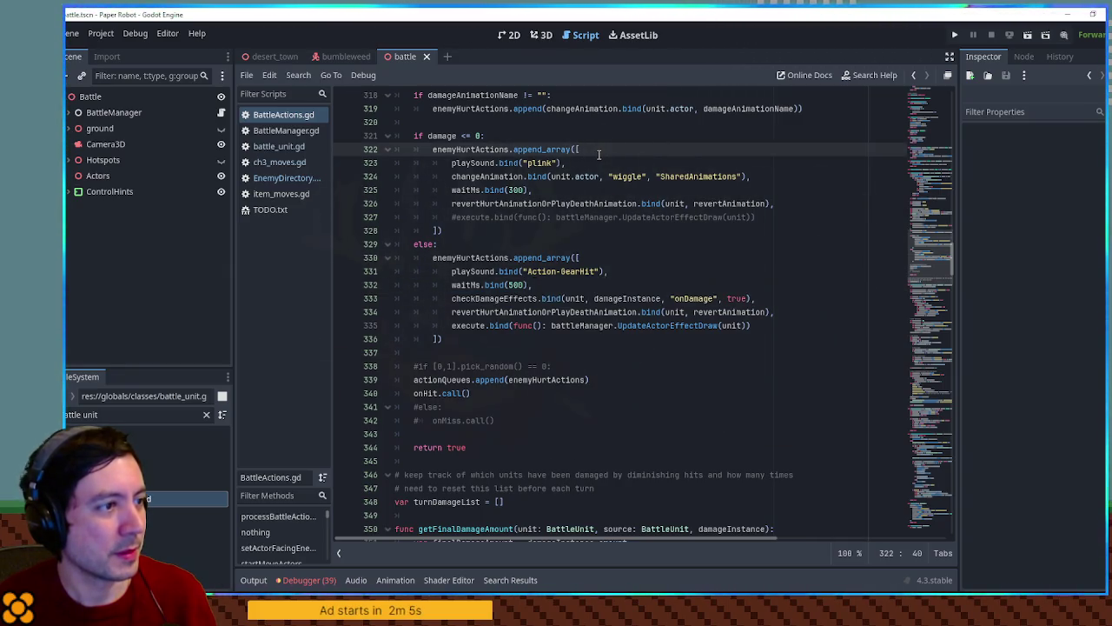
# Step: Insert a checkDamageEffects call as line 323 with its key changed to onAttacked
pyautogui.hotkey('ctrl', 'v')
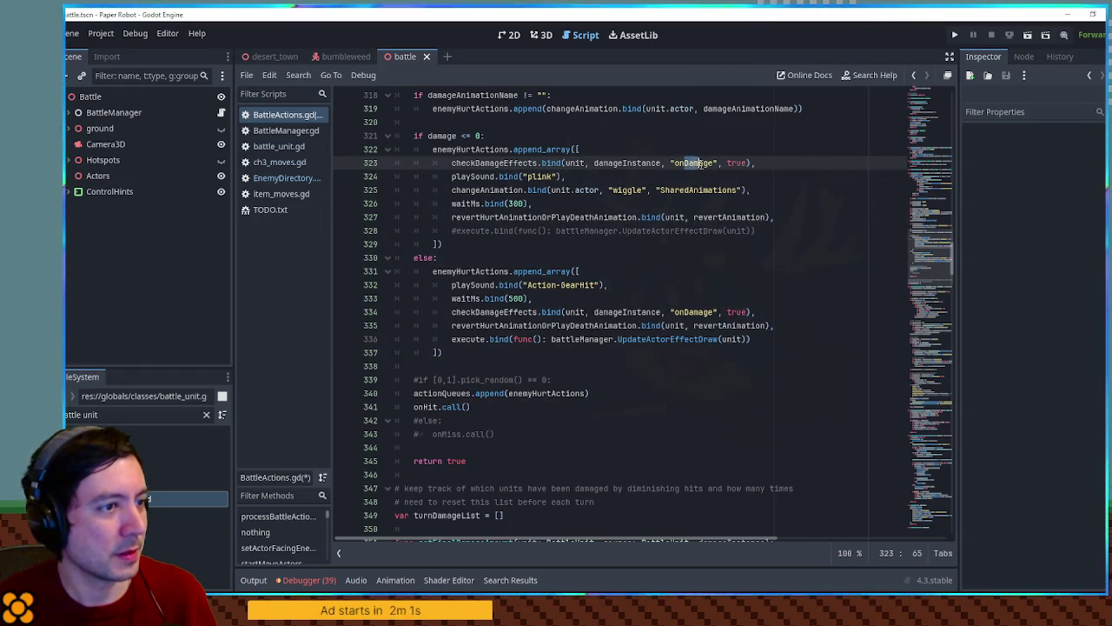
pyautogui.write('d')
pyautogui.click(711, 163)
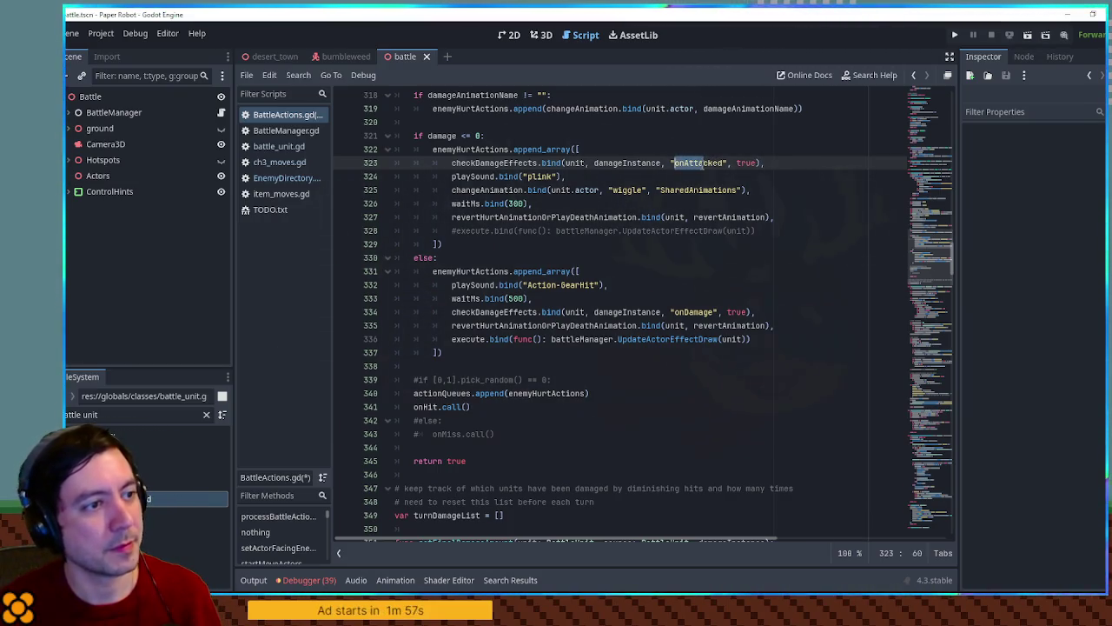
# Step: Save BattleActions.gd and go to line 486 of the Bumbleweed entry in EnemyDirectory.gd
pyautogui.hotkey('ctrl', 's')
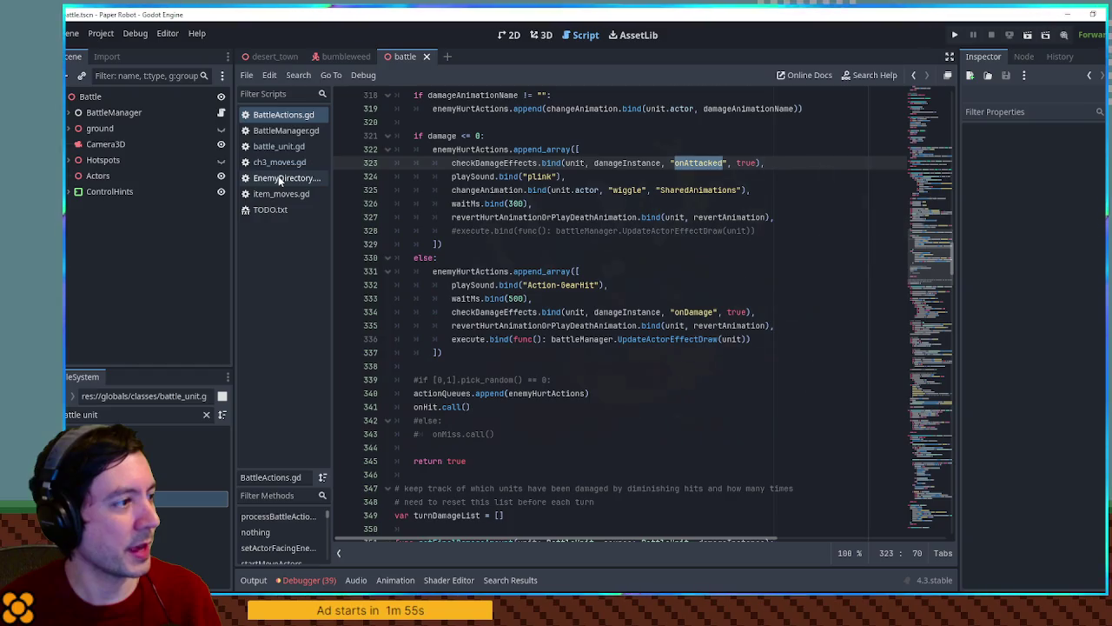
pyautogui.click(278, 177)
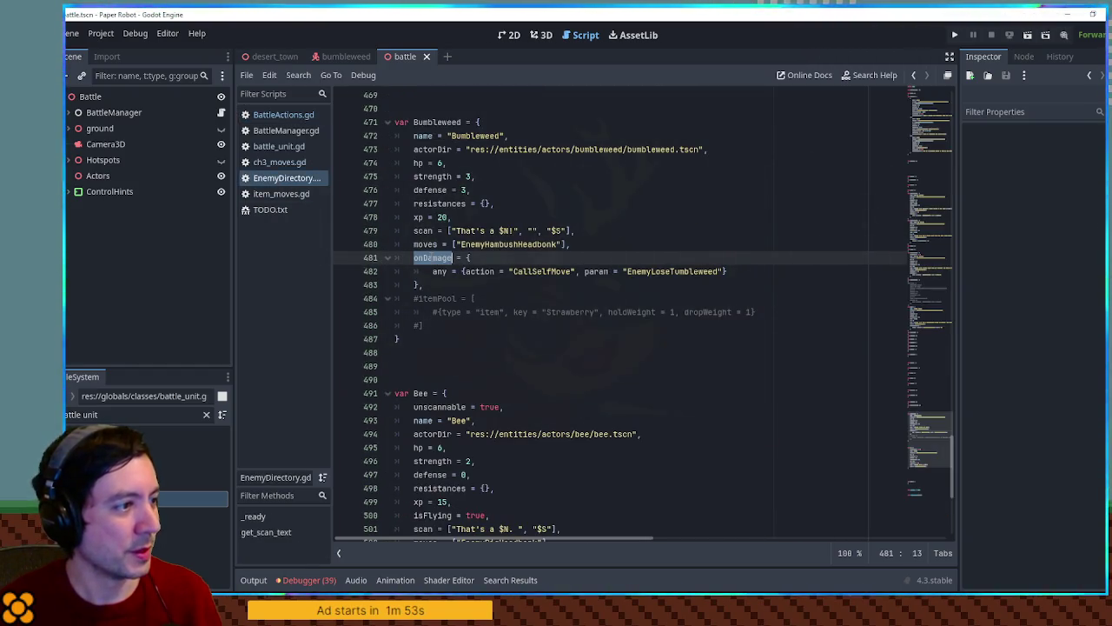
pyautogui.click(525, 320)
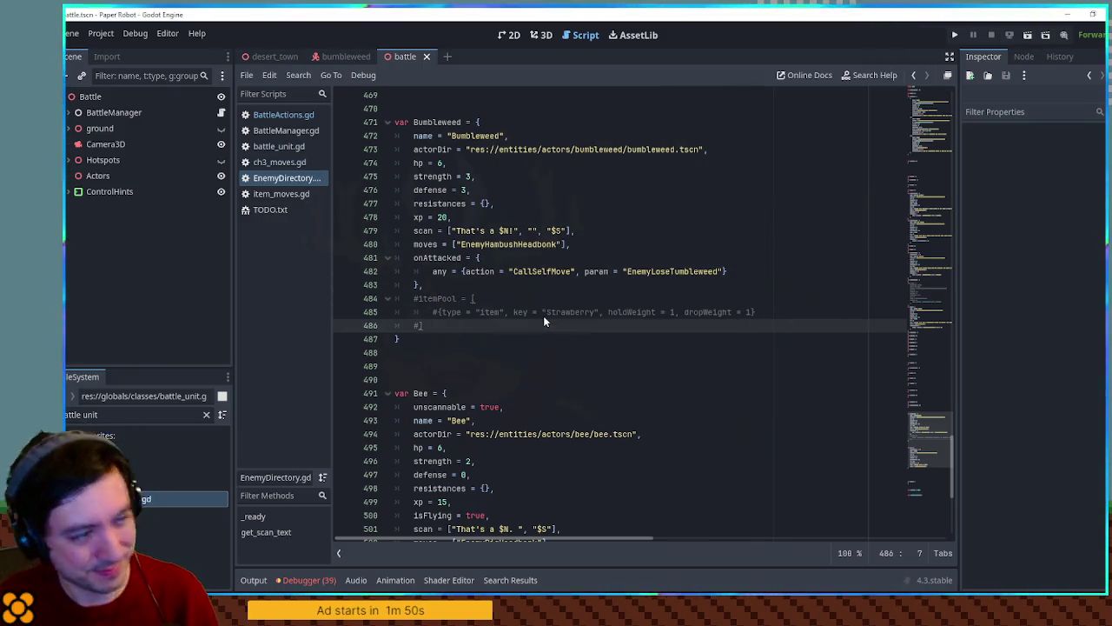
pyautogui.press('F5')
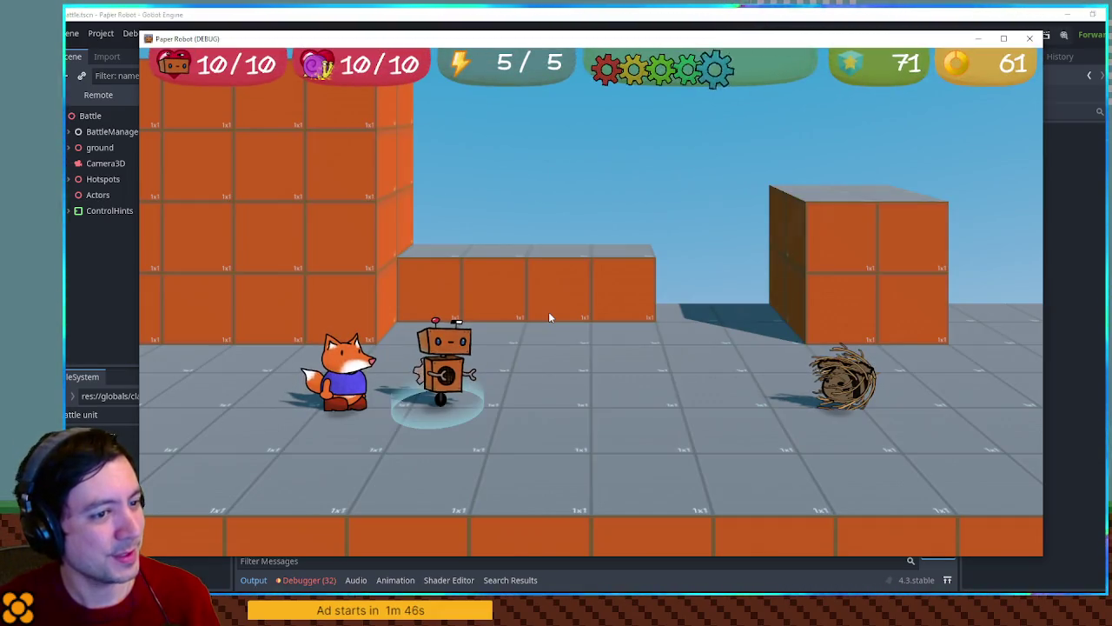
pyautogui.press('space')
pyautogui.press('space')
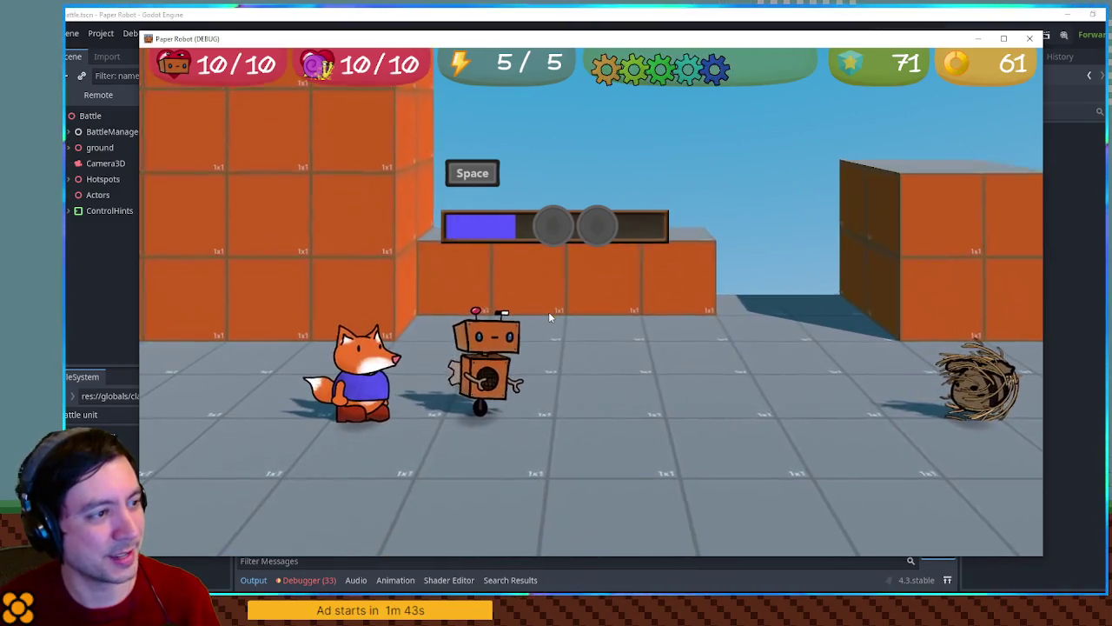
pyautogui.press('space')
pyautogui.press('space')
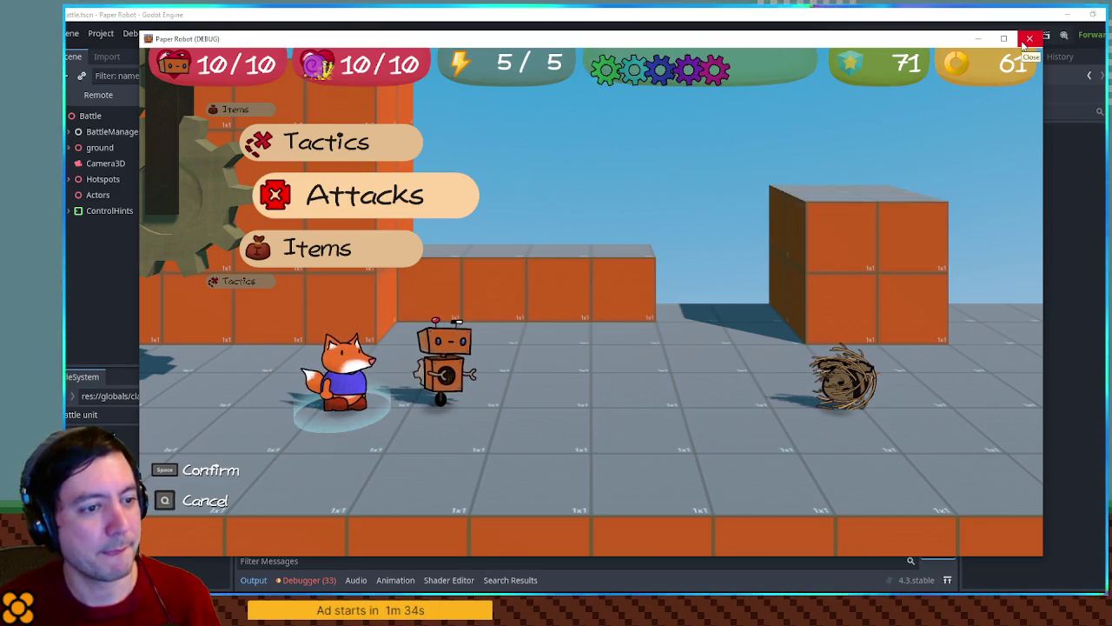
pyautogui.click(1026, 41)
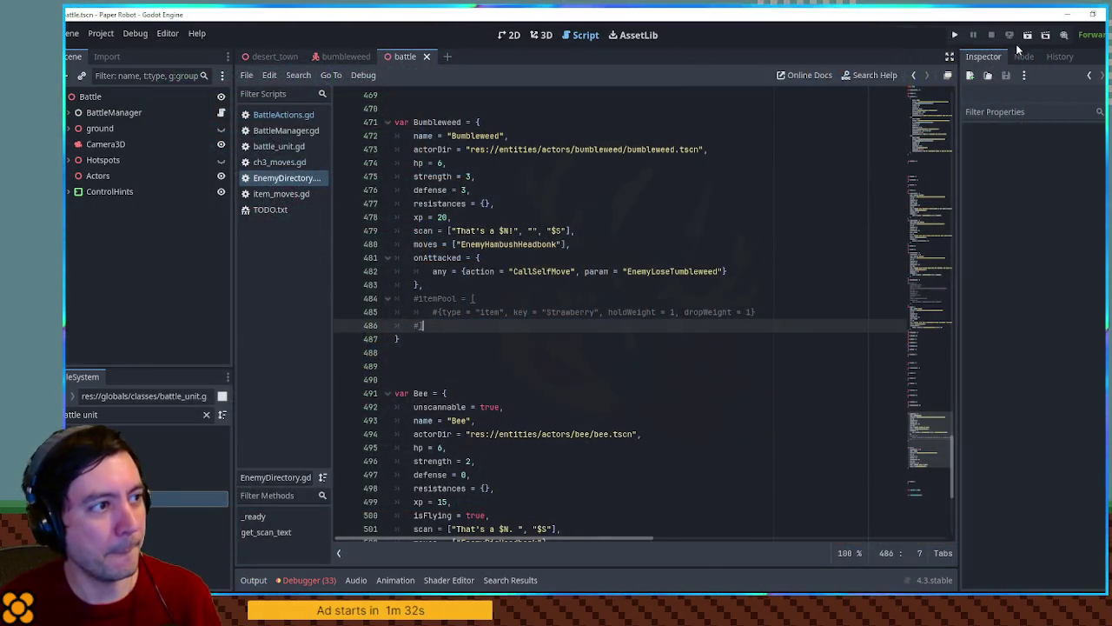
# Step: Show bumbleweed.tscn in 3D, reveal Stem under SubViewport, and open the Stem twig sprite in 2D
pyautogui.moveTo(336, 55)
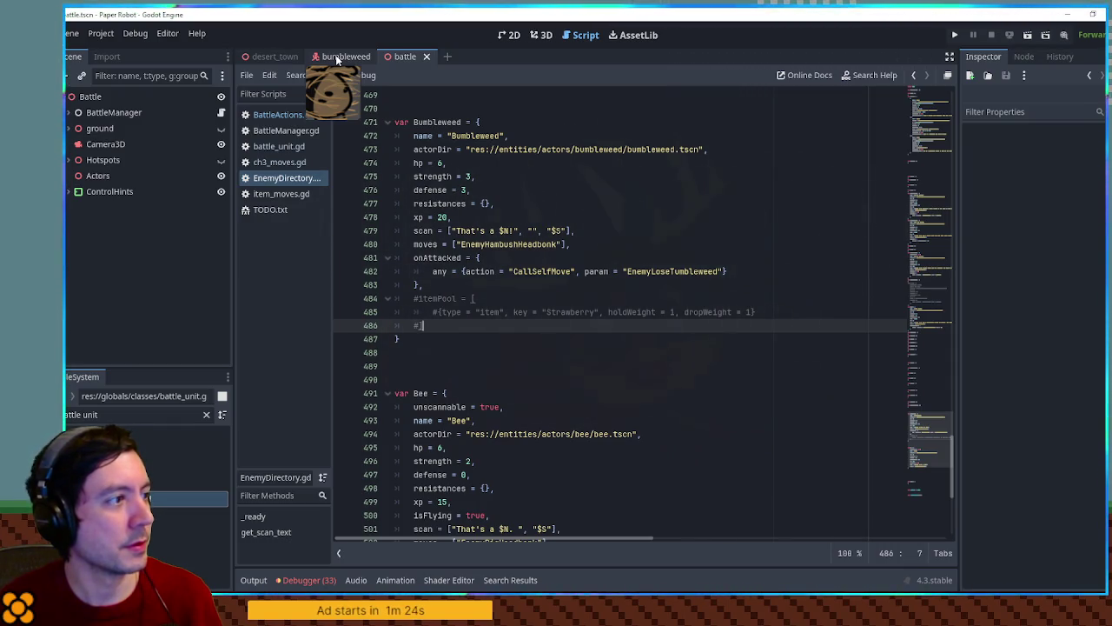
pyautogui.click(336, 55)
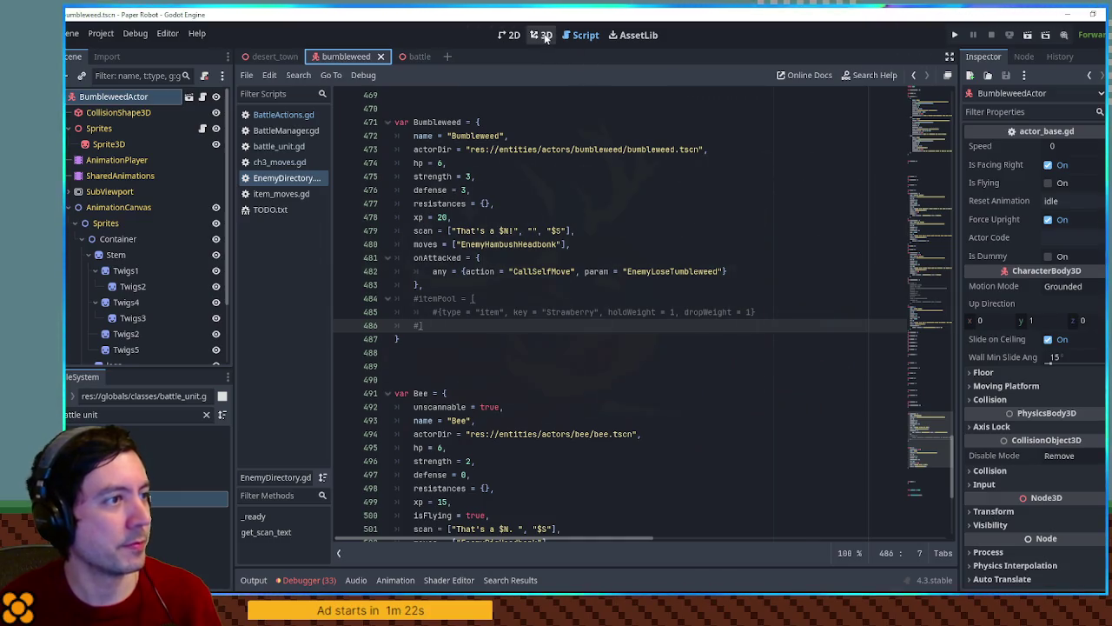
pyautogui.click(552, 35)
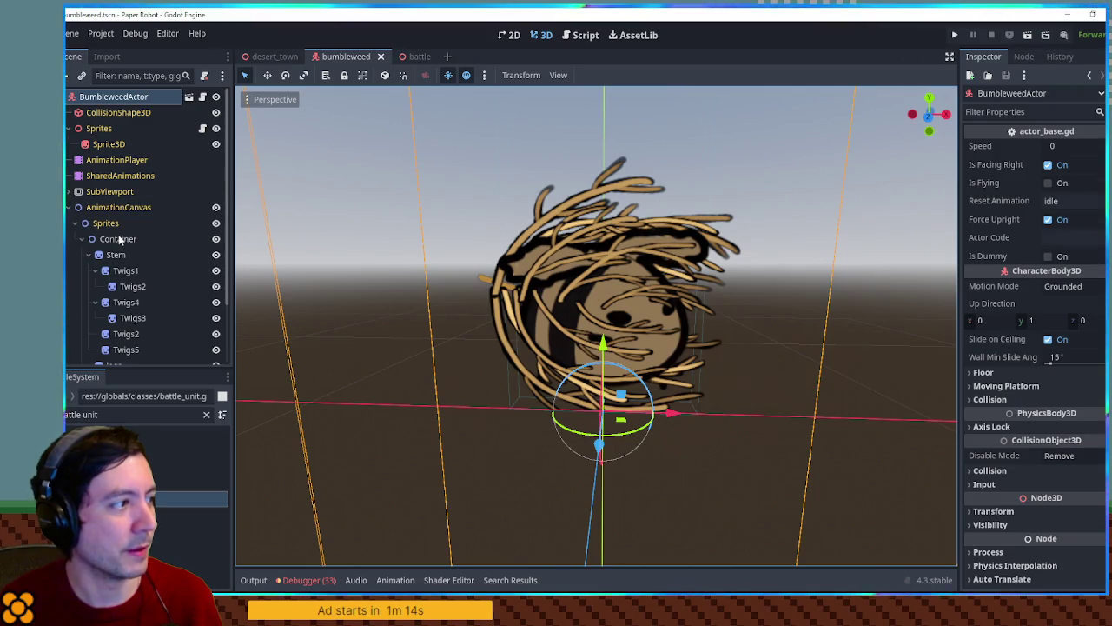
pyautogui.click(68, 209)
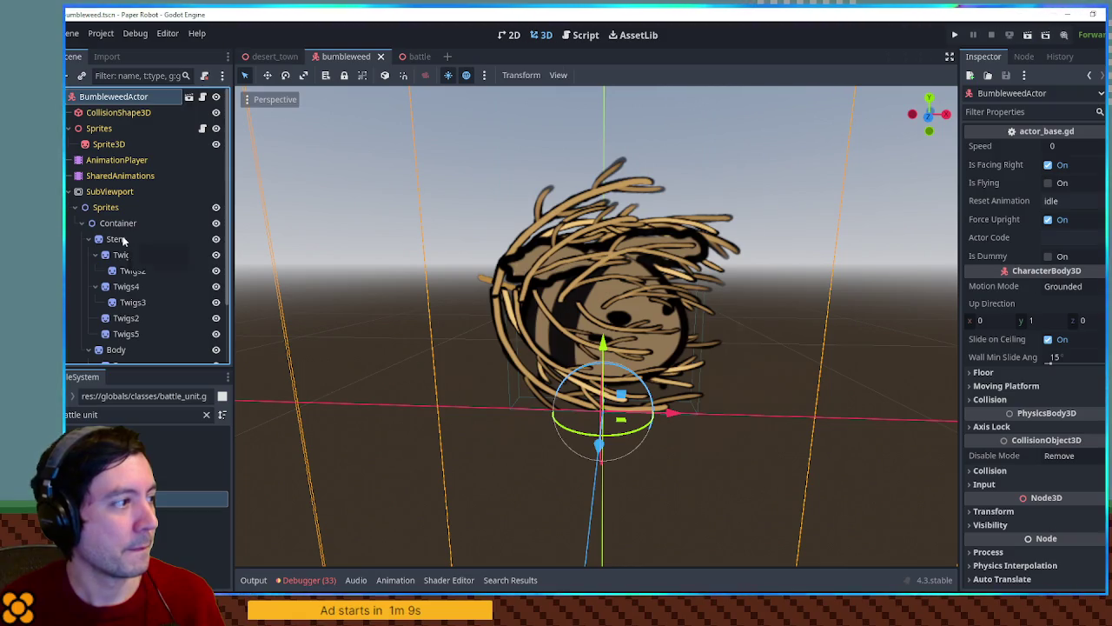
pyautogui.click(216, 239)
pyautogui.click(215, 239)
pyautogui.click(129, 239)
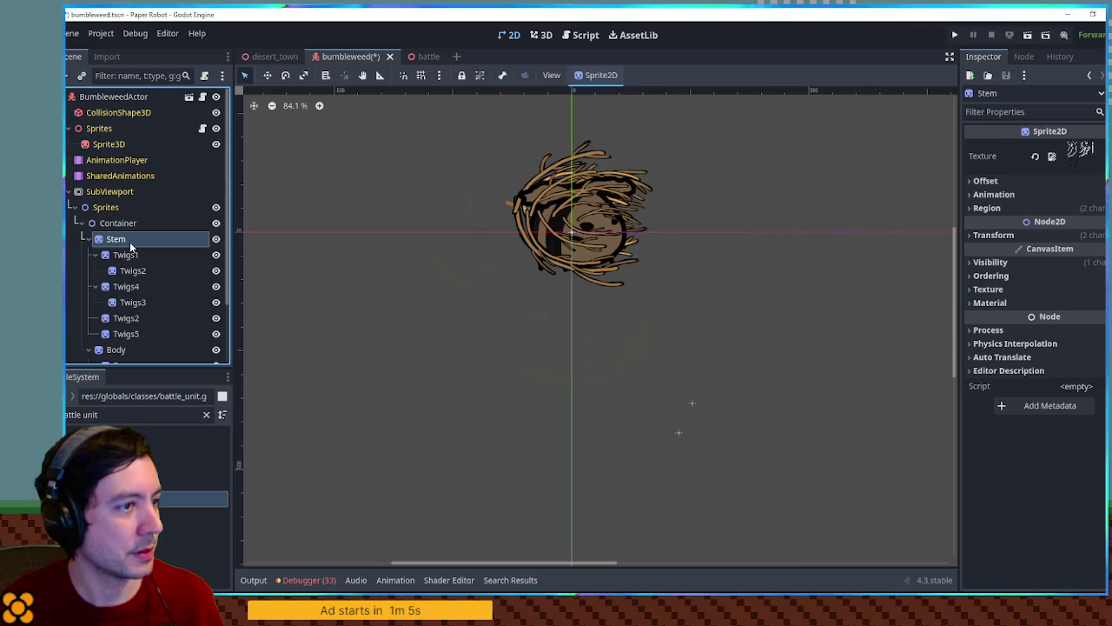
pyautogui.click(583, 36)
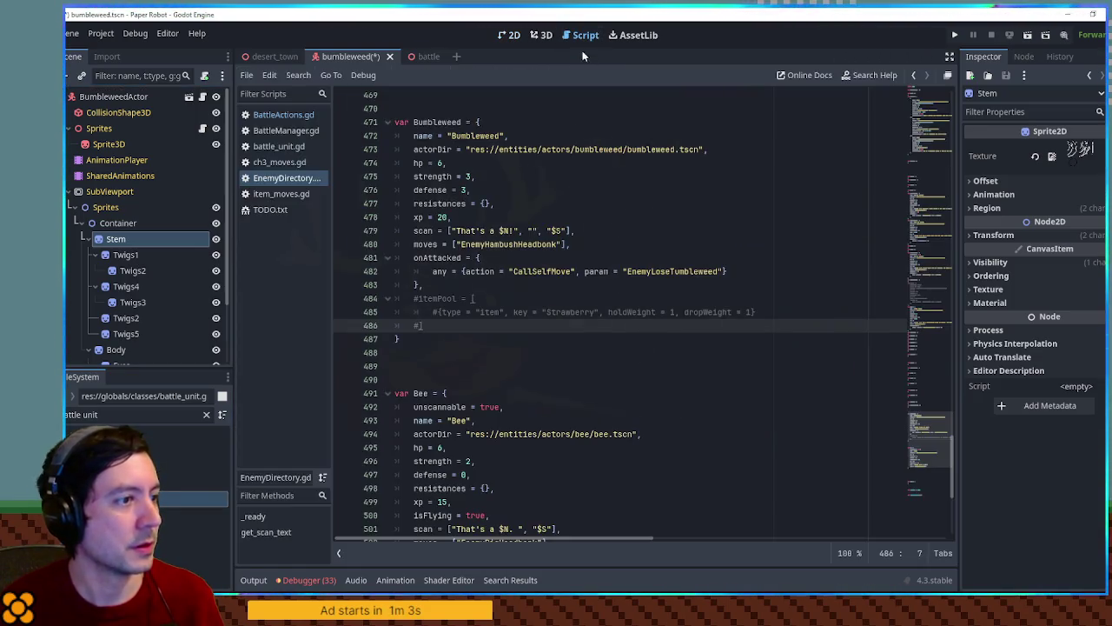
# Step: In ch3_moves.gd, add var tumbleweedSprites = get_node_or_null("SubViewport/Sprites/Container/Stem") on line 16
pyautogui.click(278, 162)
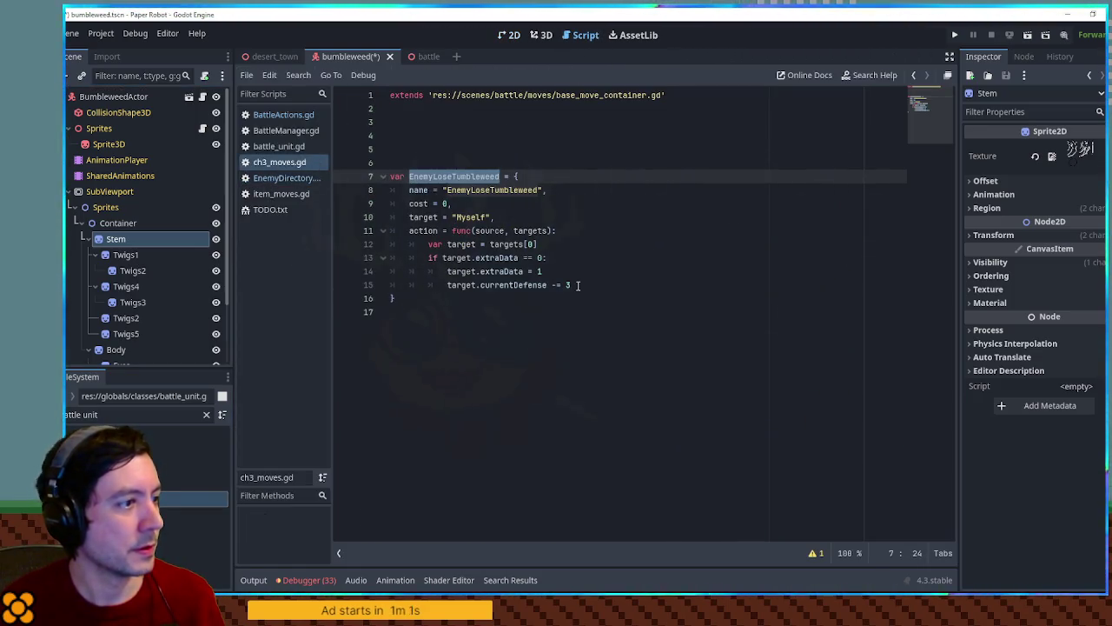
pyautogui.click(577, 284)
pyautogui.press('Return')
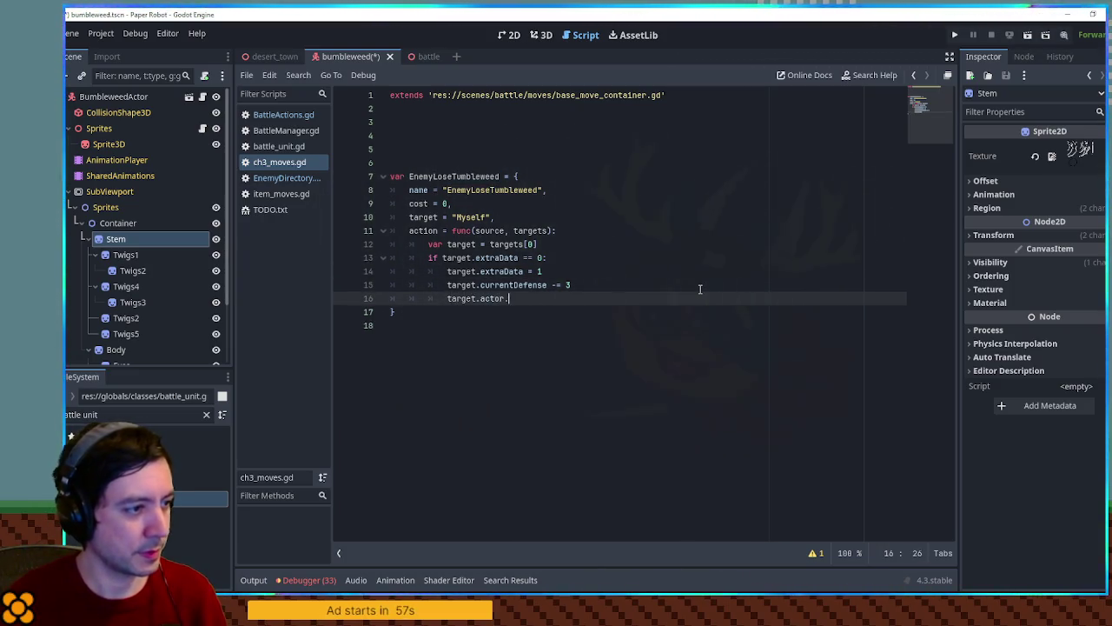
pyautogui.write('"SubViewport/Sprites/Container/Stem"')
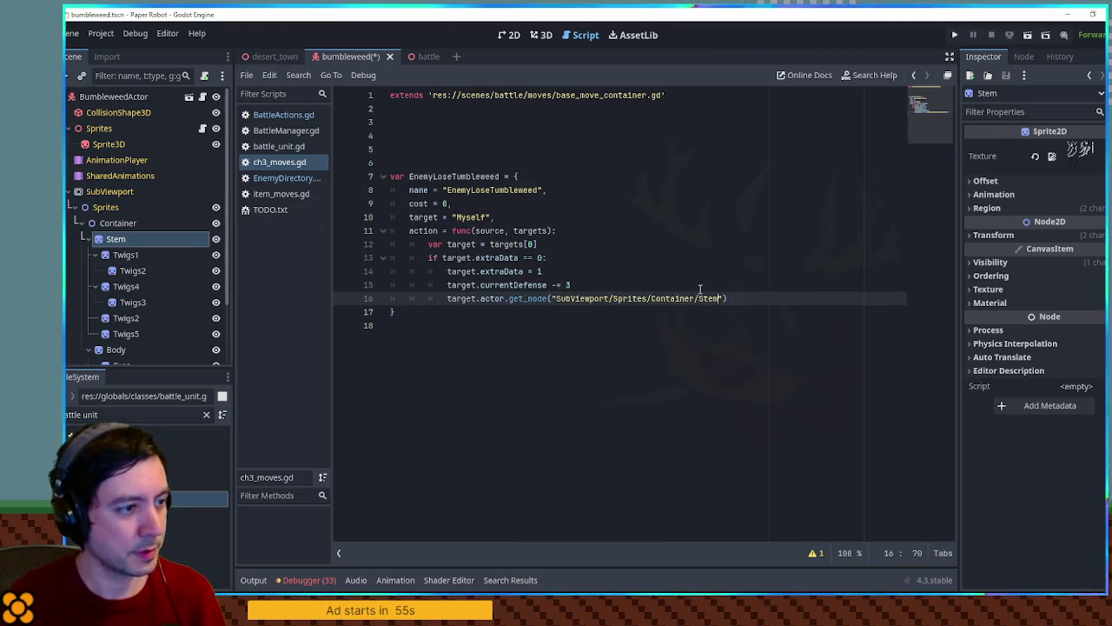
pyautogui.press('Home')
pyautogui.write('var ')
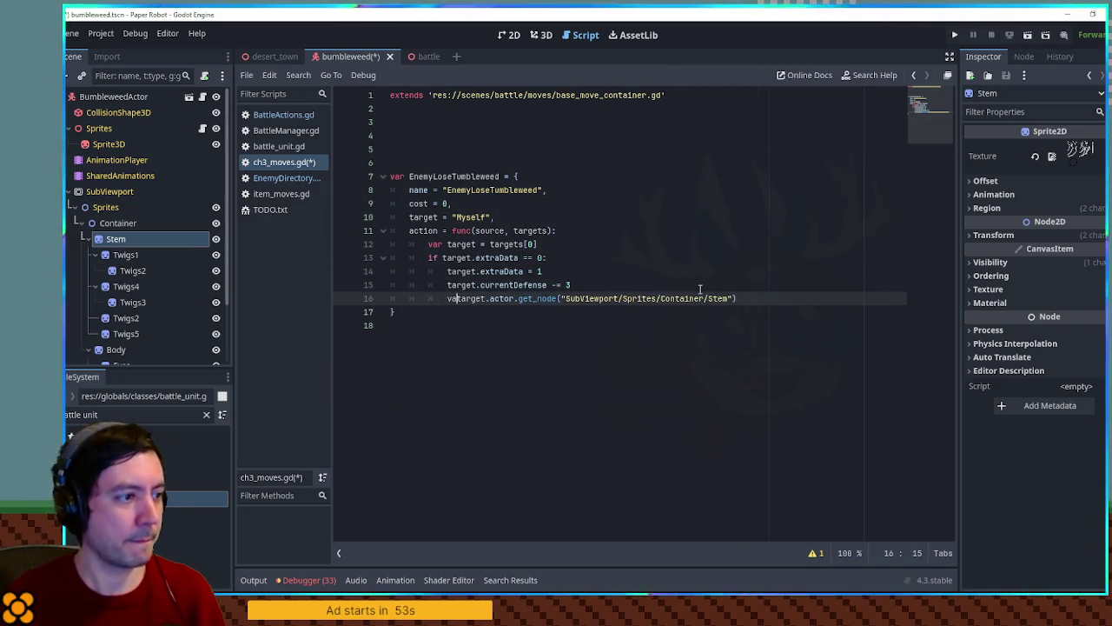
pyautogui.write('tumbleweedSp')
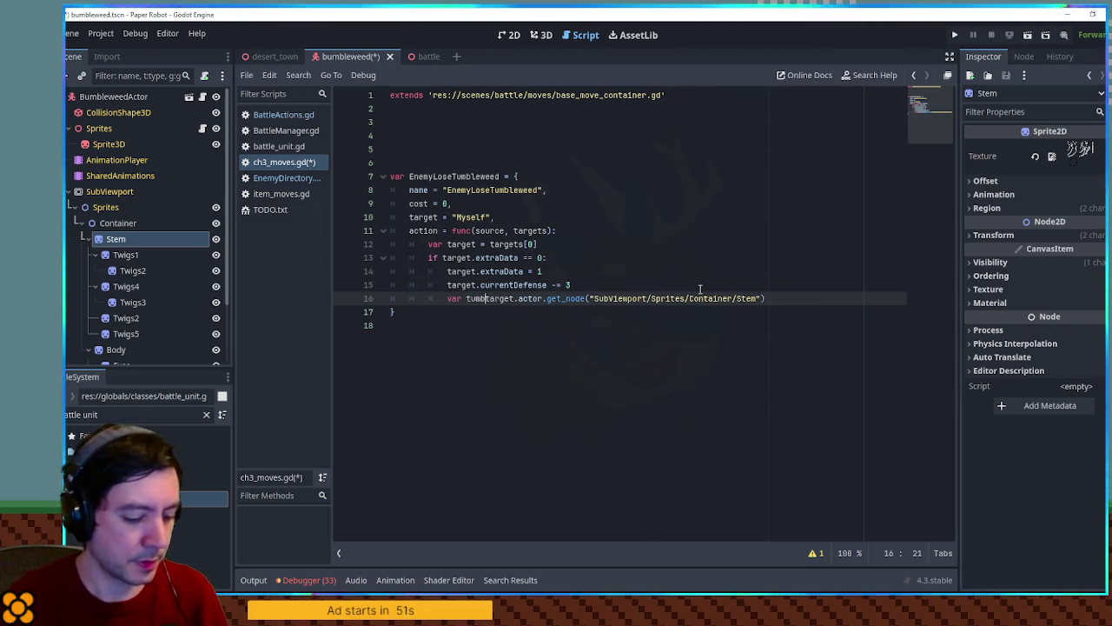
pyautogui.write('rites =')
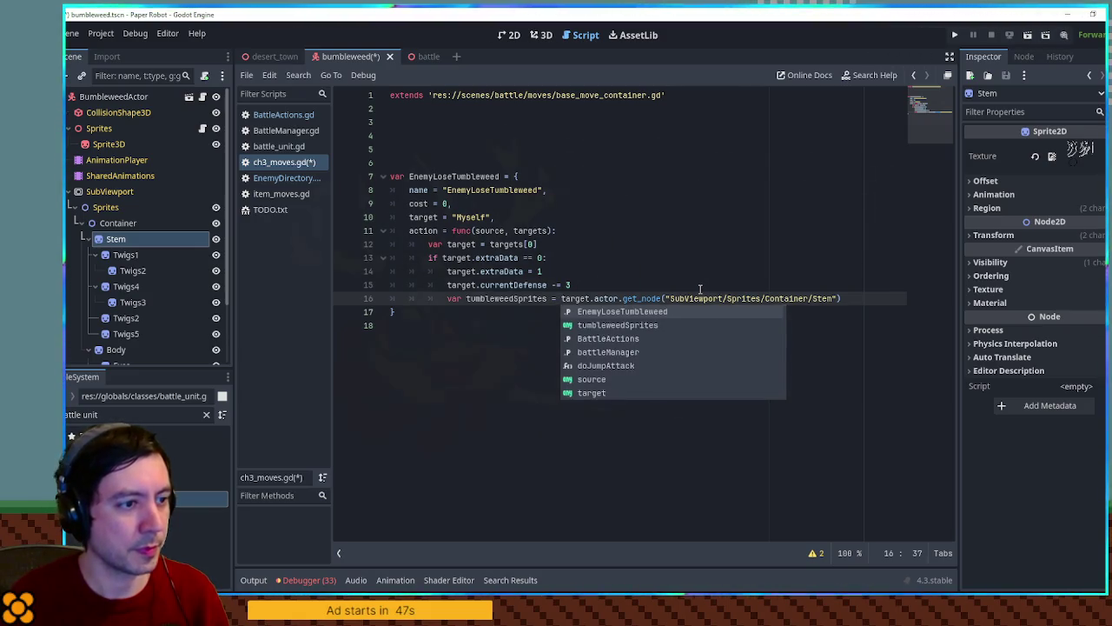
pyautogui.press('End')
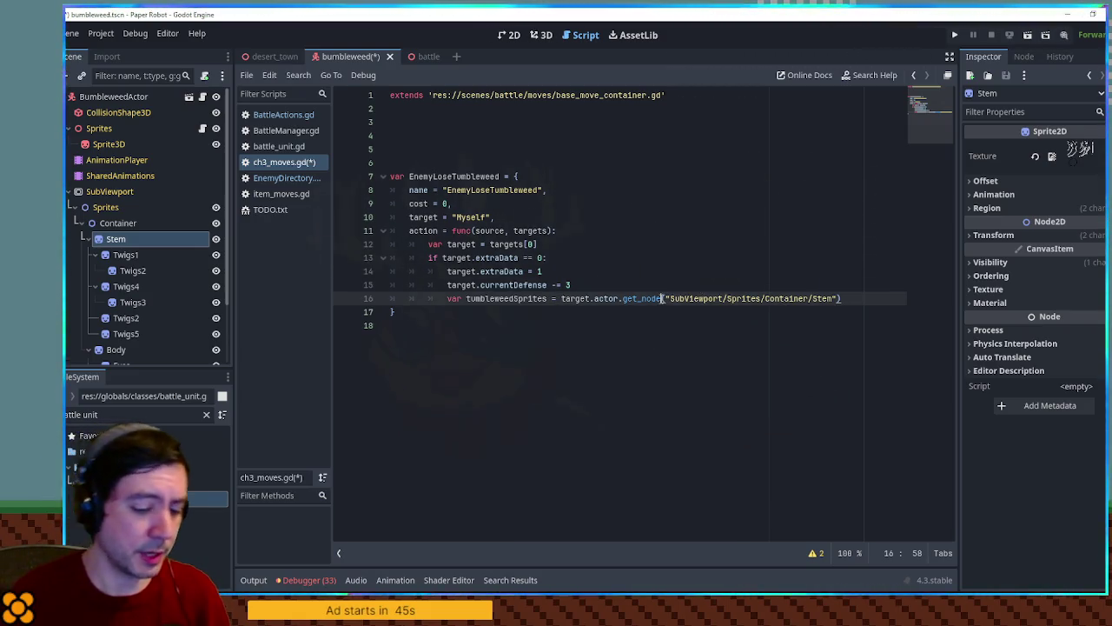
pyautogui.write('_or_null')
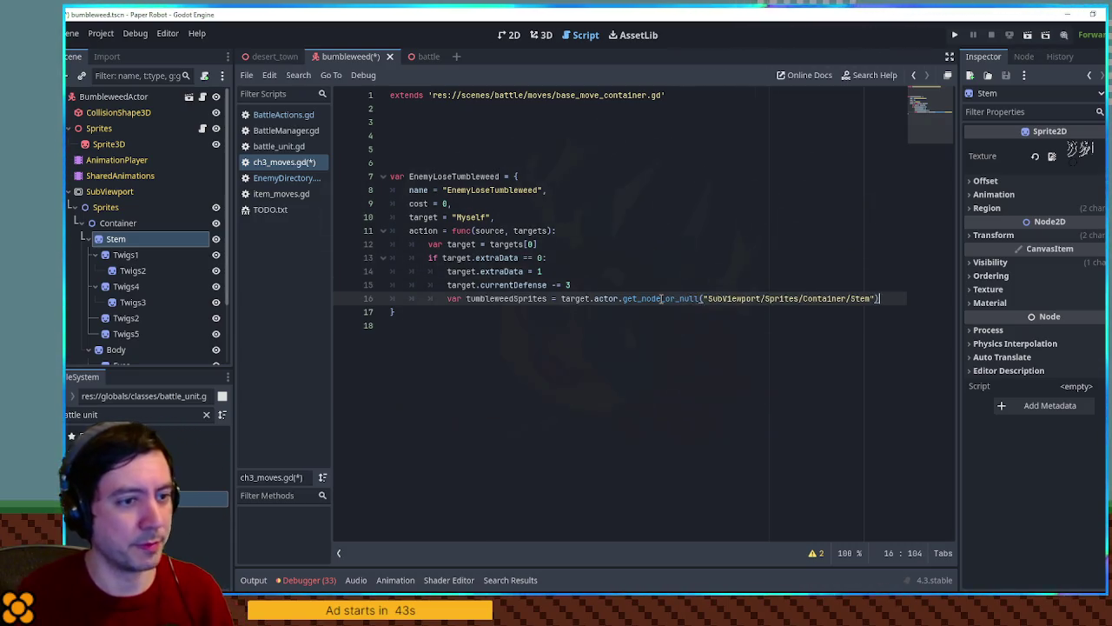
pyautogui.press('End')
# Step: Add an if-not-null check setting tumbleweedSprites visible = false, and save ch3_moves.gd
pyautogui.press('Return')
pyautogui.press('Return')
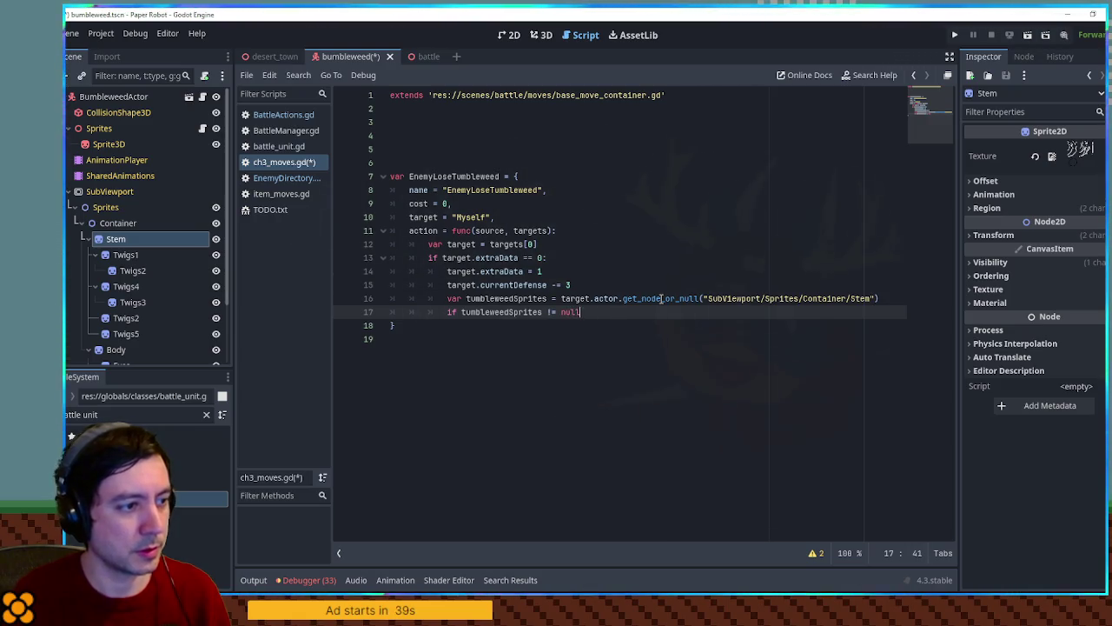
pyautogui.write(':')
pyautogui.press('Return')
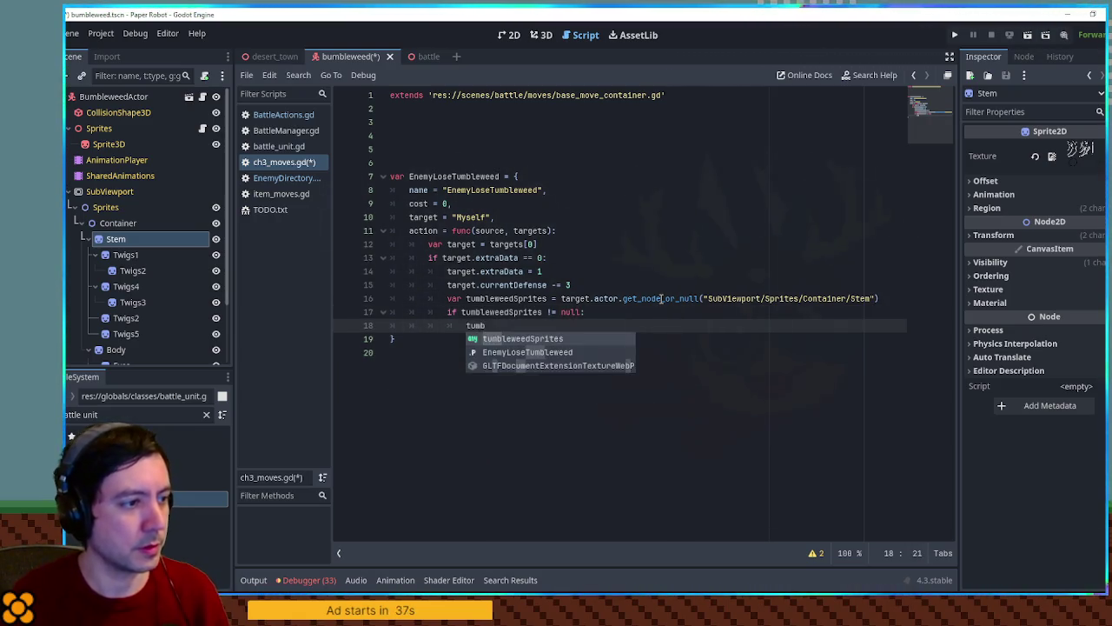
pyautogui.press('Return')
pyautogui.write('.visible =')
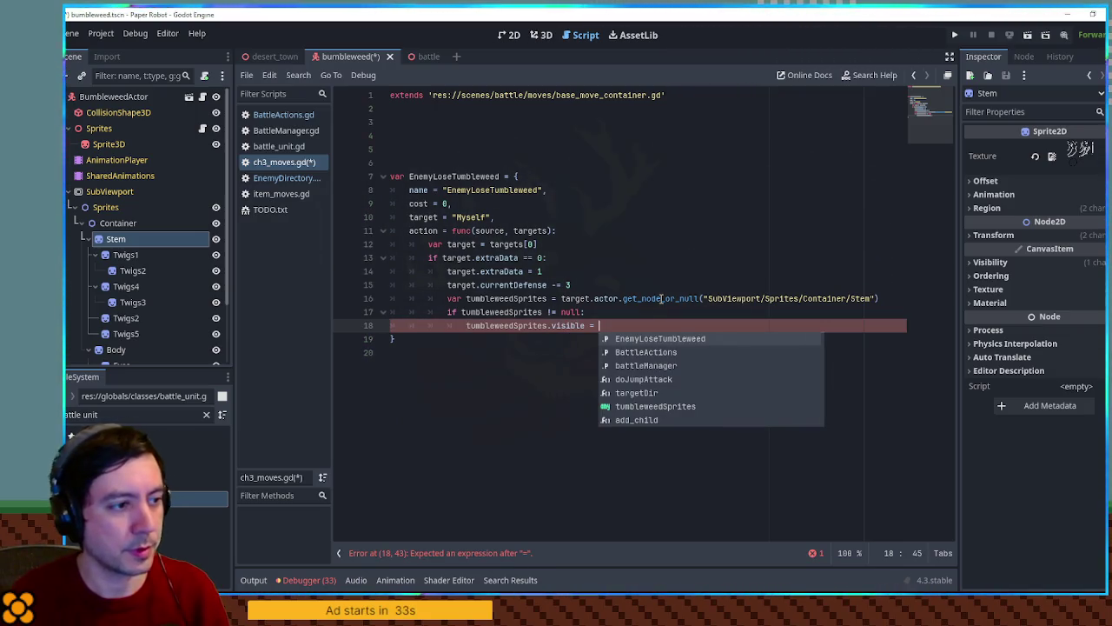
pyautogui.write('false')
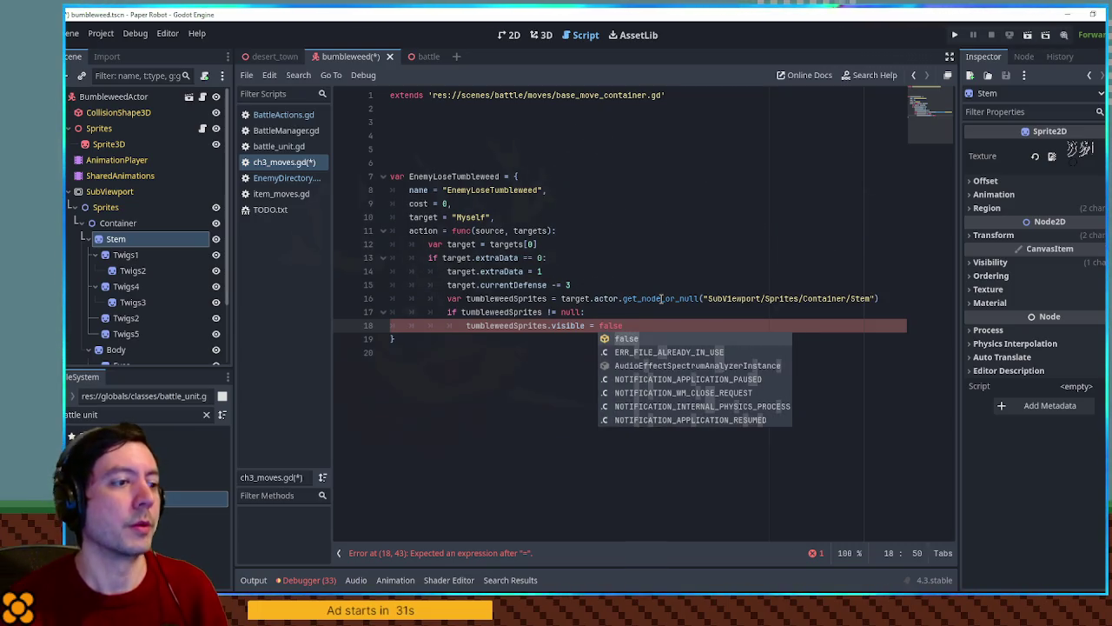
pyautogui.click(678, 254)
pyautogui.hotkey('ctrl', 's')
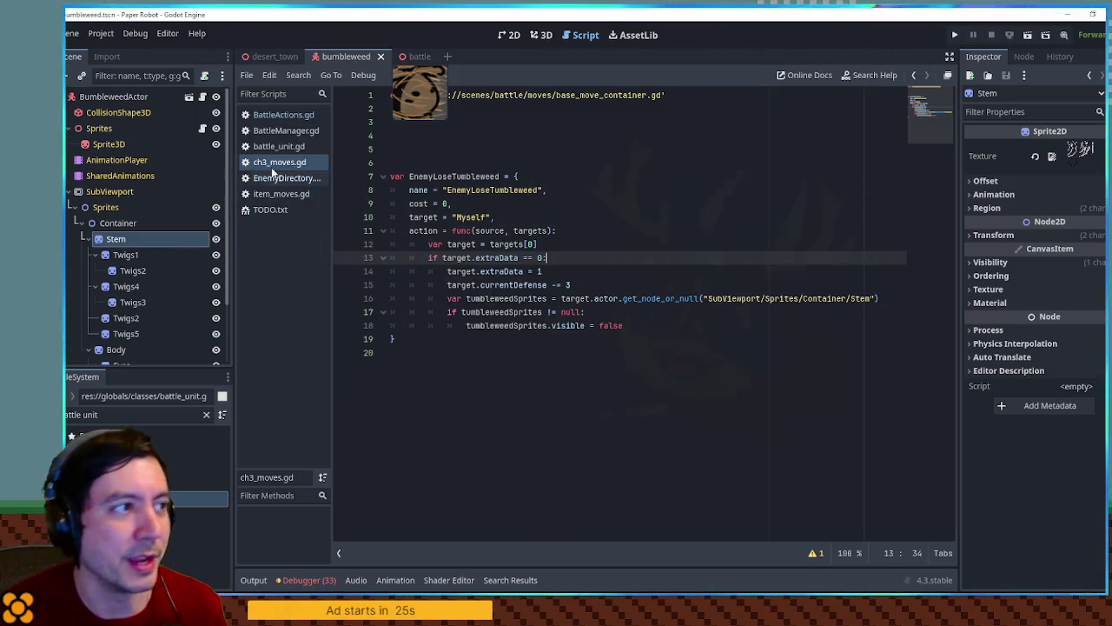
# Step: Add a GPUParticles3D child node under BumbleweedActor in the 3D view
pyautogui.click(540, 35)
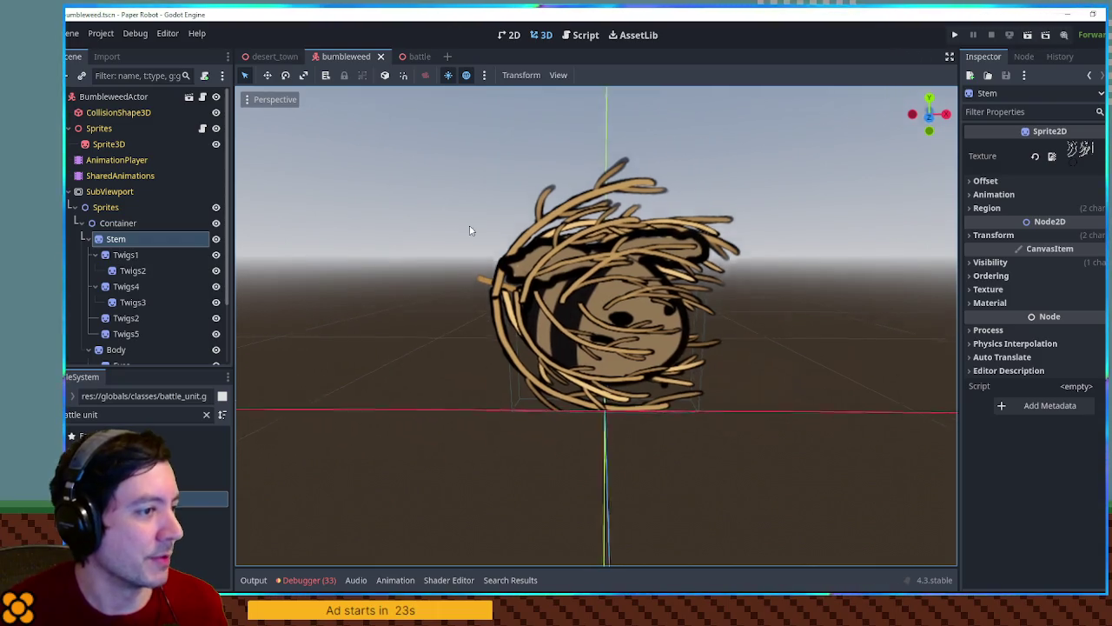
pyautogui.click(67, 191)
pyautogui.click(131, 98)
pyautogui.hotkey('ctrl', 'a')
pyautogui.write('gpu')
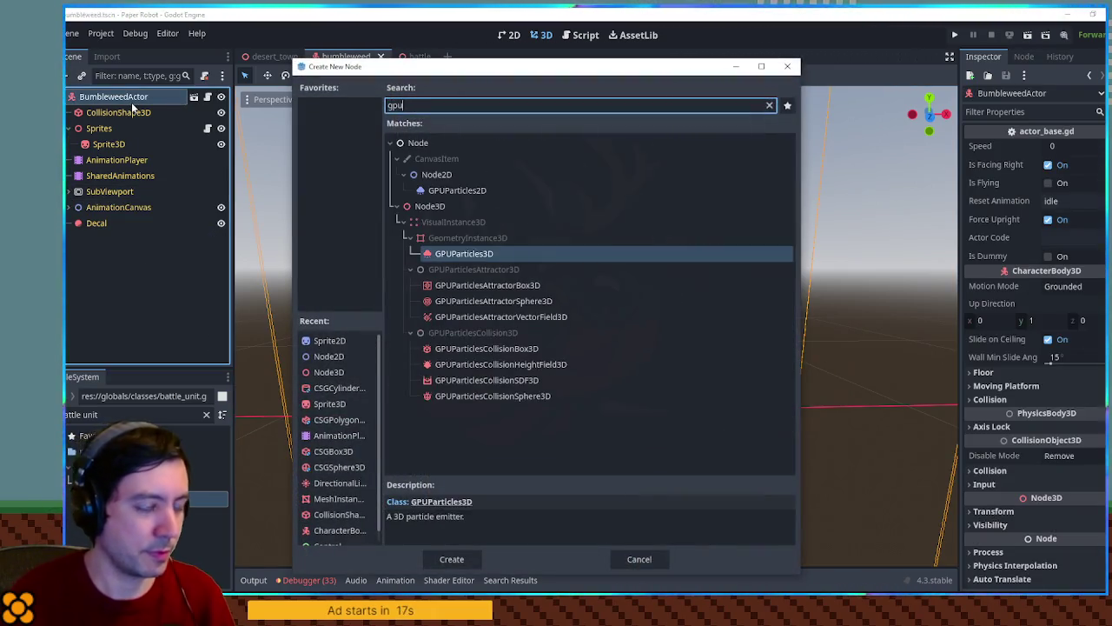
pyautogui.press('Return')
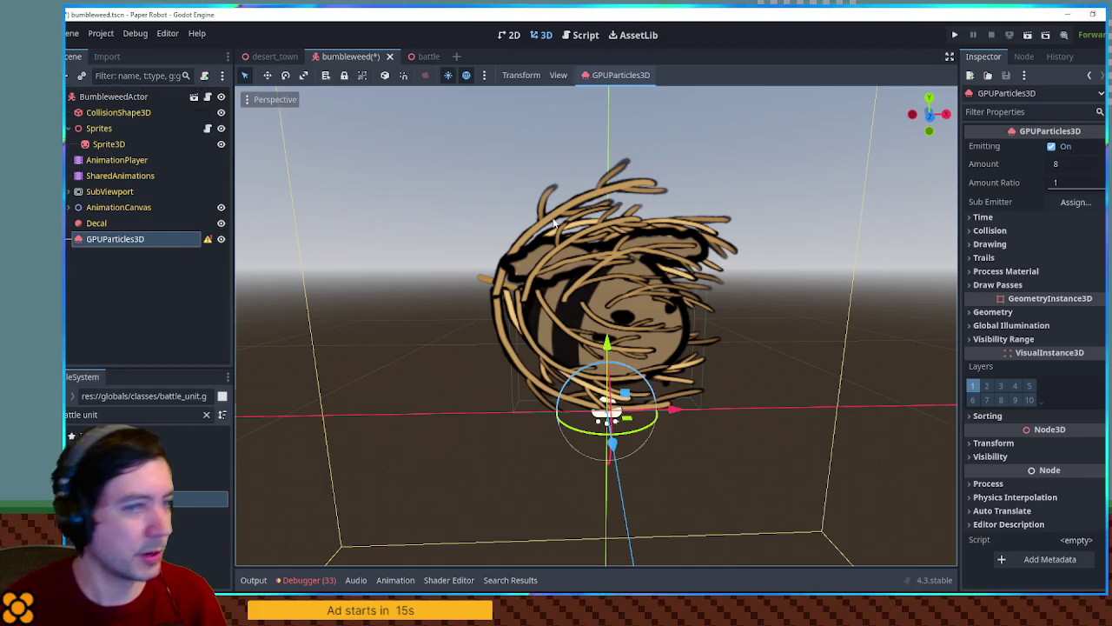
# Step: Set the particles' first draw pass to a new PlaneMesh
pyautogui.click(1022, 272)
pyautogui.click(1023, 271)
pyautogui.click(999, 285)
pyautogui.click(1082, 319)
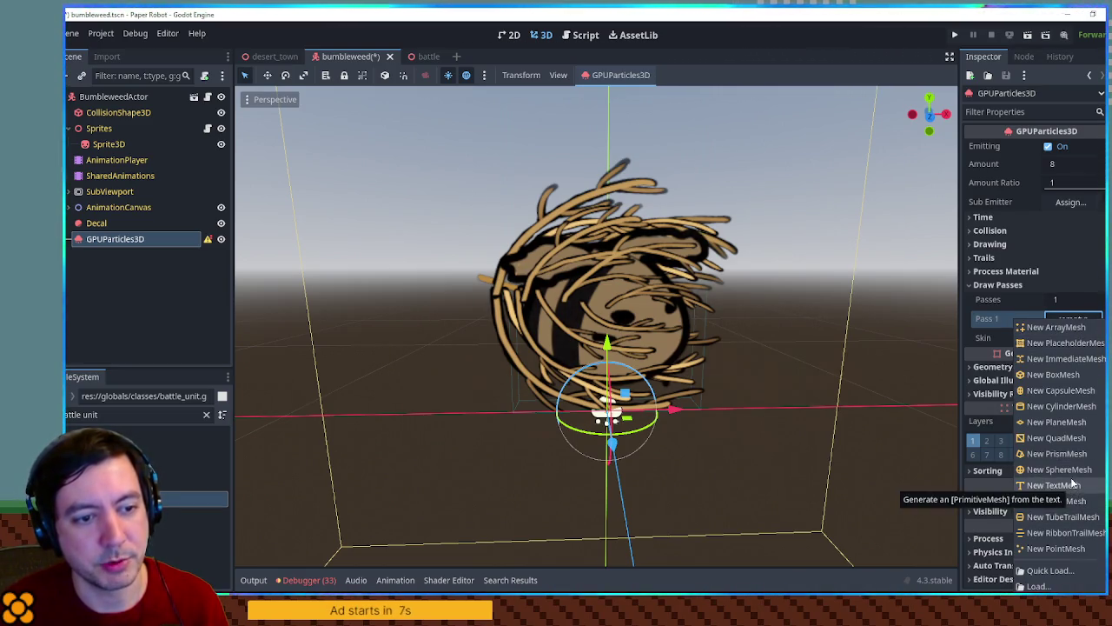
pyautogui.click(1067, 423)
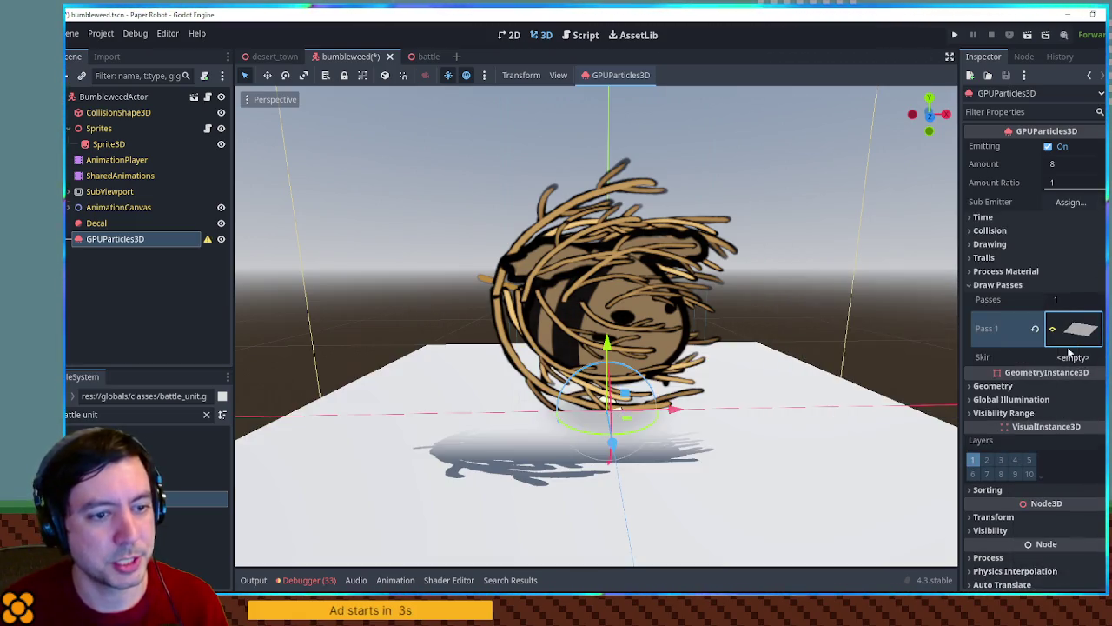
# Step: Give the plane mesh a new StandardMaterial3D whose albedo texture is a new AtlasTexture
pyautogui.click(1077, 328)
pyautogui.scroll(-5, 1060, 395)
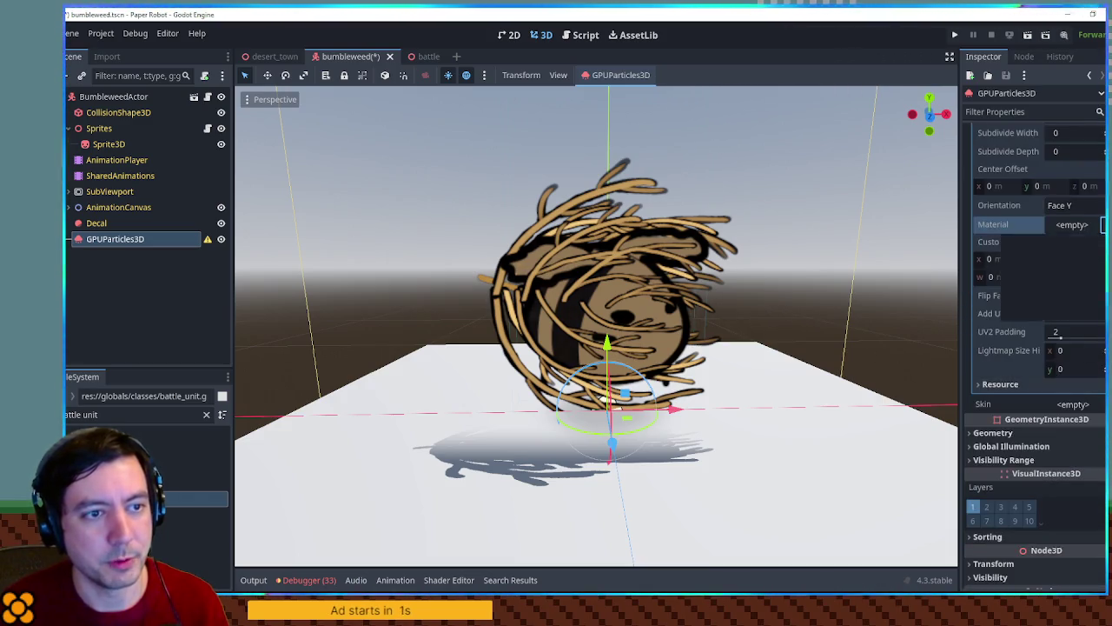
pyautogui.click(1102, 225)
pyautogui.click(1043, 248)
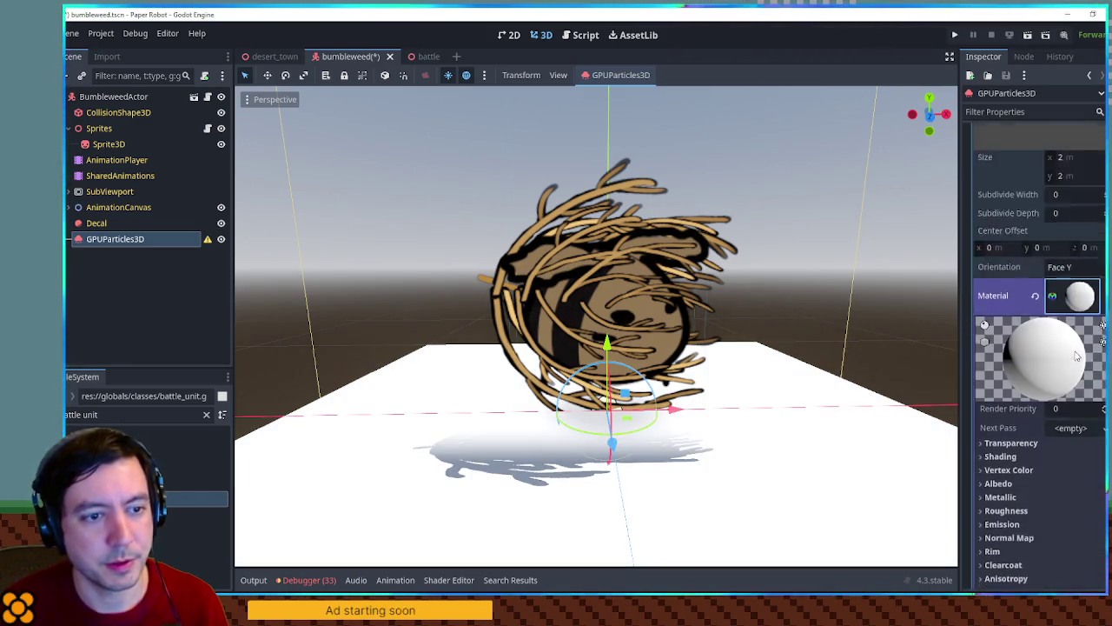
pyautogui.scroll(-5, 1076, 354)
pyautogui.click(1054, 250)
pyautogui.click(1102, 285)
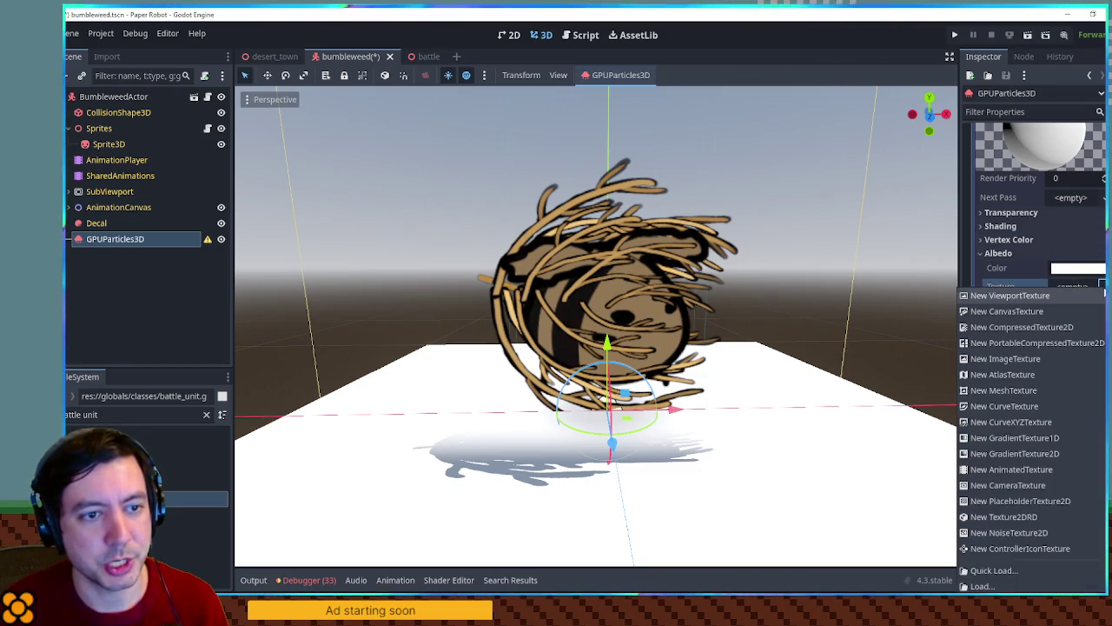
pyautogui.click(1051, 376)
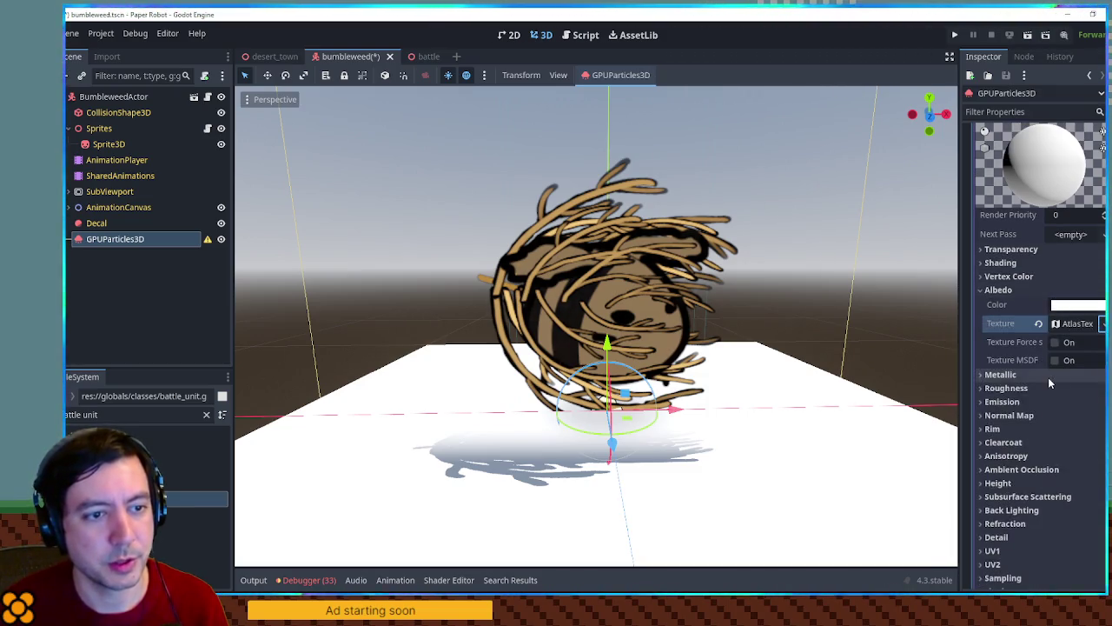
# Step: Set bumbleweed.png as the atlas and crop the region to one 191.4×293.7 px twig cluster
pyautogui.click(1071, 323)
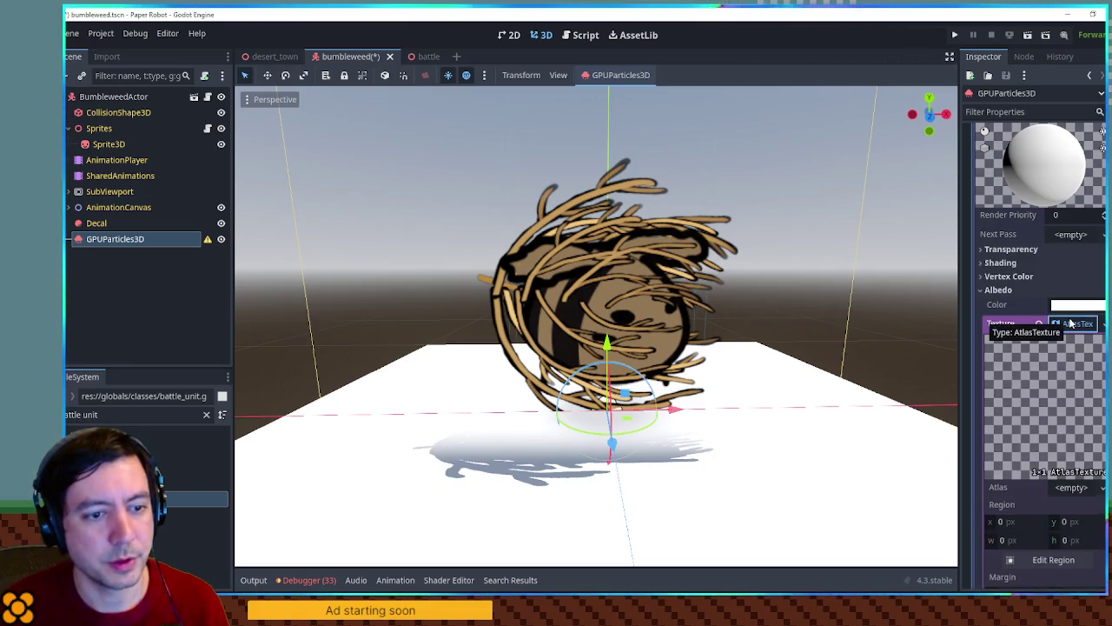
pyautogui.scroll(-3, 975, 312)
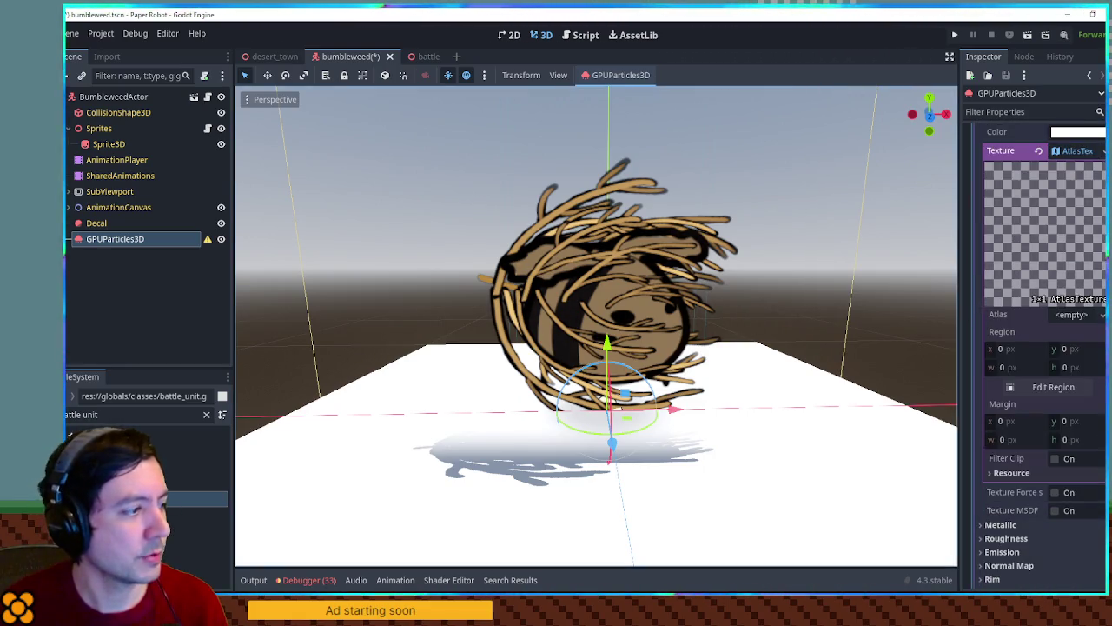
pyautogui.tripleClick(110, 416)
pyautogui.write('bumble')
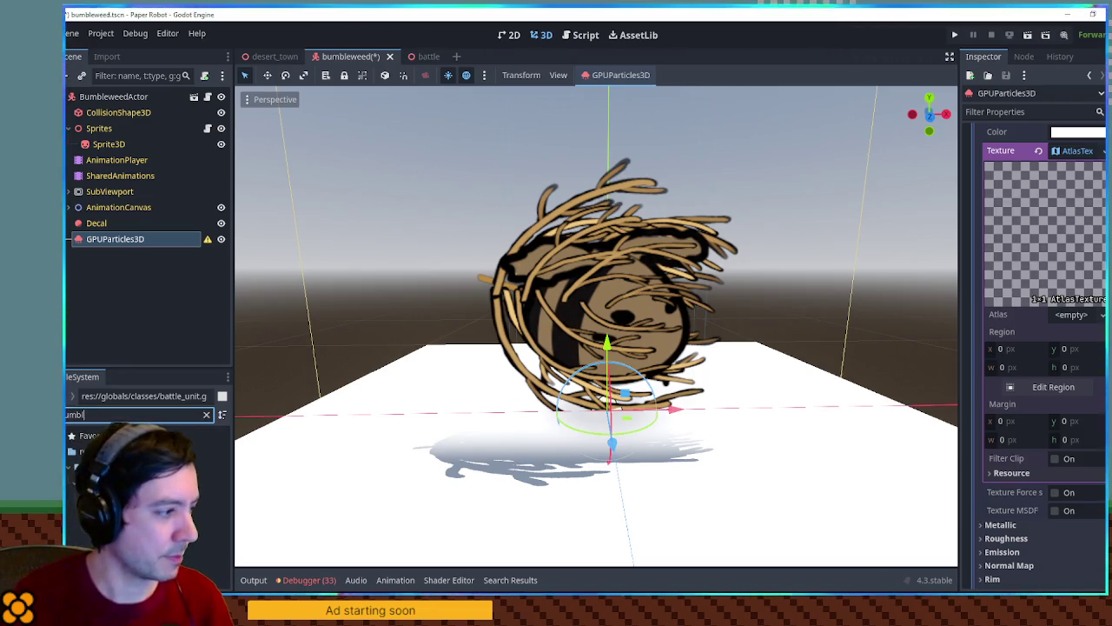
pyautogui.moveTo(174, 515); pyautogui.dragTo(1075, 324)
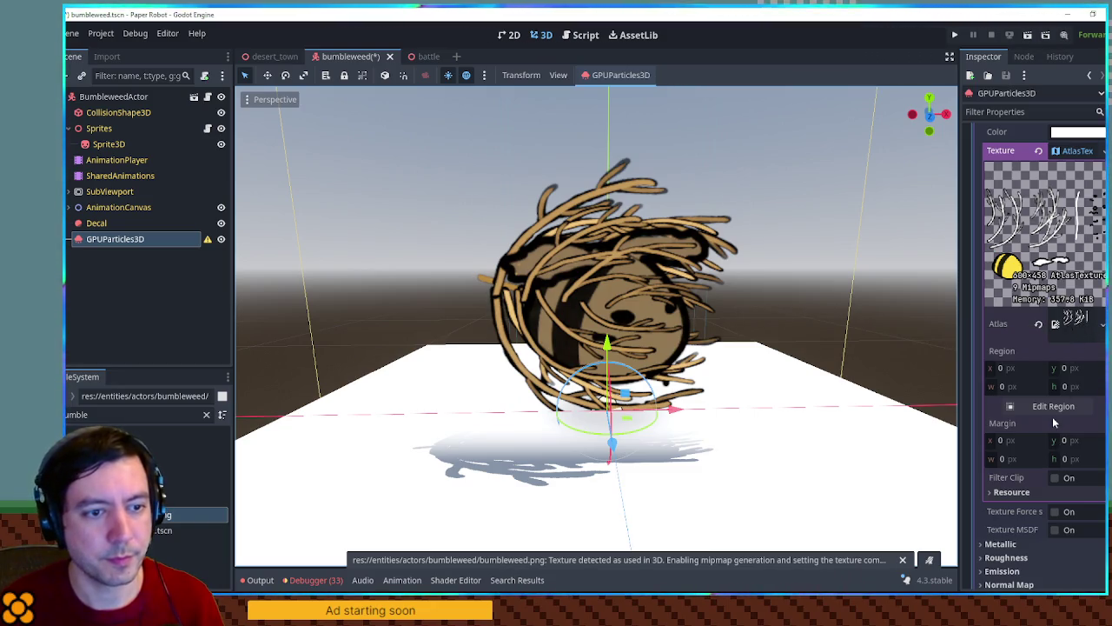
pyautogui.click(1053, 407)
pyautogui.moveTo(441, 199); pyautogui.dragTo(541, 351)
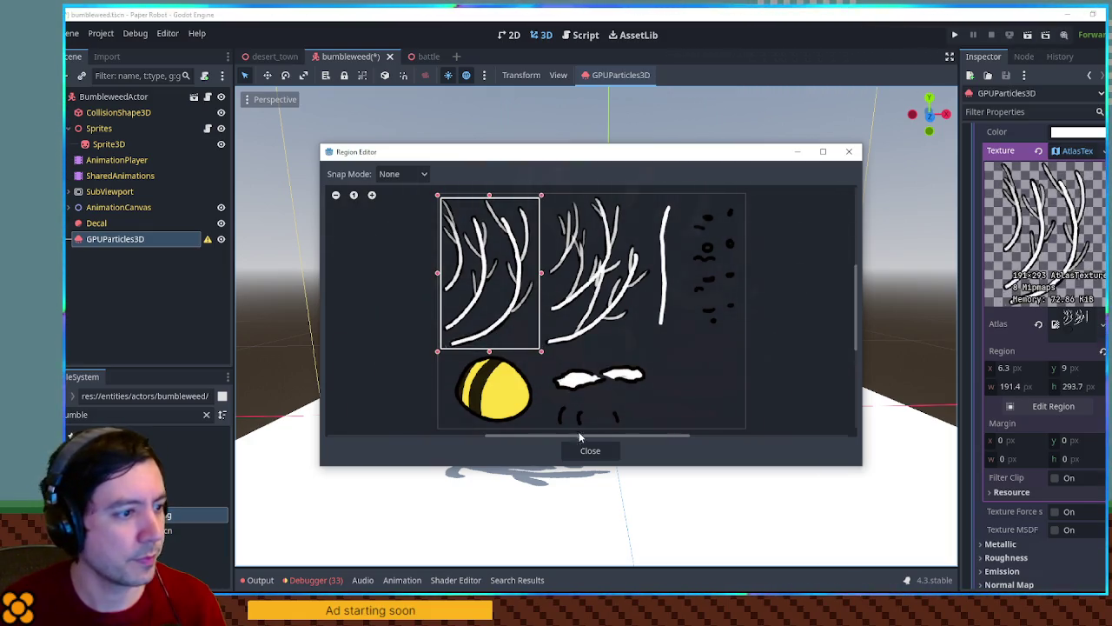
pyautogui.click(587, 451)
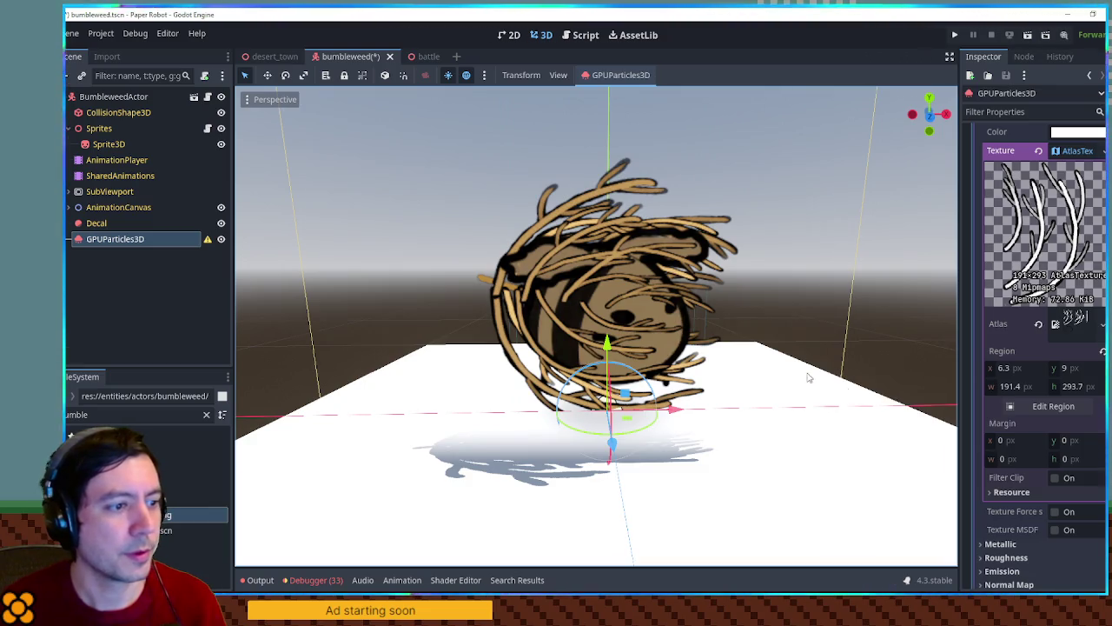
pyautogui.scroll(-3, 808, 377)
pyautogui.scroll(5, 1078, 377)
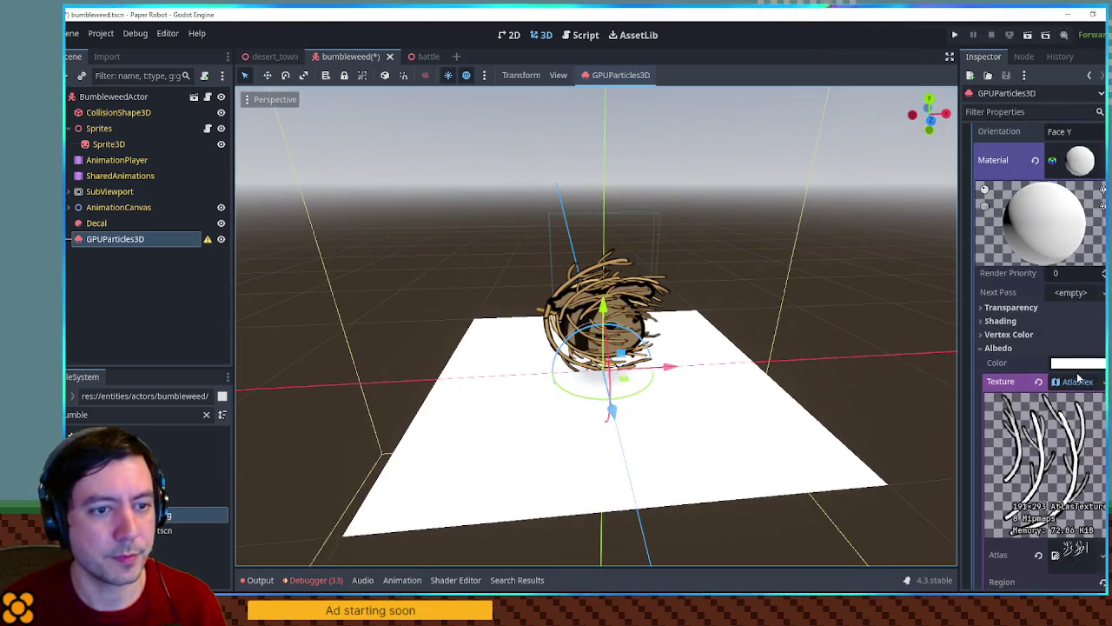
pyautogui.click(1083, 383)
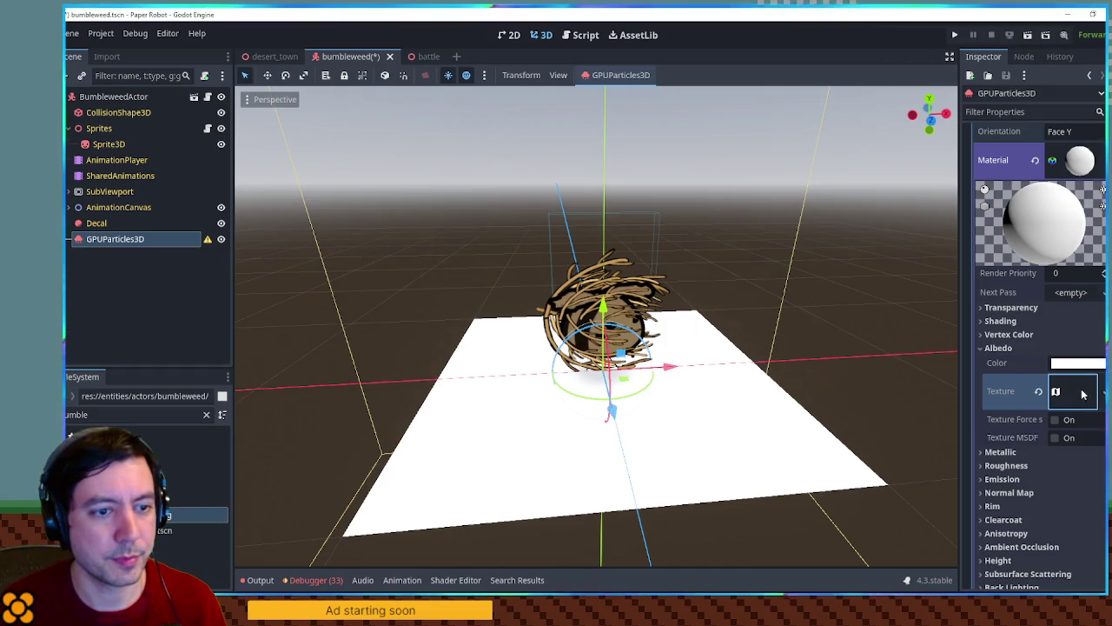
pyautogui.click(1007, 307)
pyautogui.click(1075, 323)
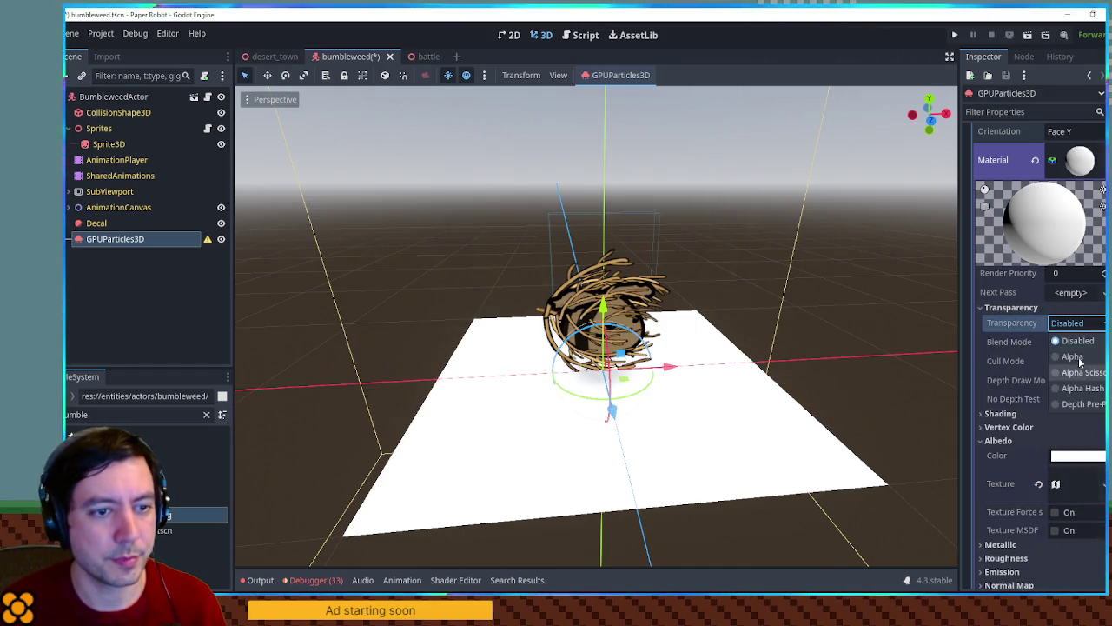
pyautogui.press('Escape')
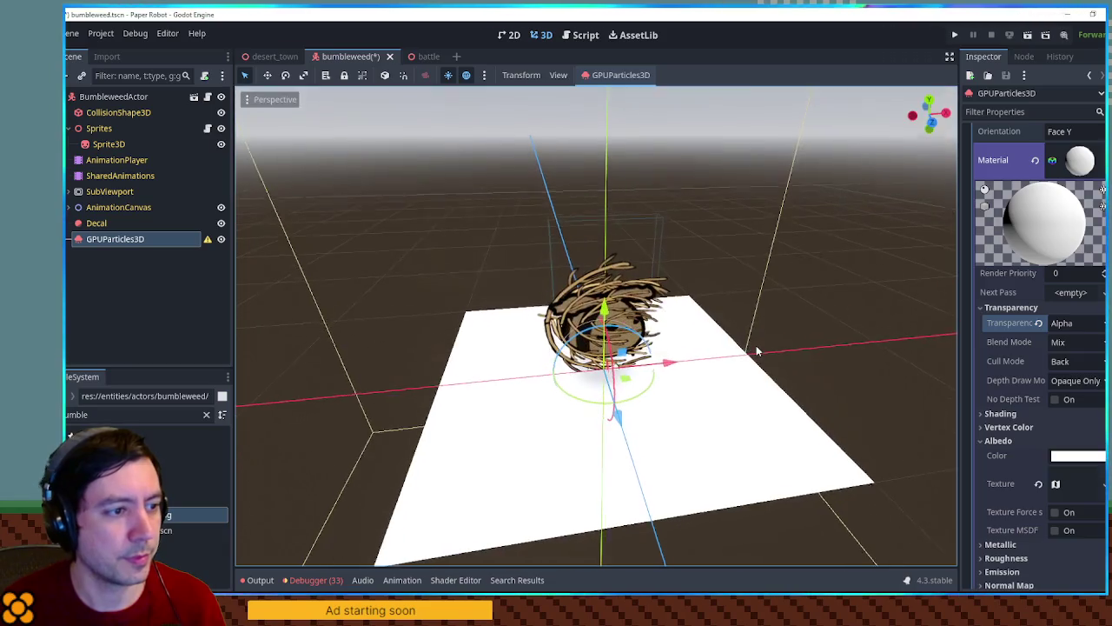
pyautogui.moveTo(664, 370); pyautogui.dragTo(950, 365)
pyautogui.hotkey('ctrl', 'z')
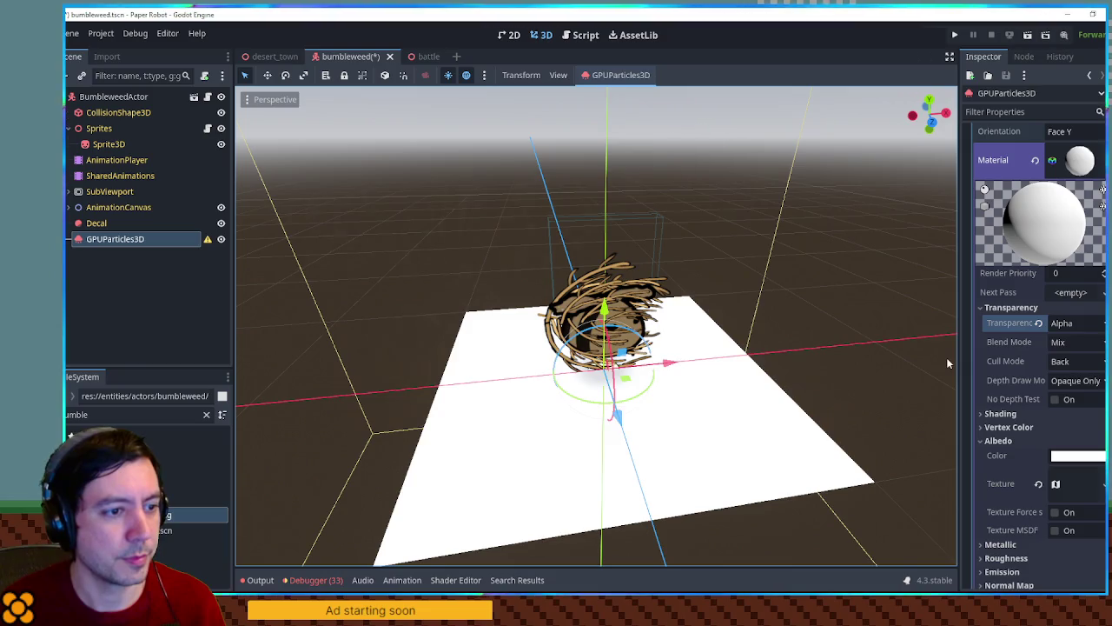
pyautogui.scroll(5, 1053, 193)
pyautogui.scroll(2, 1053, 193)
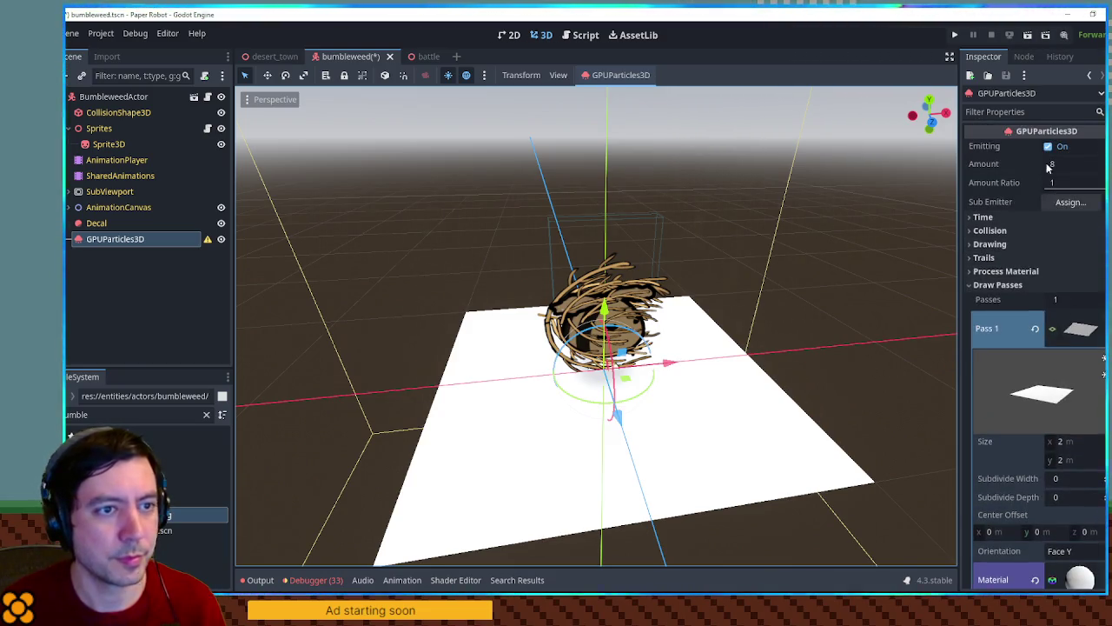
pyautogui.click(1047, 146)
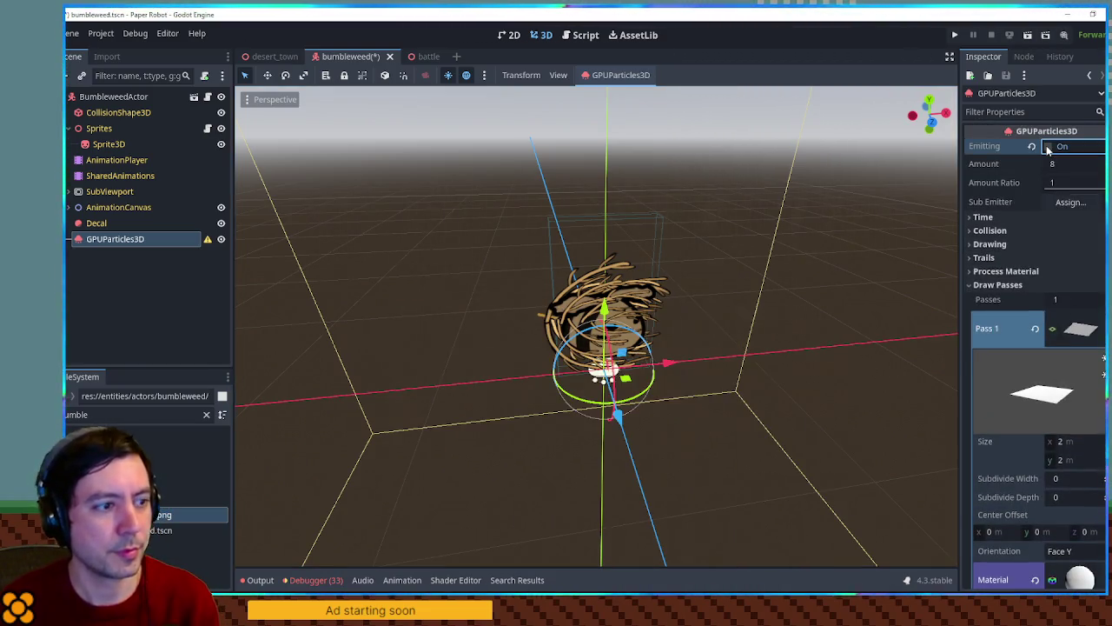
pyautogui.moveTo(774, 397)
pyautogui.mouseDown()
pyautogui.moveTo(765, 258)
pyautogui.moveTo(785, 461)
pyautogui.mouseUp()
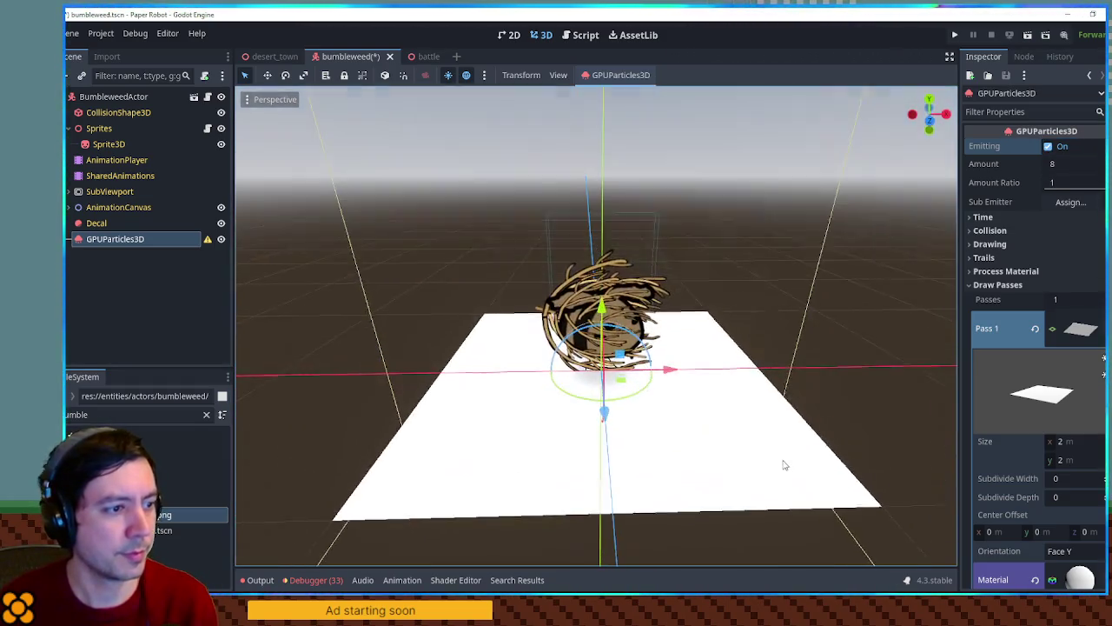
pyautogui.scroll(1, 788, 462)
pyautogui.scroll(-5, 1043, 468)
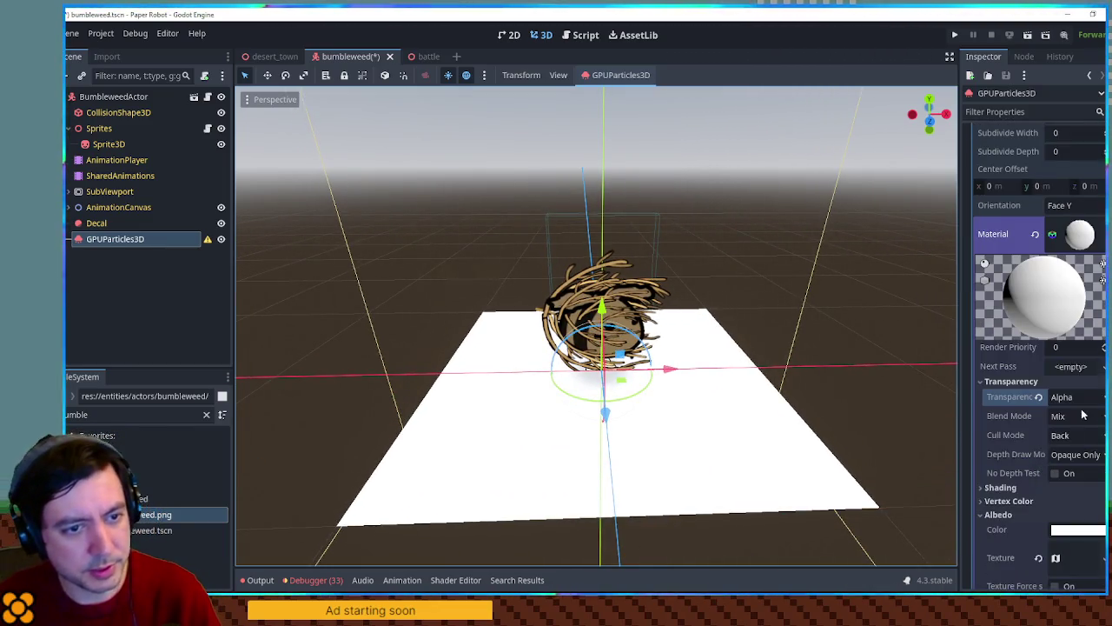
pyautogui.click(1071, 397)
pyautogui.click(1087, 479)
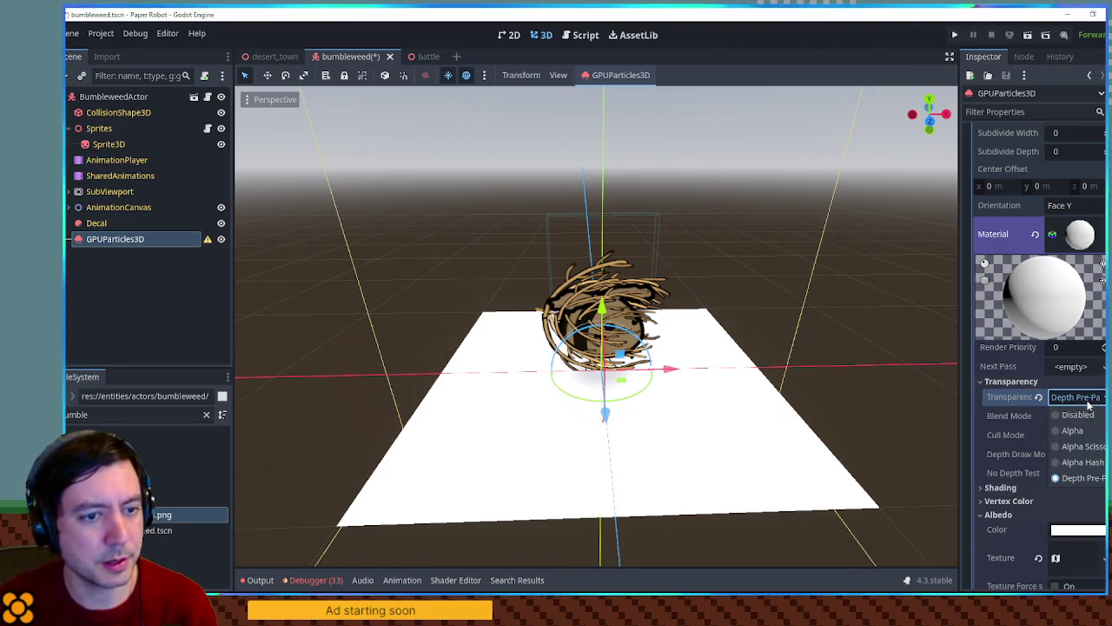
pyautogui.click(1083, 434)
pyautogui.scroll(-3, 1034, 415)
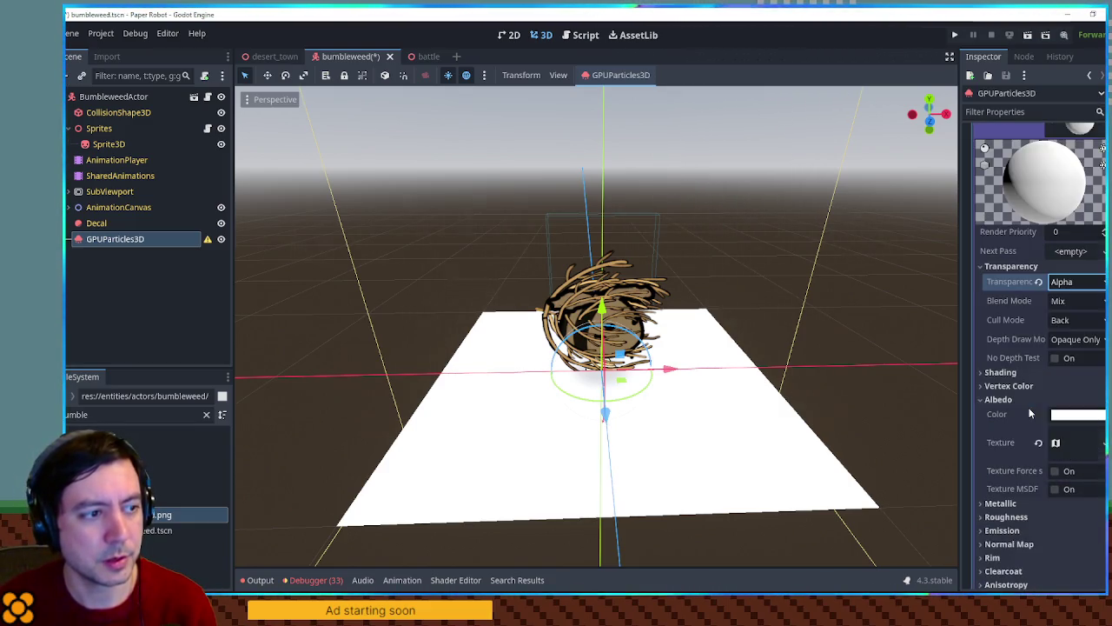
pyautogui.click(1069, 418)
pyautogui.moveTo(1000, 296)
pyautogui.mouseDown()
pyautogui.moveTo(1026, 300)
pyautogui.moveTo(941, 305)
pyautogui.mouseUp()
pyautogui.click(941, 305)
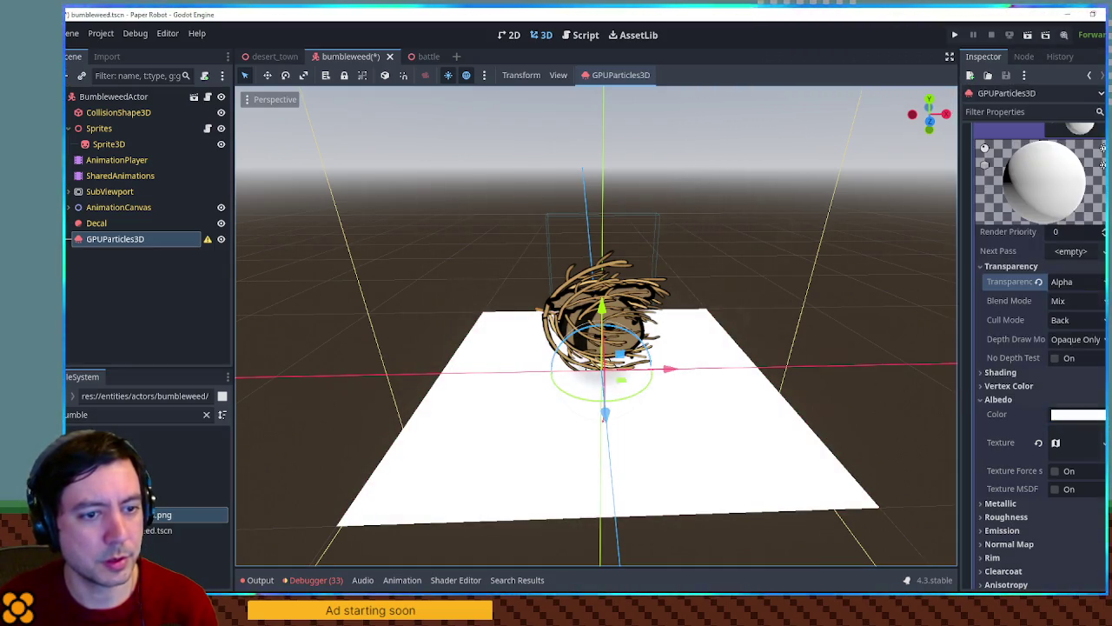
pyautogui.click(1077, 444)
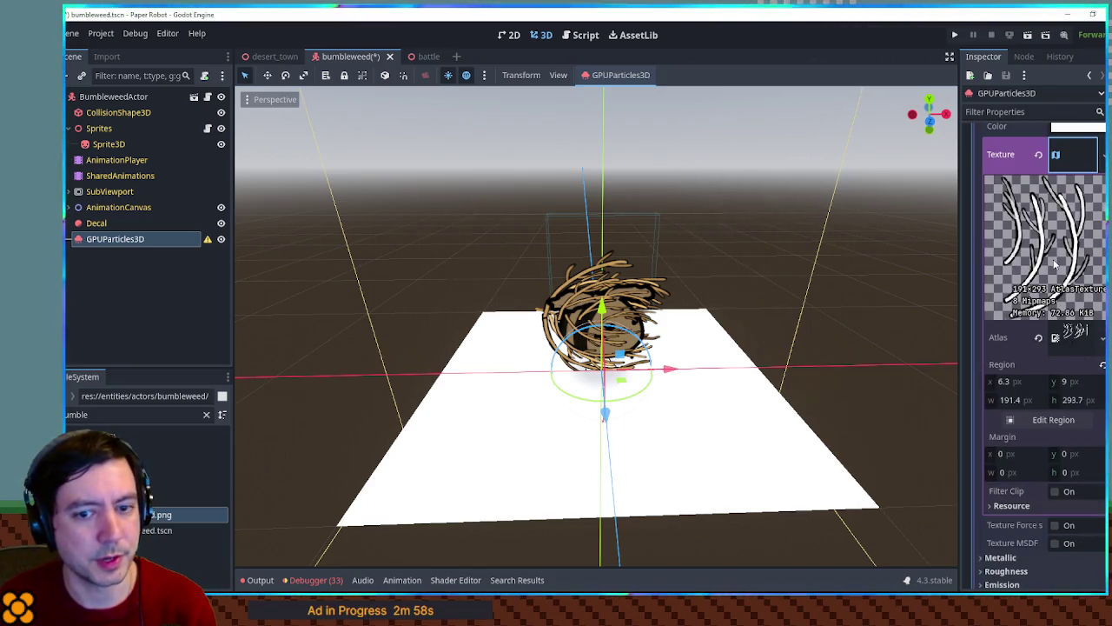
# Step: Re-crop the albedo atlas region to a 470.8×200.2 px strip of the top twig strokes
pyautogui.scroll(5, 1052, 265)
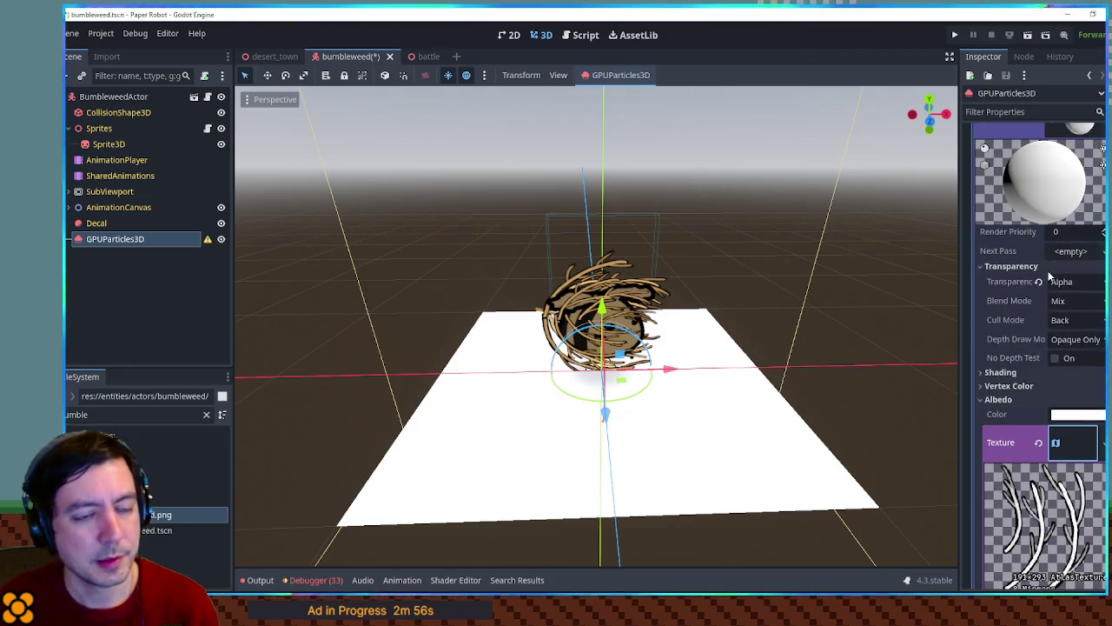
pyautogui.scroll(-5, 1042, 348)
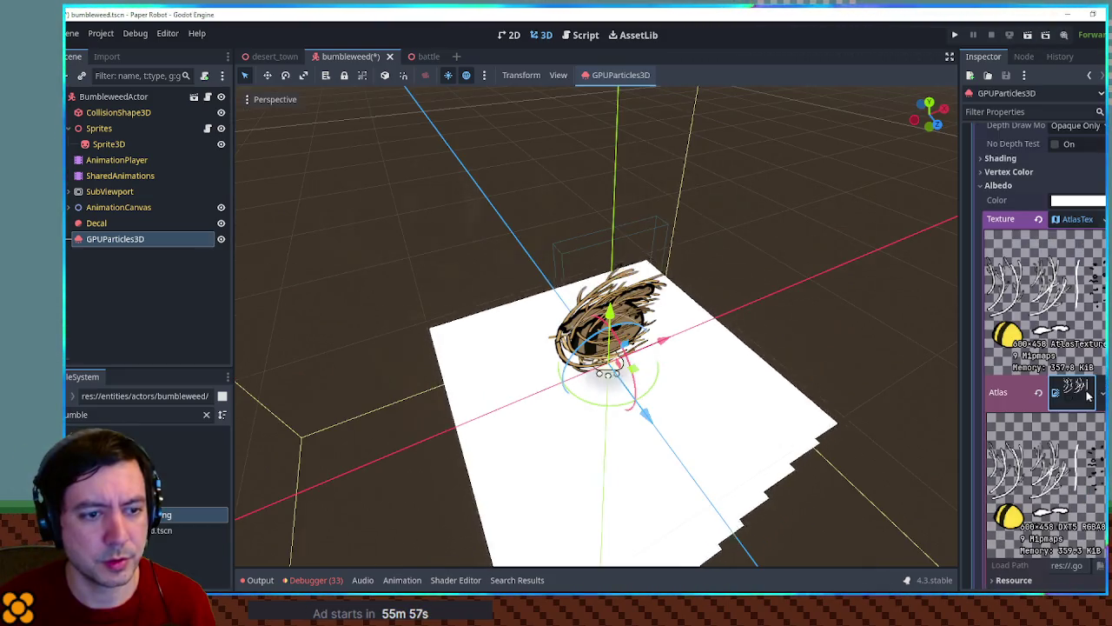
pyautogui.click(1055, 481)
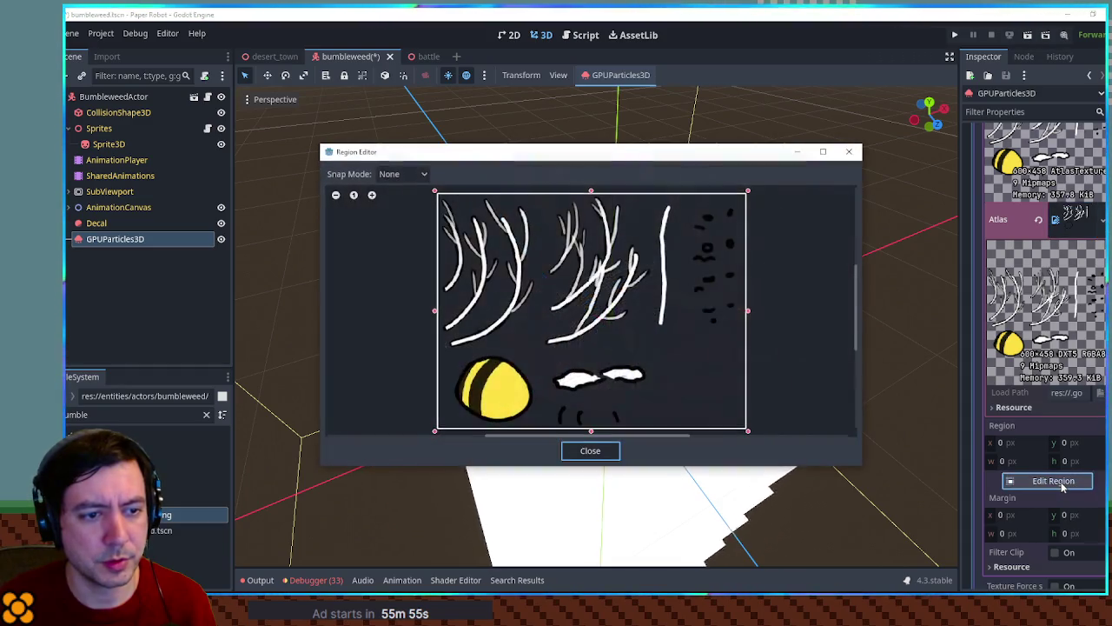
pyautogui.moveTo(480, 219)
pyautogui.mouseDown()
pyautogui.moveTo(666, 322)
pyautogui.moveTo(727, 327)
pyautogui.mouseUp()
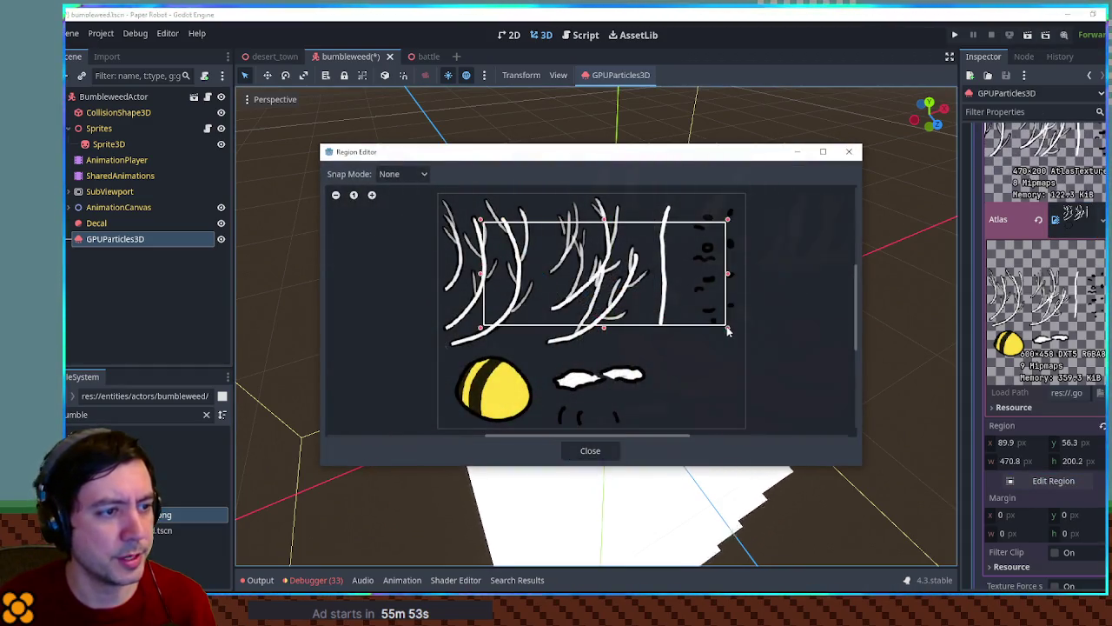
pyautogui.click(593, 451)
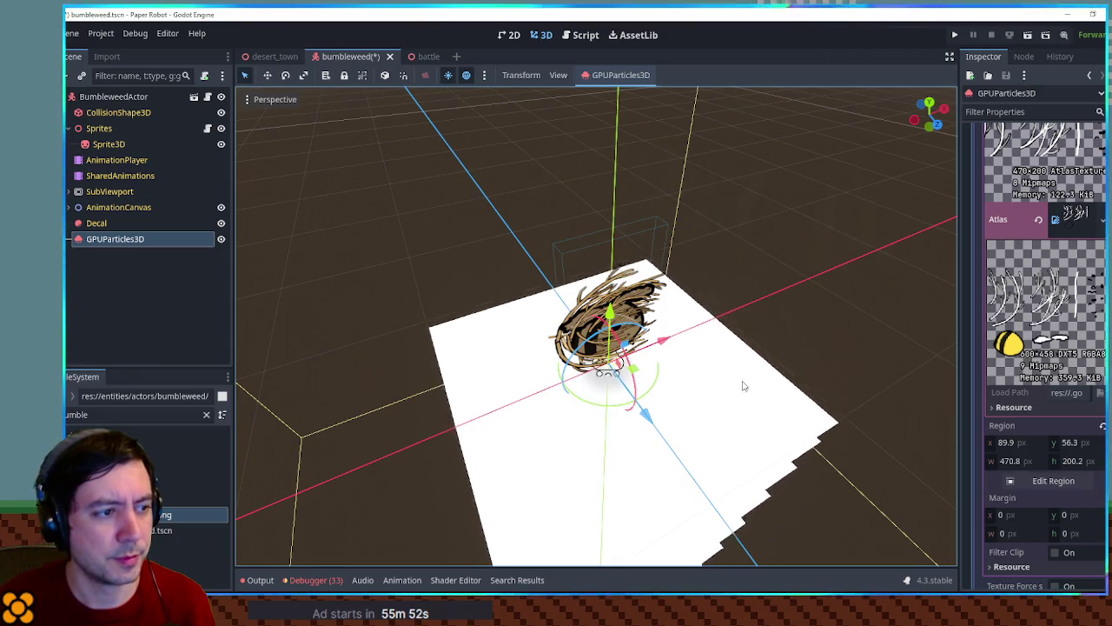
# Step: Start adding a child node to BumbleweedActor, searching for sprite3
pyautogui.click(91, 98)
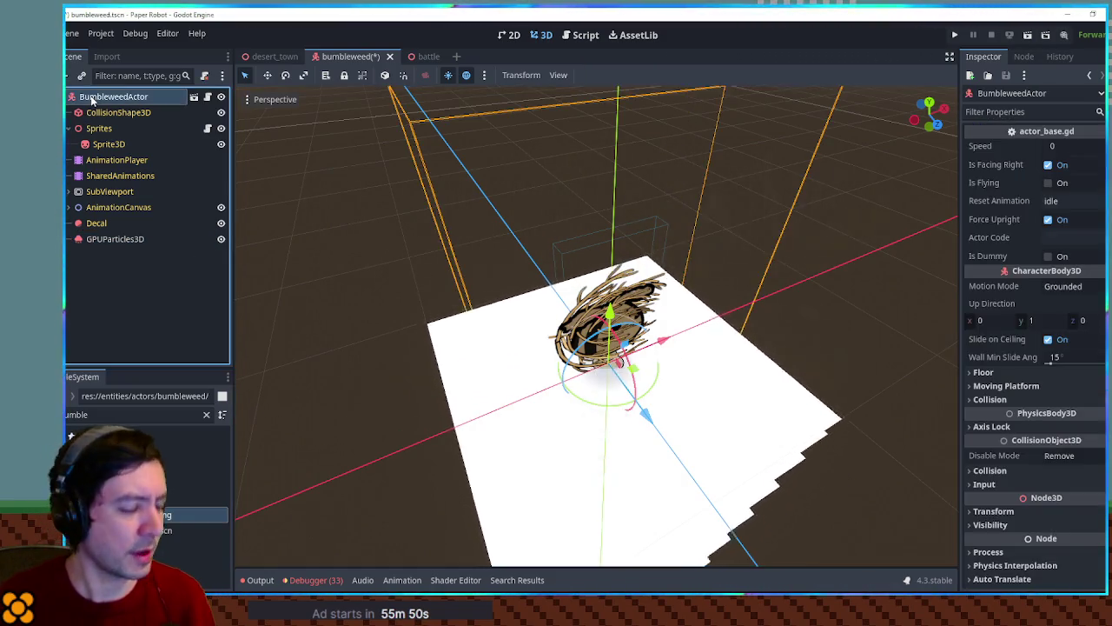
pyautogui.hotkey('ctrl', 'a')
pyautogui.write('sprite3')
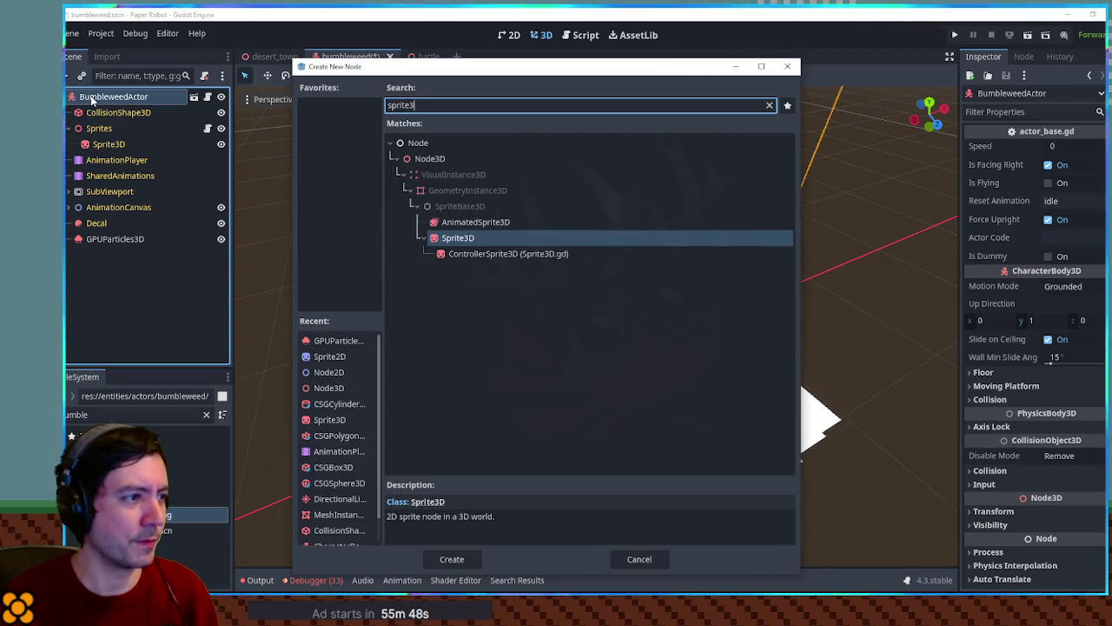
# Step: Create a Sprite3D whose texture is a new AtlasTexture using the sprite sheet as atlas
pyautogui.press('Return')
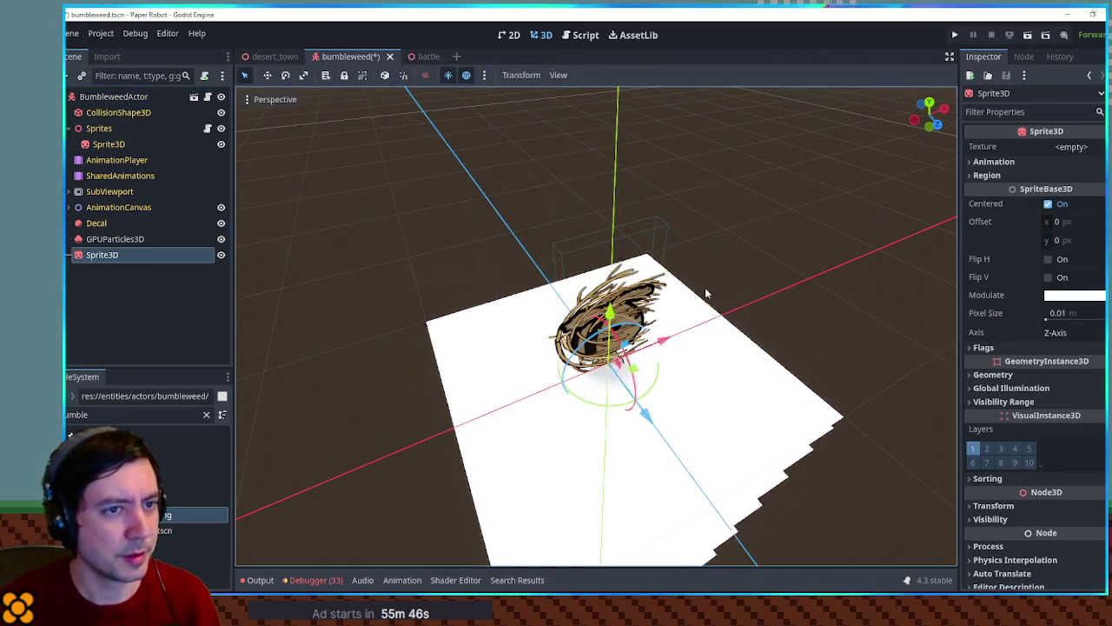
pyautogui.click(1073, 146)
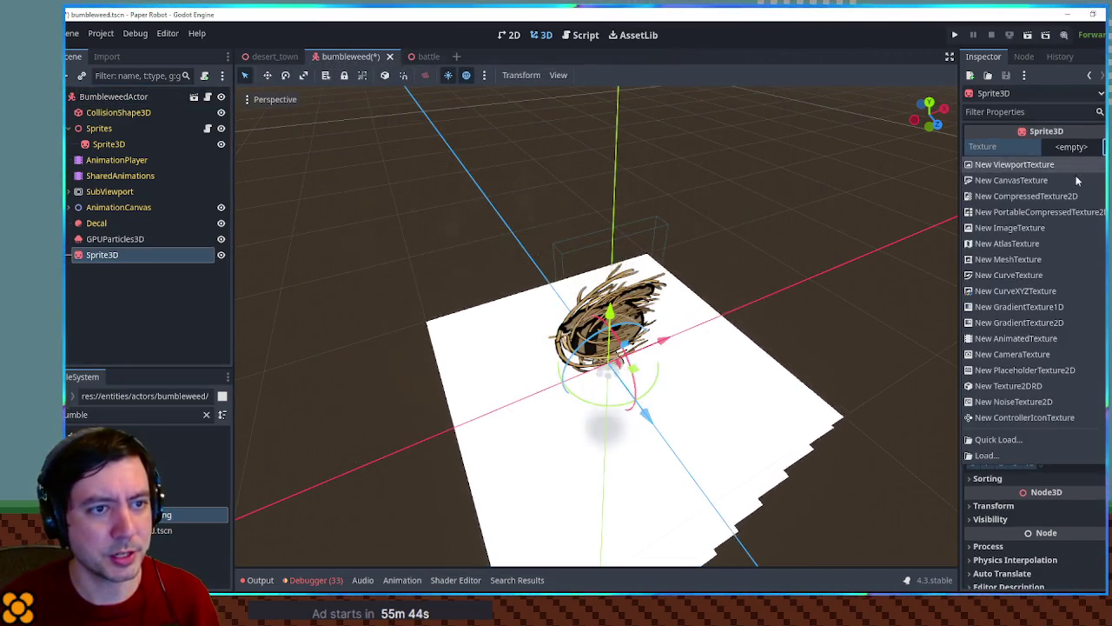
pyautogui.click(1053, 238)
pyautogui.moveTo(849, 199)
pyautogui.mouseDown()
pyautogui.moveTo(761, 158)
pyautogui.moveTo(634, 298)
pyautogui.moveTo(630, 132)
pyautogui.mouseUp()
pyautogui.moveTo(160, 514)
pyautogui.mouseDown()
pyautogui.moveTo(91, 248)
pyautogui.moveTo(100, 255)
pyautogui.mouseUp()
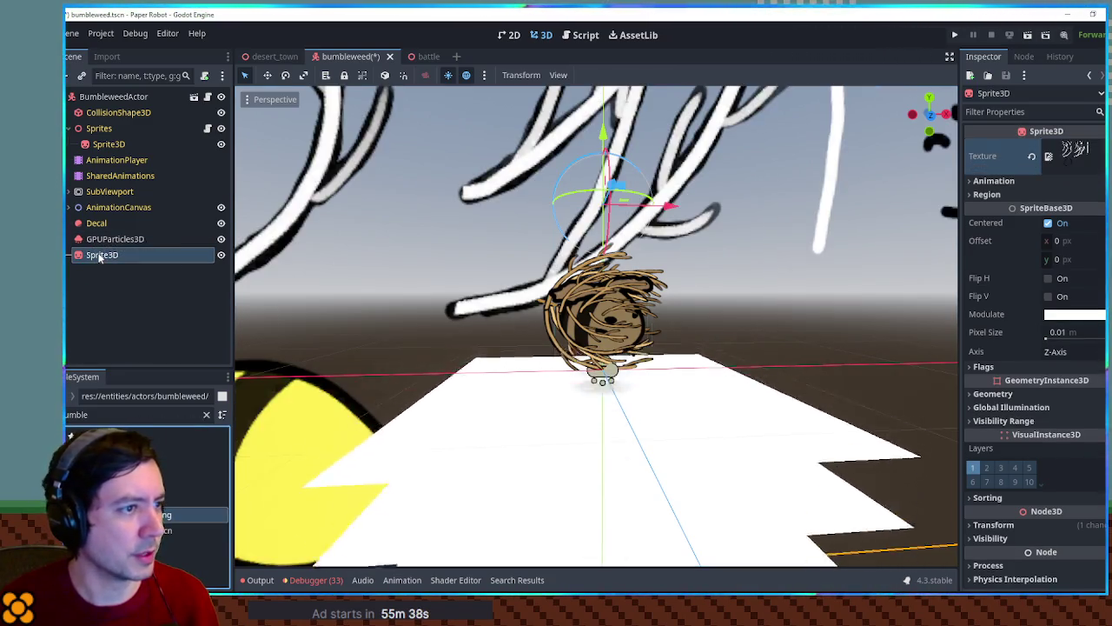
pyautogui.click(1075, 150)
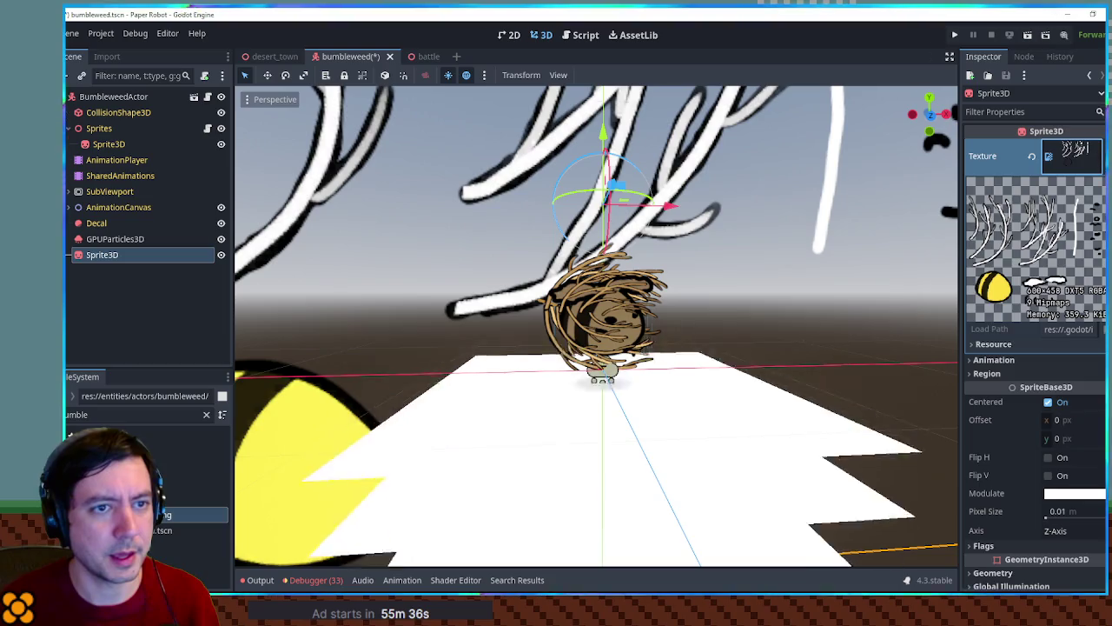
pyautogui.click(1102, 155)
pyautogui.click(1045, 251)
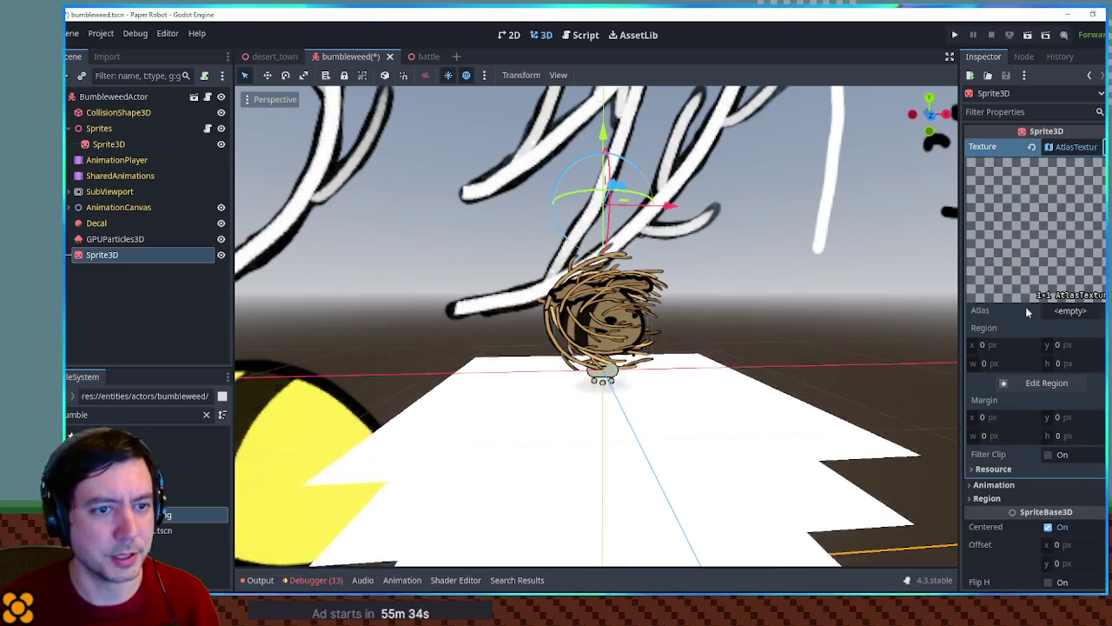
pyautogui.click(1077, 313)
pyautogui.scroll(-5, 921, 297)
# Step: Move the sprite left, crop its atlas and region to twig strokes, then delete the Sprite3D
pyautogui.moveTo(650, 270)
pyautogui.mouseDown()
pyautogui.moveTo(494, 253)
pyautogui.moveTo(449, 278)
pyautogui.moveTo(357, 278)
pyautogui.mouseUp()
pyautogui.click(1046, 402)
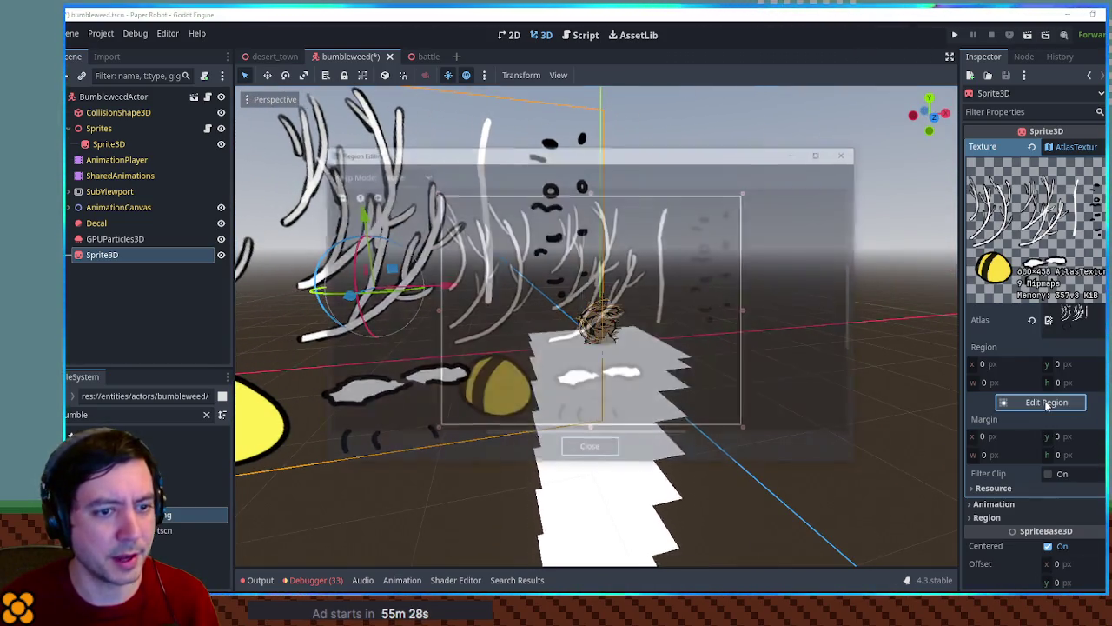
pyautogui.moveTo(503, 245); pyautogui.dragTo(688, 384)
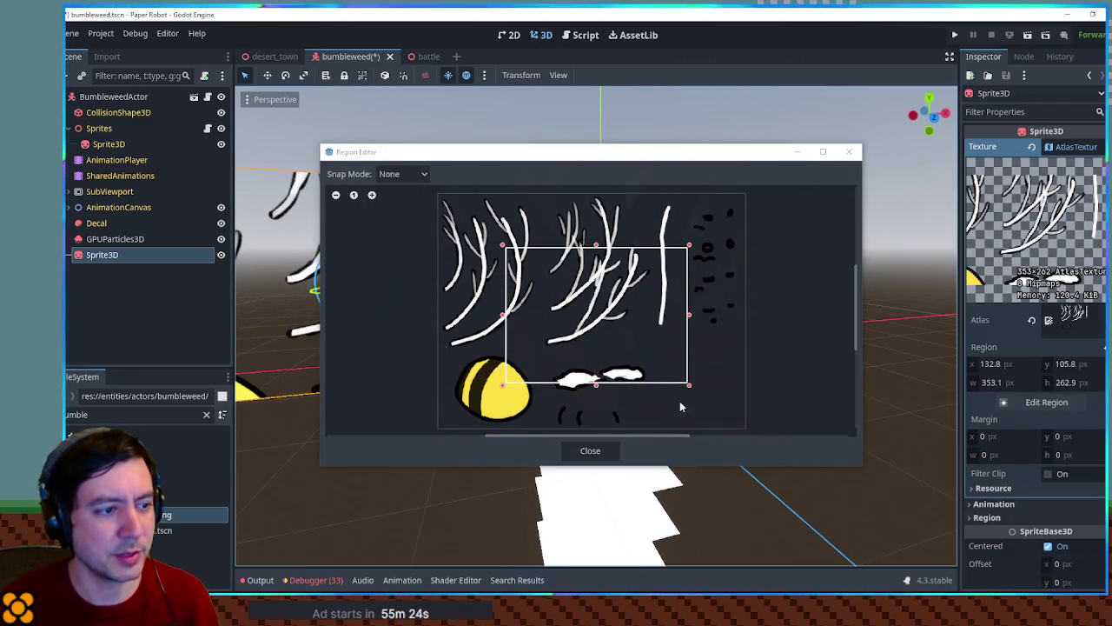
pyautogui.click(592, 451)
pyautogui.click(1022, 519)
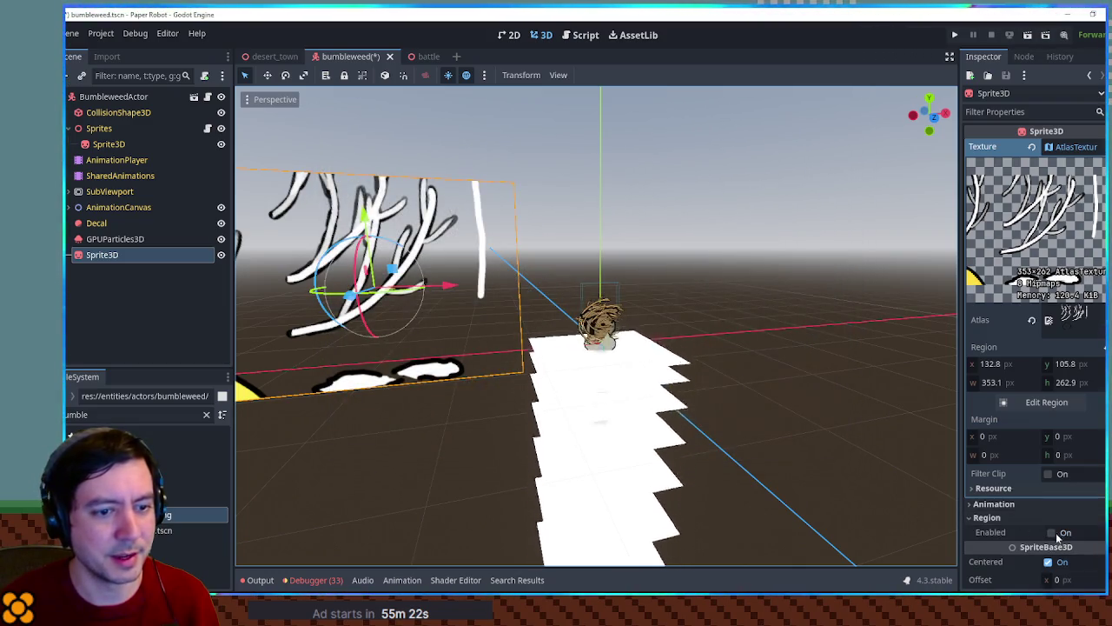
pyautogui.scroll(-3, 1047, 487)
pyautogui.click(1050, 451)
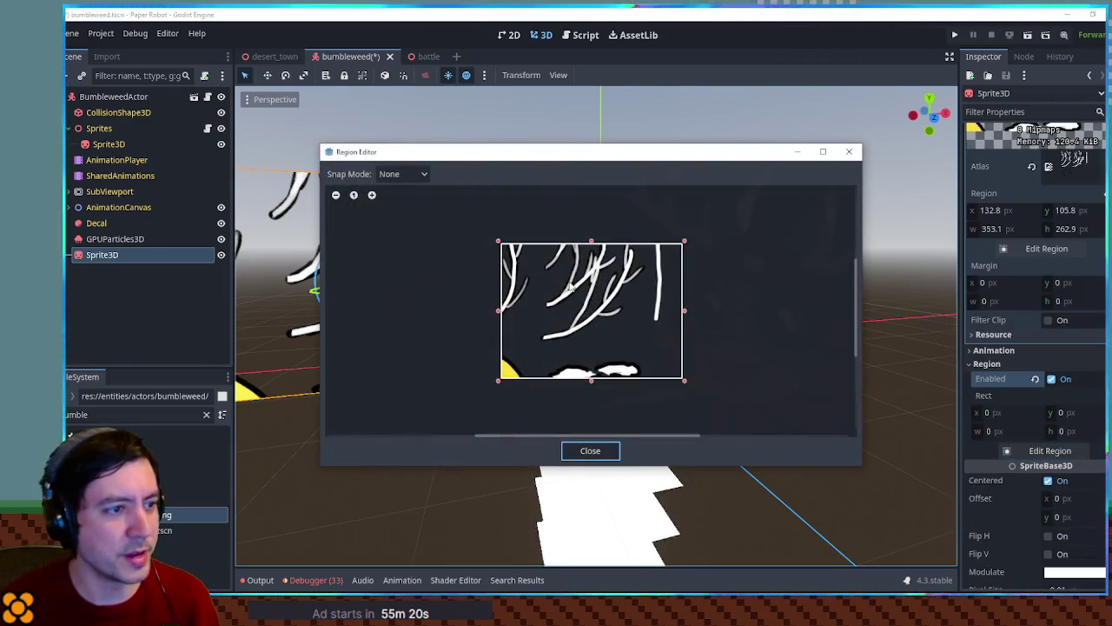
pyautogui.moveTo(536, 264); pyautogui.dragTo(617, 311)
pyautogui.click(590, 451)
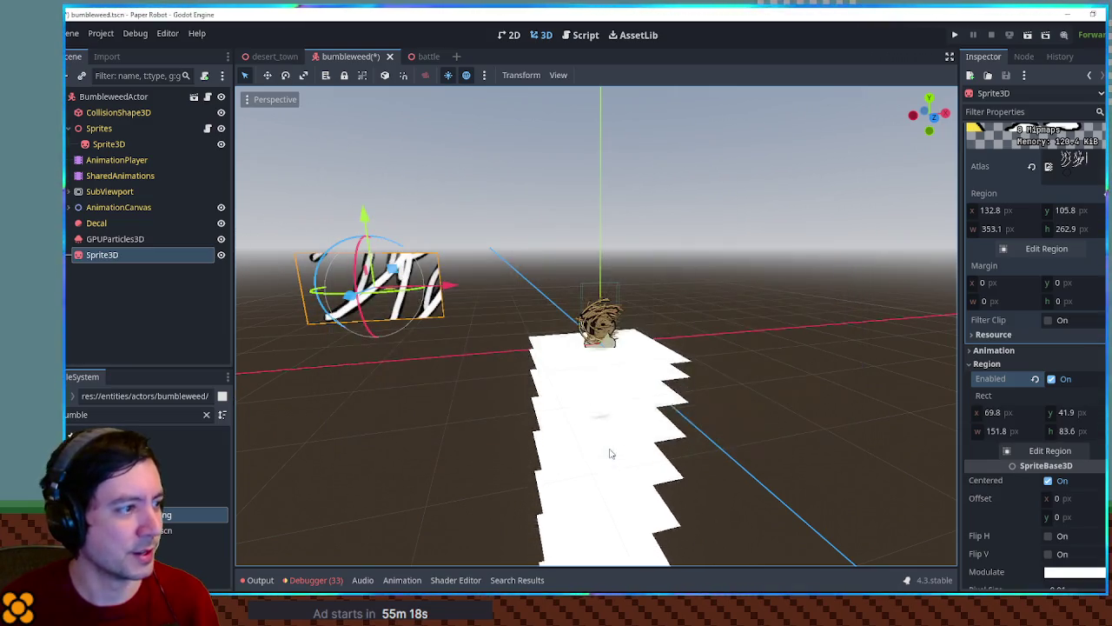
pyautogui.press('Delete')
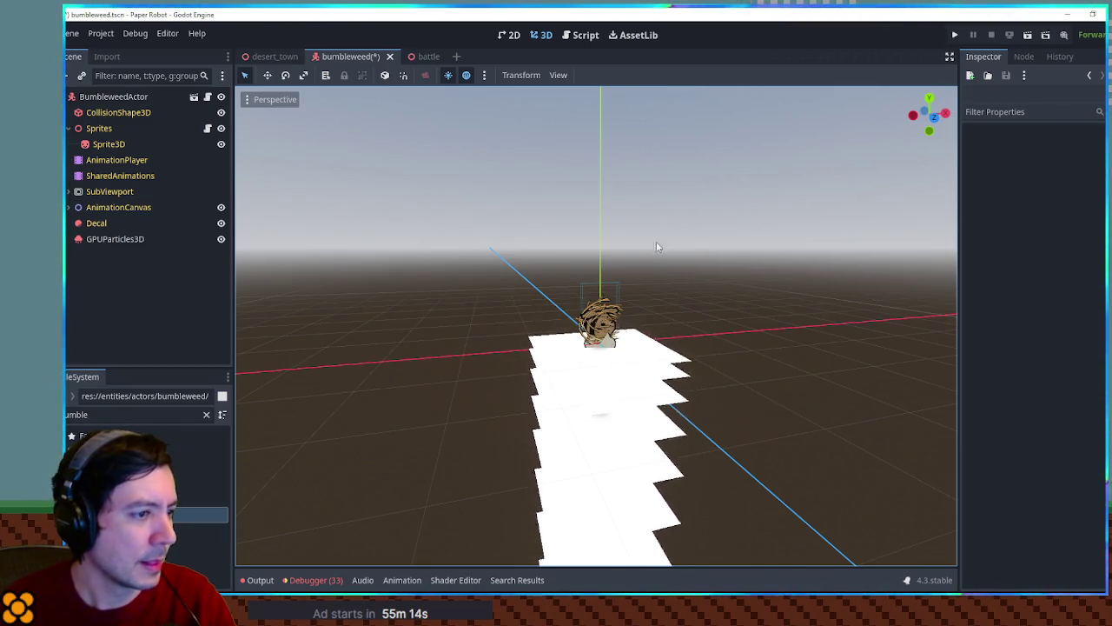
# Step: Centre the view on the bumbleweed, clear GPUParticles3D's Process Material, and set Amount to 1
pyautogui.scroll(3, 657, 241)
pyautogui.scroll(2, 640, 333)
pyautogui.press('KP_1')
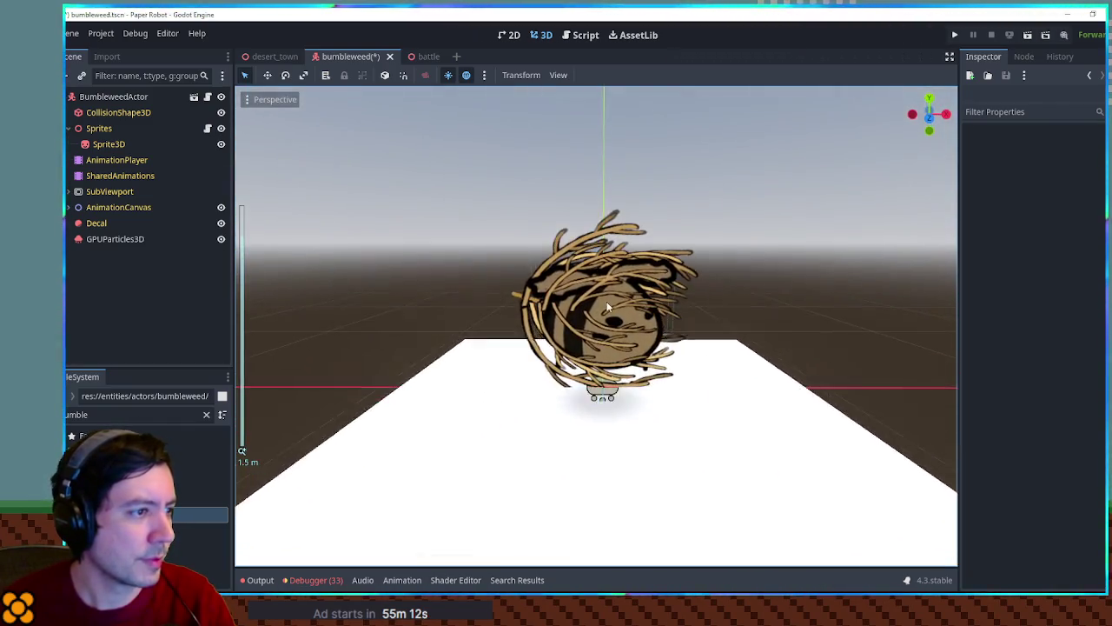
pyautogui.moveTo(608, 307); pyautogui.dragTo(559, 410)
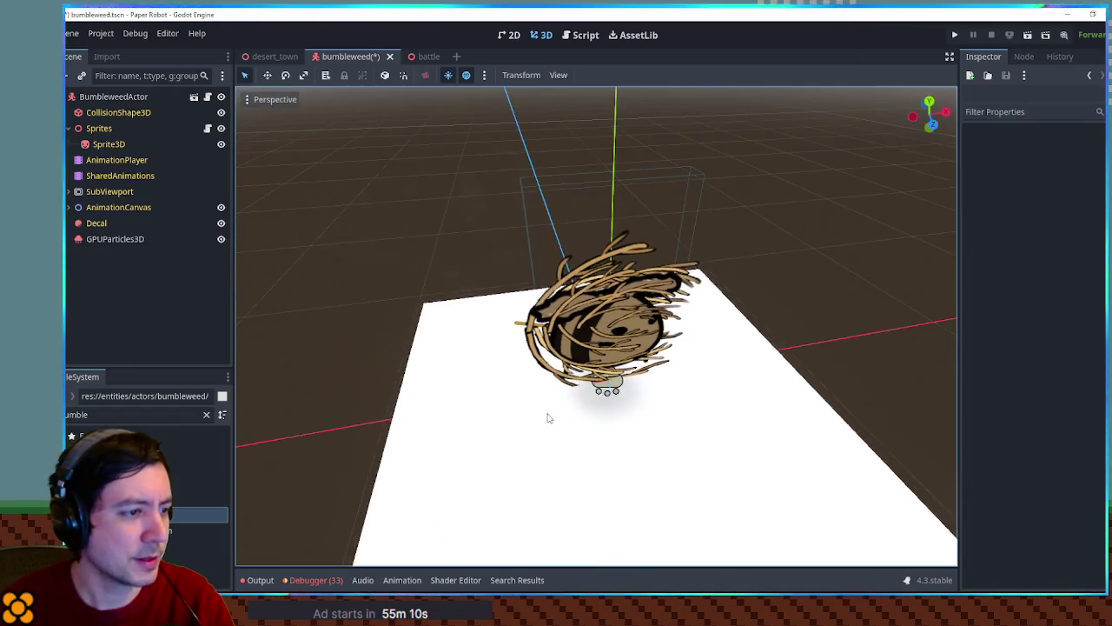
pyautogui.click(115, 238)
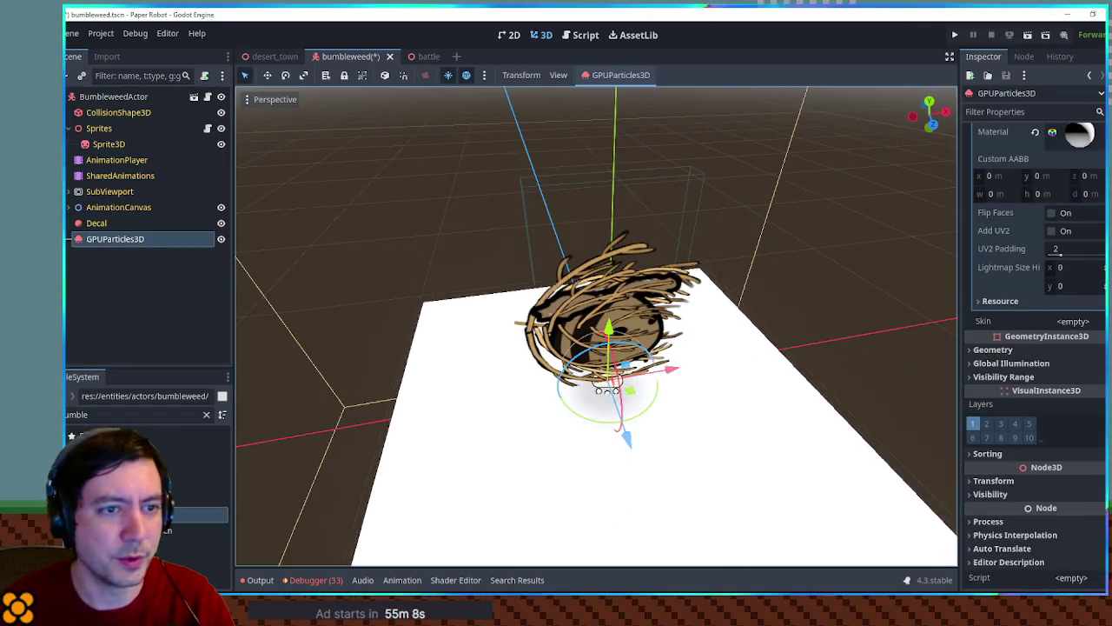
pyautogui.click(1008, 268)
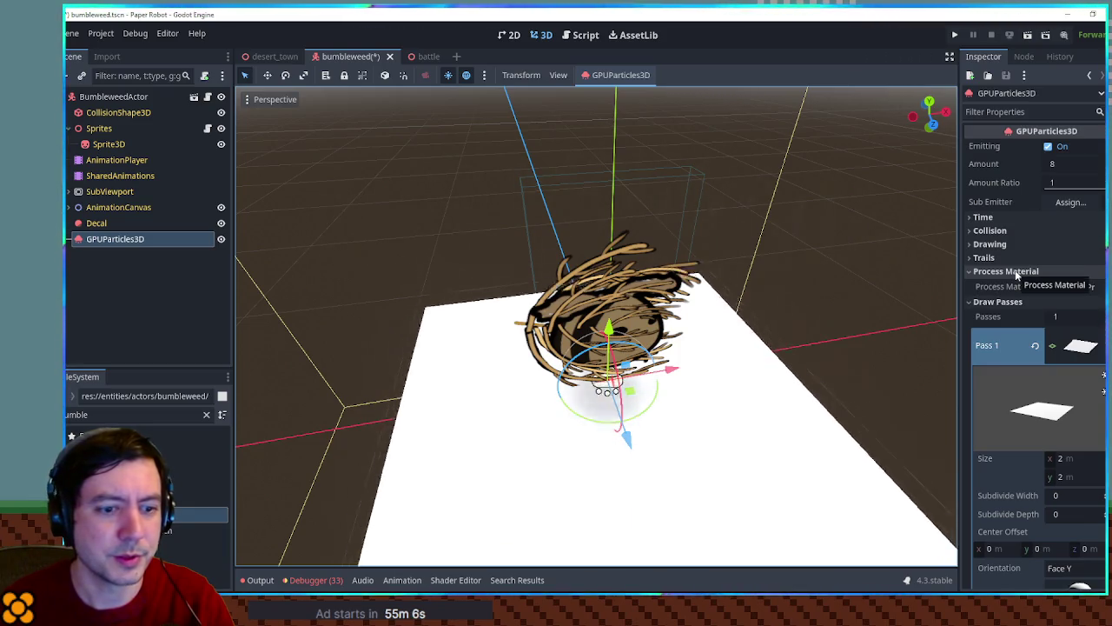
pyautogui.click(1048, 146)
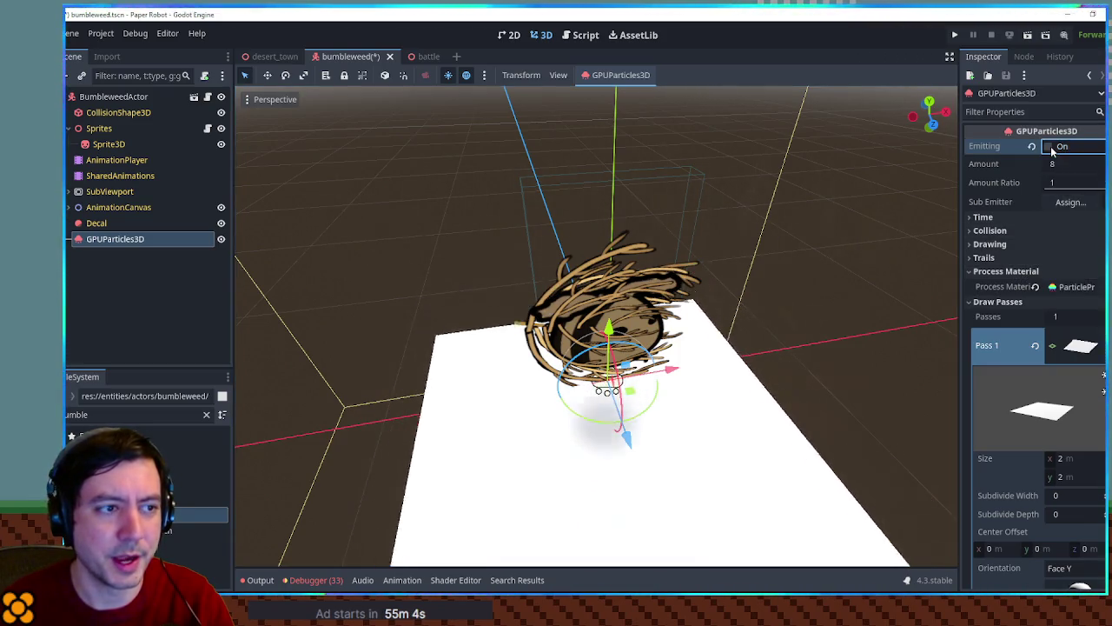
pyautogui.click(1048, 146)
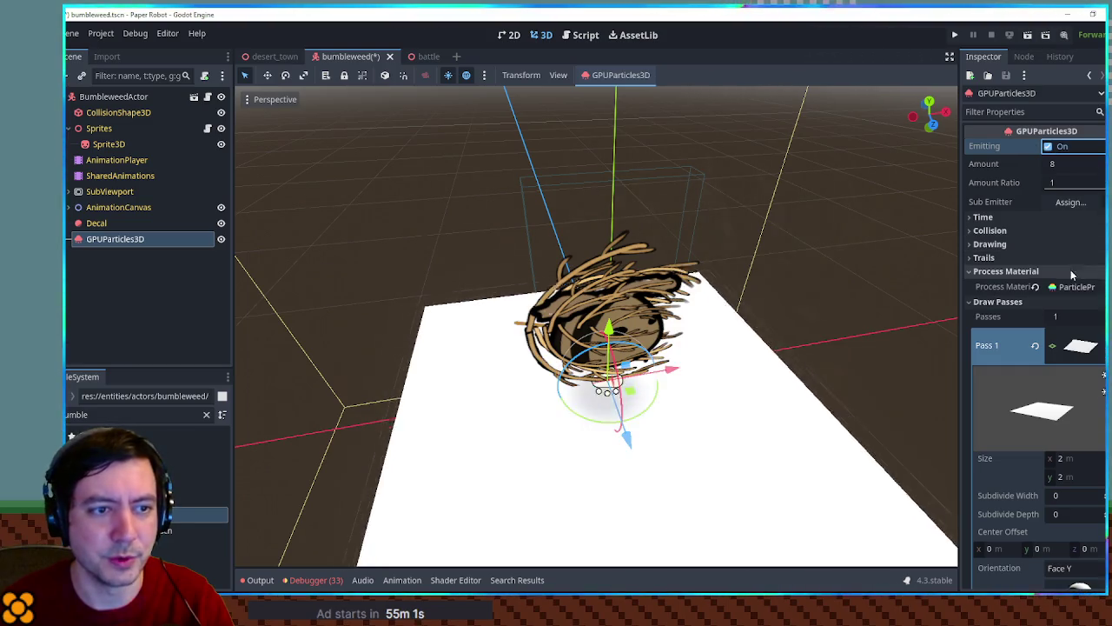
pyautogui.click(1035, 286)
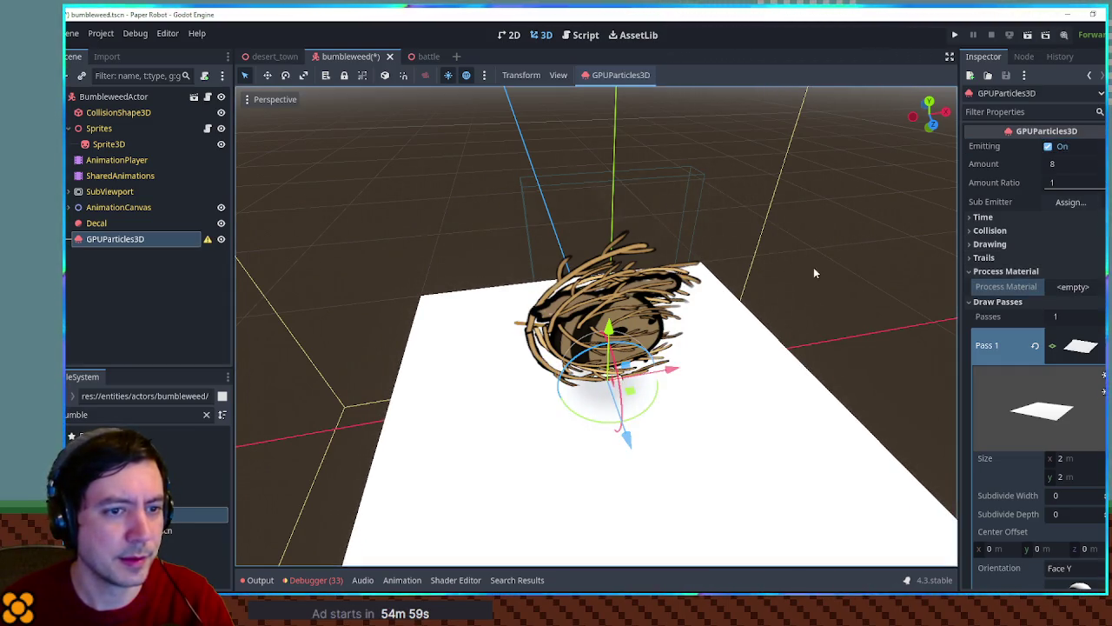
pyautogui.click(1081, 165)
pyautogui.write('1')
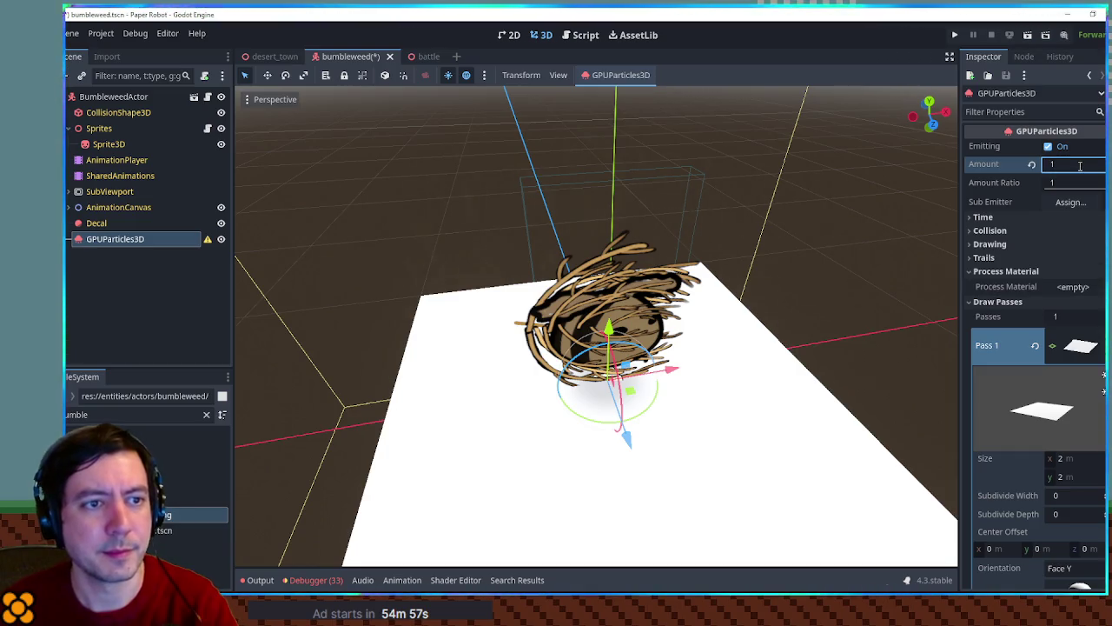
pyautogui.click(1023, 215)
# Step: Set the particle Lifetime to 1 s and restart emission
pyautogui.click(1069, 231)
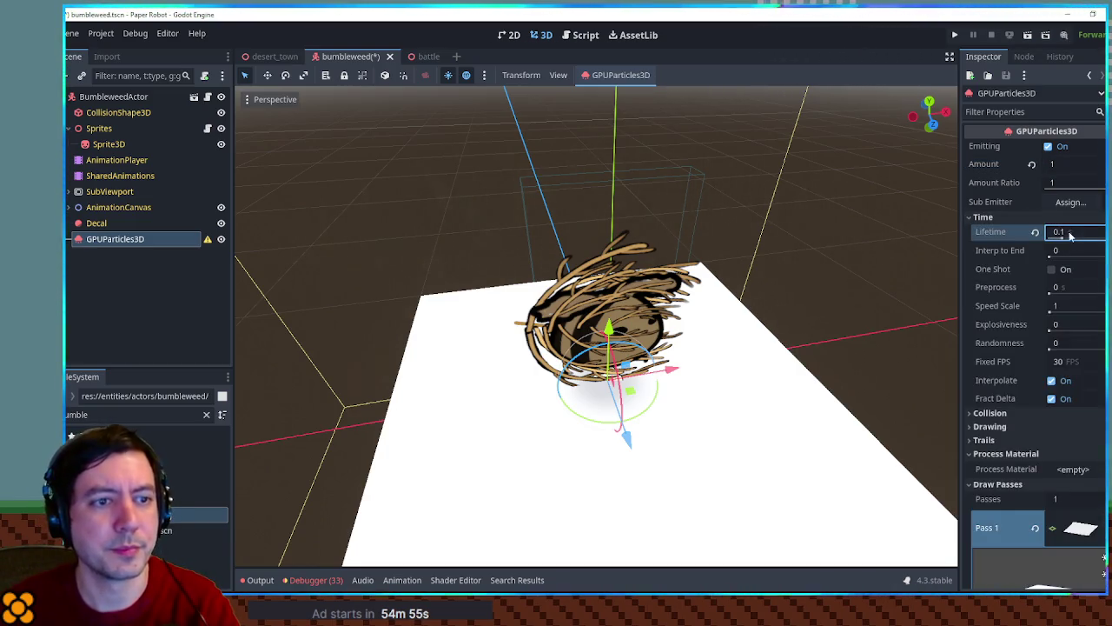
pyautogui.moveTo(669, 378); pyautogui.dragTo(1009, 286)
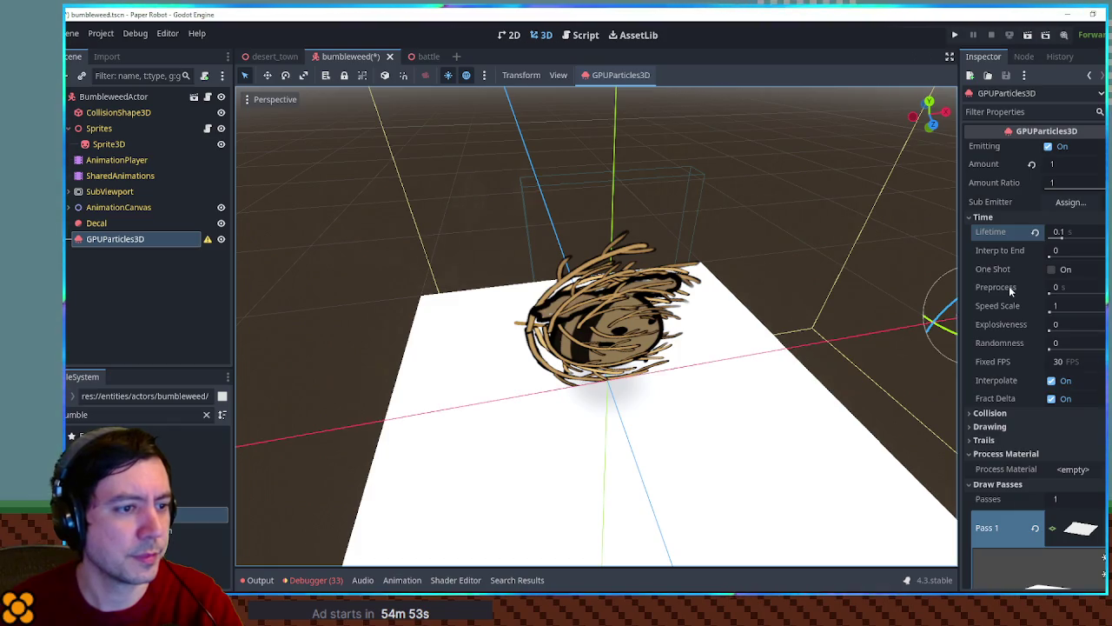
pyautogui.scroll(-3, 869, 317)
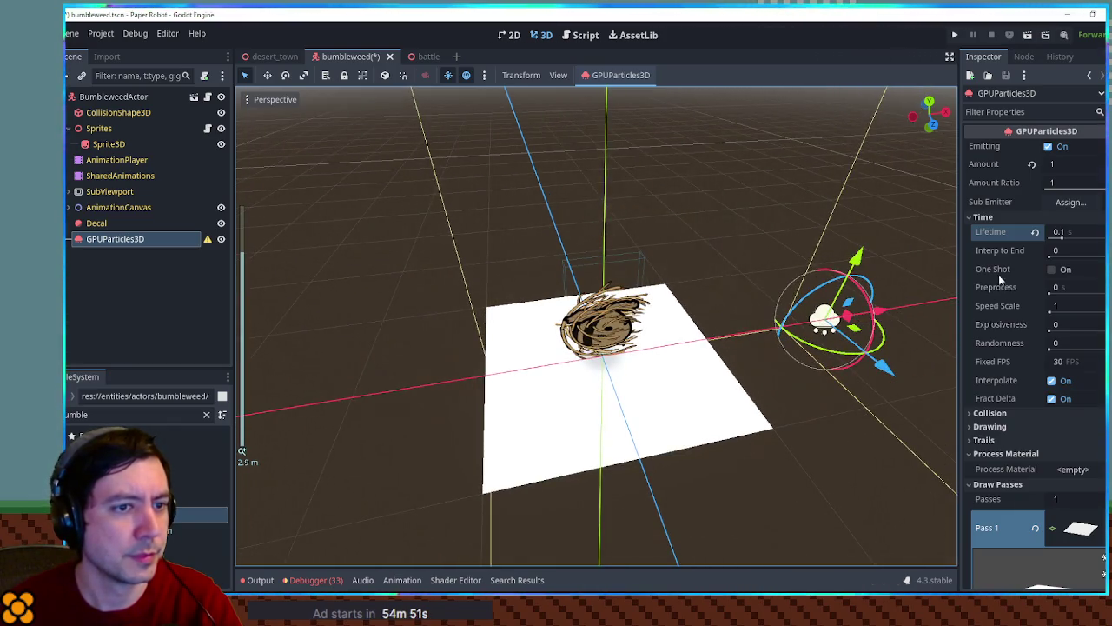
pyautogui.click(1049, 147)
pyautogui.click(1051, 270)
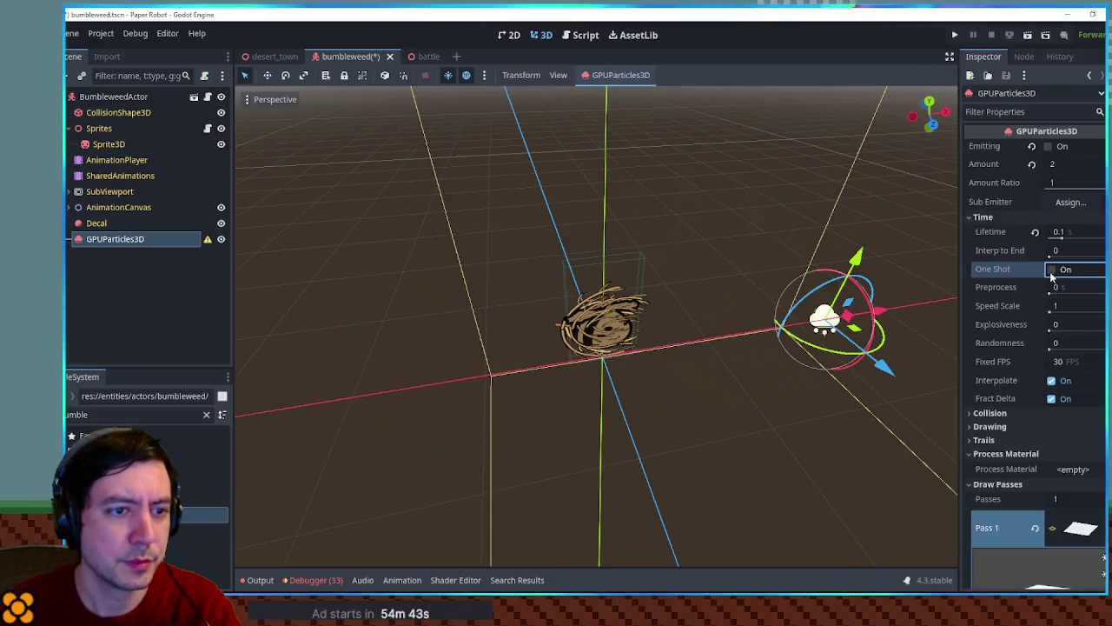
pyautogui.click(1050, 147)
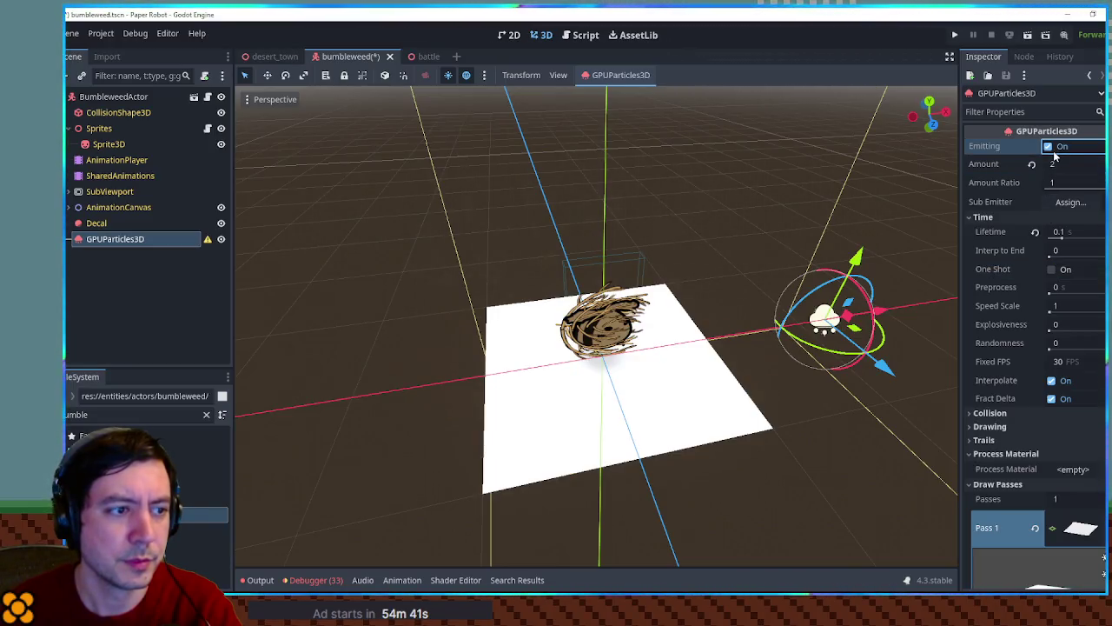
pyautogui.click(889, 228)
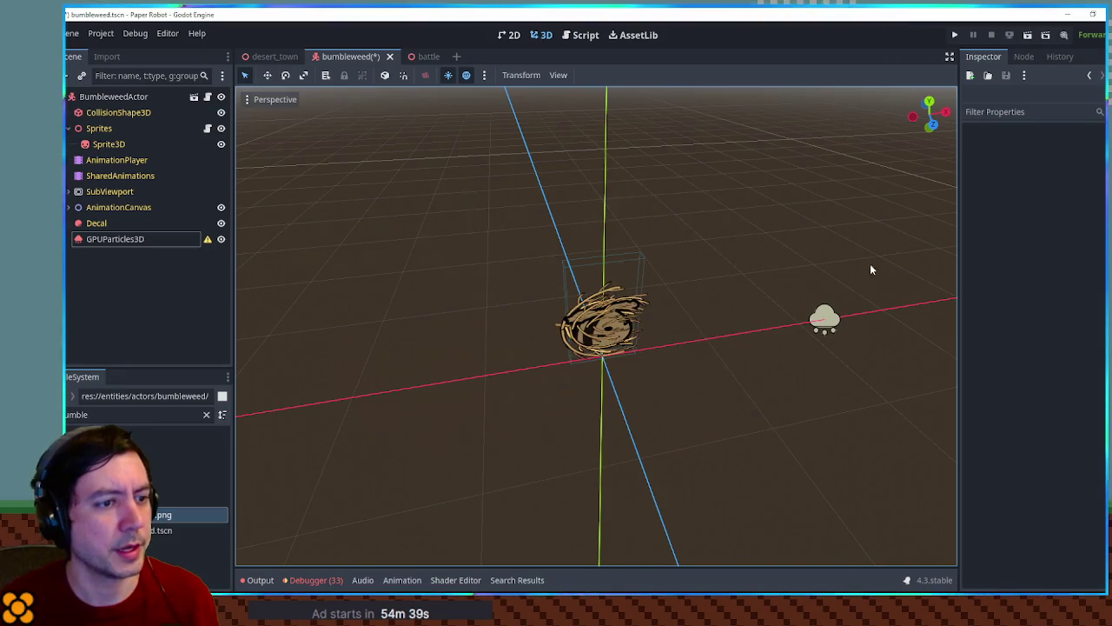
# Step: Test-move the emitter along X, undoing to keep it at the bumbleweed's centre with emitting on
pyautogui.click(821, 325)
pyautogui.moveTo(878, 315)
pyautogui.mouseDown()
pyautogui.moveTo(635, 343)
pyautogui.moveTo(675, 347)
pyautogui.mouseUp()
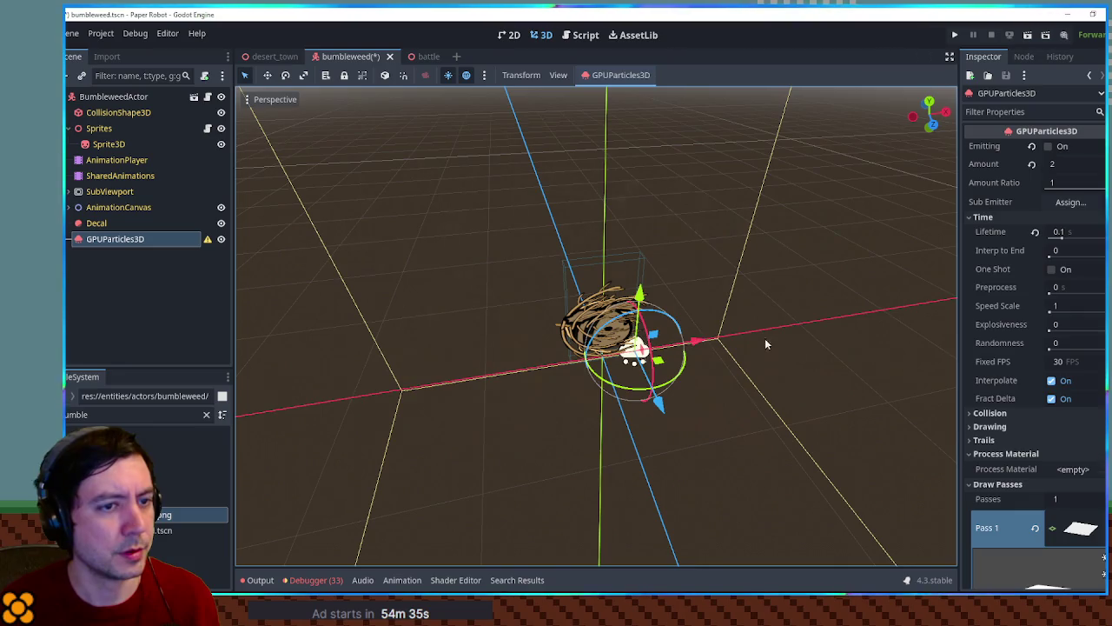
pyautogui.hotkey('ctrl', 'z')
pyautogui.hotkey('ctrl', 'z')
pyautogui.hotkey('ctrl', 'z')
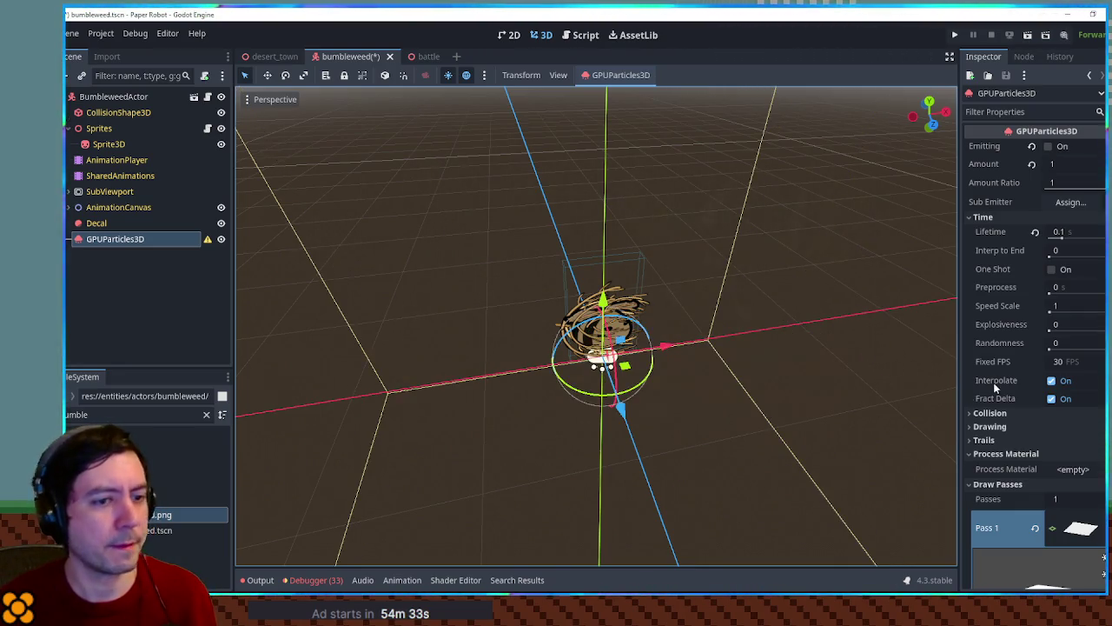
pyautogui.click(1053, 148)
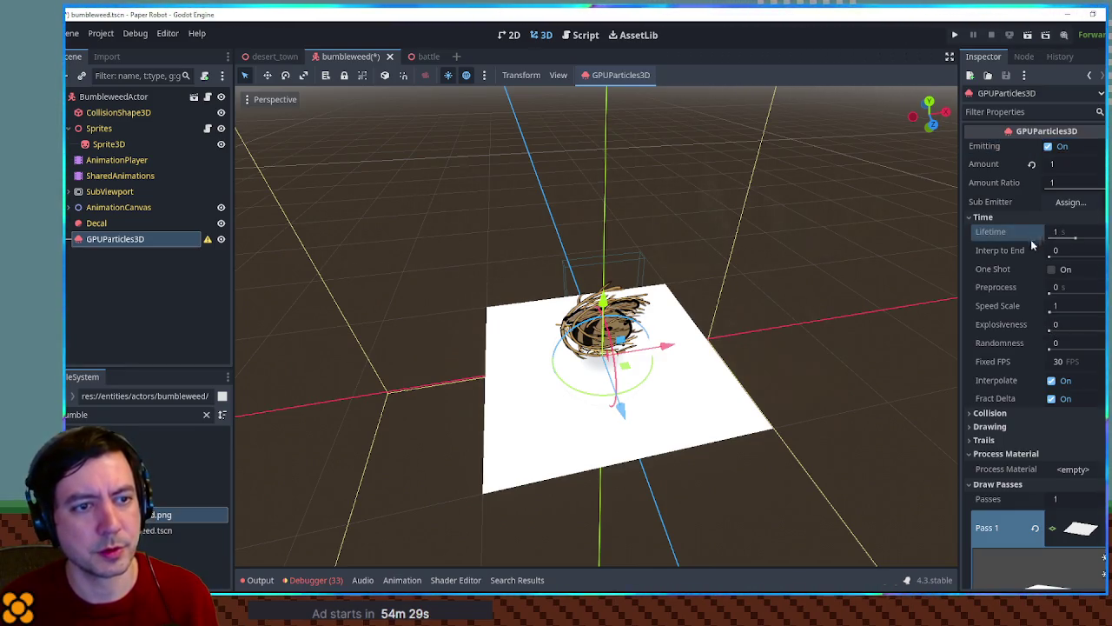
pyautogui.moveTo(678, 351); pyautogui.dragTo(865, 346)
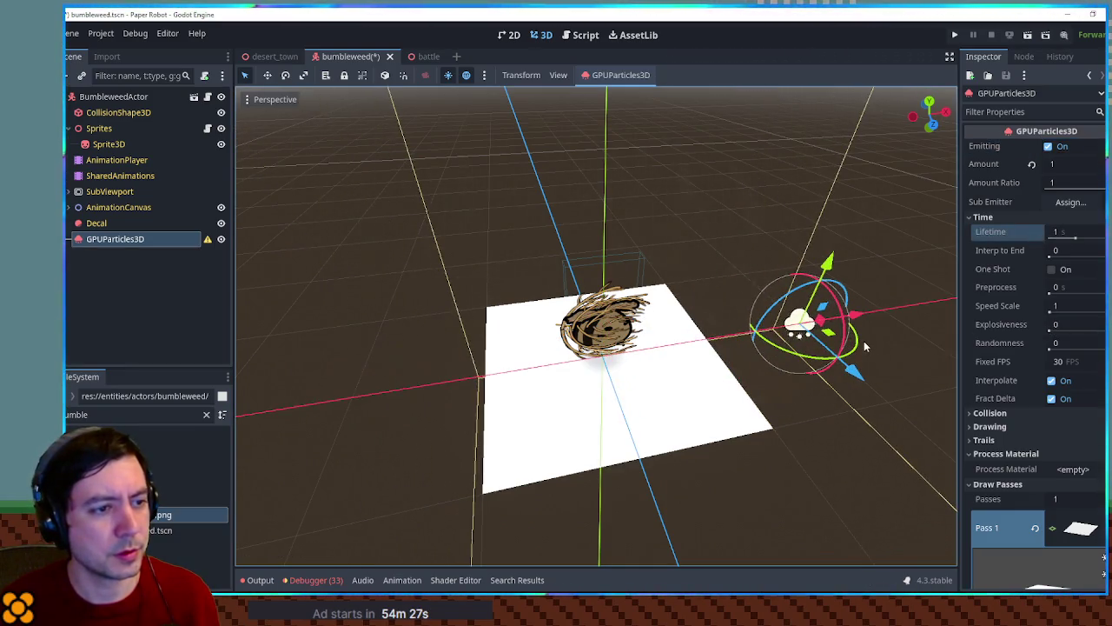
pyautogui.hotkey('ctrl', 'z')
pyautogui.scroll(-3, 1087, 458)
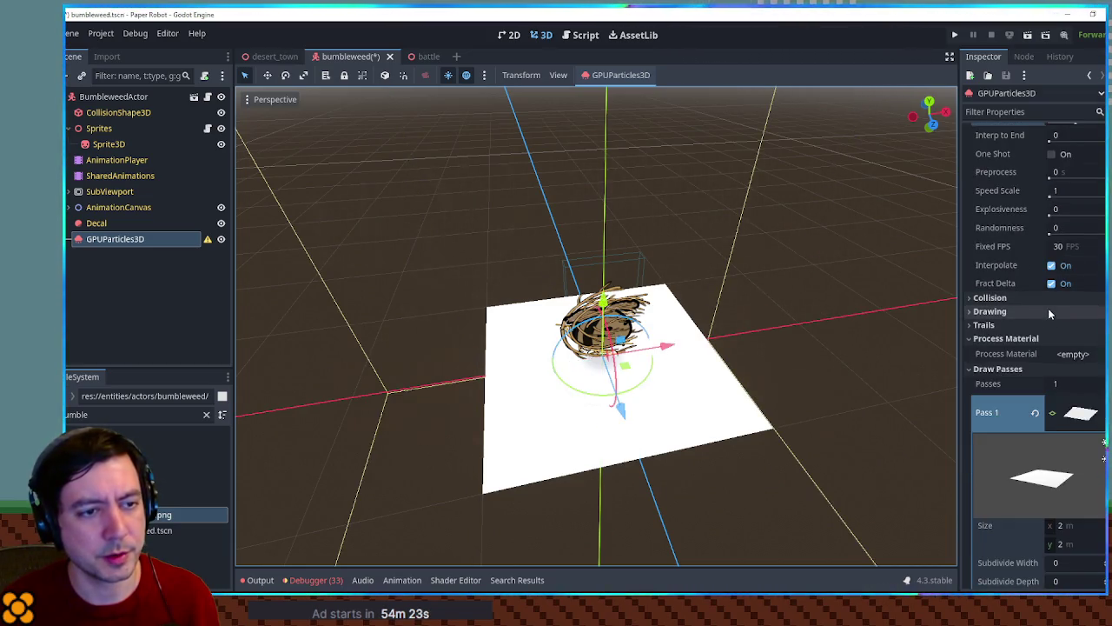
# Step: Assign a new ParticleProcessMaterial to the particle emitter
pyautogui.scroll(3, 1048, 307)
pyautogui.click(1077, 469)
pyautogui.click(1025, 492)
pyautogui.click(1073, 469)
# Step: Expand the draw pass material and inspect its albedo texture
pyautogui.scroll(-5, 1049, 391)
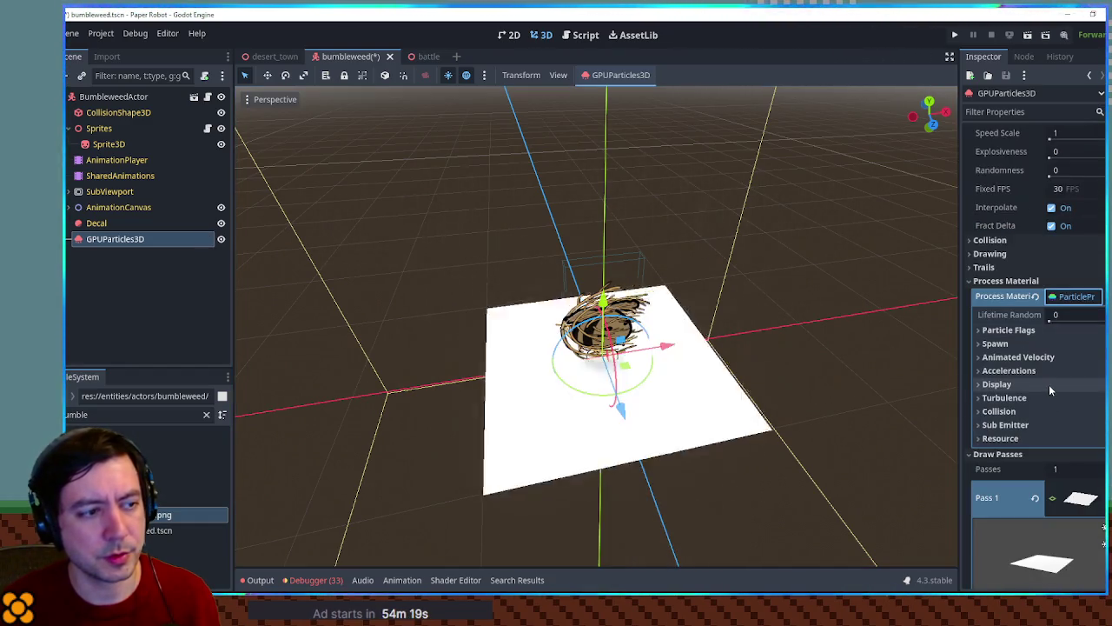
pyautogui.scroll(-4, 1027, 471)
pyautogui.scroll(-3, 1071, 463)
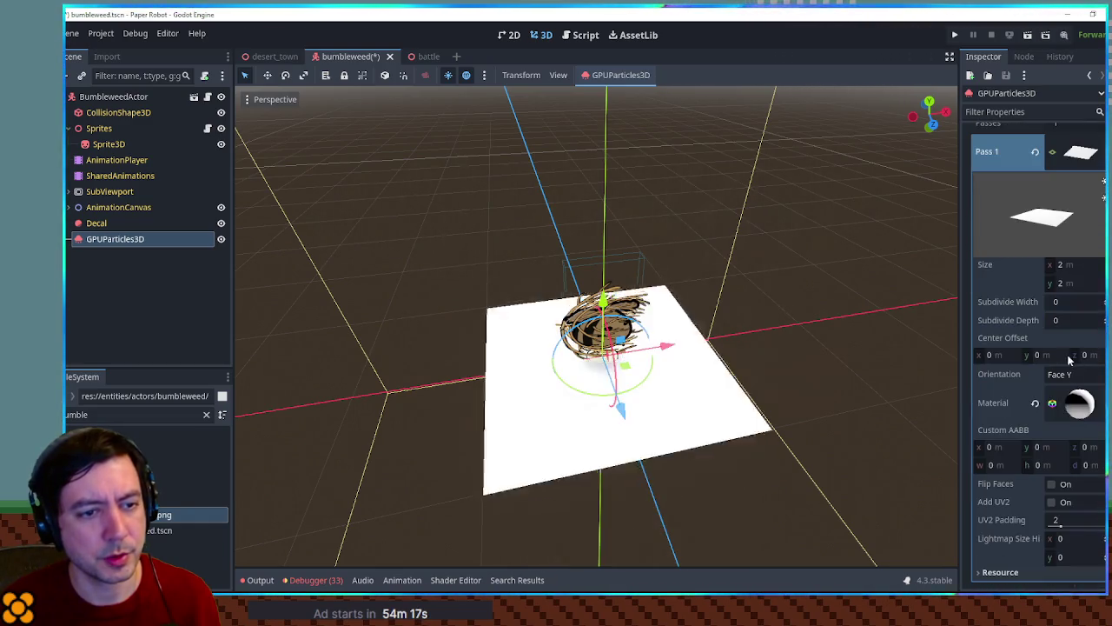
pyautogui.click(1076, 402)
pyautogui.scroll(-4, 1068, 365)
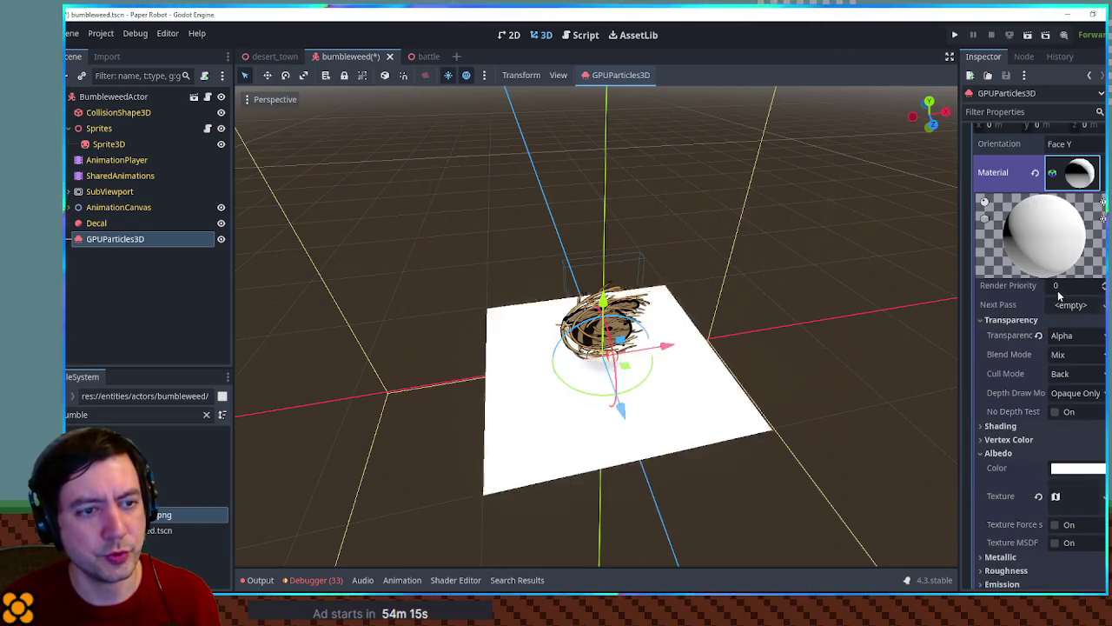
pyautogui.scroll(-1, 1004, 328)
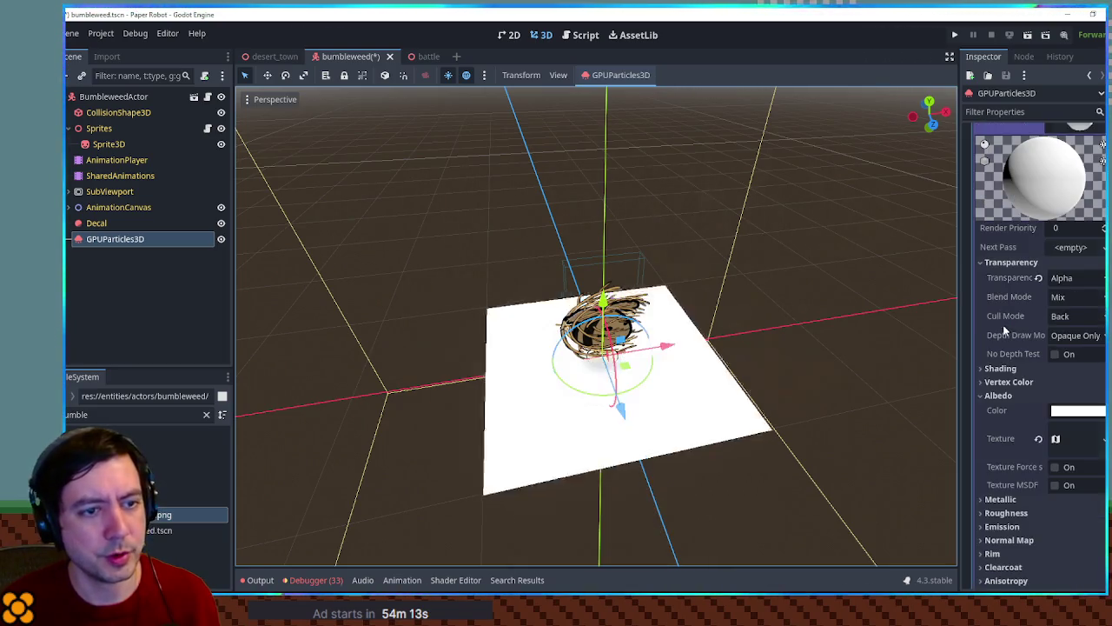
pyautogui.scroll(-3, 1030, 326)
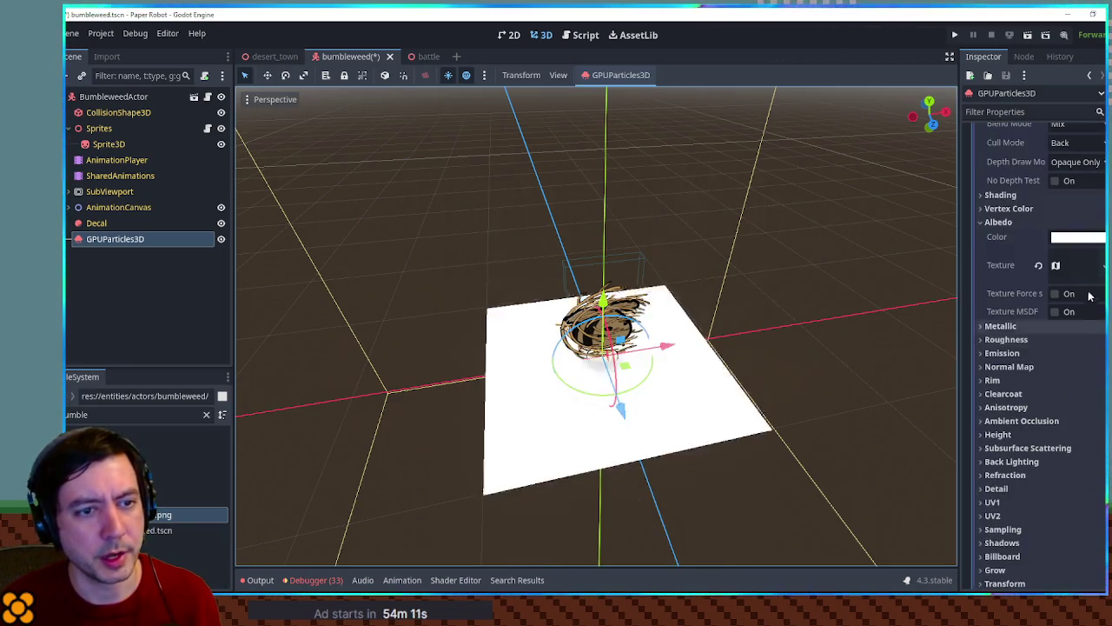
pyautogui.click(1085, 270)
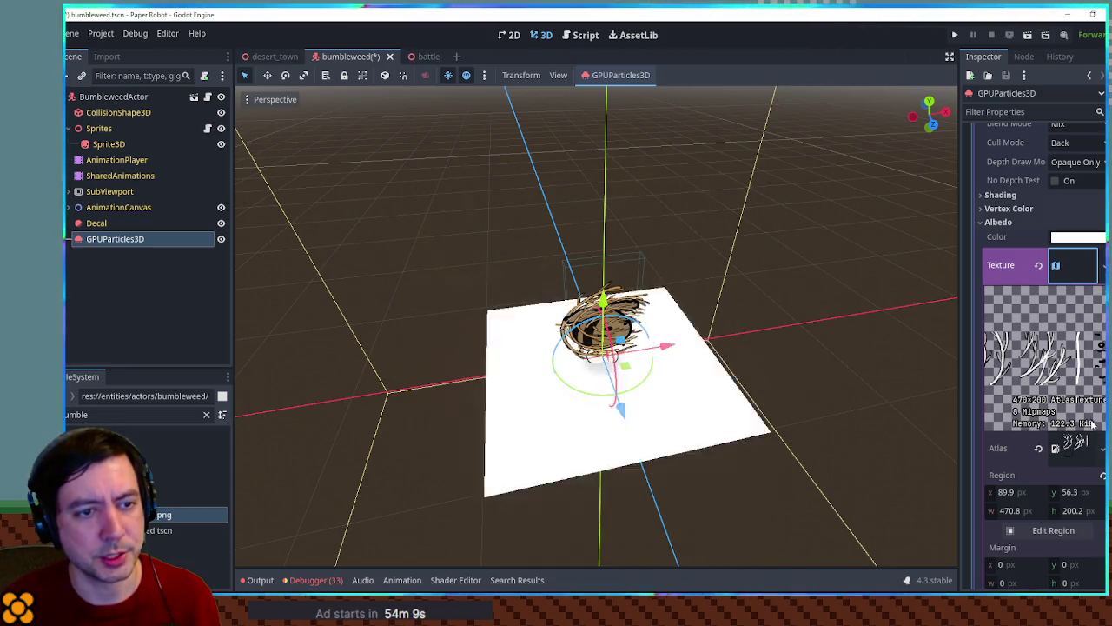
pyautogui.click(1056, 274)
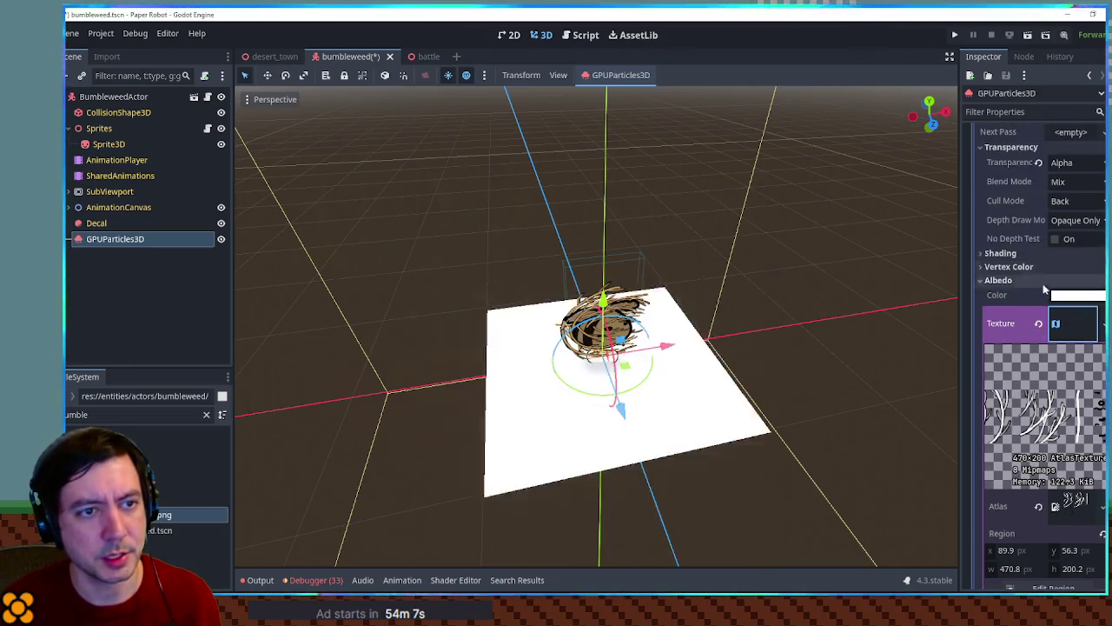
pyautogui.scroll(1, 1069, 300)
# Step: Set blend mode to Add, keep Alpha transparency, and use vertex colour as albedo
pyautogui.click(1070, 240)
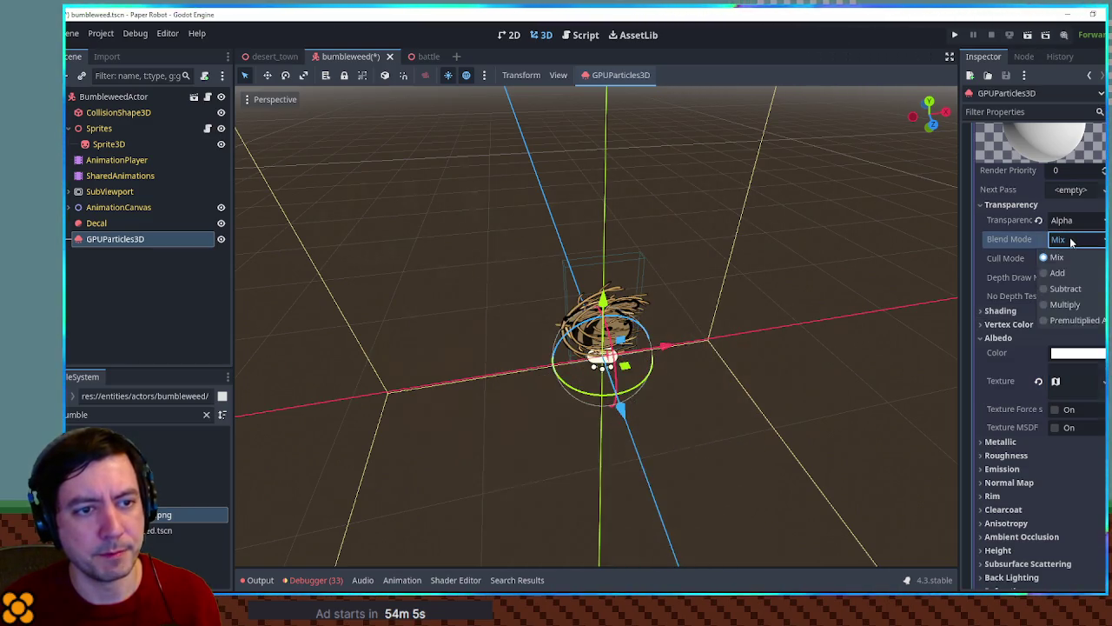
pyautogui.click(1065, 272)
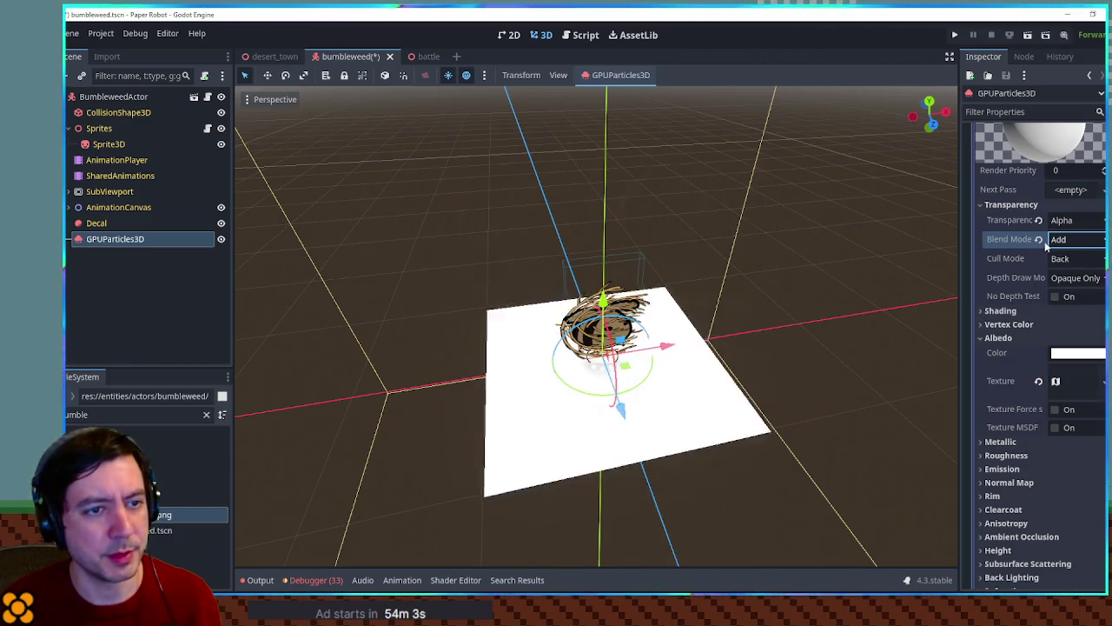
pyautogui.click(1072, 220)
pyautogui.click(1078, 239)
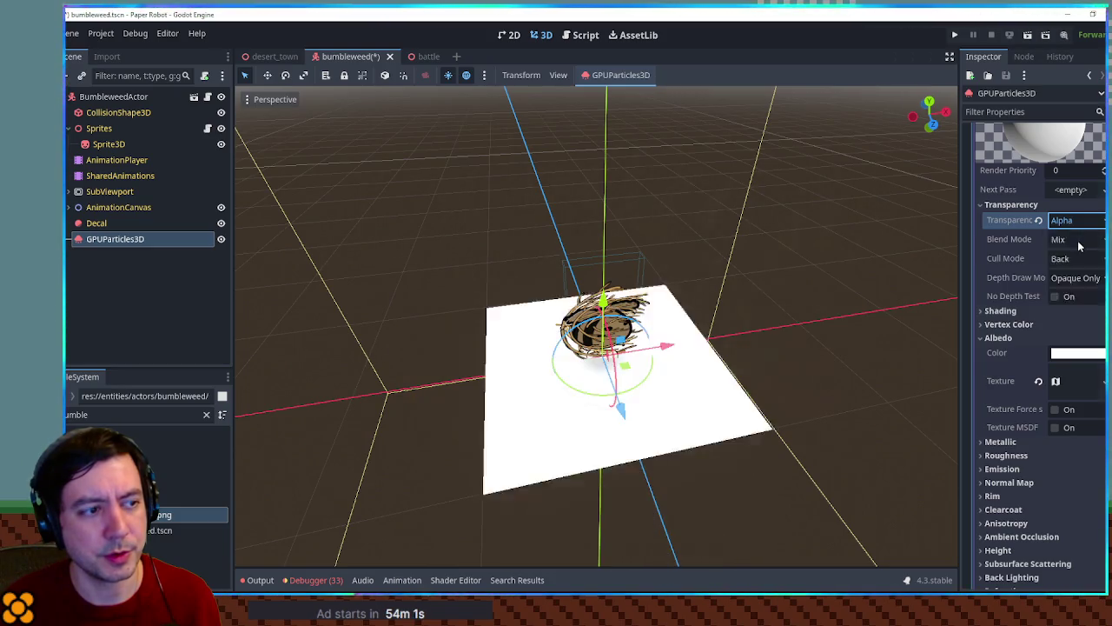
pyautogui.click(1070, 266)
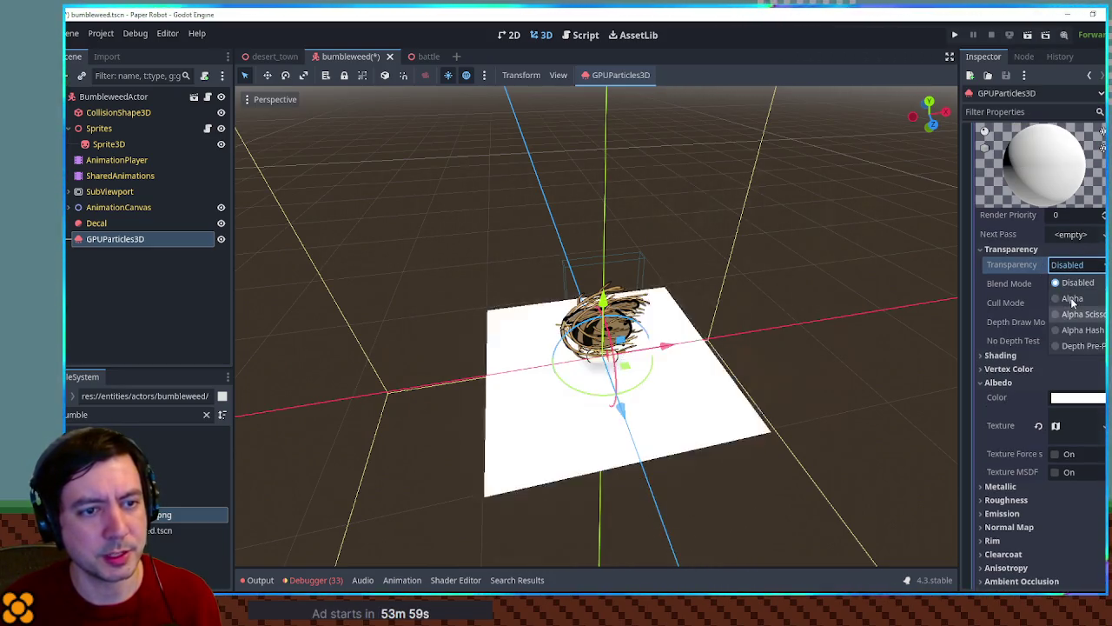
pyautogui.click(1073, 299)
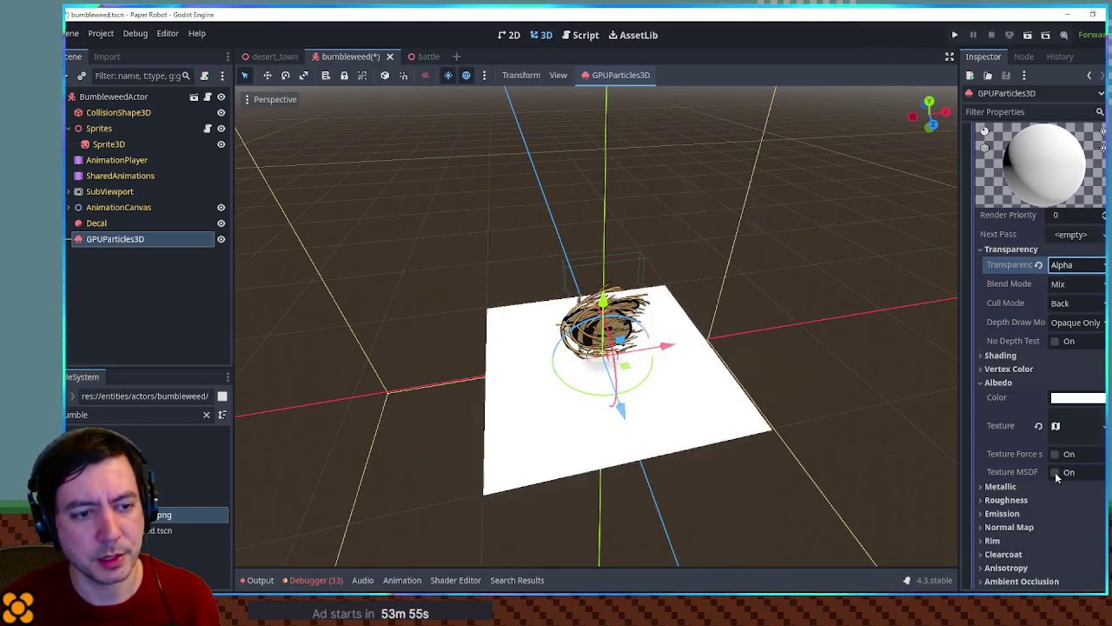
pyautogui.click(1024, 369)
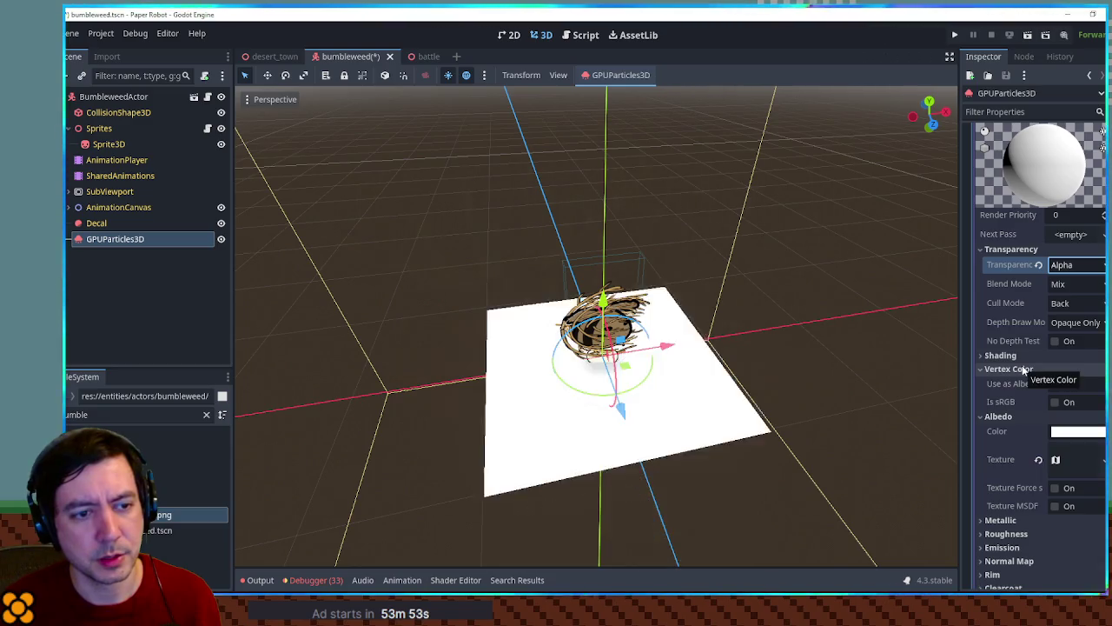
pyautogui.click(1055, 383)
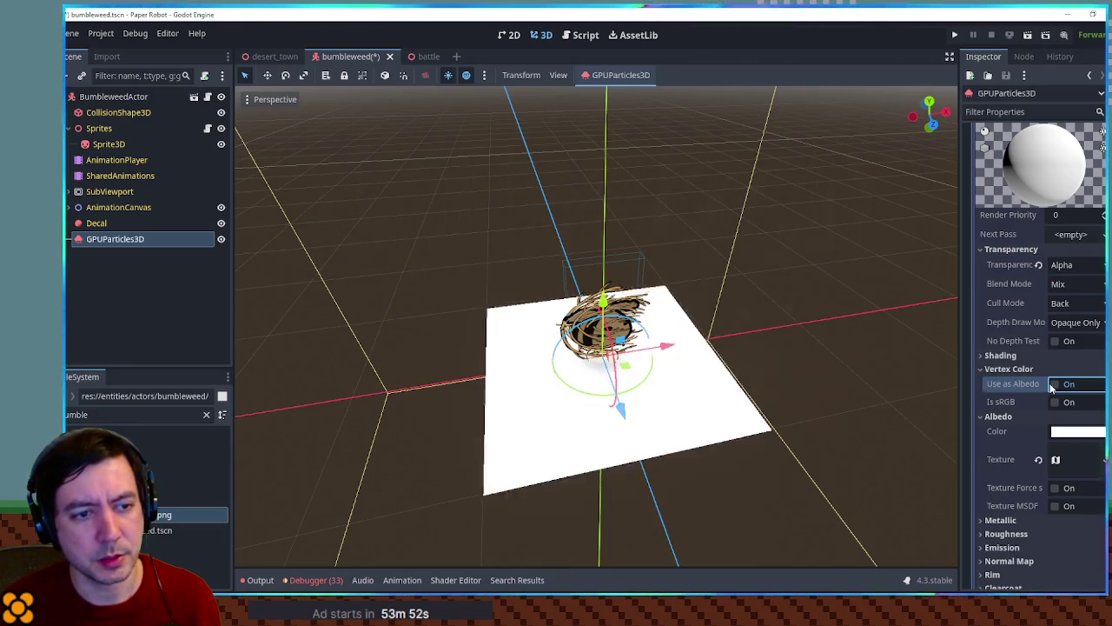
# Step: Make the twig albedo texture resource Local to Scene
pyautogui.click(1075, 459)
pyautogui.scroll(-5, 1075, 434)
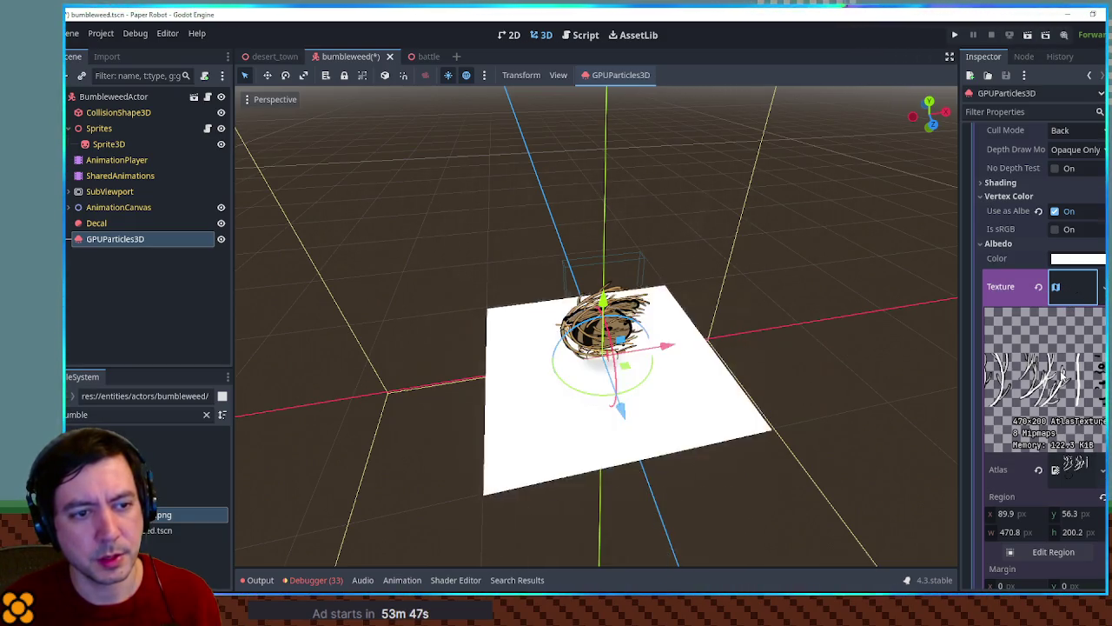
pyautogui.scroll(-5, 1046, 360)
pyautogui.click(1034, 467)
pyautogui.scroll(-2, 1043, 431)
pyautogui.click(1068, 423)
# Step: Save bumbleweed.tscn, then close and reopen it
pyautogui.hotkey('ctrl', 's')
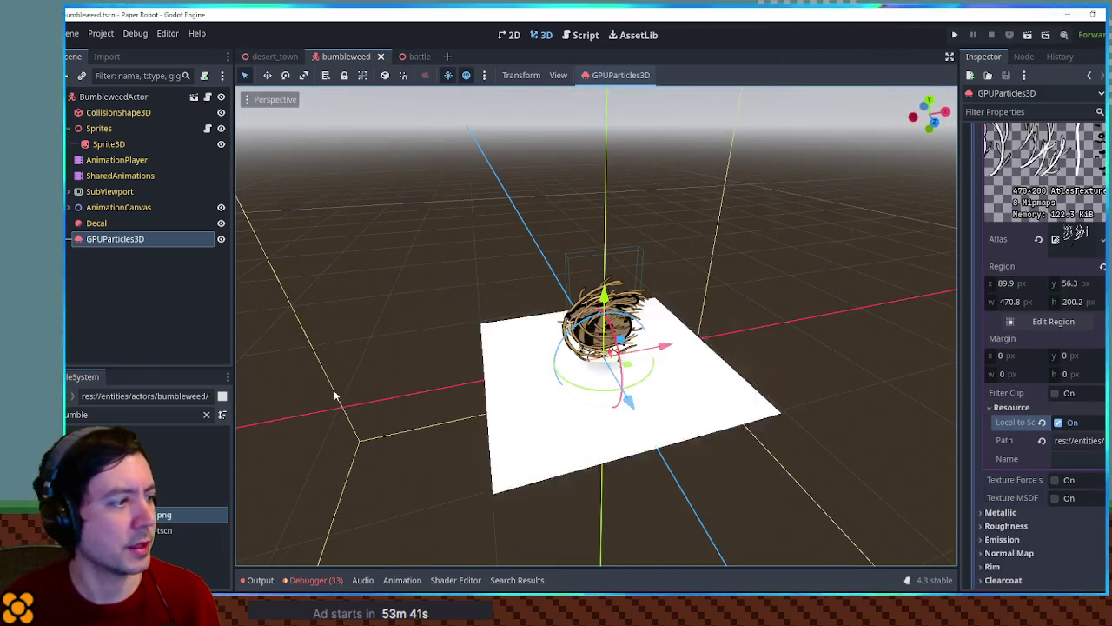
pyautogui.click(380, 56)
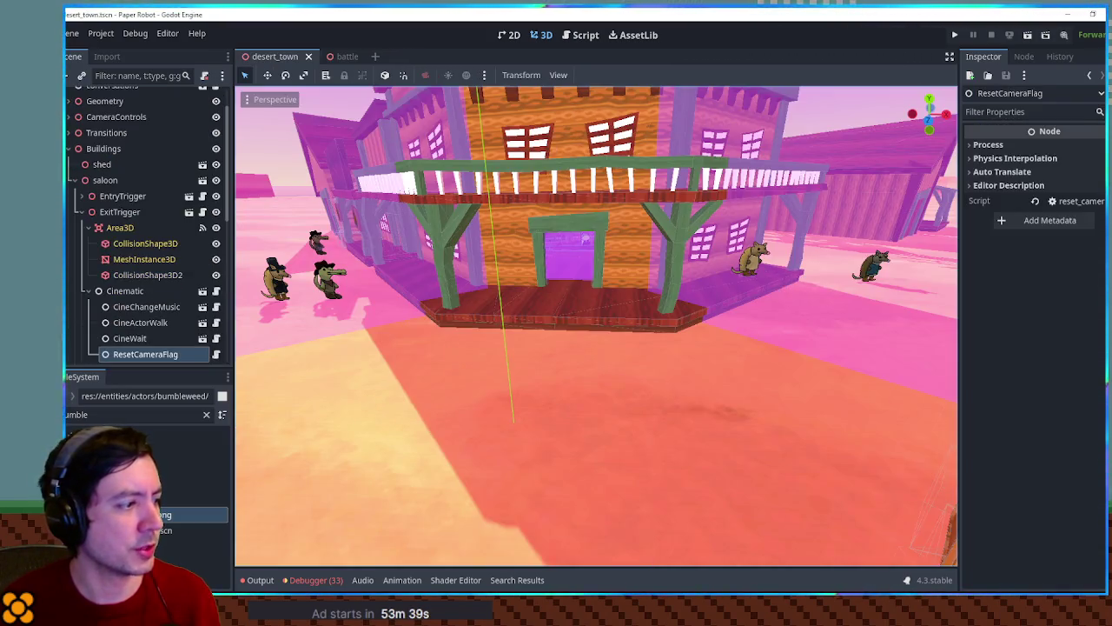
pyautogui.doubleClick(174, 530)
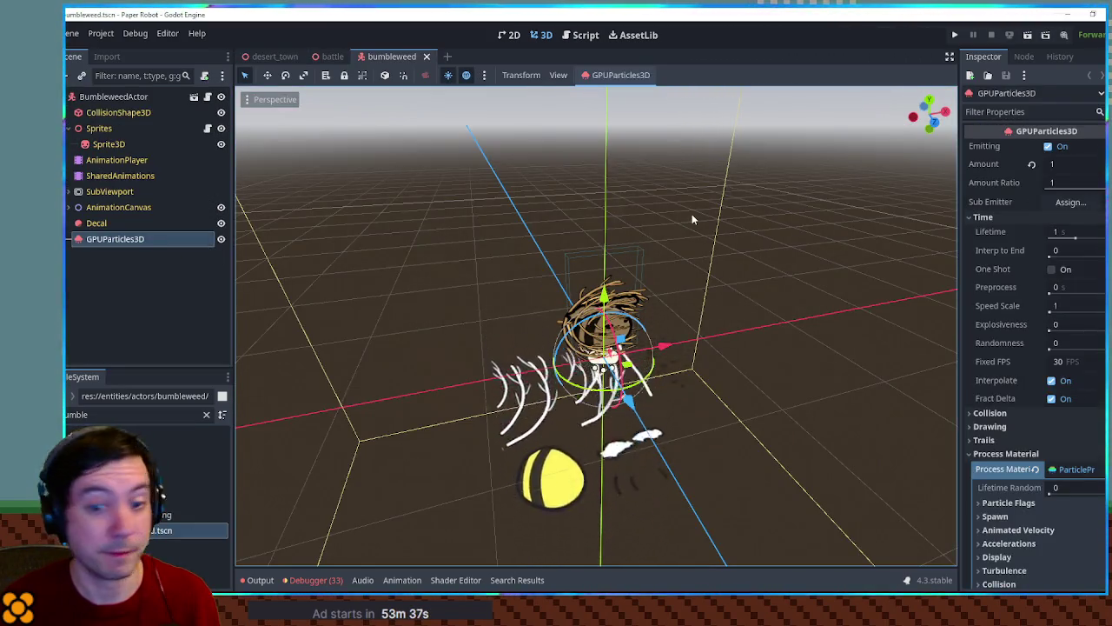
# Step: Reselect the particle emitter and expand its draw pass material's Albedo settings
pyautogui.click(131, 223)
pyautogui.click(132, 239)
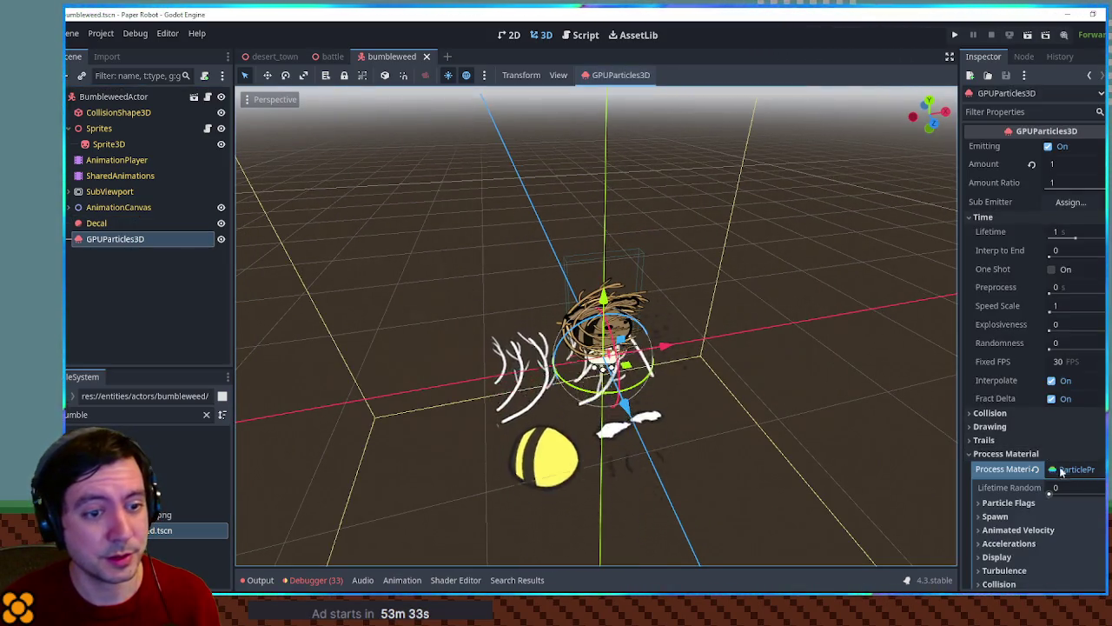
pyautogui.scroll(-5, 1068, 475)
pyautogui.scroll(5, 668, 305)
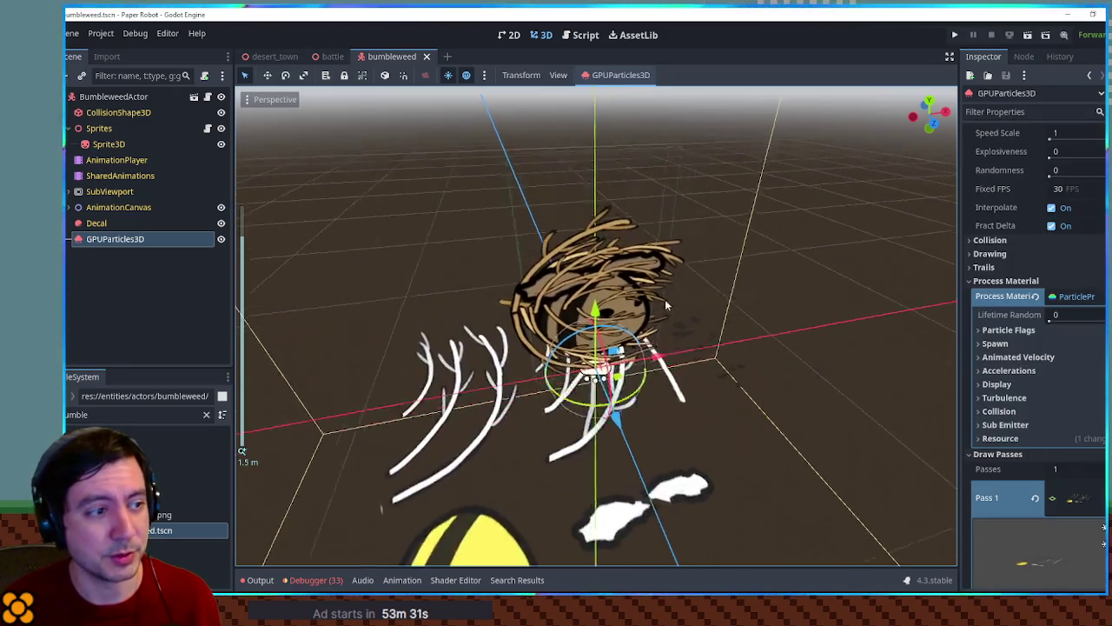
pyautogui.scroll(-4, 1080, 531)
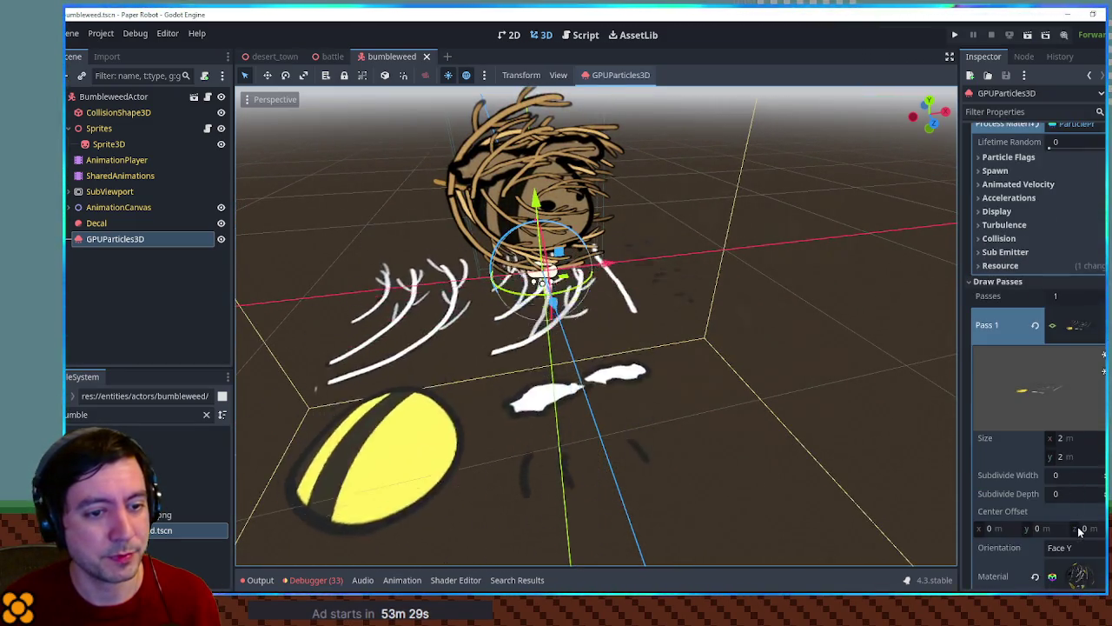
pyautogui.scroll(-3, 1081, 531)
pyautogui.click(1076, 345)
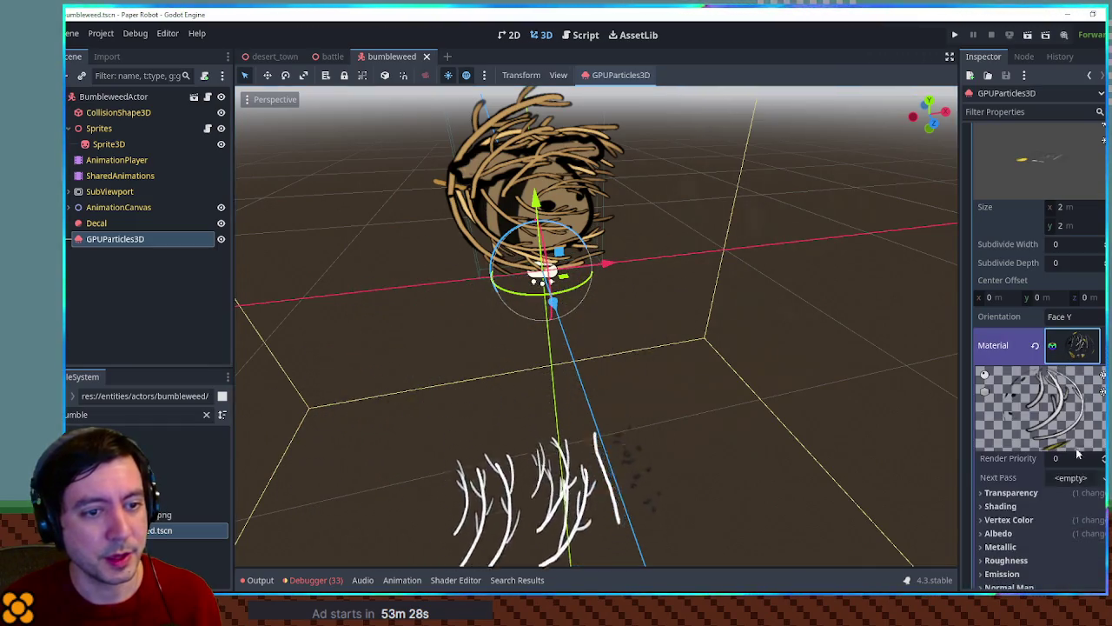
pyautogui.click(1061, 532)
pyautogui.scroll(-4, 1070, 457)
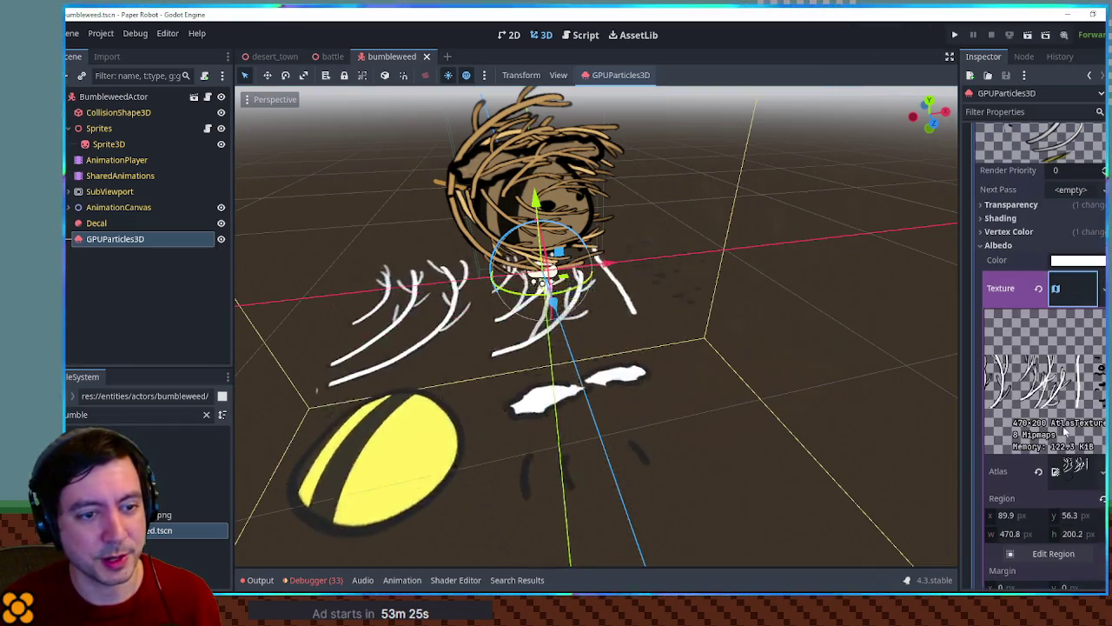
pyautogui.scroll(-3, 1057, 487)
# Step: Crop the atlas region to the first twig cluster (195.8×299.2 px) and save
pyautogui.click(1055, 379)
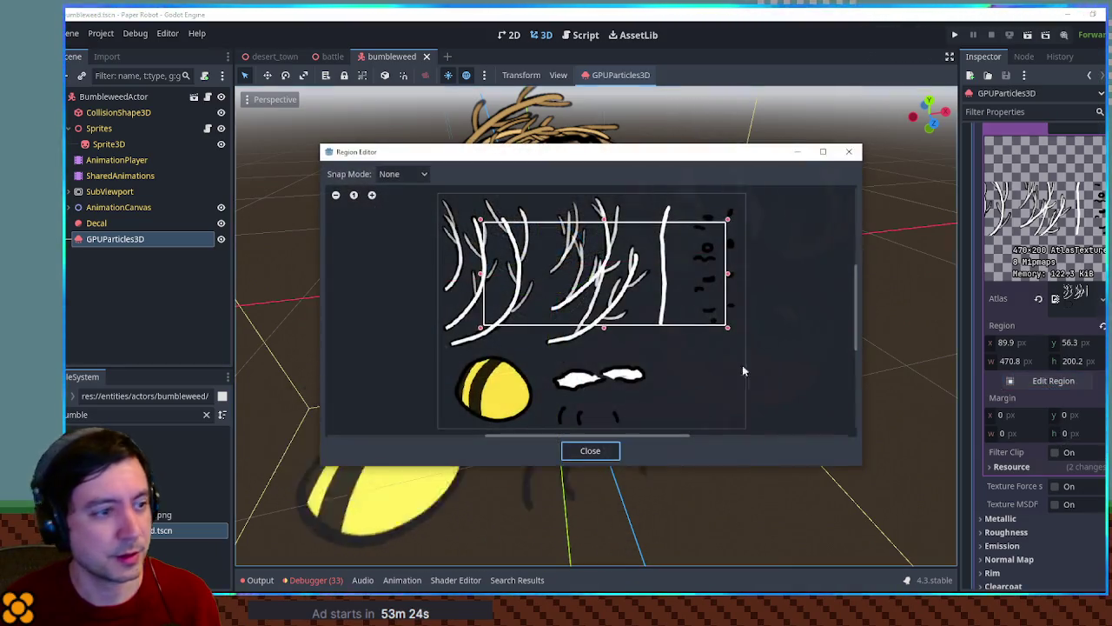
pyautogui.moveTo(481, 220); pyautogui.dragTo(489, 211)
pyautogui.moveTo(728, 327)
pyautogui.mouseDown()
pyautogui.moveTo(548, 308)
pyautogui.moveTo(587, 365)
pyautogui.mouseUp()
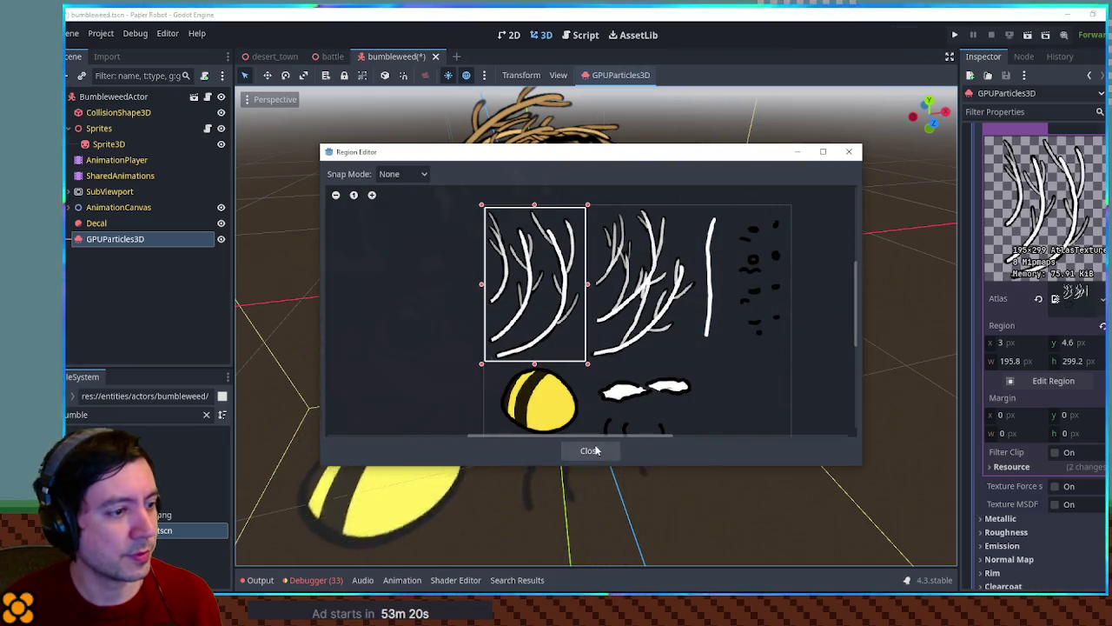
pyautogui.click(591, 451)
pyautogui.hotkey('ctrl', 's')
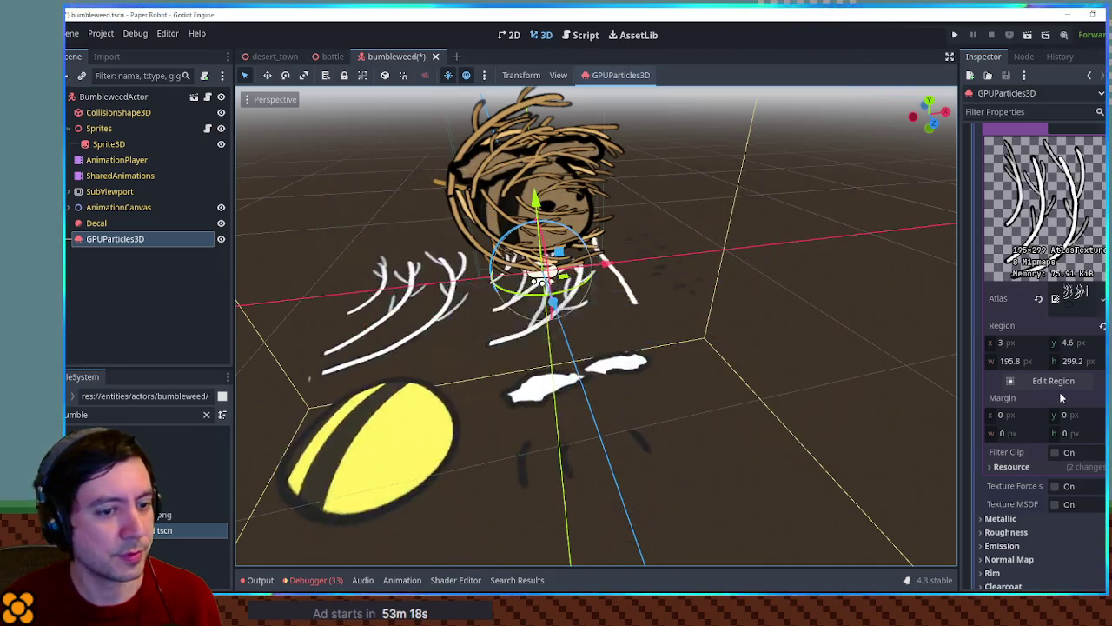
pyautogui.scroll(-10, 1052, 397)
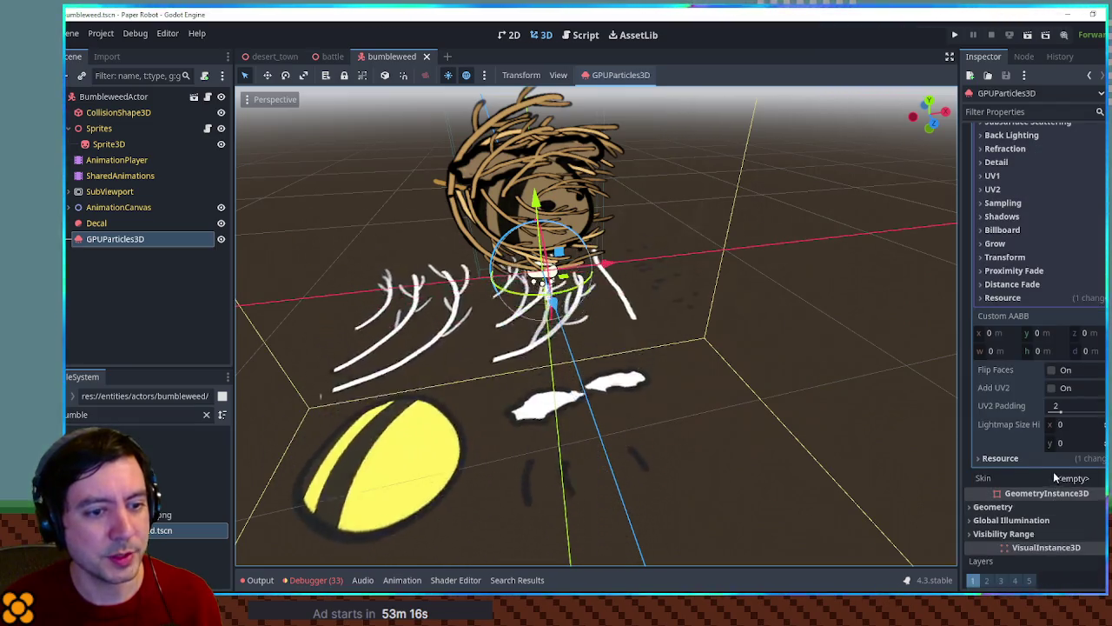
pyautogui.click(1054, 459)
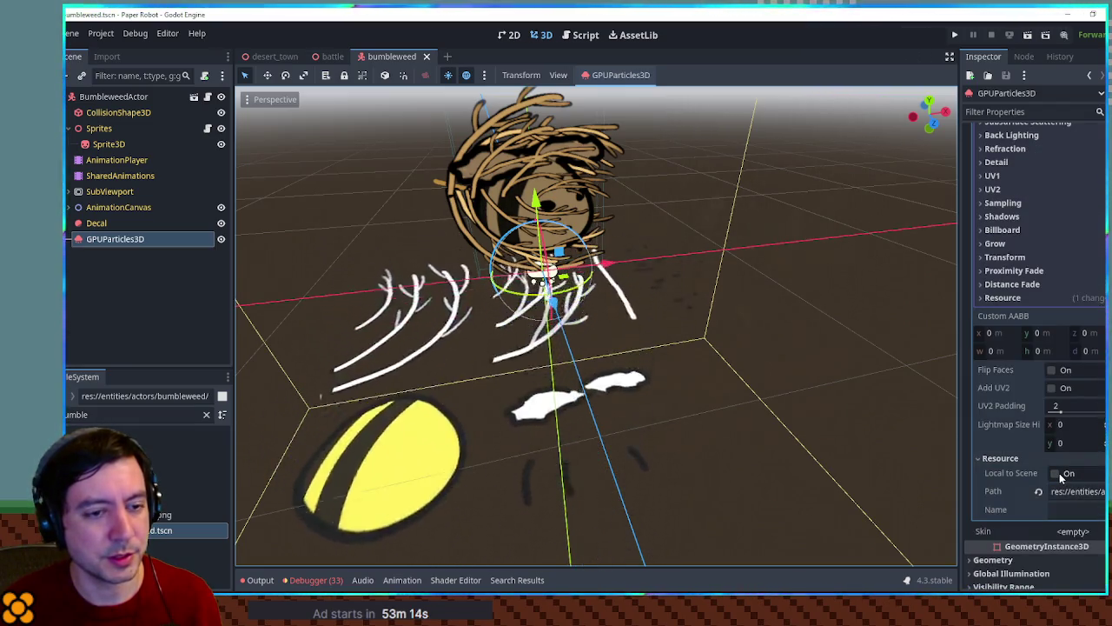
pyautogui.click(1060, 473)
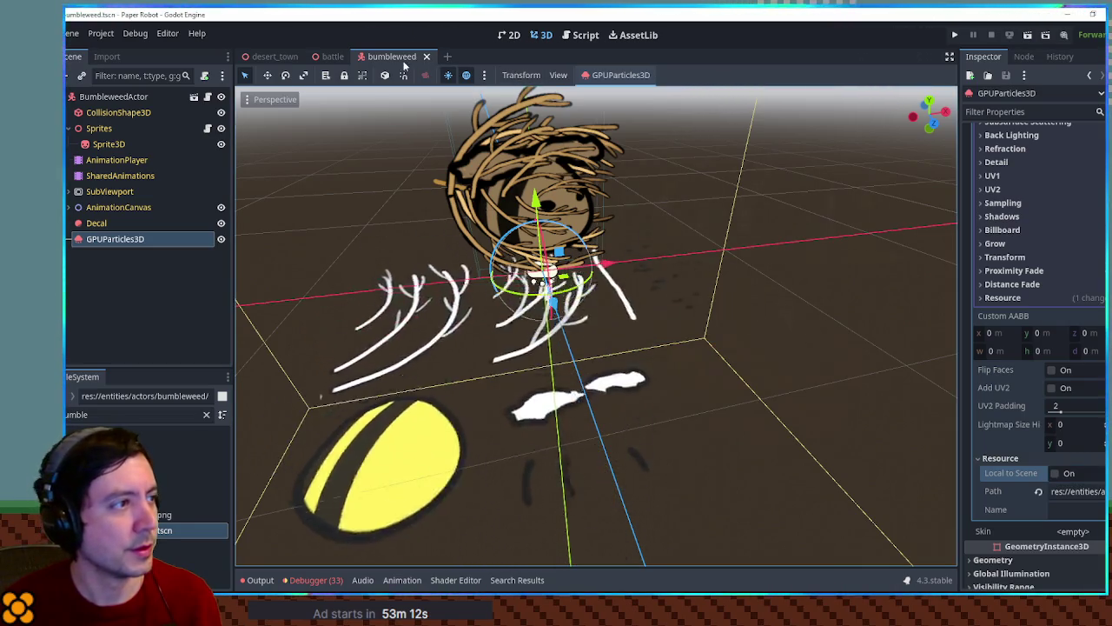
pyautogui.click(221, 240)
pyautogui.click(222, 242)
pyautogui.hotkey('ctrl', 's')
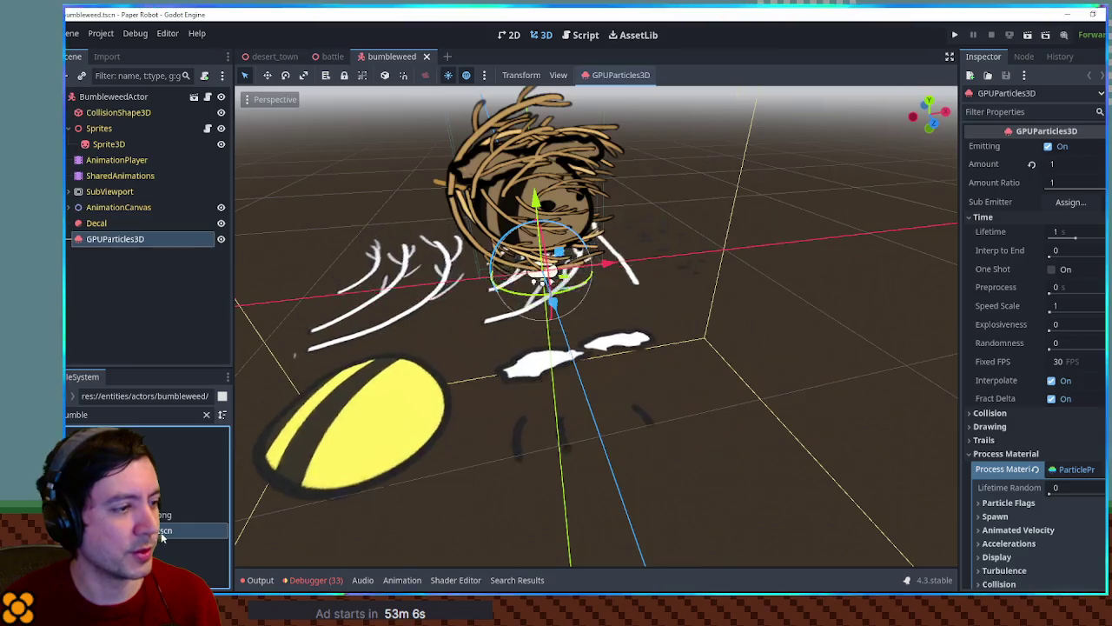
pyautogui.click(425, 55)
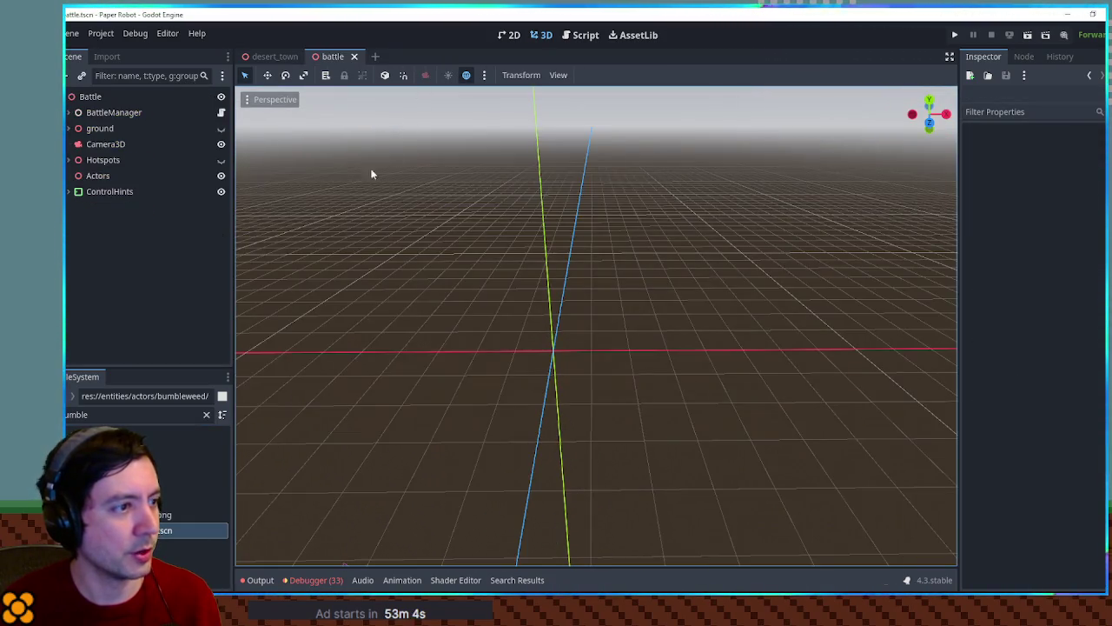
pyautogui.doubleClick(159, 530)
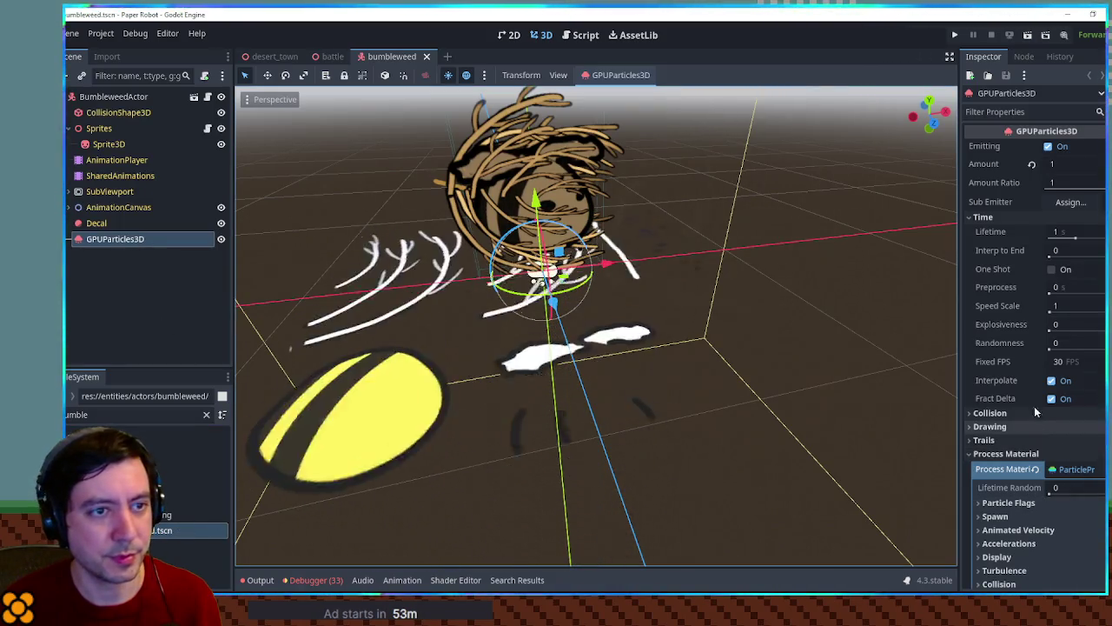
pyautogui.click(1015, 217)
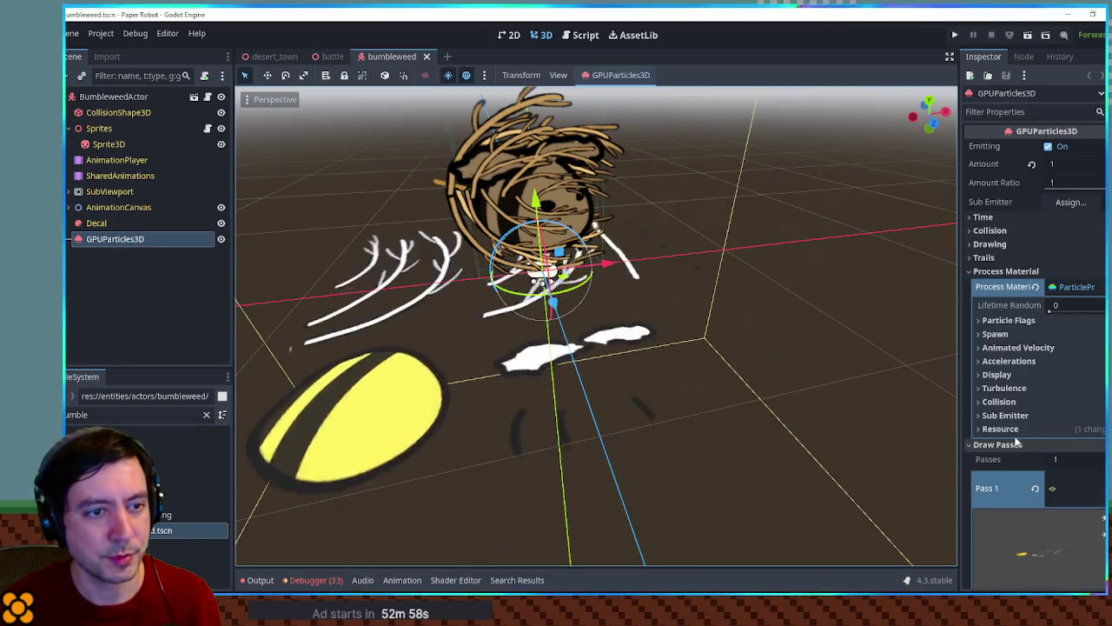
pyautogui.scroll(-5, 1032, 396)
pyautogui.scroll(-8, 1050, 410)
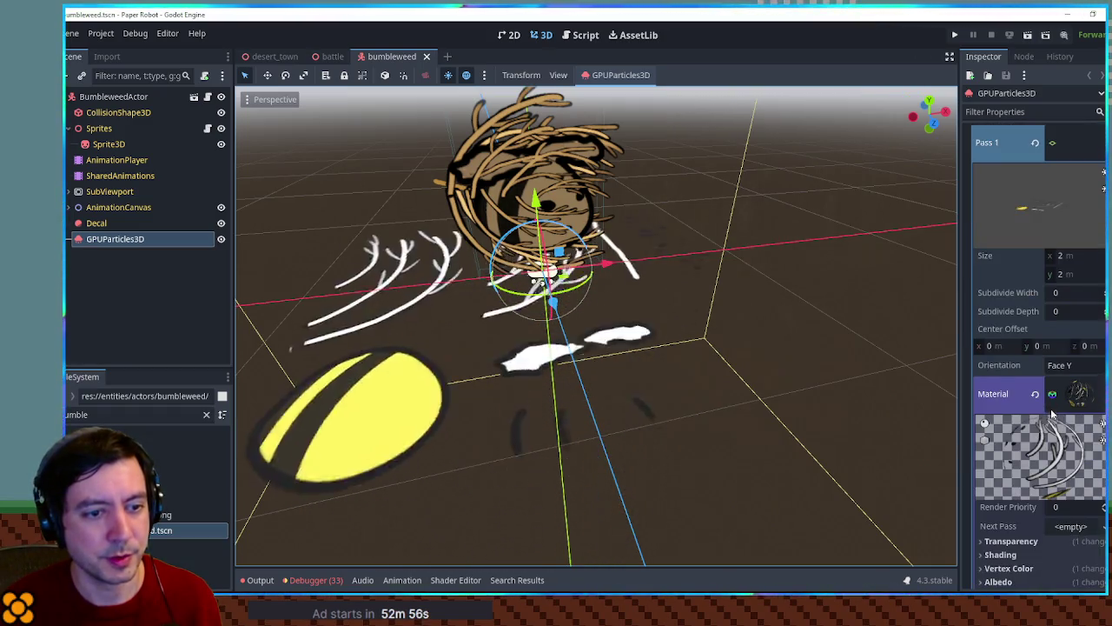
pyautogui.scroll(-5, 1051, 413)
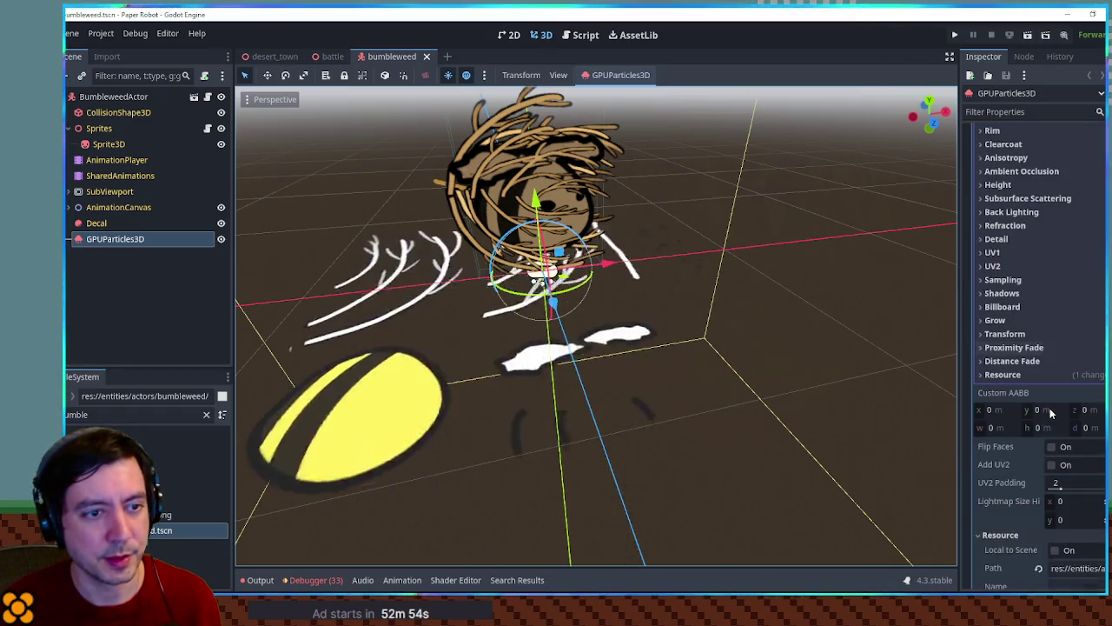
pyautogui.click(1033, 374)
pyautogui.click(1062, 391)
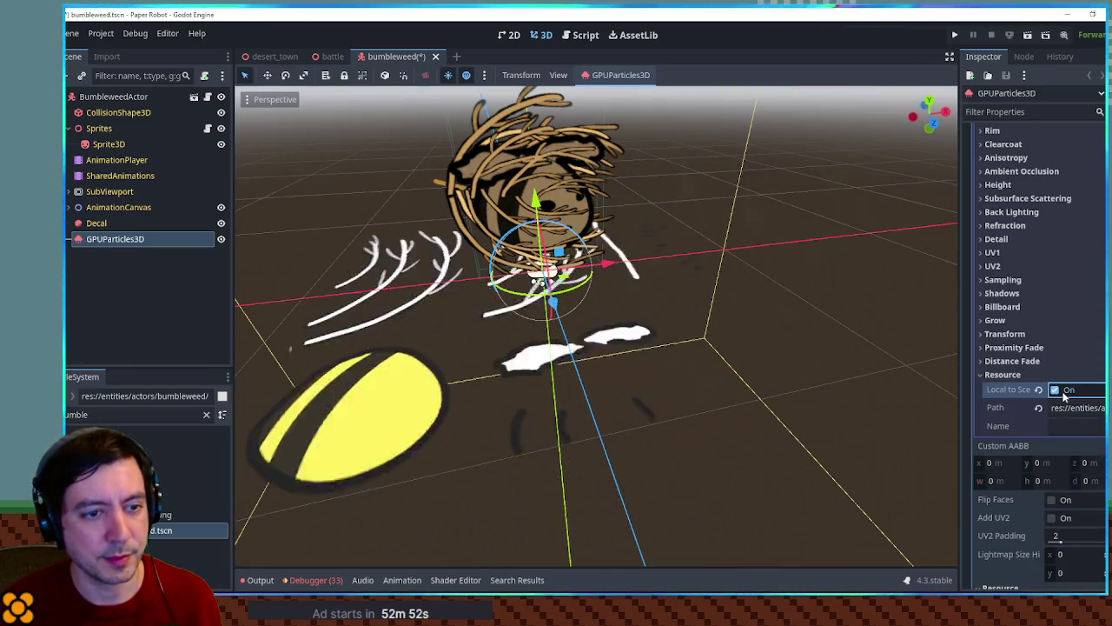
pyautogui.doubleClick(159, 531)
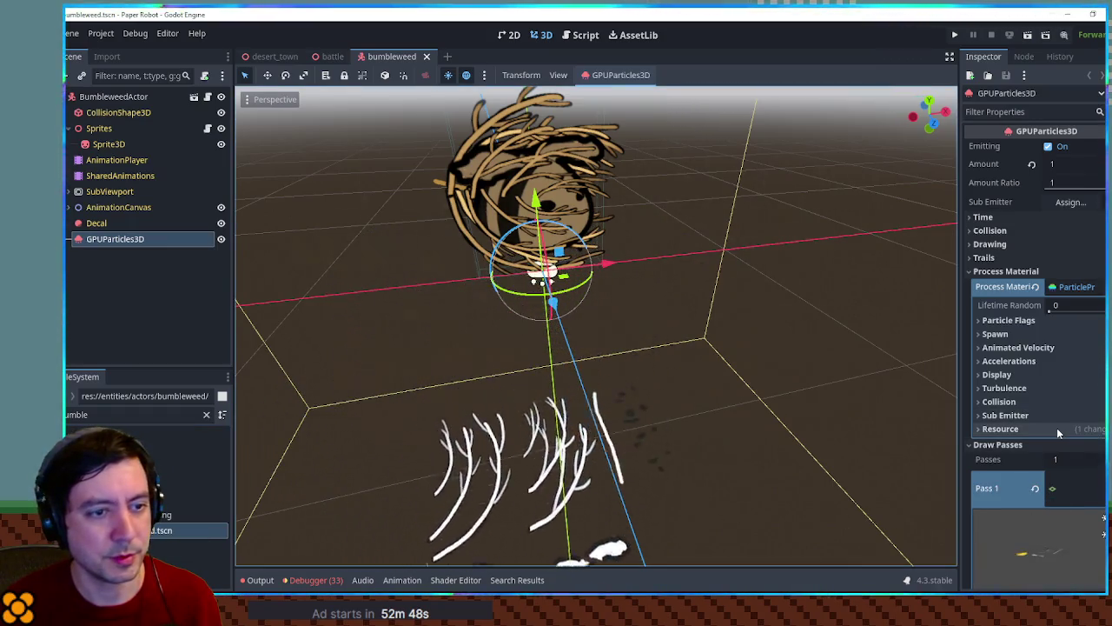
pyautogui.scroll(-5, 1057, 427)
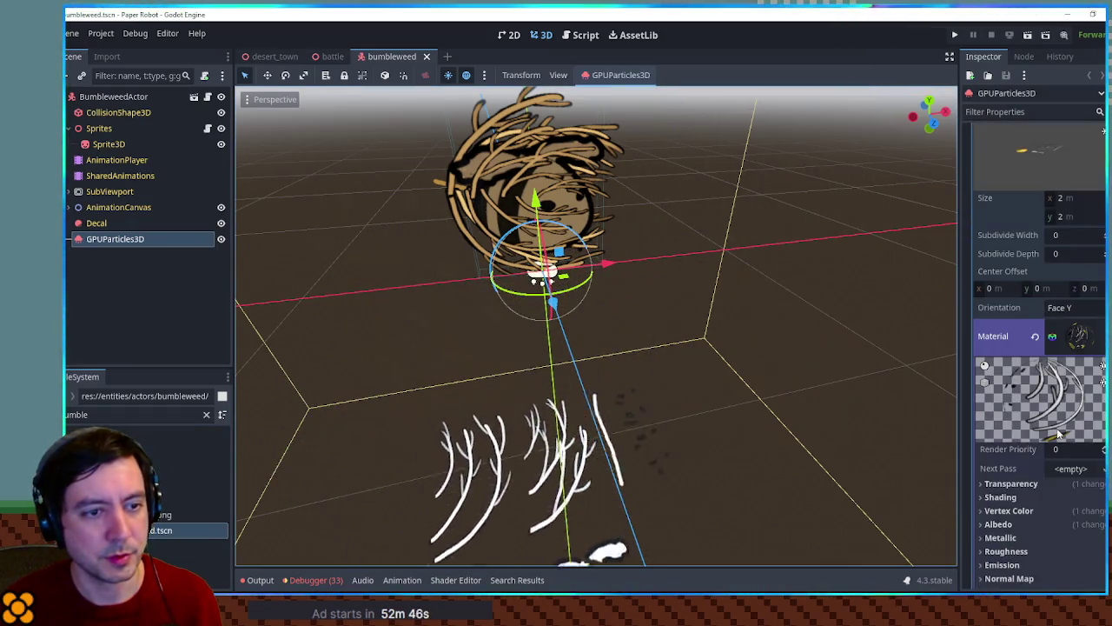
pyautogui.scroll(-5, 1058, 426)
pyautogui.click(1058, 548)
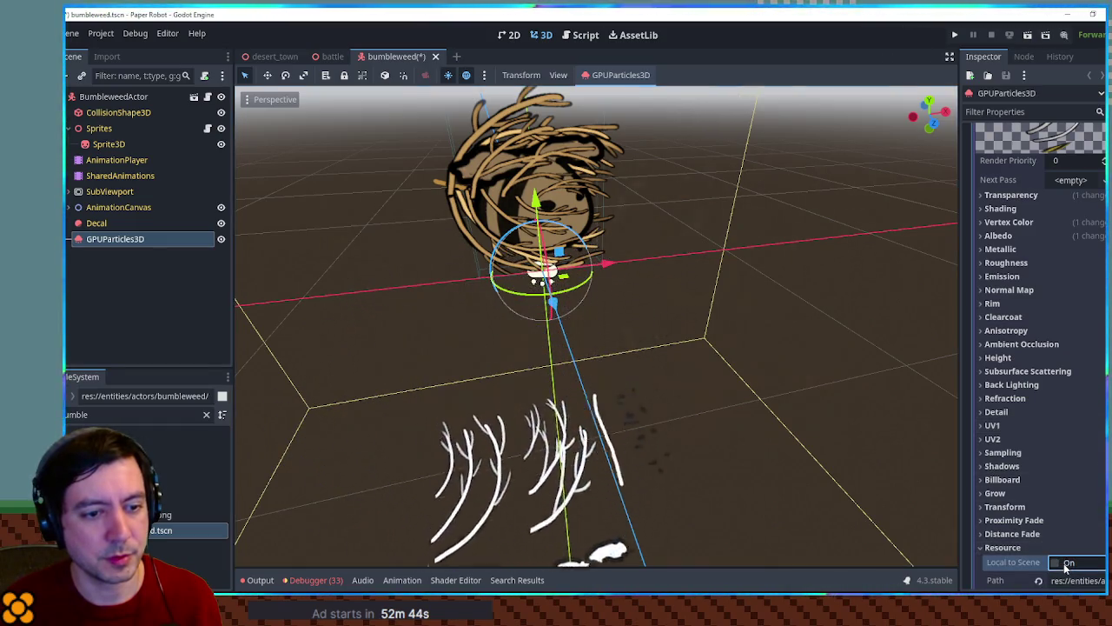
pyautogui.scroll(-3, 1076, 480)
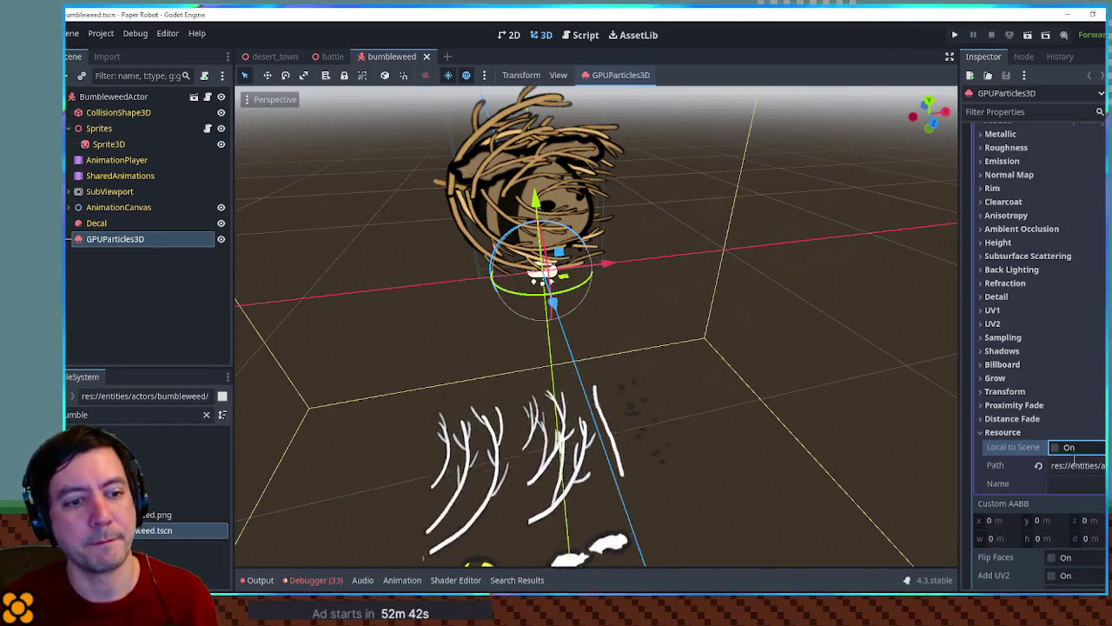
pyautogui.click(1076, 465)
pyautogui.doubleClick(1076, 466)
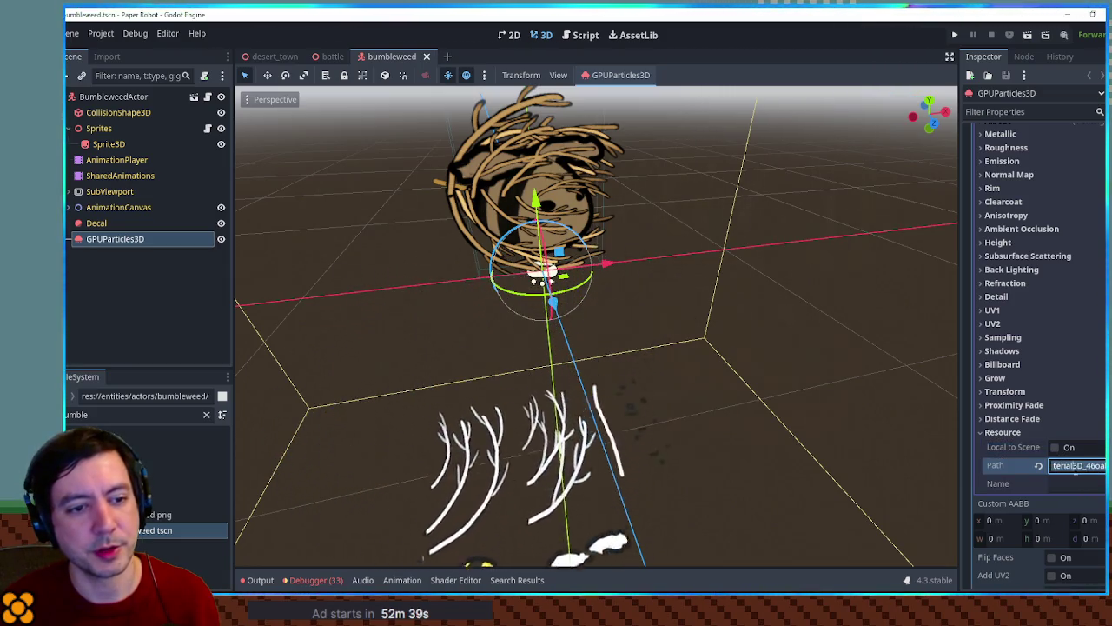
pyautogui.press('Escape')
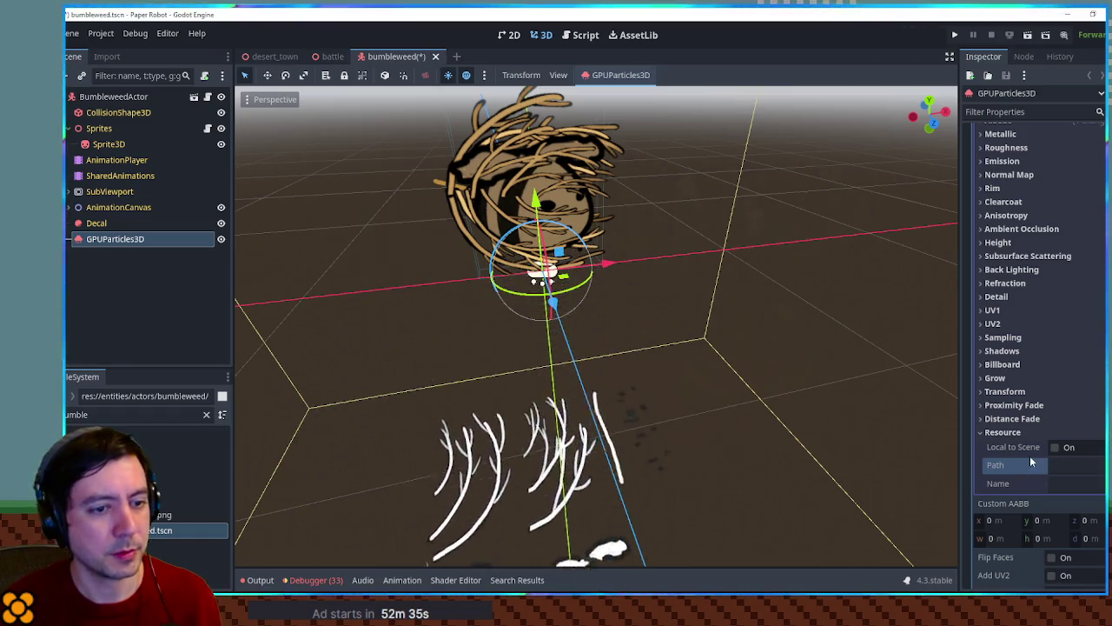
pyautogui.click(333, 57)
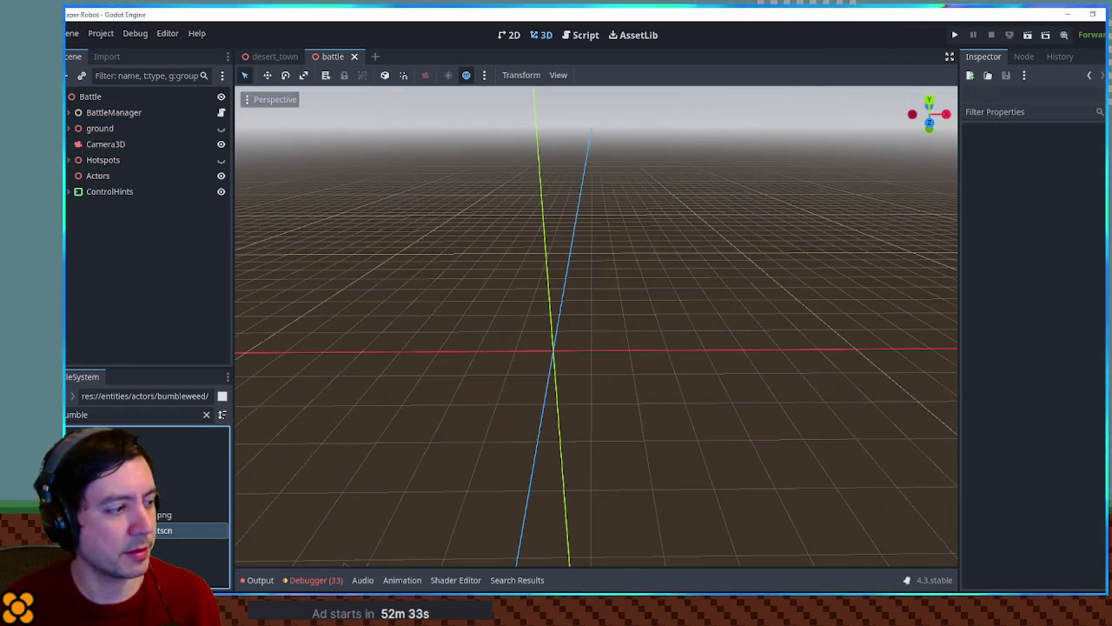
pyautogui.doubleClick(163, 530)
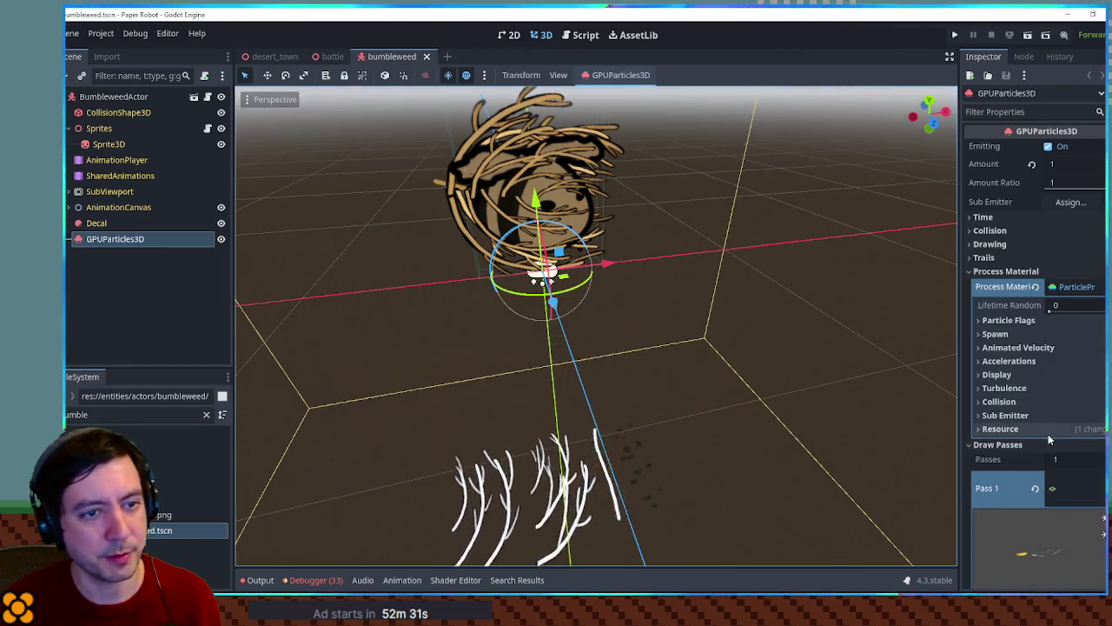
pyautogui.scroll(-10, 1048, 434)
pyautogui.click(1041, 432)
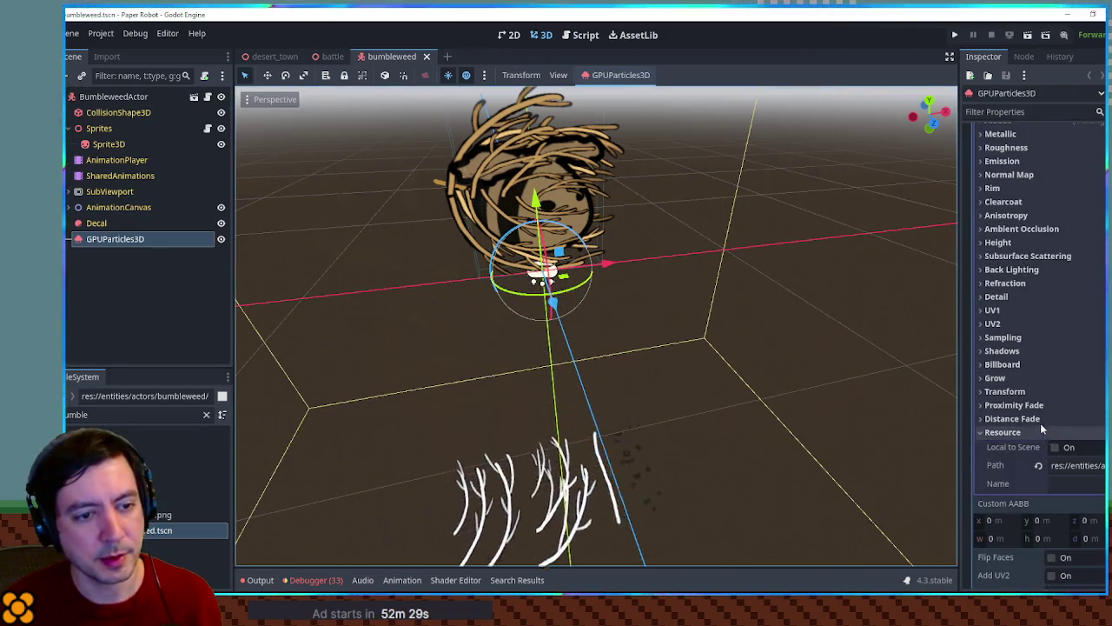
pyautogui.scroll(5, 1041, 424)
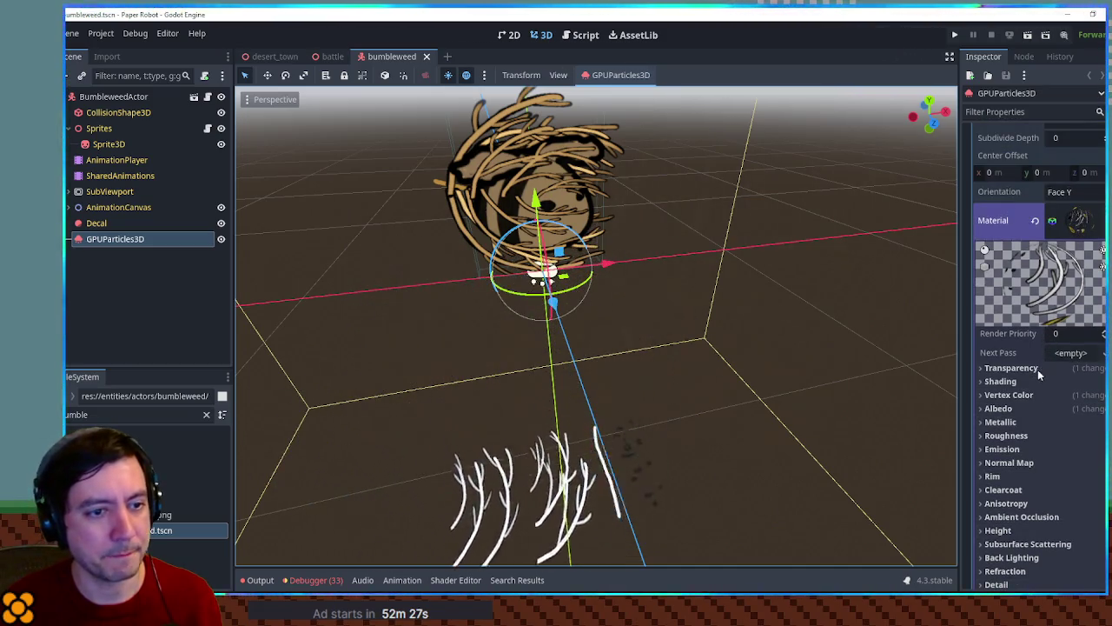
pyautogui.moveTo(685, 259)
pyautogui.mouseDown()
pyautogui.moveTo(707, 368)
pyautogui.moveTo(645, 352)
pyautogui.moveTo(669, 189)
pyautogui.moveTo(662, 202)
pyautogui.mouseUp()
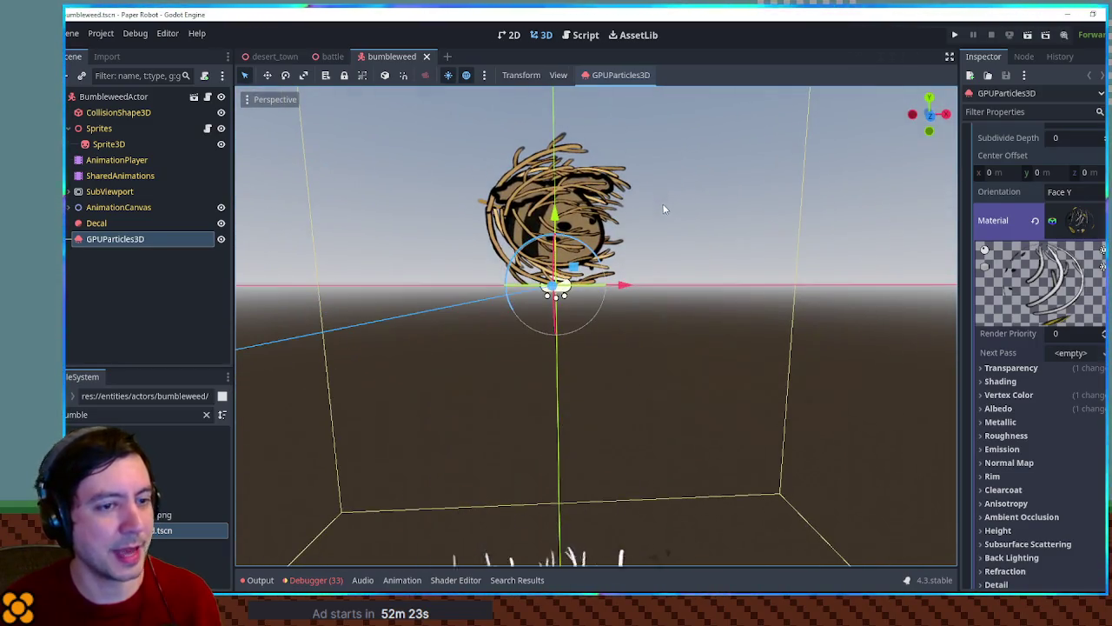
# Step: Set the particle quad mesh orientation to face Z
pyautogui.click(1076, 192)
pyautogui.click(1074, 242)
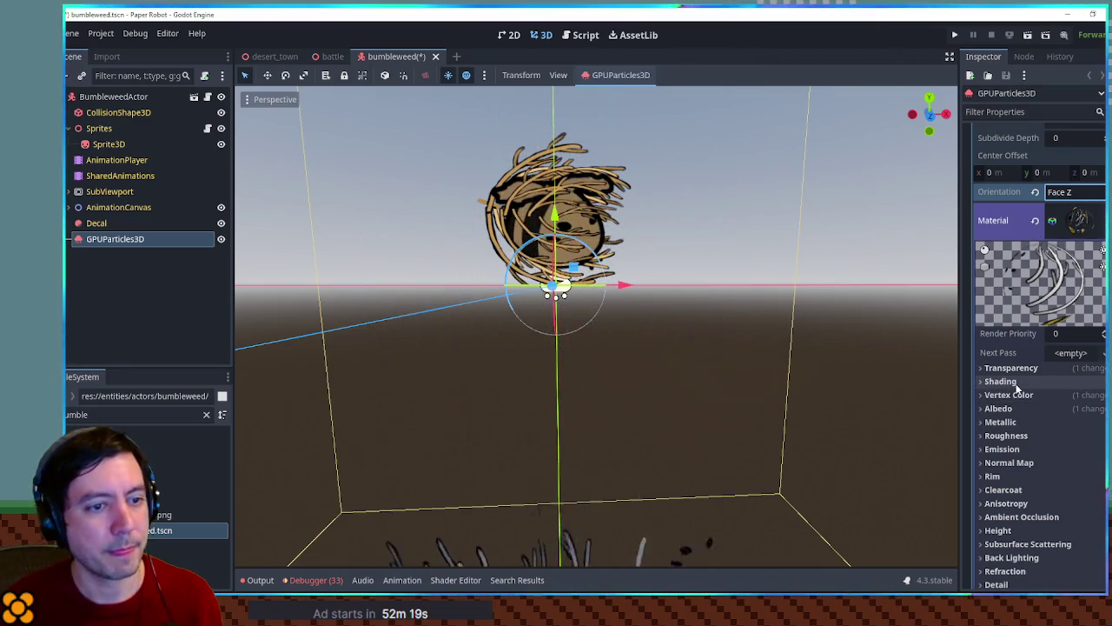
pyautogui.scroll(5, 1019, 383)
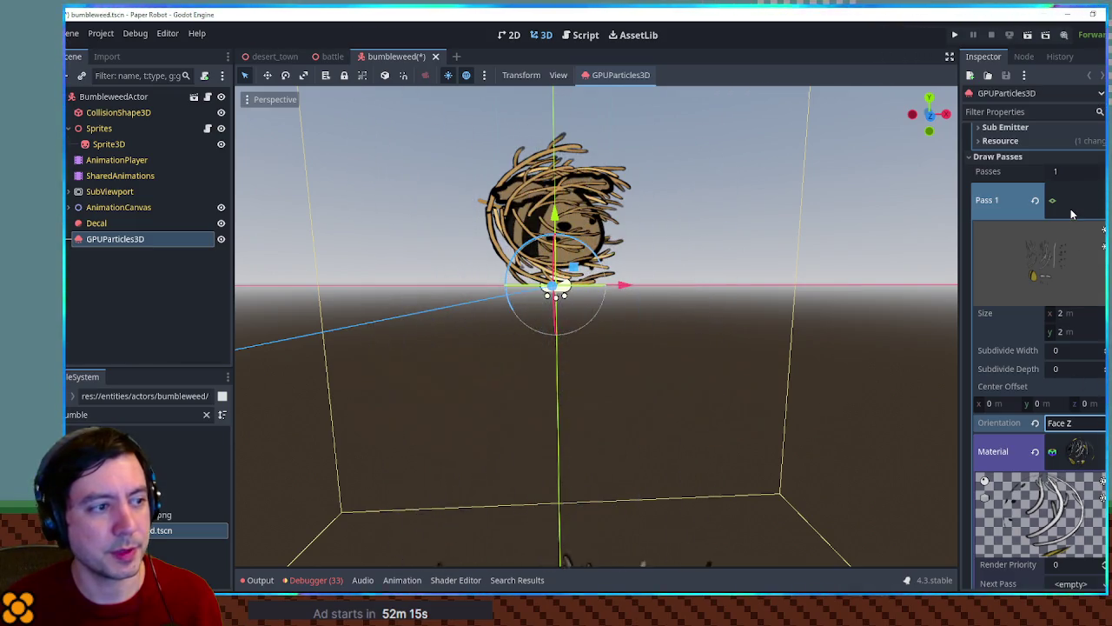
# Step: Shrink the QuadMesh size to 0.5 × 0.5 m
pyautogui.moveTo(1055, 313); pyautogui.dragTo(1086, 318)
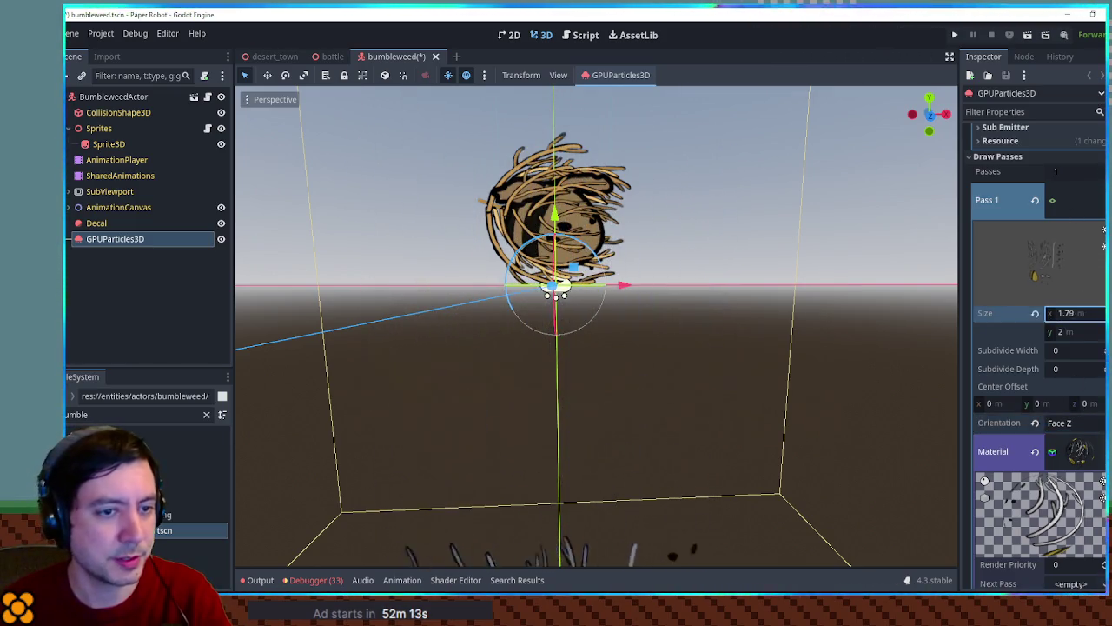
pyautogui.click(1086, 318)
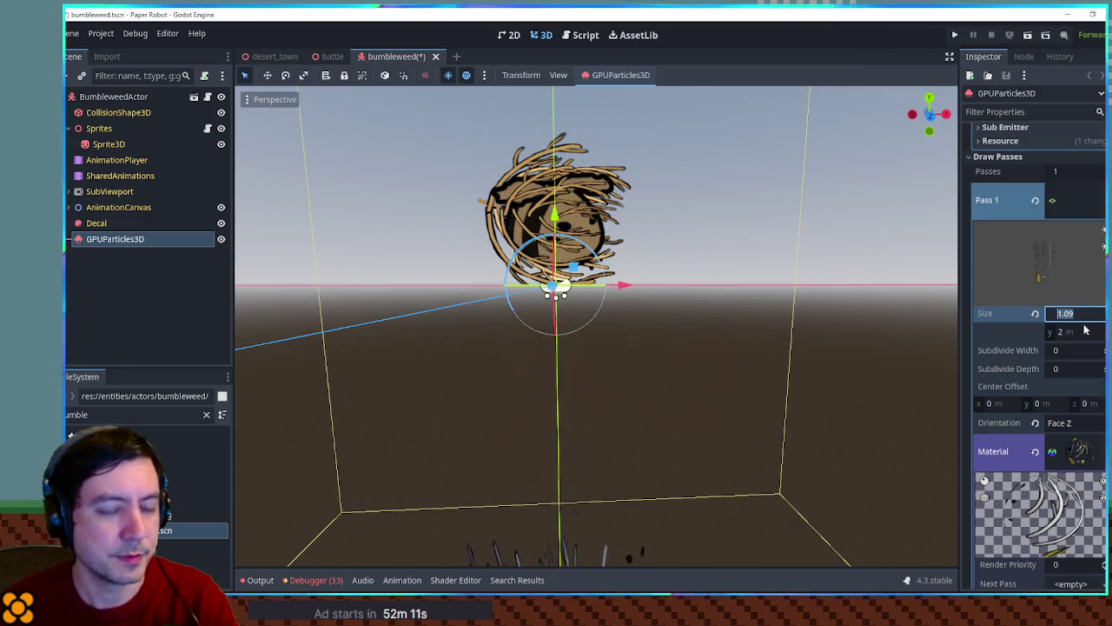
pyautogui.write('0.5')
pyautogui.click(1082, 333)
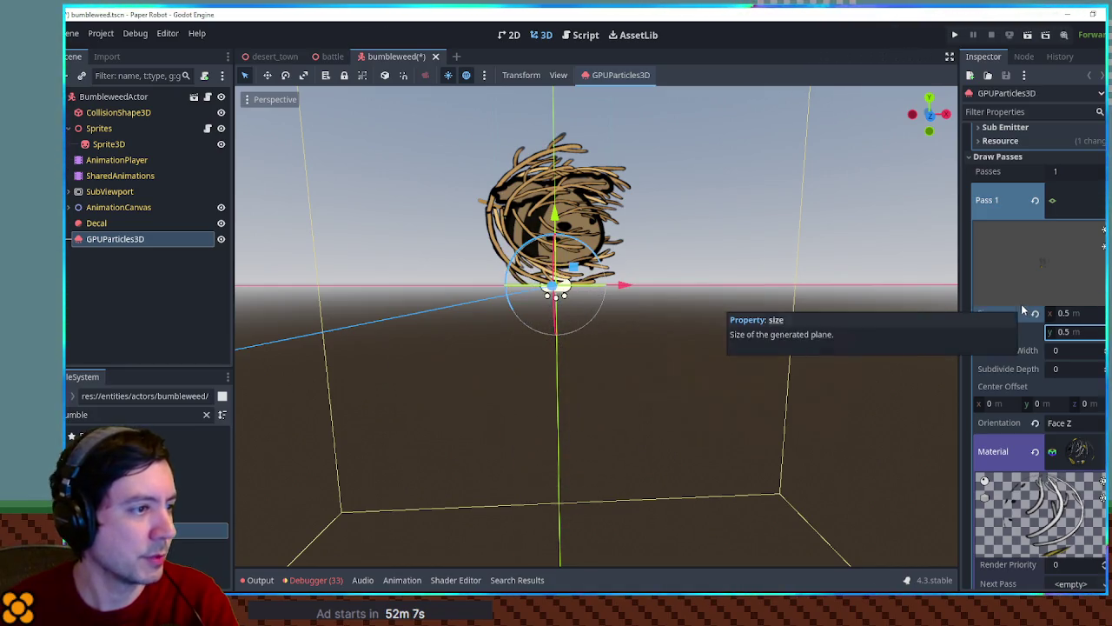
pyautogui.moveTo(760, 246); pyautogui.dragTo(759, 258)
pyautogui.scroll(-3, 759, 258)
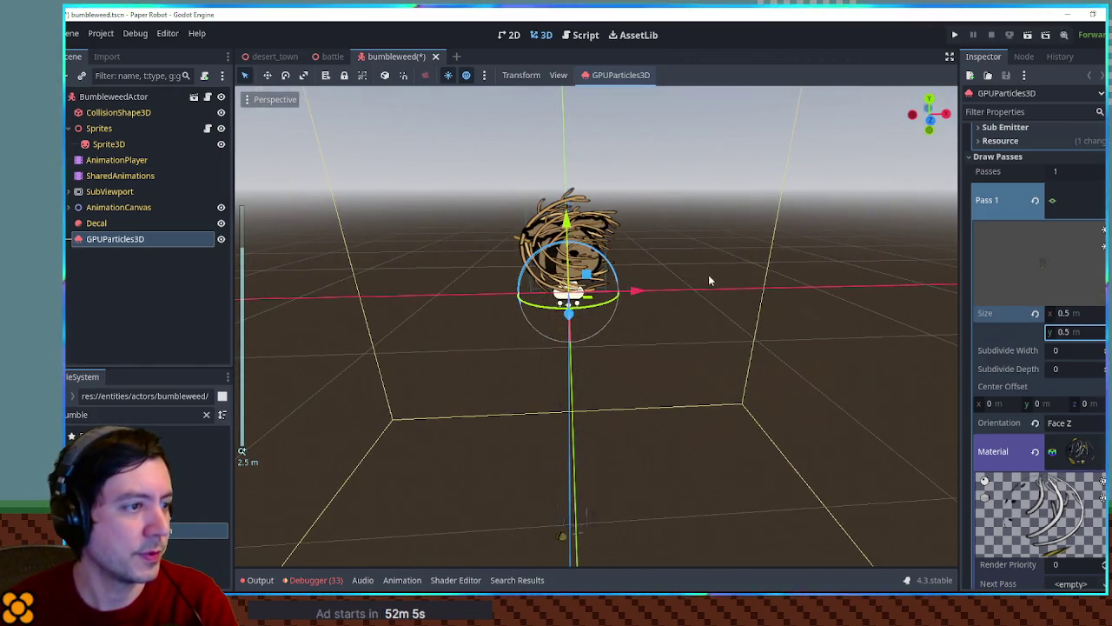
pyautogui.scroll(3, 1026, 178)
pyautogui.scroll(4, 1033, 206)
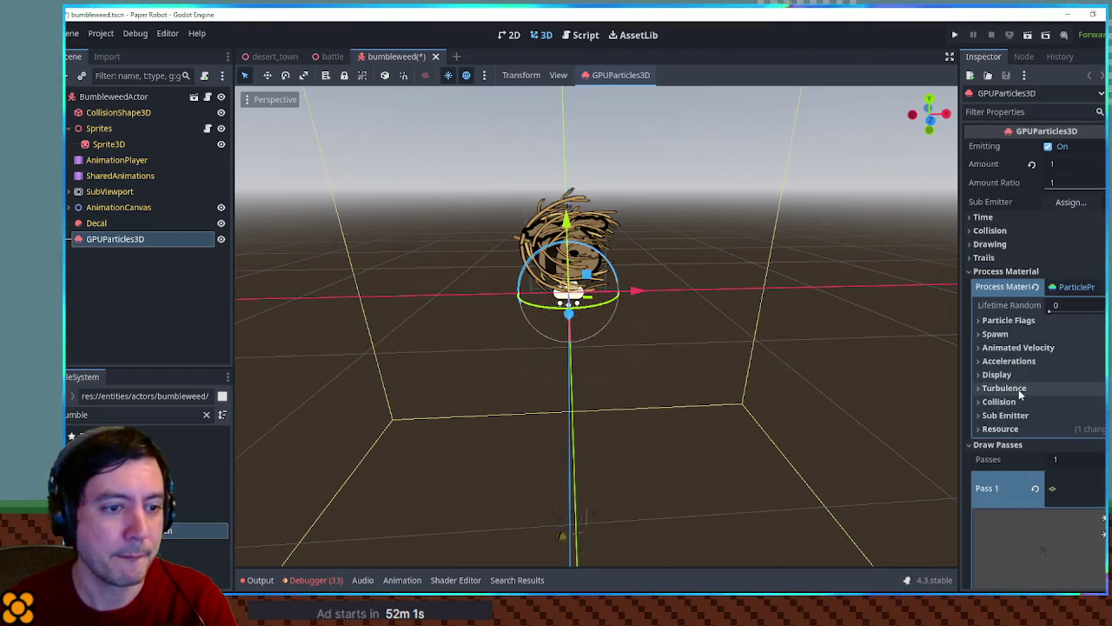
# Step: Expand the process material's Display settings and view the bumbleweed obliquely
pyautogui.click(999, 374)
pyautogui.scroll(3, 686, 393)
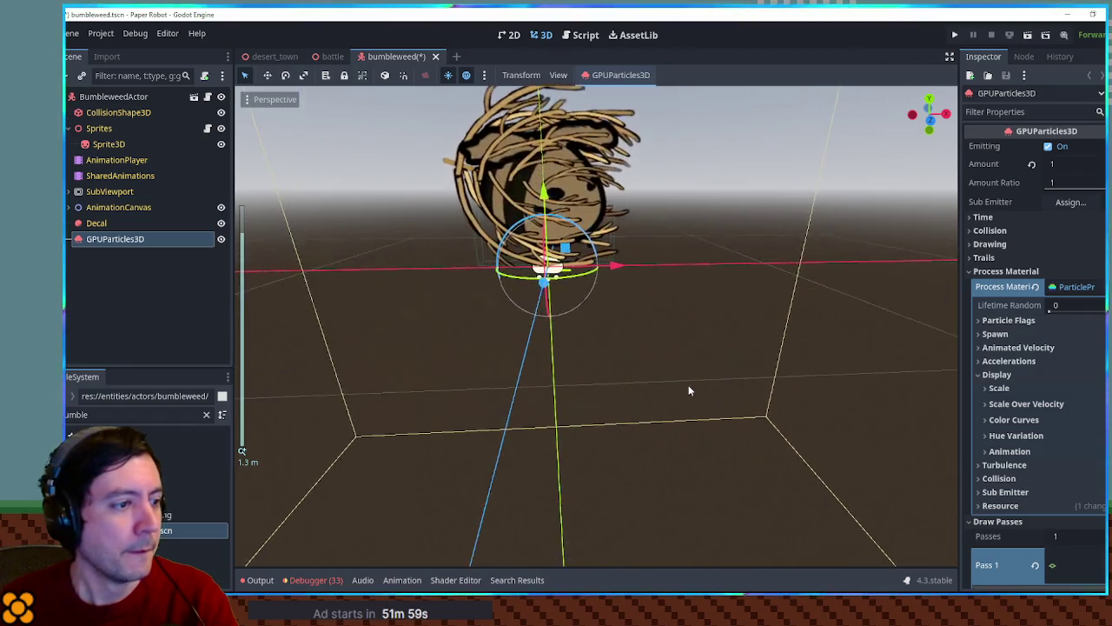
pyautogui.scroll(-2, 727, 347)
pyautogui.moveTo(727, 348)
pyautogui.mouseDown()
pyautogui.moveTo(705, 318)
pyautogui.moveTo(899, 372)
pyautogui.moveTo(696, 339)
pyautogui.mouseUp()
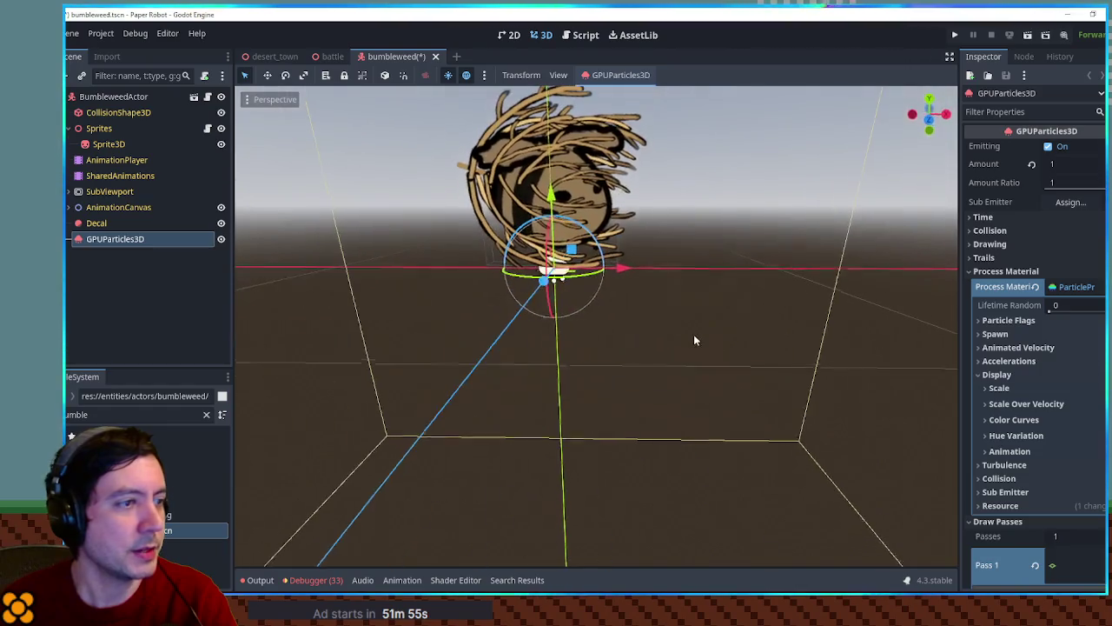
pyautogui.scroll(-5, 1012, 490)
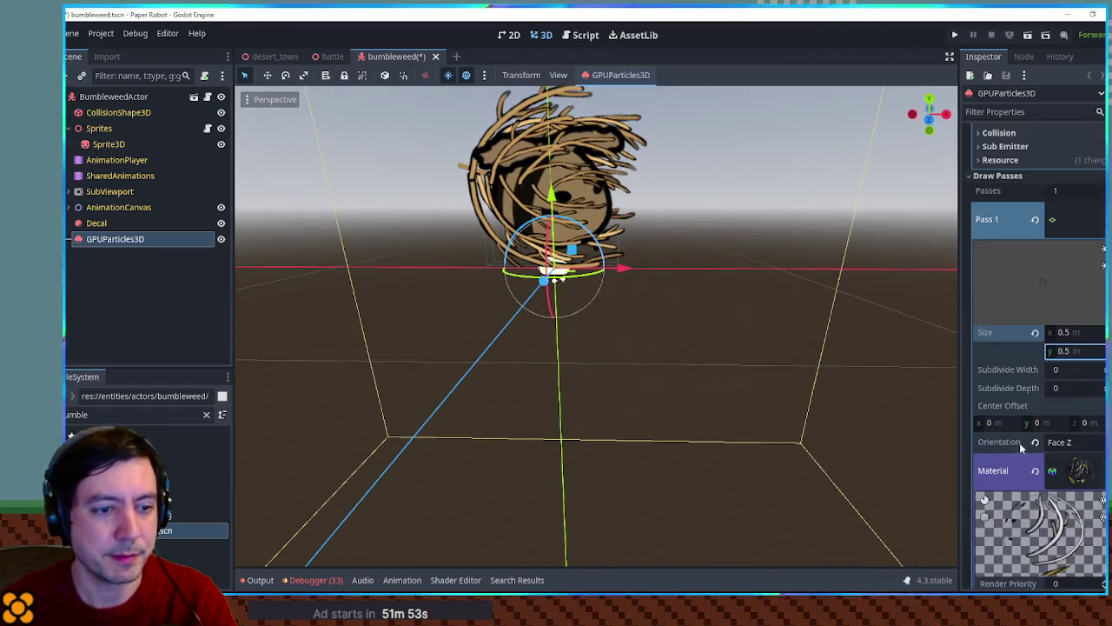
# Step: Set the twig pass material's Shading Mode to Unshaded
pyautogui.click(1008, 285)
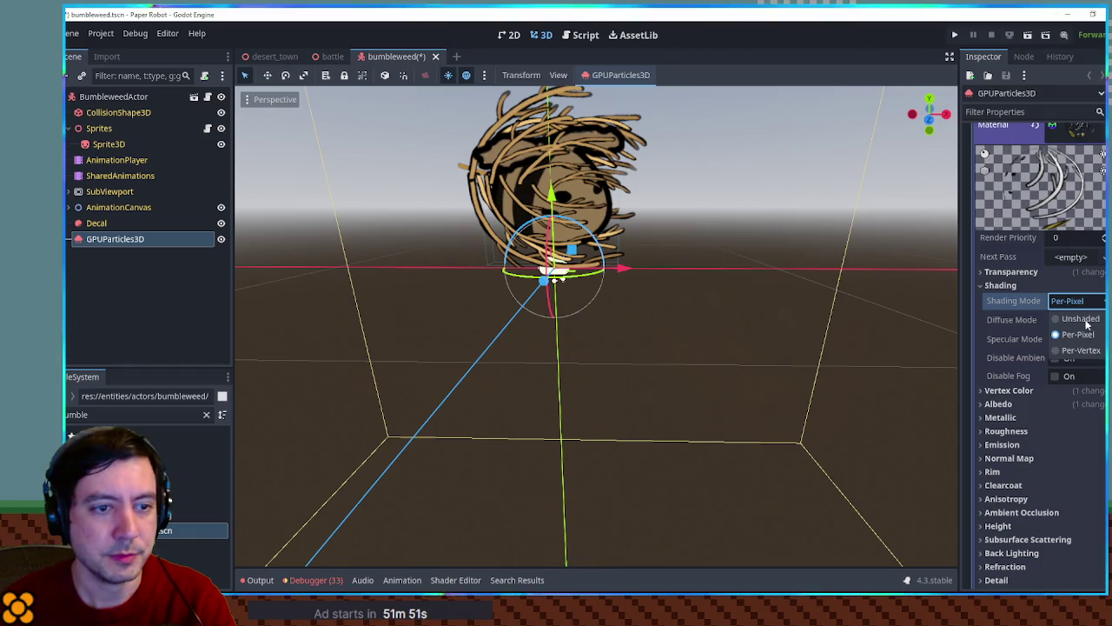
pyautogui.click(1084, 320)
pyautogui.scroll(3, 712, 260)
pyautogui.moveTo(723, 260)
pyautogui.mouseDown()
pyautogui.moveTo(776, 370)
pyautogui.moveTo(800, 373)
pyautogui.mouseUp()
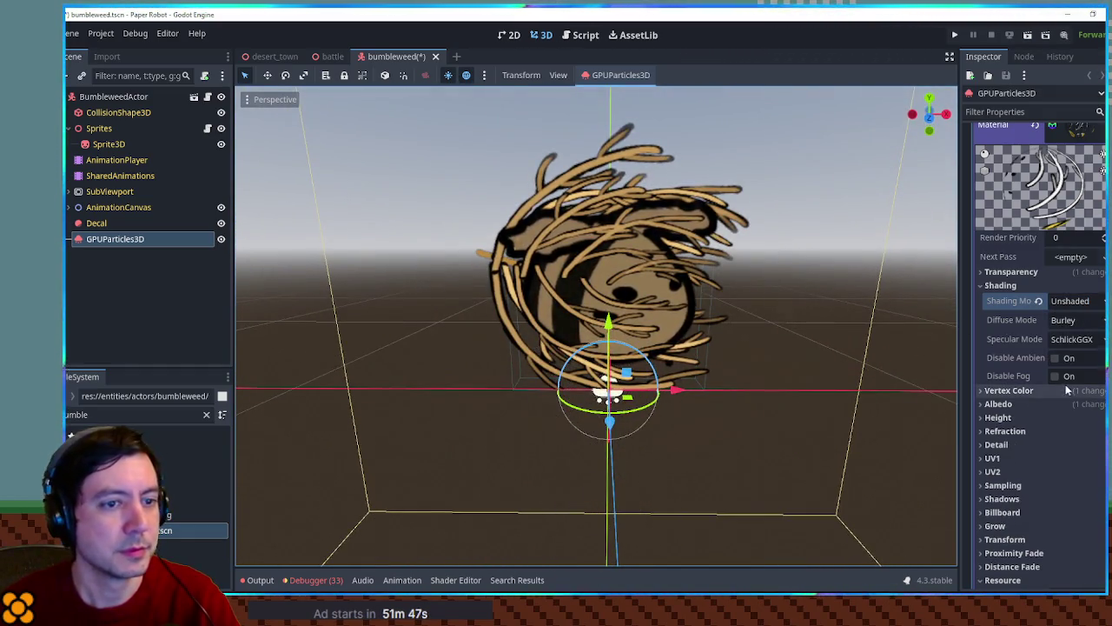
pyautogui.click(1014, 391)
pyautogui.click(1014, 391)
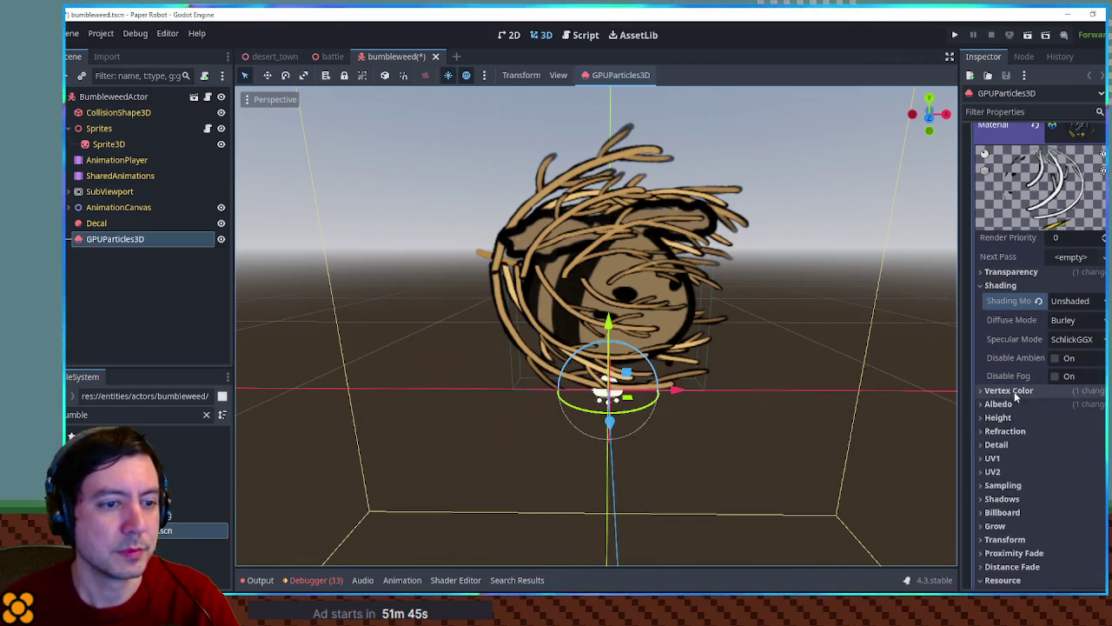
pyautogui.scroll(5, 1017, 373)
pyautogui.scroll(2, 1060, 286)
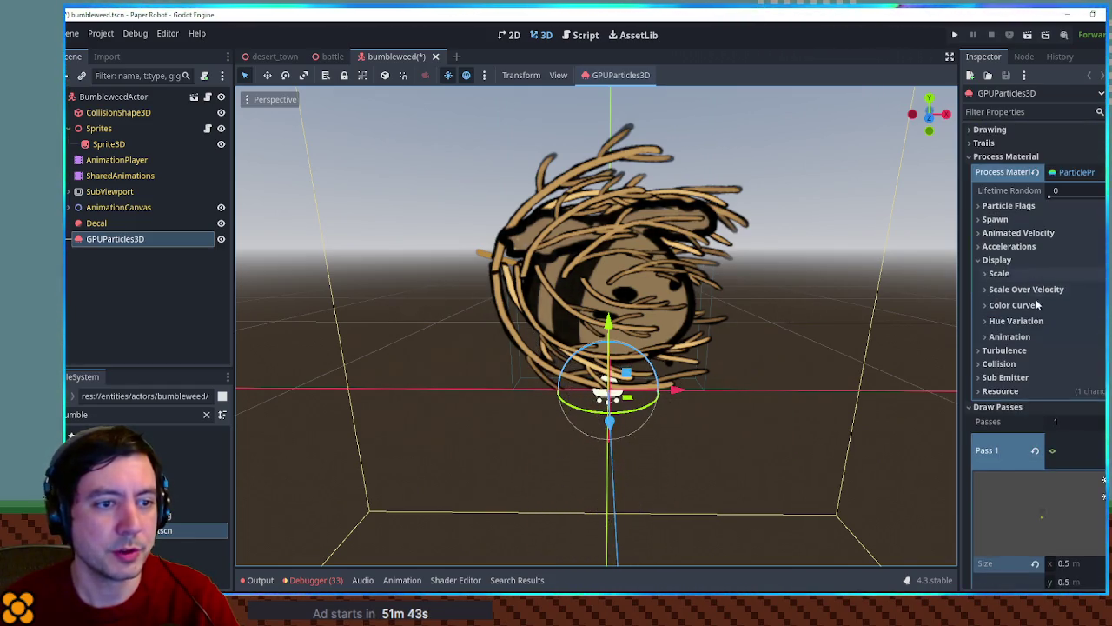
pyautogui.scroll(2, 1034, 226)
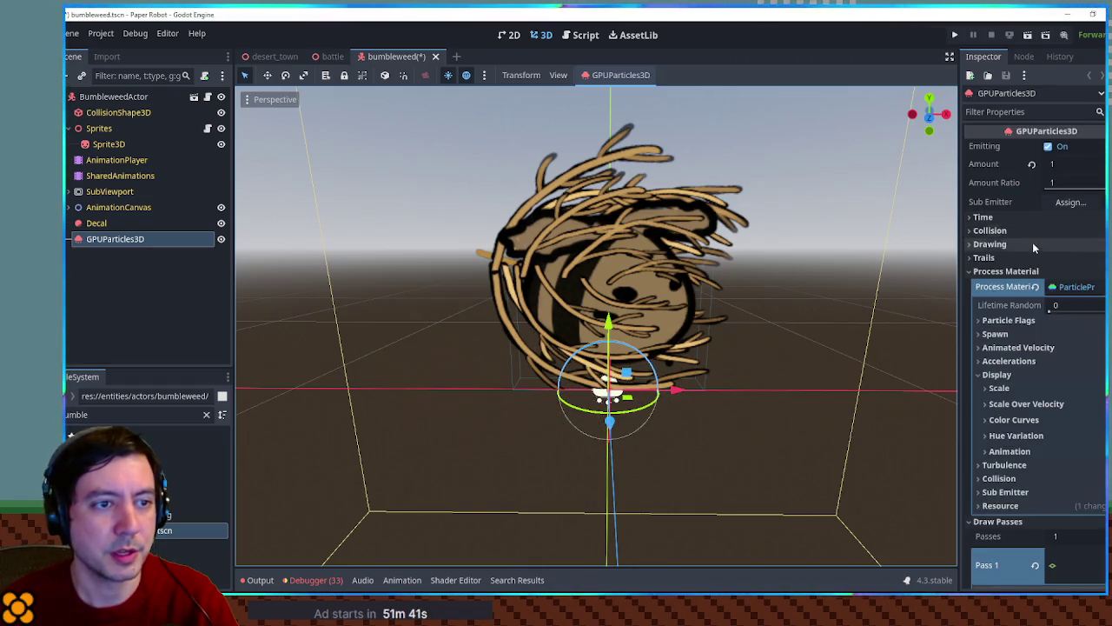
# Step: Check gravity under Accelerations and set the particle Amount to 8
pyautogui.click(1012, 360)
pyautogui.click(1027, 377)
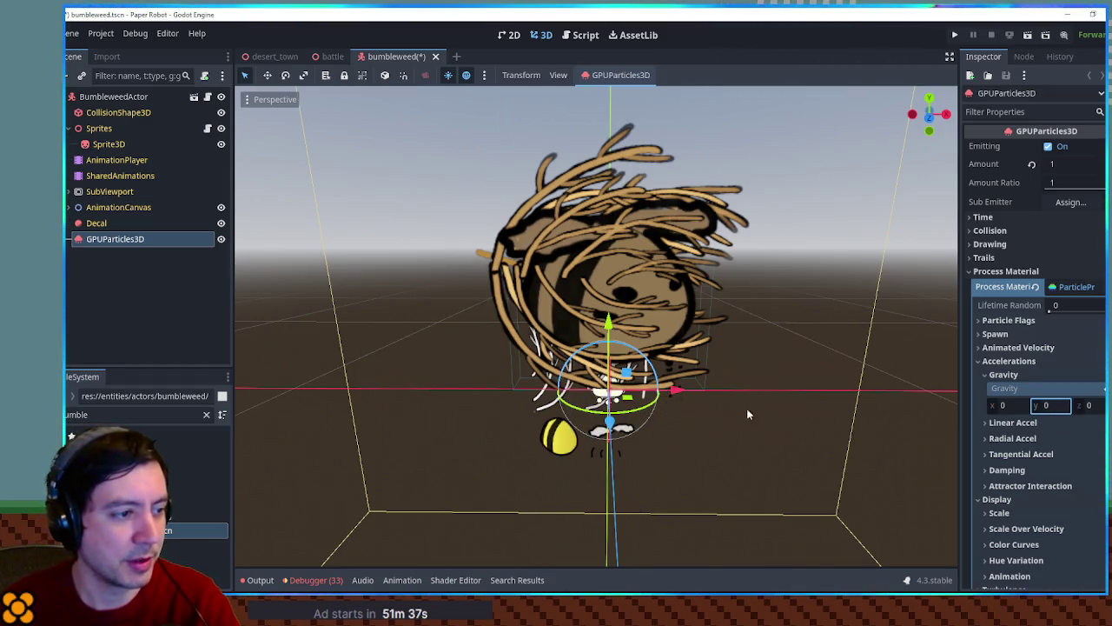
pyautogui.scroll(3, 703, 405)
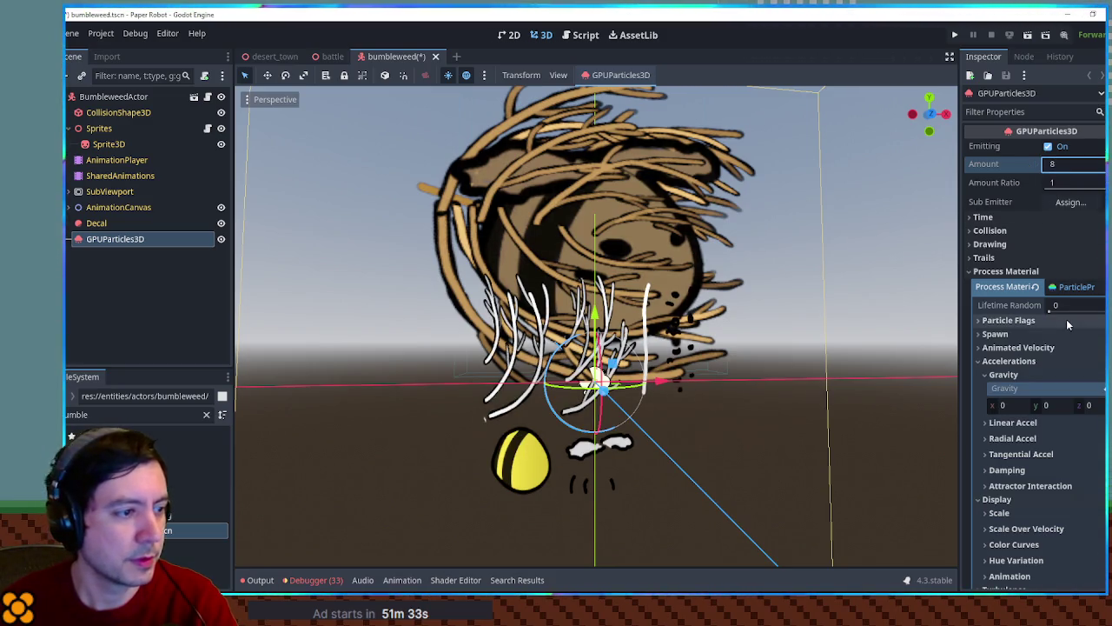
pyautogui.scroll(-5, 1032, 335)
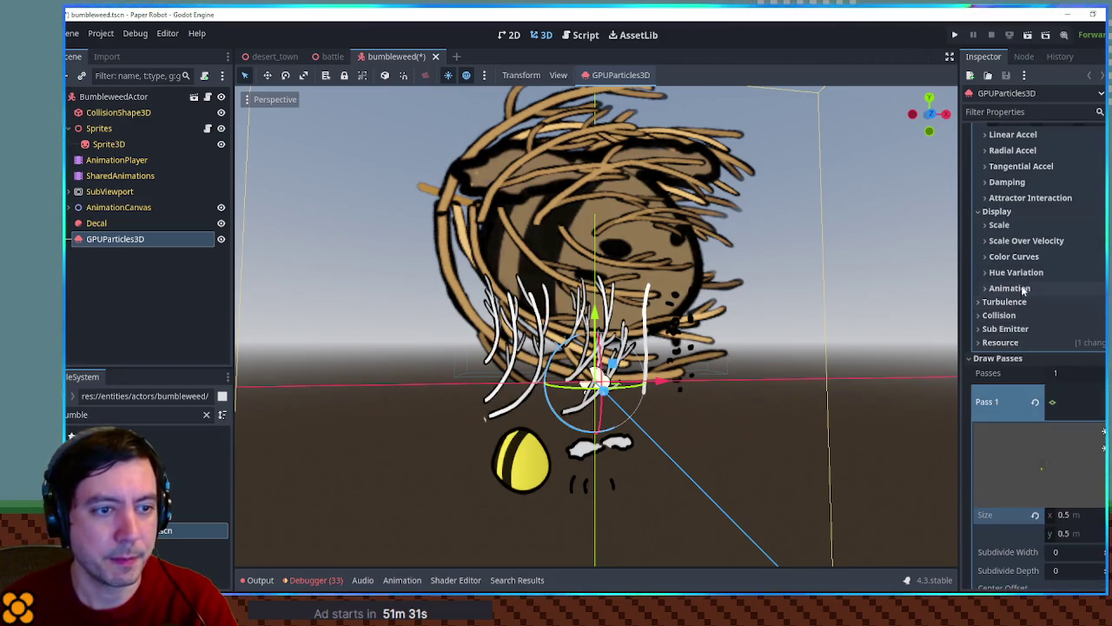
pyautogui.click(1022, 258)
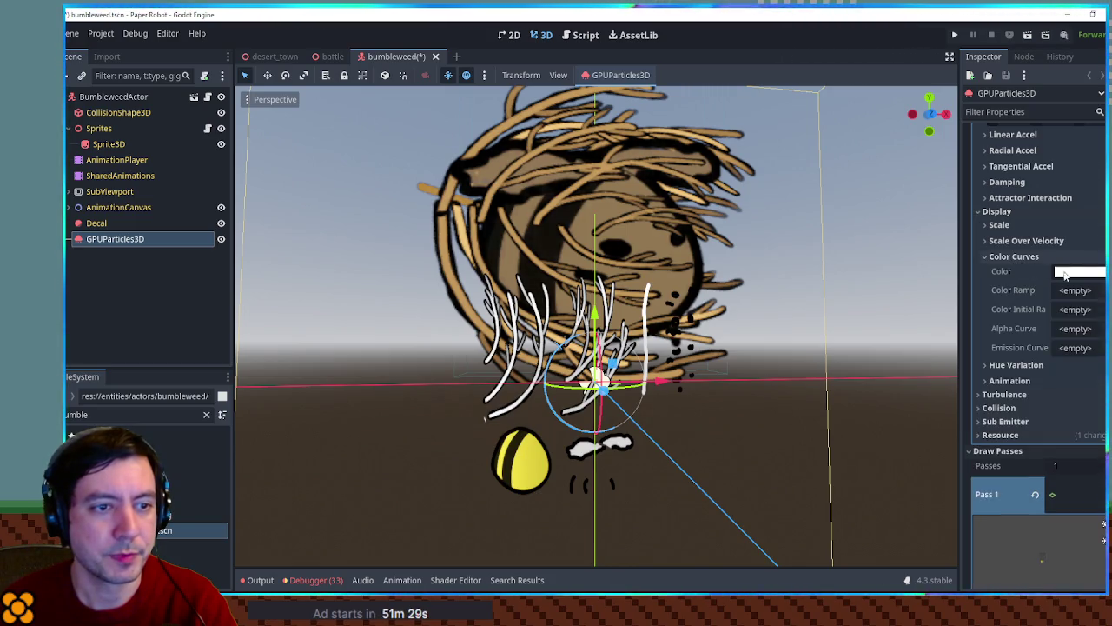
# Step: Eyedrop the tumbleweed's tan as the Color Curves particle colour
pyautogui.click(1057, 273)
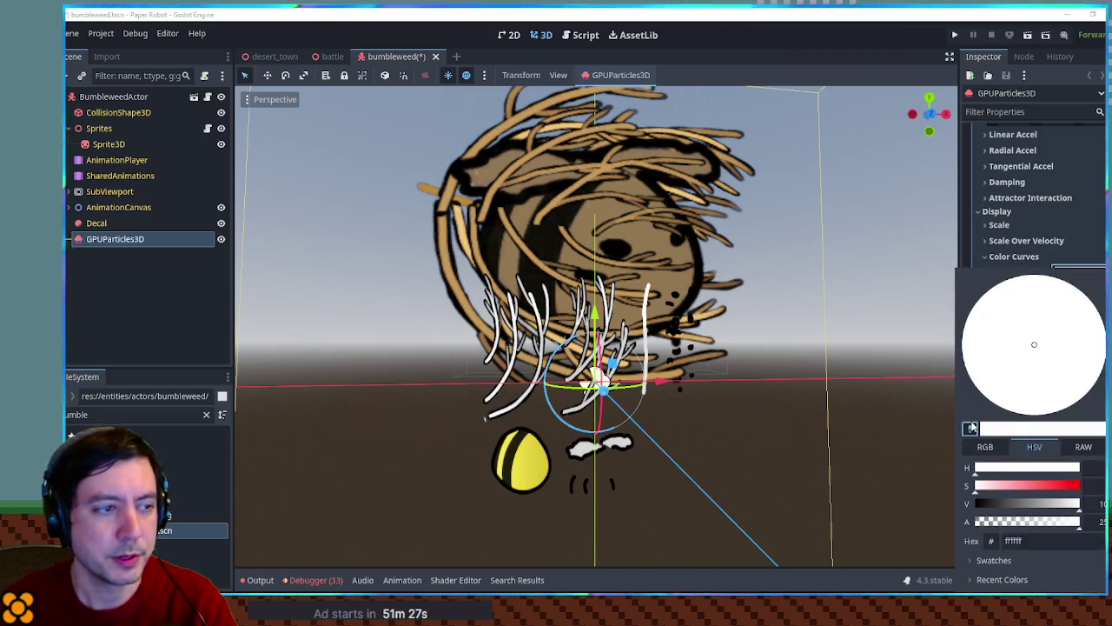
pyautogui.click(972, 427)
pyautogui.click(488, 143)
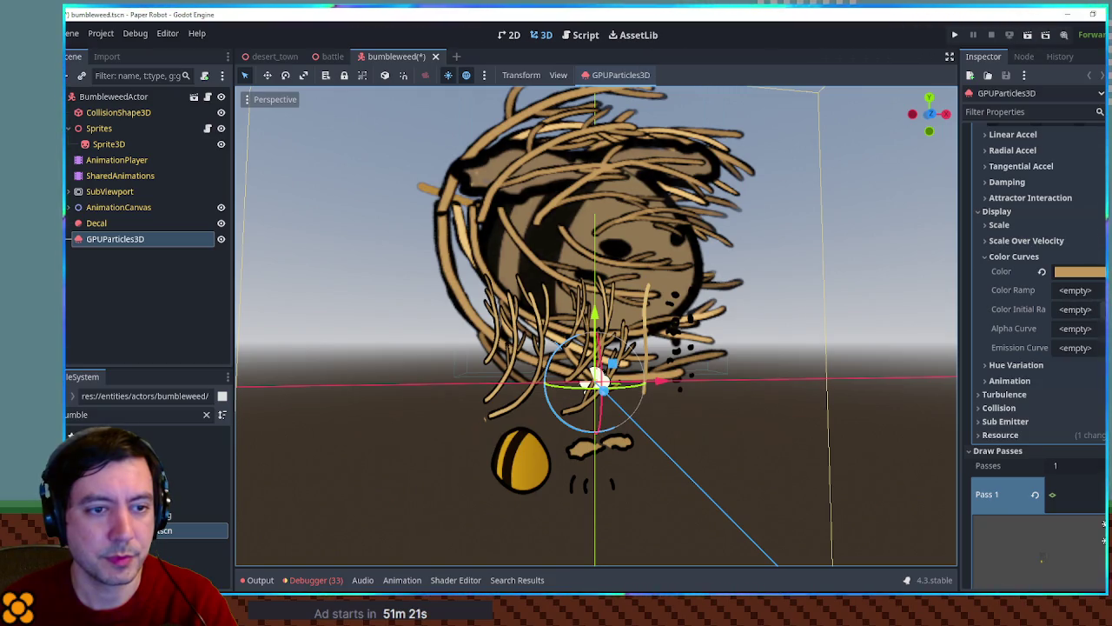
# Step: Set the Hue Variation range to -0.05 through 0.05
pyautogui.click(1019, 365)
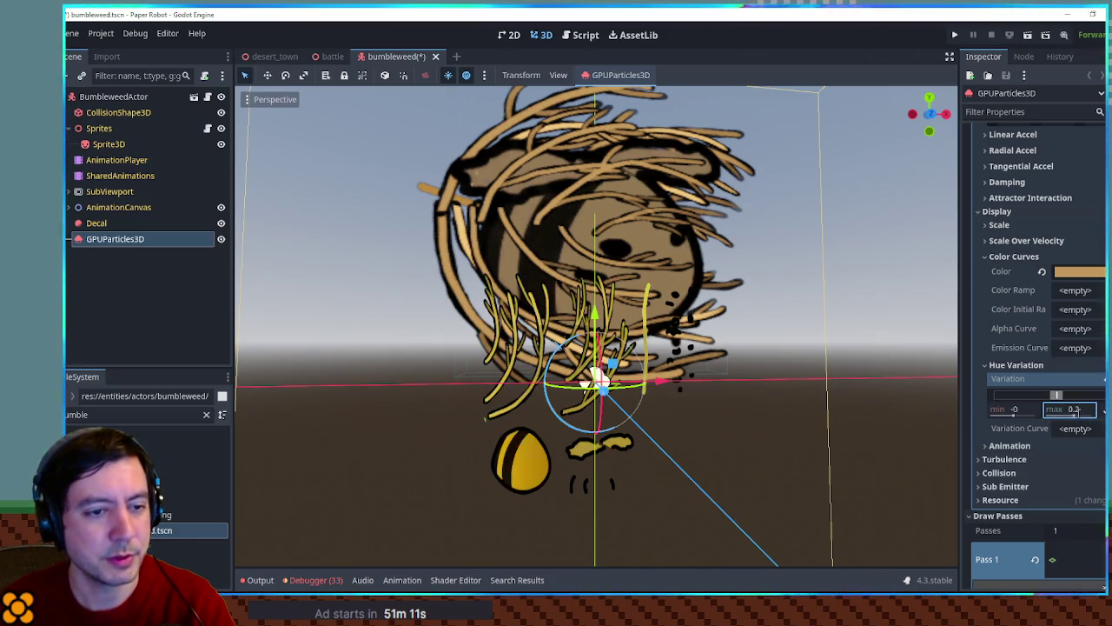
pyautogui.write('.1')
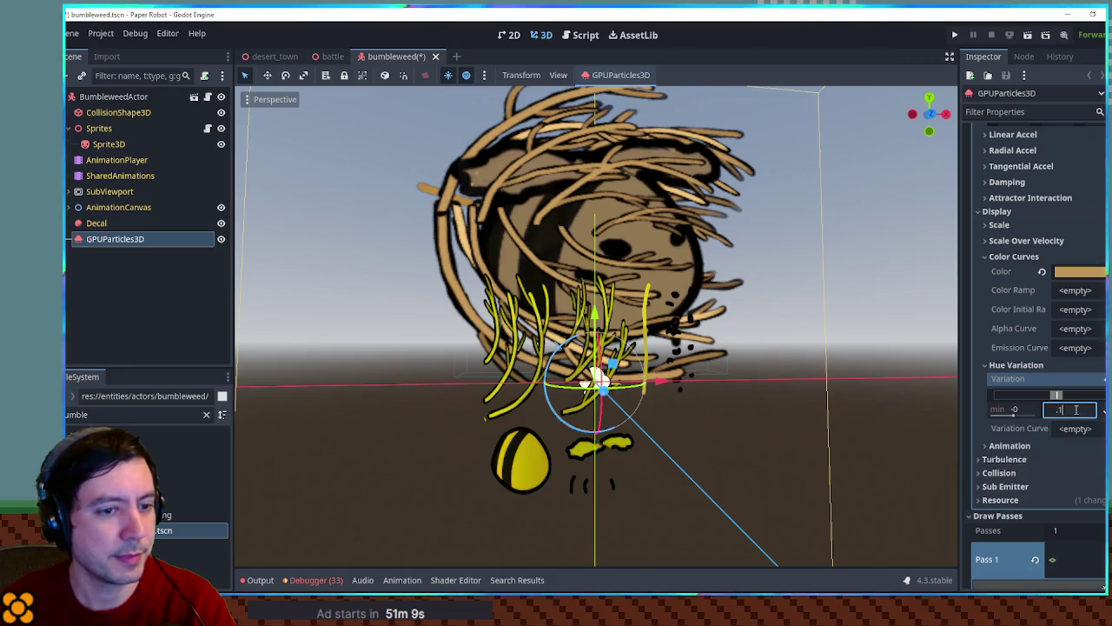
pyautogui.moveTo(1013, 413); pyautogui.dragTo(1006, 413)
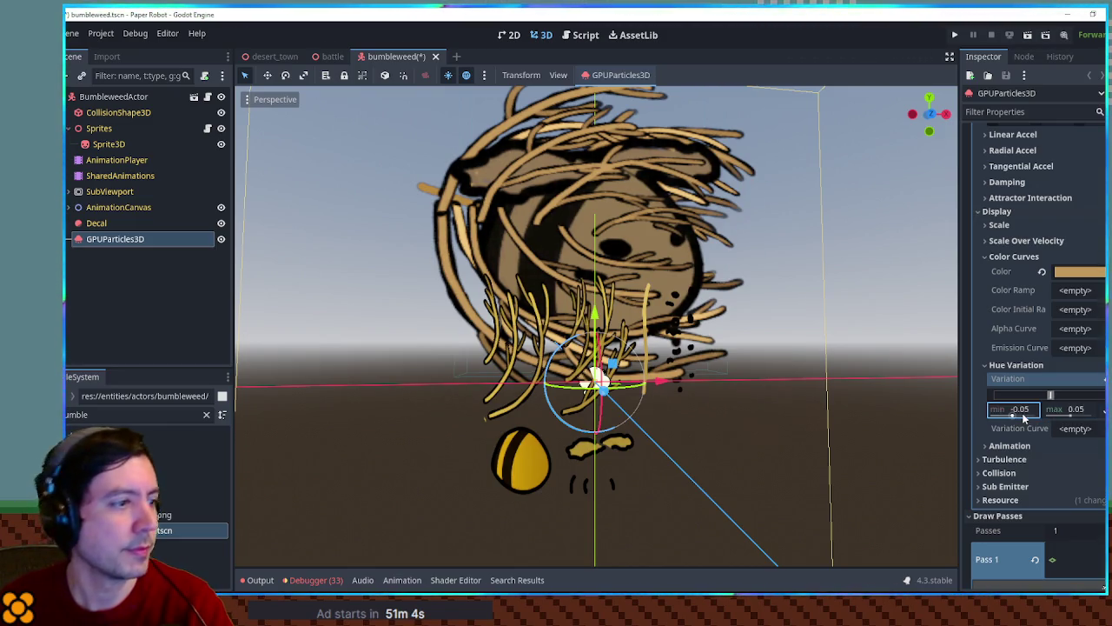
pyautogui.moveTo(1030, 418)
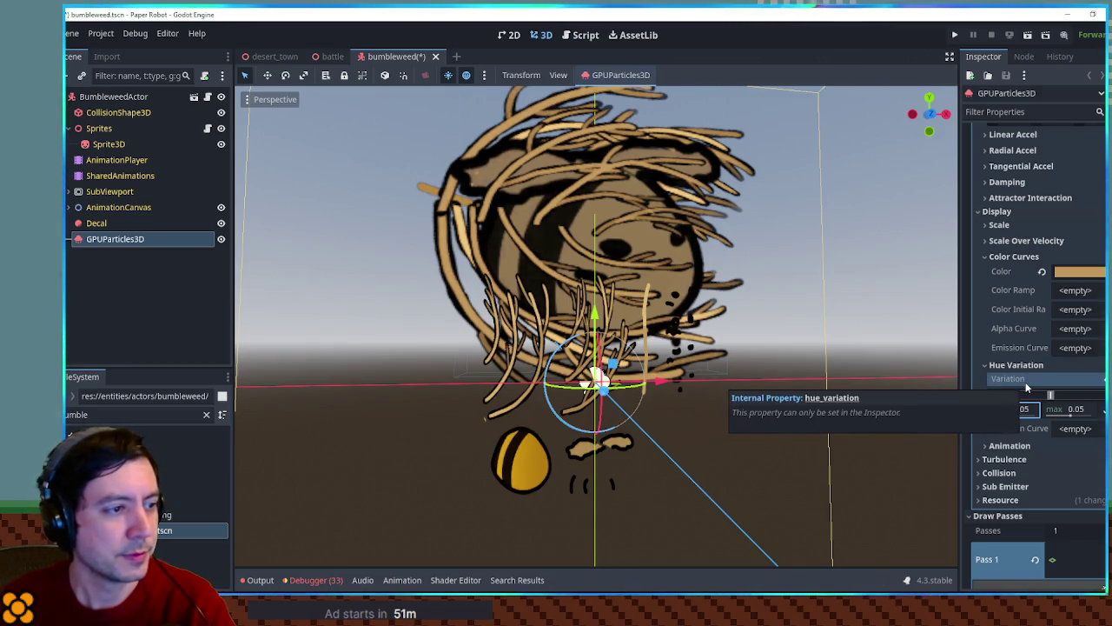
pyautogui.click(1008, 257)
pyautogui.scroll(3, 1009, 258)
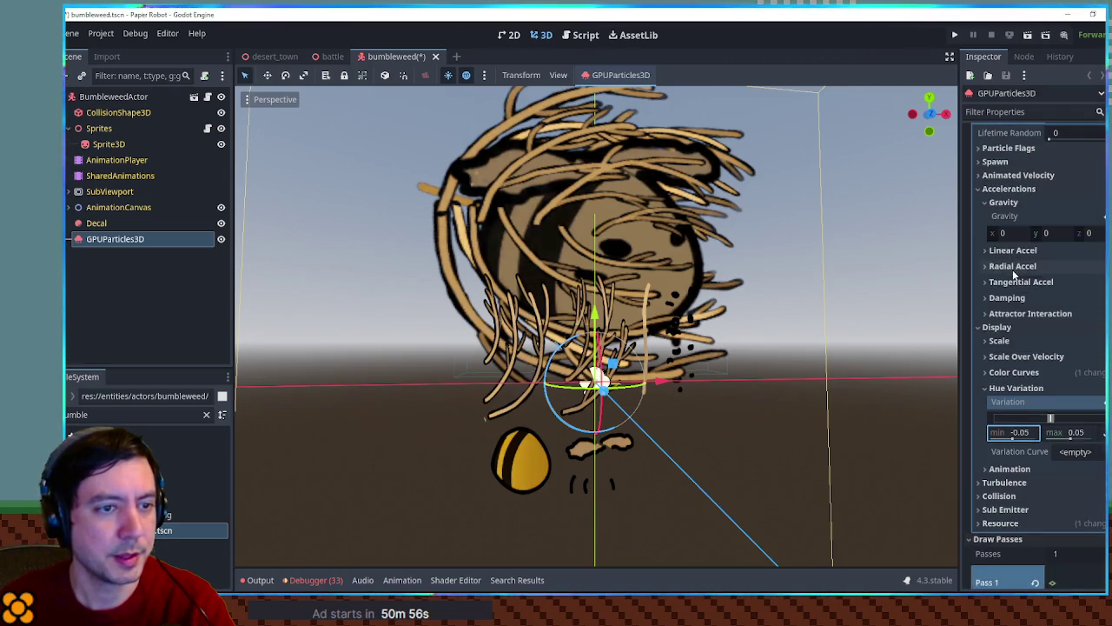
# Step: Set gravity to -9.8 and the spawn velocity direction to (0, 1, 0)
pyautogui.scroll(2, 1015, 274)
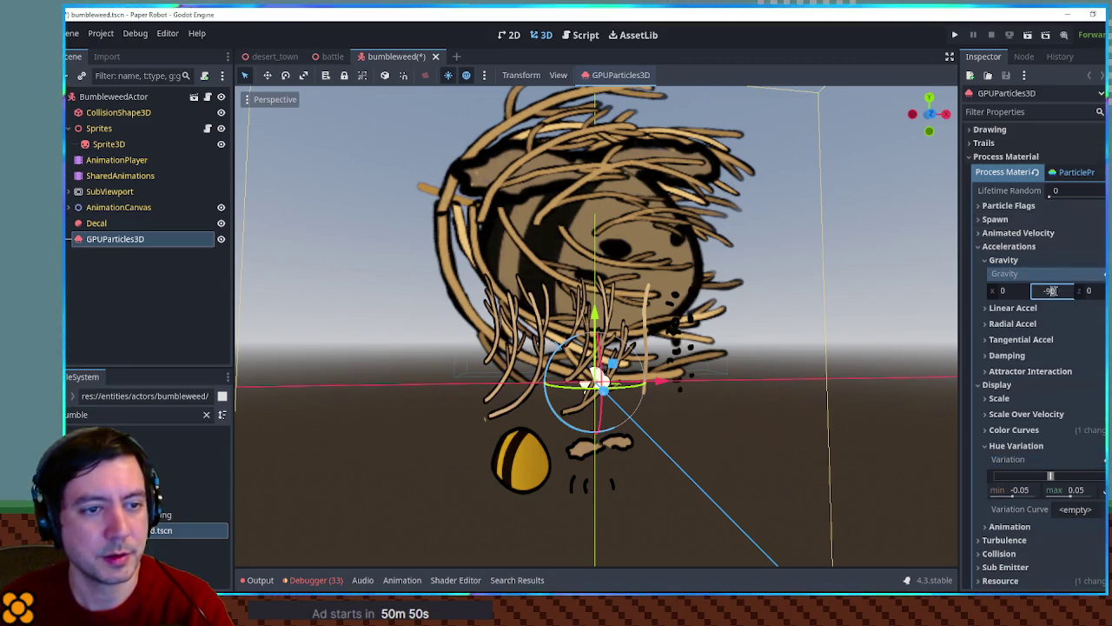
pyautogui.press('Return')
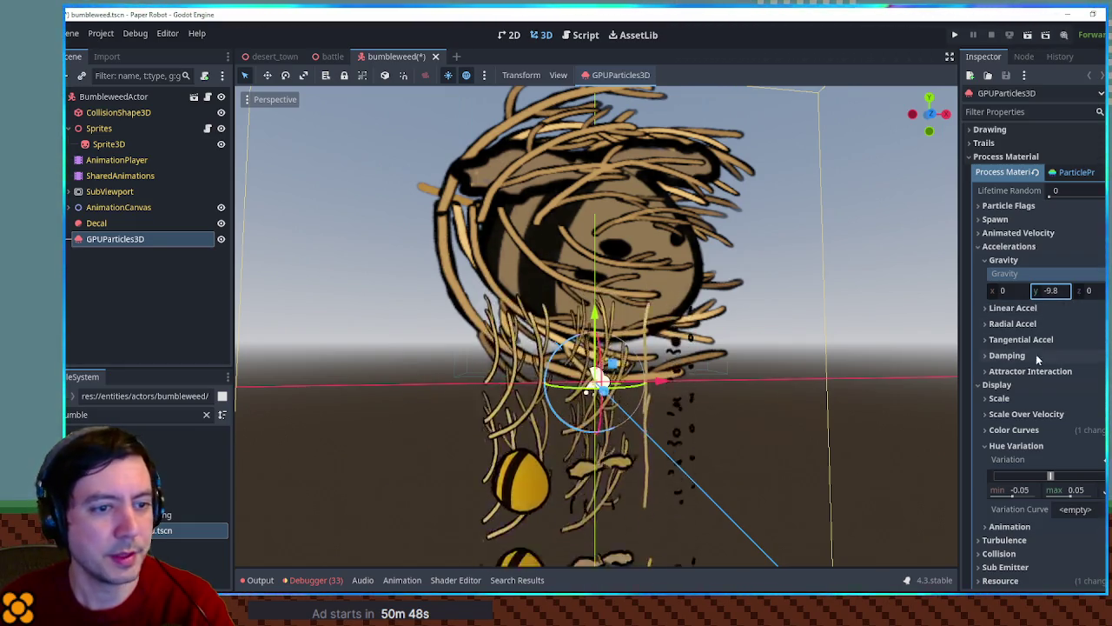
pyautogui.click(998, 219)
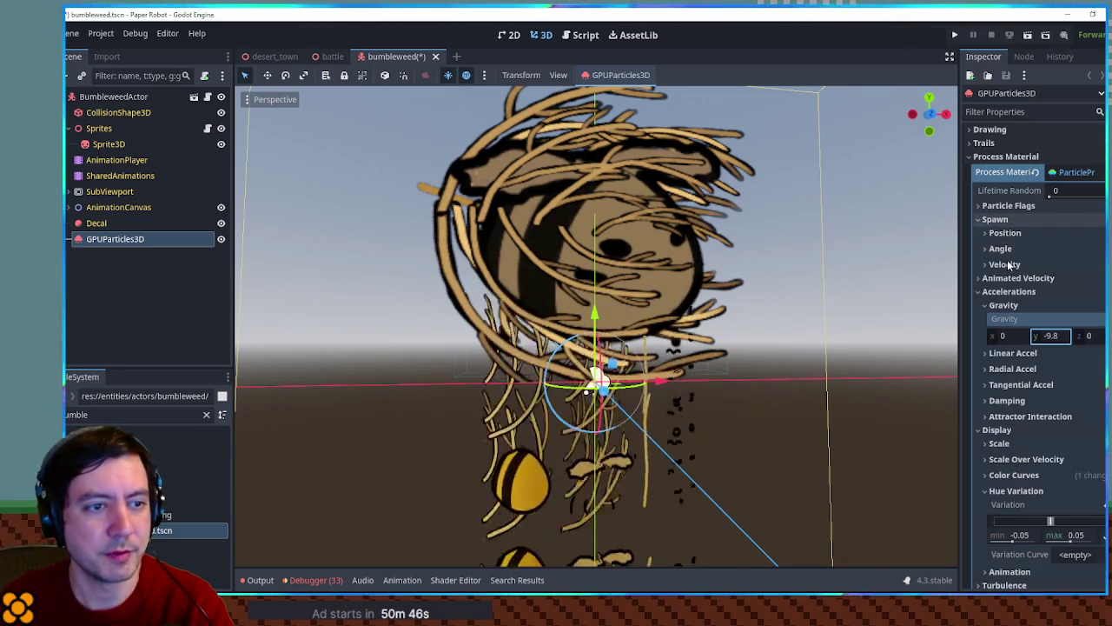
pyautogui.click(1005, 264)
pyautogui.click(1046, 348)
pyautogui.write('1')
pyautogui.click(1008, 348)
pyautogui.write('0')
# Step: Give the particles a 30° spread and initial velocity of 3
pyautogui.click(1082, 368)
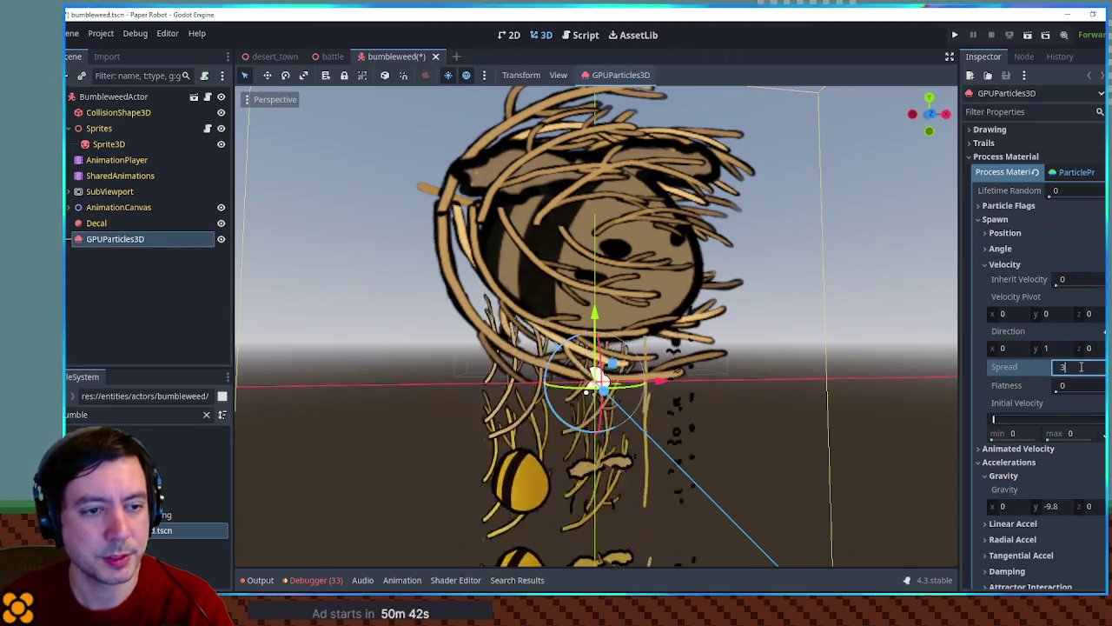
pyautogui.click(1017, 433)
pyautogui.write('1')
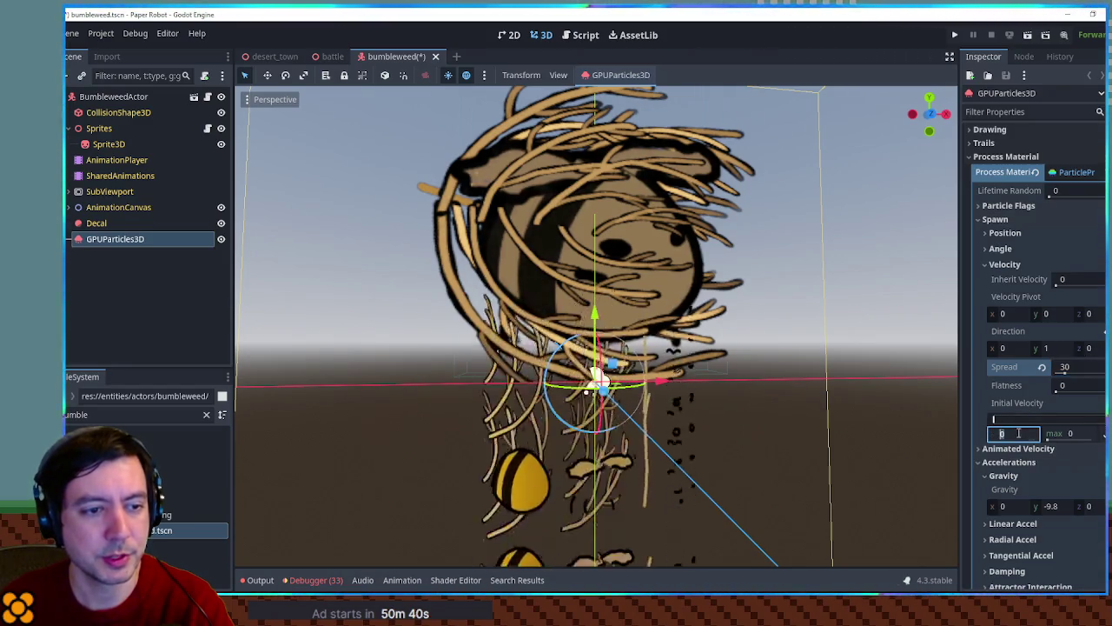
pyautogui.press('BackSpace')
pyautogui.write('3')
pyautogui.press('Return')
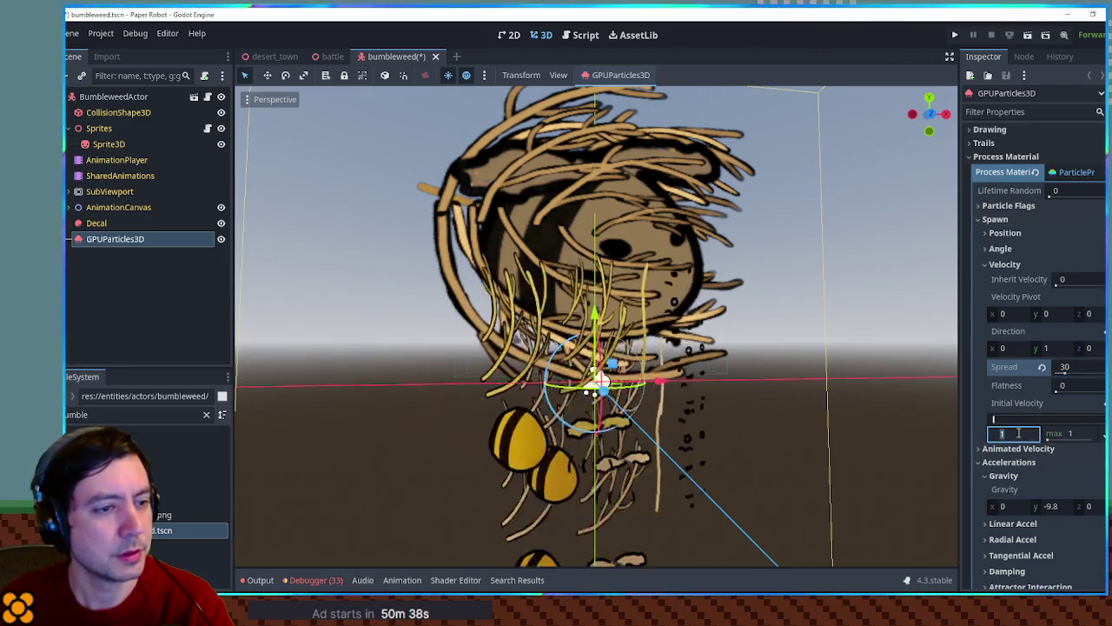
# Step: Raise the emitter slightly and close the bumbleweed scene to show the battle scene
pyautogui.moveTo(594, 323); pyautogui.dragTo(596, 178)
pyautogui.scroll(-5, 730, 231)
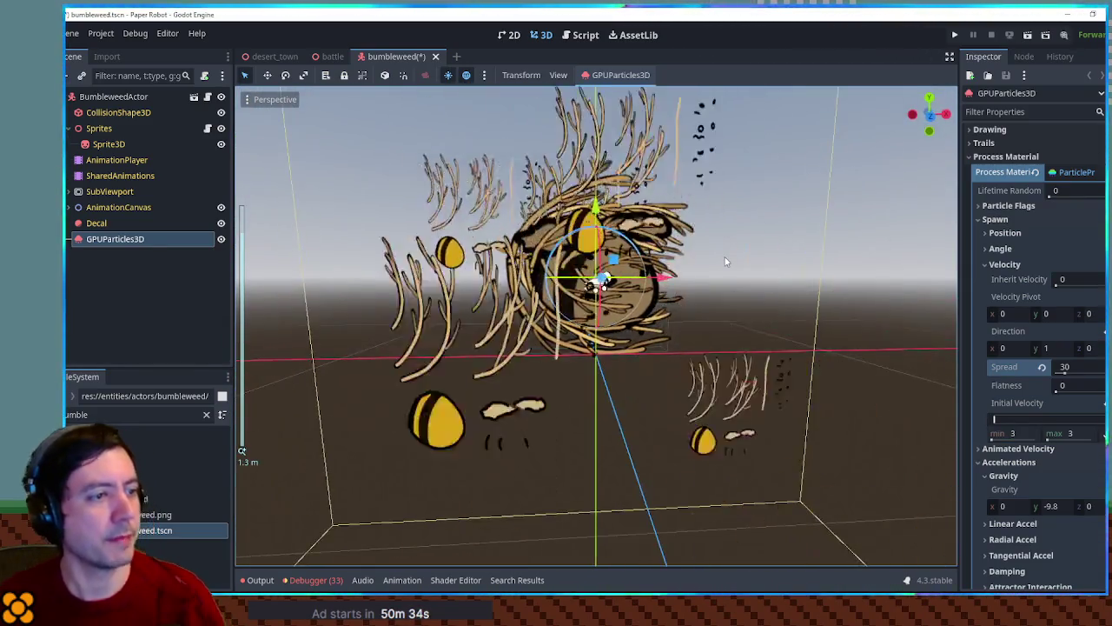
pyautogui.middleClick(388, 53)
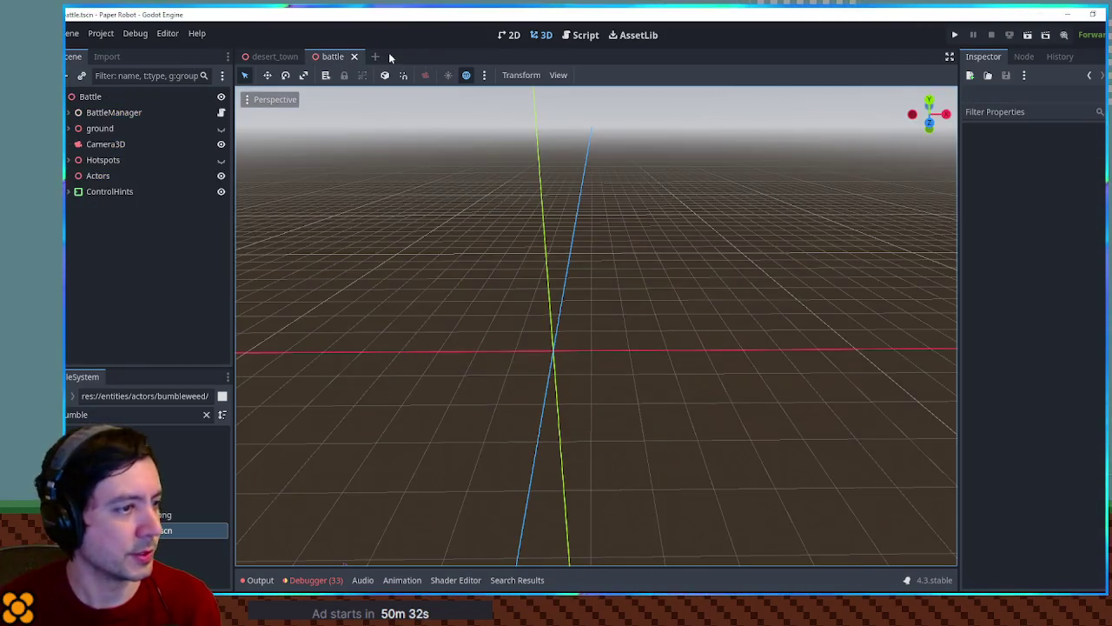
# Step: Reopen the bumbleweed scene briefly, then inspect bumbleweed.png's import settings
pyautogui.doubleClick(169, 530)
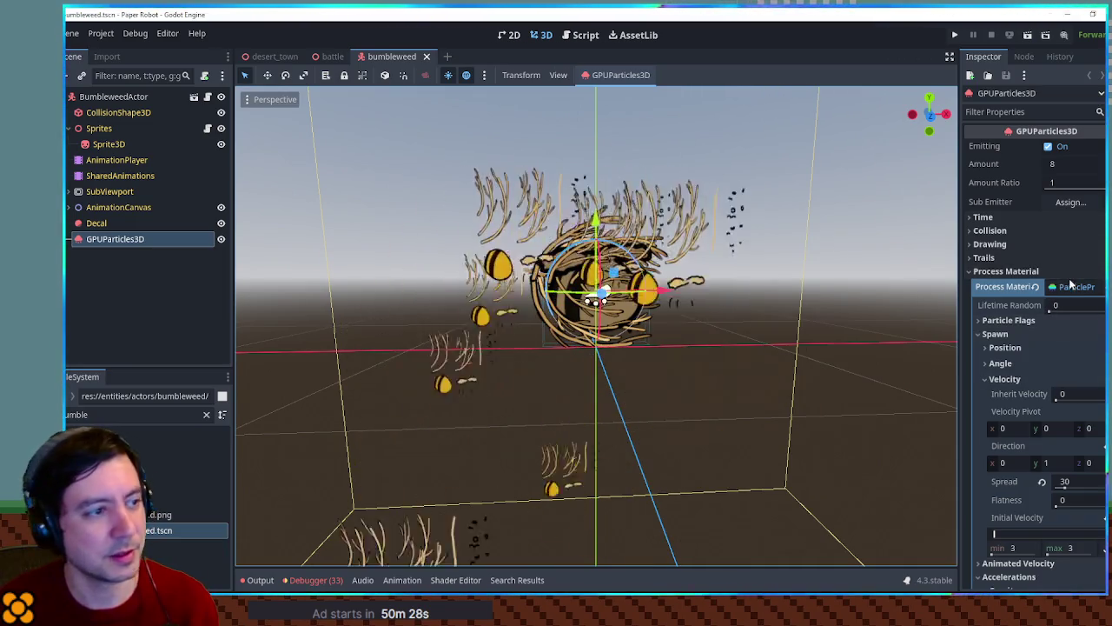
pyautogui.middleClick(385, 58)
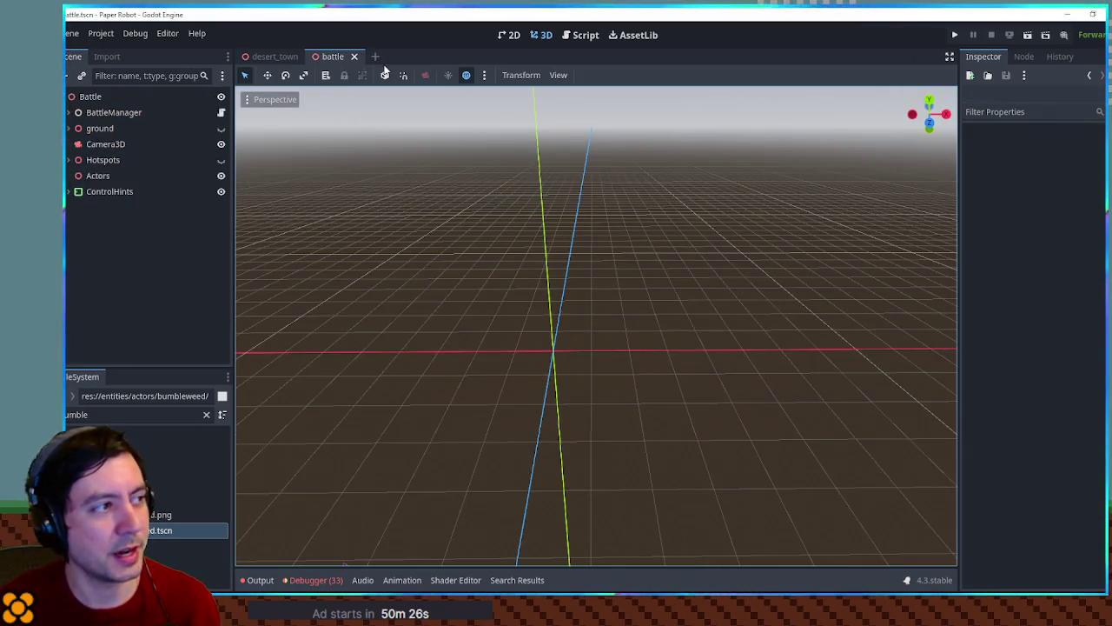
pyautogui.click(161, 514)
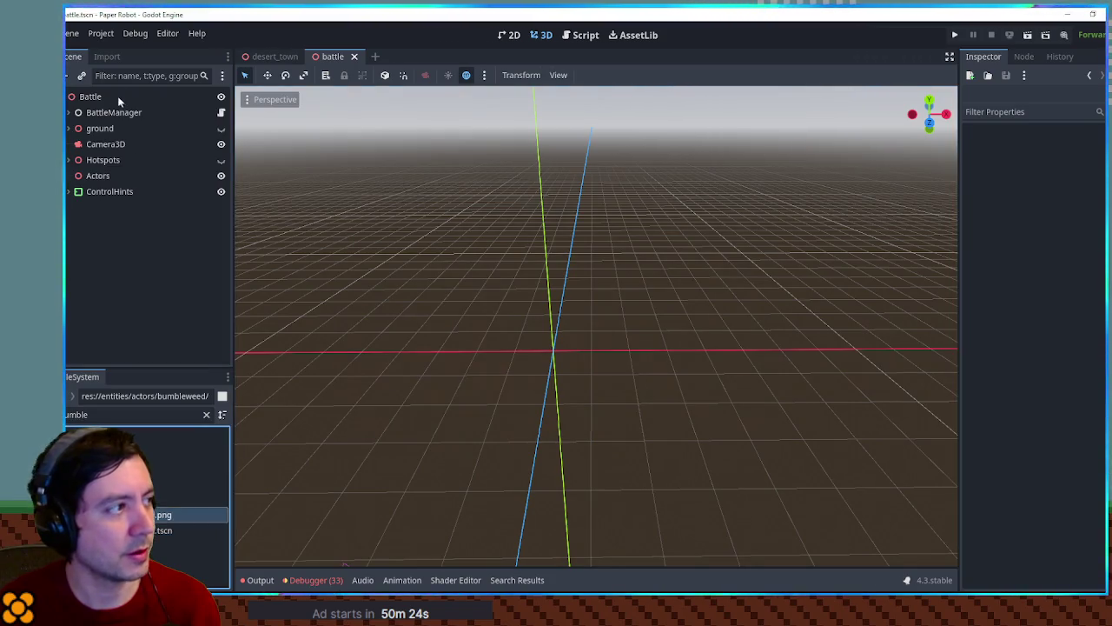
pyautogui.click(106, 55)
pyautogui.scroll(-3, 139, 243)
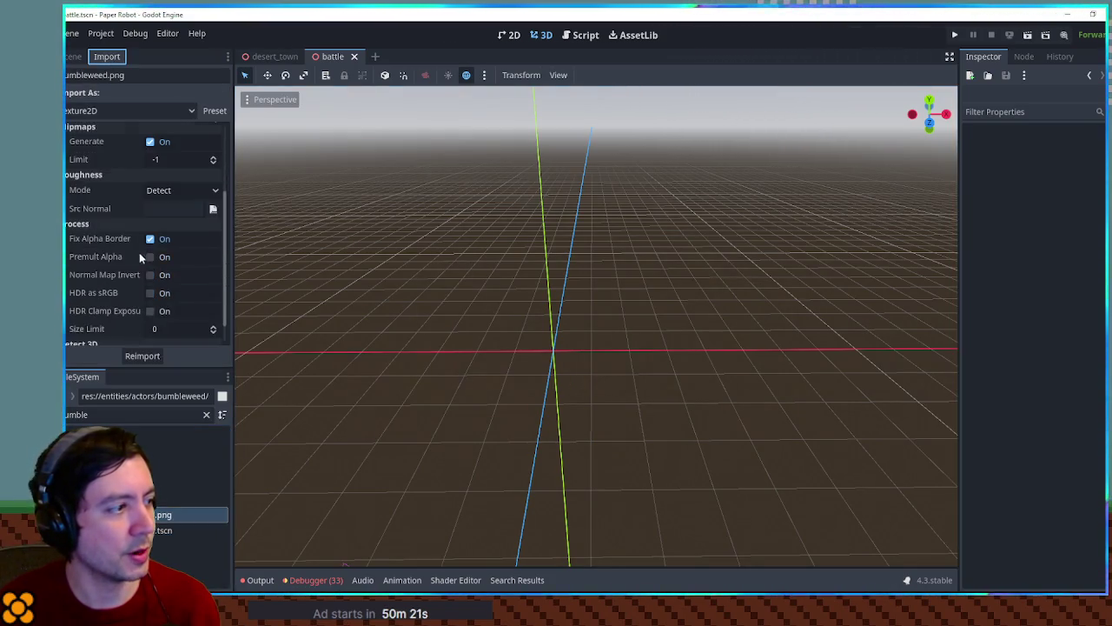
pyautogui.click(132, 356)
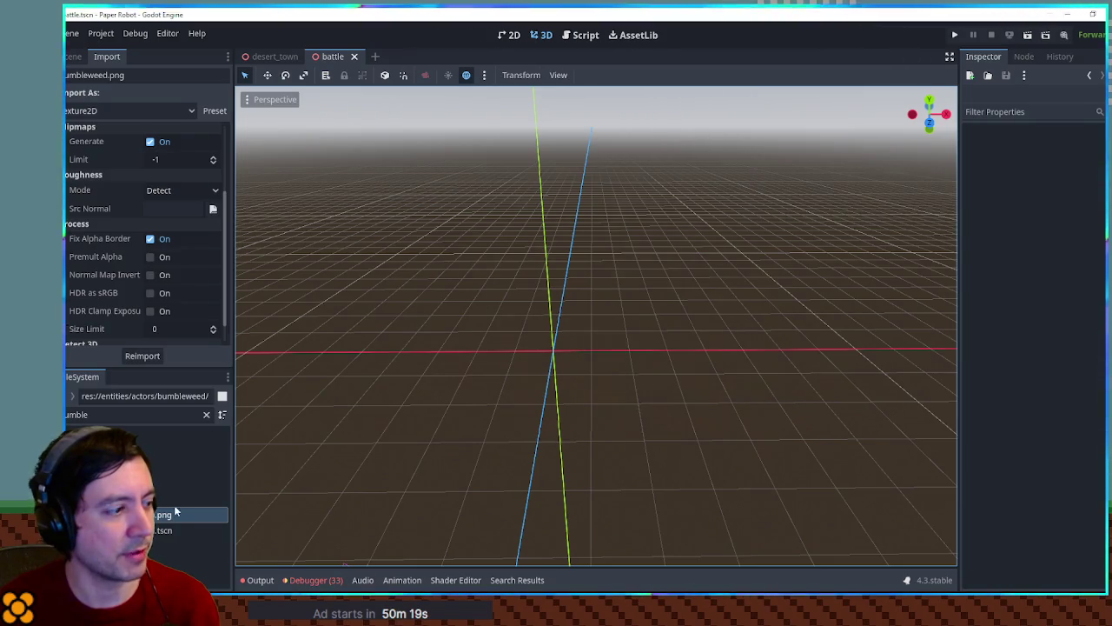
# Step: Reopen bumbleweed.tscn and toggle the particles' visibility off and on
pyautogui.doubleClick(161, 530)
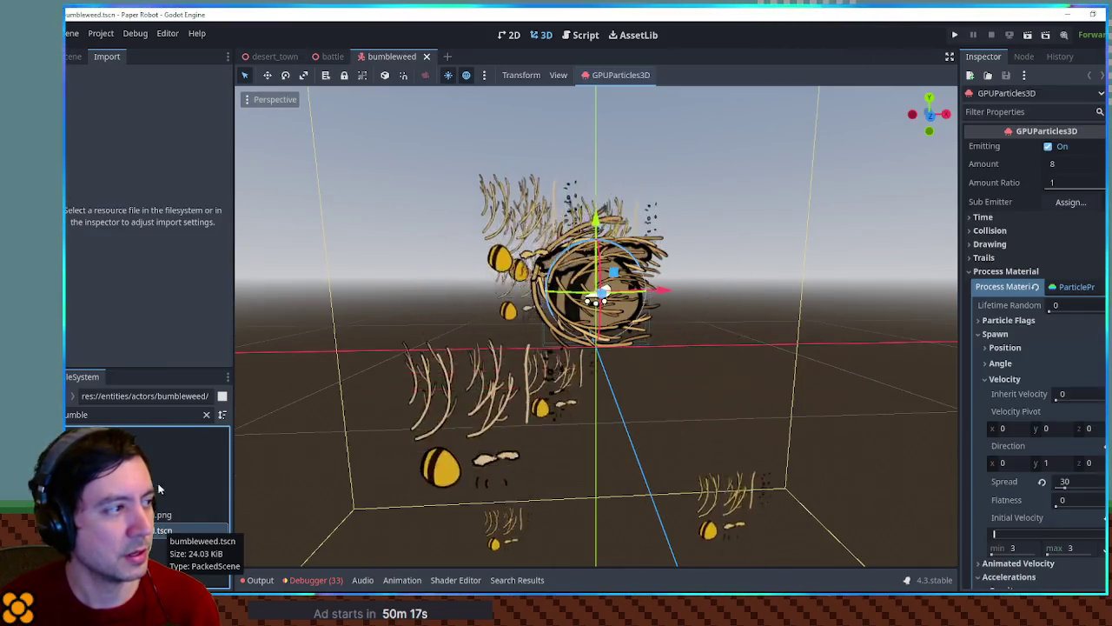
pyautogui.click(68, 54)
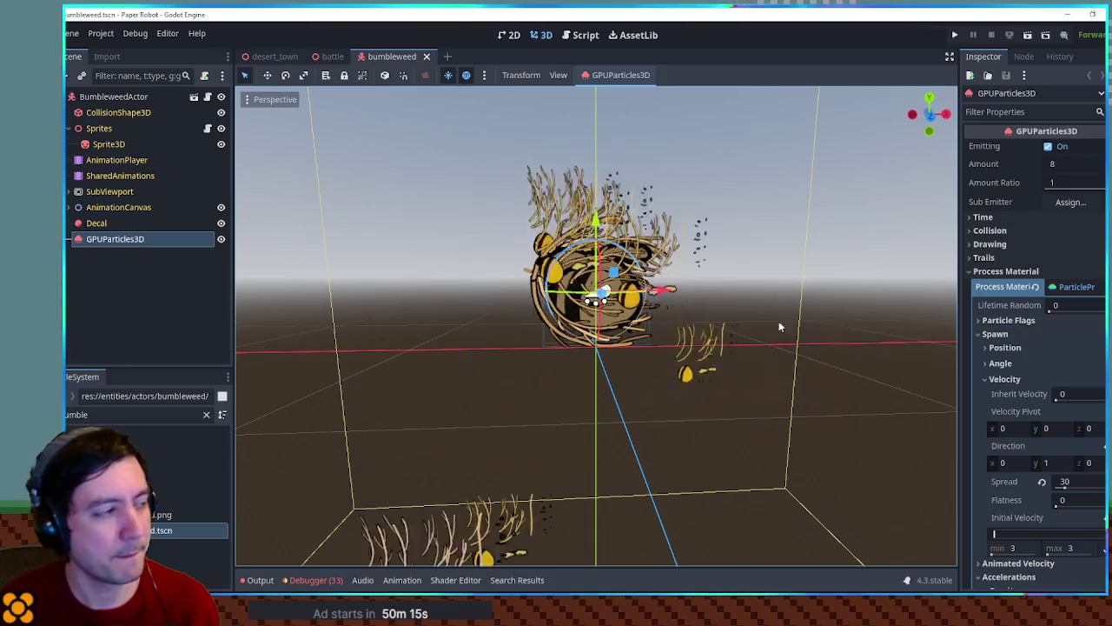
pyautogui.click(220, 239)
pyautogui.click(222, 240)
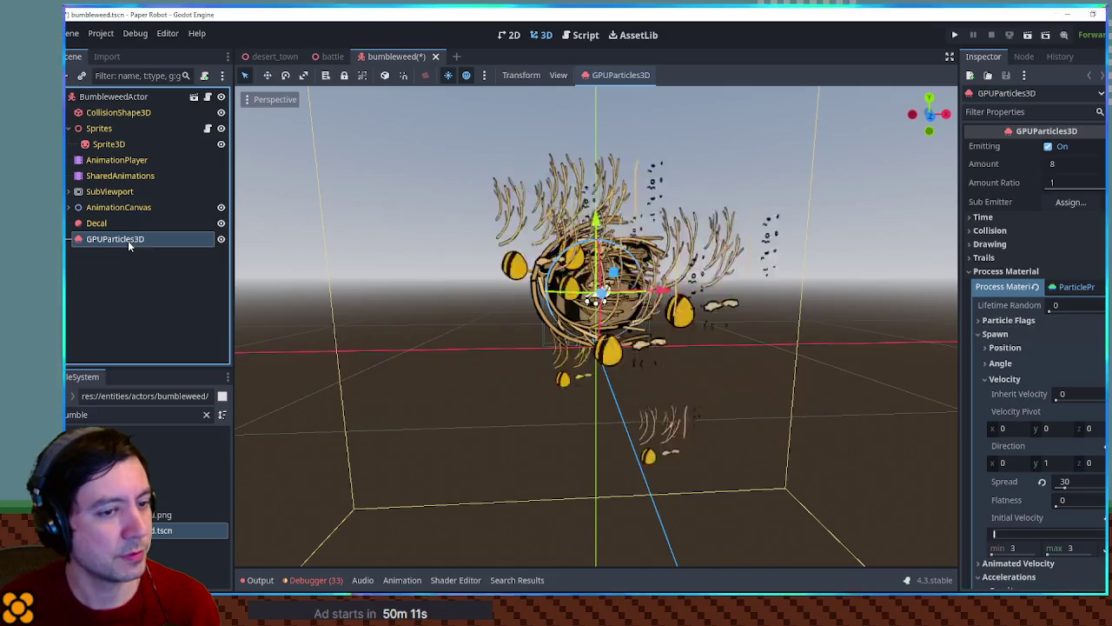
pyautogui.scroll(-5, 1001, 286)
pyautogui.scroll(-5, 1000, 285)
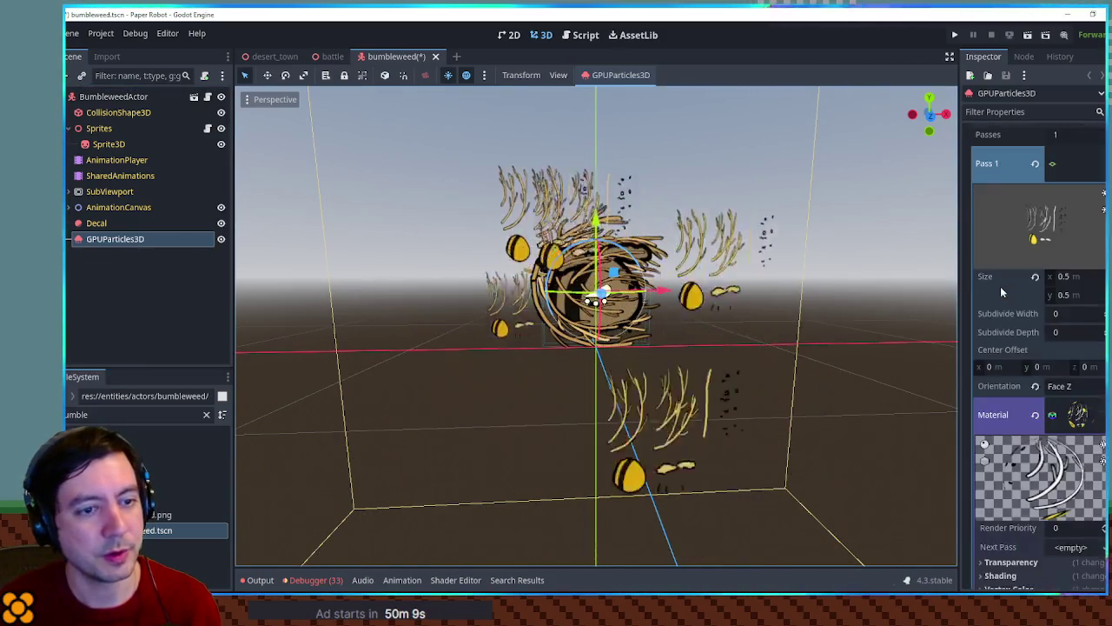
pyautogui.scroll(-4, 1043, 217)
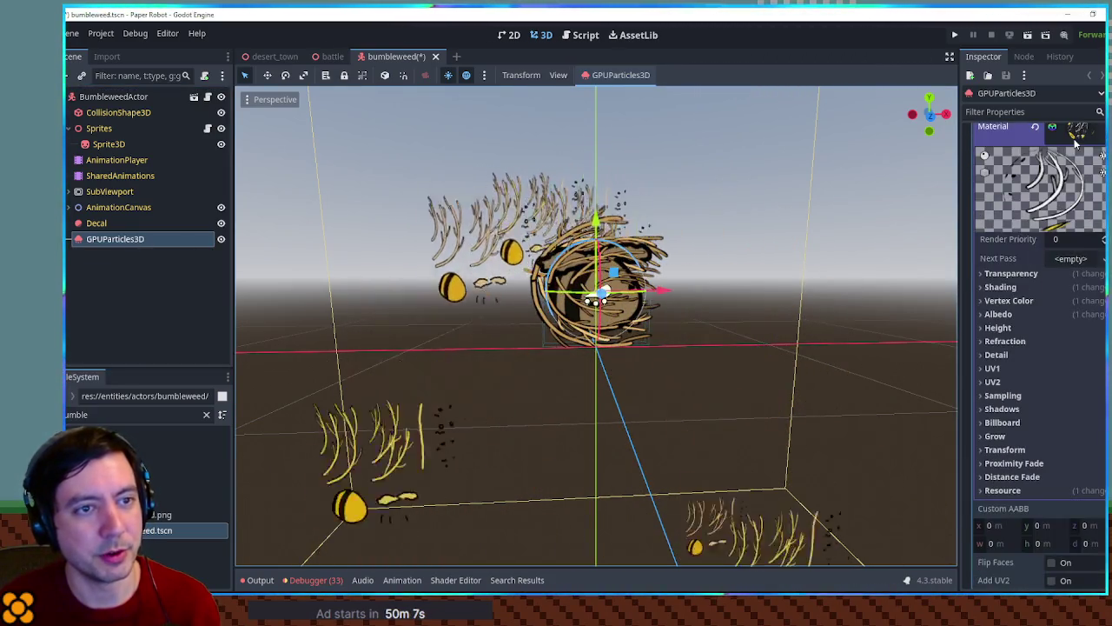
# Step: Make the draw pass material unique with Make Unique (Recursive)
pyautogui.click(1102, 128)
pyautogui.click(1066, 281)
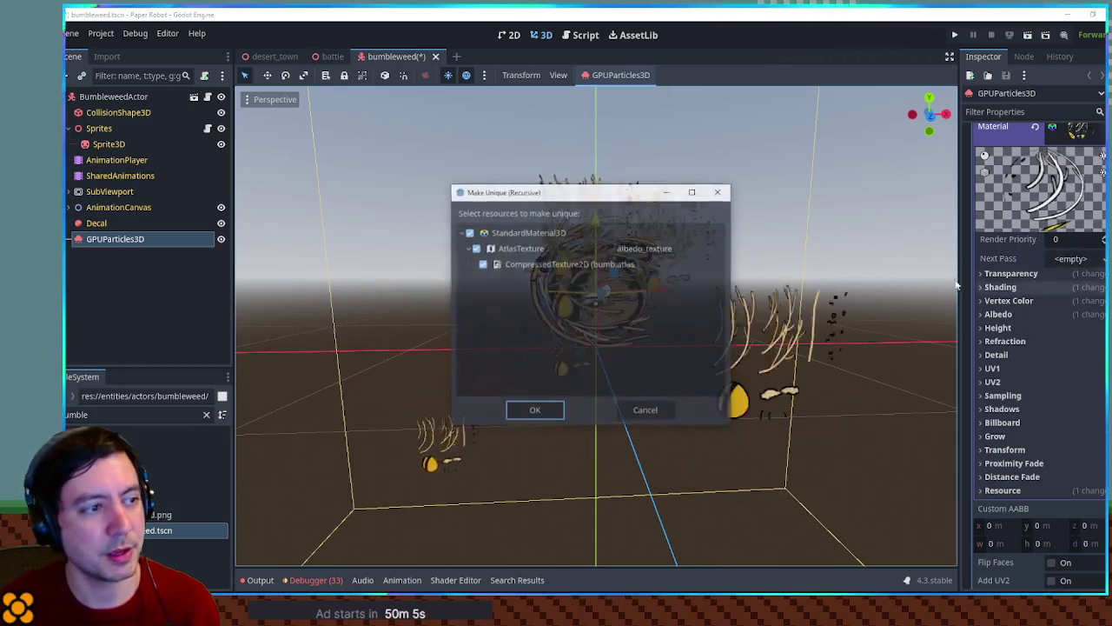
pyautogui.click(518, 414)
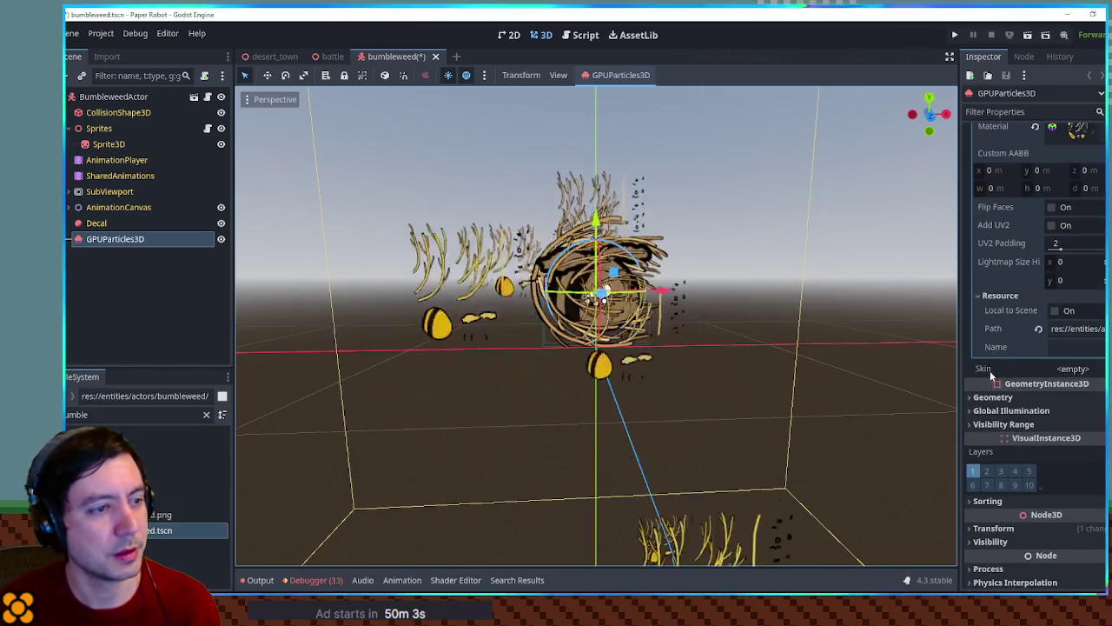
pyautogui.scroll(3, 1051, 358)
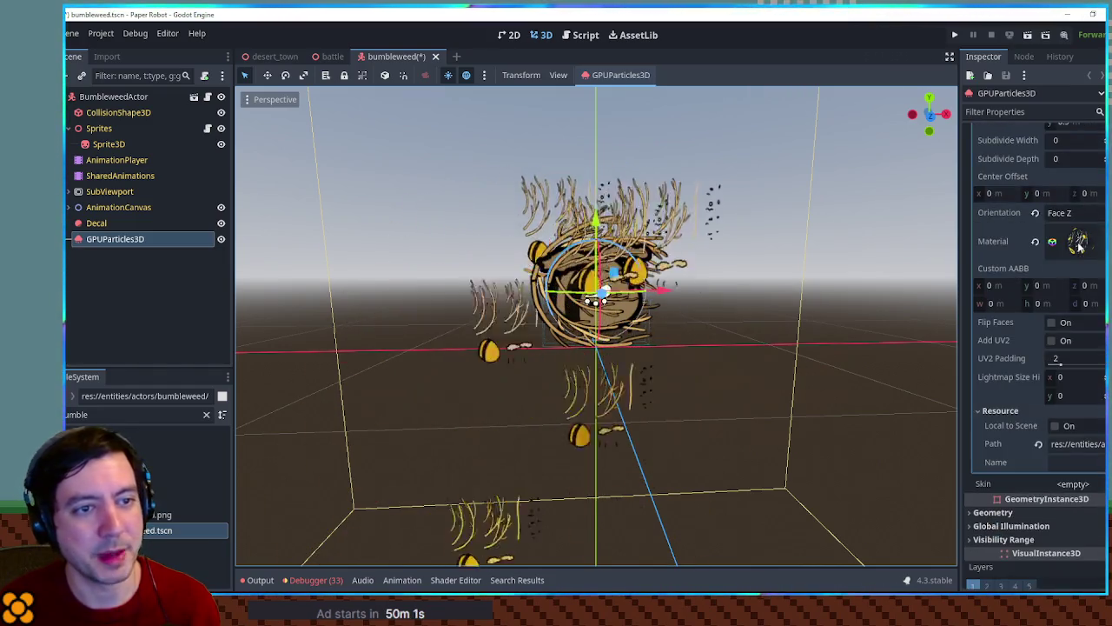
# Step: Inspect the unique material's albedo atlas texture and save the bumbleweed scene
pyautogui.click(1078, 241)
pyautogui.scroll(-3, 1080, 243)
pyautogui.scroll(-2, 1060, 245)
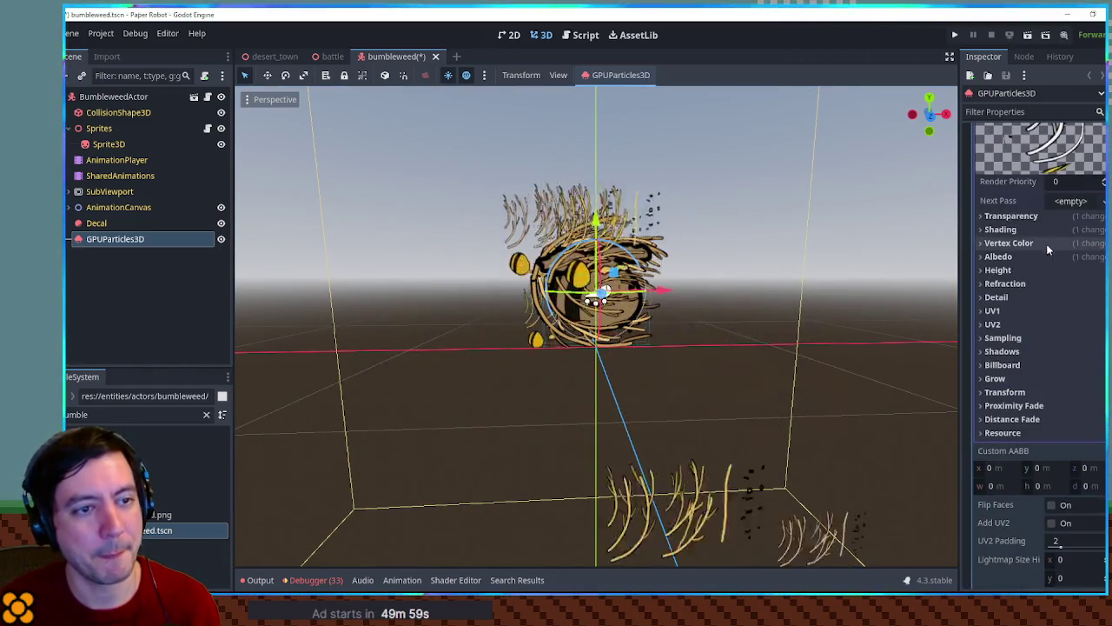
pyautogui.click(1038, 254)
pyautogui.click(1085, 300)
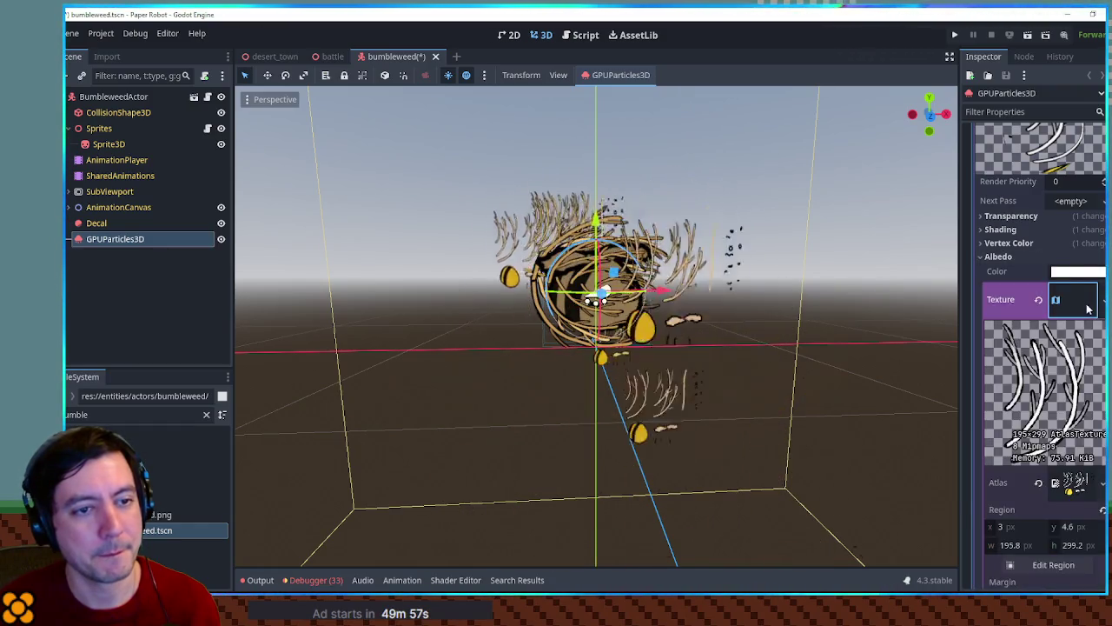
pyautogui.scroll(-3, 1043, 261)
pyautogui.scroll(1, 1004, 248)
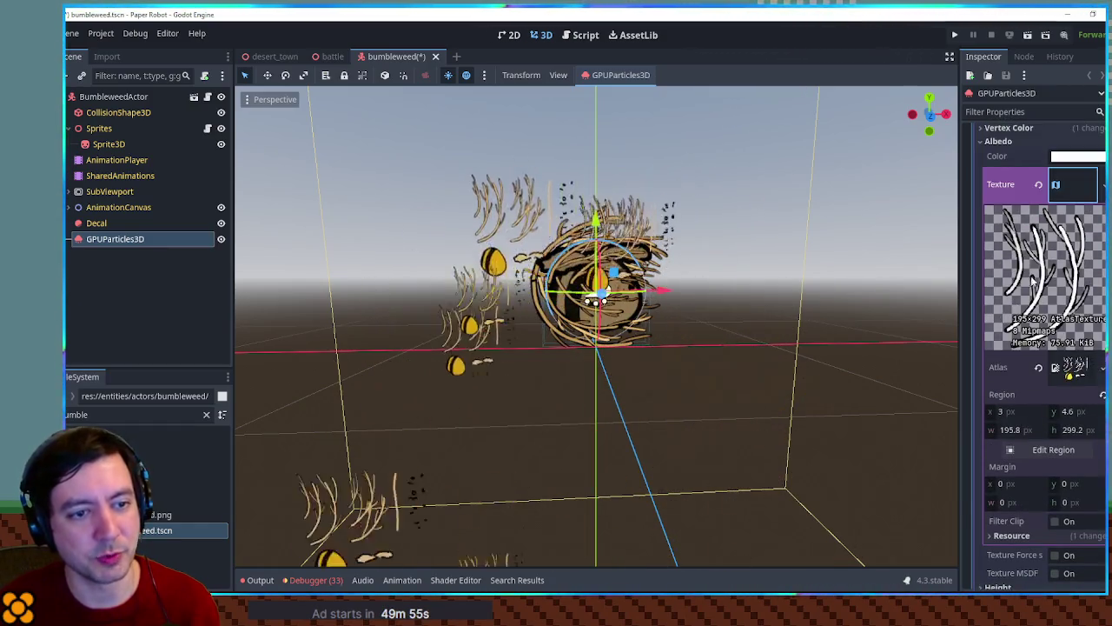
pyautogui.click(1074, 367)
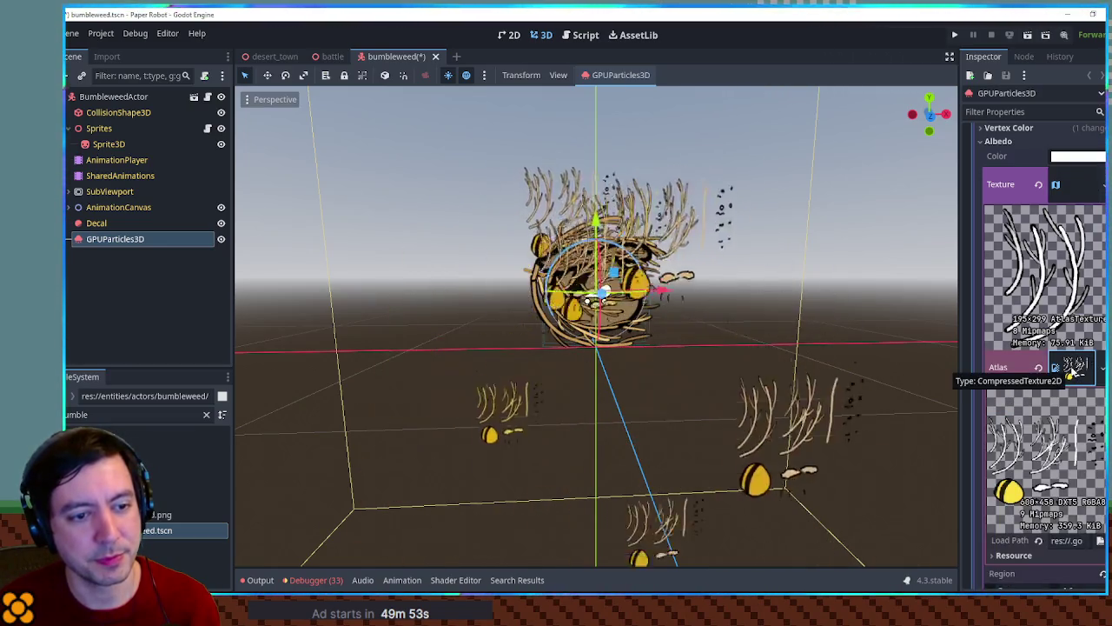
pyautogui.click(1075, 368)
pyautogui.hotkey('ctrl', 's')
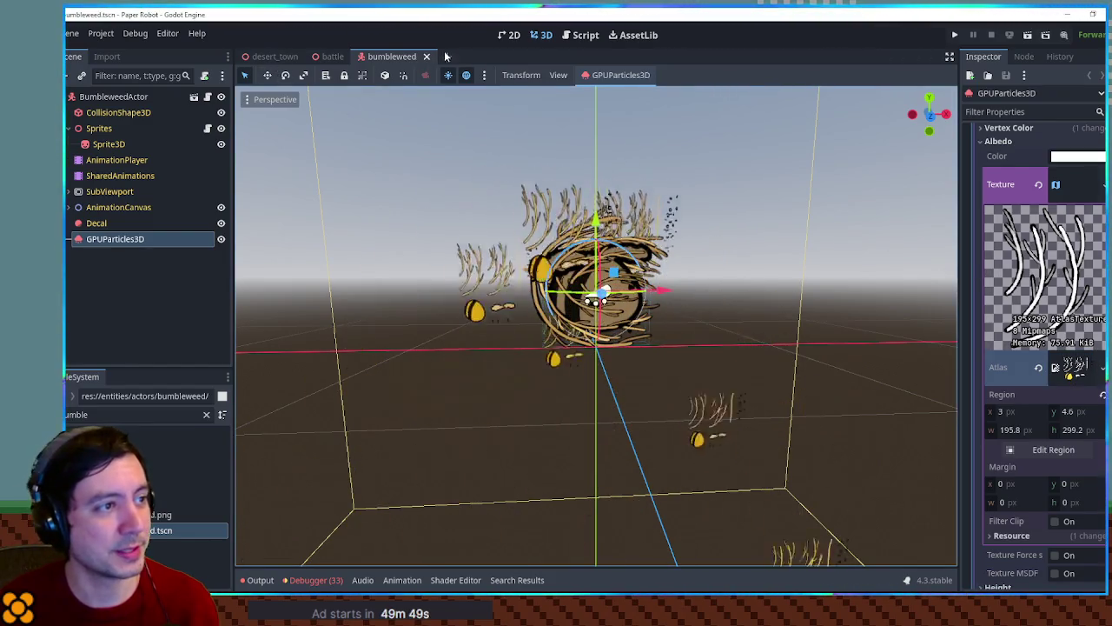
pyautogui.click(558, 75)
# Step: Split the 3D view into two viewports, hide the grid, and orbit the lower view in Normal display mode
pyautogui.click(573, 109)
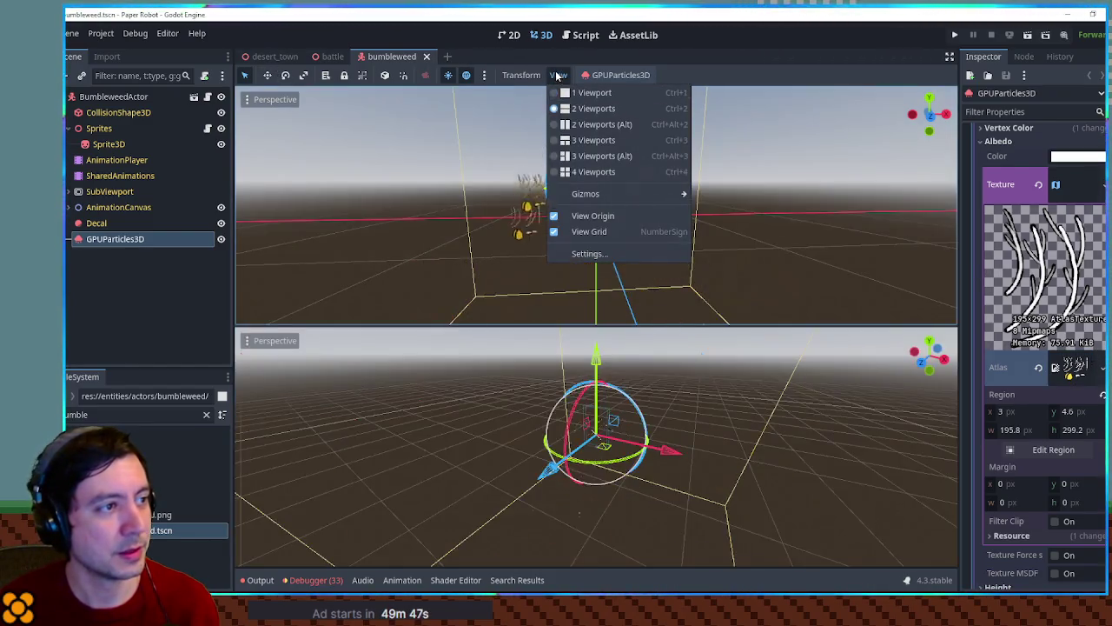
pyautogui.click(589, 231)
pyautogui.moveTo(656, 374)
pyautogui.mouseDown()
pyautogui.moveTo(620, 426)
pyautogui.moveTo(493, 370)
pyautogui.moveTo(339, 378)
pyautogui.moveTo(624, 396)
pyautogui.mouseUp()
pyautogui.moveTo(628, 529)
pyautogui.mouseDown()
pyautogui.moveTo(676, 392)
pyautogui.moveTo(855, 430)
pyautogui.moveTo(817, 442)
pyautogui.moveTo(322, 434)
pyautogui.moveTo(542, 430)
pyautogui.moveTo(489, 405)
pyautogui.mouseUp()
pyautogui.click(275, 341)
pyautogui.moveTo(267, 348)
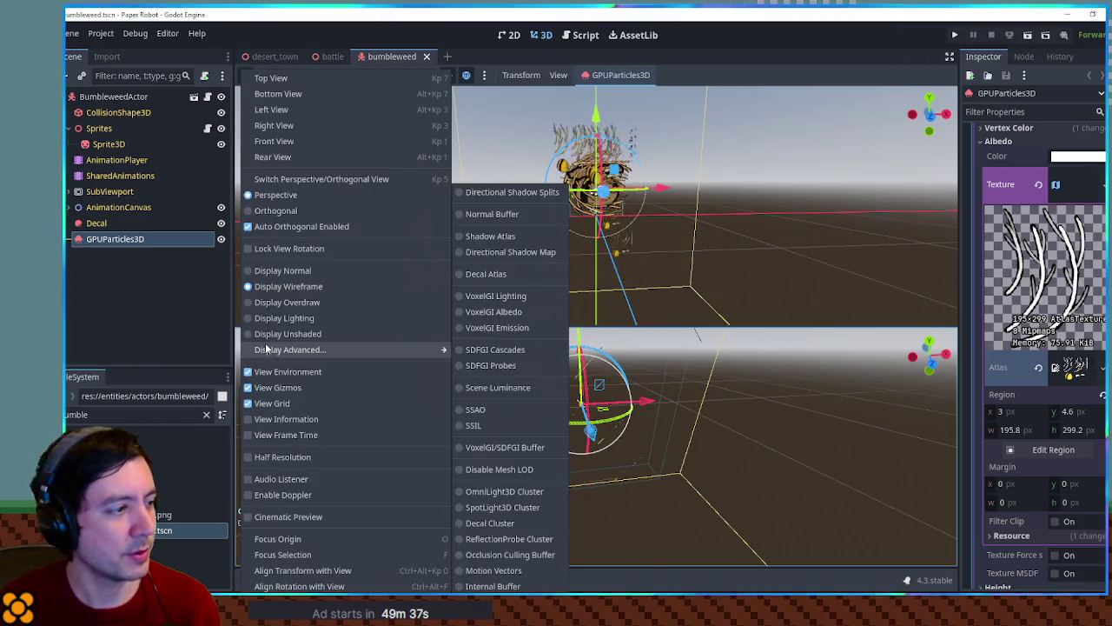
pyautogui.click(283, 270)
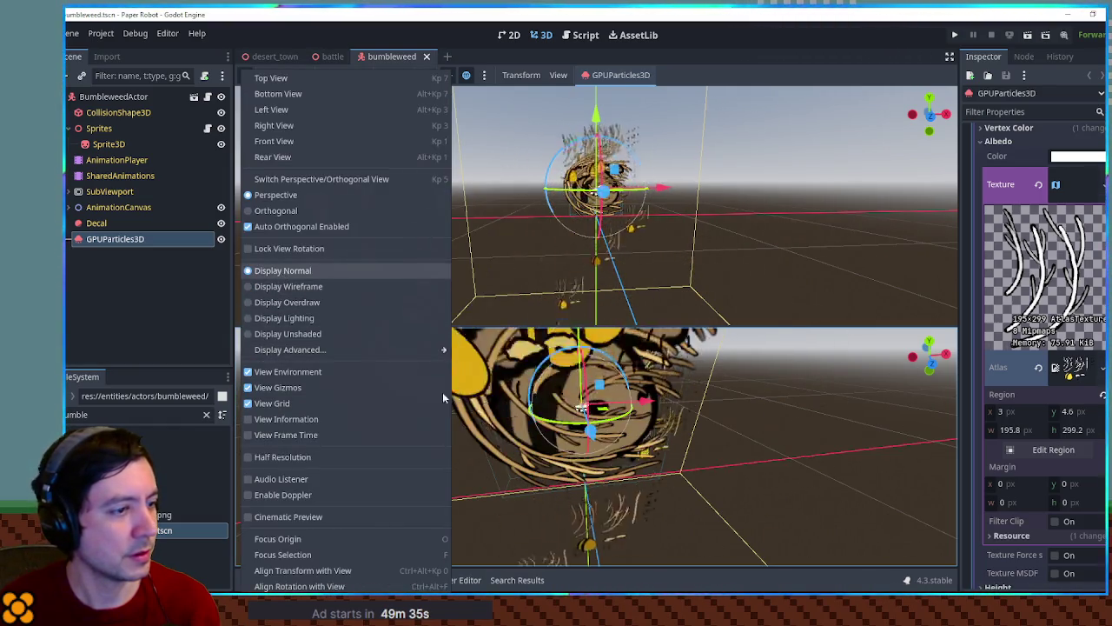
pyautogui.click(614, 434)
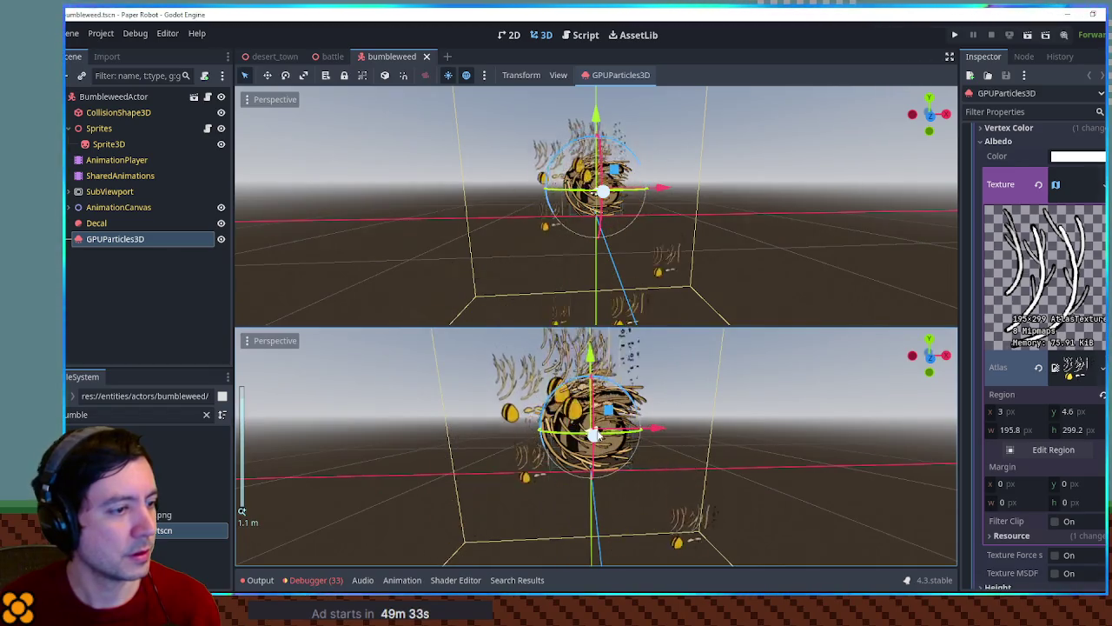
# Step: Return to a single 3D viewport and bring up the battle scene
pyautogui.click(484, 75)
pyautogui.click(484, 77)
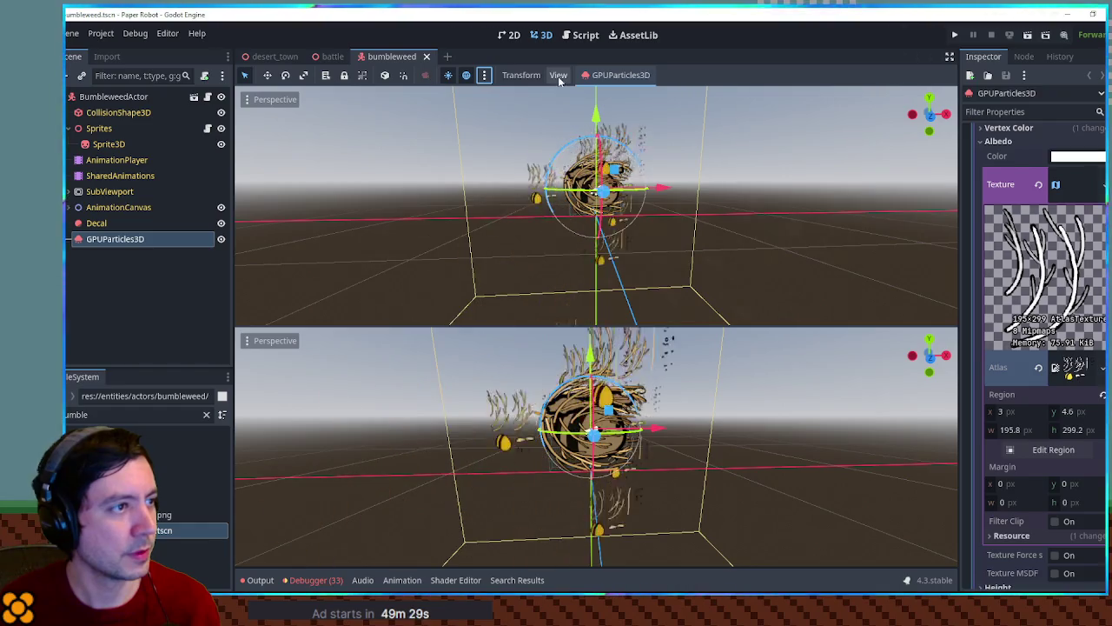
pyautogui.click(558, 75)
pyautogui.click(575, 93)
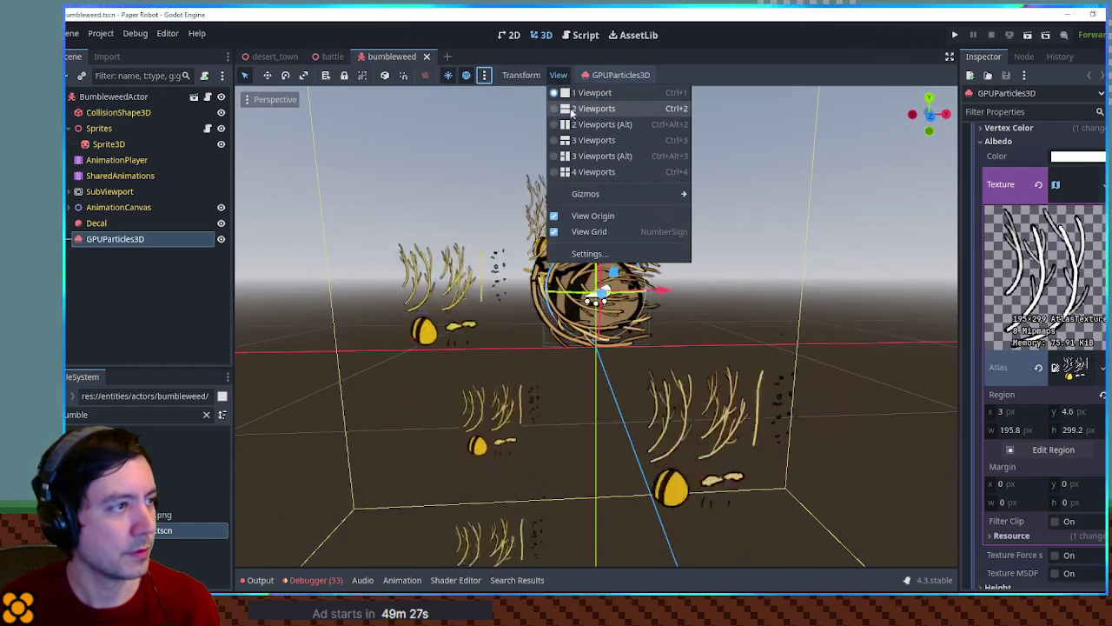
pyautogui.click(333, 58)
pyautogui.click(333, 58)
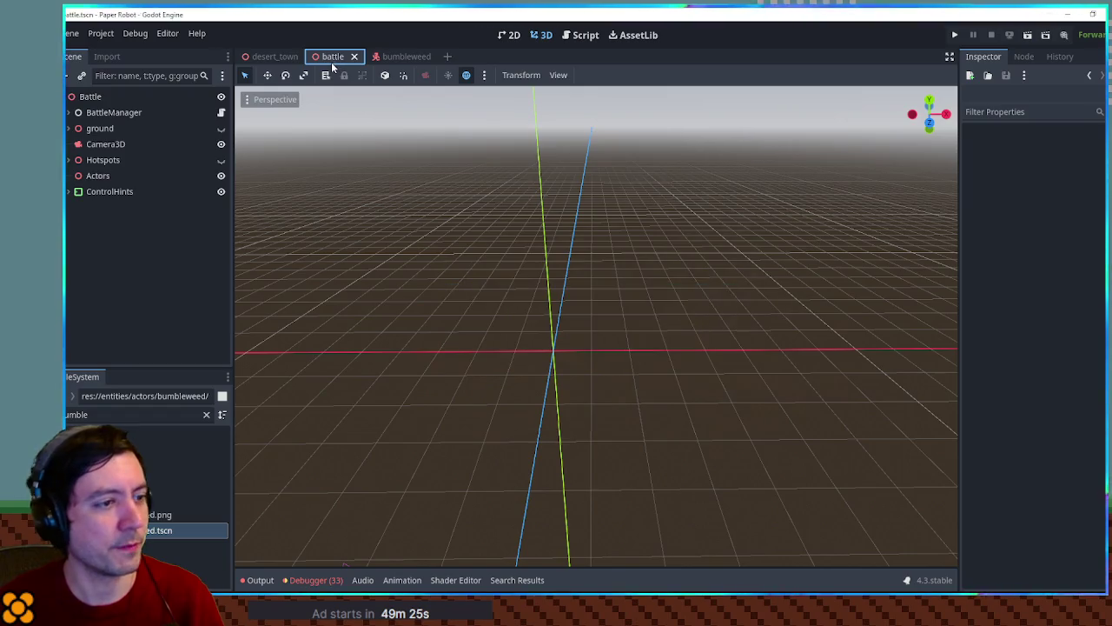
# Step: Run the battle with F6 to watch the twig particles, then reopen the bumbleweed scene
pyautogui.press('F6')
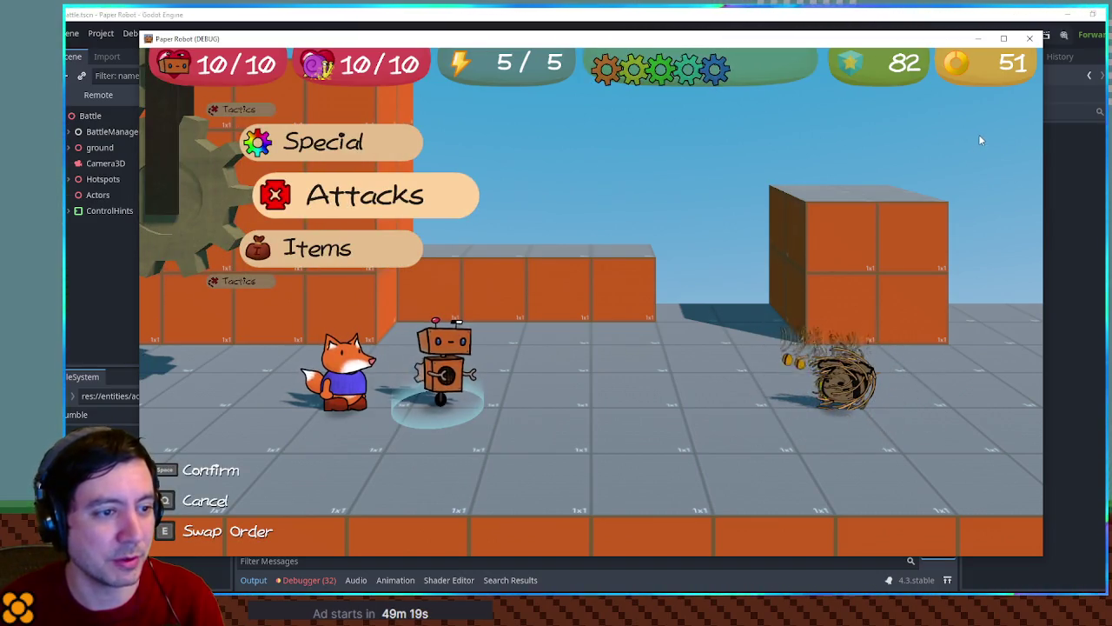
pyautogui.click(1033, 39)
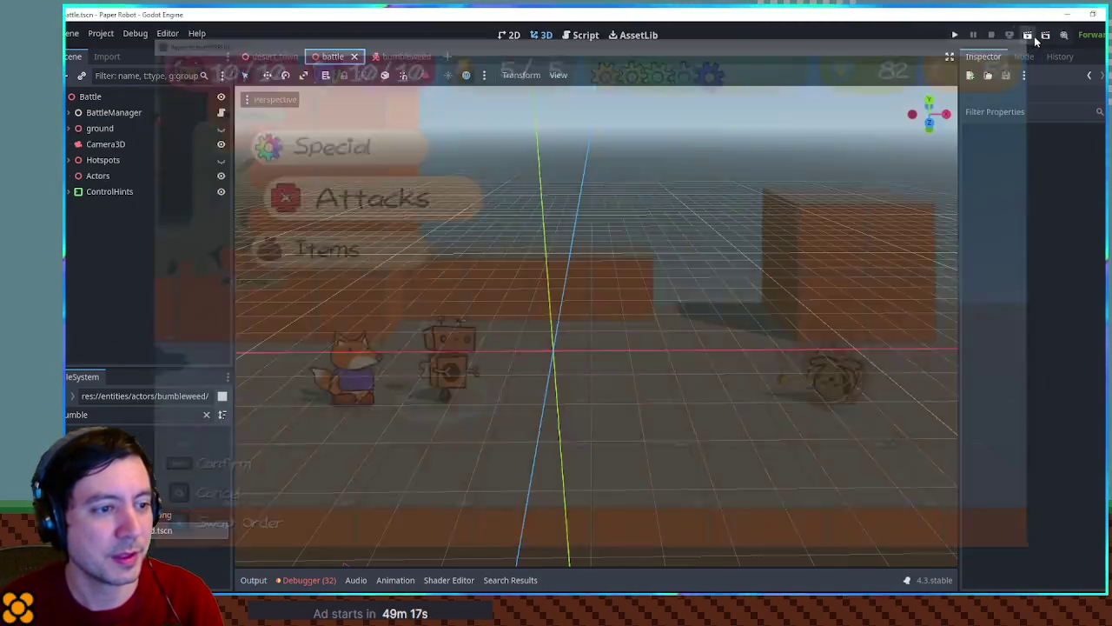
pyautogui.click(586, 35)
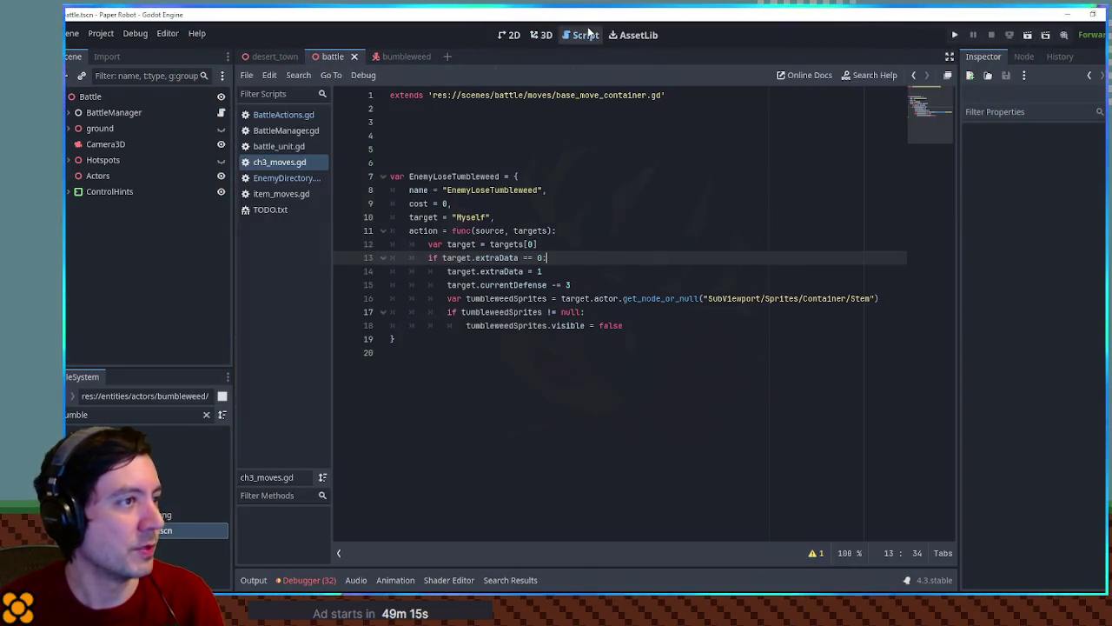
pyautogui.click(390, 57)
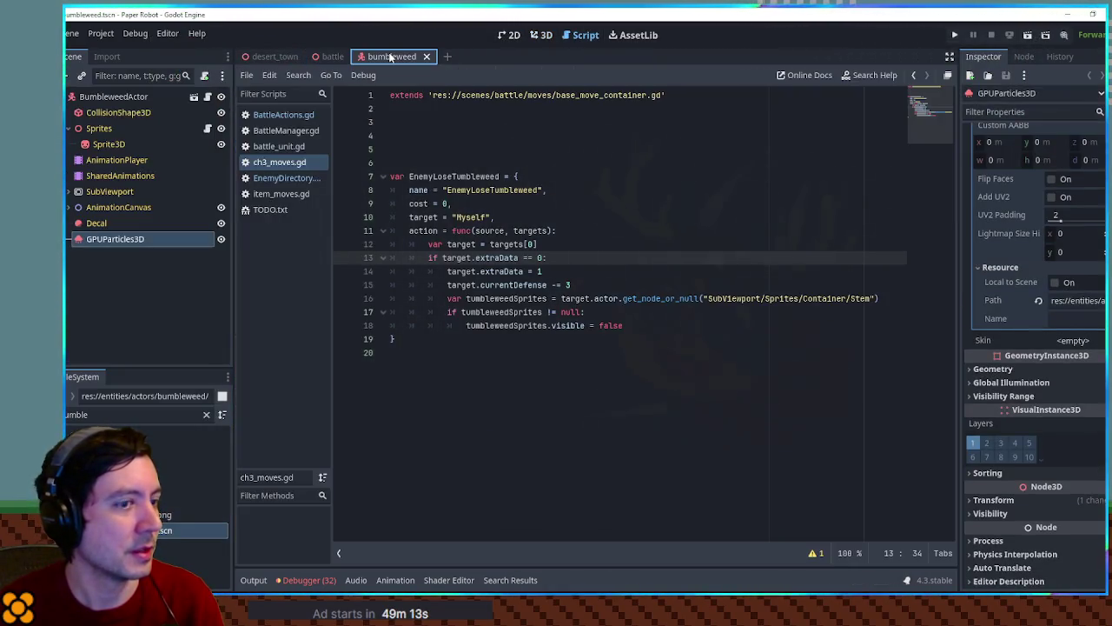
pyautogui.scroll(10, 1000, 347)
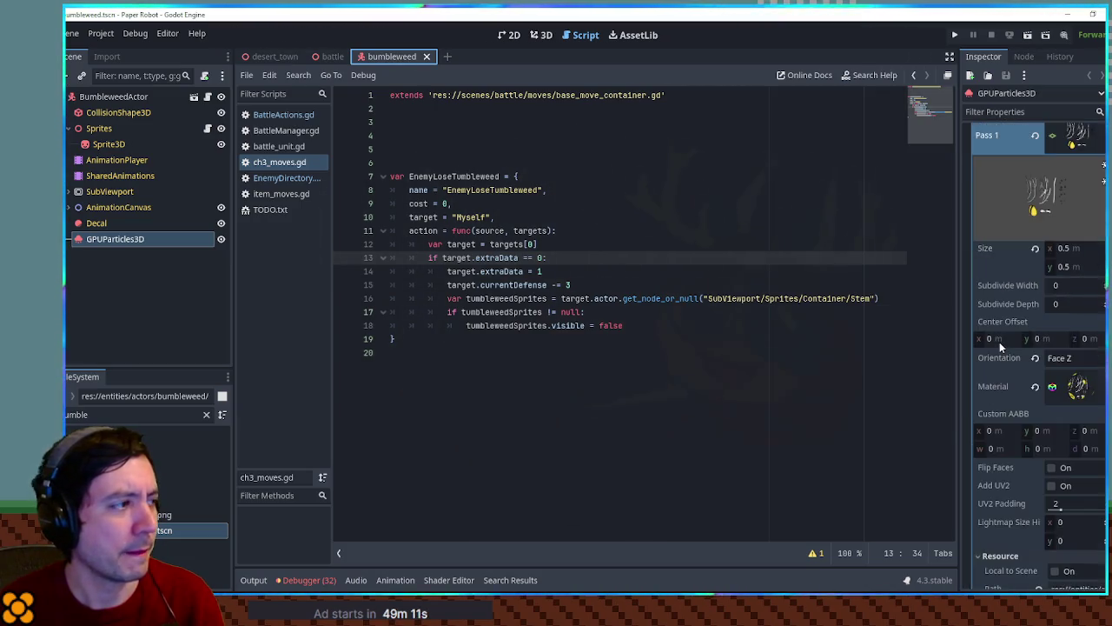
pyautogui.scroll(-15, 999, 347)
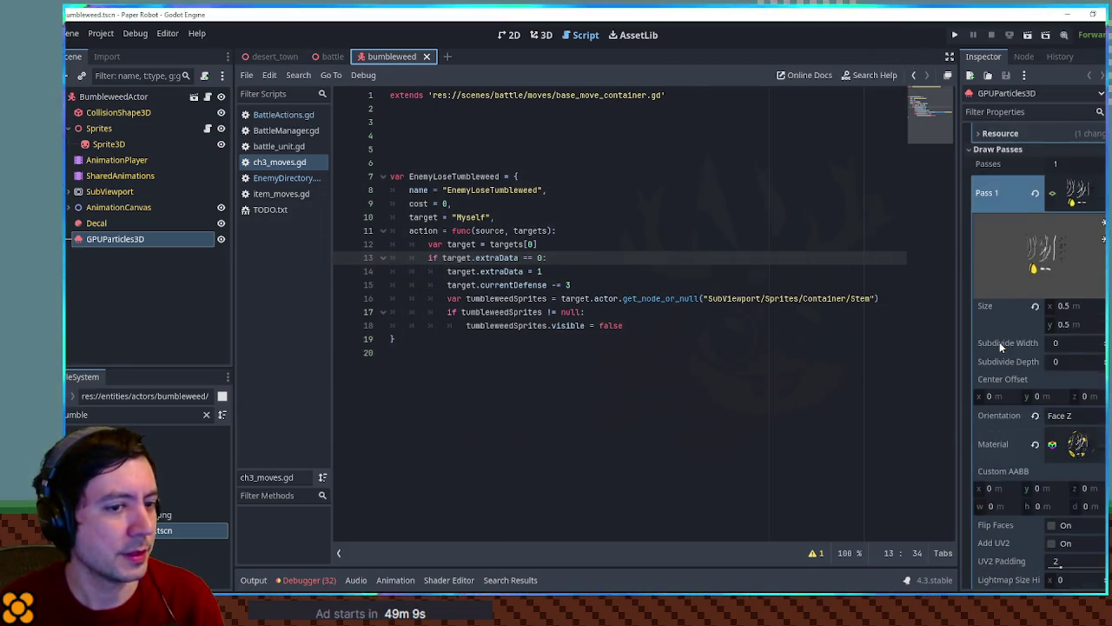
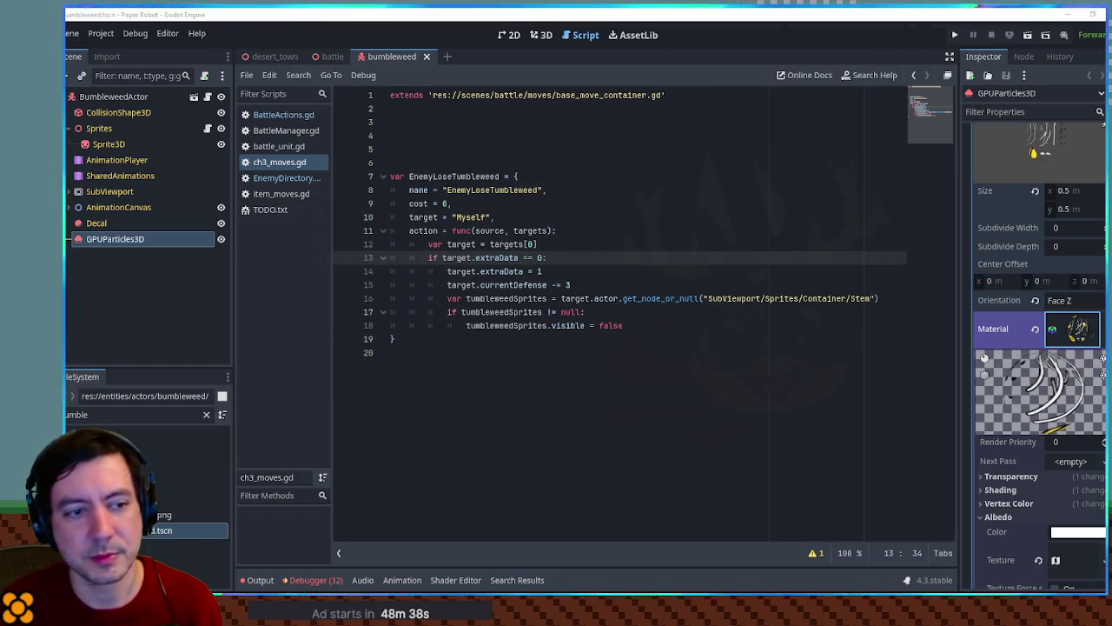
# Step: Expand the albedo texture's atlas and resource settings in the Inspector
pyautogui.scroll(-10, 983, 348)
pyautogui.scroll(5, 1077, 276)
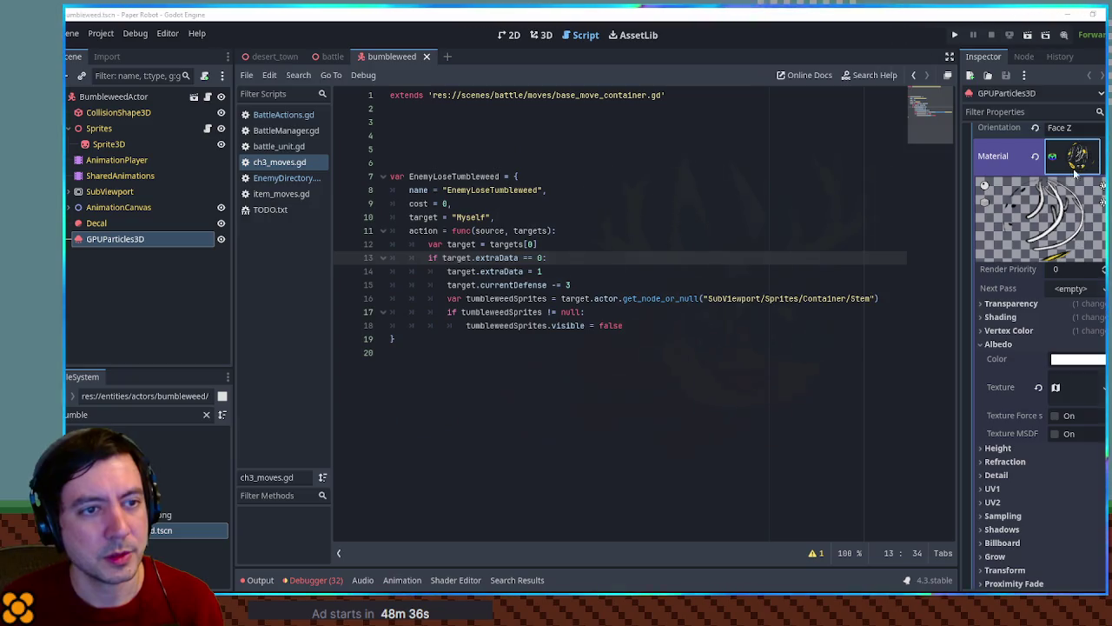
pyautogui.click(1071, 384)
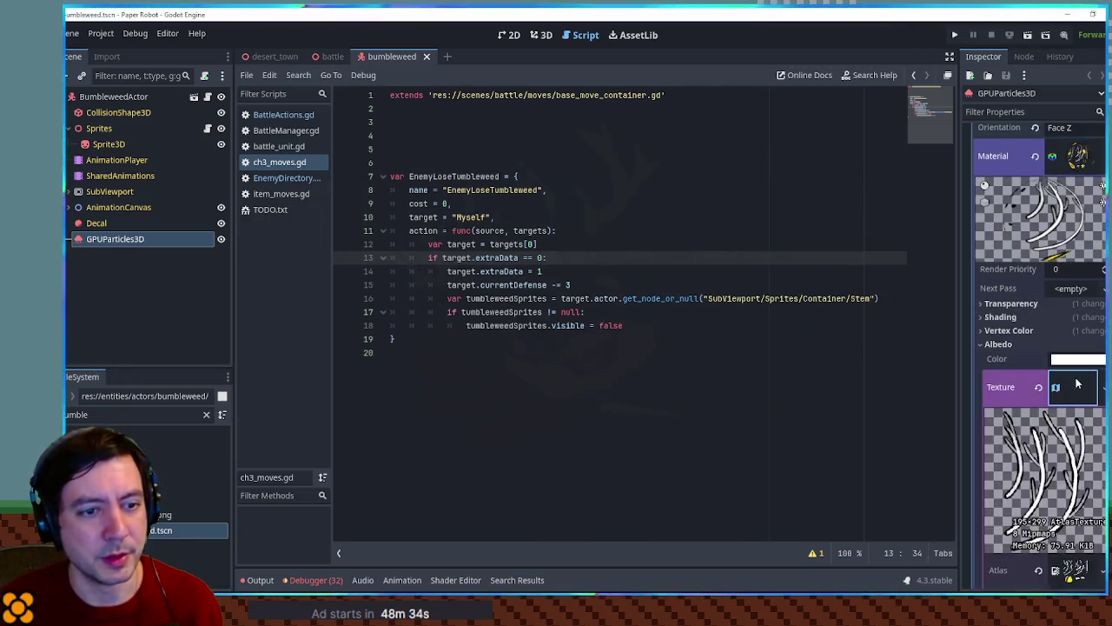
pyautogui.scroll(-5, 1073, 374)
pyautogui.click(1045, 335)
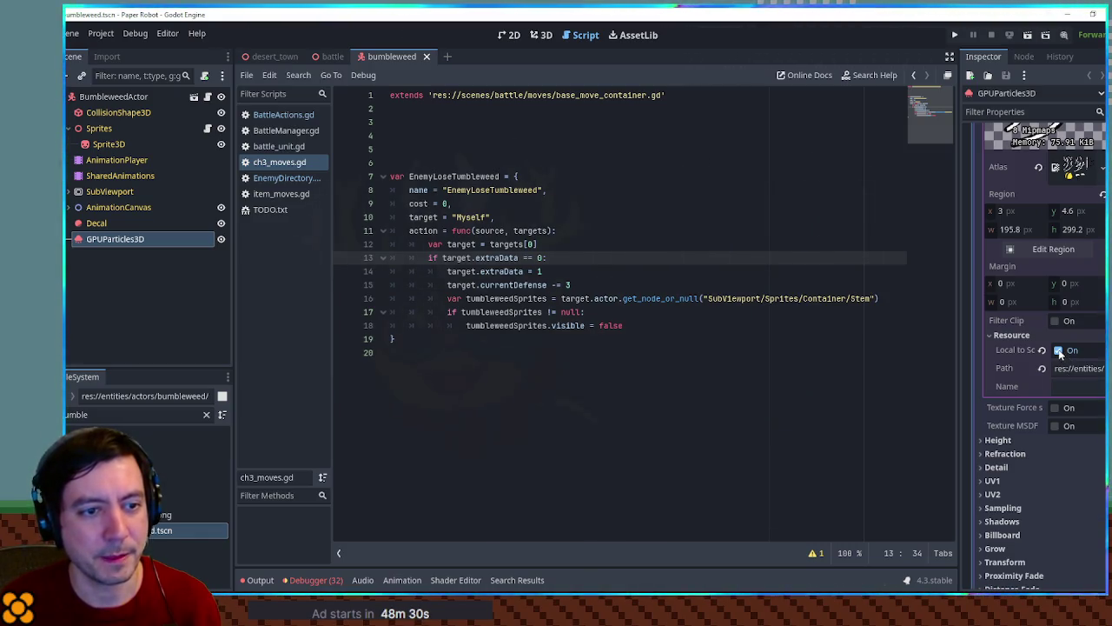
# Step: Save the bumbleweed scene and switch to the 3D view of the particles
pyautogui.hotkey('ctrl', 's')
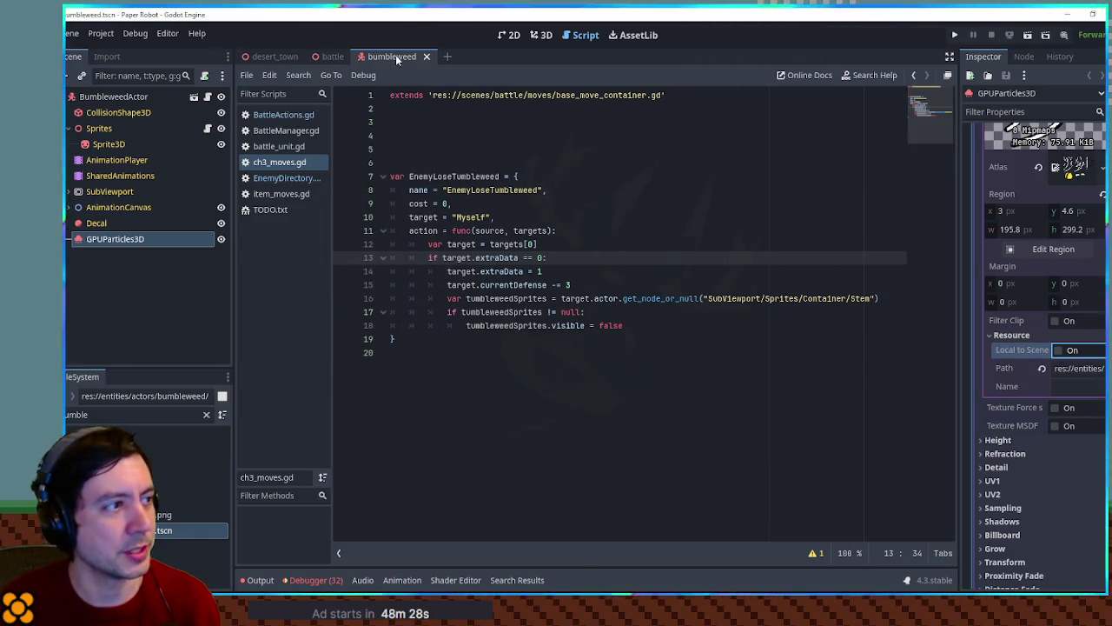
pyautogui.click(396, 55)
pyautogui.click(153, 542)
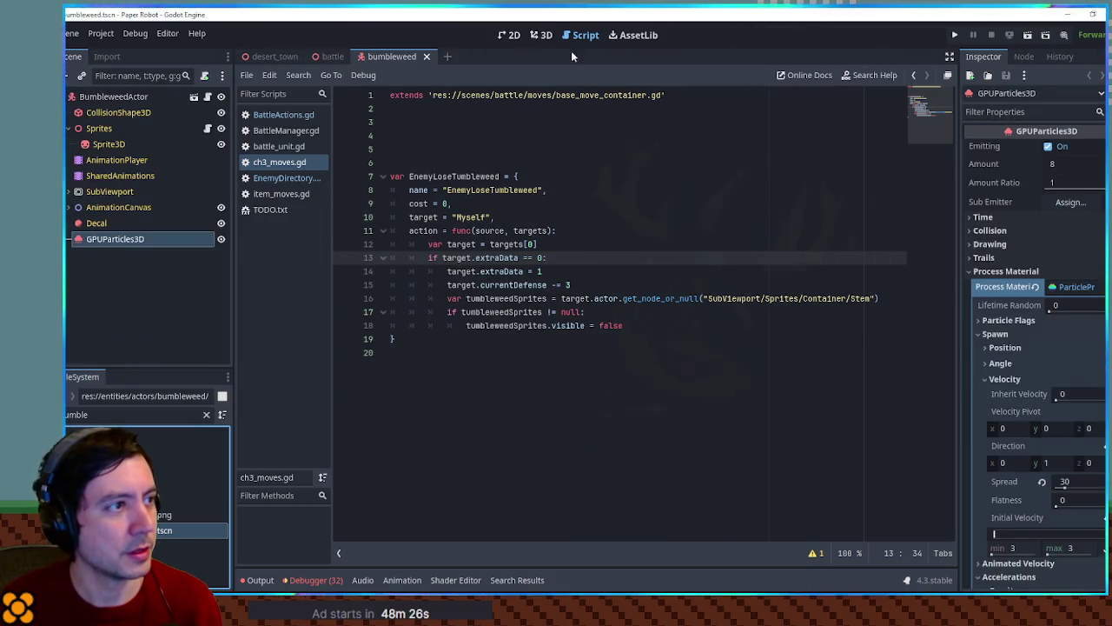
pyautogui.click(542, 34)
pyautogui.scroll(-5, 1037, 414)
# Step: Expand the particle material's Resource and Albedo sections to reveal the AtlasTexture's preview and region
pyautogui.scroll(-10, 1037, 407)
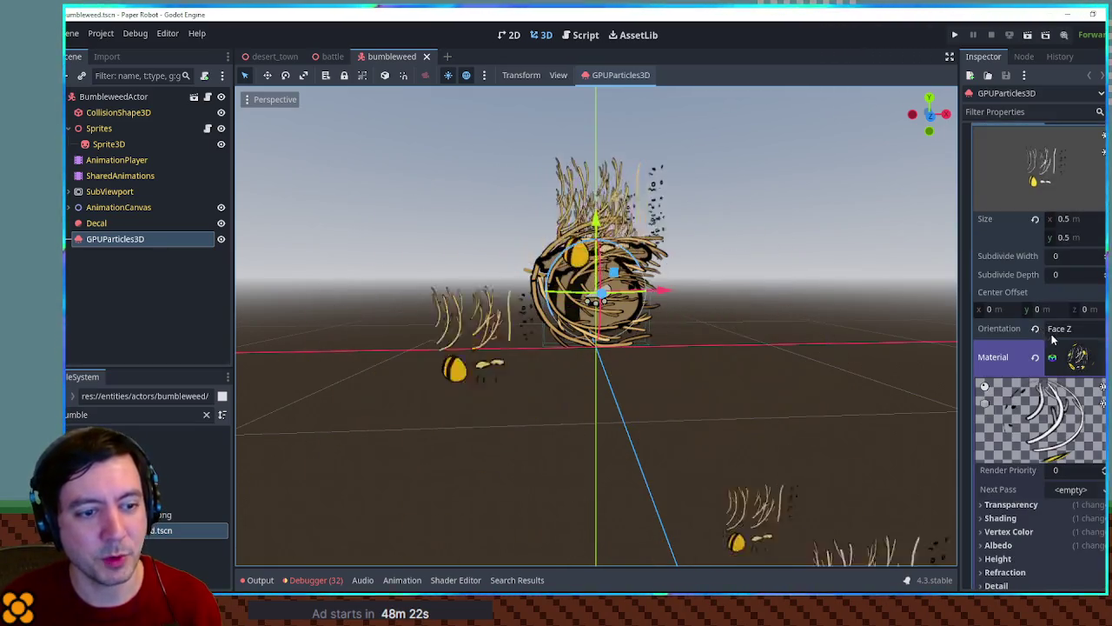
pyautogui.scroll(-4, 1052, 339)
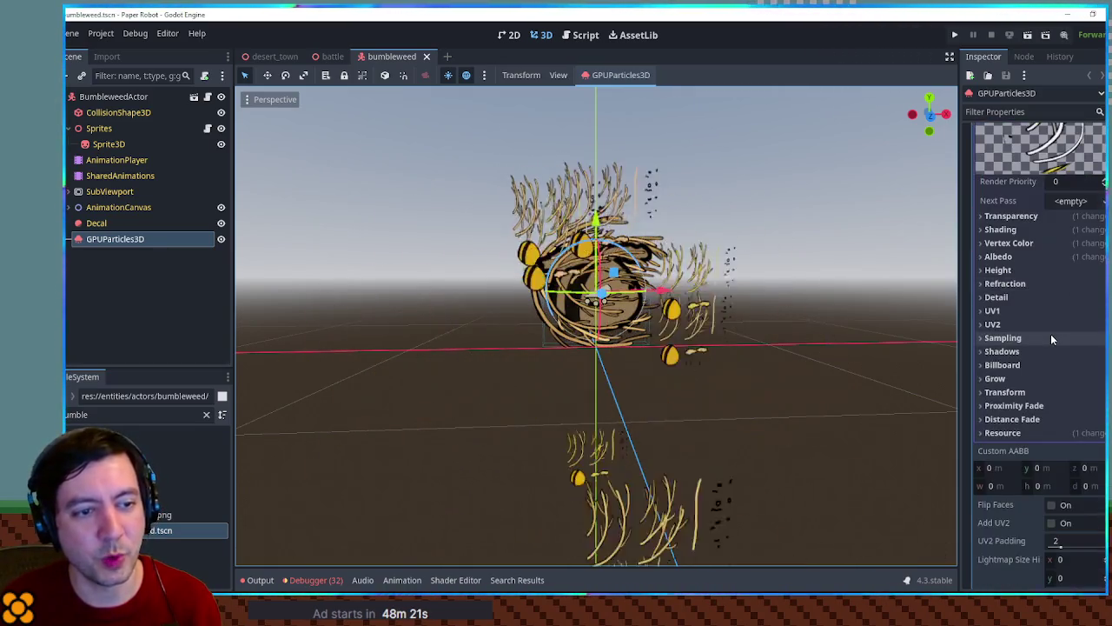
pyautogui.click(1049, 431)
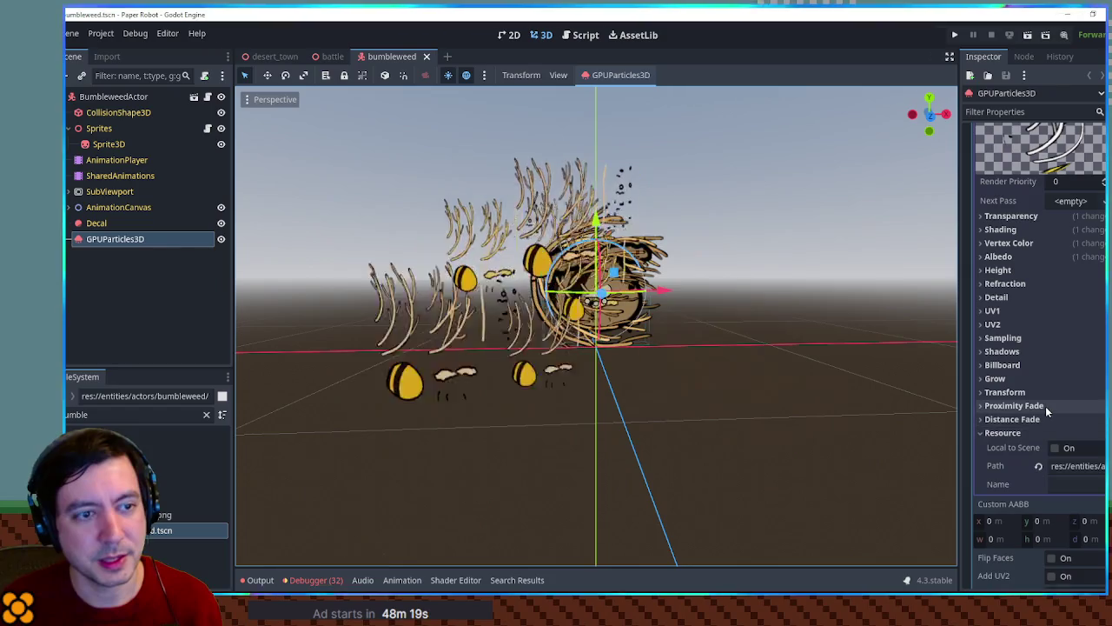
pyautogui.click(1033, 257)
pyautogui.click(1065, 299)
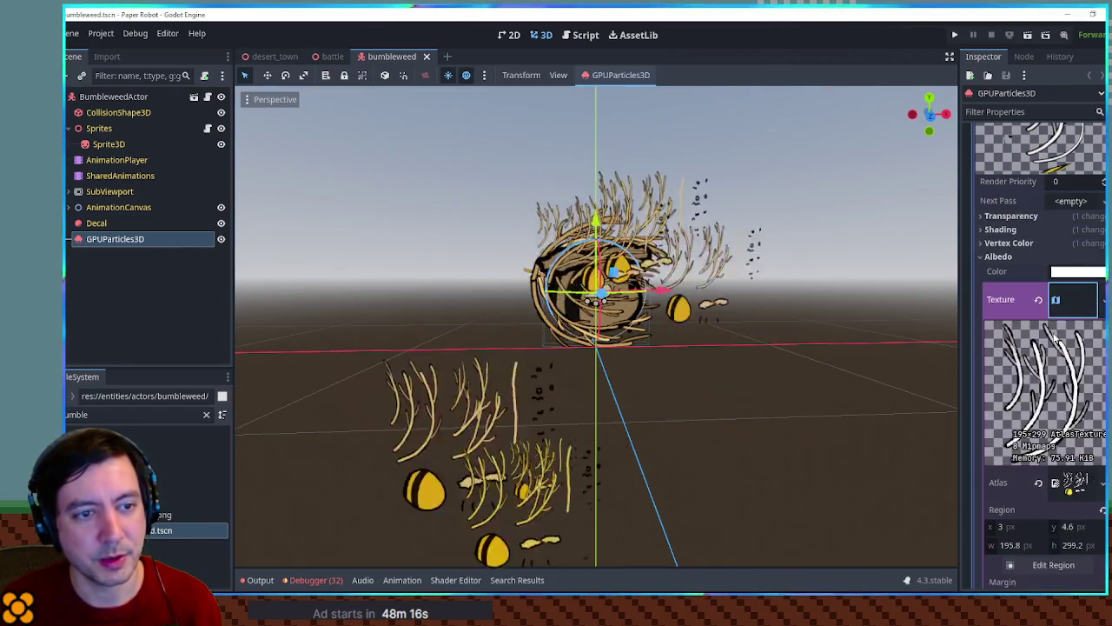
pyautogui.scroll(-5, 1052, 335)
pyautogui.click(1043, 308)
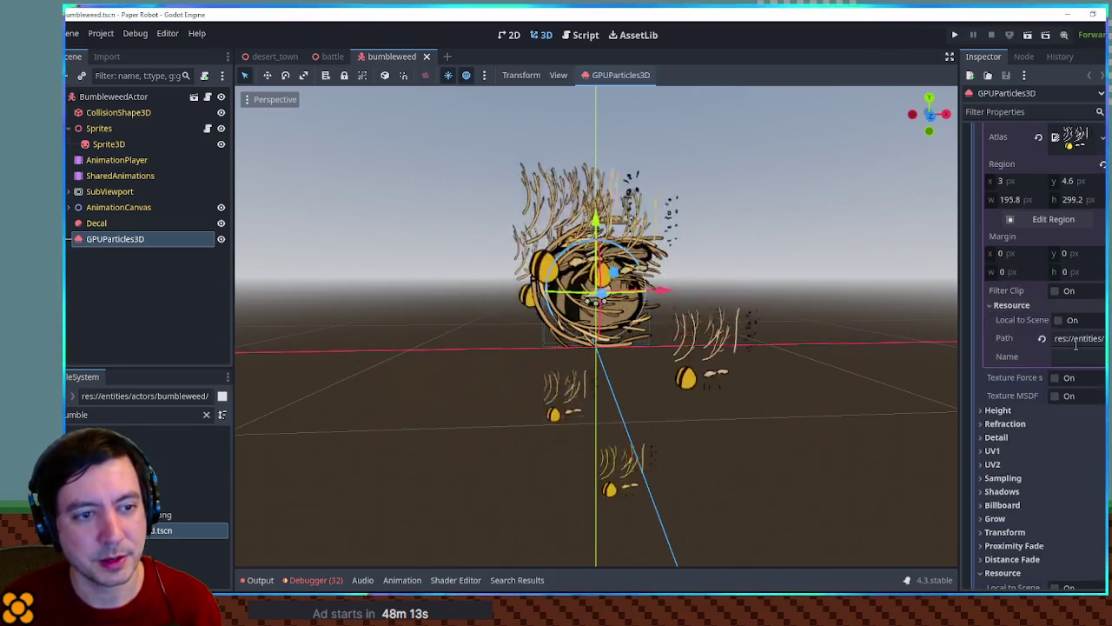
pyautogui.scroll(5, 1046, 320)
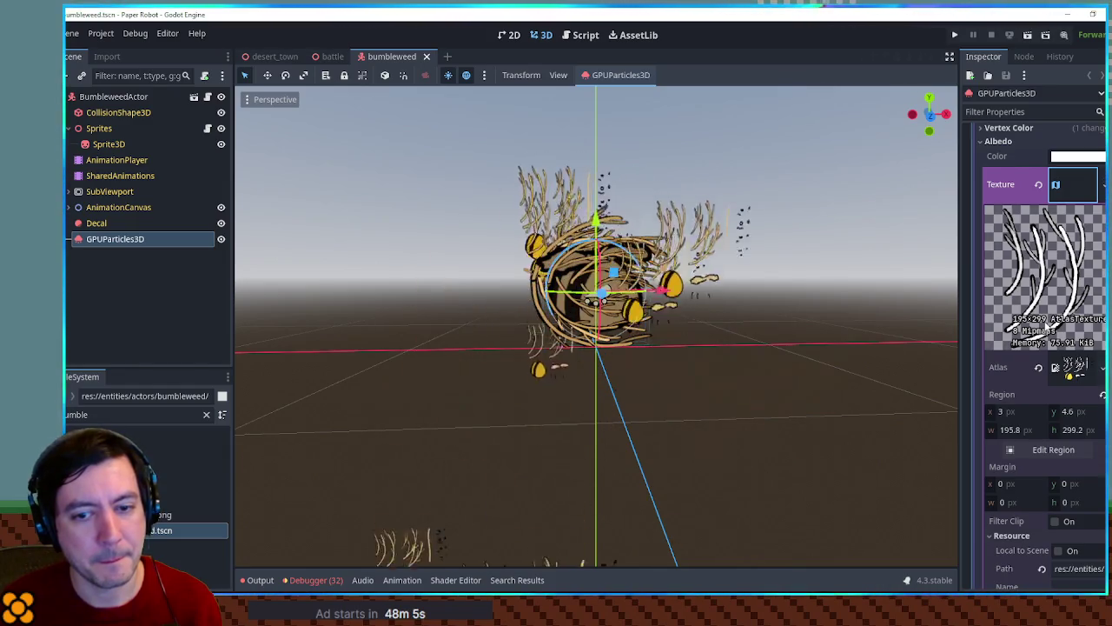
pyautogui.scroll(3, 1046, 325)
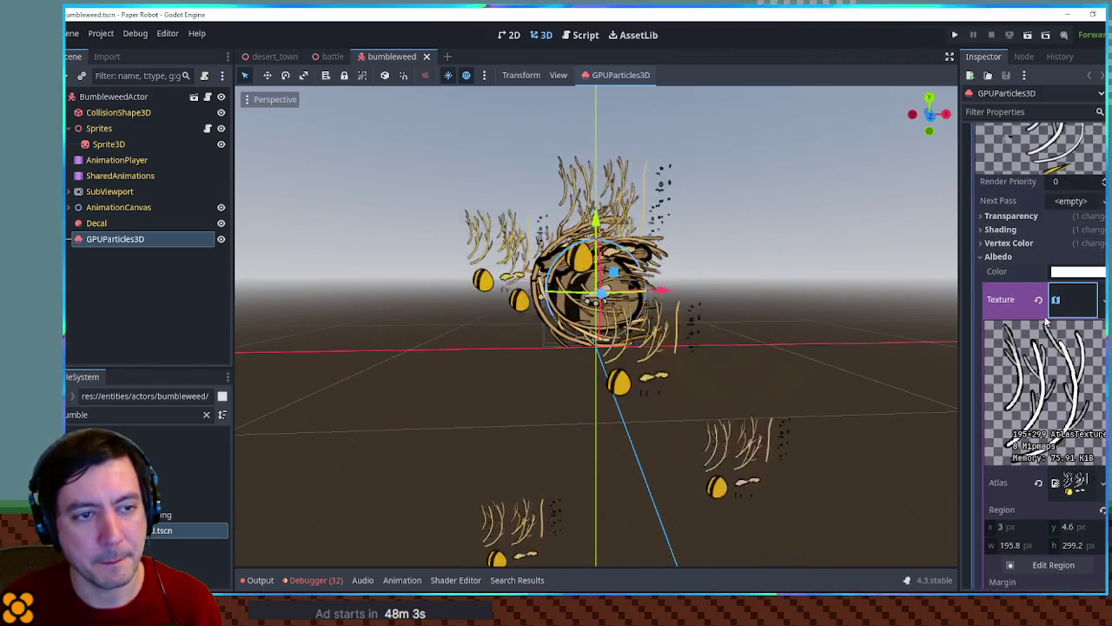
pyautogui.click(1070, 299)
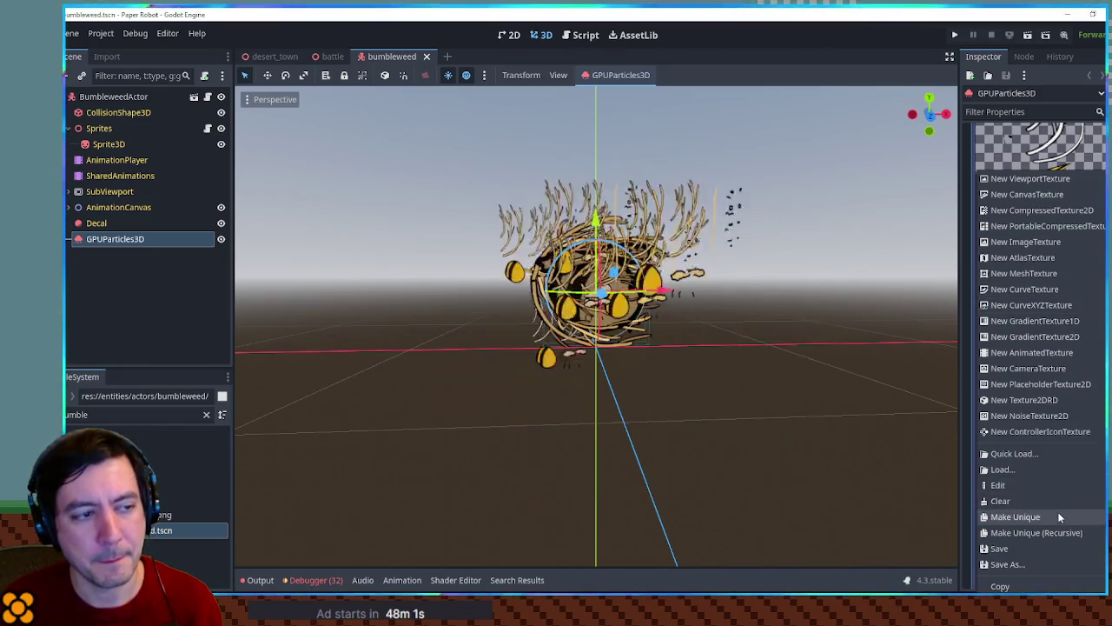
# Step: Restore the accidentally cleared albedo texture and set its region x and y to 0
pyautogui.click(1054, 491)
pyautogui.hotkey('ctrl', 'z')
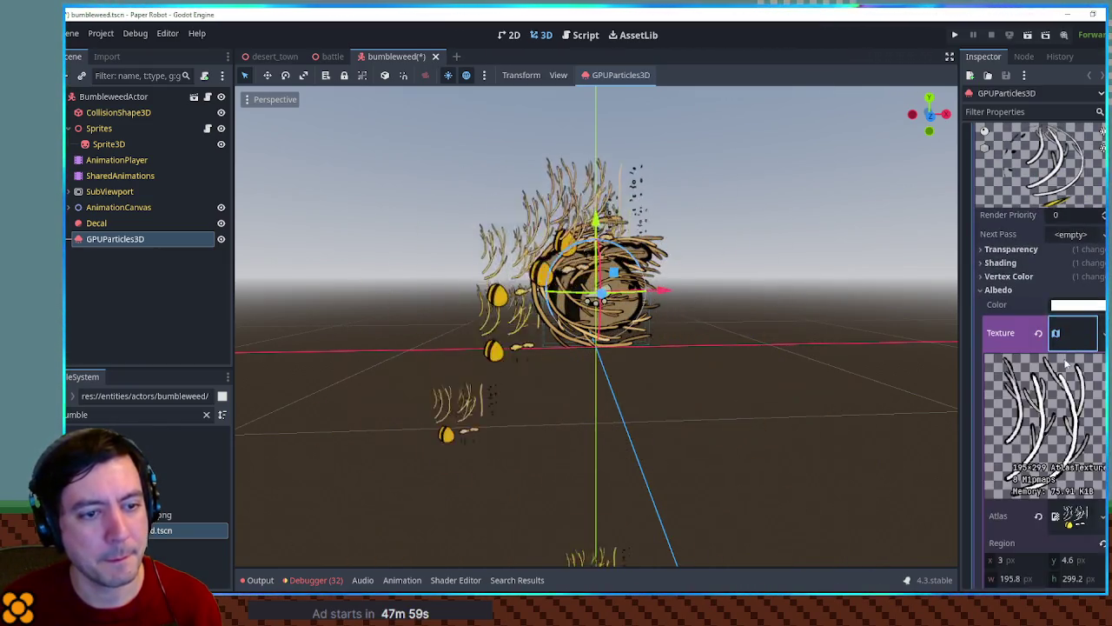
pyautogui.scroll(-4, 1060, 402)
pyautogui.write('0')
pyautogui.press('Tab')
pyautogui.write('0')
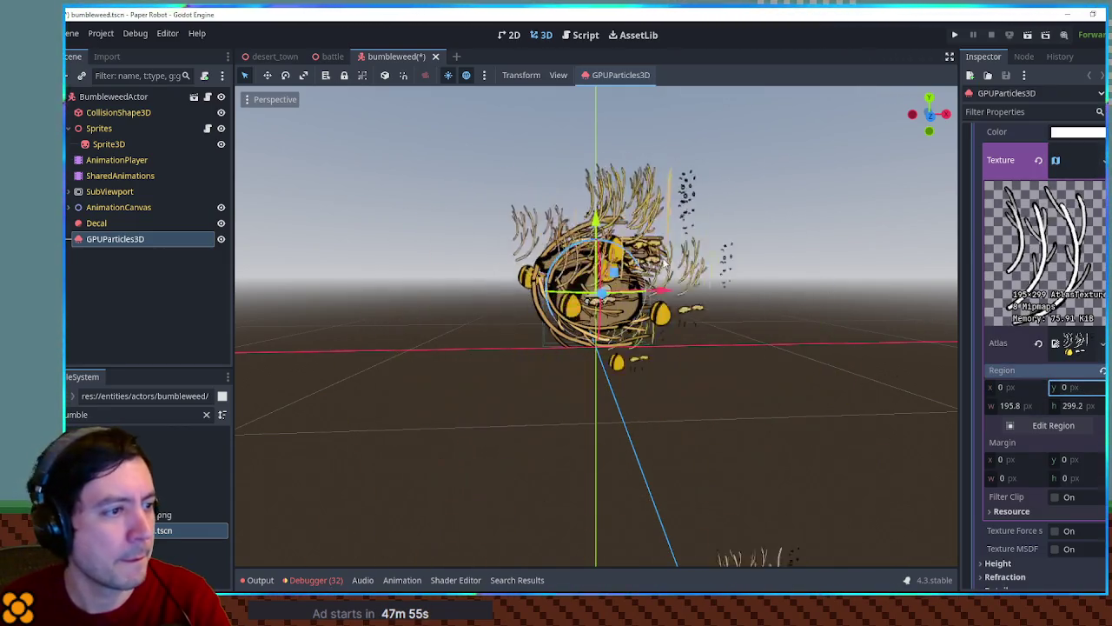
# Step: Set the region width to 200 and height to 300, checking the crop in Edit Region
pyautogui.click(1023, 407)
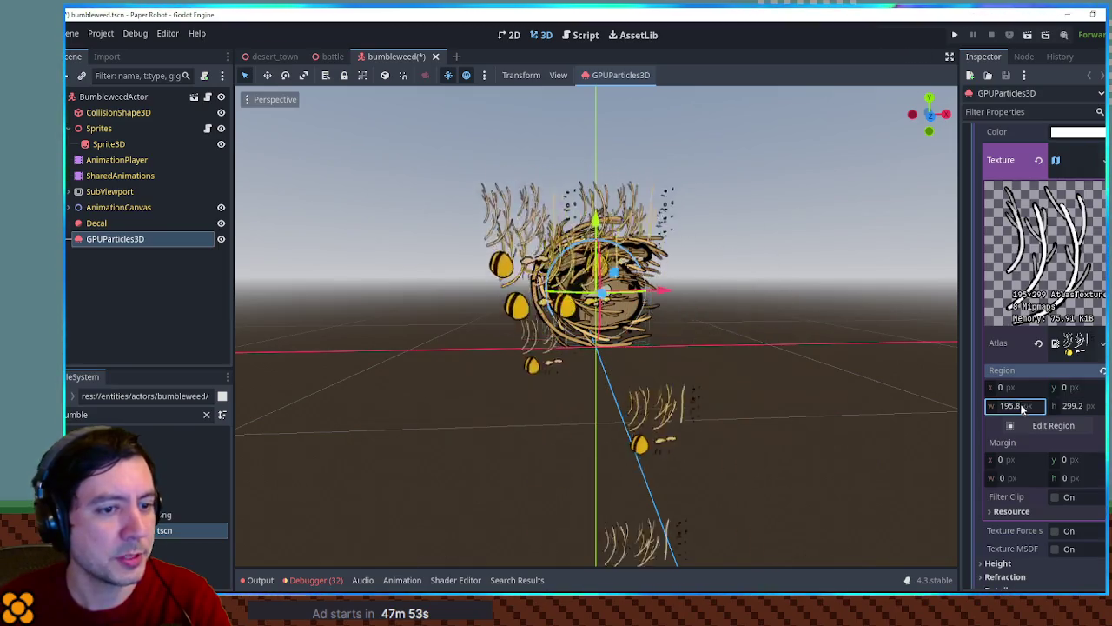
pyautogui.write('200')
pyautogui.press('Tab')
pyautogui.write('300')
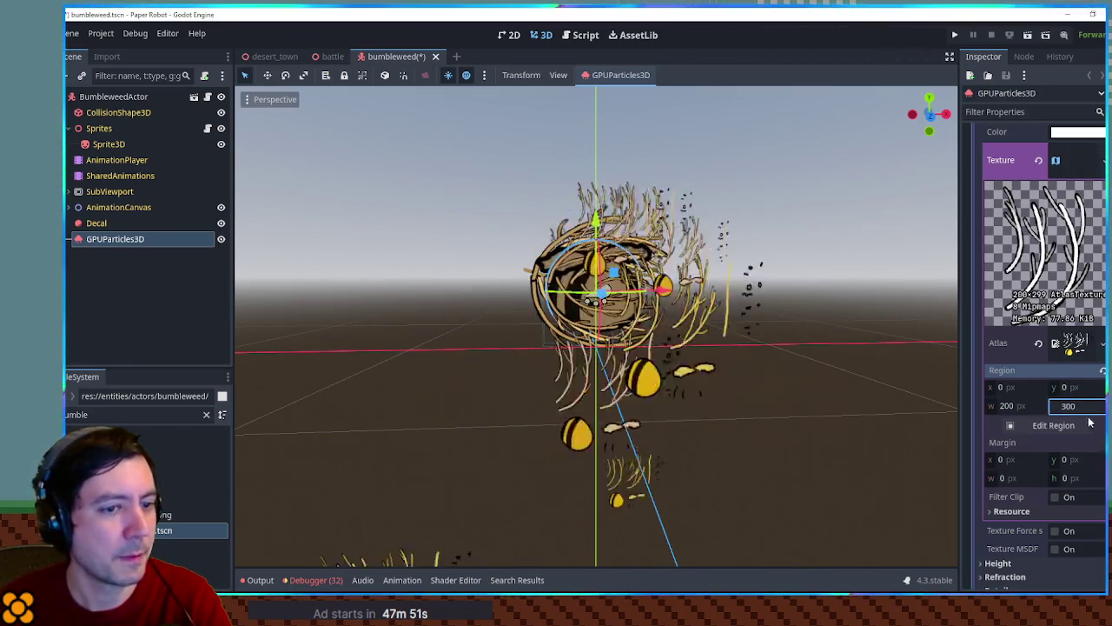
pyautogui.click(1077, 425)
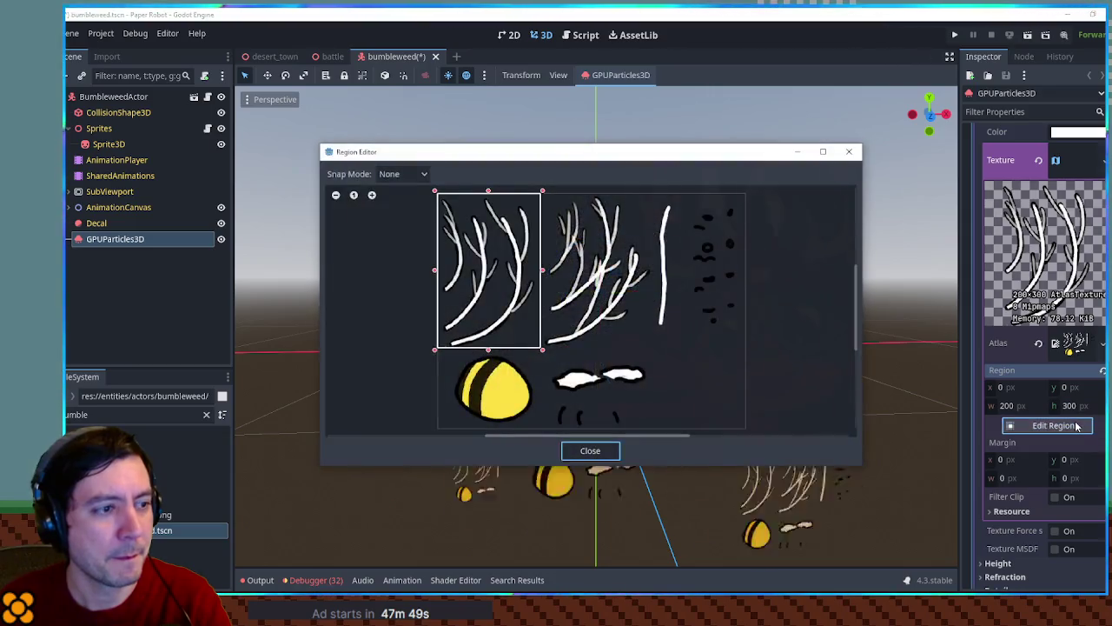
pyautogui.click(619, 451)
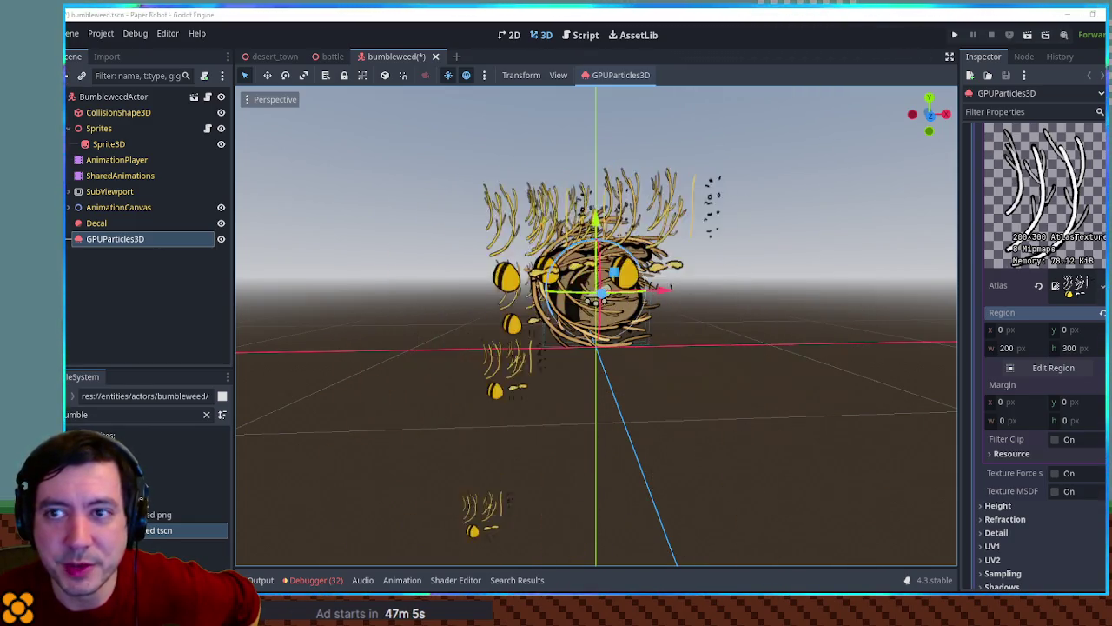
# Step: Save the particle AtlasTexture as tumbleweedBits.tres and inspect it in FileSystem
pyautogui.rightClick(1074, 284)
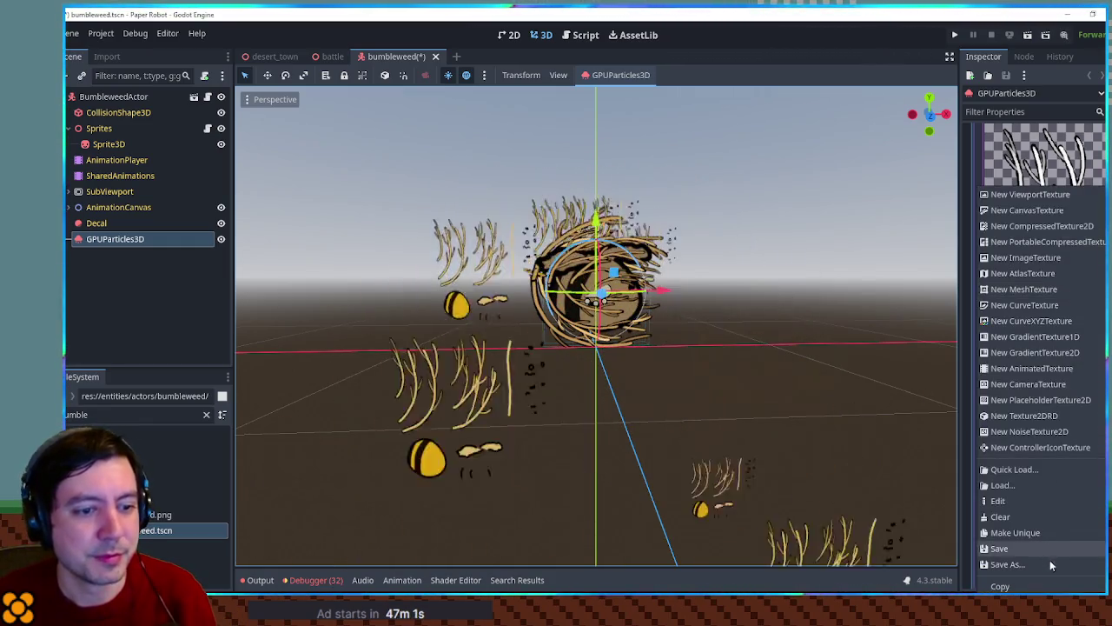
pyautogui.click(1050, 563)
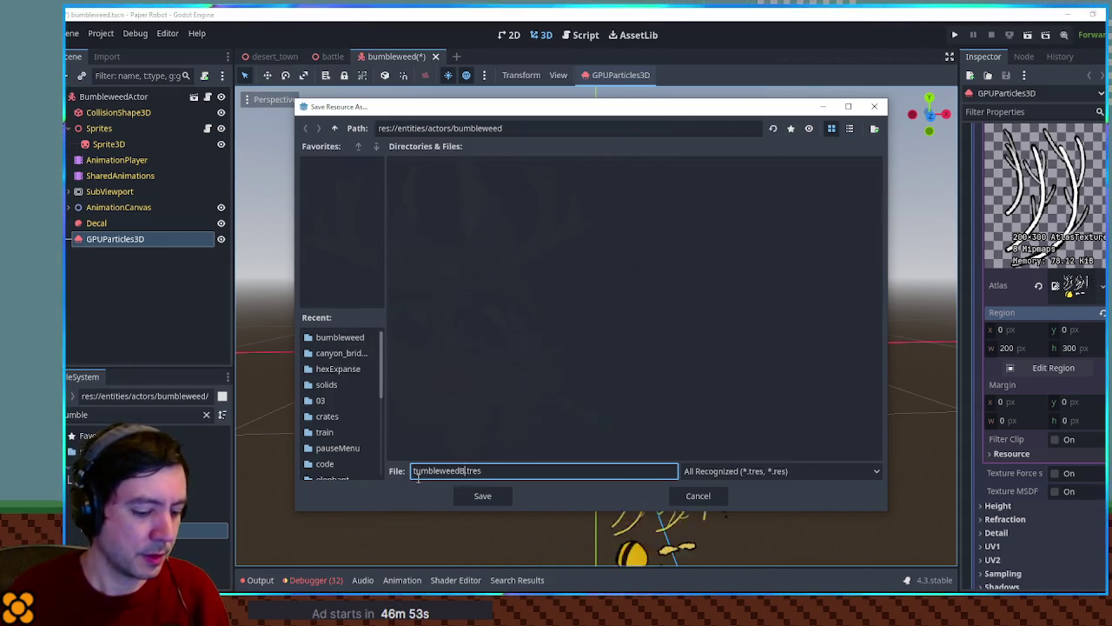
pyautogui.press('Return')
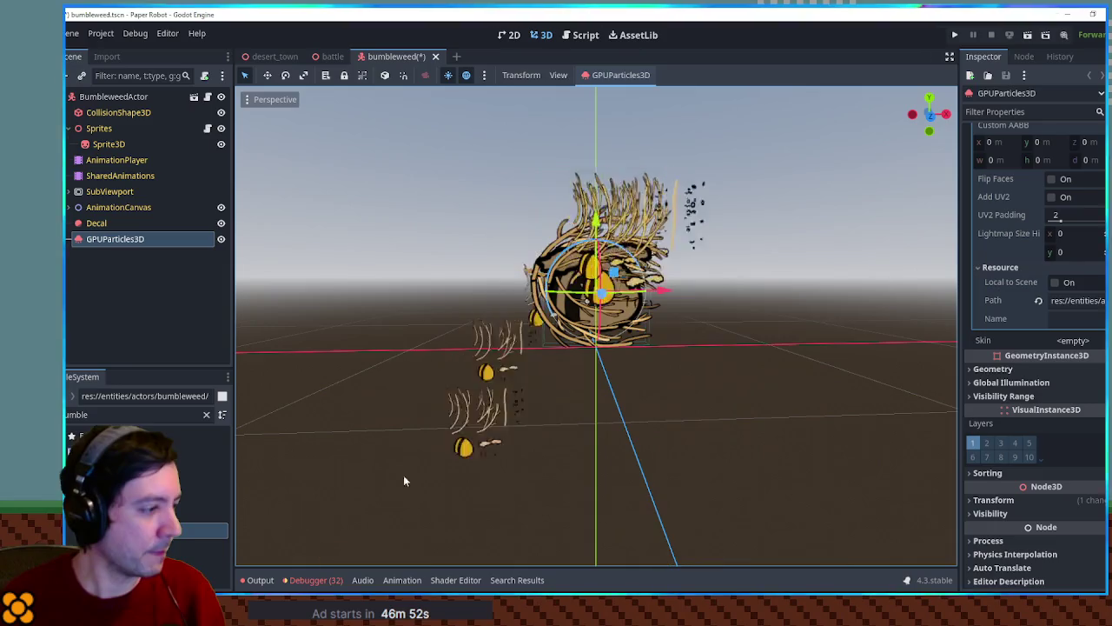
pyautogui.click(205, 414)
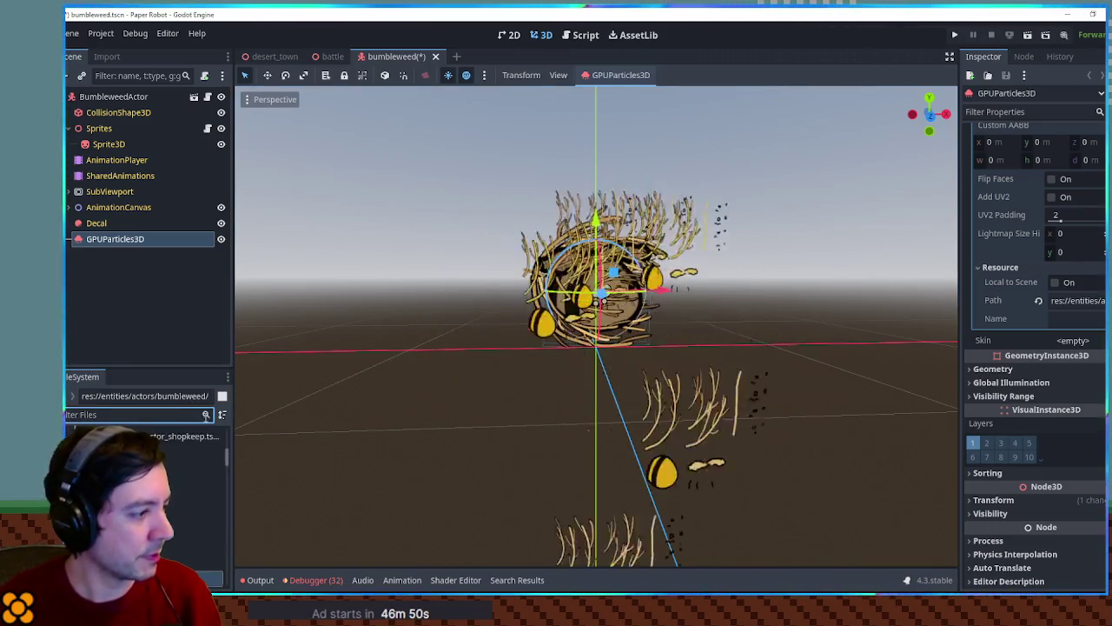
pyautogui.click(165, 535)
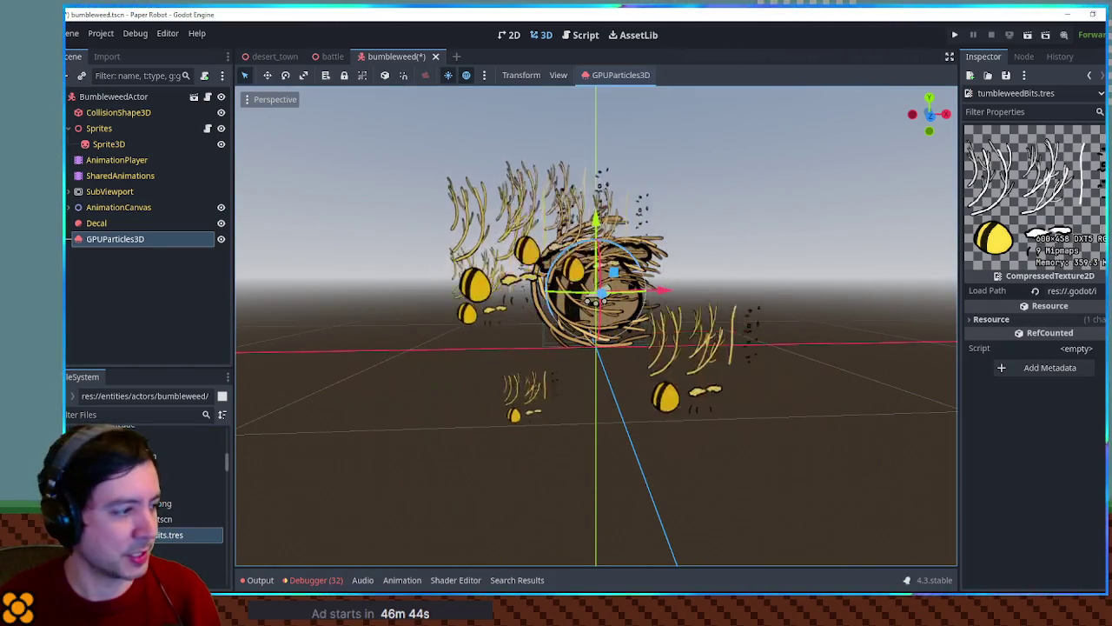
# Step: Reselect GPUParticles3D and expand its material's albedo atlas texture settings
pyautogui.click(96, 222)
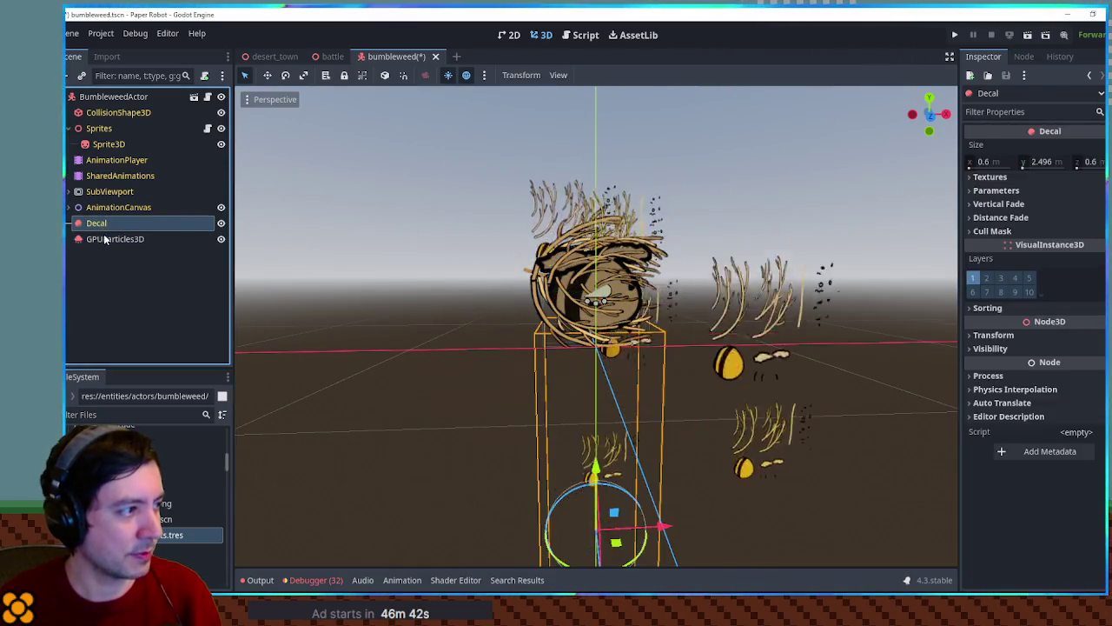
pyautogui.click(113, 238)
pyautogui.scroll(3, 1075, 339)
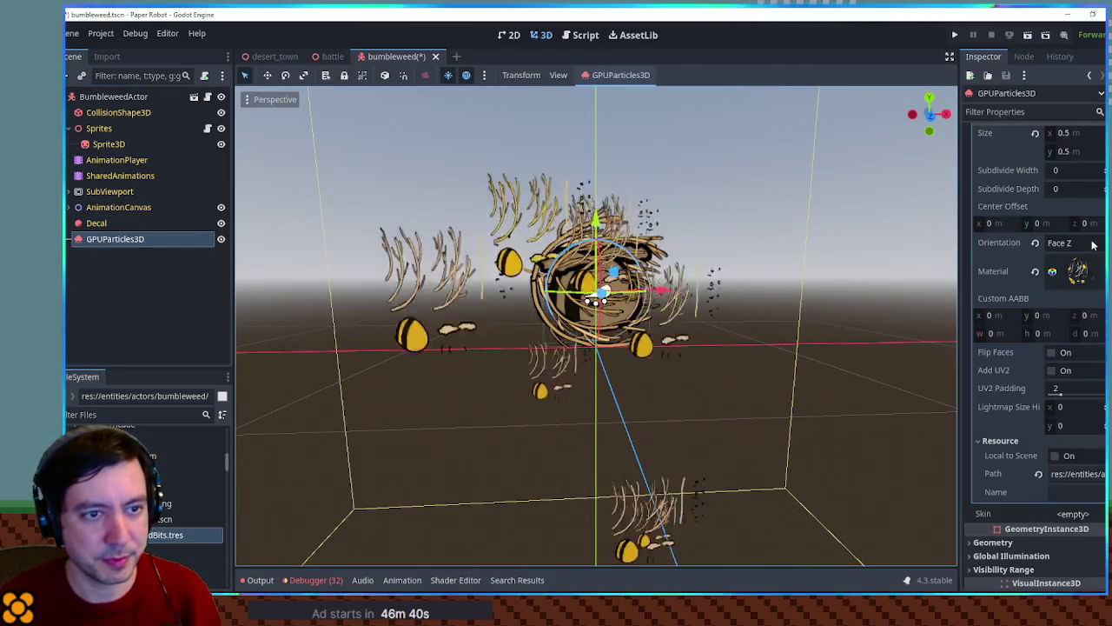
pyautogui.click(1075, 286)
pyautogui.scroll(-3, 1075, 291)
pyautogui.click(1082, 330)
pyautogui.scroll(-3, 1080, 335)
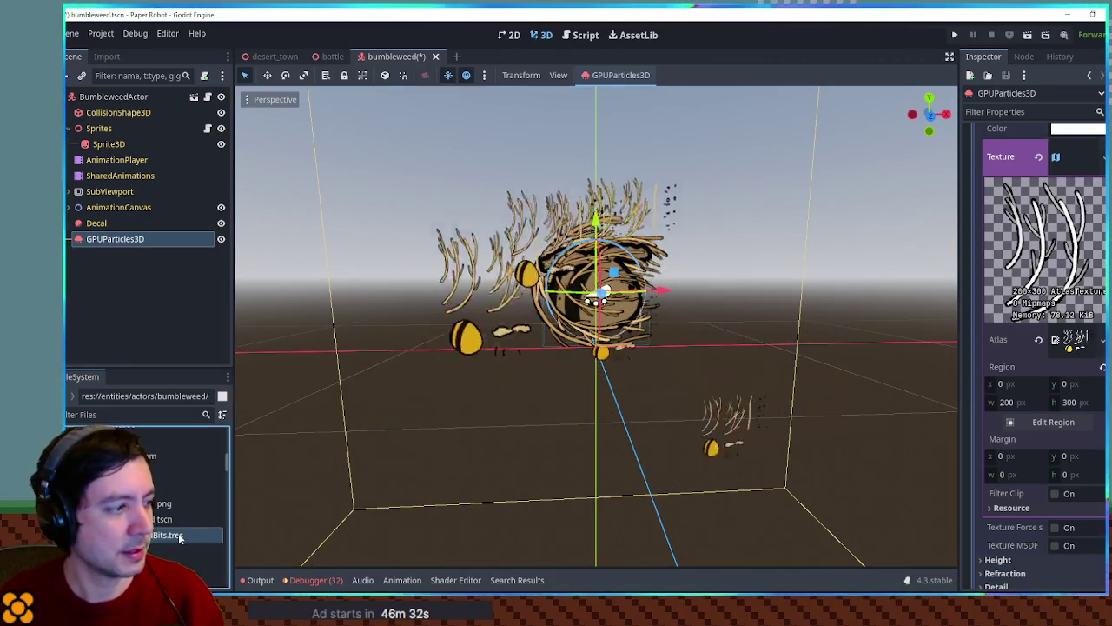
# Step: Save the albedo atlas texture to a file named tumbleweed_atlas
pyautogui.click(196, 537)
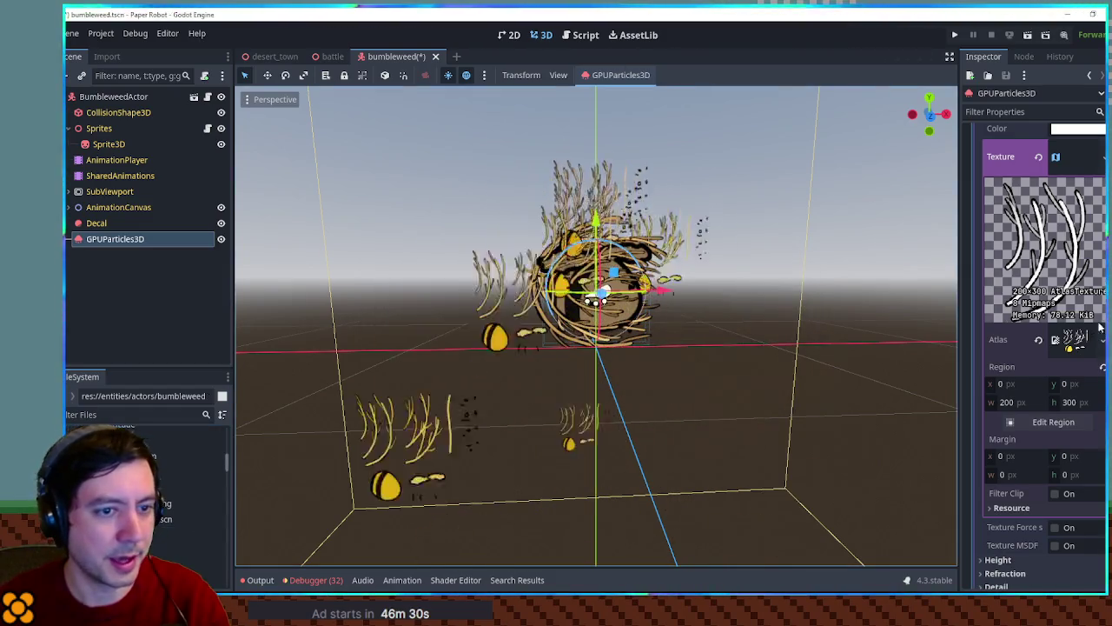
pyautogui.click(1076, 340)
pyautogui.click(1075, 340)
pyautogui.click(1103, 156)
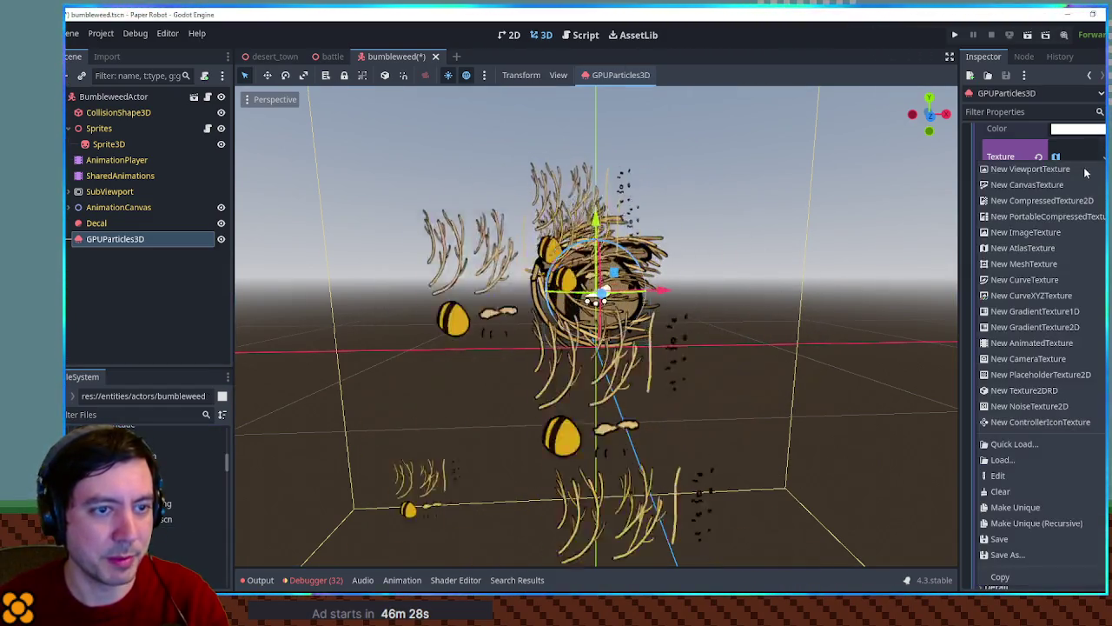
pyautogui.click(1034, 555)
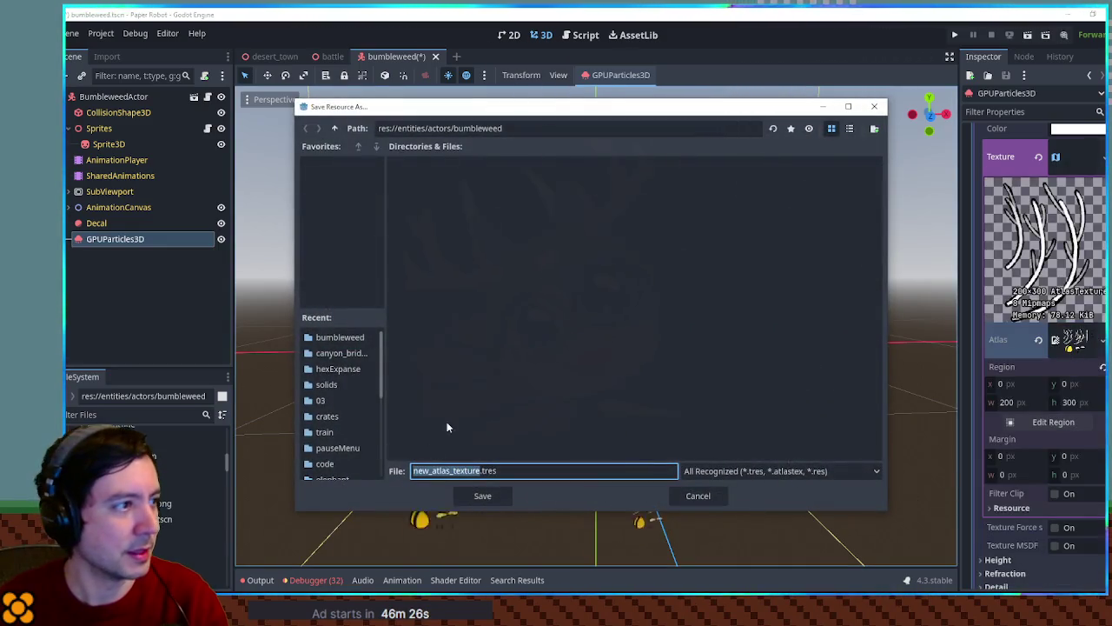
pyautogui.write('tumble')
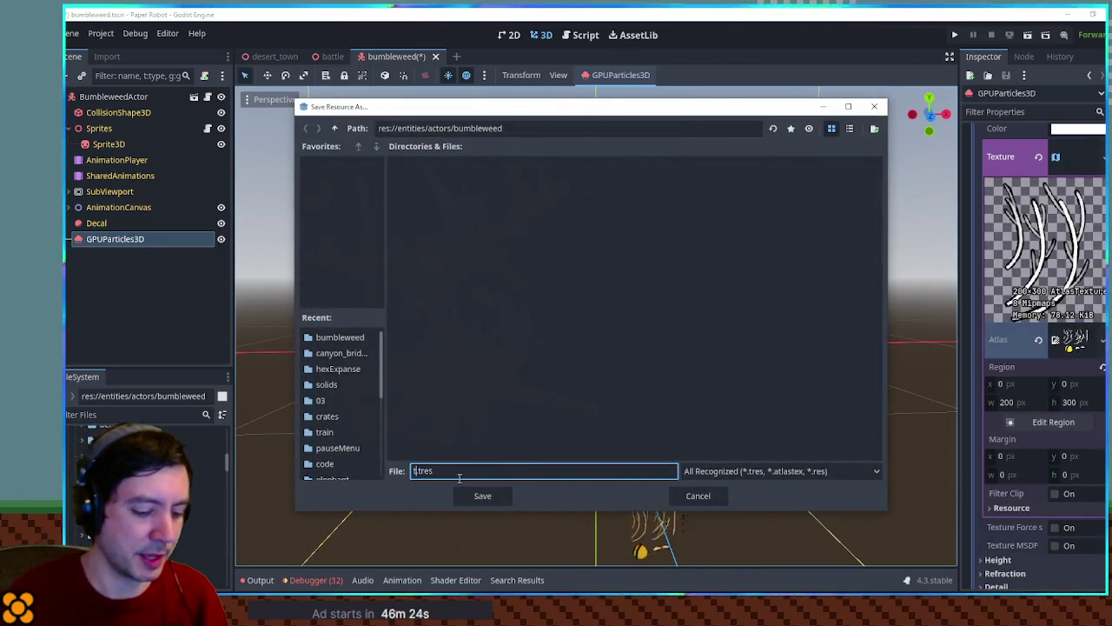
pyautogui.write('weed_atlas')
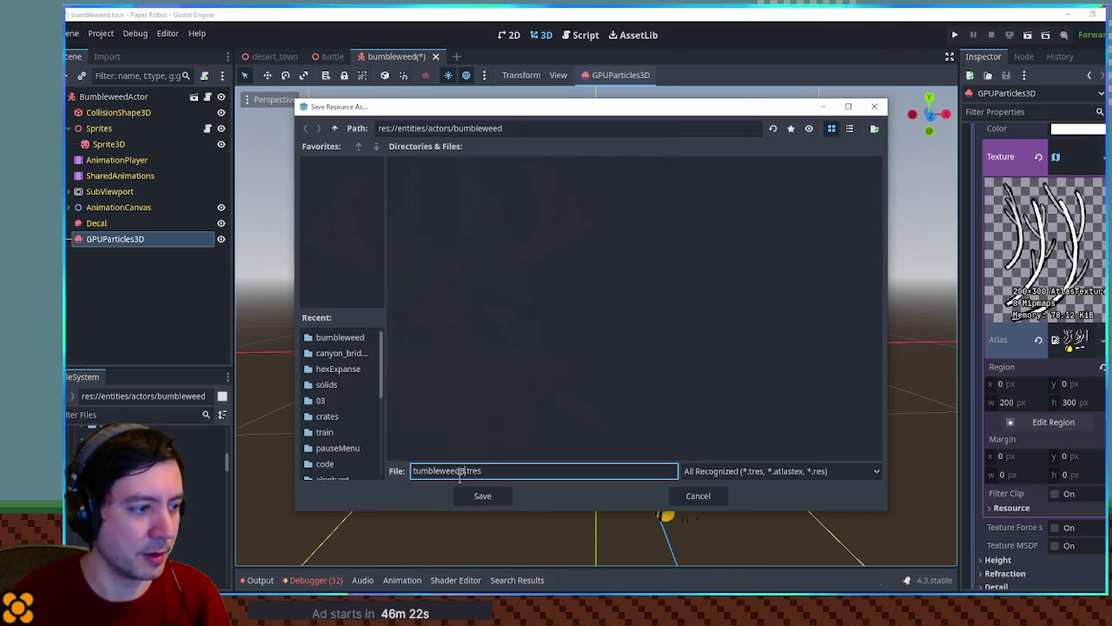
pyautogui.press('Return')
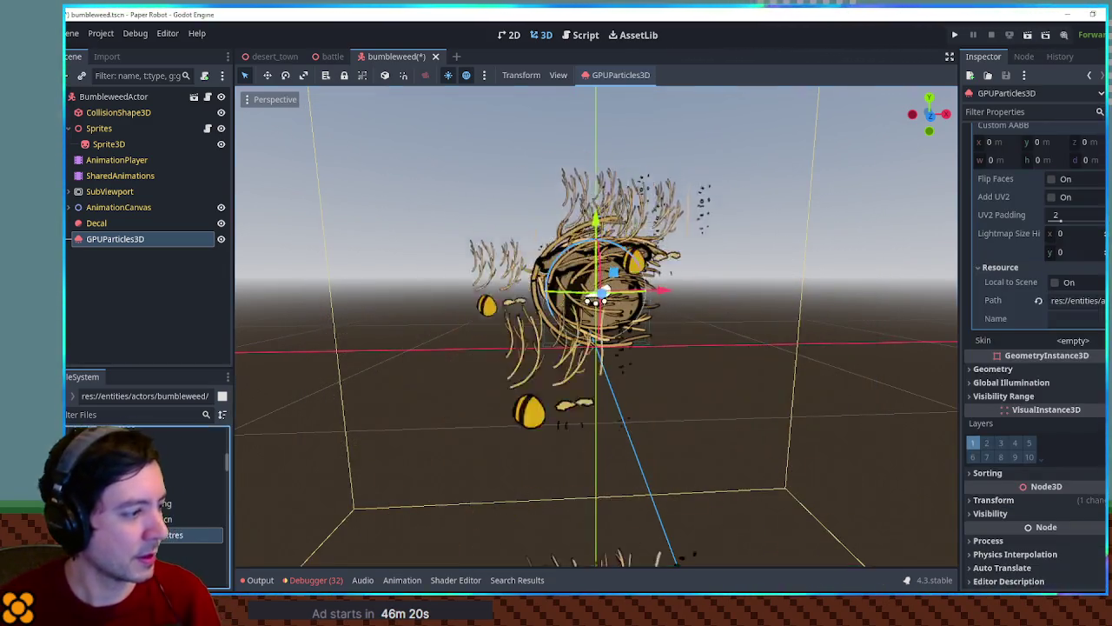
# Step: Inspect tumbleweedBits.tres, then reopen the particles' draw material settings
pyautogui.click(1041, 261)
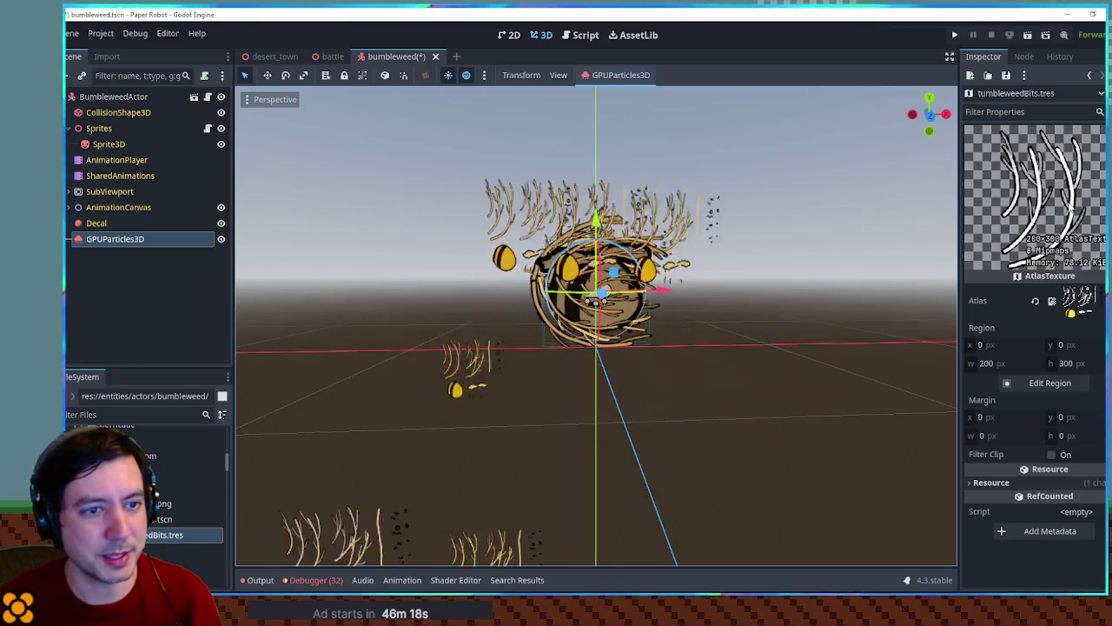
pyautogui.click(137, 239)
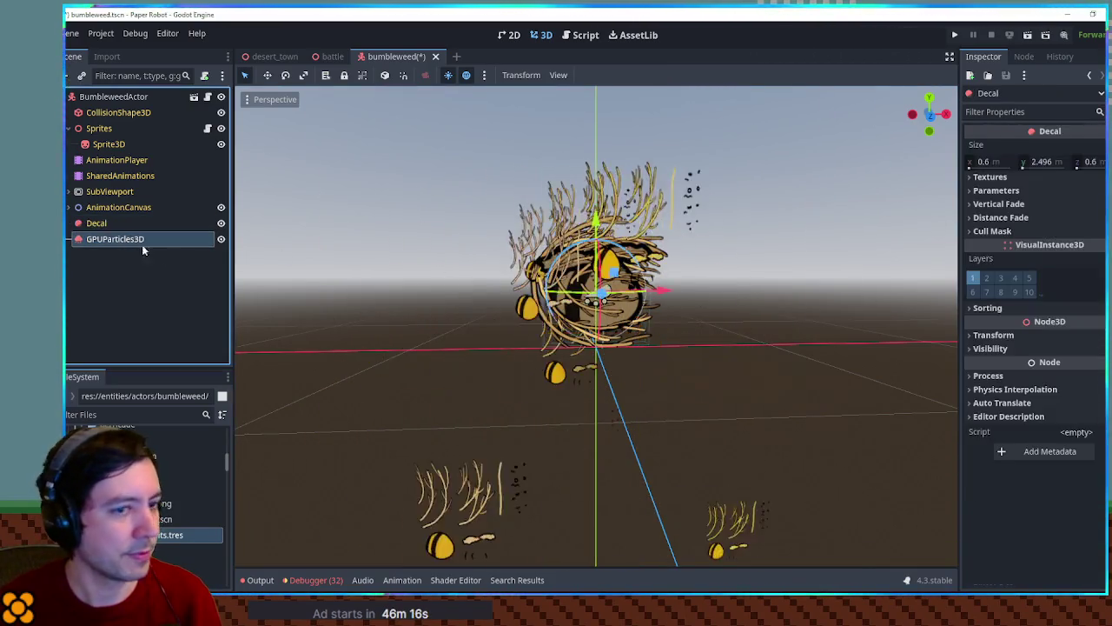
pyautogui.scroll(-5, 1041, 319)
pyautogui.scroll(3, 1065, 314)
pyautogui.click(1074, 326)
pyautogui.scroll(-4, 1078, 338)
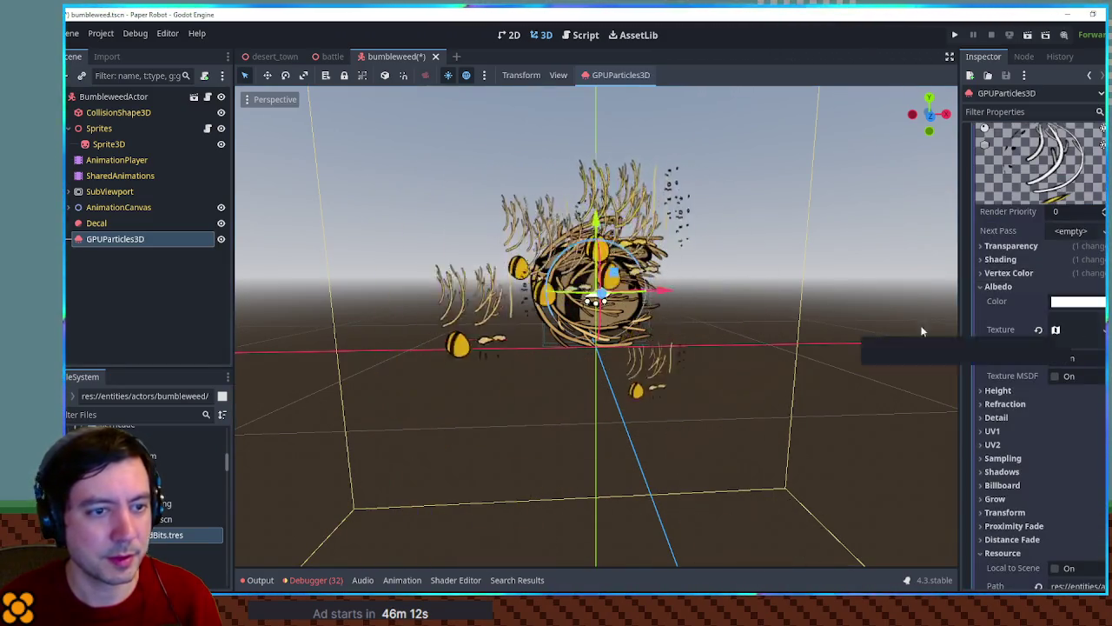
# Step: Drag tumbleweedBits.tres onto the albedo texture slot, clearing and reassigning it
pyautogui.moveTo(148, 503); pyautogui.dragTo(1068, 345)
pyautogui.click(1085, 339)
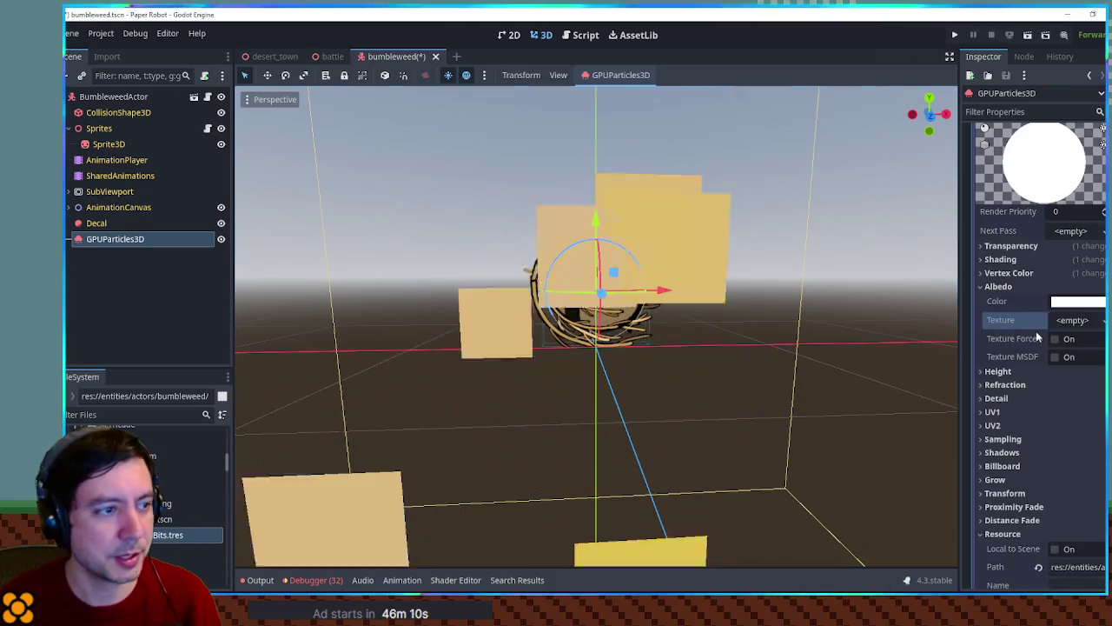
pyautogui.moveTo(1081, 354); pyautogui.dragTo(1074, 321)
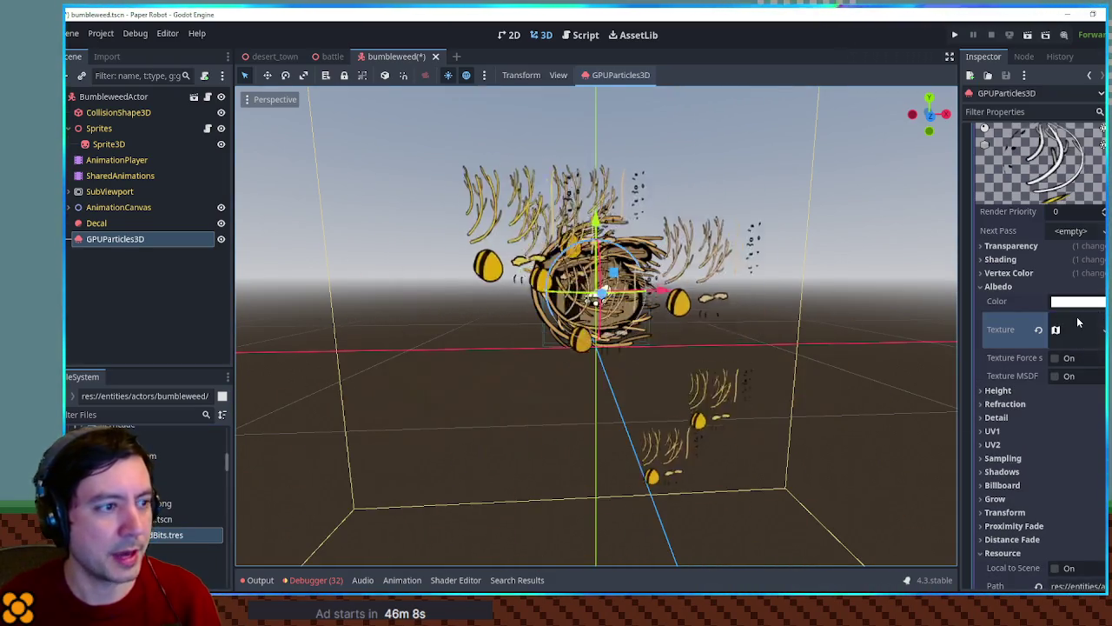
pyautogui.click(1039, 333)
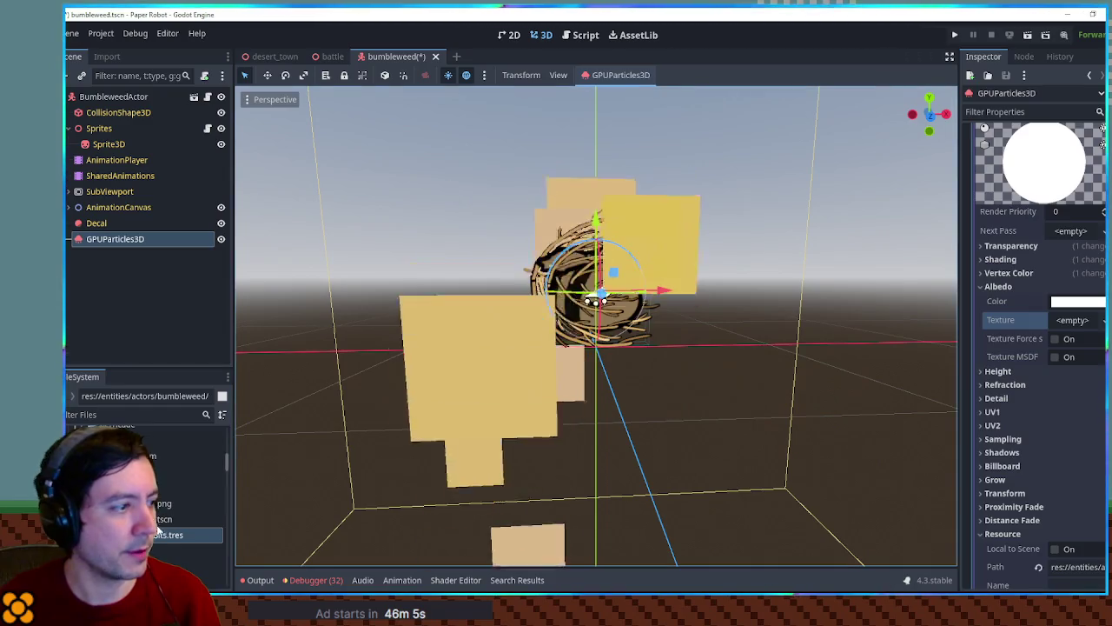
# Step: Put tumbleweedBits.tres back on the material's albedo slot and start deleting the .tres file
pyautogui.click(174, 534)
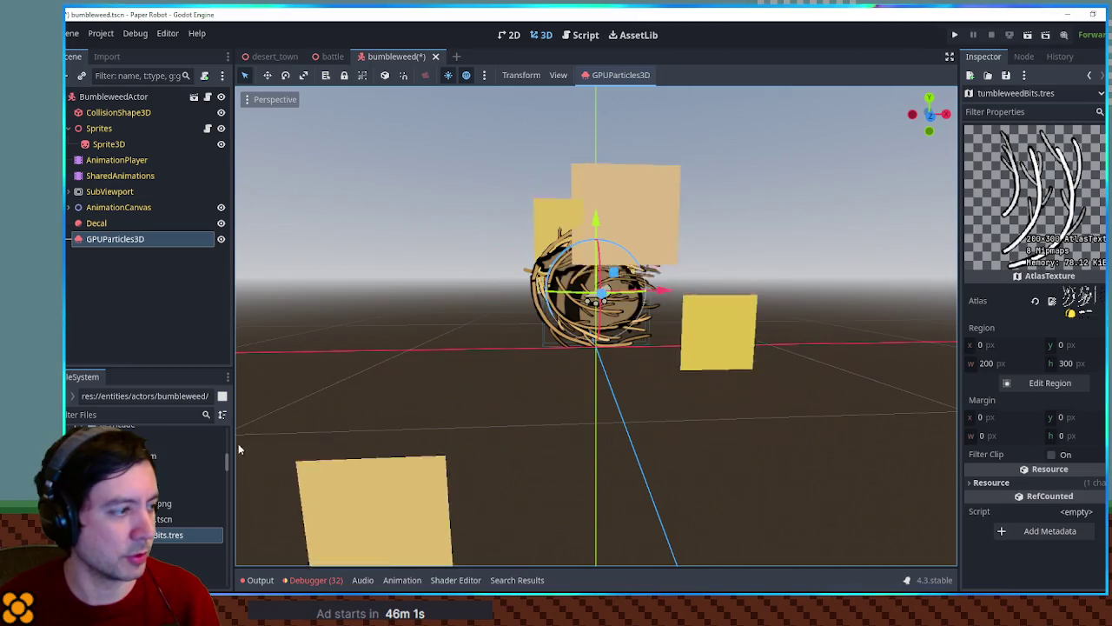
pyautogui.click(122, 237)
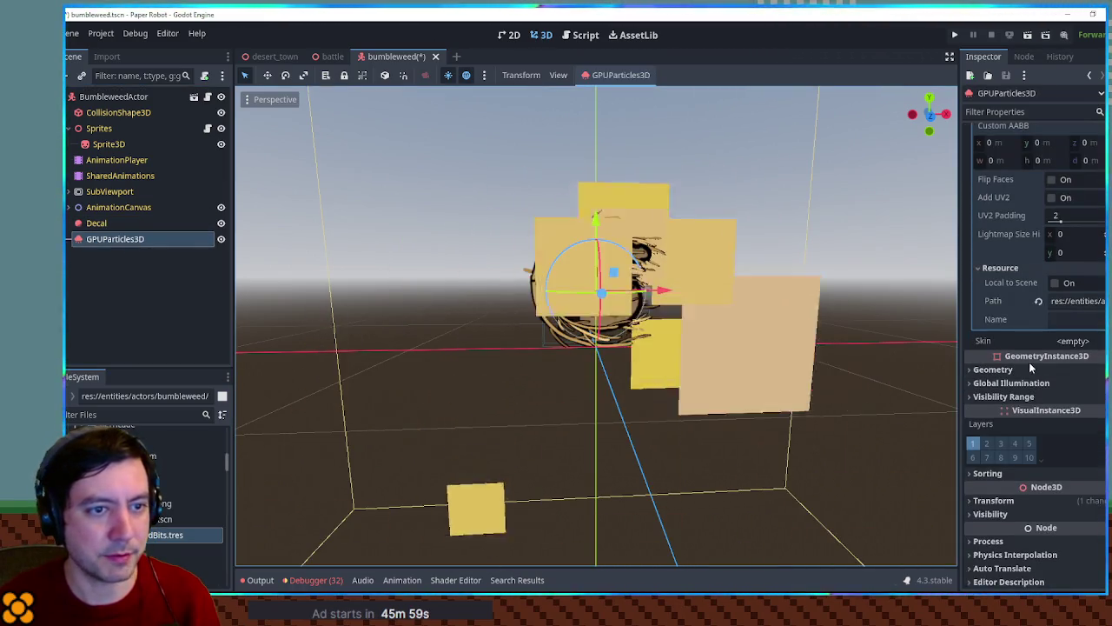
pyautogui.scroll(5, 1028, 361)
pyautogui.click(1078, 337)
pyautogui.scroll(-5, 1043, 365)
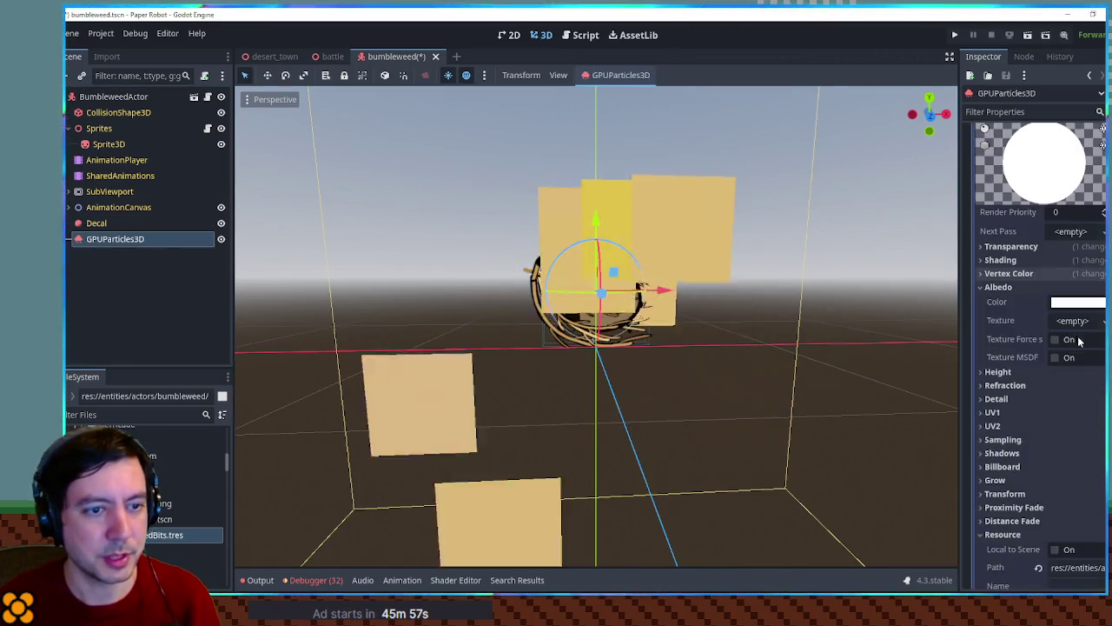
pyautogui.moveTo(169, 534)
pyautogui.mouseDown()
pyautogui.moveTo(608, 391)
pyautogui.moveTo(1069, 321)
pyautogui.mouseUp()
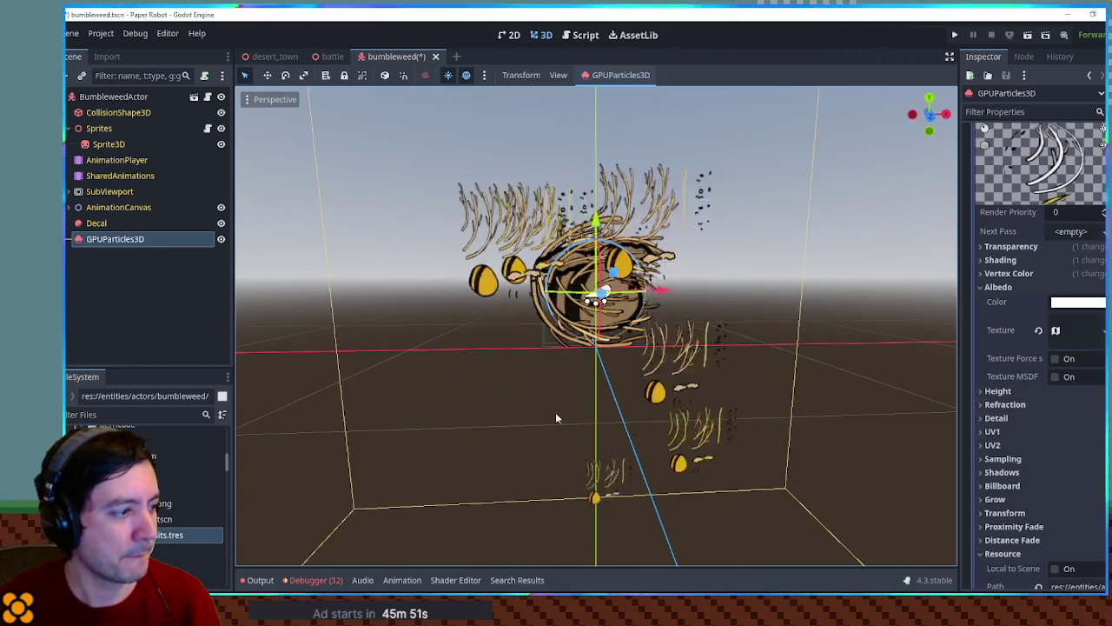
pyautogui.press('Delete')
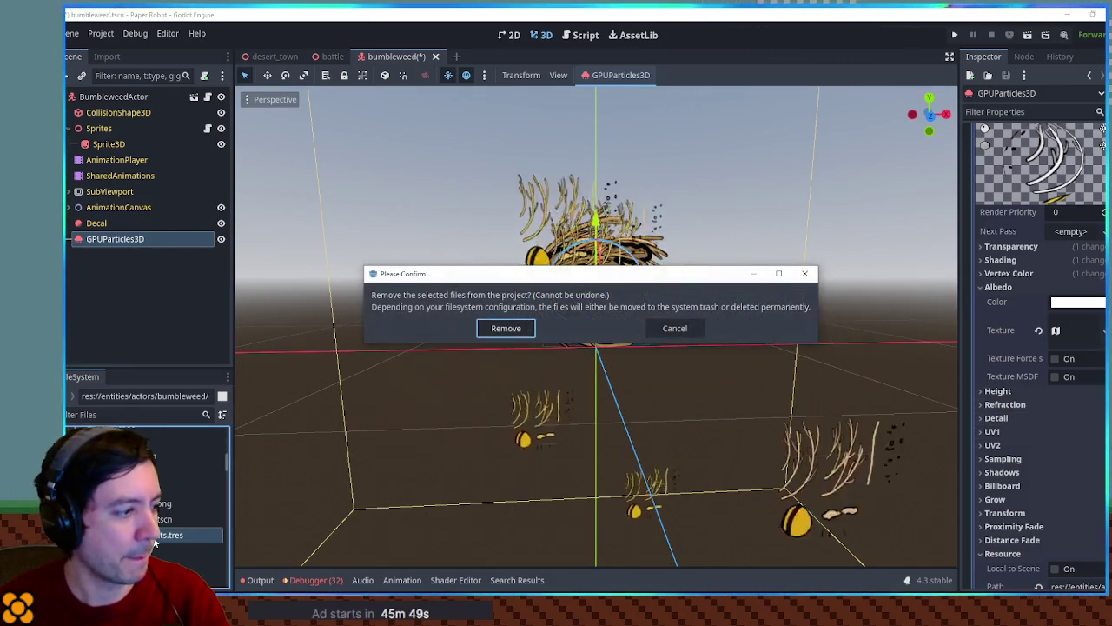
# Step: Confirm removing tumbleweedBits.tres and select a file in the bumbleweed folder
pyautogui.press('Return')
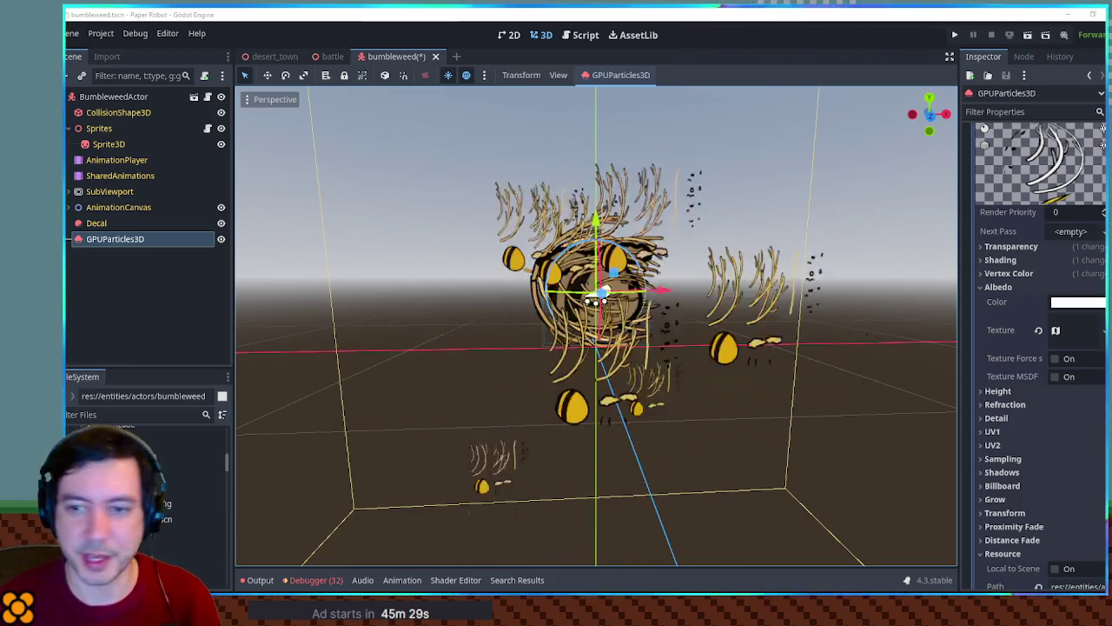
pyautogui.click(187, 488)
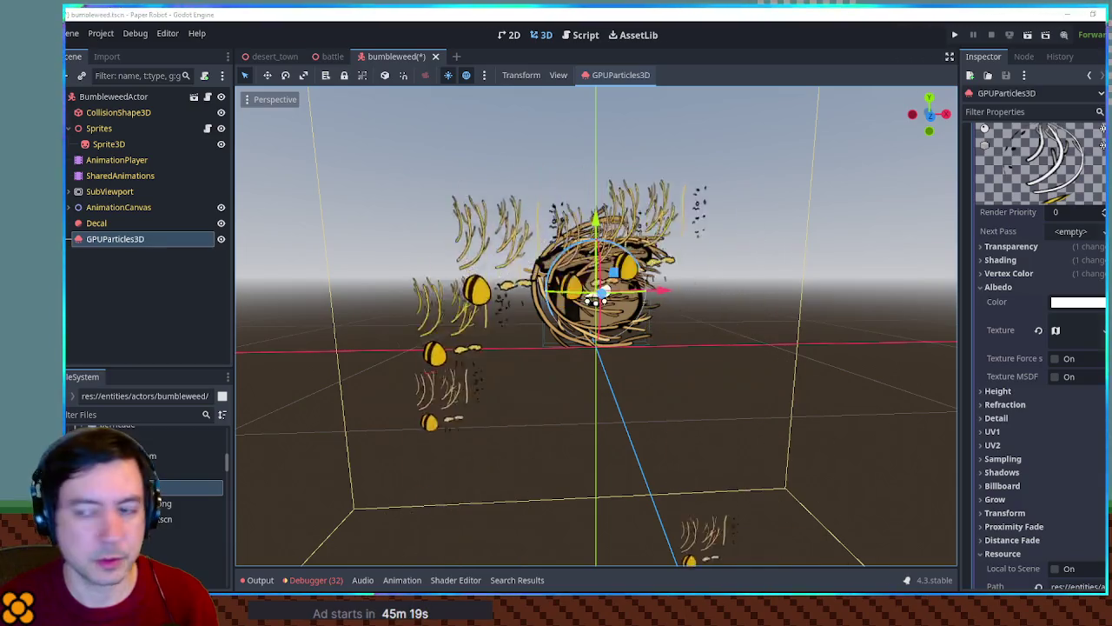
# Step: Assign tumbleweedBits.png as the particle material's albedo texture
pyautogui.moveTo(166, 535)
pyautogui.mouseDown()
pyautogui.moveTo(279, 533)
pyautogui.moveTo(1078, 330)
pyautogui.mouseUp()
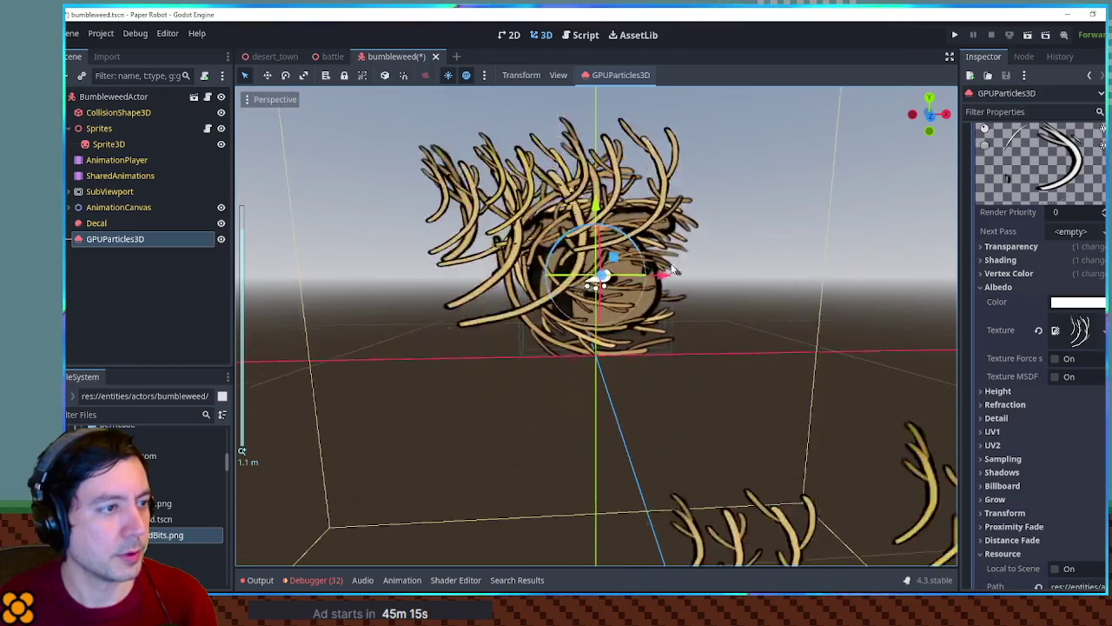
pyautogui.scroll(3, 729, 364)
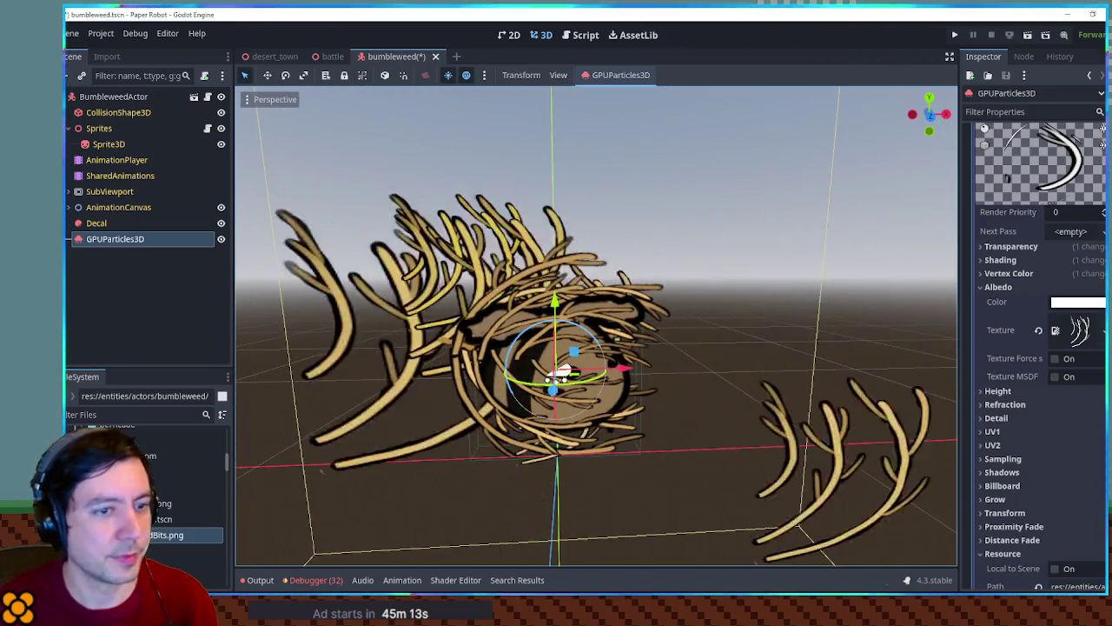
pyautogui.scroll(10, 1084, 311)
pyautogui.scroll(5, 1084, 311)
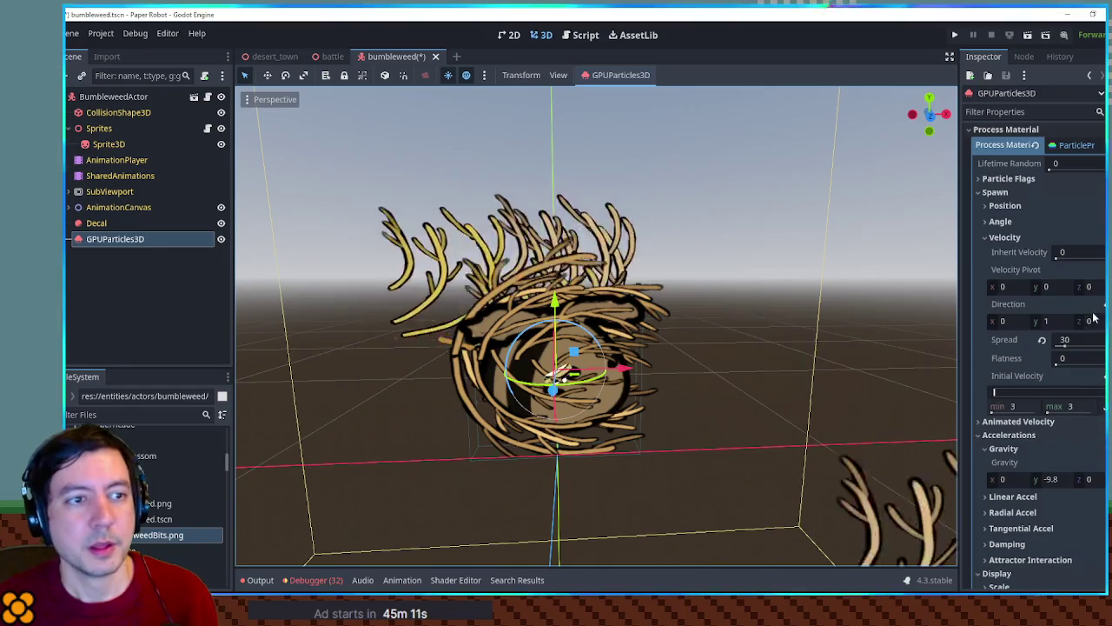
# Step: Set the particles' maximum spawn angle to 360
pyautogui.click(1000, 221)
pyautogui.click(1072, 266)
pyautogui.write('360')
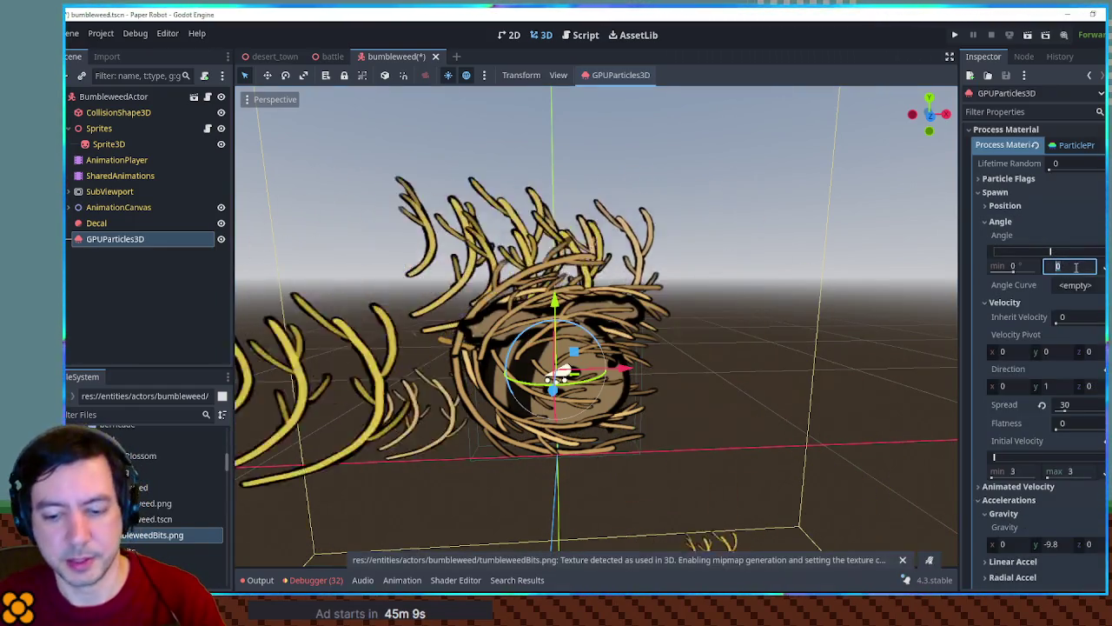
pyautogui.press('Return')
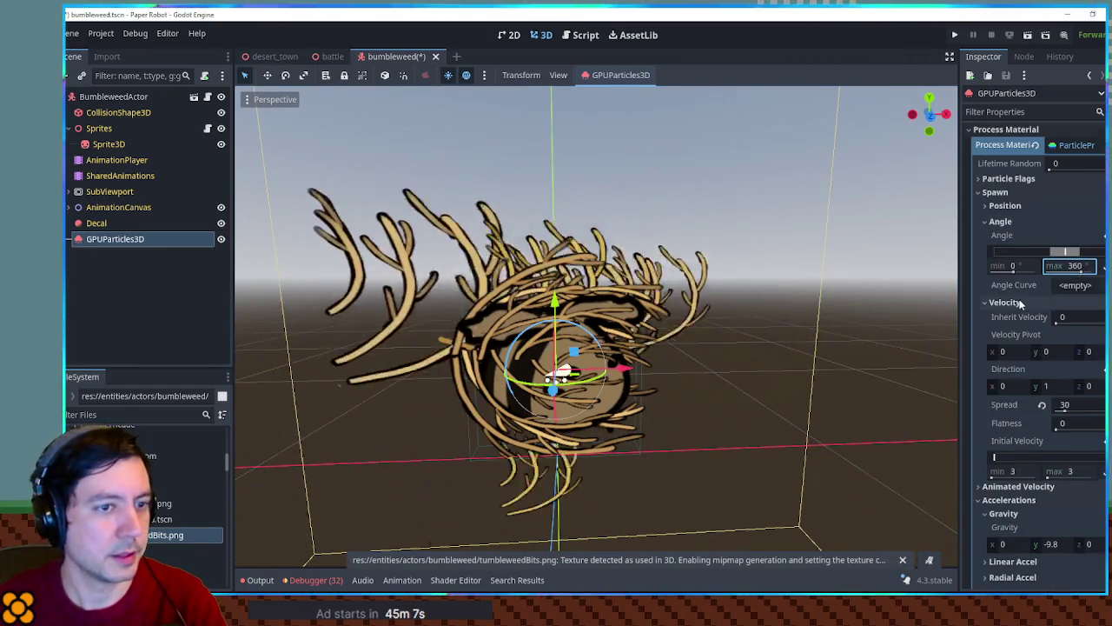
pyautogui.scroll(-15, 1021, 299)
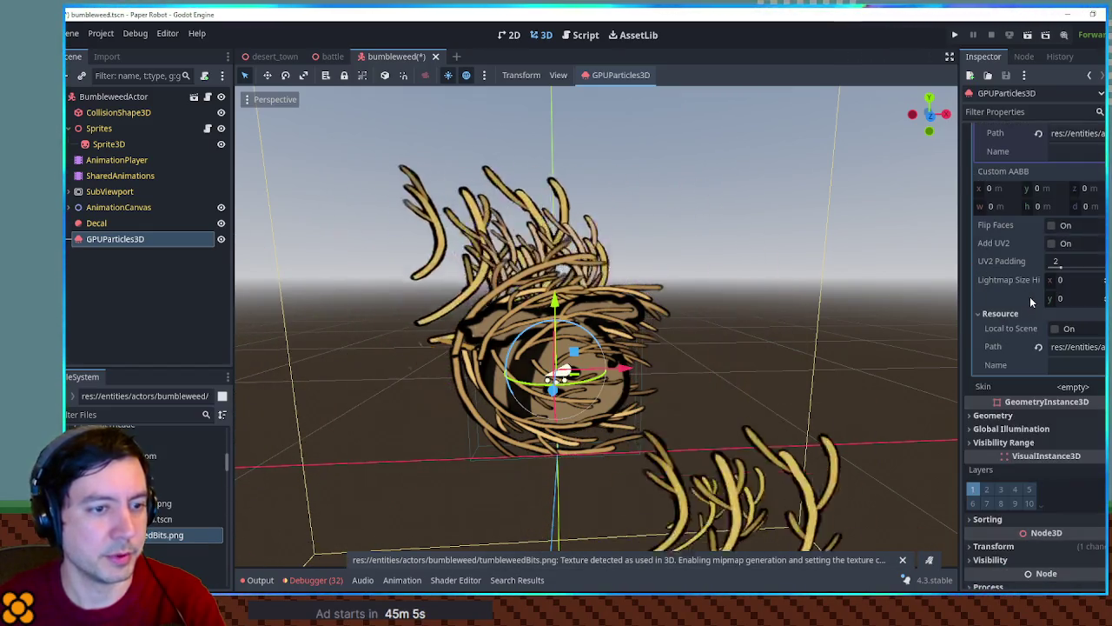
pyautogui.scroll(15, 1030, 297)
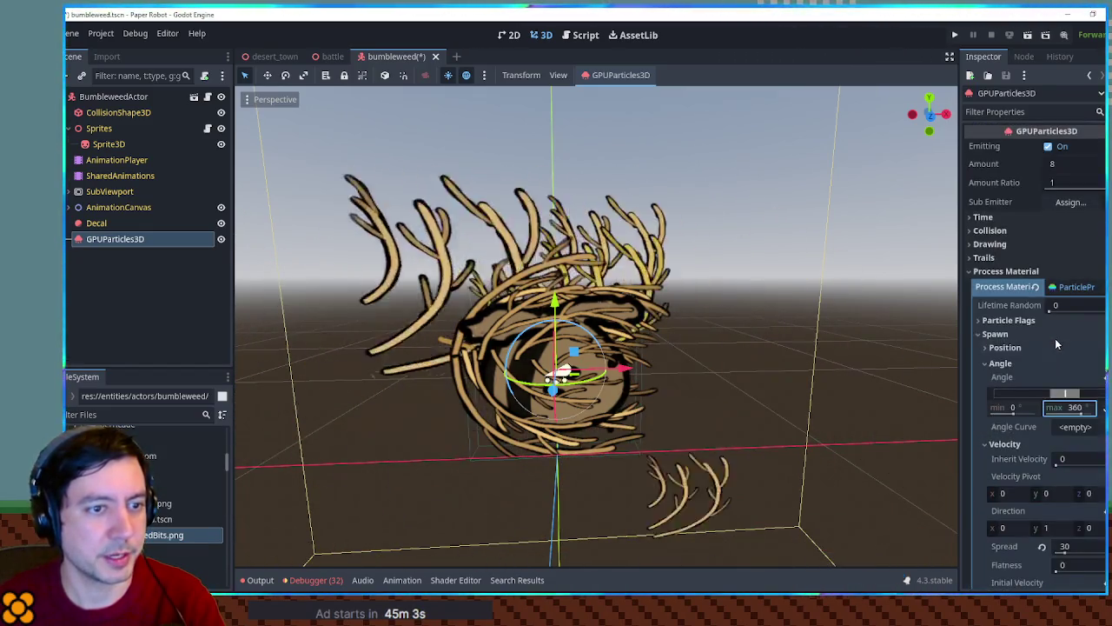
pyautogui.scroll(-3, 1053, 336)
# Step: Add a new CurveTexture angle curve with its end point raised to 360
pyautogui.click(1095, 312)
pyautogui.click(1083, 330)
pyautogui.click(1081, 311)
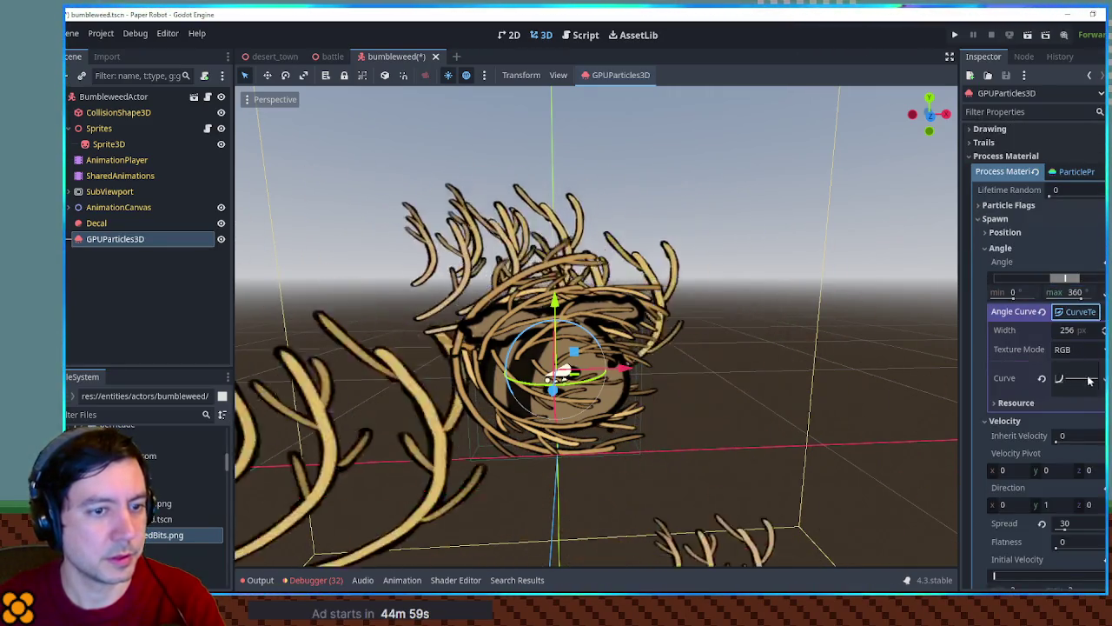
pyautogui.click(1075, 378)
pyautogui.moveTo(1096, 457); pyautogui.dragTo(1095, 384)
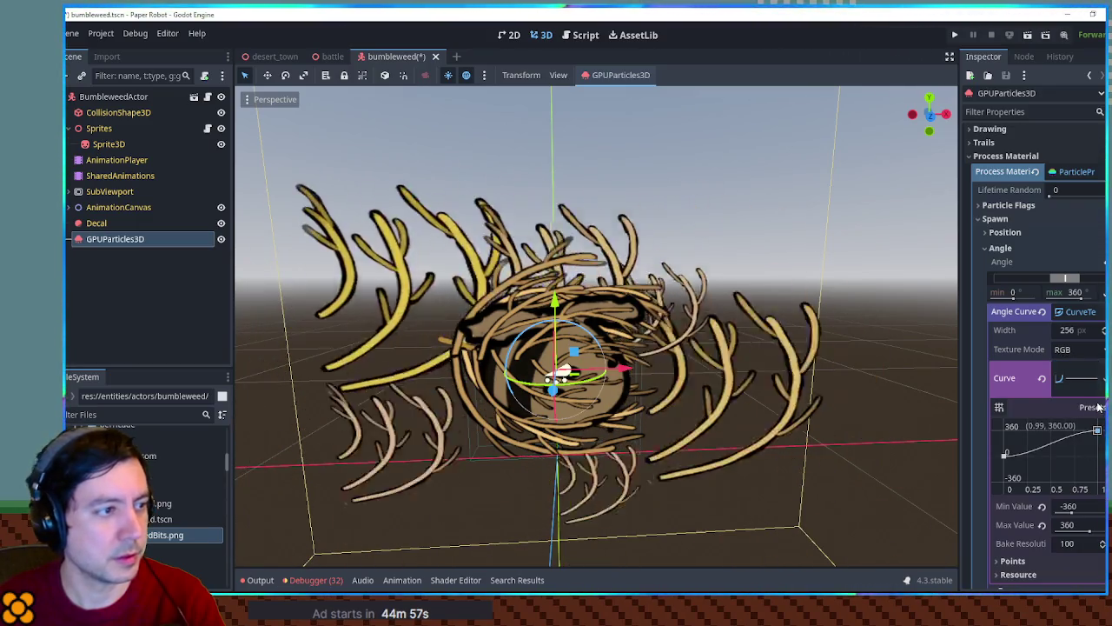
pyautogui.scroll(-10, 1091, 378)
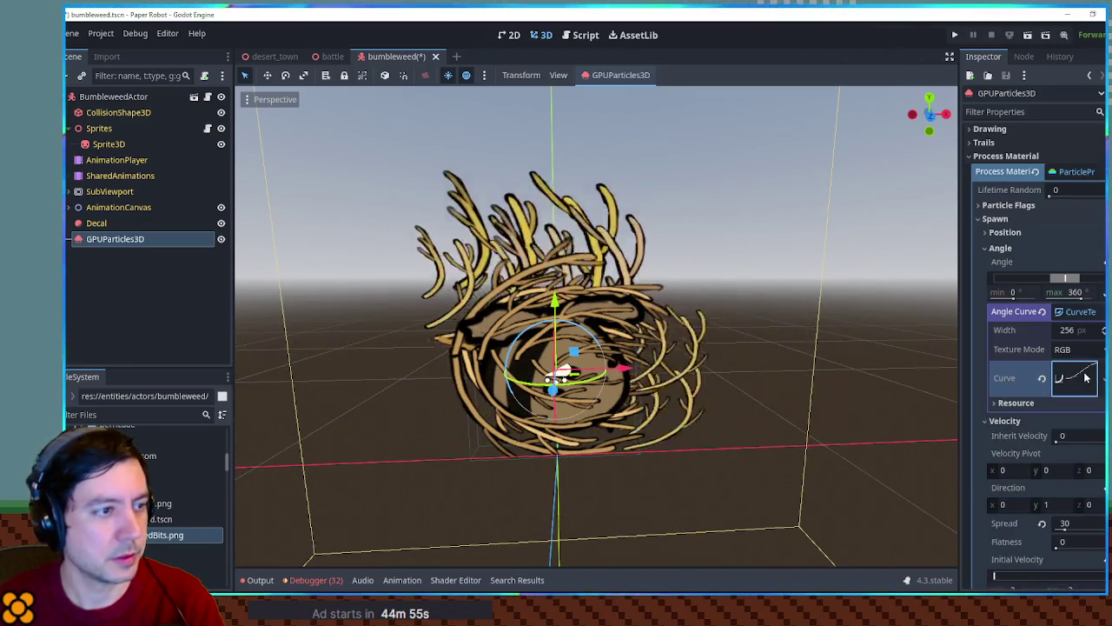
pyautogui.scroll(-5, 1077, 376)
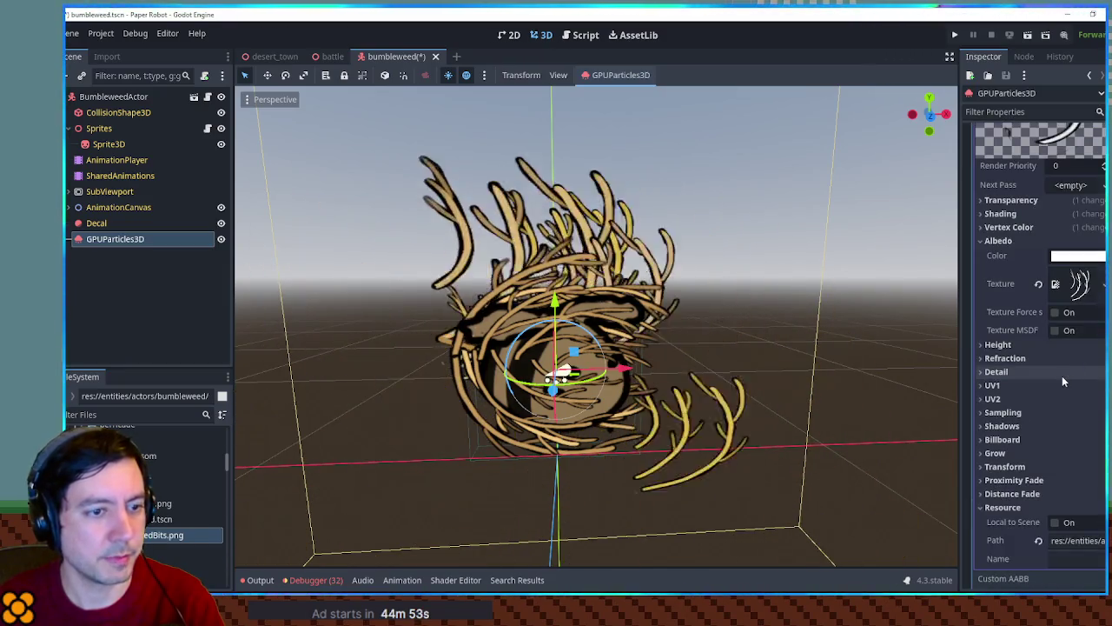
pyautogui.click(1037, 439)
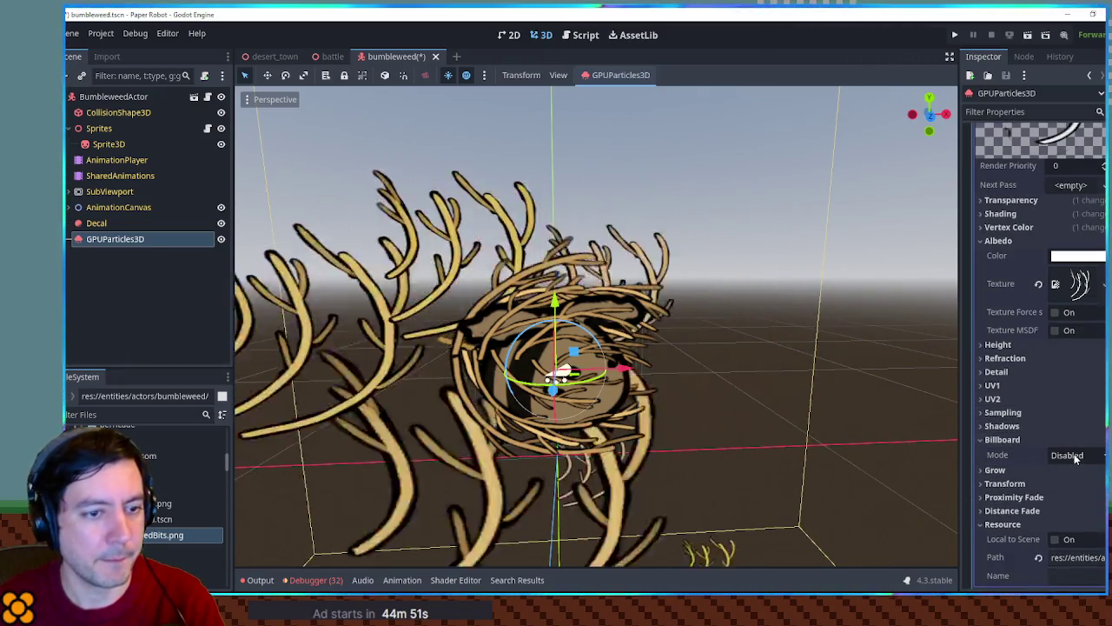
pyautogui.click(1008, 440)
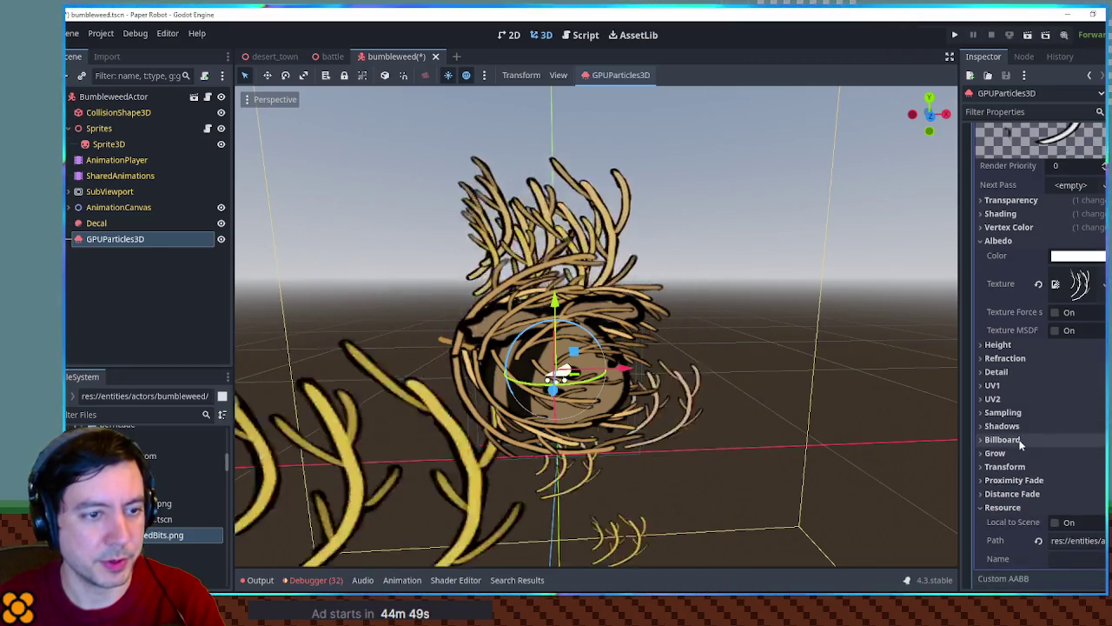
pyautogui.scroll(5, 1052, 396)
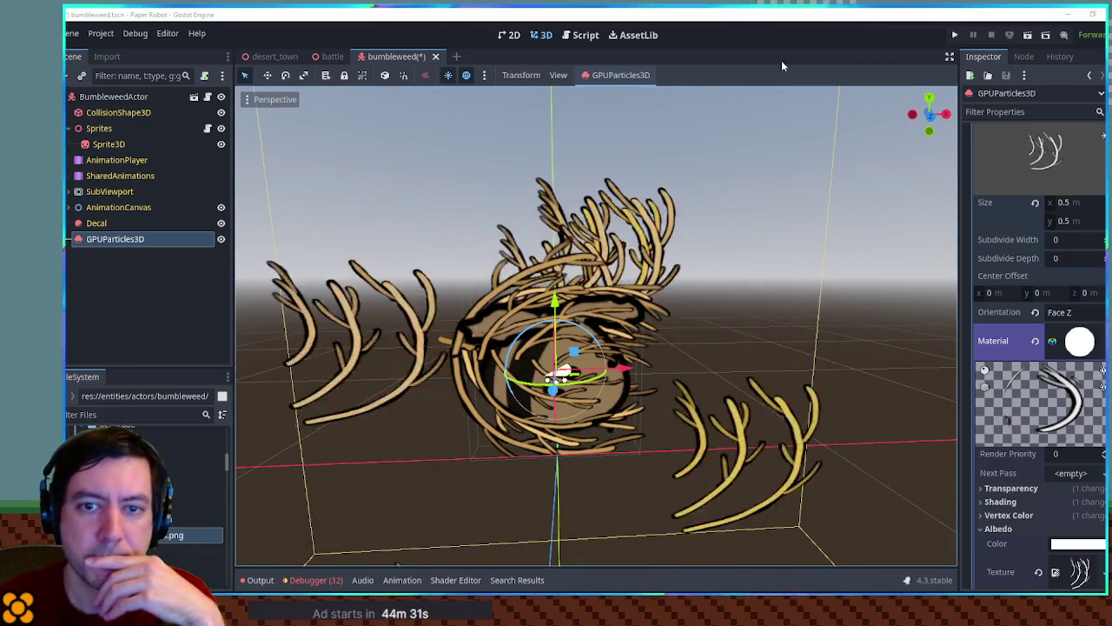
# Step: Switch the particle material to billboard mode so particles face the camera
pyautogui.scroll(-10, 1043, 339)
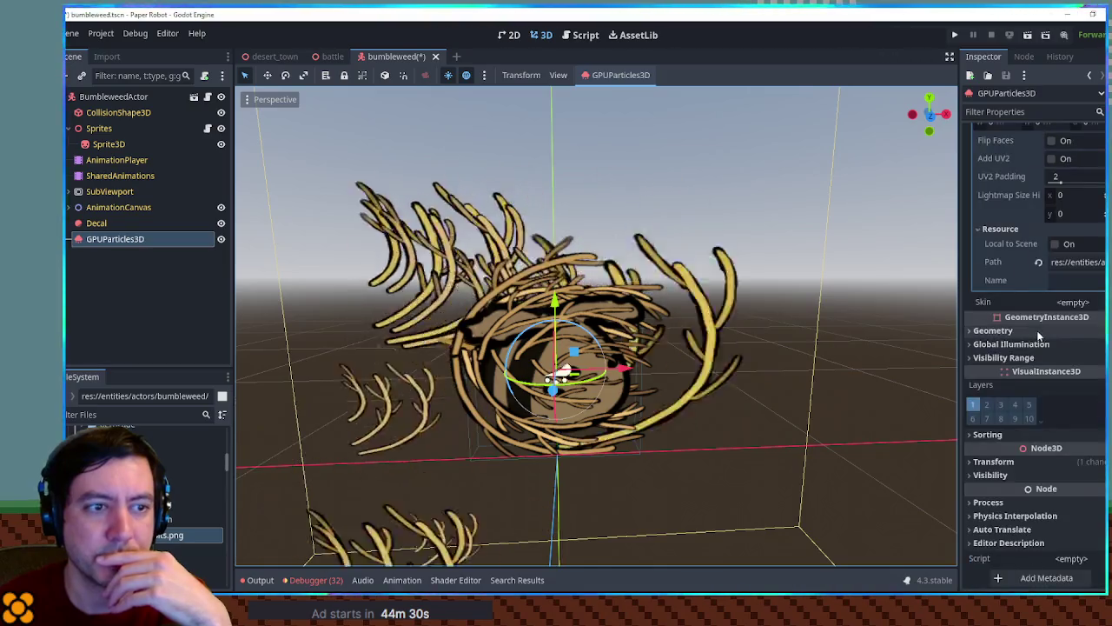
pyautogui.click(1015, 295)
pyautogui.click(1071, 307)
pyautogui.click(1075, 374)
# Step: Replace the angle curve with a new Curve whose end point rises to 1.00
pyautogui.scroll(15, 1051, 331)
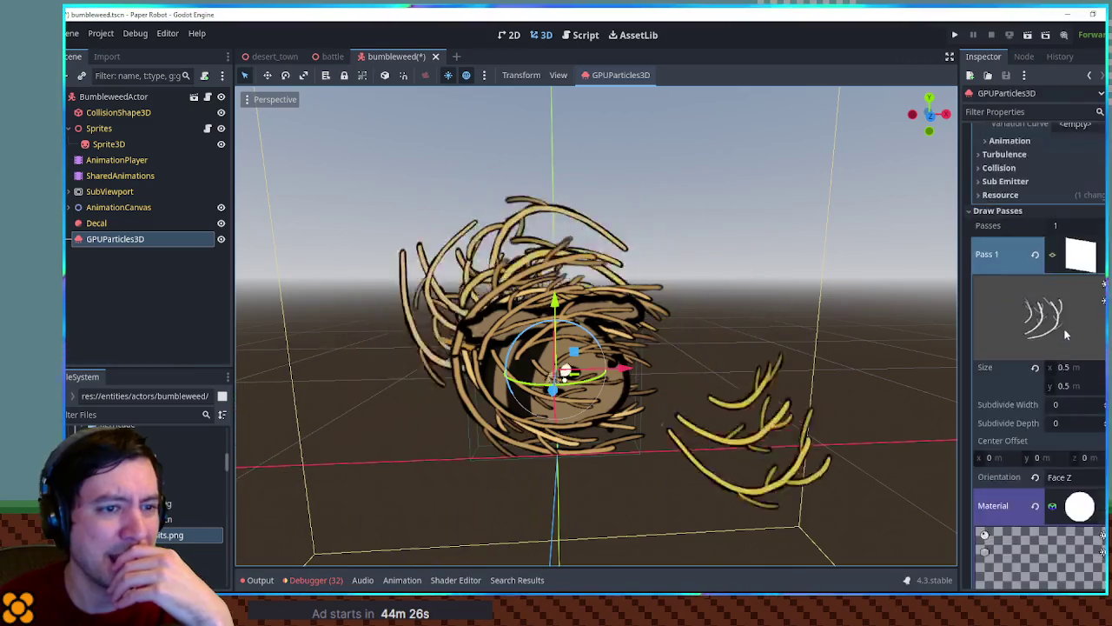
pyautogui.scroll(3, 1065, 335)
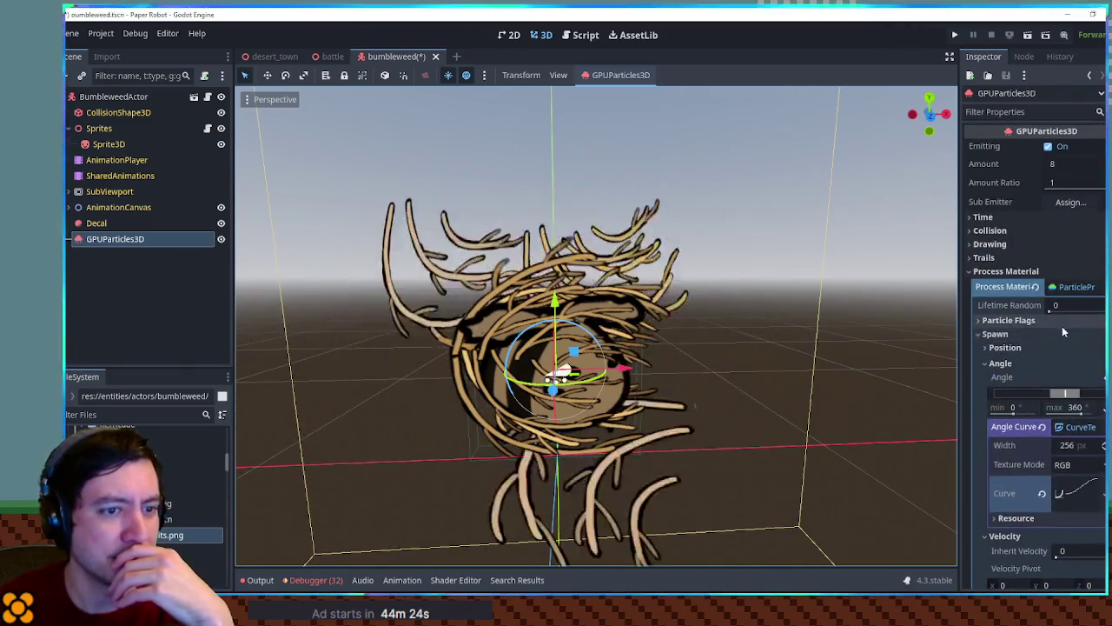
pyautogui.click(1041, 492)
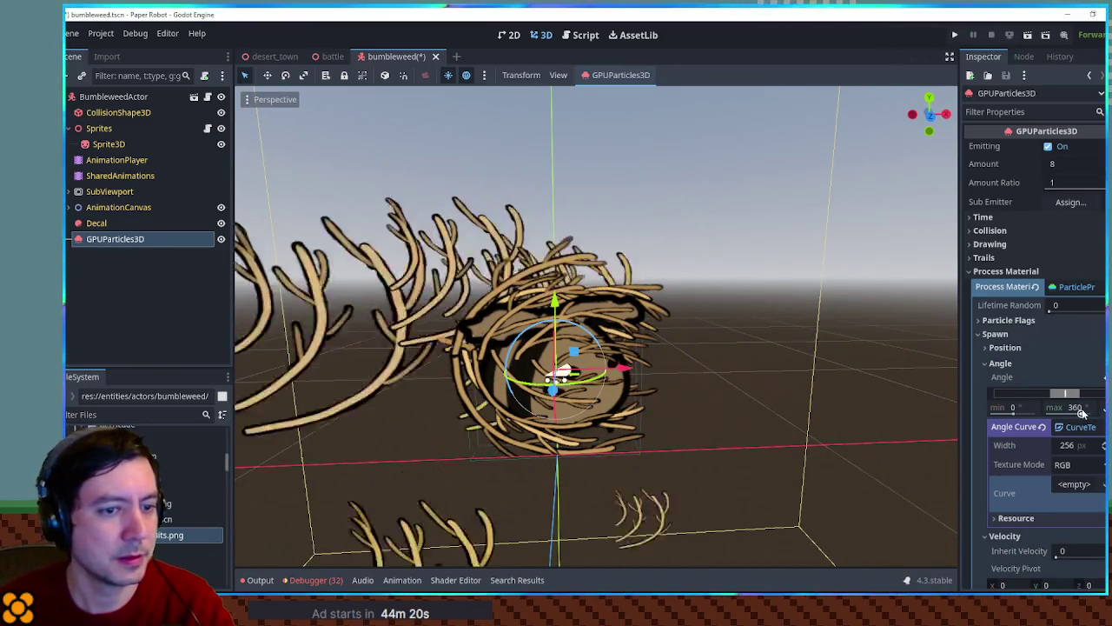
pyautogui.click(1075, 484)
pyautogui.click(1090, 505)
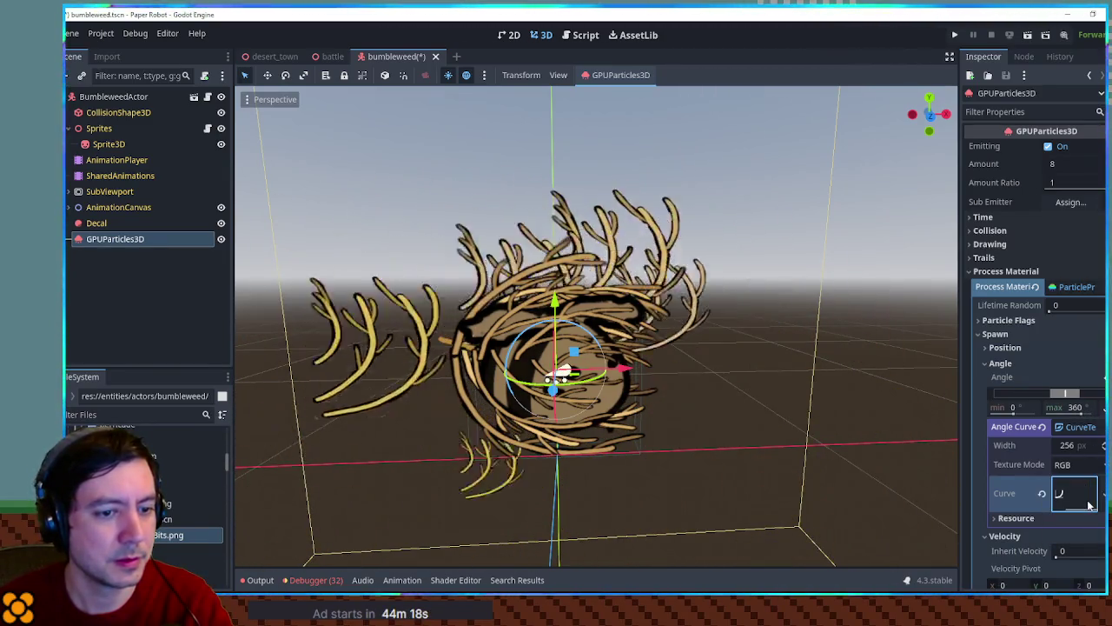
pyautogui.click(1082, 497)
pyautogui.moveTo(1097, 367); pyautogui.dragTo(1097, 352)
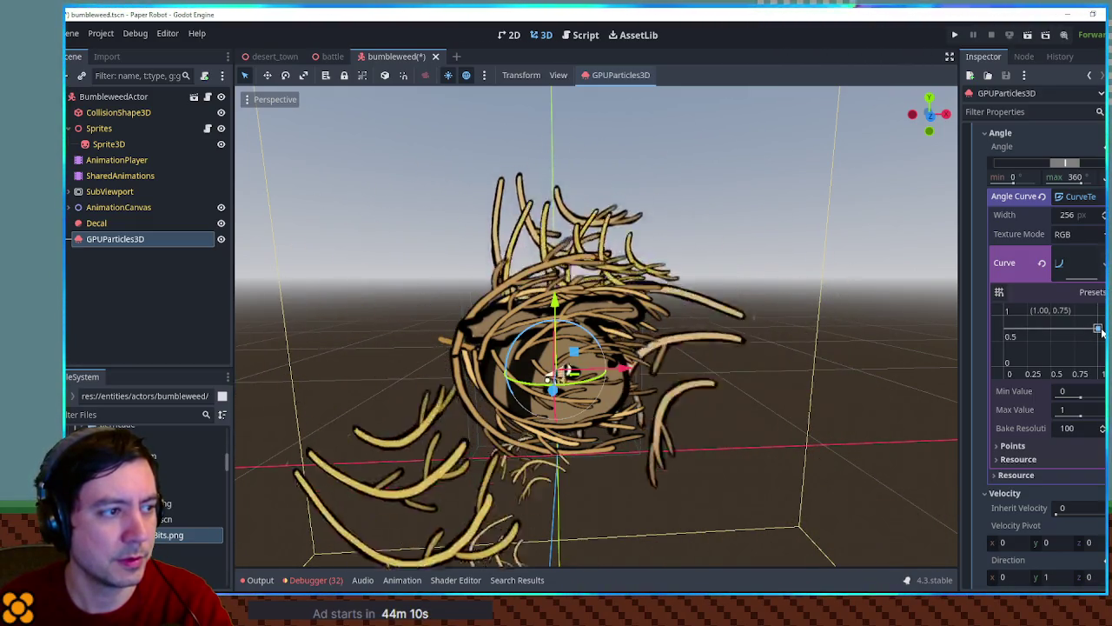
pyautogui.moveTo(1099, 331); pyautogui.dragTo(1099, 314)
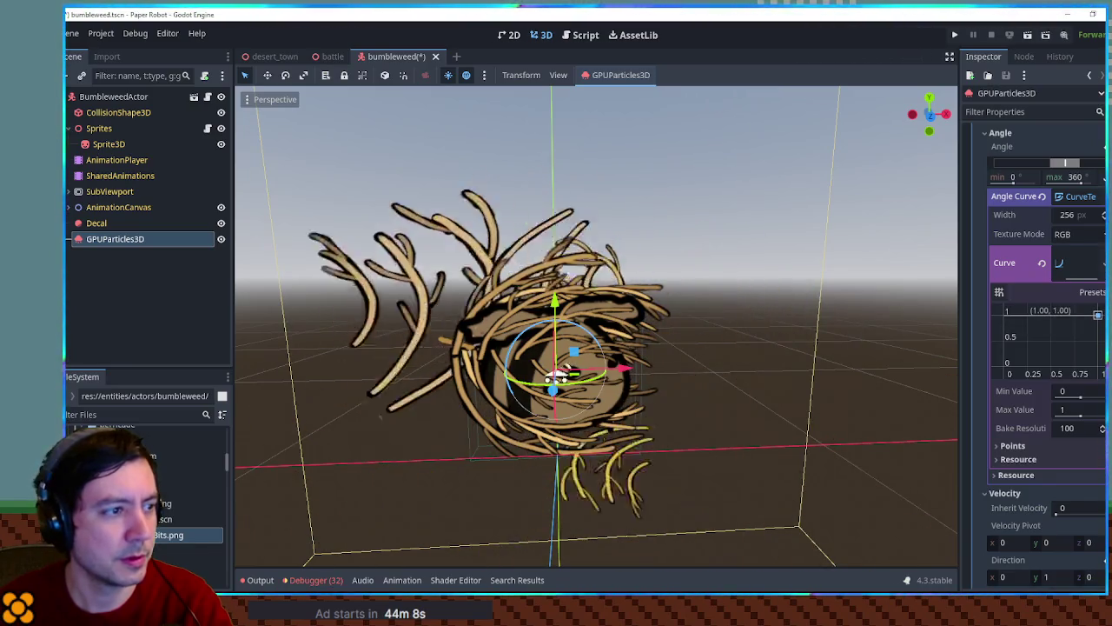
pyautogui.click(920, 320)
pyautogui.scroll(2, 815, 252)
pyautogui.scroll(-3, 814, 255)
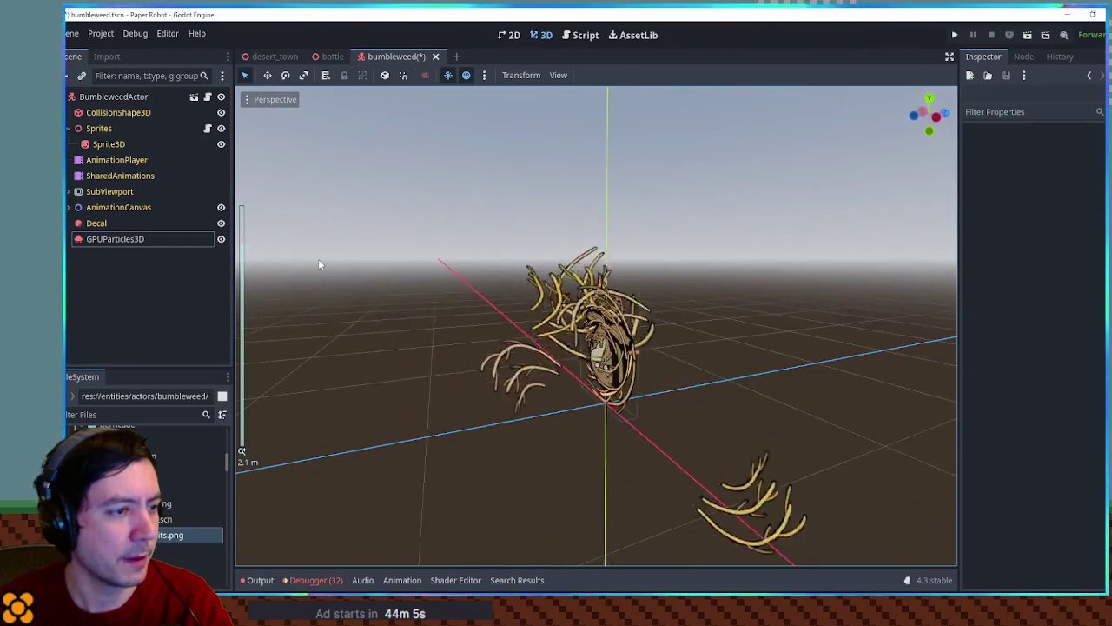
# Step: Make GPUParticles3D a One Shot burst with Explosiveness 1, test it, and save the scene
pyautogui.moveTo(318, 264)
pyautogui.mouseDown()
pyautogui.moveTo(834, 258)
pyautogui.moveTo(805, 248)
pyautogui.mouseUp()
pyautogui.click(91, 241)
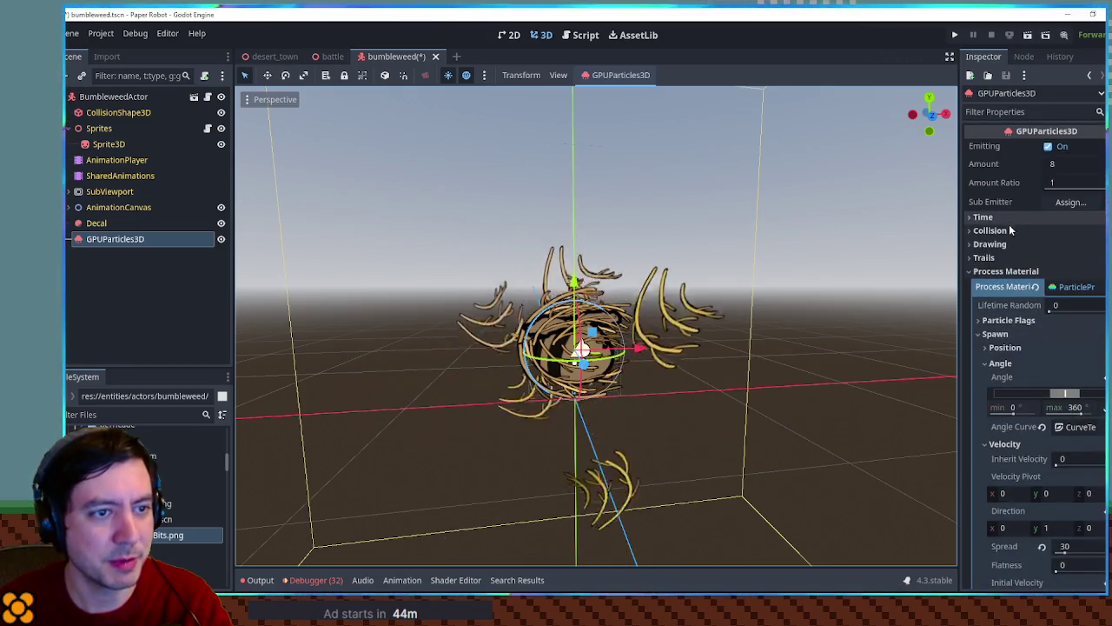
pyautogui.click(1014, 221)
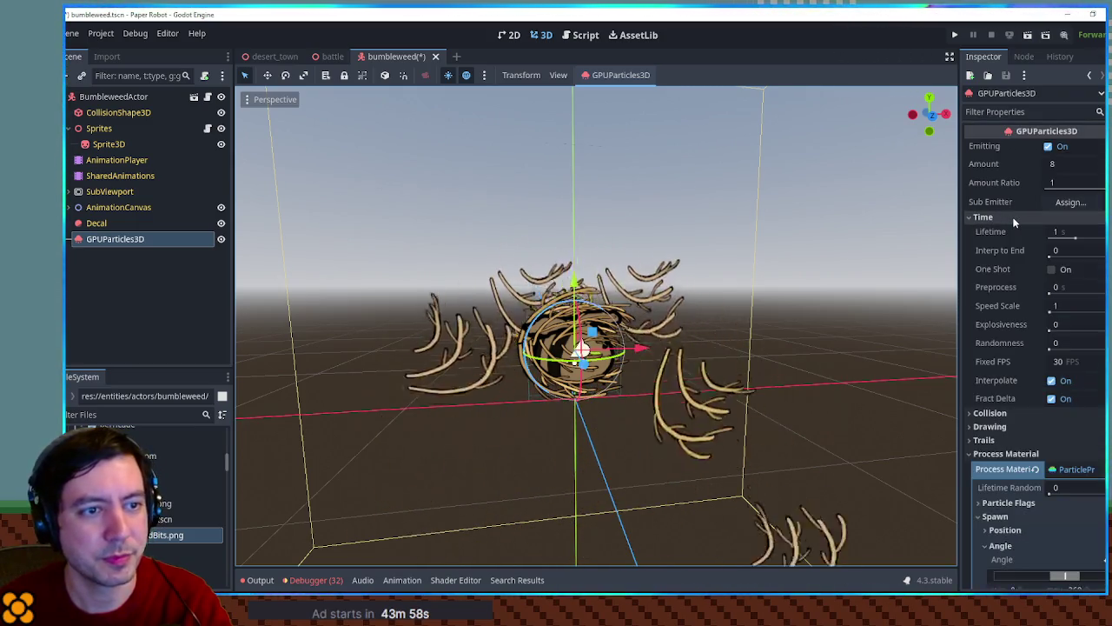
pyautogui.click(1050, 269)
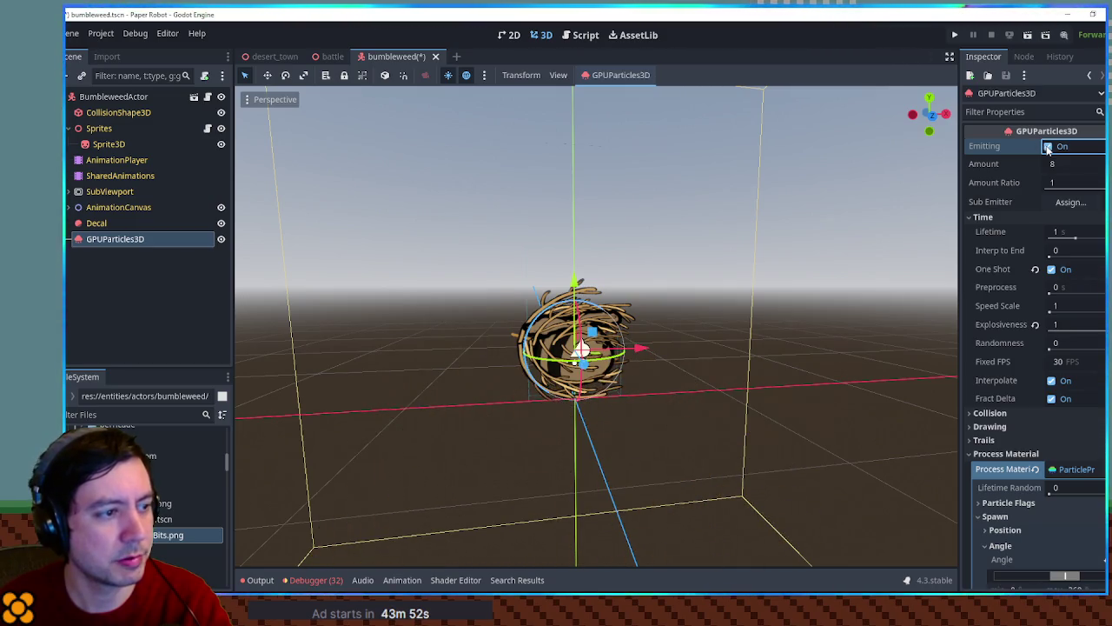
pyautogui.click(1043, 147)
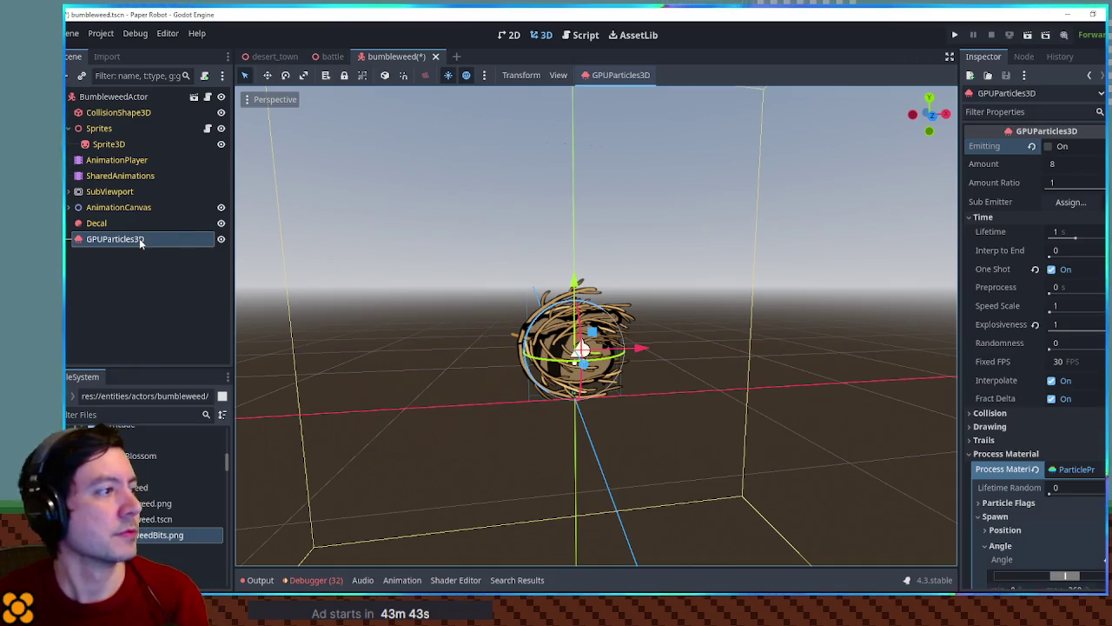
pyautogui.hotkey('ctrl', 's')
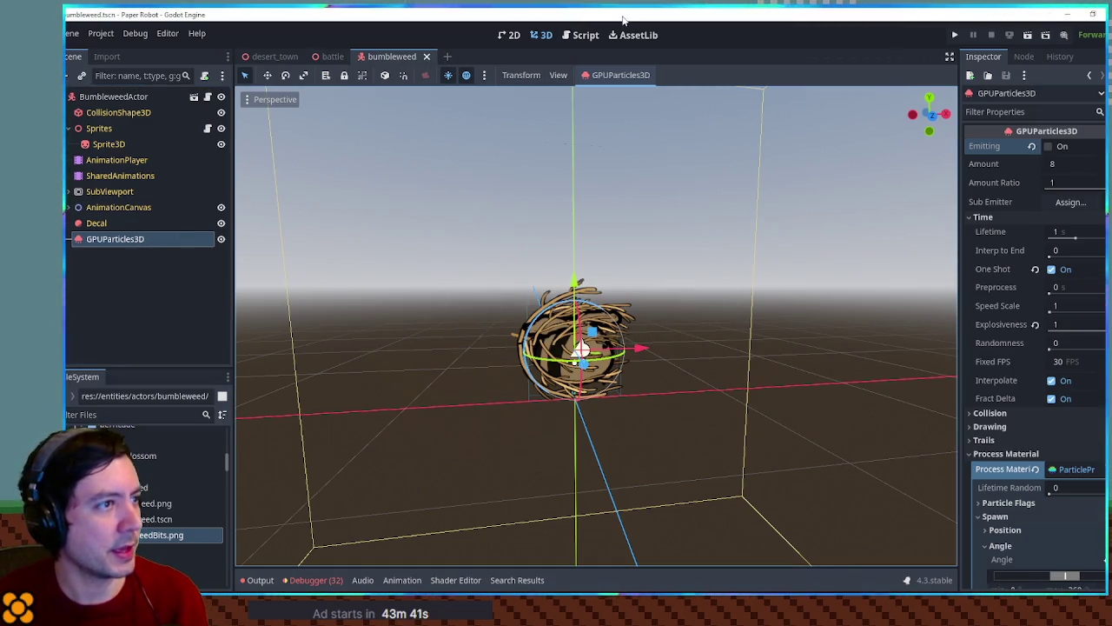
pyautogui.click(590, 35)
# Step: Duplicate the get_node_or_null lookup line as tumbleweedBits fetching "GPUParticles3D"
pyautogui.moveTo(911, 298); pyautogui.dragTo(894, 284)
pyautogui.hotkey('ctrl', 'c')
pyautogui.click(686, 323)
pyautogui.hotkey('ctrl', 'v')
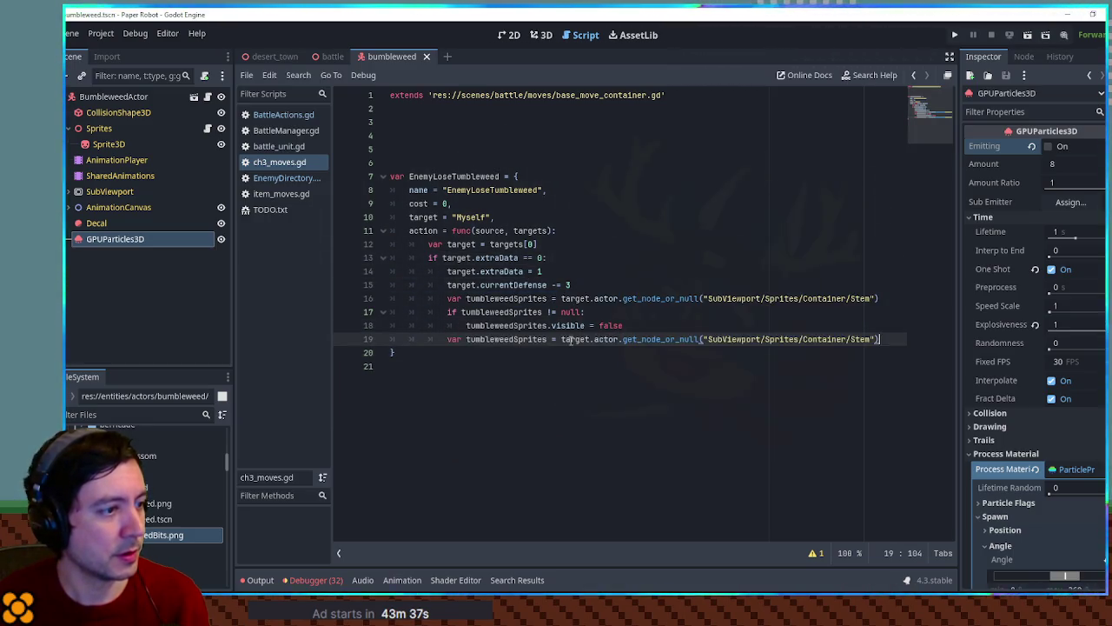
pyautogui.moveTo(541, 339); pyautogui.dragTo(548, 339)
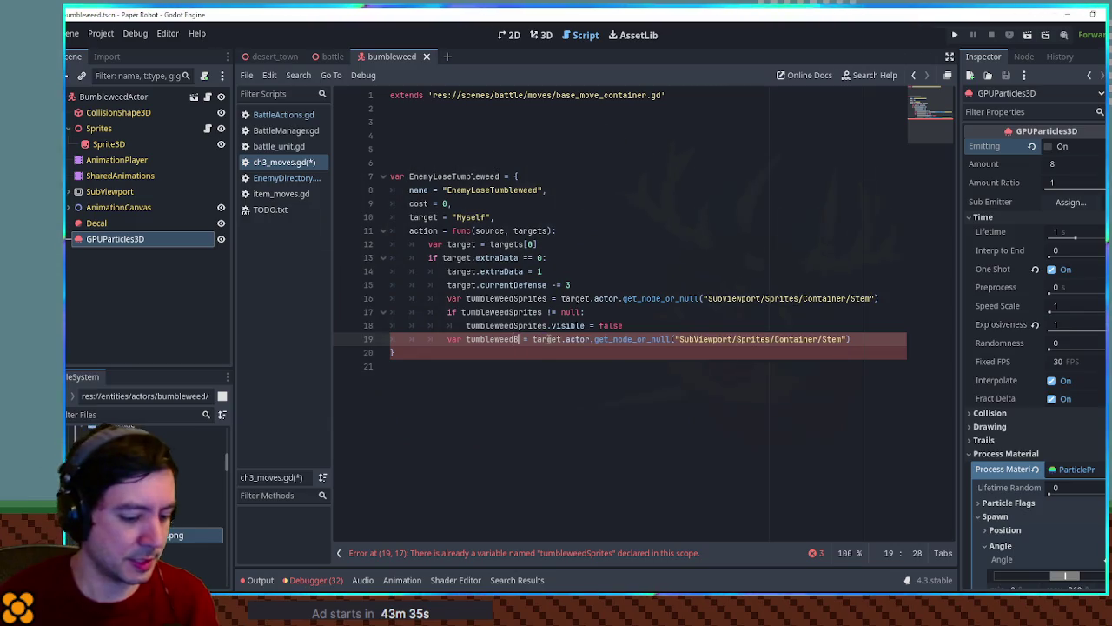
pyautogui.doubleClick(137, 240)
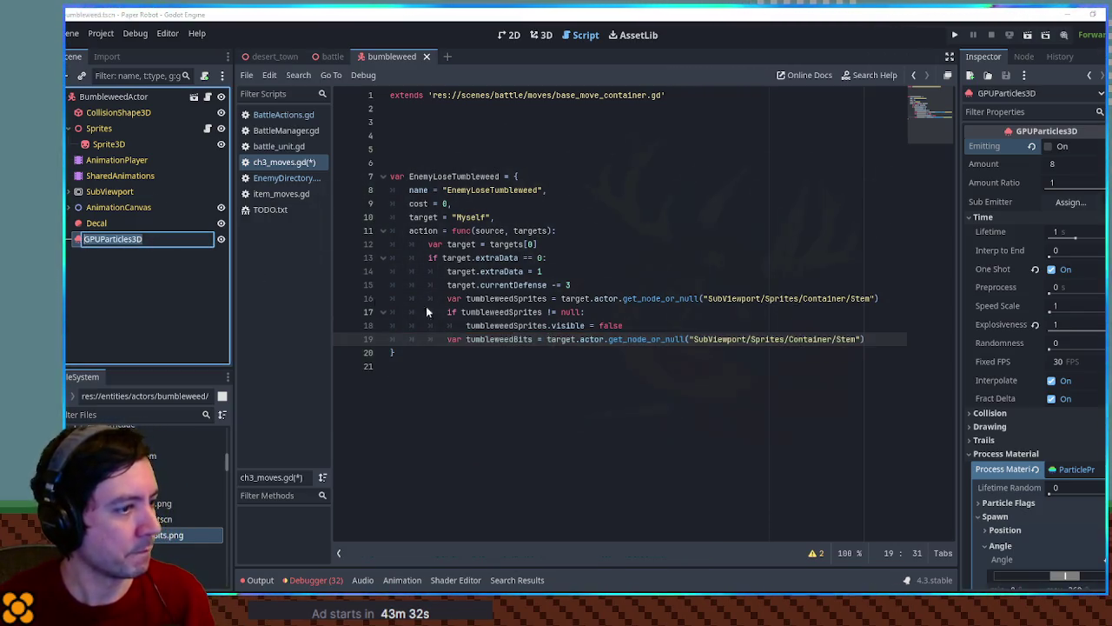
# Step: Add a null check setting tumbleweedBits.emitting = true, then run the battle with F5
pyautogui.moveTo(808, 322); pyautogui.dragTo(886, 299)
pyautogui.hotkey('ctrl', 'c')
pyautogui.click(827, 338)
pyautogui.hotkey('ctrl', 'v')
pyautogui.doubleClick(499, 339)
pyautogui.hotkey('ctrl', 'c')
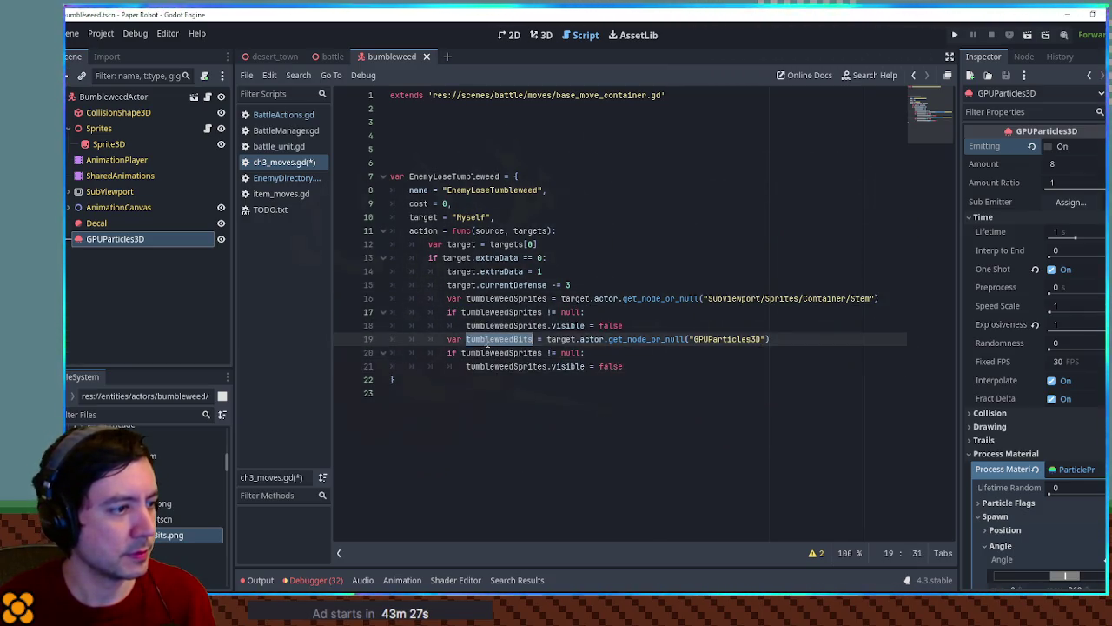
pyautogui.doubleClick(499, 352)
pyautogui.hotkey('ctrl', 'v')
pyautogui.doubleClick(504, 366)
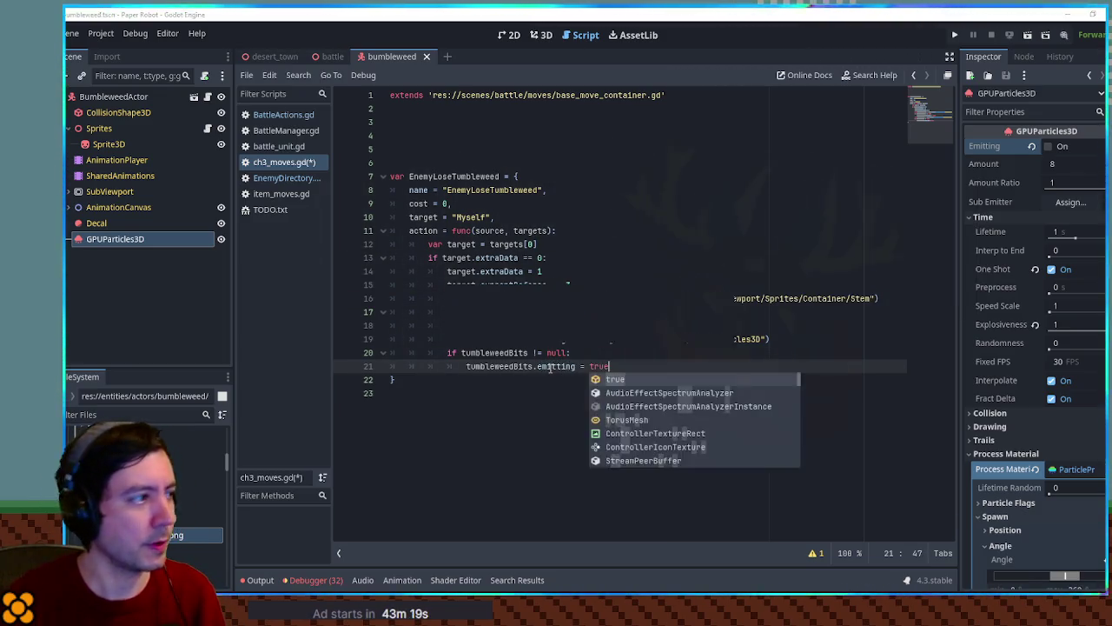
pyautogui.press('Return')
pyautogui.click(332, 57)
pyautogui.press('F5')
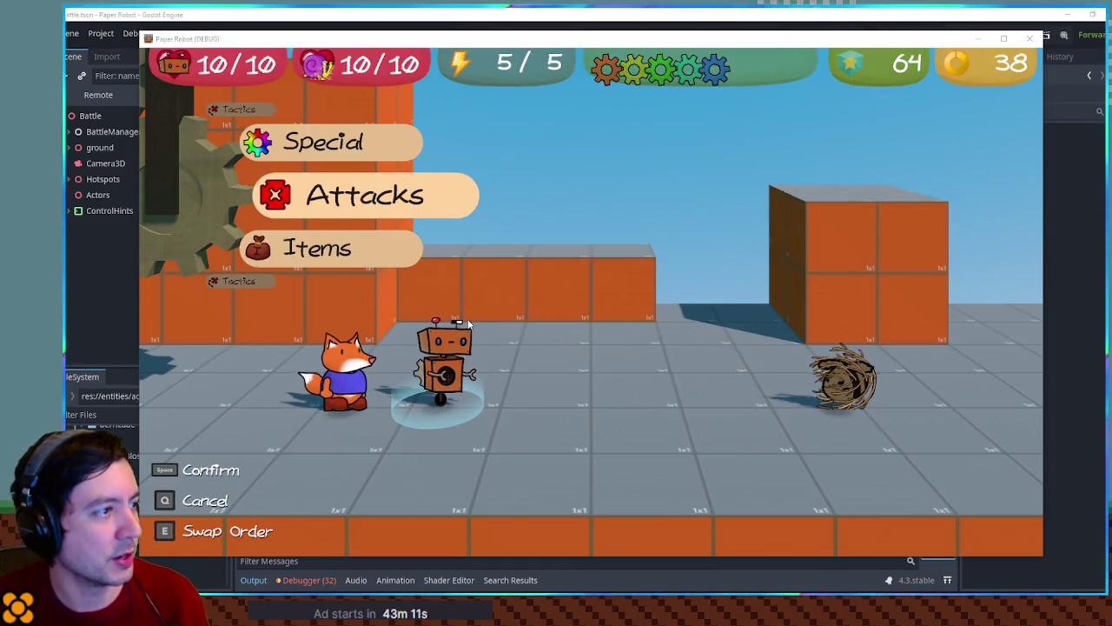
# Step: Choose Attacks, target Bumbleweed, and hit the timed attack prompts
pyautogui.press('space')
pyautogui.press('space')
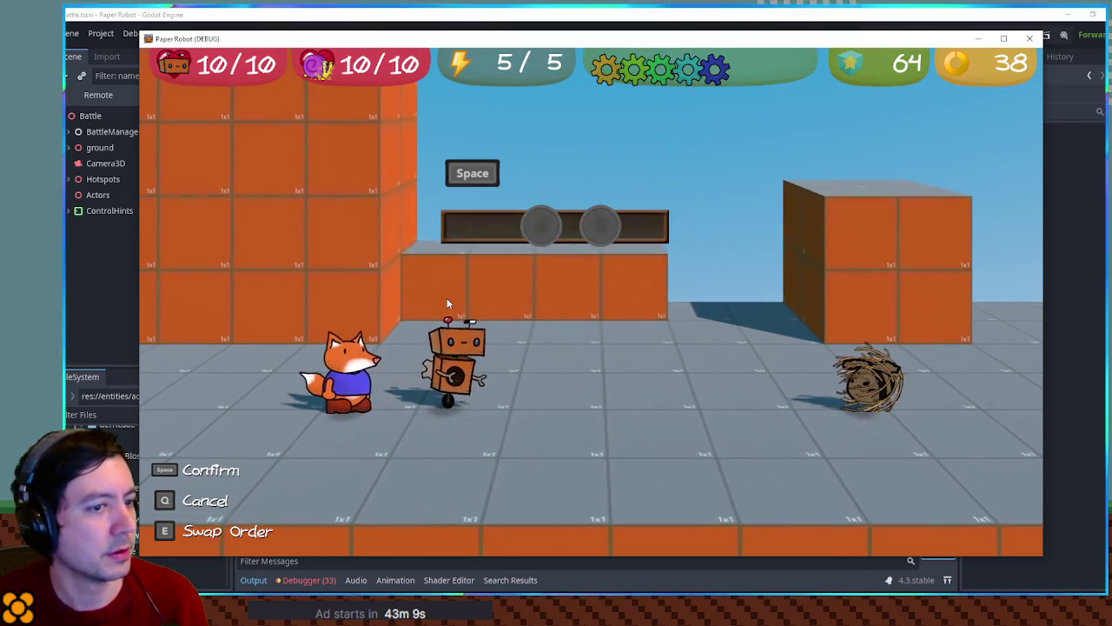
pyautogui.press('space')
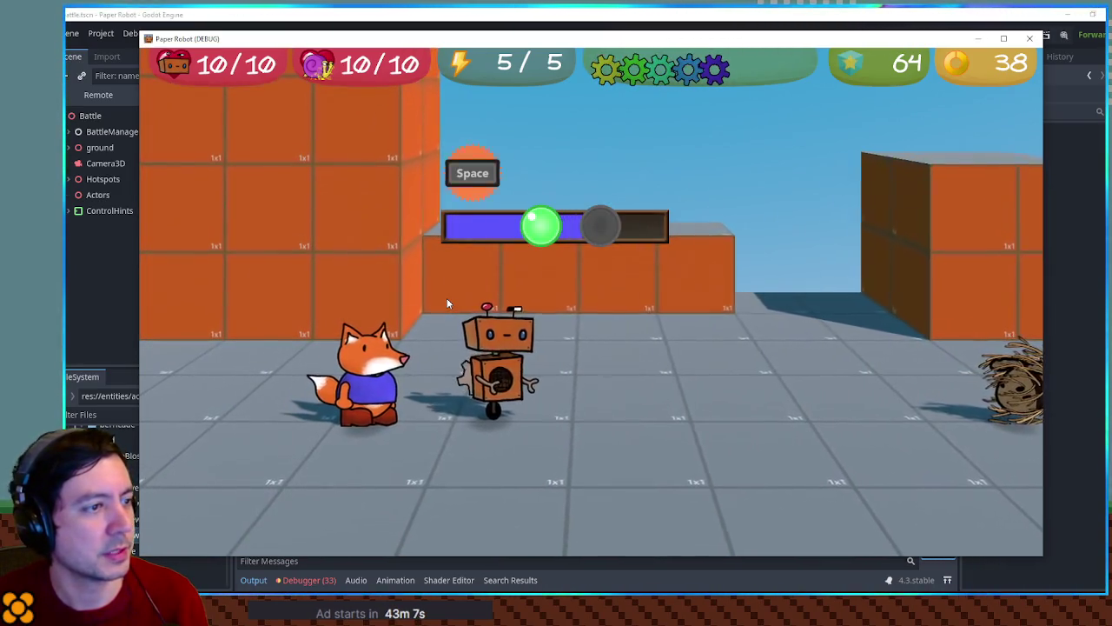
pyautogui.press('space')
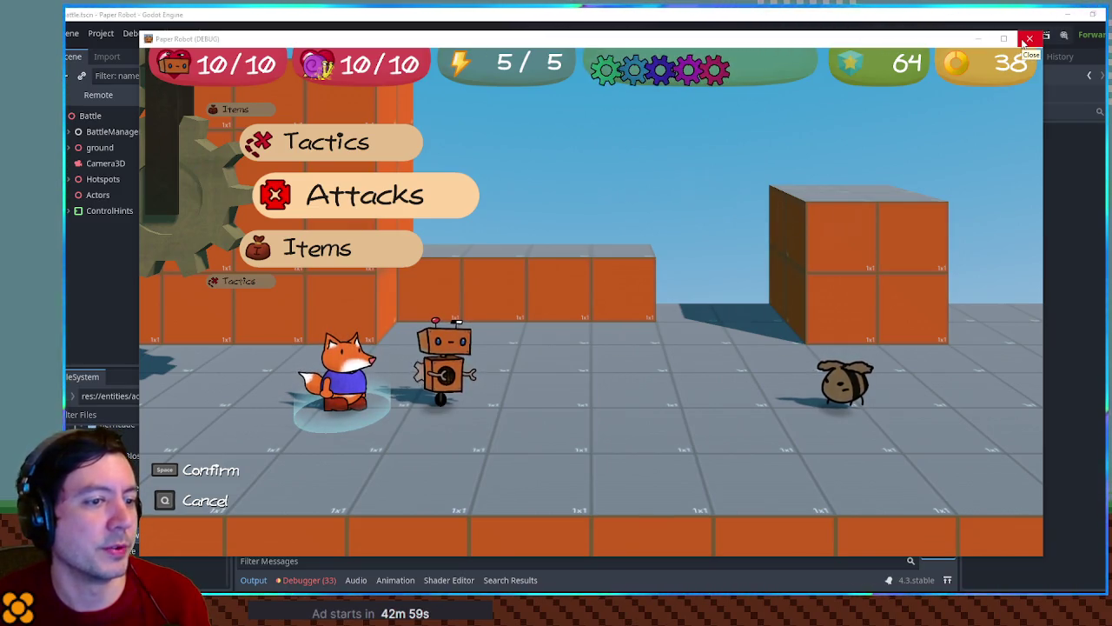
# Step: Close the game and duplicate the EnemyLoseTumbleweed block, renaming the copy EnemyGainTumbleweed
pyautogui.click(1028, 39)
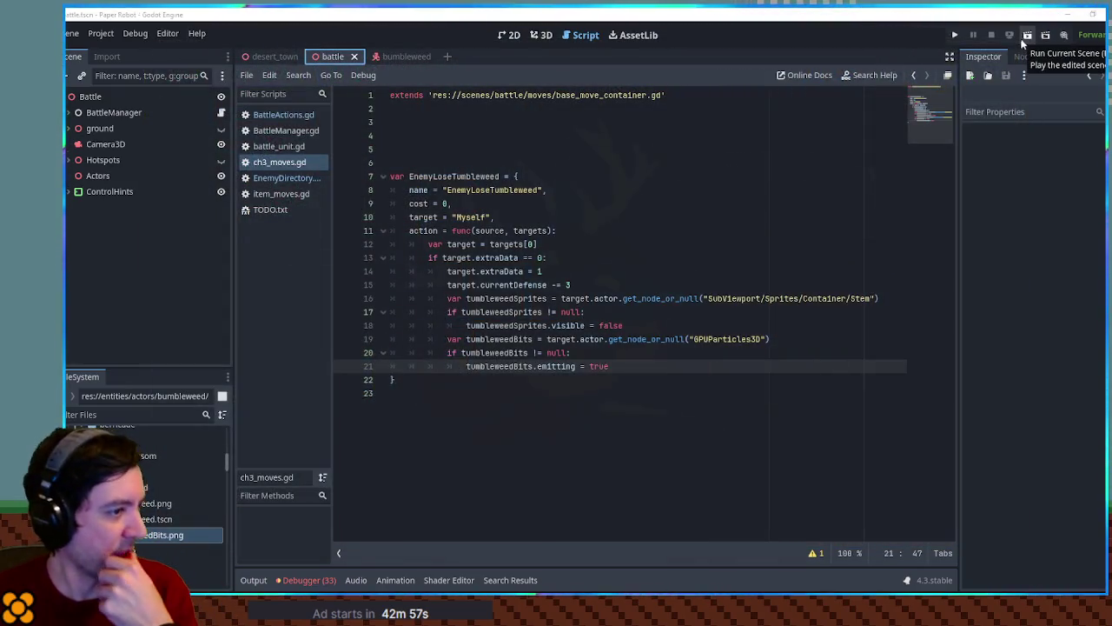
pyautogui.moveTo(398, 380); pyautogui.dragTo(391, 158)
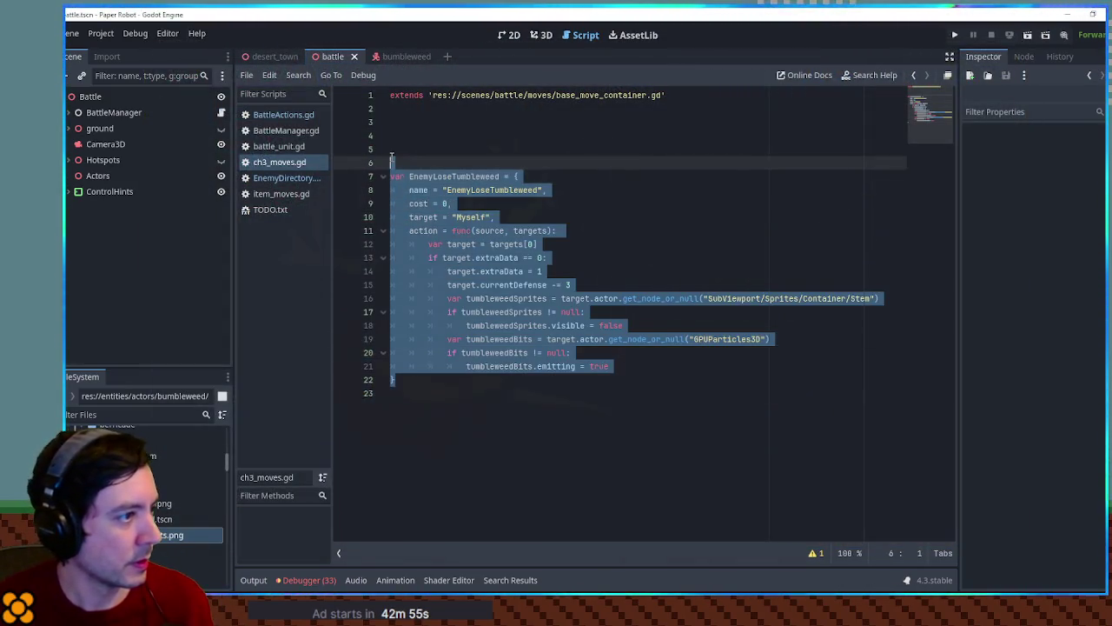
pyautogui.hotkey('ctrl', 'shift', 'd')
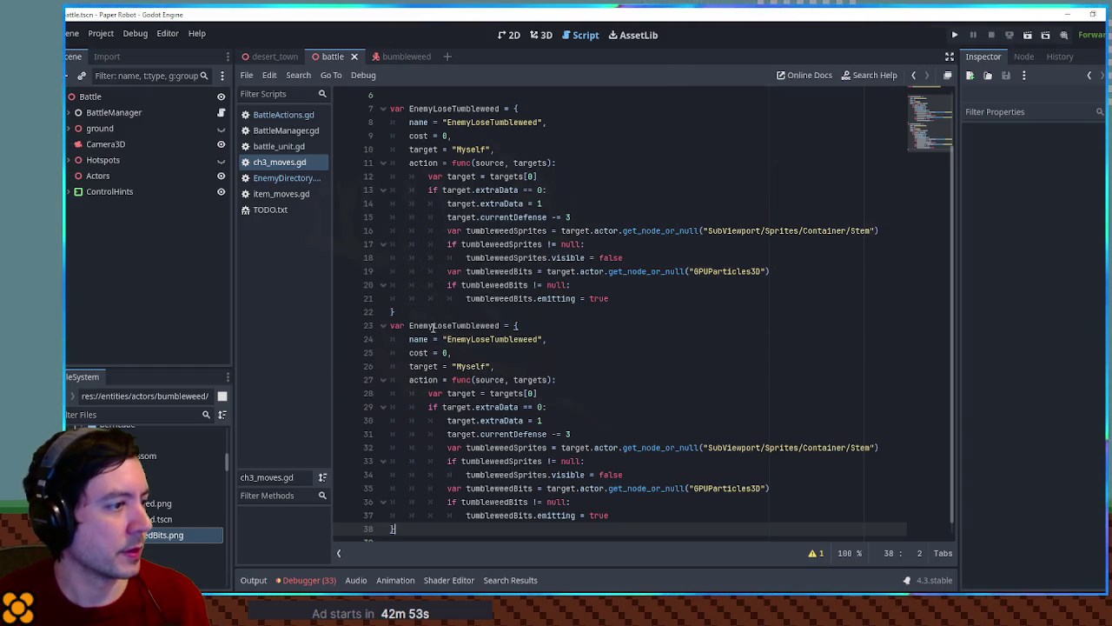
pyautogui.moveTo(434, 326); pyautogui.dragTo(446, 327)
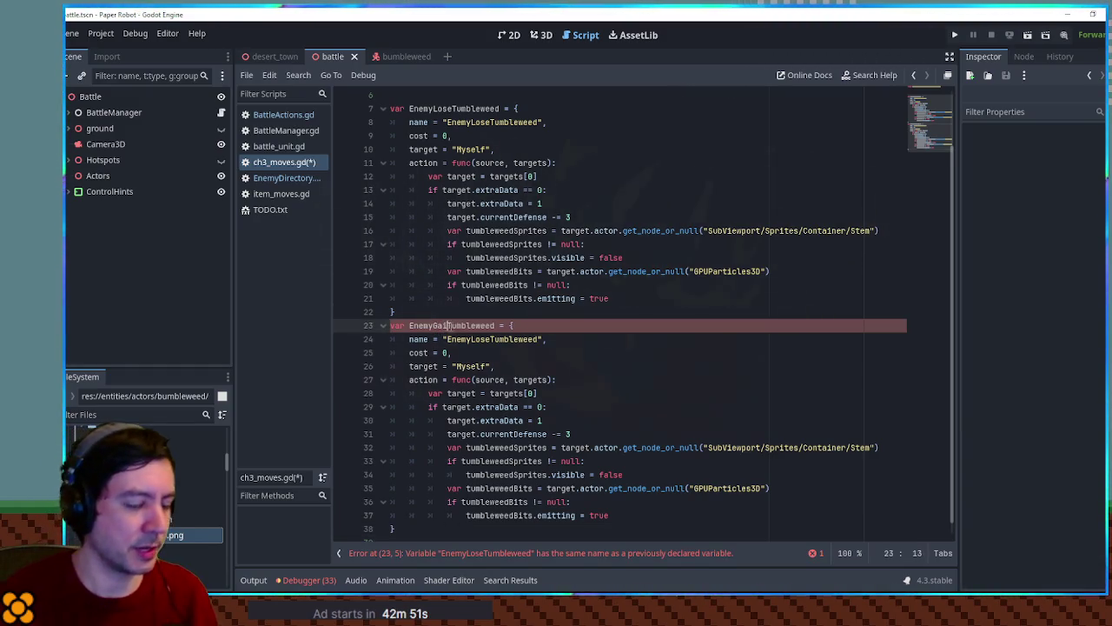
pyautogui.doubleClick(491, 339)
pyautogui.hotkey('ctrl', 'v')
# Step: Adjust the copy's extraData and defense lines, changing false to true on line 34
pyautogui.click(542, 406)
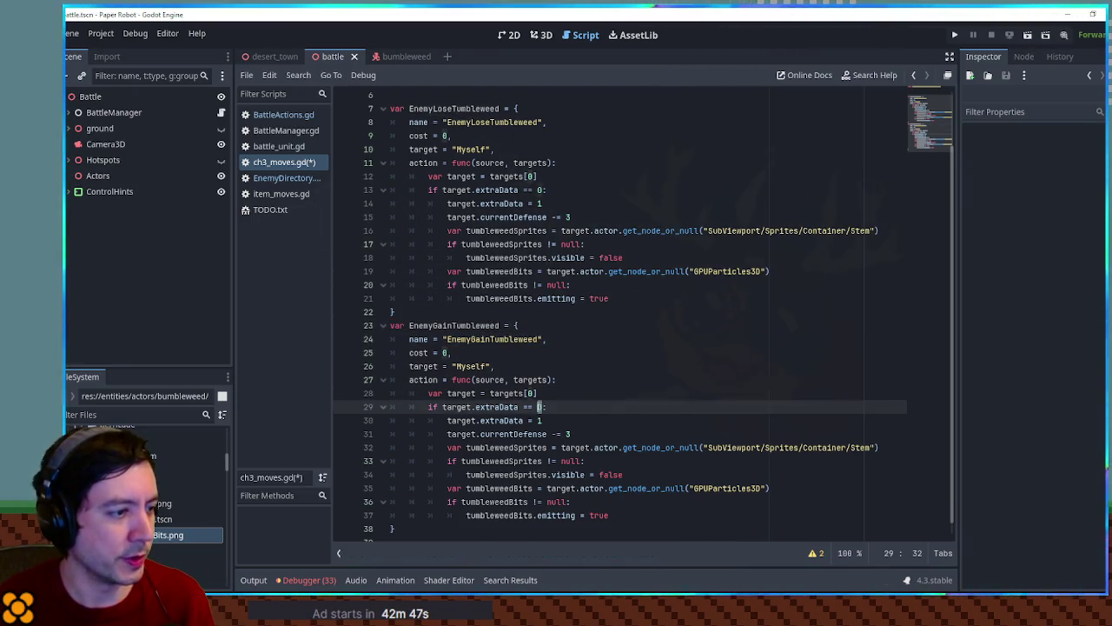
pyautogui.doubleClick(539, 421)
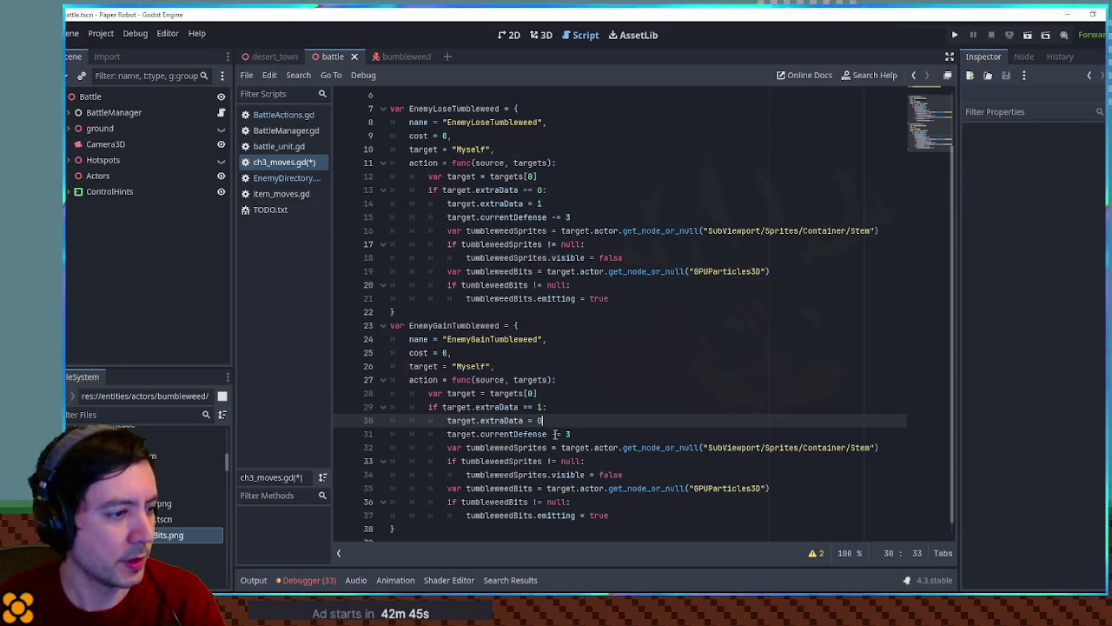
pyautogui.click(552, 434)
pyautogui.write('+')
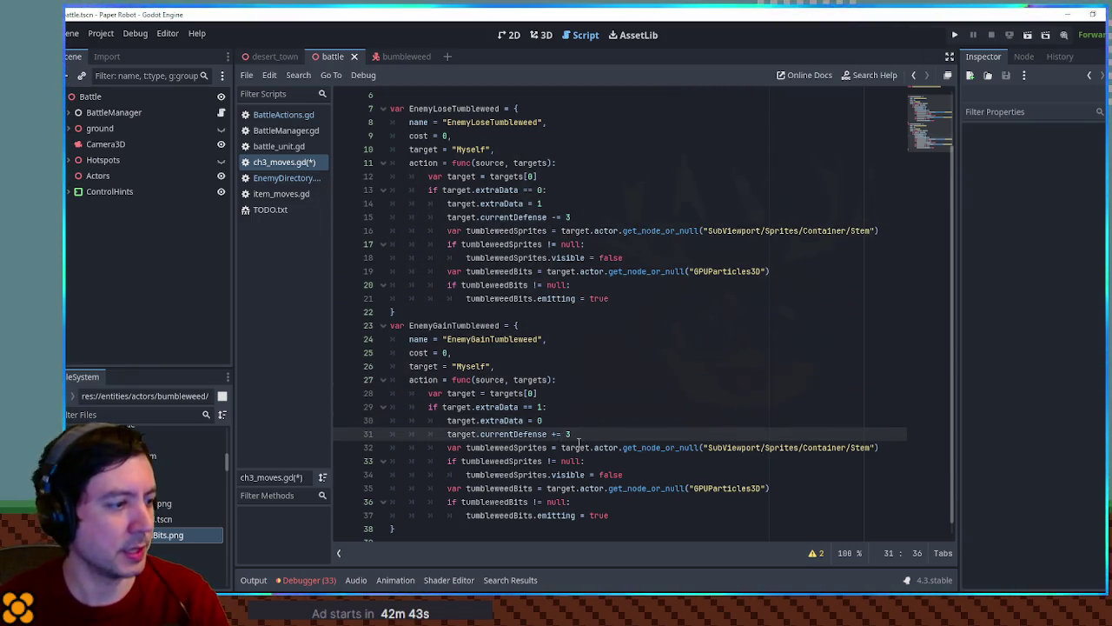
pyautogui.doubleClick(611, 474)
pyautogui.write('true')
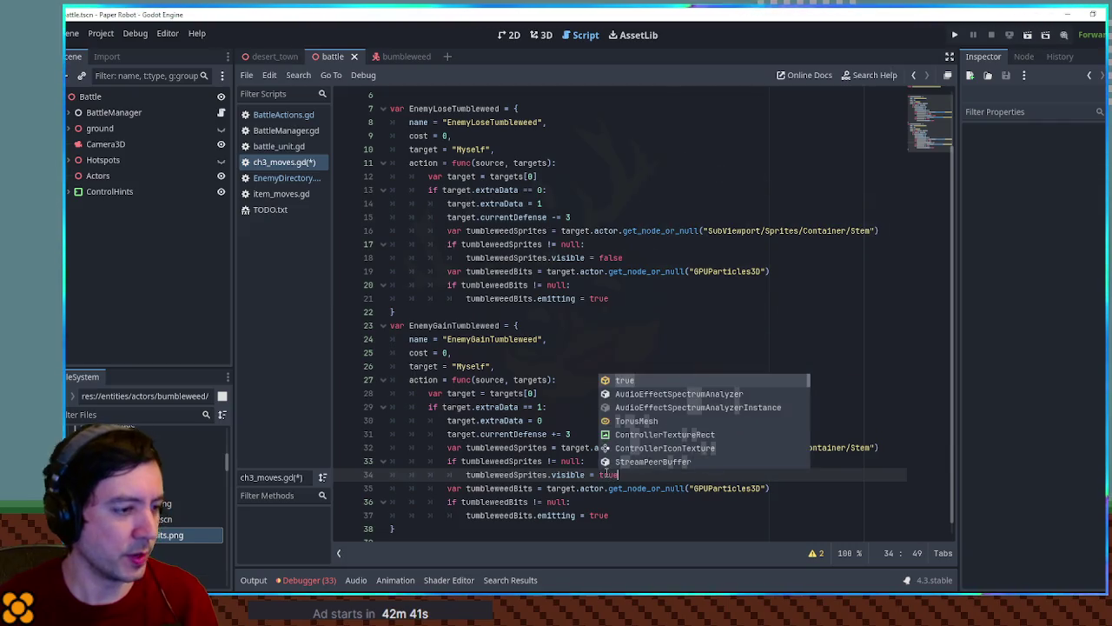
pyautogui.click(524, 476)
pyautogui.click(629, 475)
# Step: Check the tumbleweedBits emitting lines in EnemyGainTumbleweed, then switch to the 3D view
pyautogui.doubleClick(508, 486)
pyautogui.moveTo(507, 492); pyautogui.dragTo(640, 516)
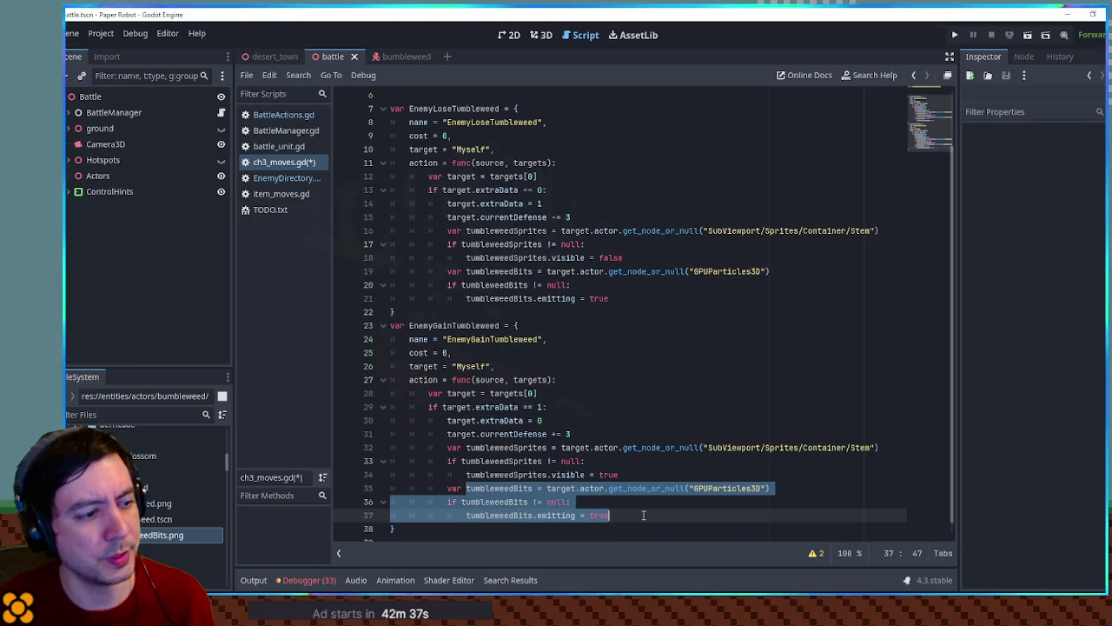
pyautogui.doubleClick(507, 475)
pyautogui.doubleClick(491, 487)
pyautogui.tripleClick(492, 487)
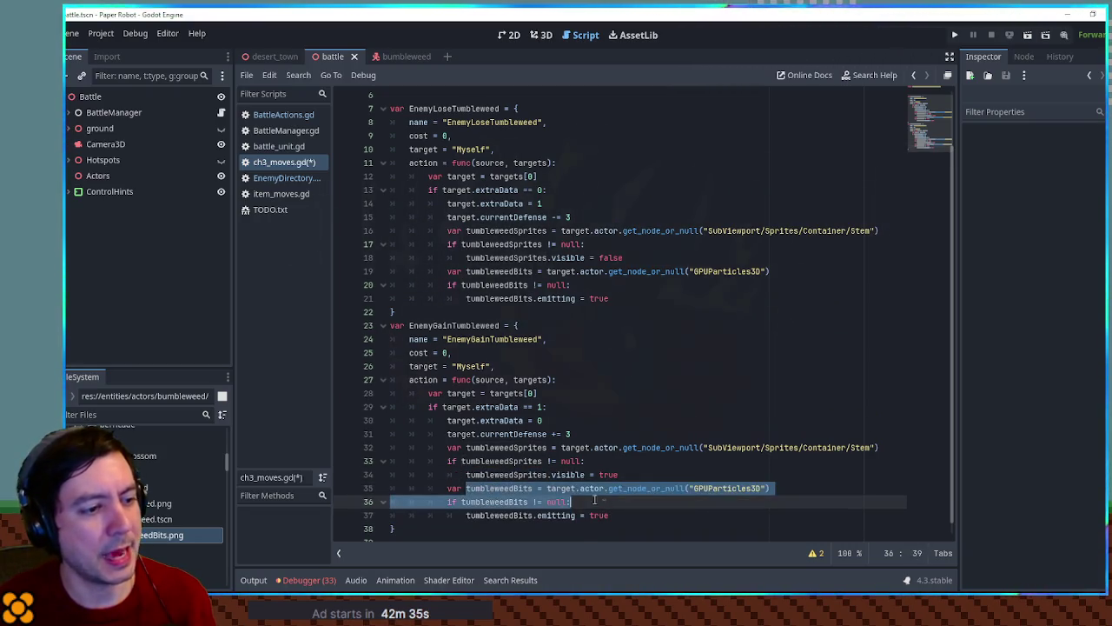
pyautogui.click(448, 474)
pyautogui.moveTo(515, 488)
pyautogui.mouseDown()
pyautogui.moveTo(625, 495)
pyautogui.moveTo(639, 514)
pyautogui.mouseUp()
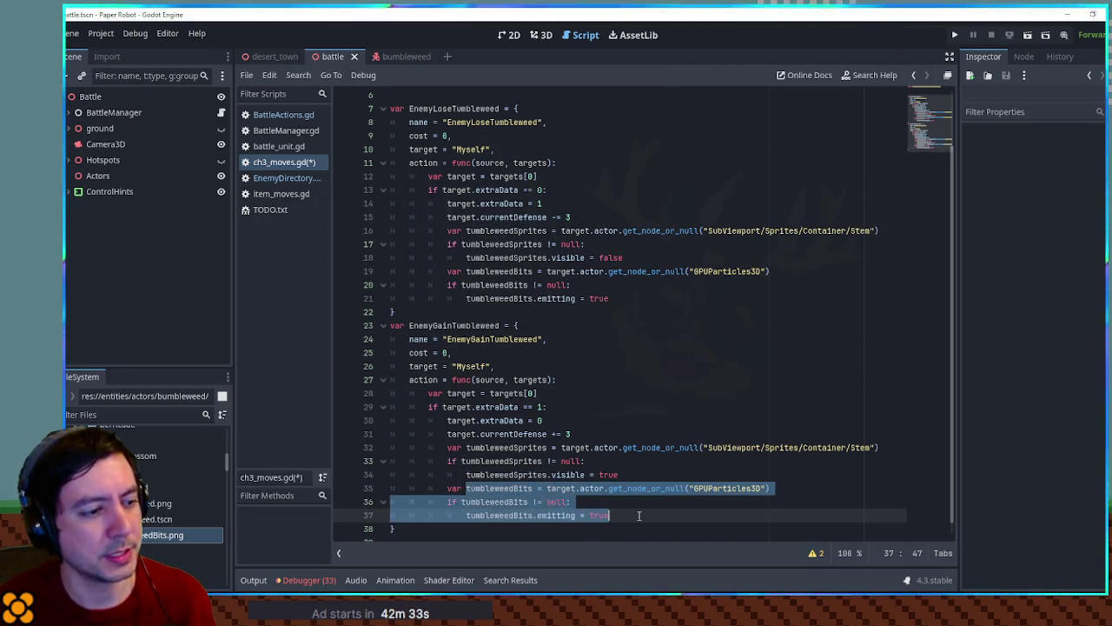
pyautogui.click(640, 514)
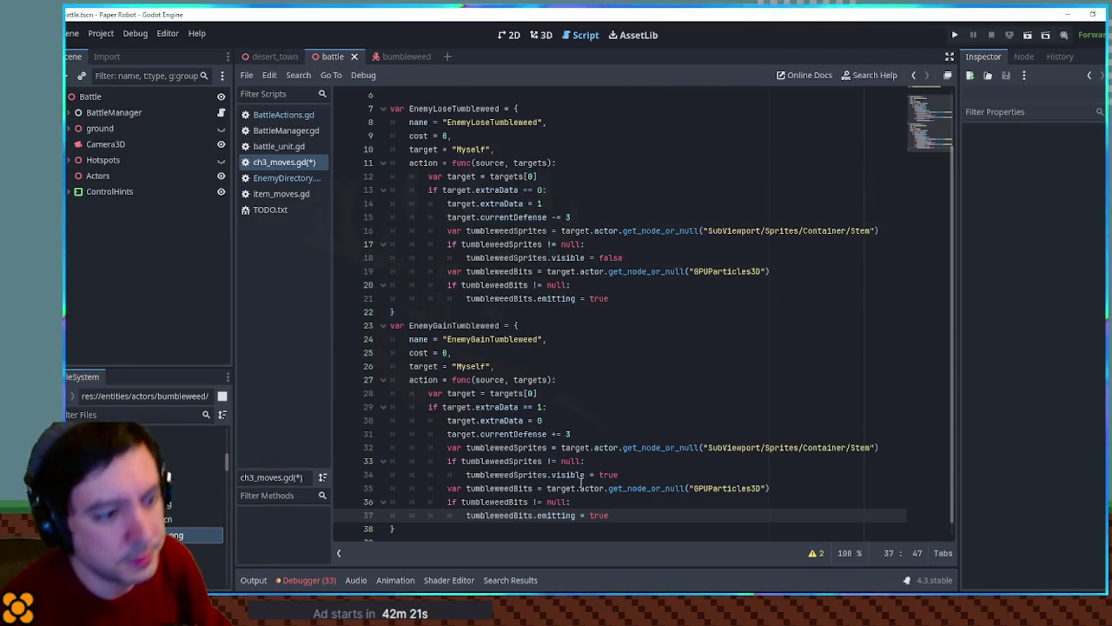
pyautogui.click(541, 34)
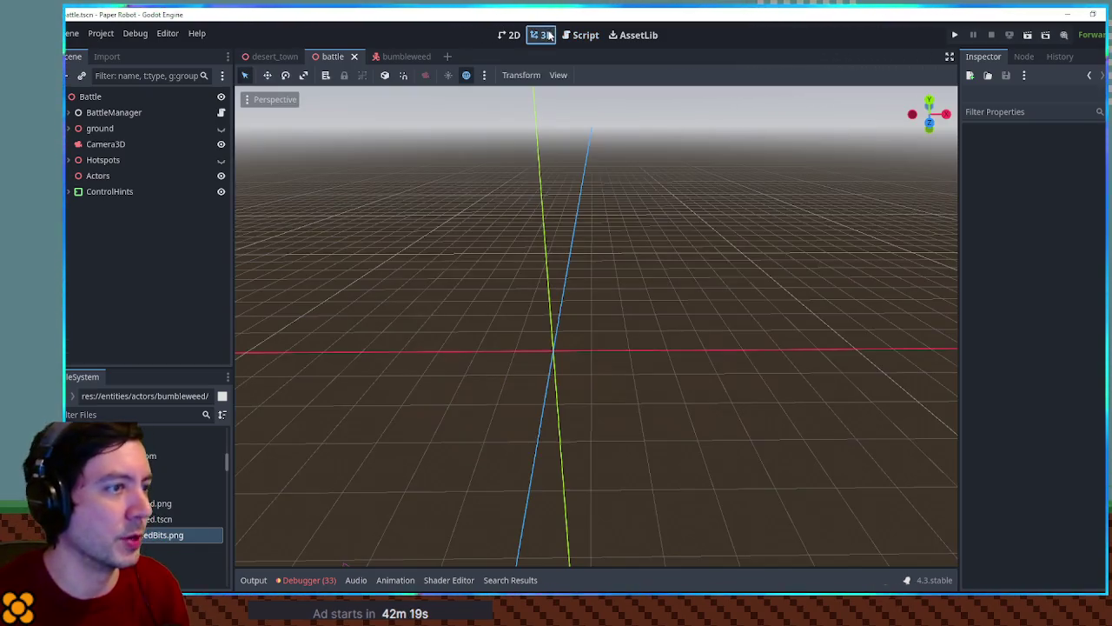
# Step: In the bumbleweed scene, preview GPUParticles3D Emitting, then undo it
pyautogui.click(395, 55)
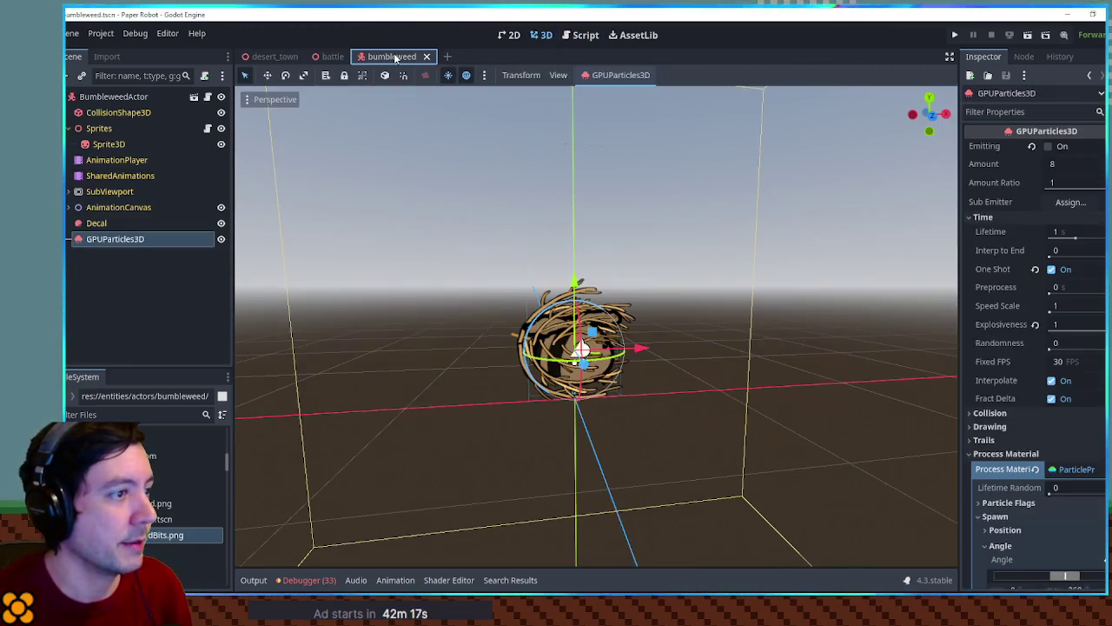
pyautogui.click(1049, 146)
pyautogui.hotkey('ctrl', 'z')
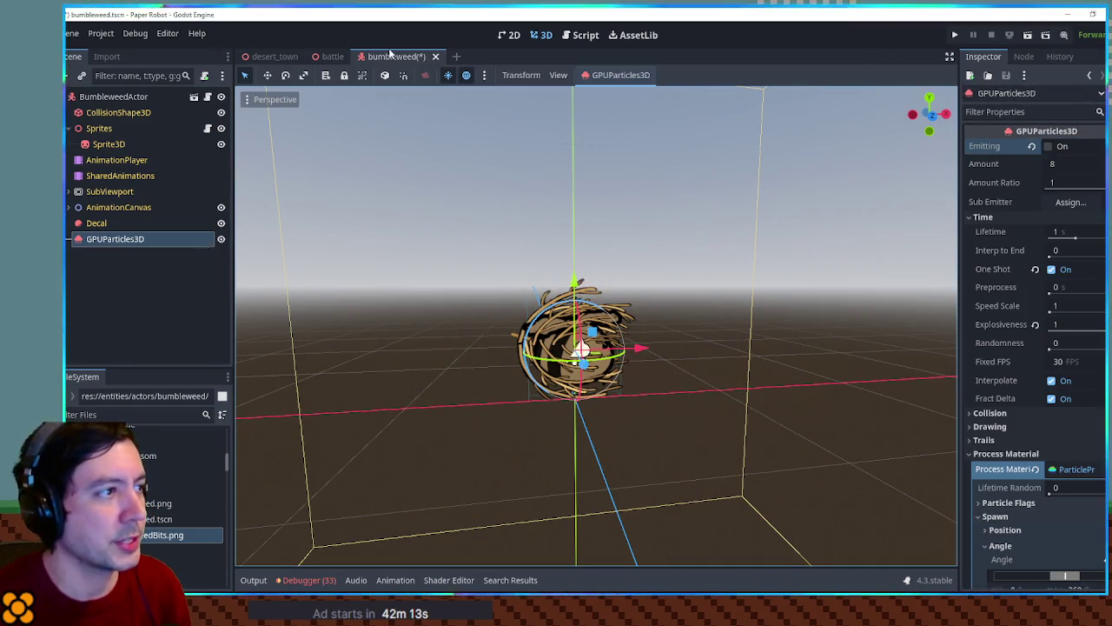
# Step: Back in ch3_moves.gd, review the EnemyGainTumbleweed block and place the cursor after its closing brace
pyautogui.click(585, 35)
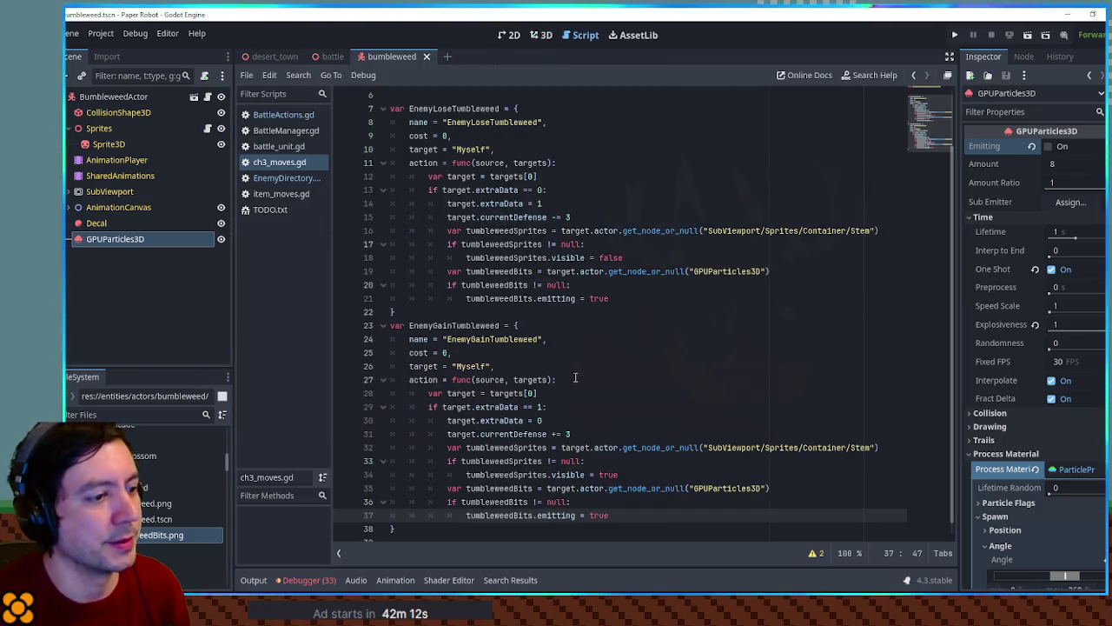
pyautogui.scroll(-1, 574, 379)
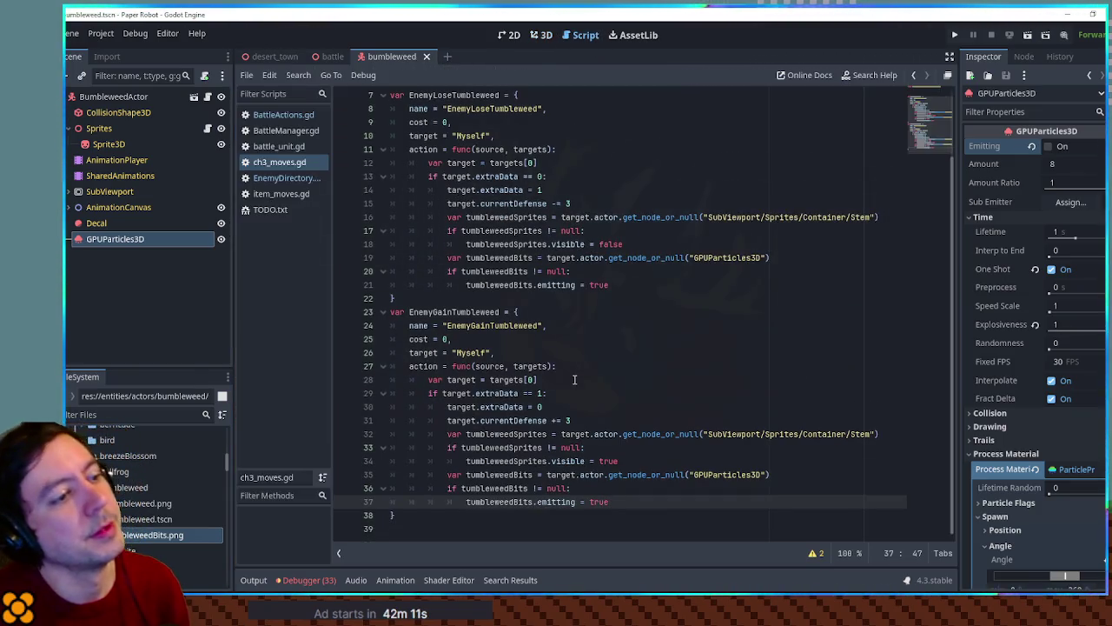
pyautogui.click(426, 515)
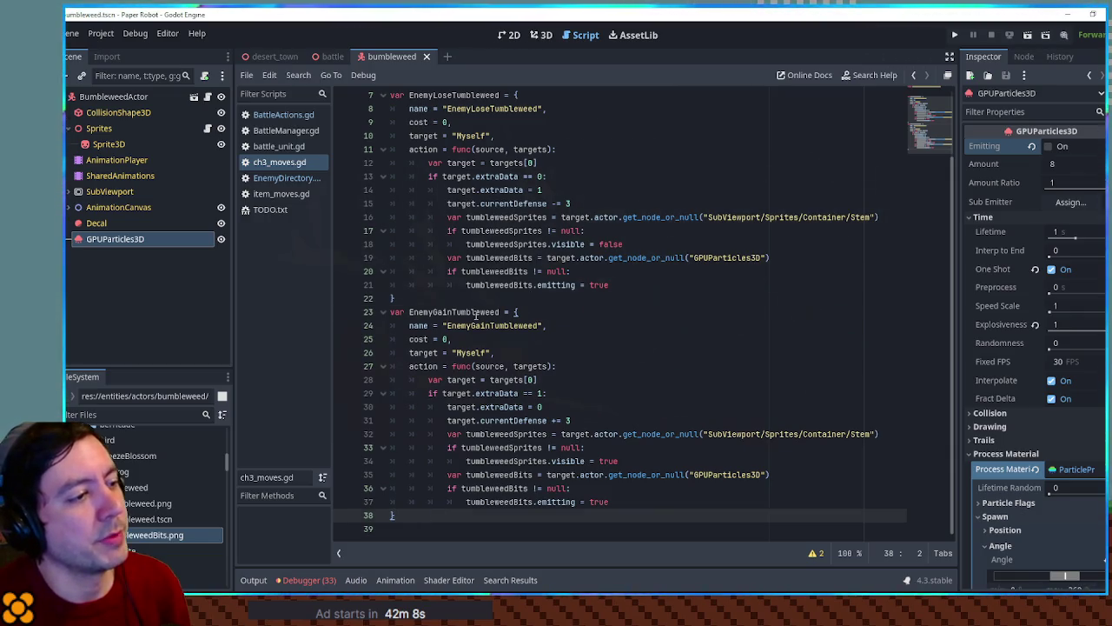
pyautogui.doubleClick(453, 311)
pyautogui.click(451, 530)
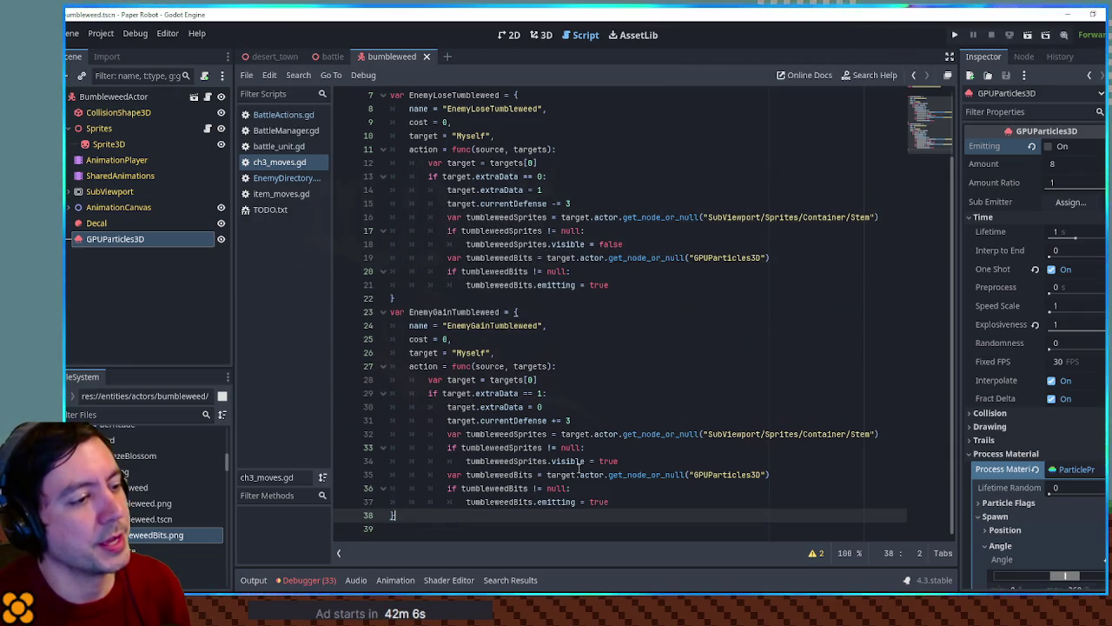
pyautogui.doubleClick(513, 420)
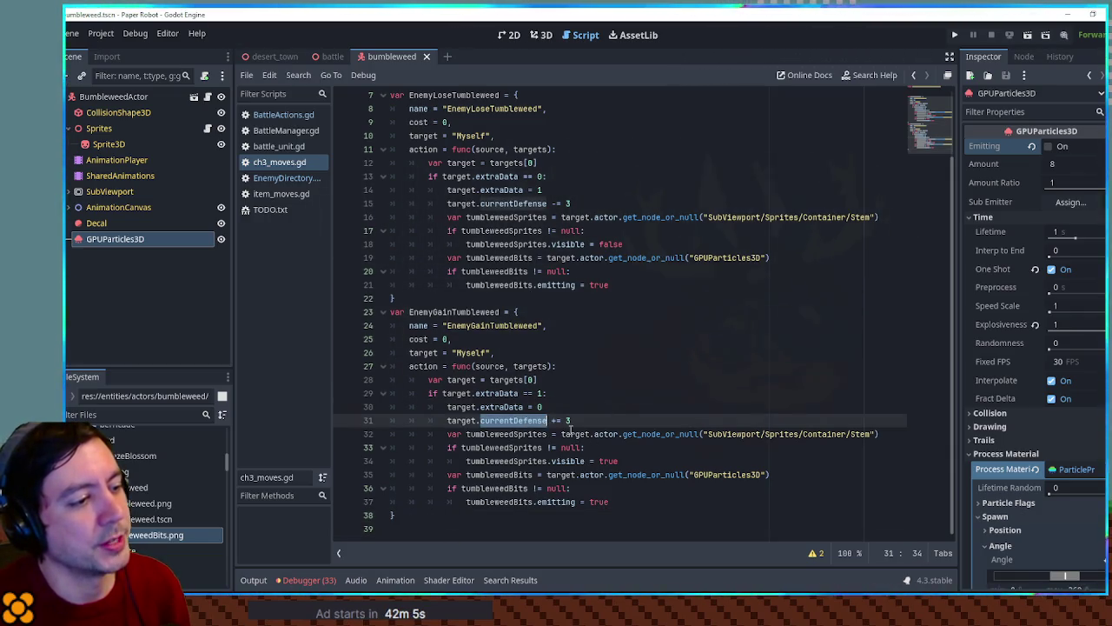
pyautogui.click(462, 515)
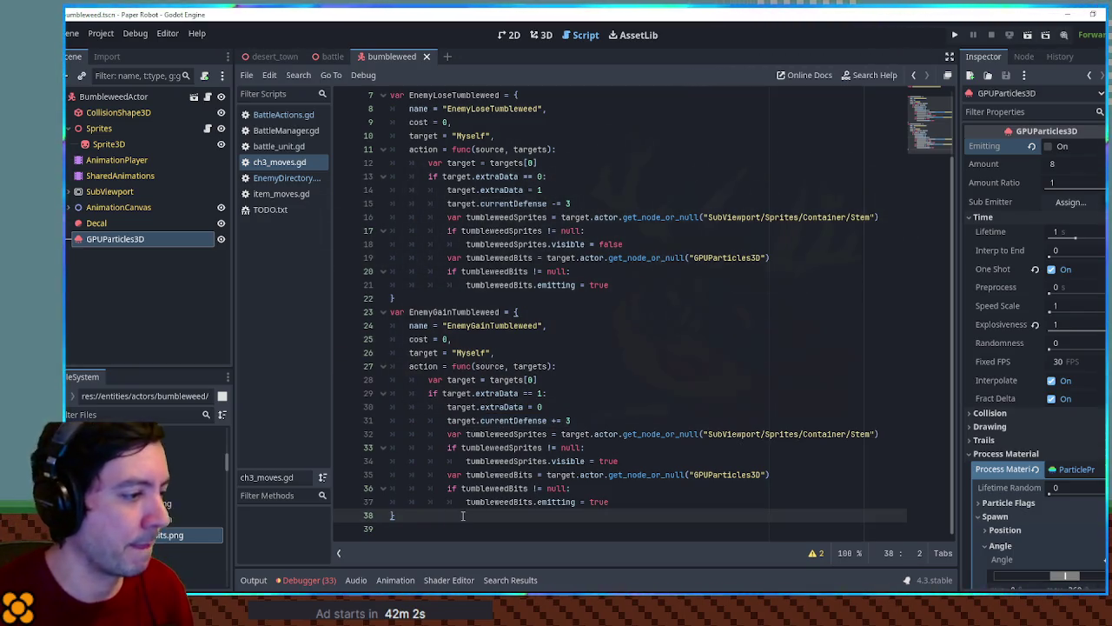
# Step: Add blank lines after EnemyGainTumbleweed for the new TumbleSting move
pyautogui.press('Return')
pyautogui.press('Return')
pyautogui.write('var TumbleSting')
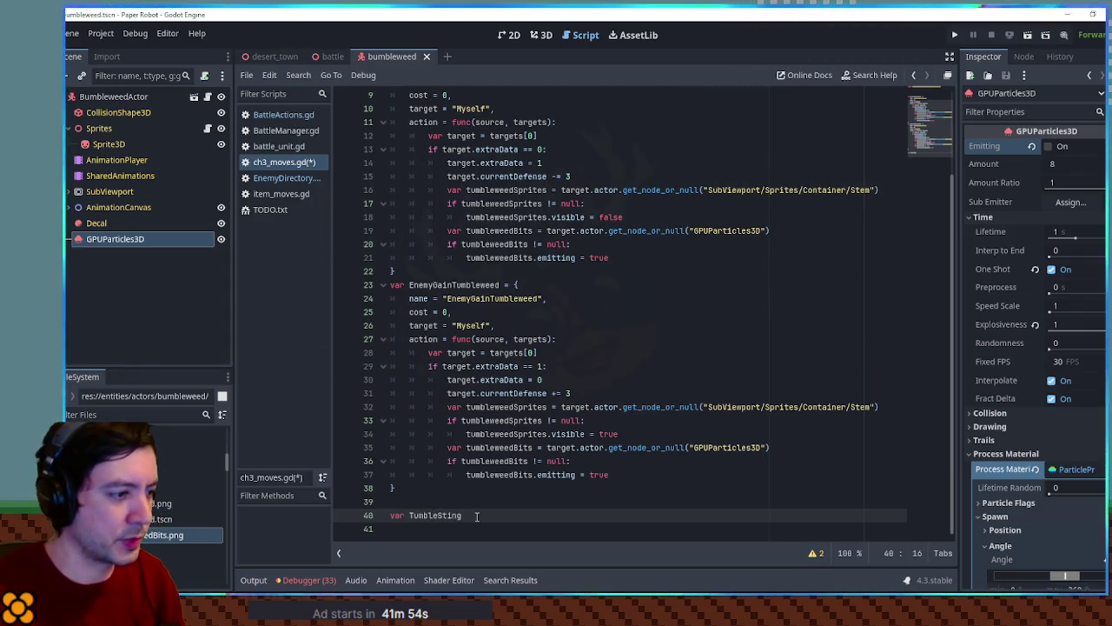
pyautogui.moveTo(463, 498); pyautogui.dragTo(533, 461)
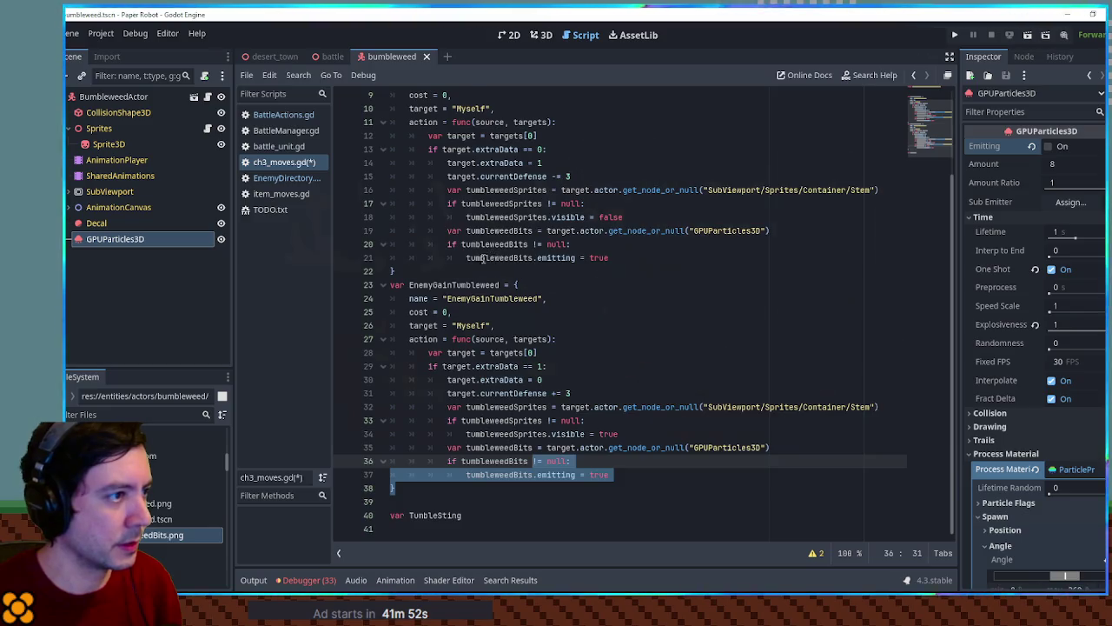
pyautogui.scroll(3, 482, 258)
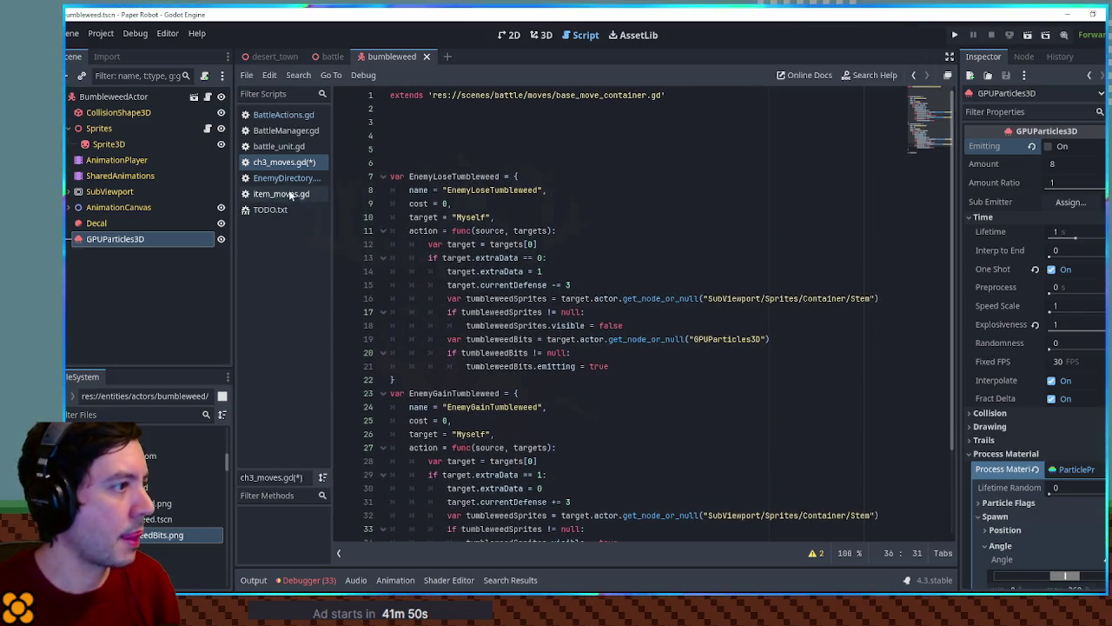
# Step: Open ch2_moves.gd via the FileSystem filter and copy EnemyBasicRollAttack's action queue code
pyautogui.write('png')
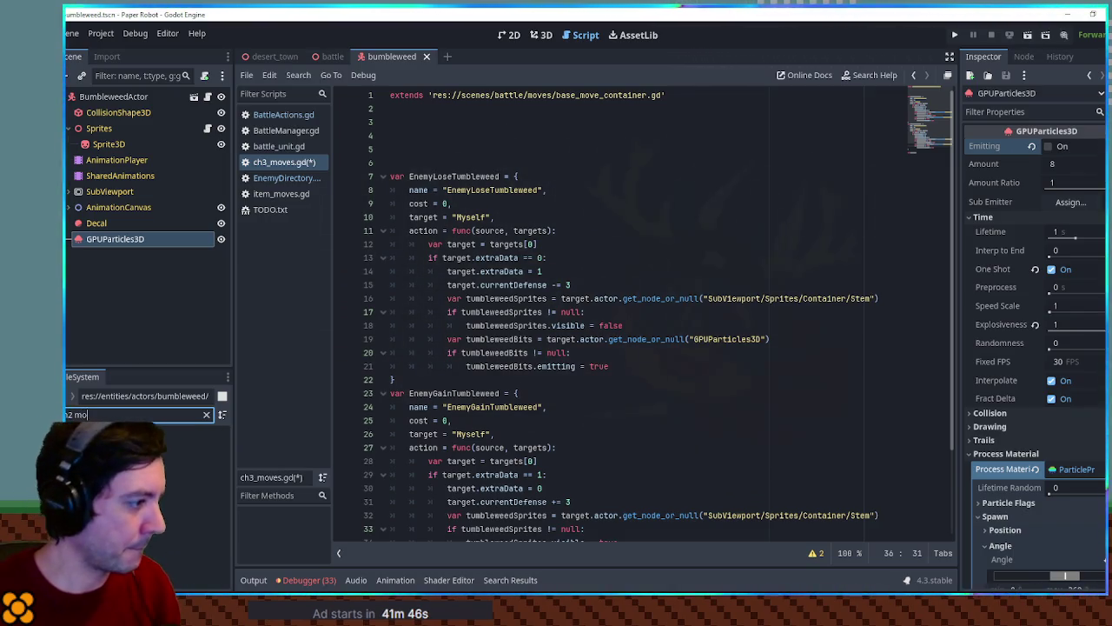
pyautogui.write(' mo')
pyautogui.press('Return')
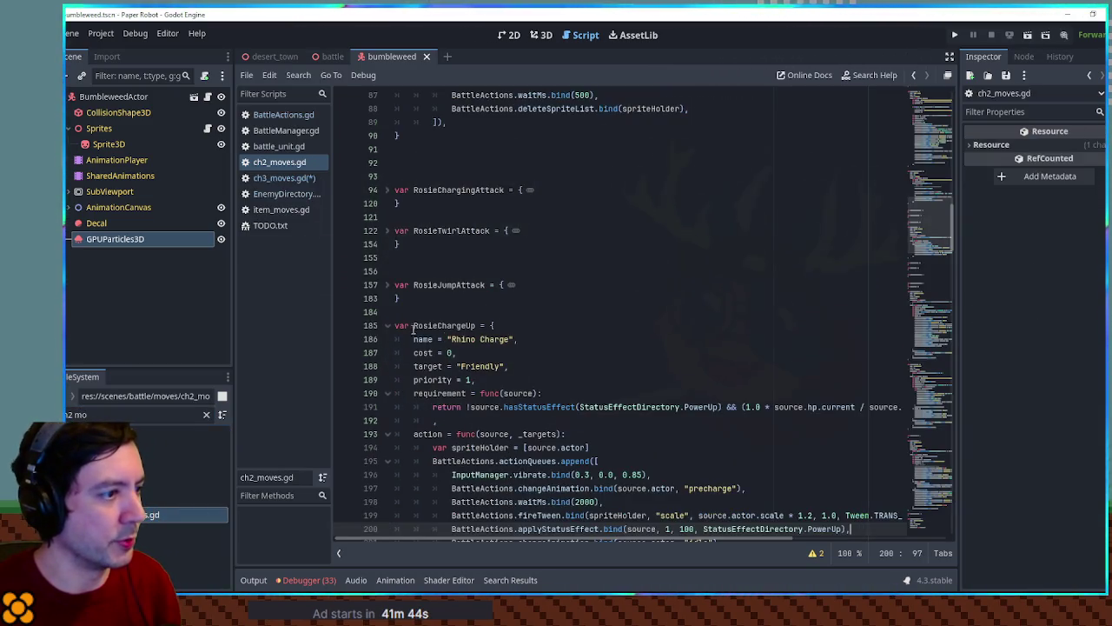
pyautogui.scroll(-1, 507, 339)
pyautogui.scroll(8, 511, 348)
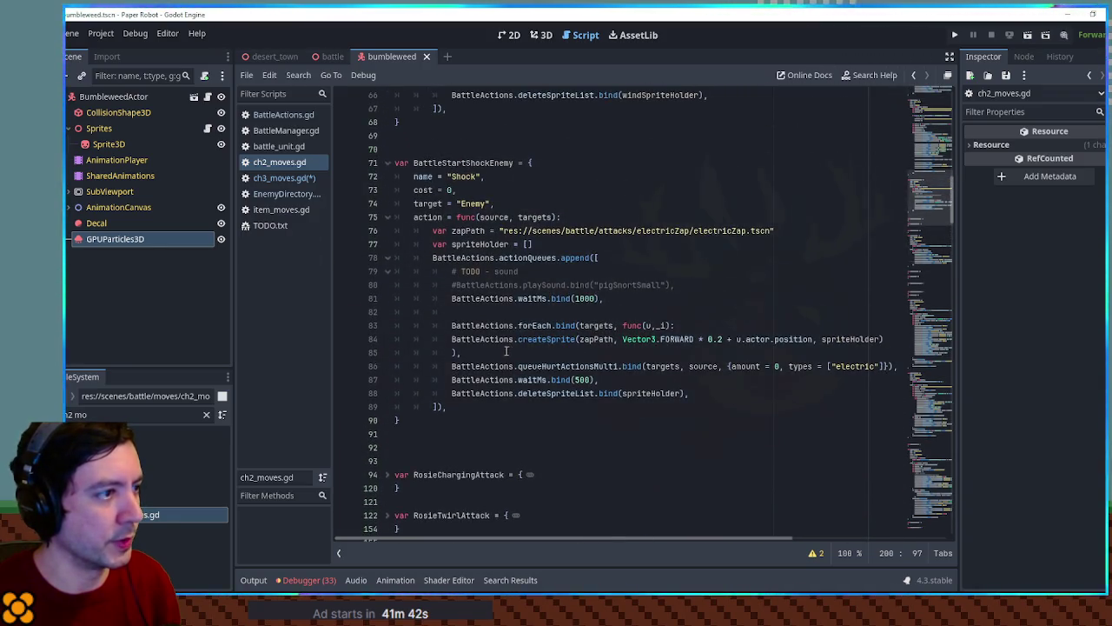
pyautogui.scroll(15, 471, 358)
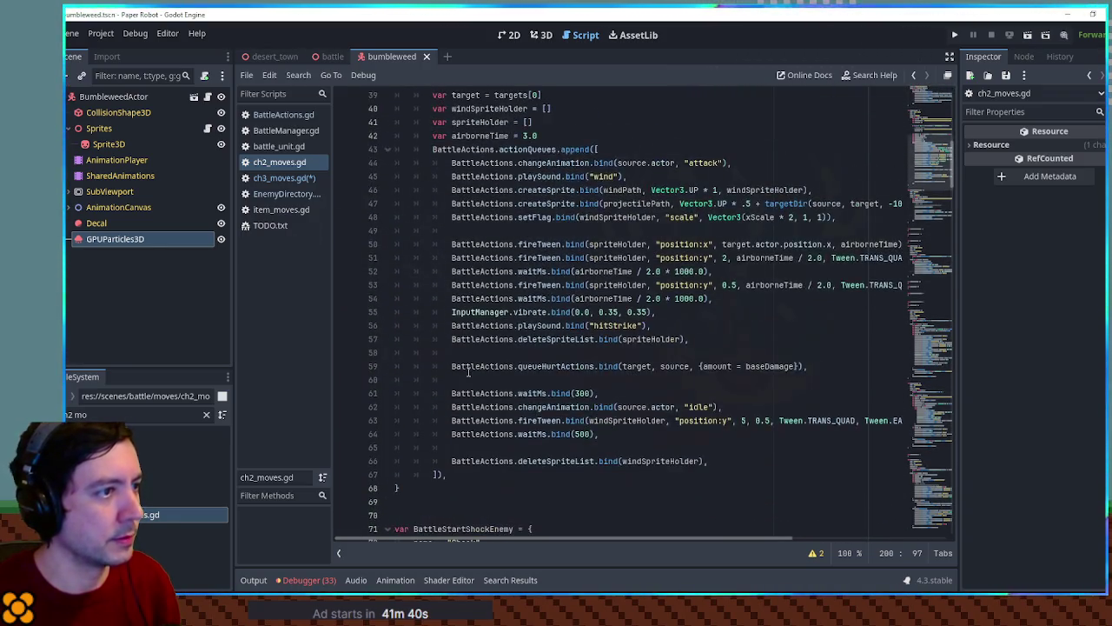
pyautogui.scroll(5, 475, 371)
pyautogui.moveTo(459, 285)
pyautogui.mouseDown()
pyautogui.moveTo(486, 283)
pyautogui.moveTo(621, 183)
pyautogui.mouseUp()
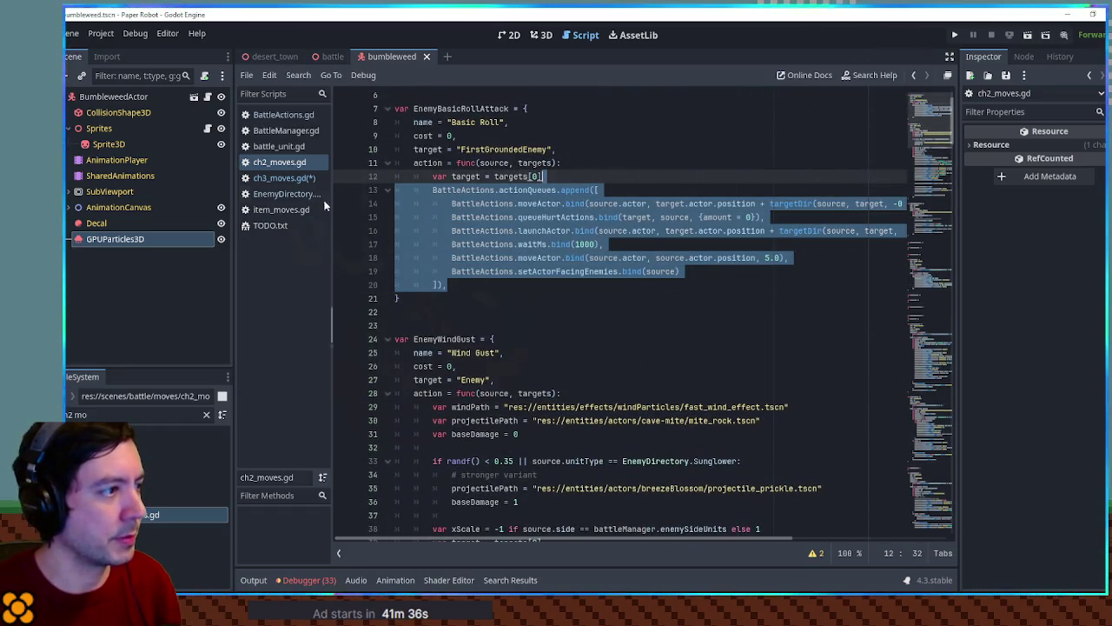
pyautogui.click(286, 180)
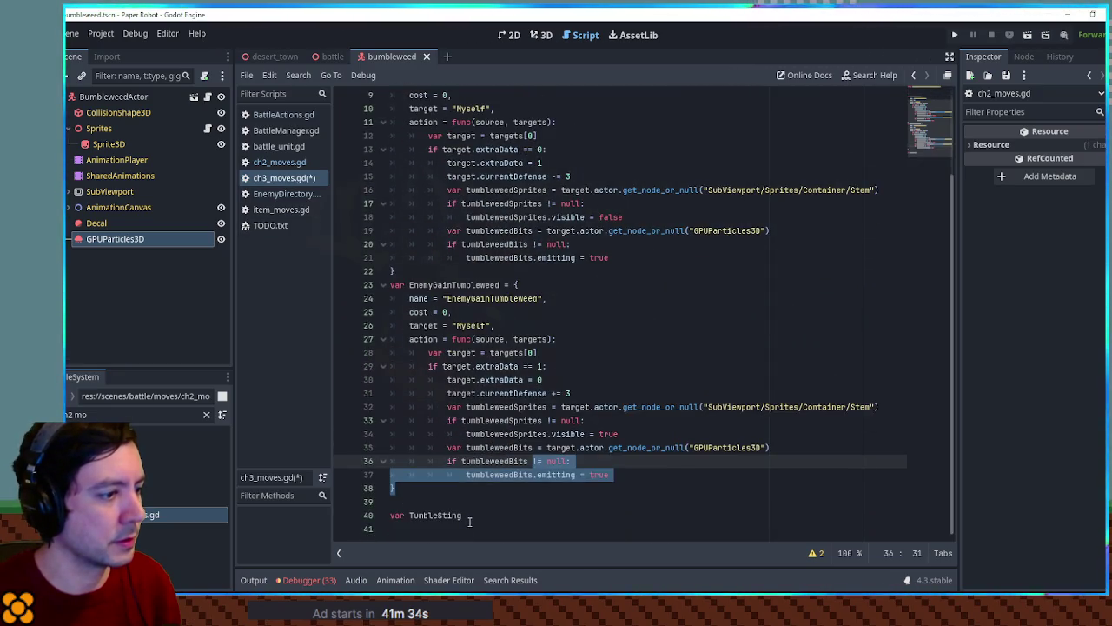
# Step: Paste the Basic Roll action queue under TumbleSting and add name, cost, target and action fields named TumbleSting
pyautogui.click(470, 518)
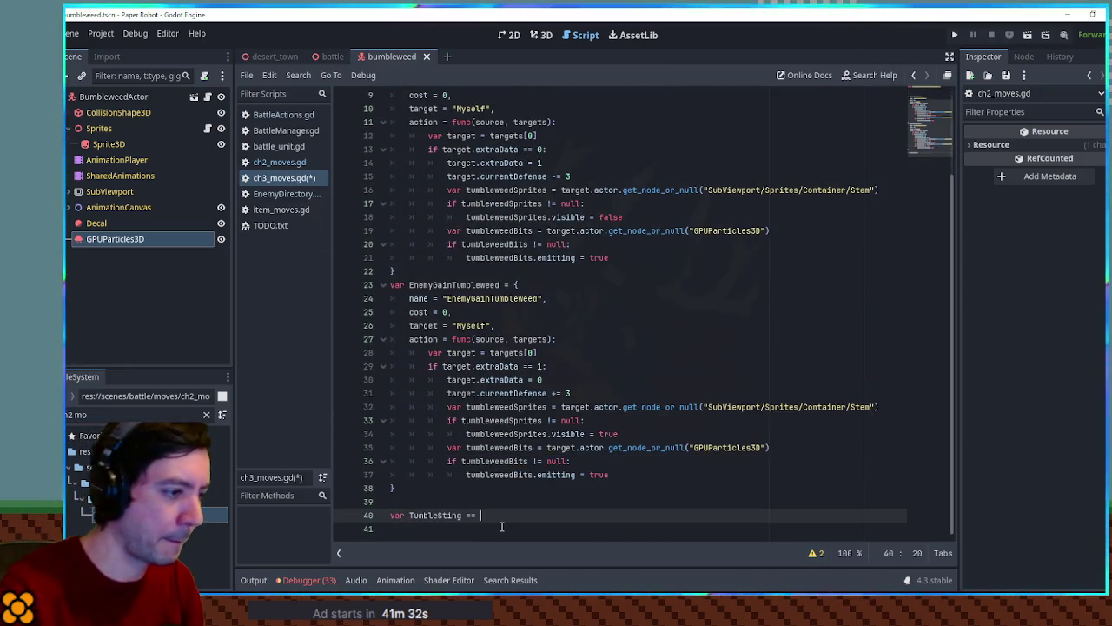
pyautogui.press('Return')
pyautogui.hotkey('ctrl', 'v')
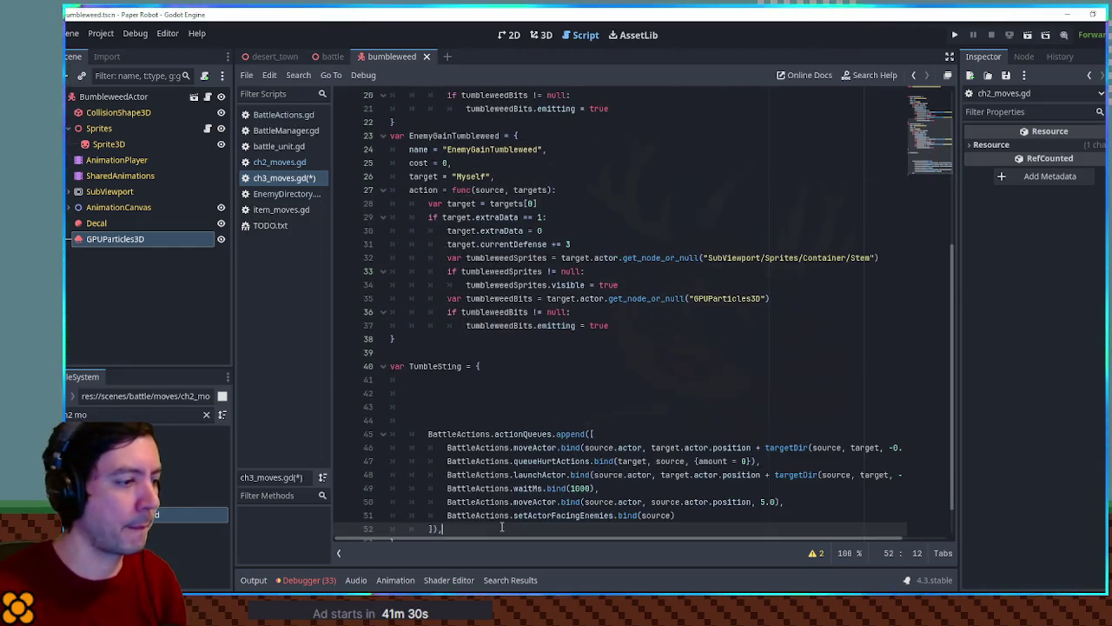
pyautogui.moveTo(556, 191); pyautogui.dragTo(571, 137)
pyautogui.hotkey('ctrl', 'c')
pyautogui.click(520, 374)
pyautogui.hotkey('ctrl', 'v')
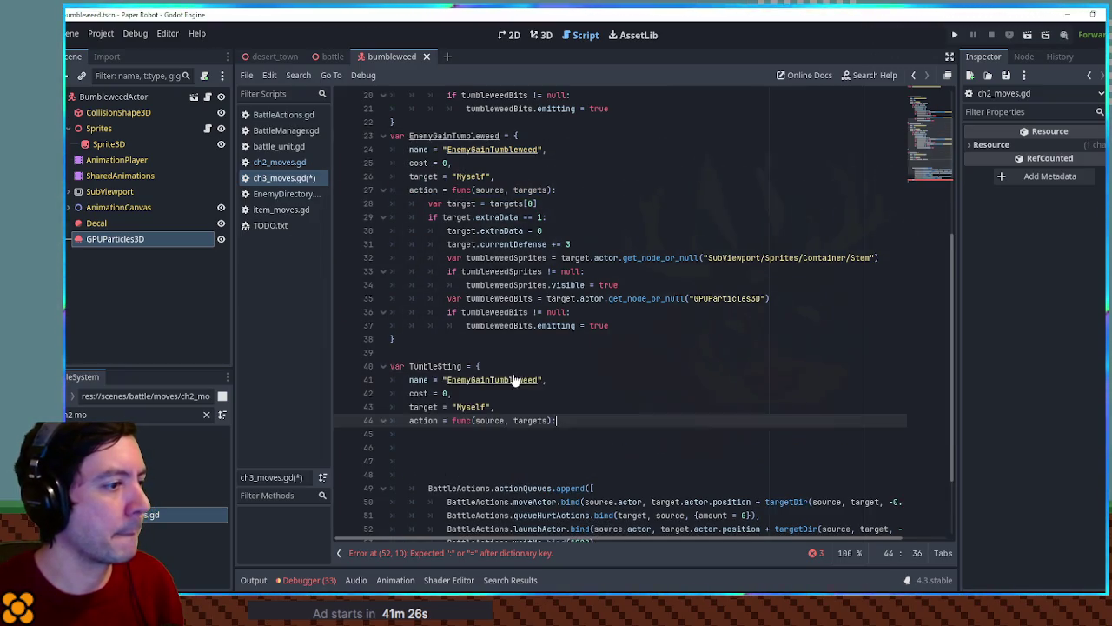
pyautogui.click(479, 441)
pyautogui.hotkey('ctrl', 'shift', 'k')
pyautogui.hotkey('ctrl', 'shift', 'k')
pyautogui.hotkey('ctrl', 'shift', 'k')
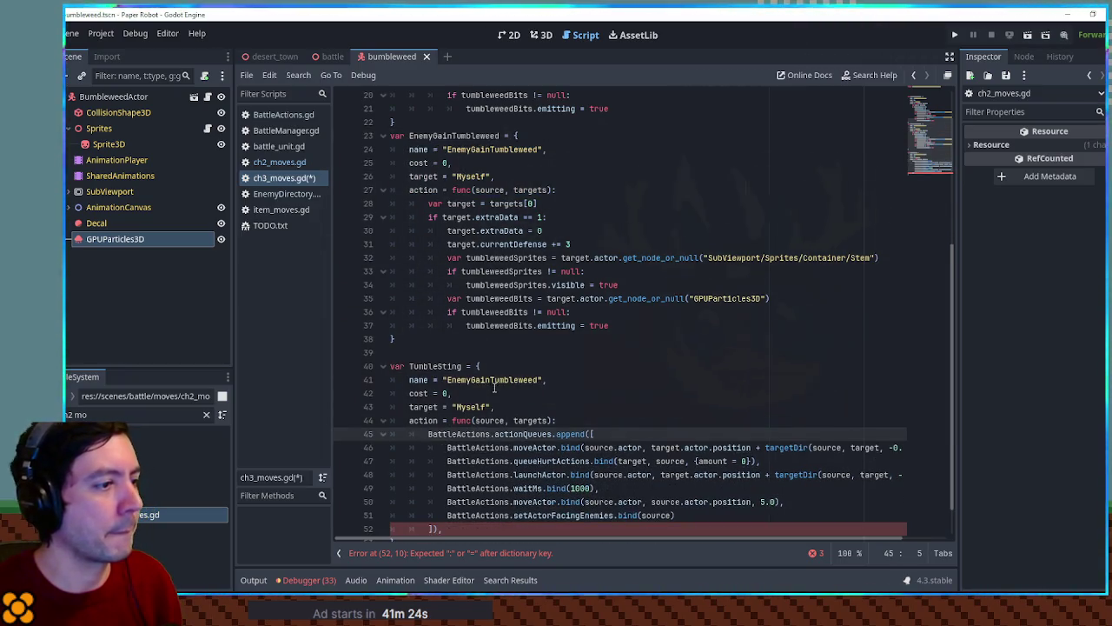
pyautogui.doubleClick(435, 366)
pyautogui.hotkey('ctrl', 'c')
pyautogui.doubleClick(491, 380)
pyautogui.hotkey('ctrl', 'v')
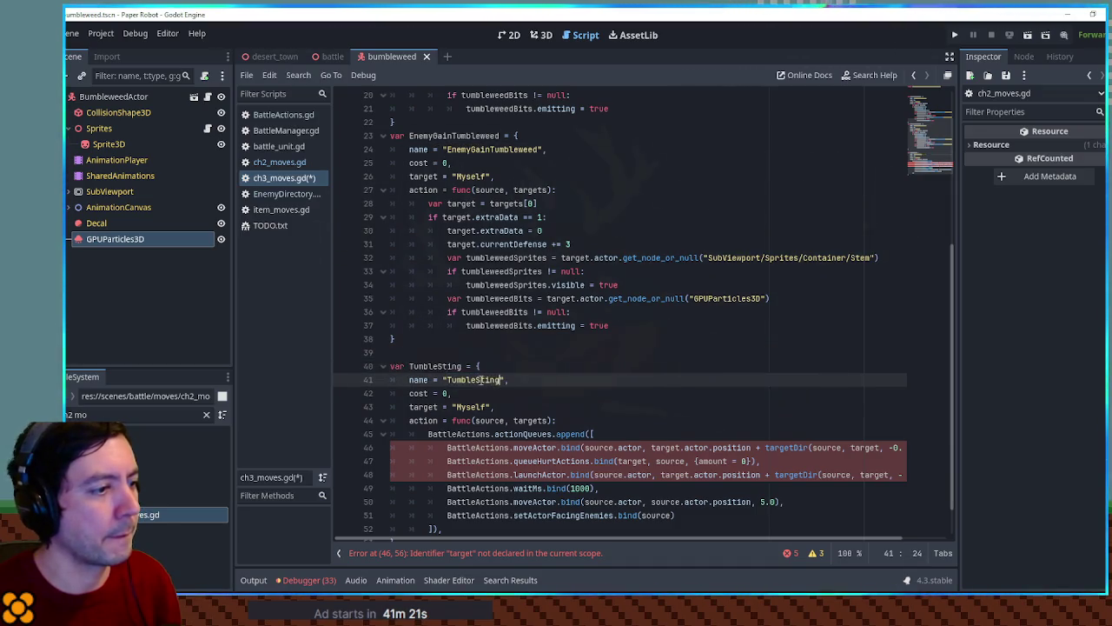
# Step: Change Tumble Sting's target from Myself to EnemyFirstGrounded
pyautogui.doubleClick(480, 409)
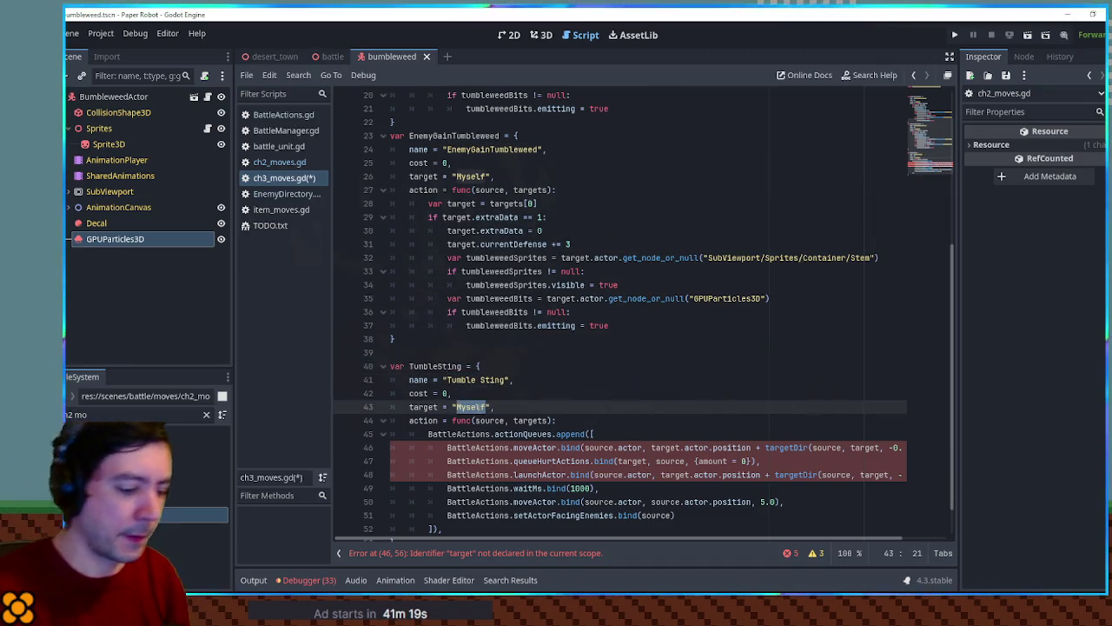
pyautogui.write('Enemy')
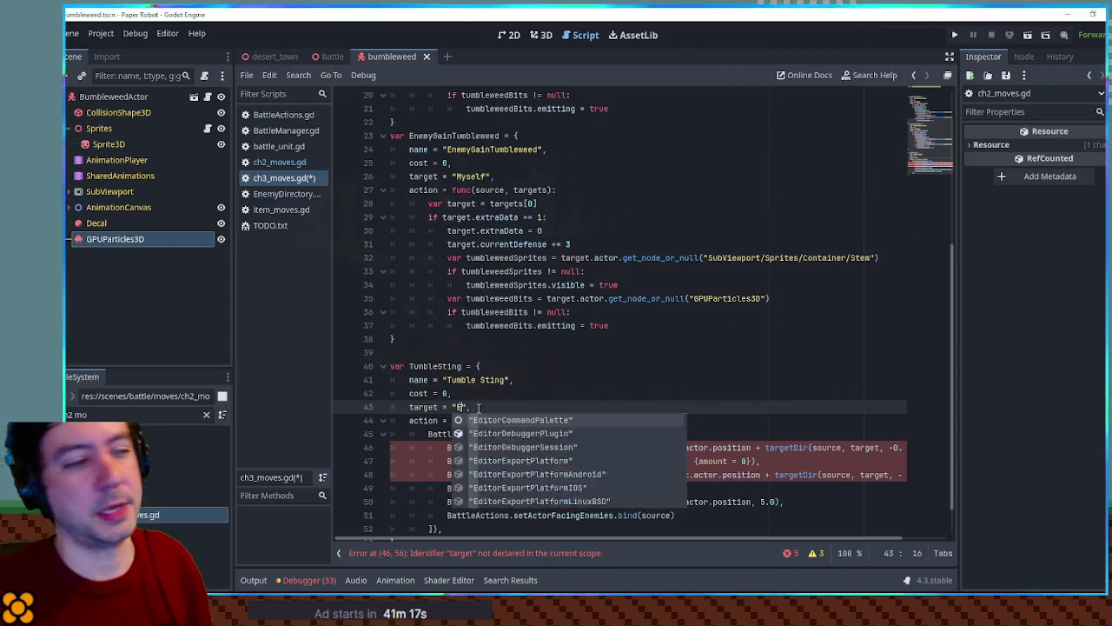
pyautogui.click(662, 397)
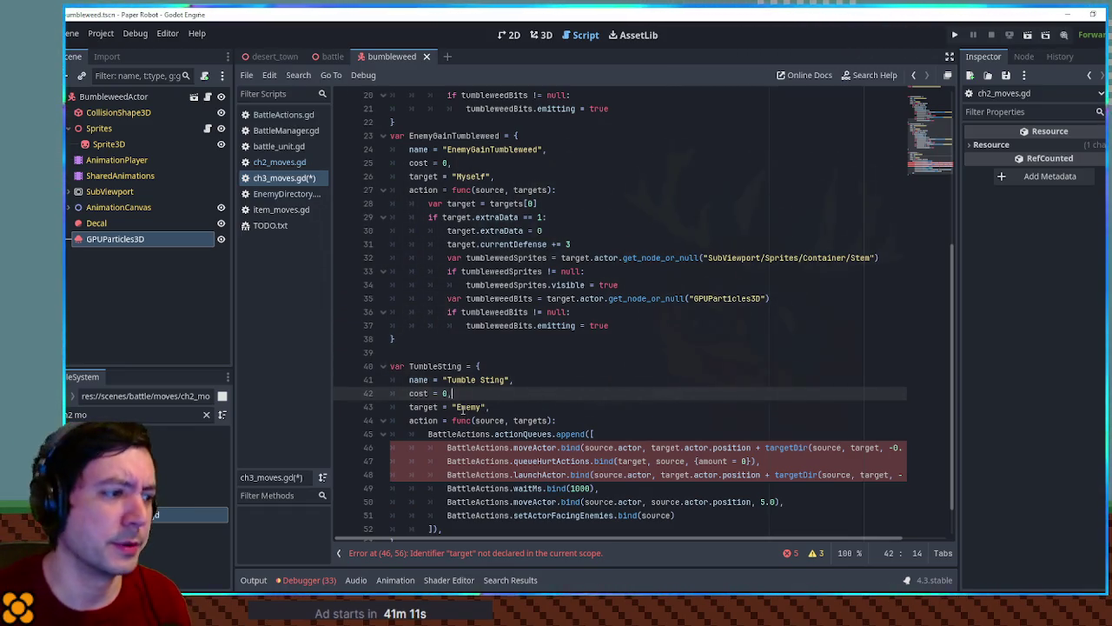
pyautogui.doubleClick(462, 408)
pyautogui.click(462, 408)
pyautogui.write('irstGrounded')
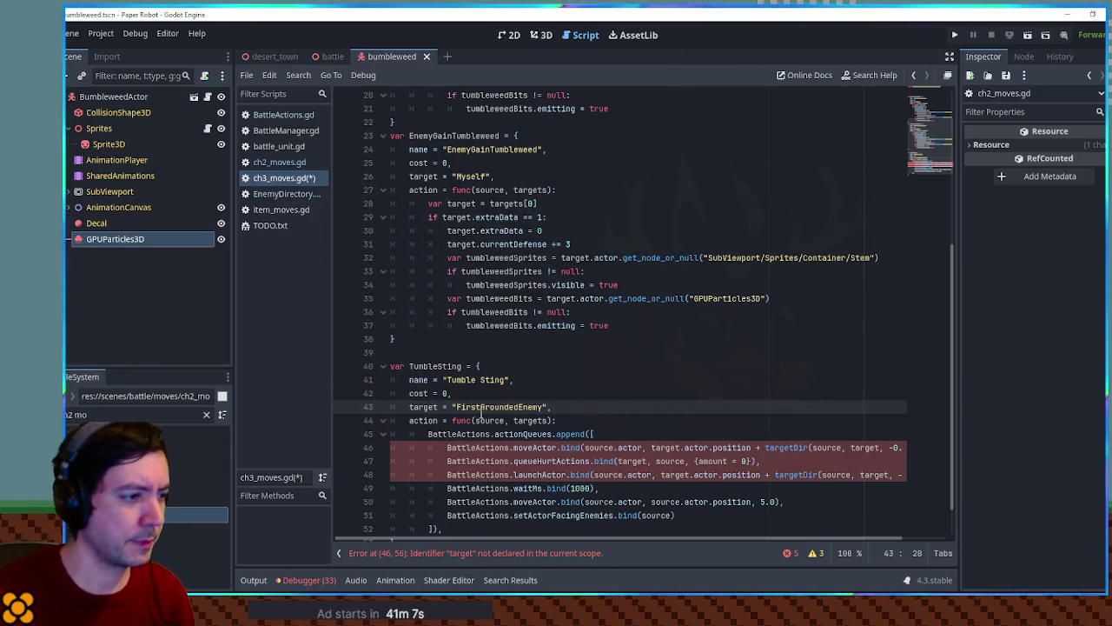
pyautogui.click(599, 421)
pyautogui.moveTo(641, 539)
pyautogui.mouseDown()
pyautogui.moveTo(749, 534)
pyautogui.moveTo(584, 534)
pyautogui.mouseUp()
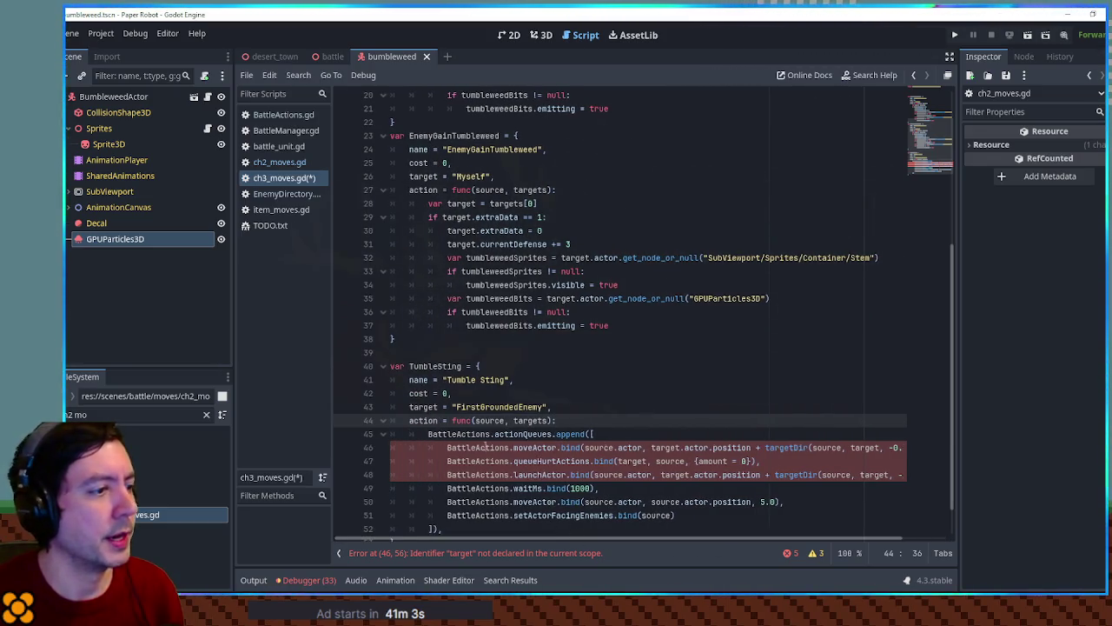
# Step: Copy 'var target = targets[0]' from EnemyGainTumbleweed into Tumble Sting's action body
pyautogui.scroll(-1, 521, 443)
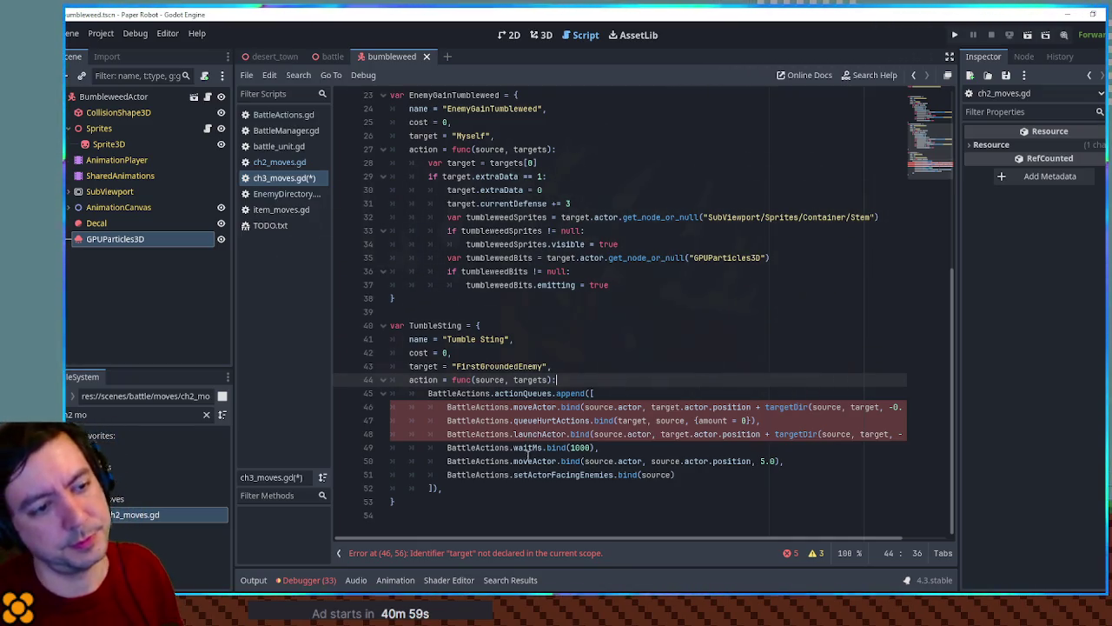
pyautogui.moveTo(428, 162); pyautogui.dragTo(538, 163)
pyautogui.hotkey('ctrl', 'c')
pyautogui.click(566, 380)
pyautogui.press('Return')
pyautogui.hotkey('ctrl', 'v')
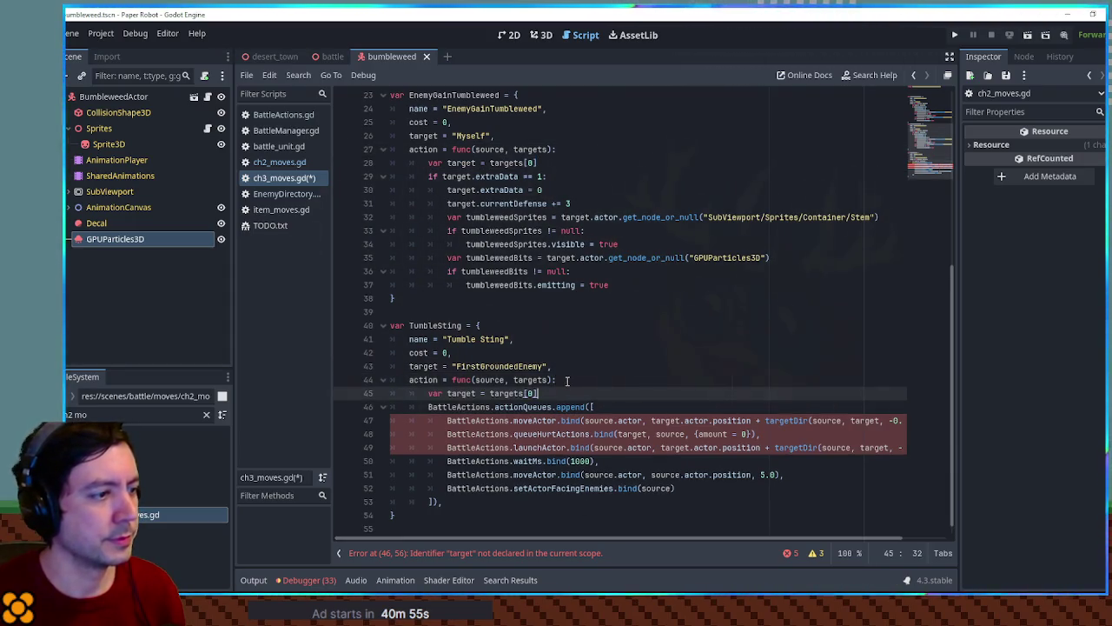
pyautogui.moveTo(627, 537); pyautogui.dragTo(761, 539)
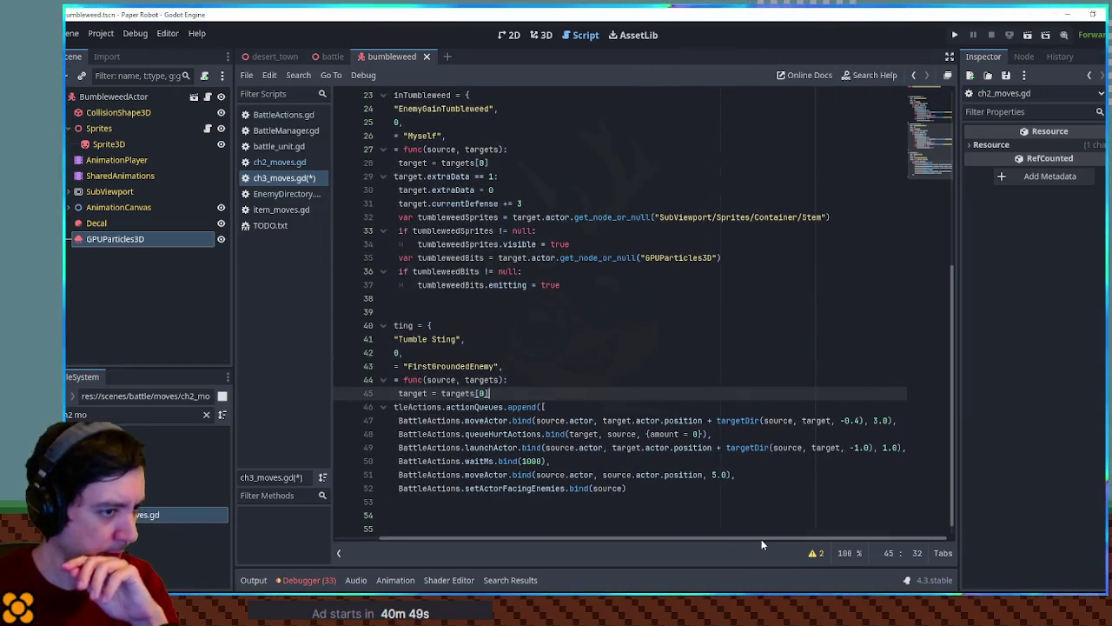
# Step: Make line 47's move step use source as destination, with distance 1.0 and duration 1.0
pyautogui.doubleClick(551, 420)
pyautogui.hotkey('ctrl', 'c')
pyautogui.doubleClick(617, 421)
pyautogui.hotkey('ctrl', 'v')
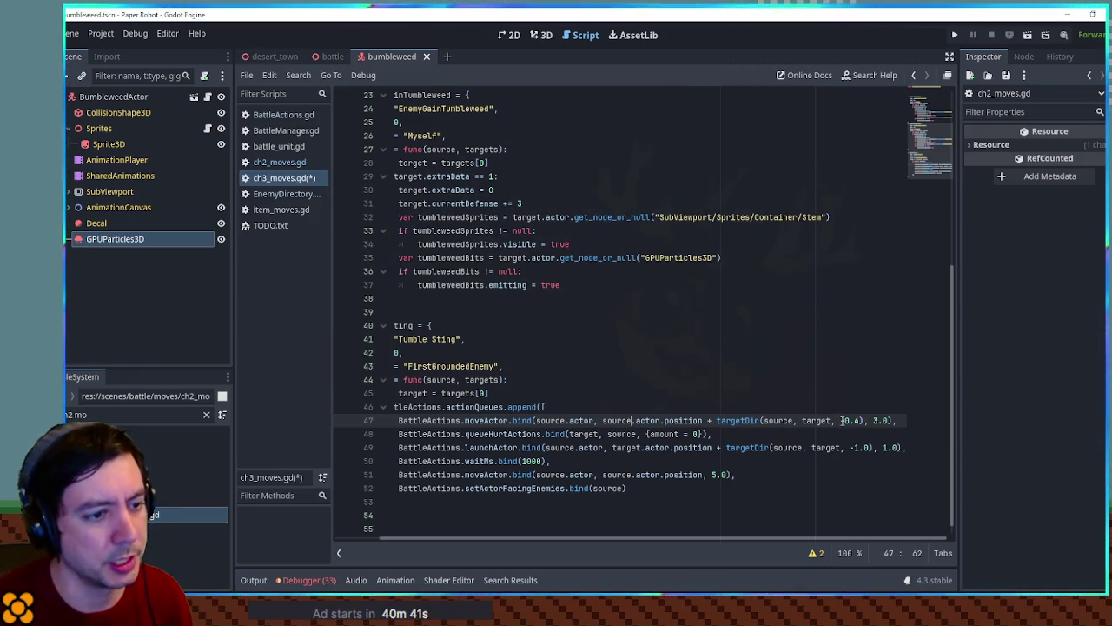
pyautogui.moveTo(841, 420); pyautogui.dragTo(860, 421)
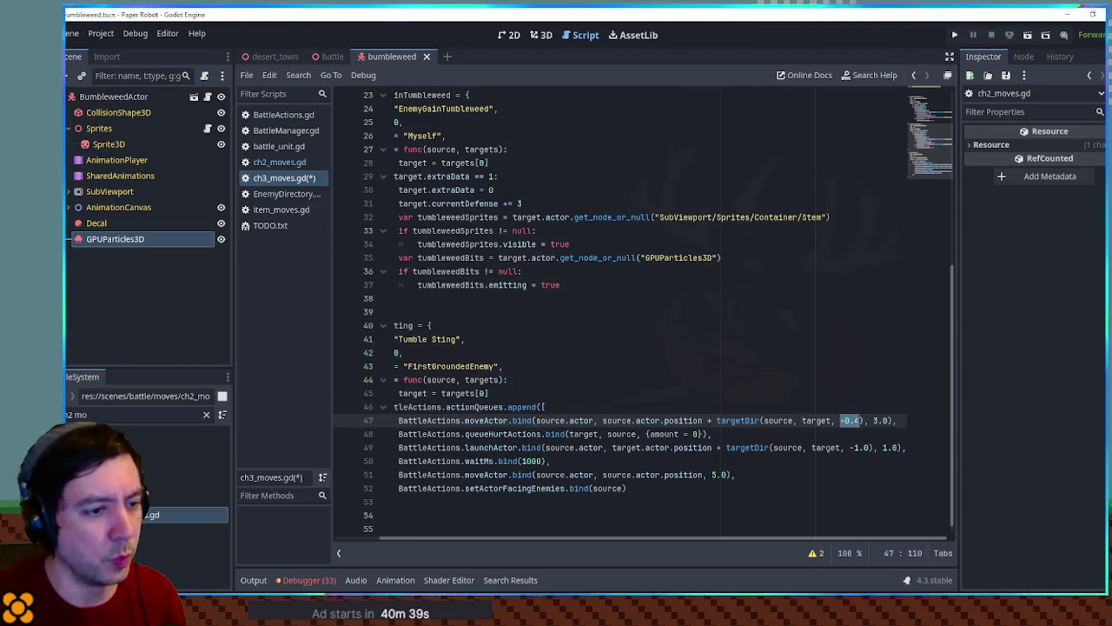
pyautogui.write('1.0')
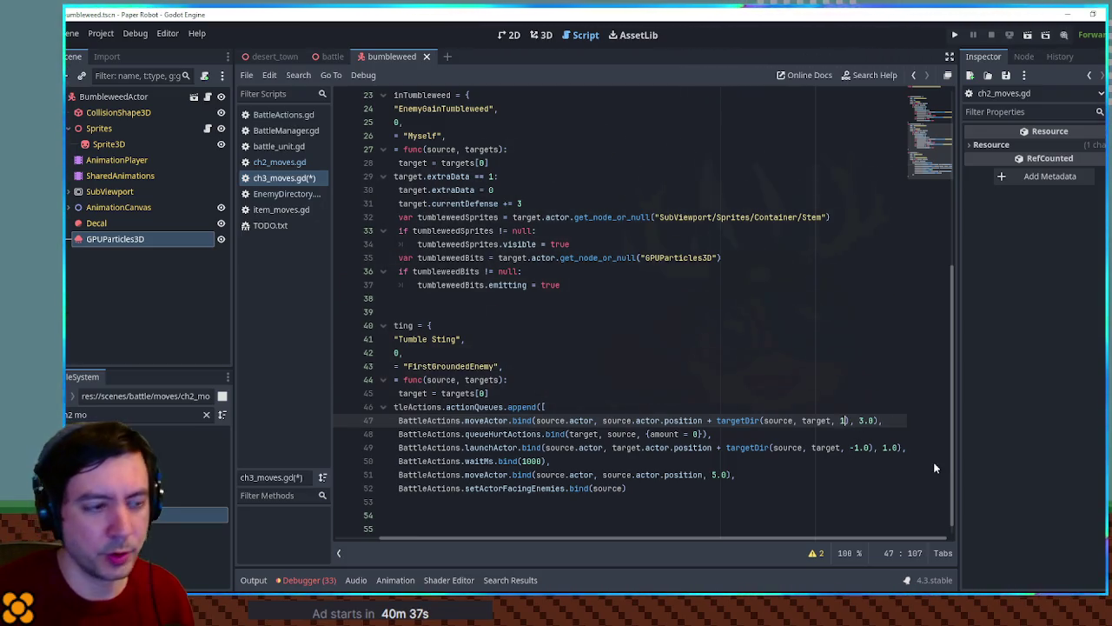
pyautogui.click(878, 420)
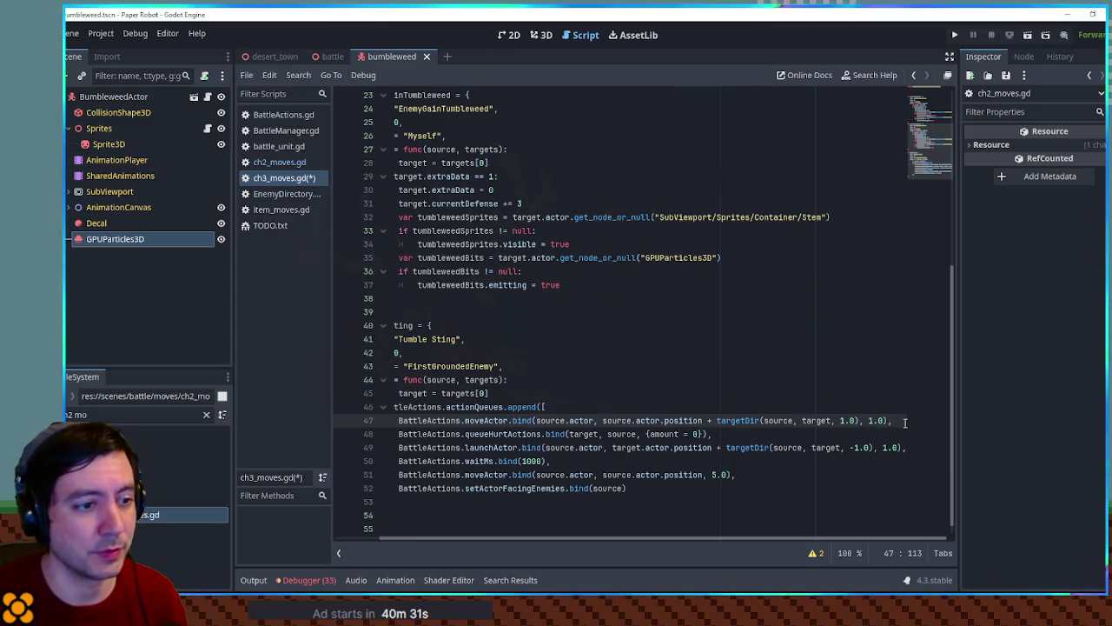
pyautogui.write('1')
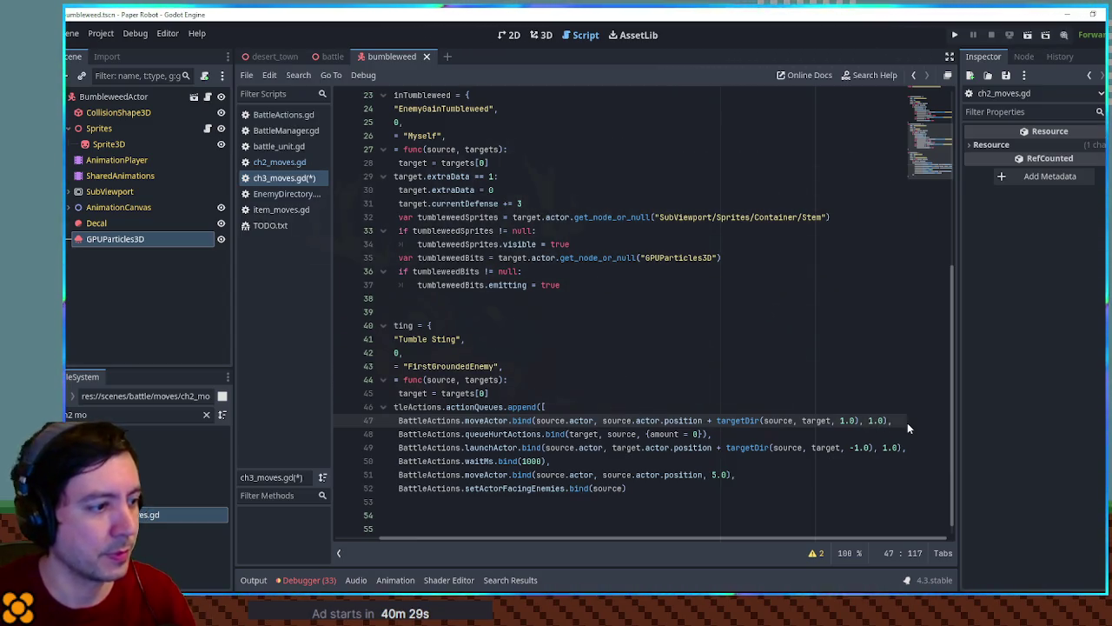
pyautogui.press('Return')
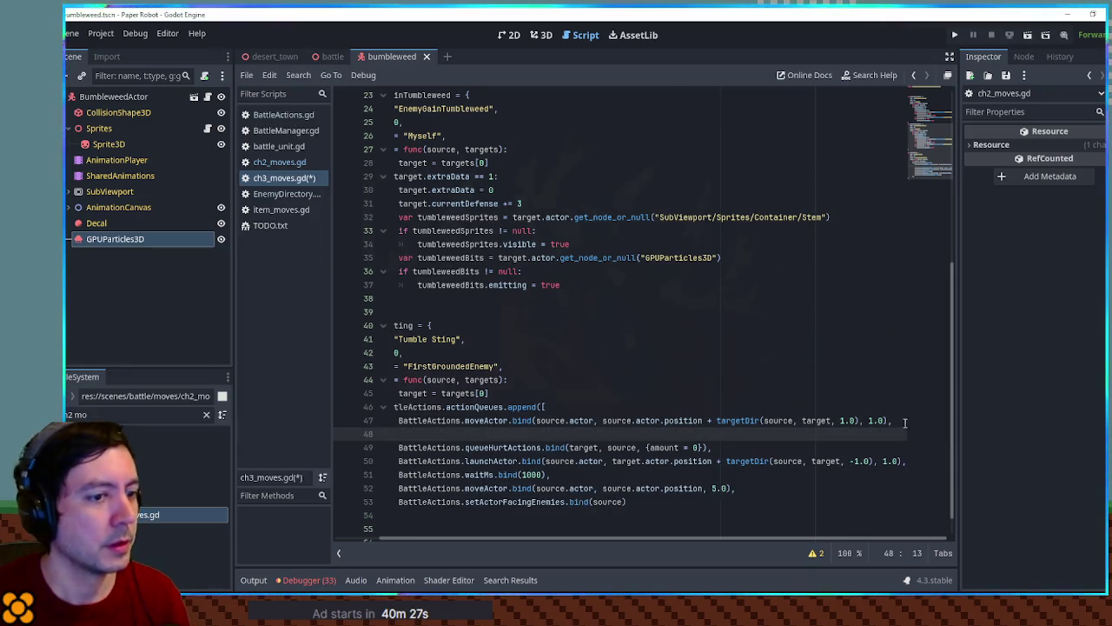
# Step: Search ch2_moves.gd for 'twee' to find its fireTween calls
pyautogui.click(279, 162)
pyautogui.hotkey('ctrl', 'f')
pyautogui.write('twee')
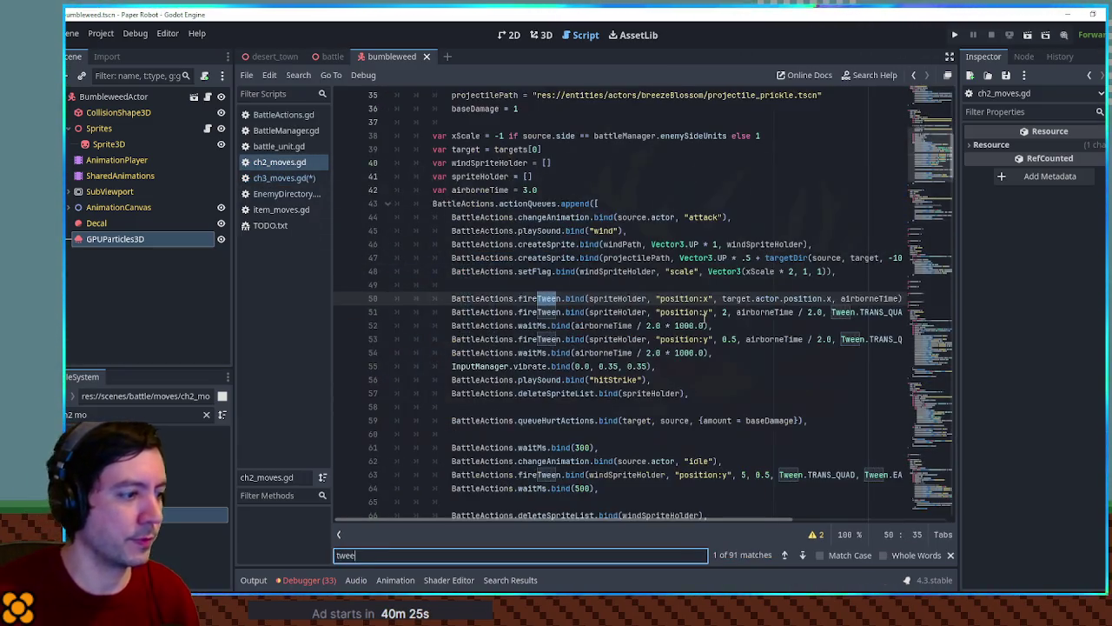
# Step: Paste a fireTween line into Tumble Sting and change it to tween rotation to PI * 2
pyautogui.click(697, 299)
pyautogui.click(287, 179)
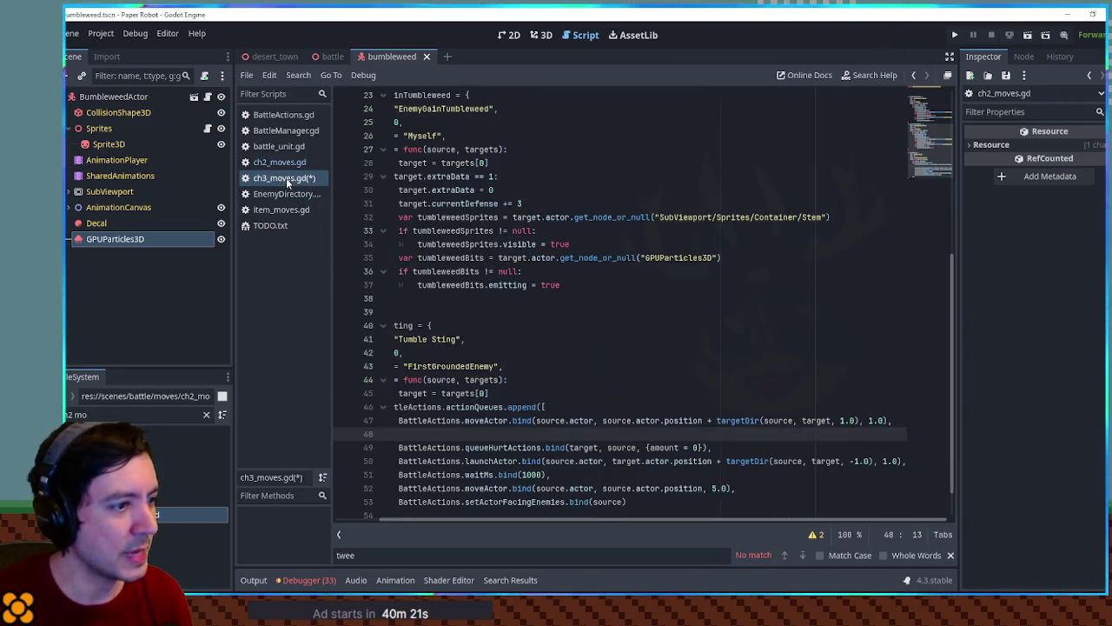
pyautogui.hotkey('ctrl', 'v')
pyautogui.click(504, 434)
pyautogui.press('BackSpace')
pyautogui.press('BackSpace')
pyautogui.press('BackSpace')
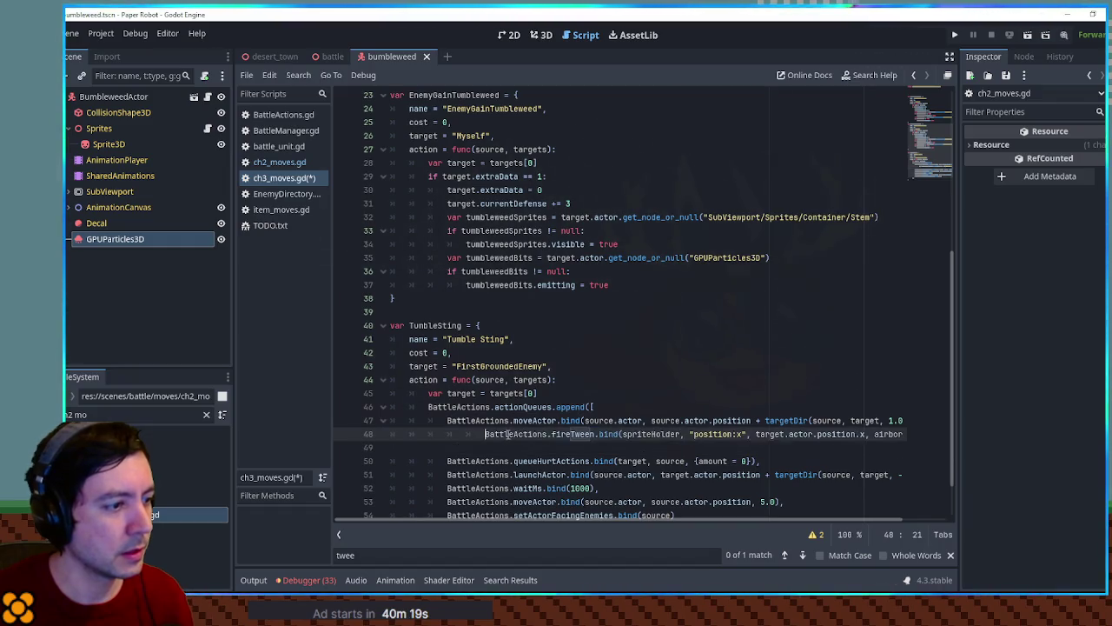
pyautogui.hscroll(2, 636, 522)
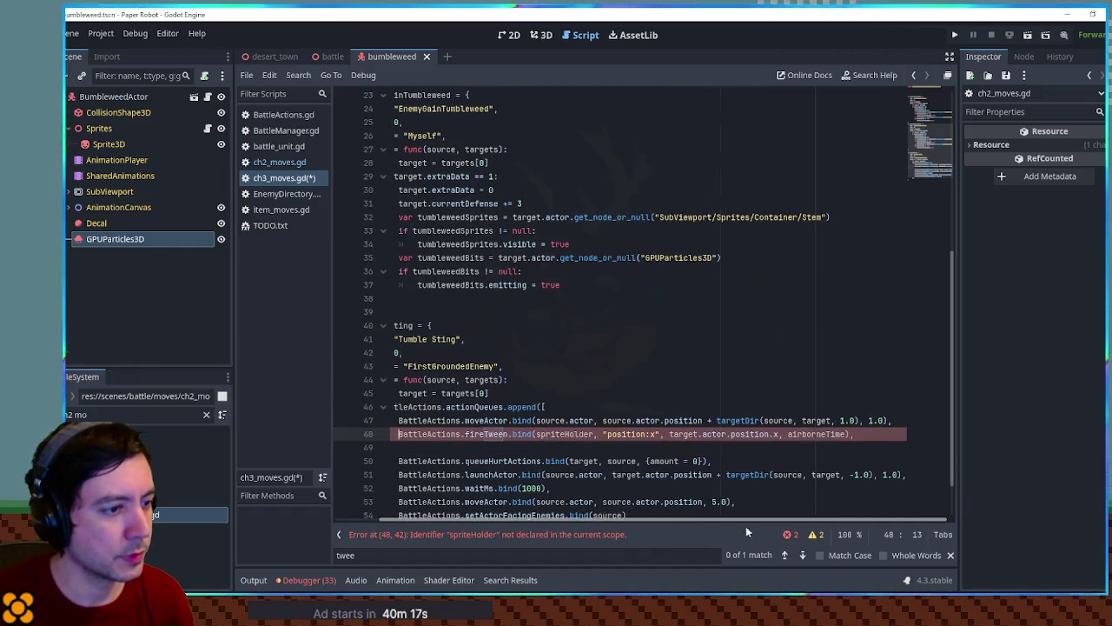
pyautogui.doubleClick(632, 435)
pyautogui.write('rotation')
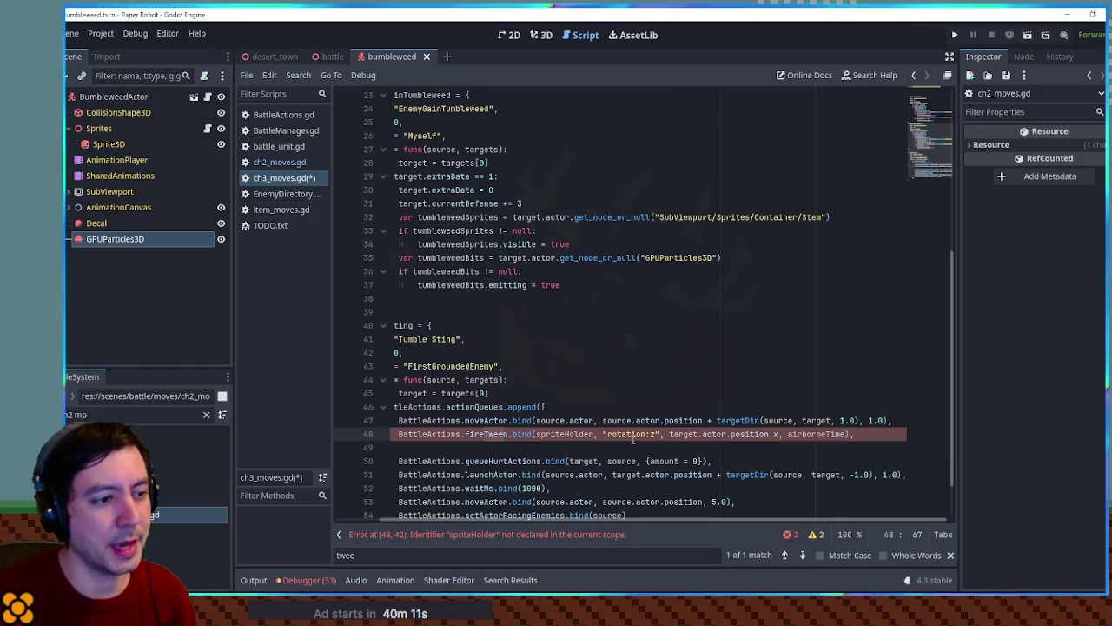
pyautogui.moveTo(669, 434)
pyautogui.mouseDown()
pyautogui.moveTo(846, 433)
pyautogui.moveTo(779, 434)
pyautogui.mouseUp()
pyautogui.write('PI * ')
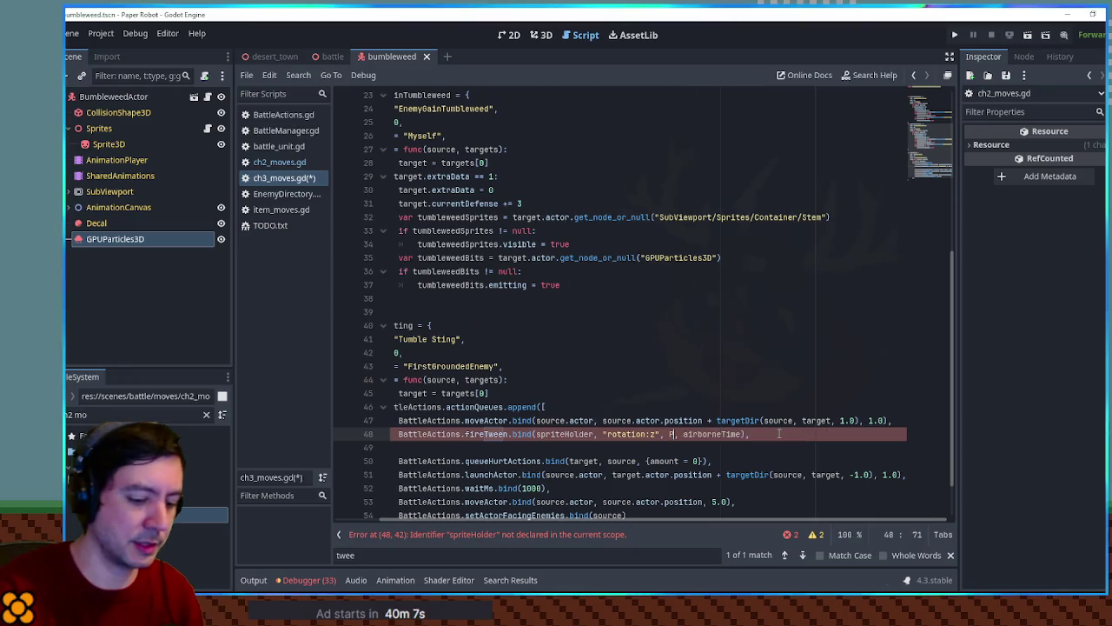
pyautogui.write('2')
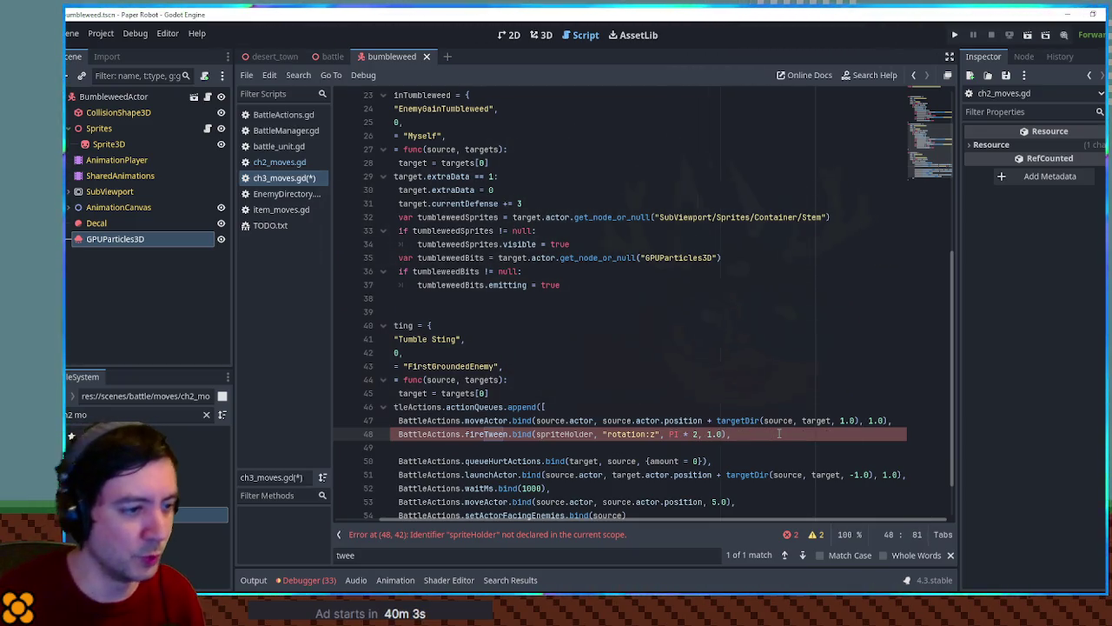
# Step: Add var spriteHolder = [source] after the target declaration
pyautogui.click(542, 407)
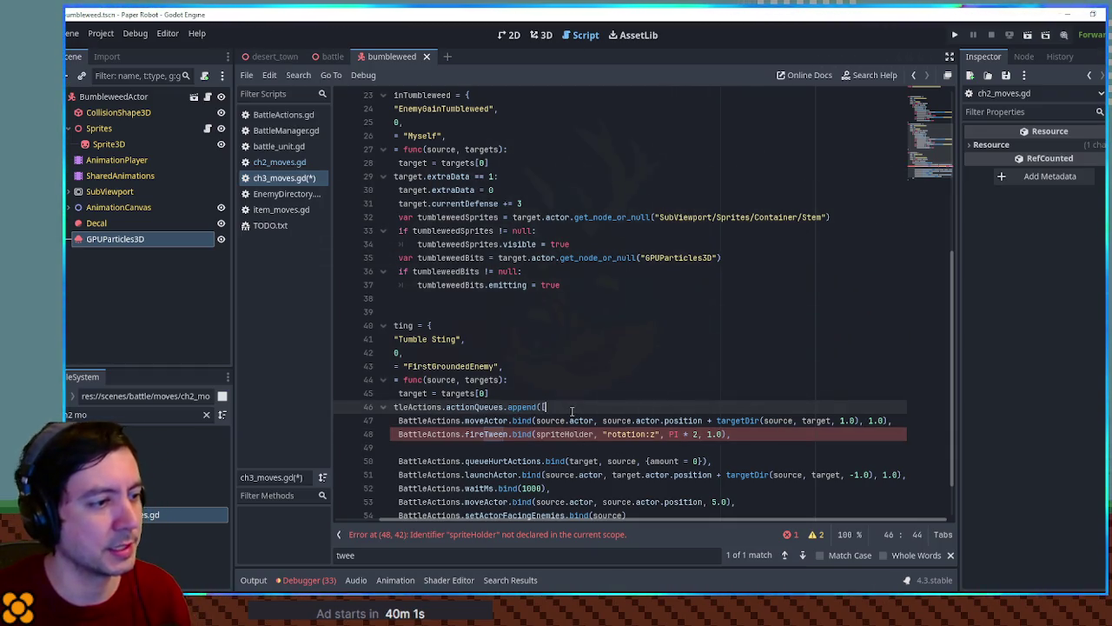
pyautogui.press('Return')
pyautogui.doubleClick(579, 447)
pyautogui.click(544, 396)
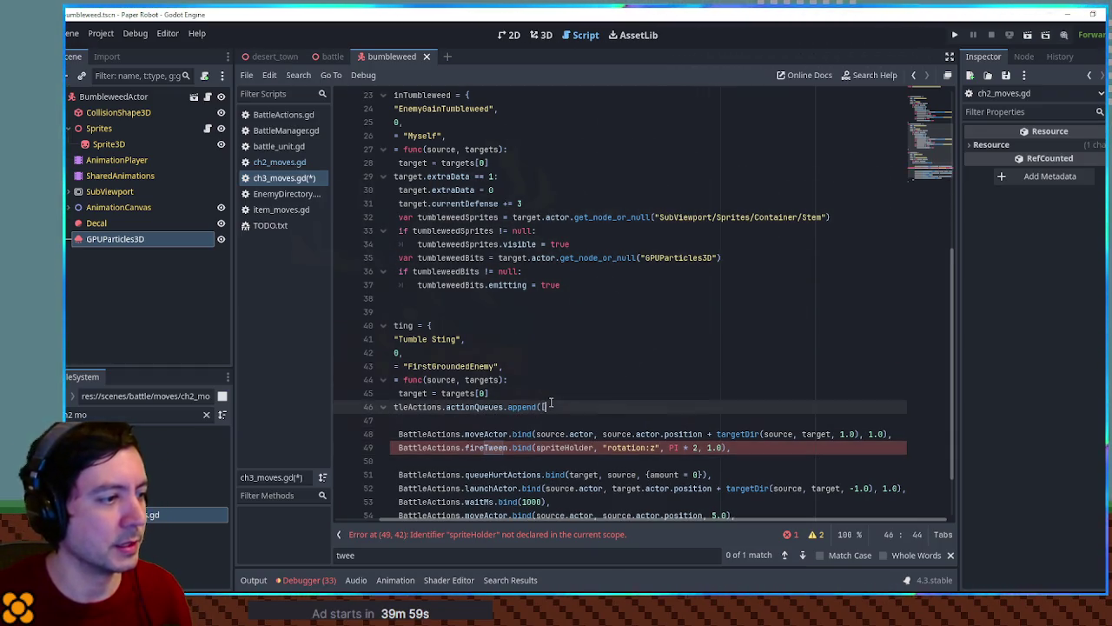
pyautogui.press('Return')
pyautogui.write('var spriteHolder')
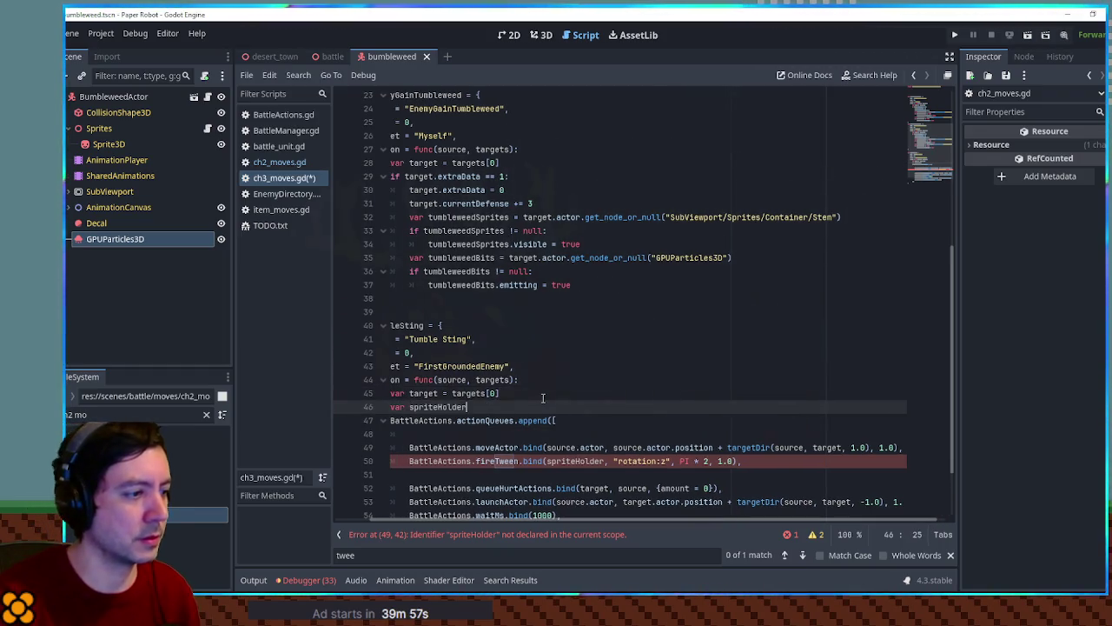
pyautogui.write(' = [sou')
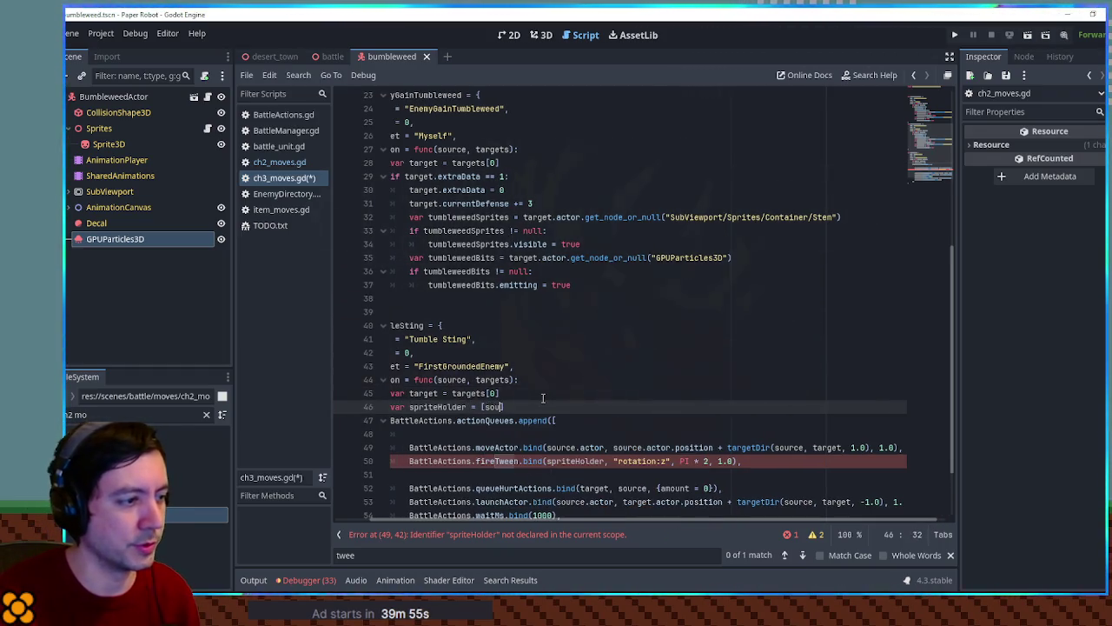
pyautogui.press('BackSpace')
pyautogui.press('BackSpace')
pyautogui.write('ource')
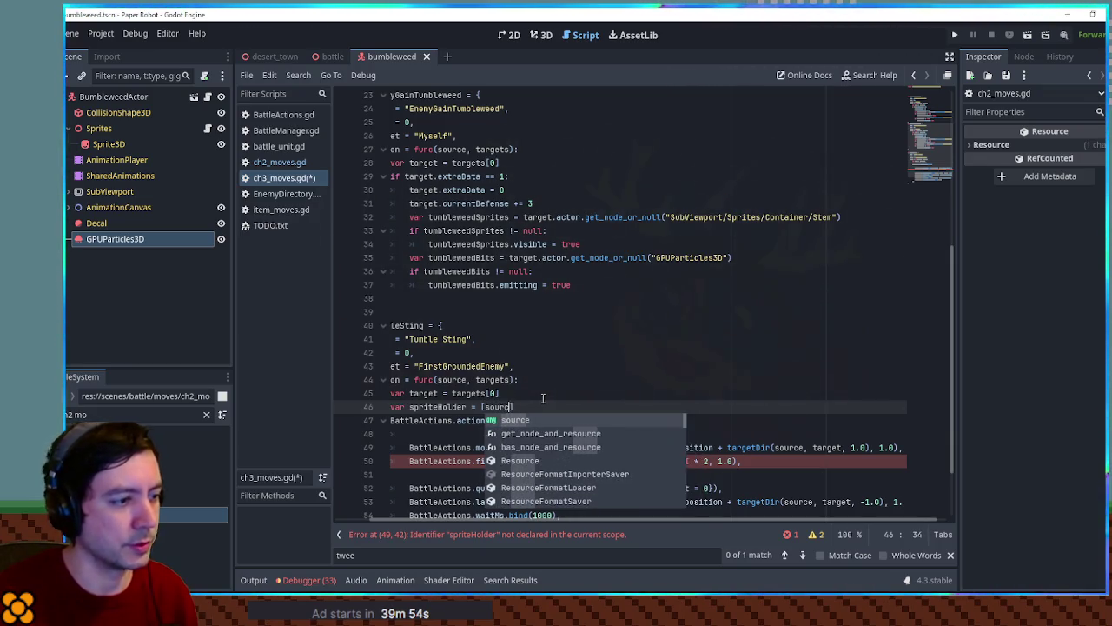
pyautogui.click(617, 383)
pyautogui.scroll(-2, 615, 390)
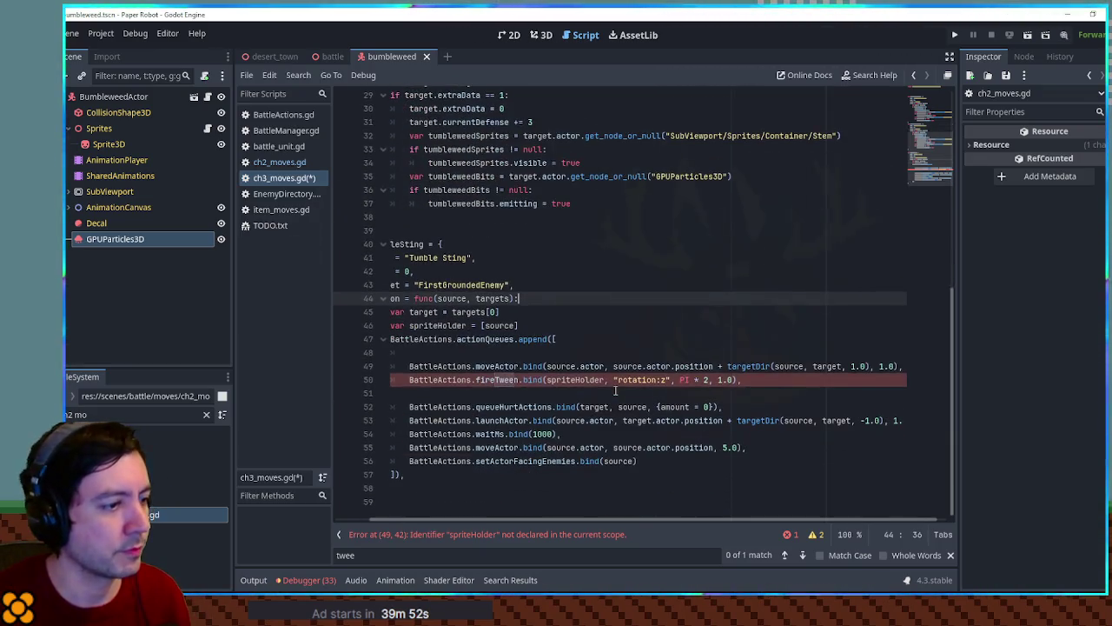
pyautogui.click(497, 395)
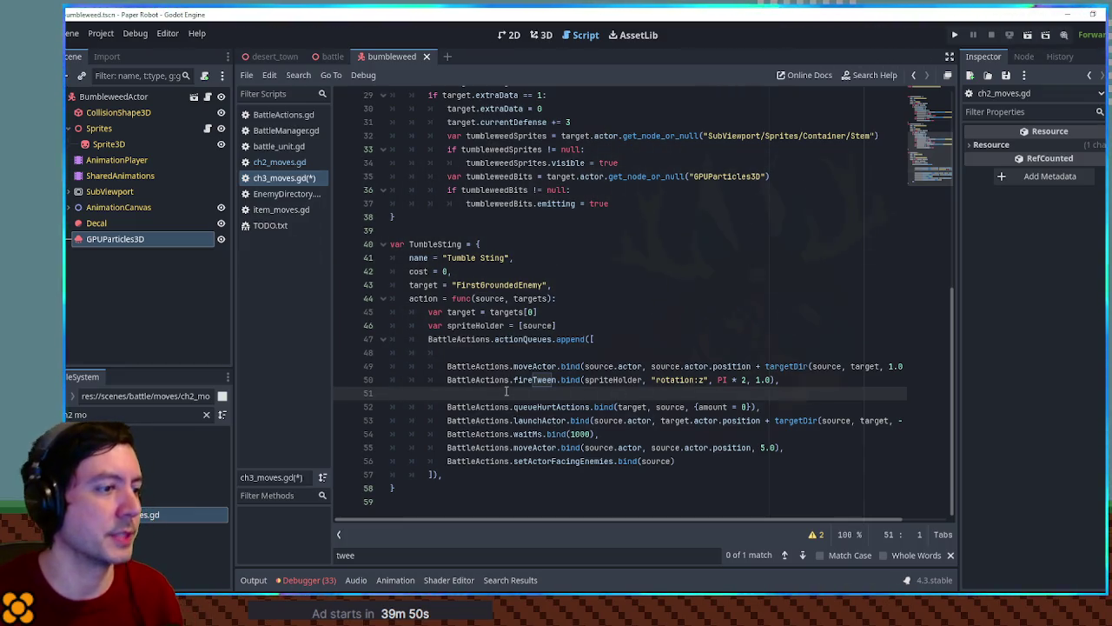
# Step: Move the fireTween above the move step and the launch above queueHurtActions, deleting the empty line
pyautogui.click(779, 379)
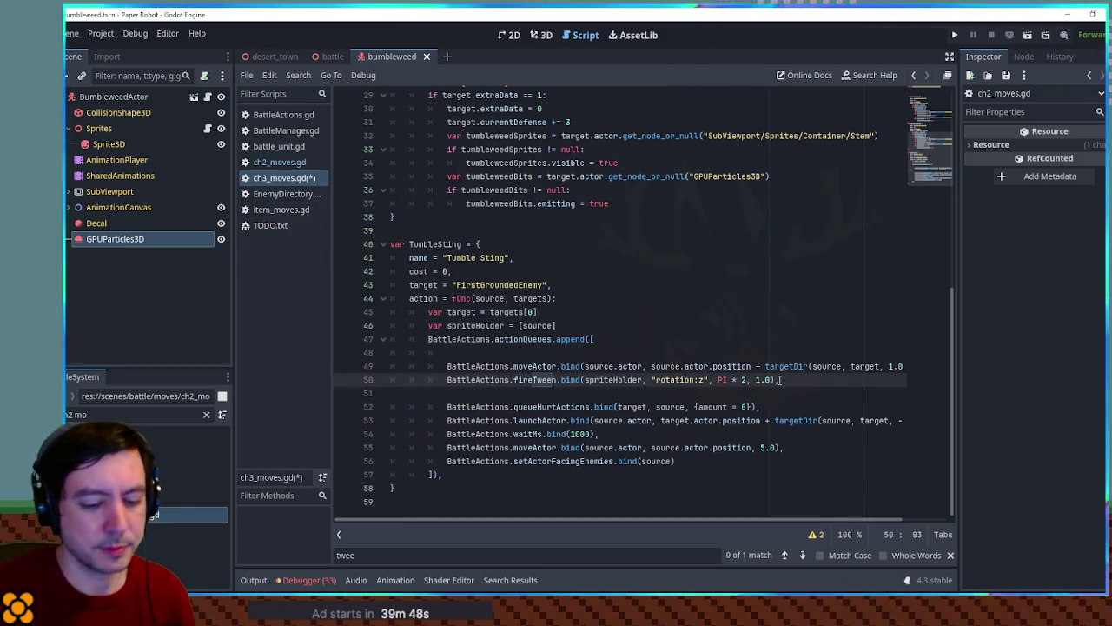
pyautogui.hotkey('ctrl', 'x')
pyautogui.press('Up')
pyautogui.press('Up')
pyautogui.hotkey('ctrl', 'v')
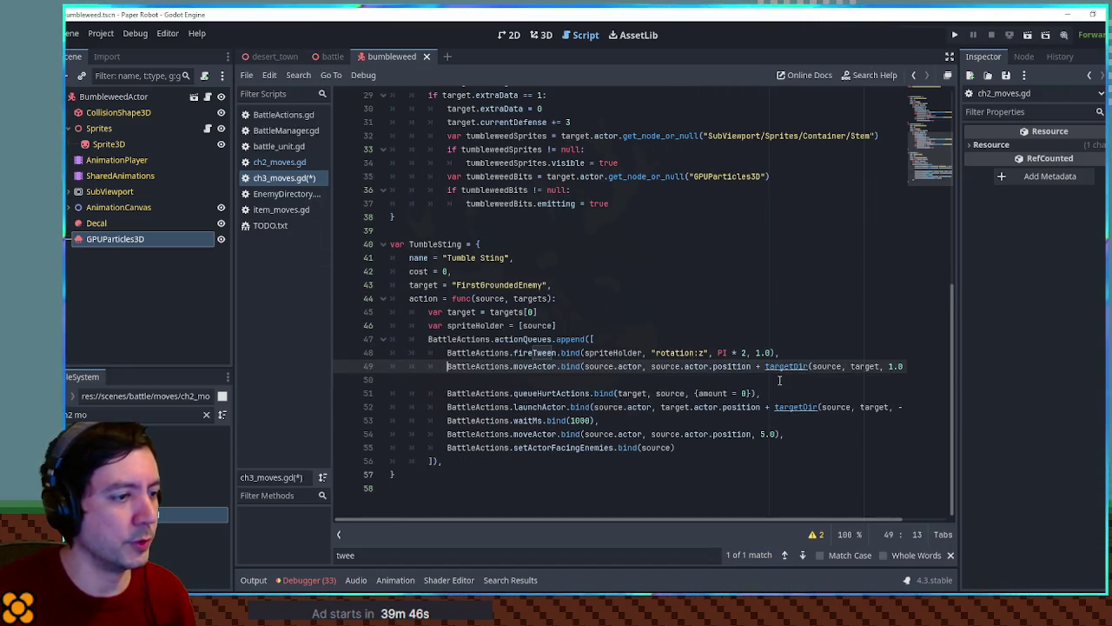
pyautogui.press('Down')
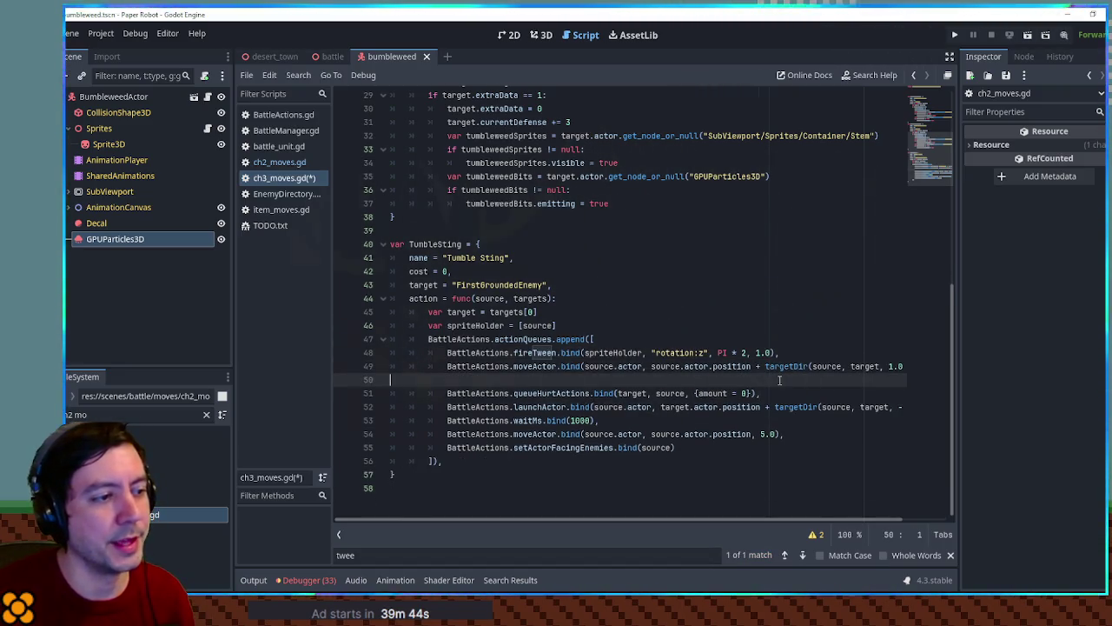
pyautogui.press('Down')
pyautogui.press('Up')
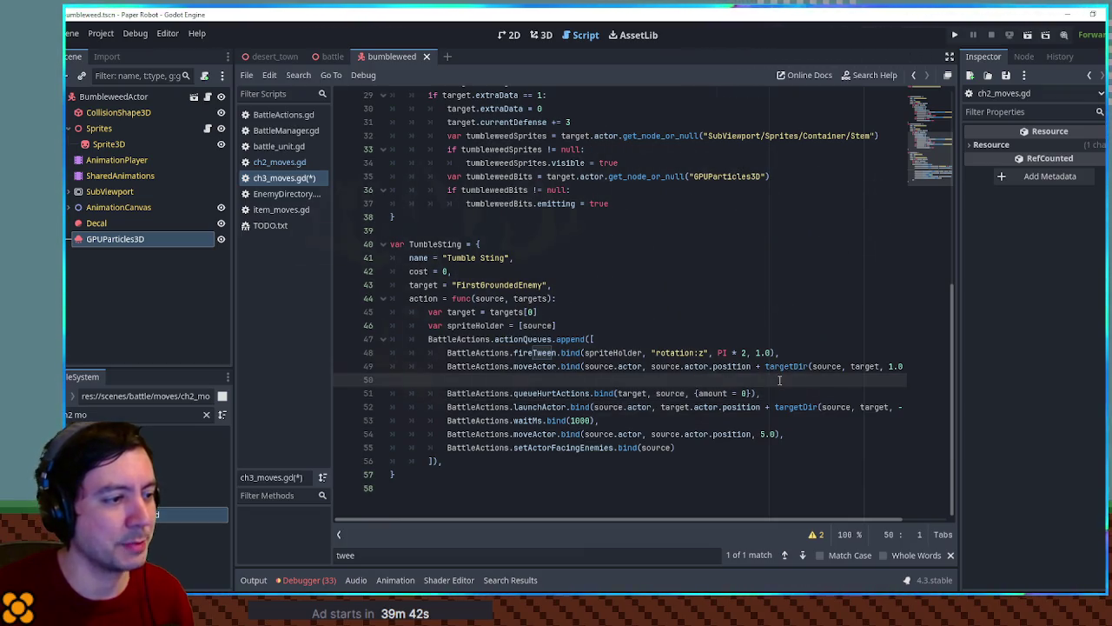
pyautogui.press('Down')
pyautogui.press('Down')
pyautogui.hotkey('ctrl', 'x')
pyautogui.press('Up')
pyautogui.press('Up')
pyautogui.hotkey('ctrl', 'v')
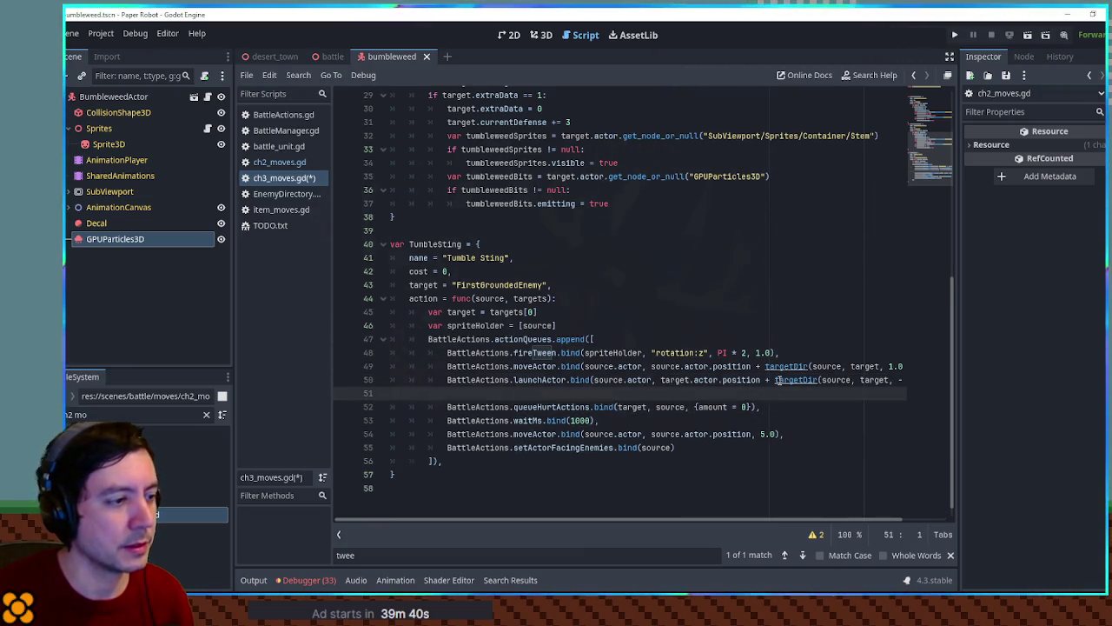
pyautogui.press('Delete')
pyautogui.press('Up')
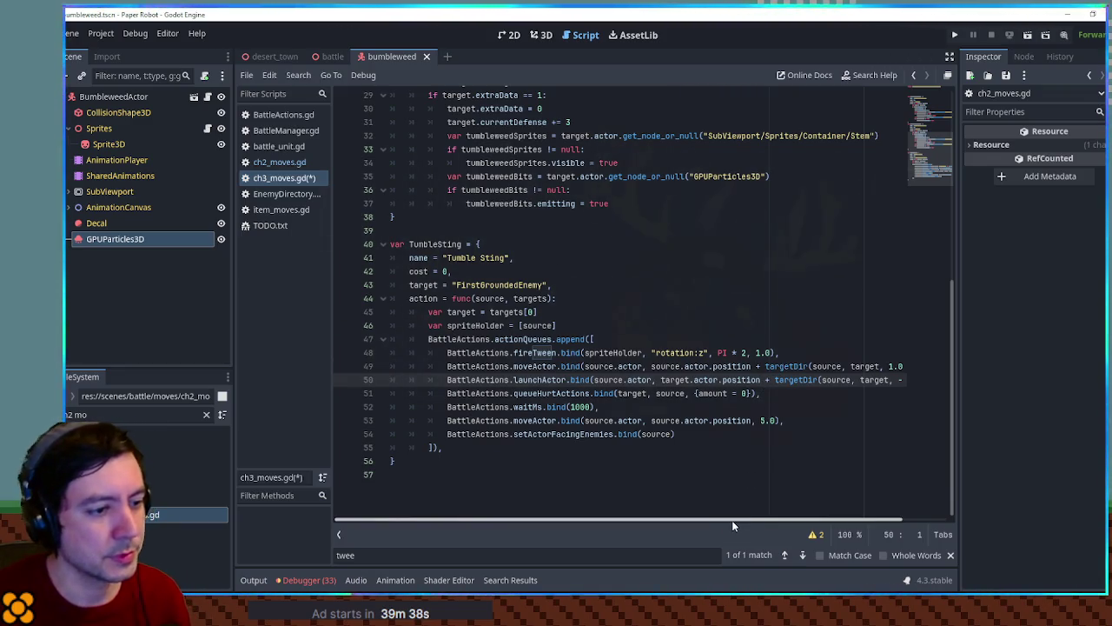
pyautogui.moveTo(734, 521); pyautogui.dragTo(778, 516)
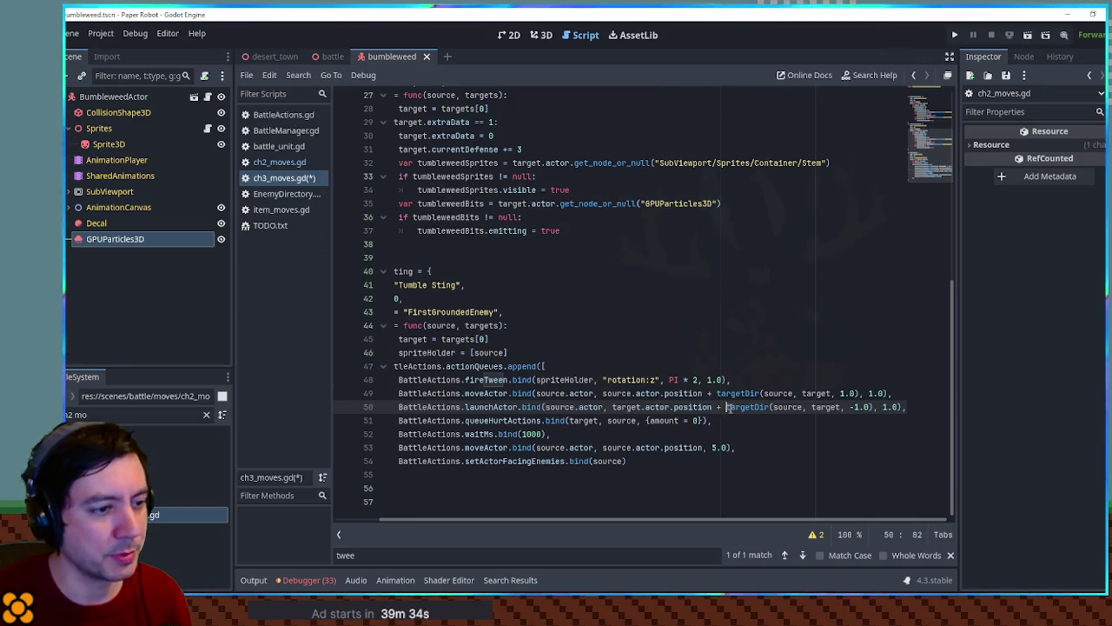
# Step: Lower TumbleSting's launchActor hop by changing its height value to 0.3
pyautogui.moveTo(727, 407); pyautogui.dragTo(858, 407)
pyautogui.write('Vect')
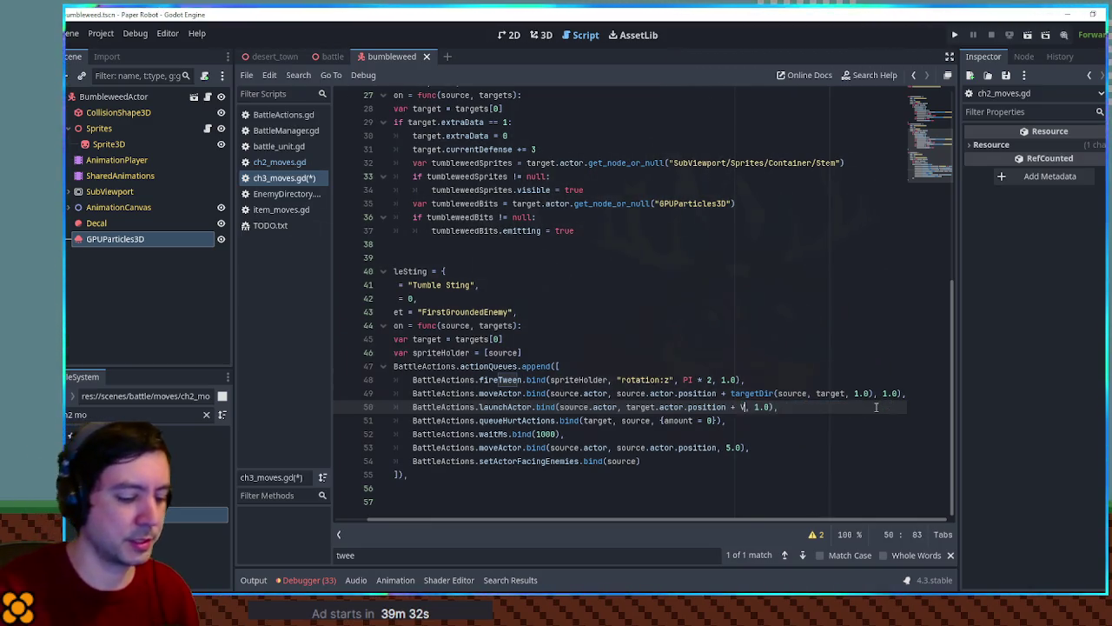
pyautogui.write('or3')
pyautogui.write('P * ')
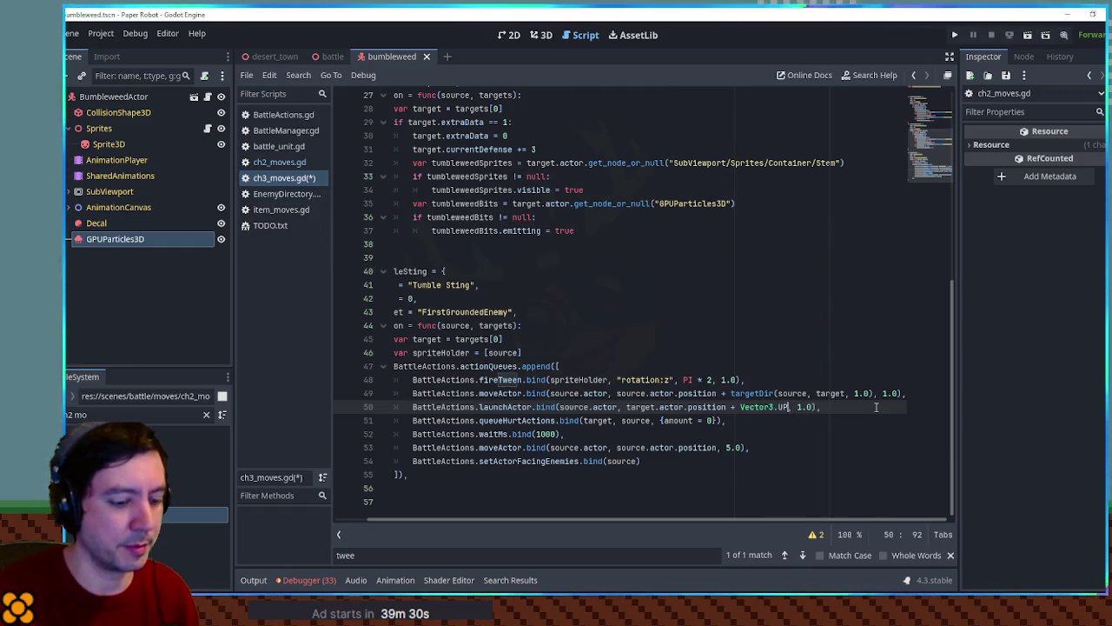
pyautogui.write('0.5')
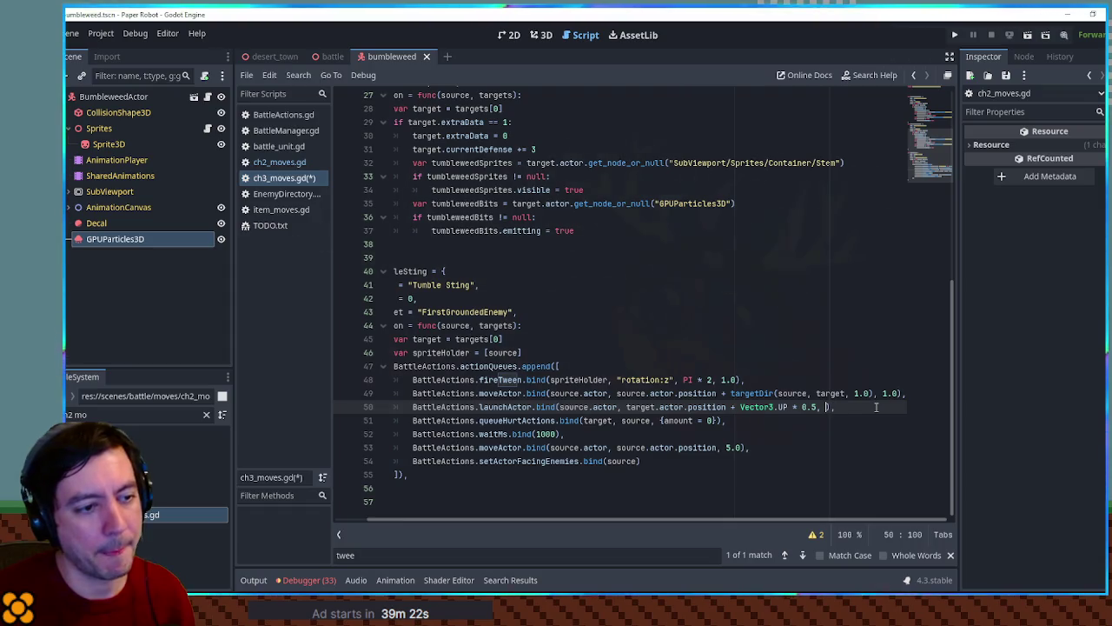
pyautogui.write('.5, 0.5')
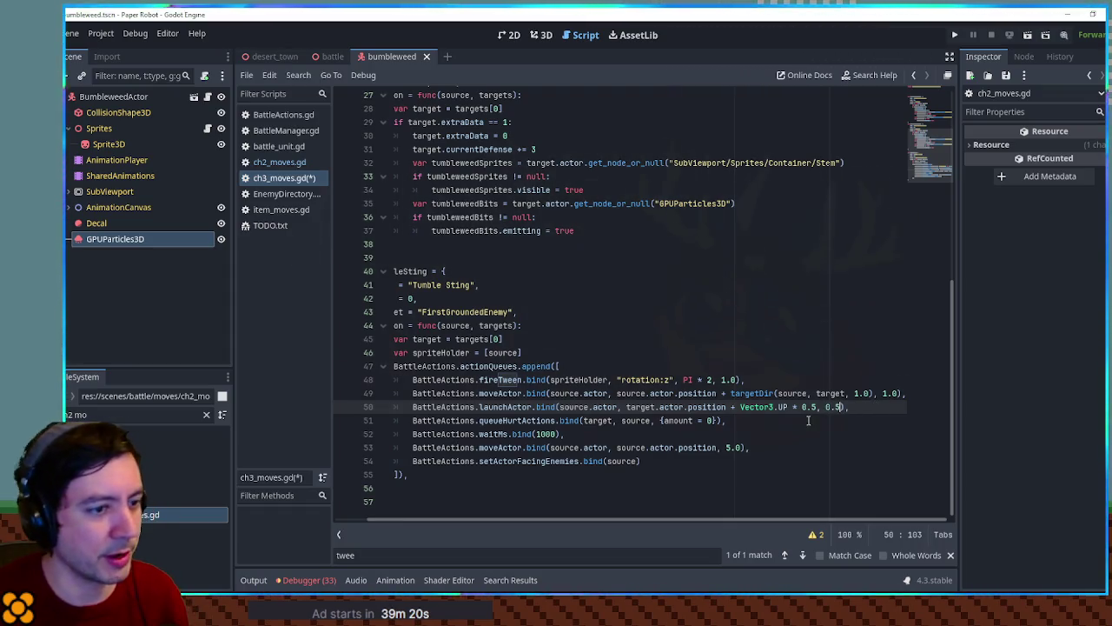
pyautogui.write('3')
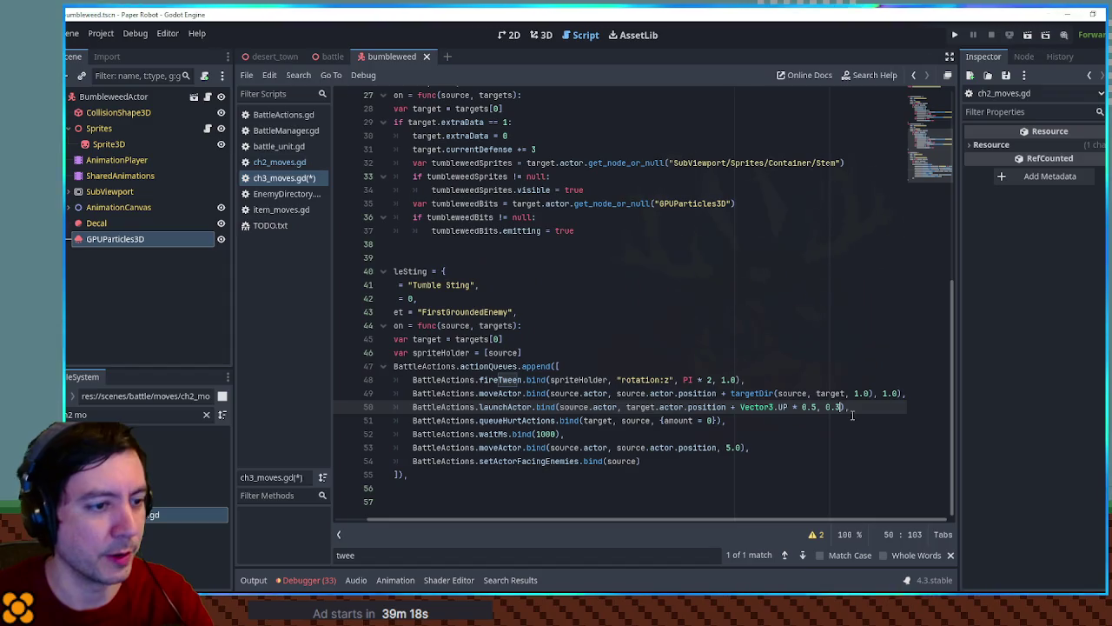
# Step: Move the wait line to follow the launch and shorten it from 1000 to 300 ms
pyautogui.click(798, 421)
pyautogui.click(864, 406)
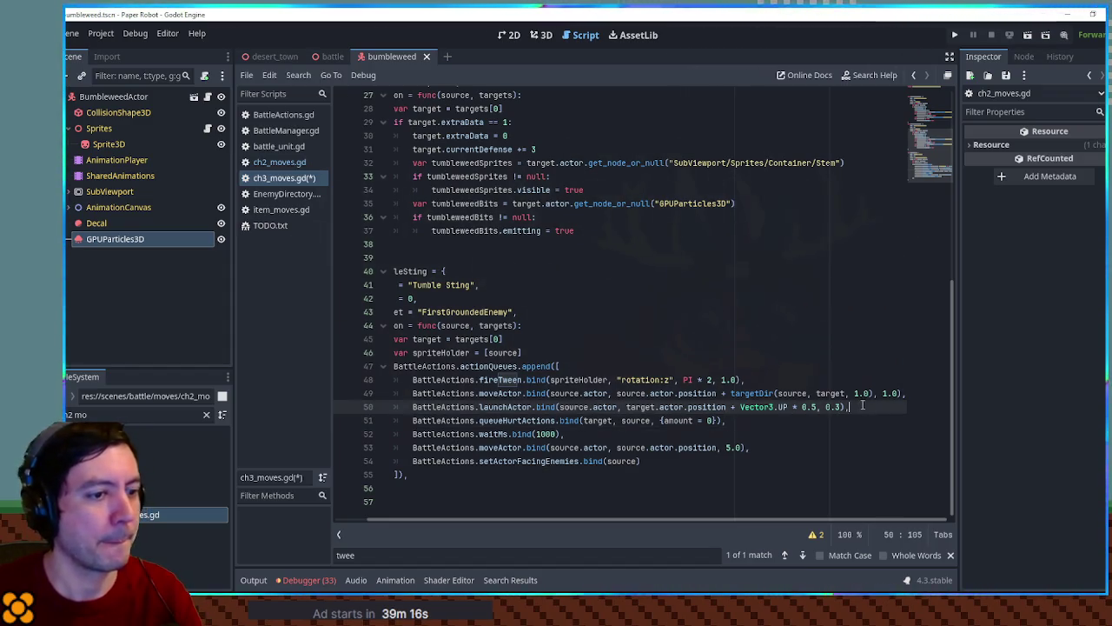
pyautogui.press('Return')
pyautogui.click(617, 447)
pyautogui.hotkey('shift', 'Home')
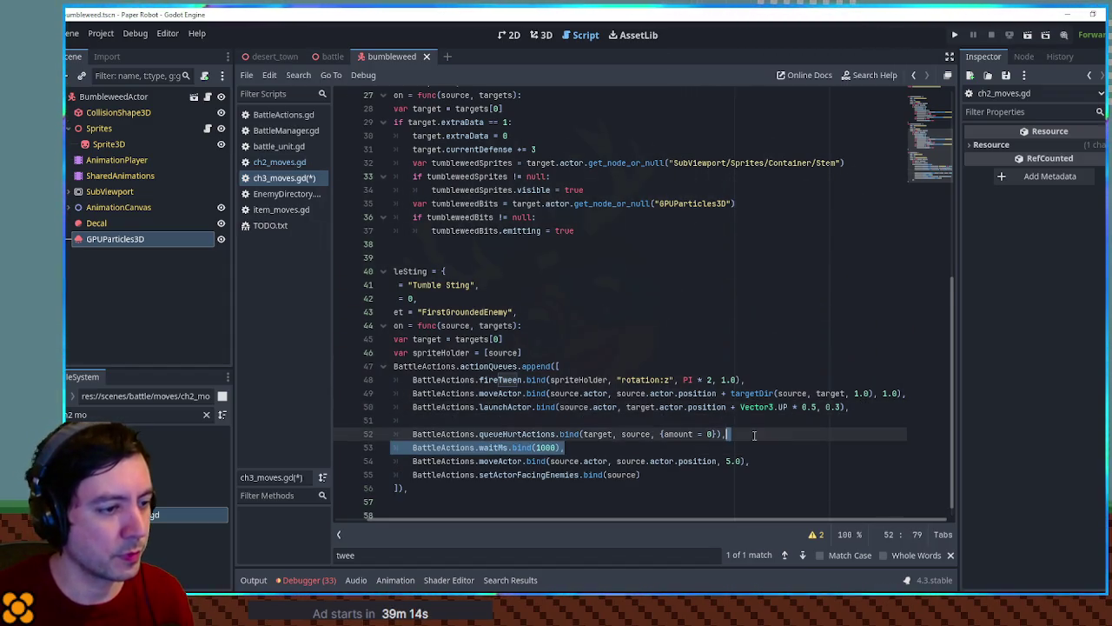
pyautogui.hotkey('ctrl', 'x')
pyautogui.click(863, 415)
pyautogui.hotkey('ctrl', 'v')
pyautogui.click(544, 420)
pyautogui.press('BackSpace')
pyautogui.press('BackSpace')
pyautogui.write('3')
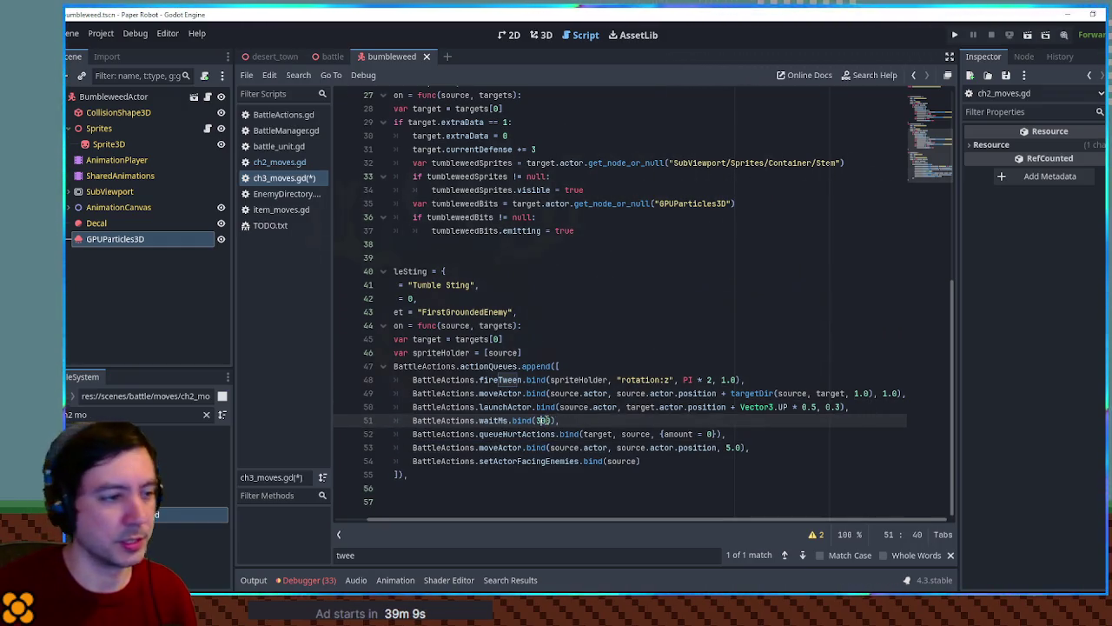
# Step: Duplicate the moveActor line to create a second movement line after the 300 ms wait
pyautogui.doubleClick(547, 432)
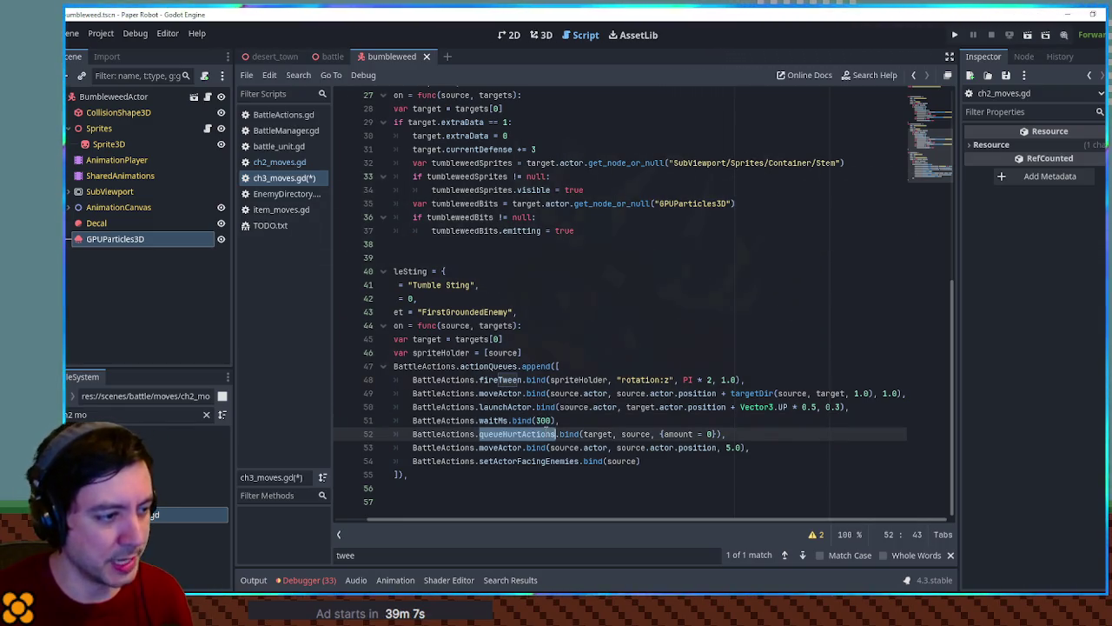
pyautogui.doubleClick(506, 447)
pyautogui.doubleClick(504, 406)
pyautogui.hotkey('ctrl', 'c')
pyautogui.doubleClick(502, 447)
pyautogui.hotkey('ctrl', 'v')
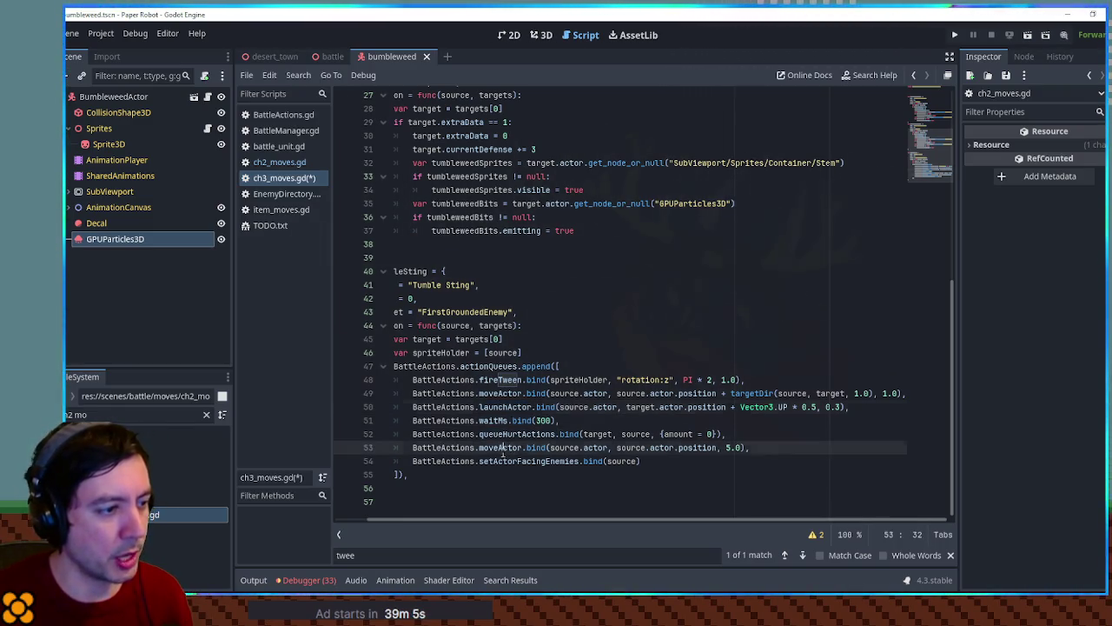
pyautogui.hotkey('ctrl', 'z')
pyautogui.click(502, 449)
pyautogui.hotkey('ctrl', 'shift', 'd')
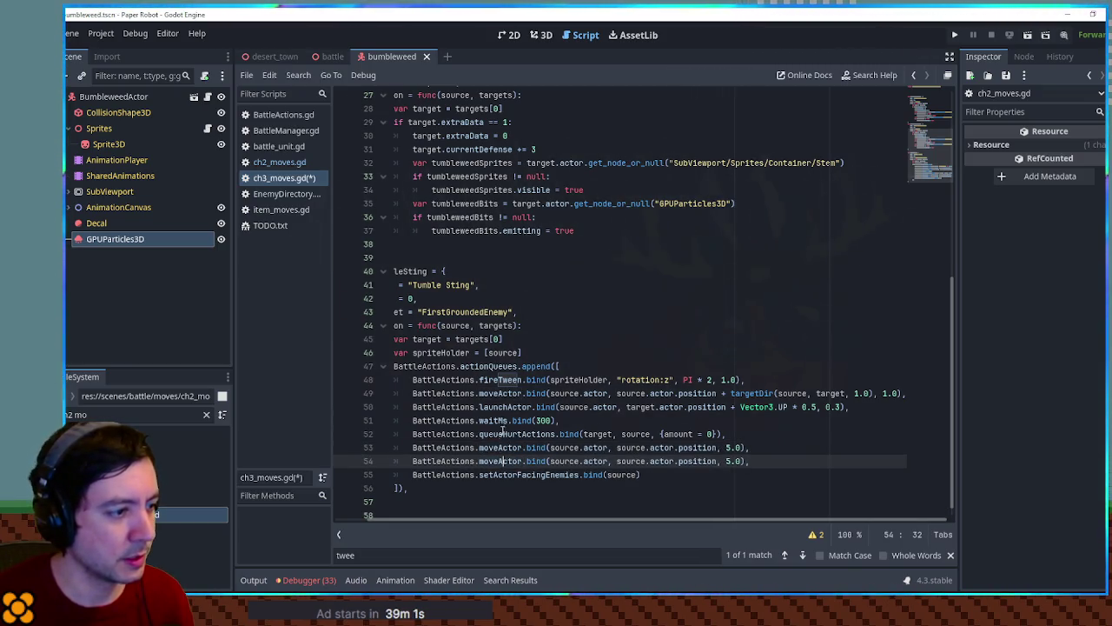
# Step: Turn the duplicate into a launchActor back to the source with speed 0.8
pyautogui.doubleClick(499, 406)
pyautogui.hotkey('ctrl', 'c')
pyautogui.doubleClick(502, 447)
pyautogui.hotkey('ctrl', 'v')
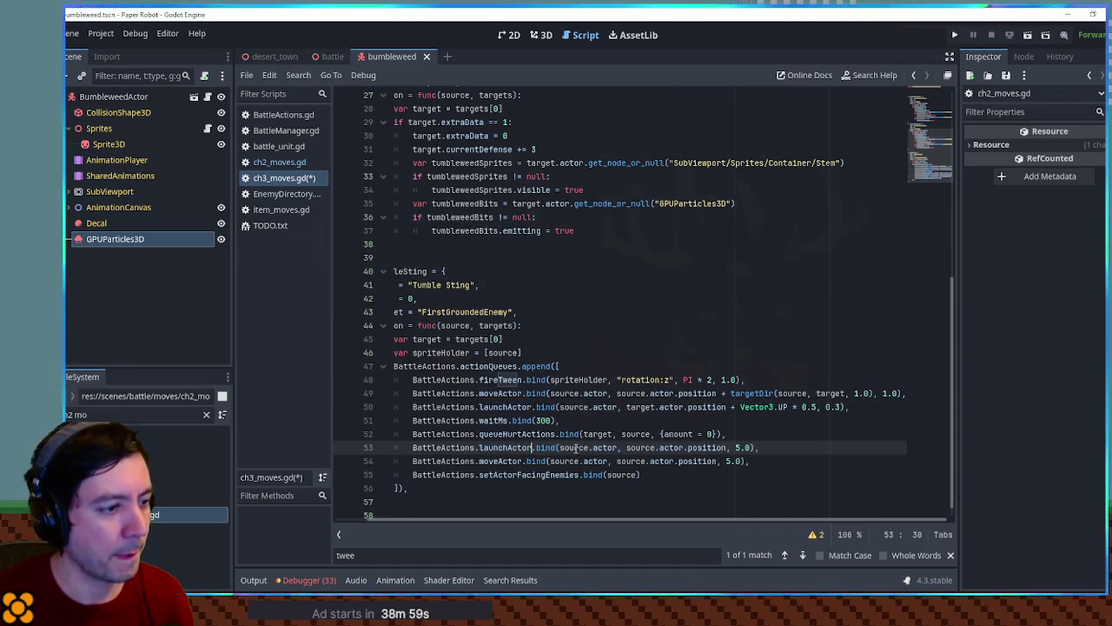
pyautogui.click(735, 447)
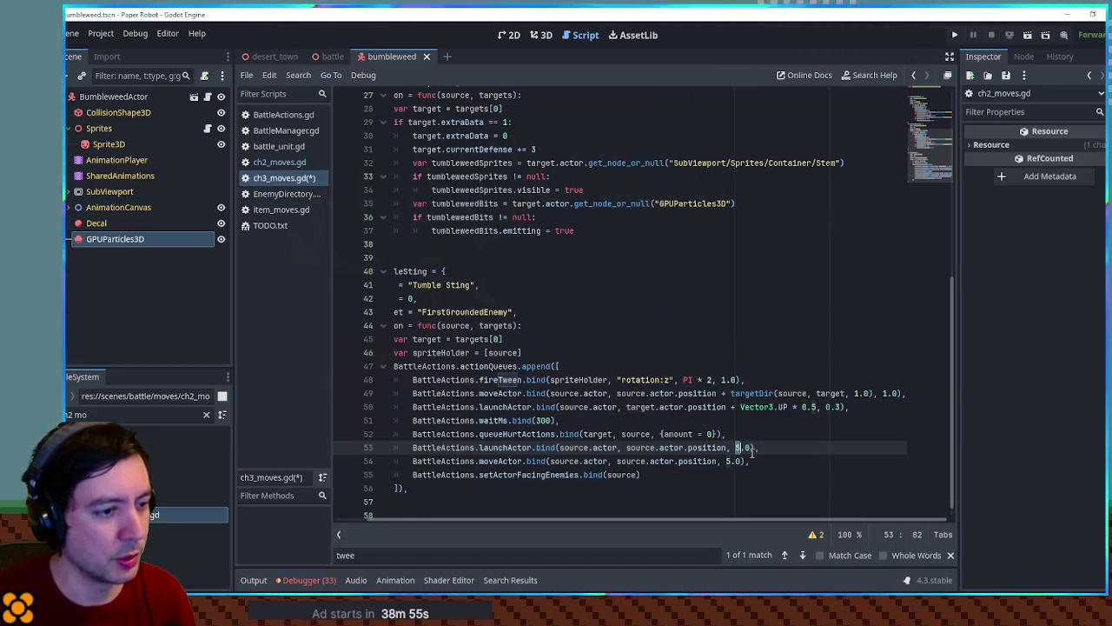
pyautogui.moveTo(736, 448); pyautogui.dragTo(747, 449)
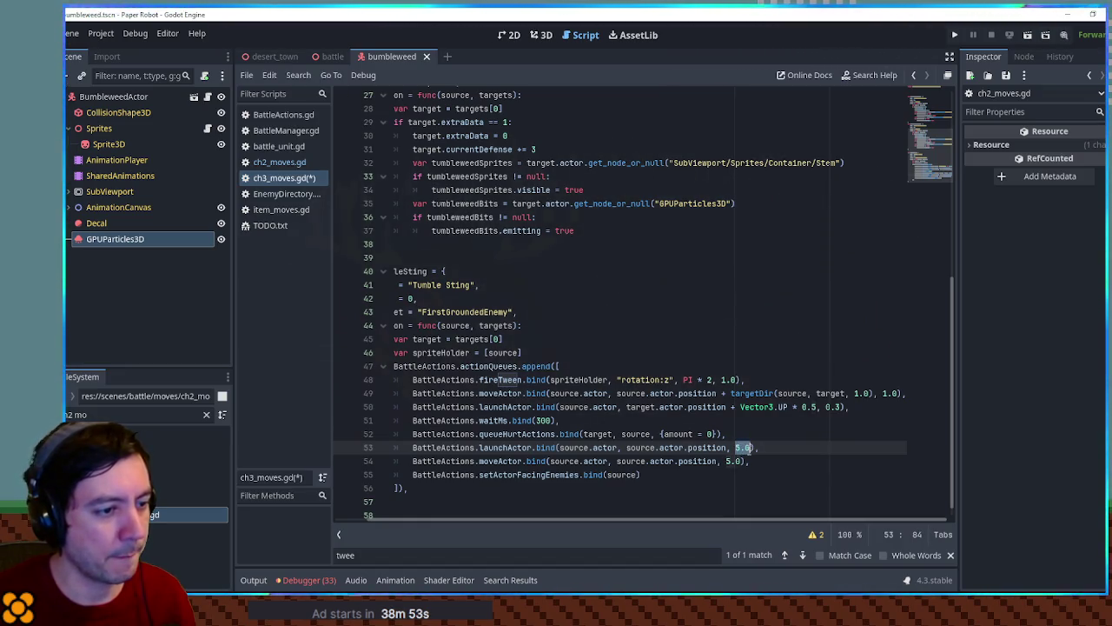
pyautogui.write('0.')
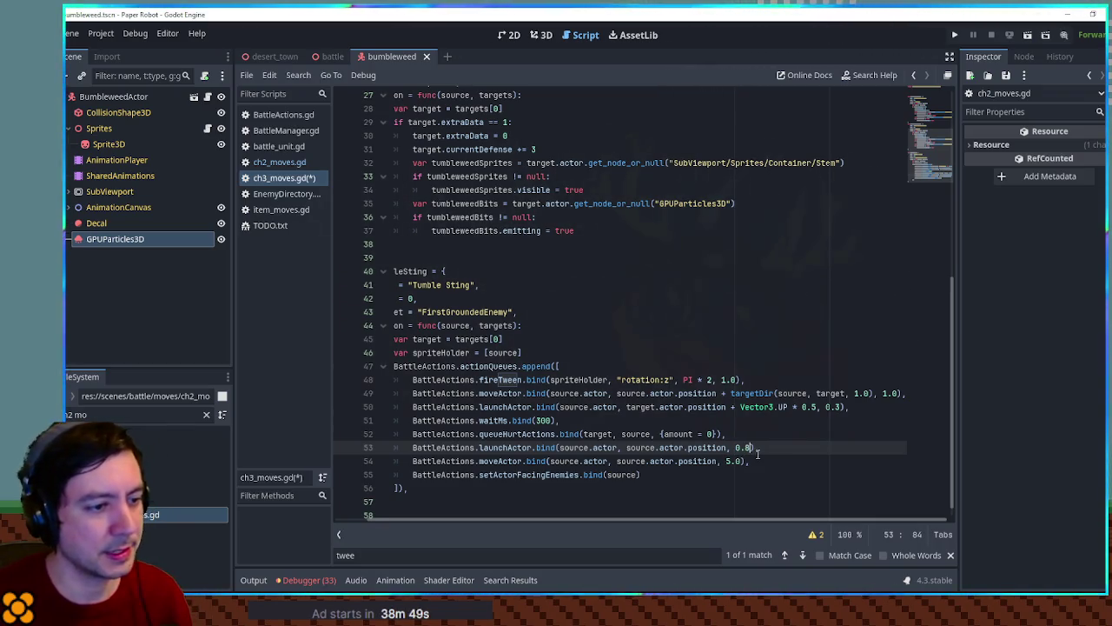
# Step: Add a waitMs(800) after the second launch and save ch3_moves.gd
pyautogui.click(865, 418)
pyautogui.click(773, 457)
pyautogui.hotkey('ctrl', 'v')
pyautogui.click(537, 462)
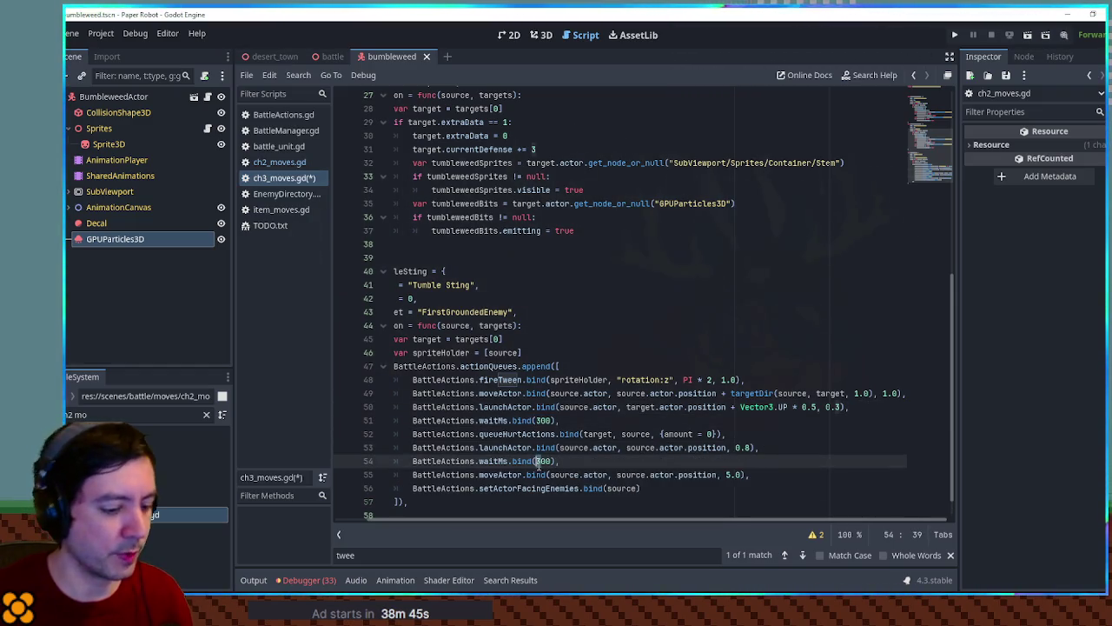
pyautogui.write('8')
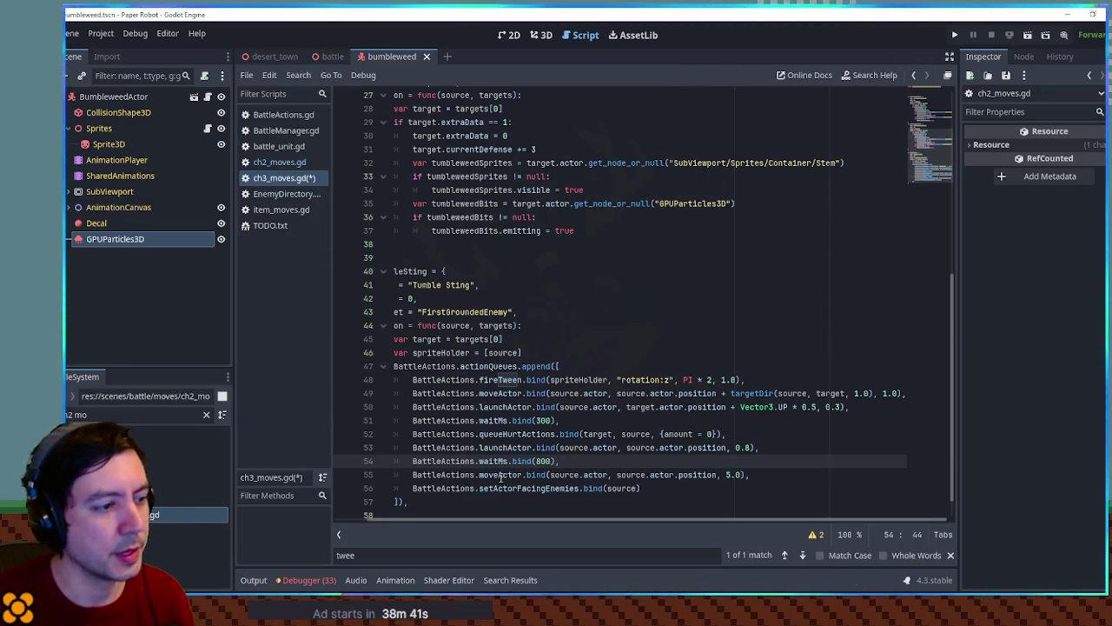
pyautogui.click(747, 477)
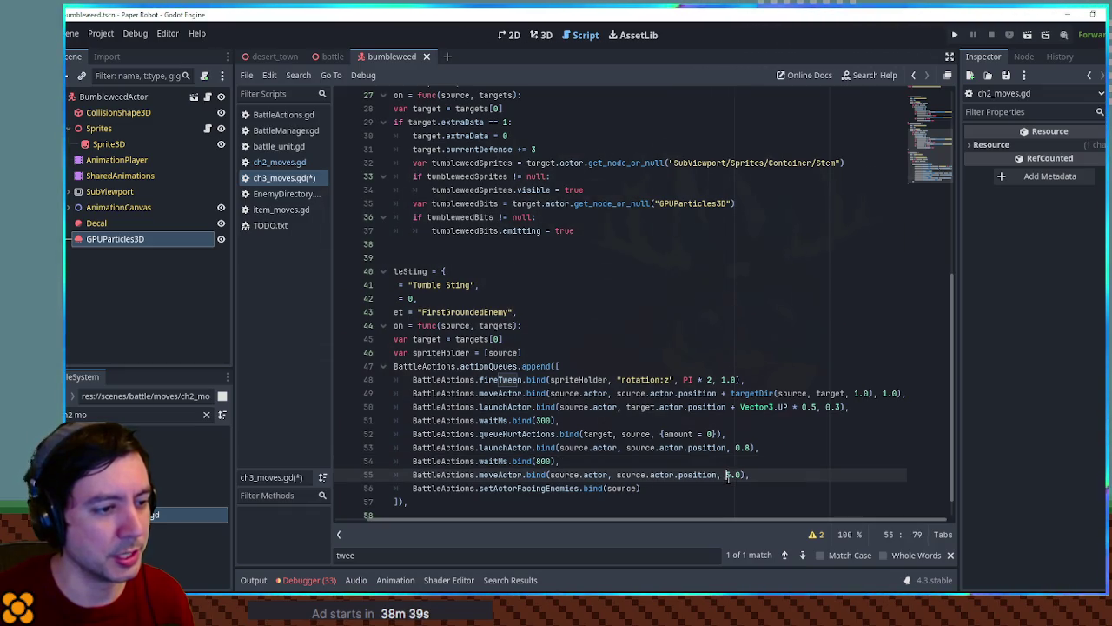
pyautogui.click(642, 489)
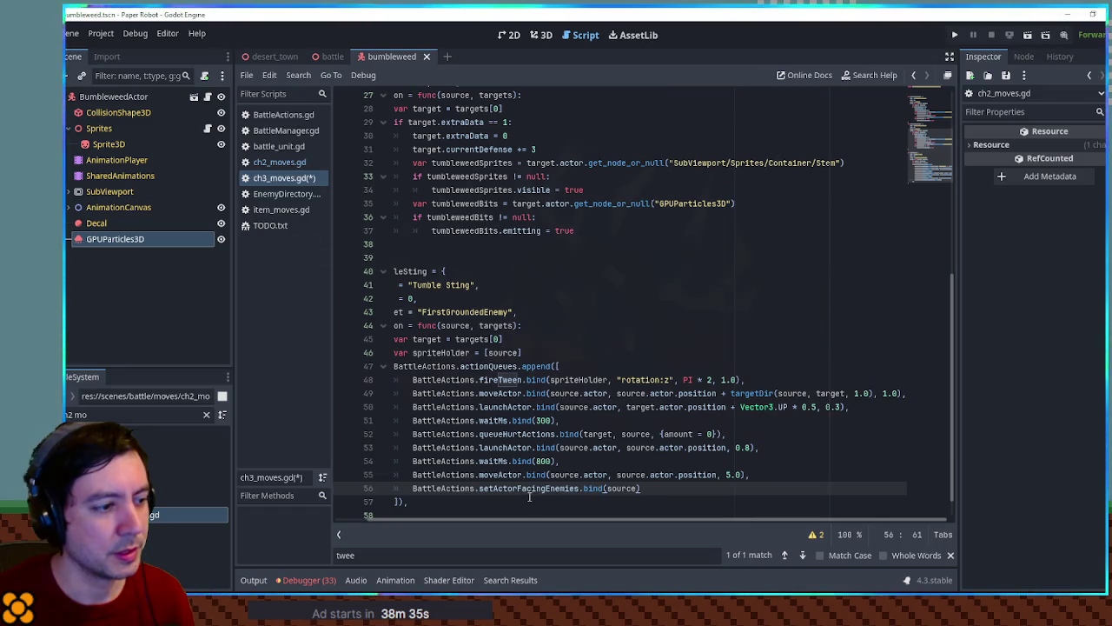
pyautogui.hotkey('ctrl', 's')
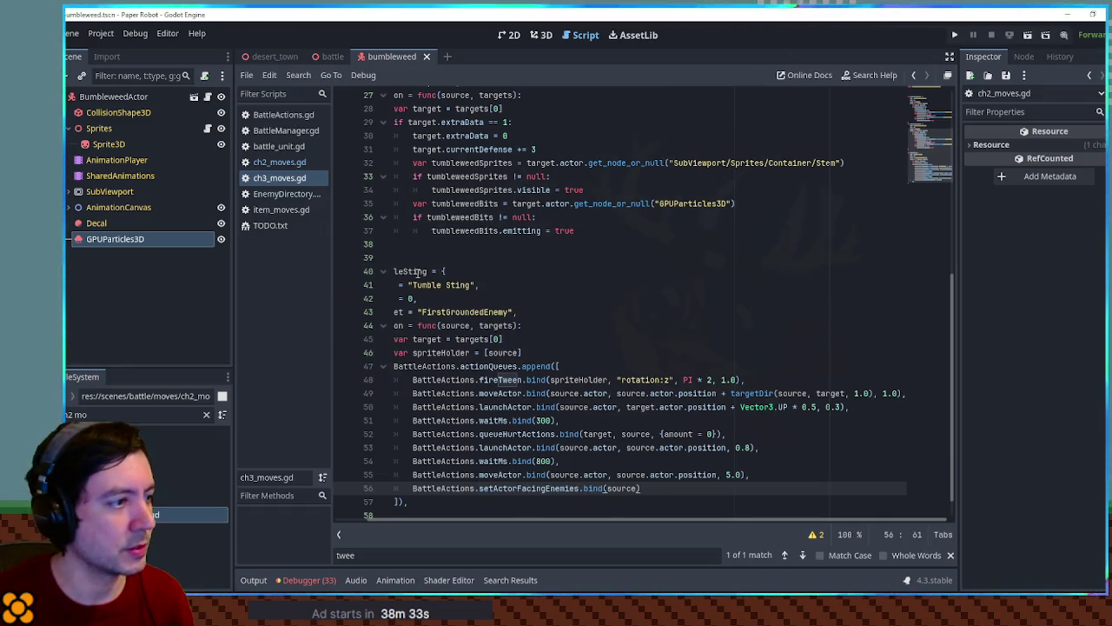
pyautogui.doubleClick(407, 272)
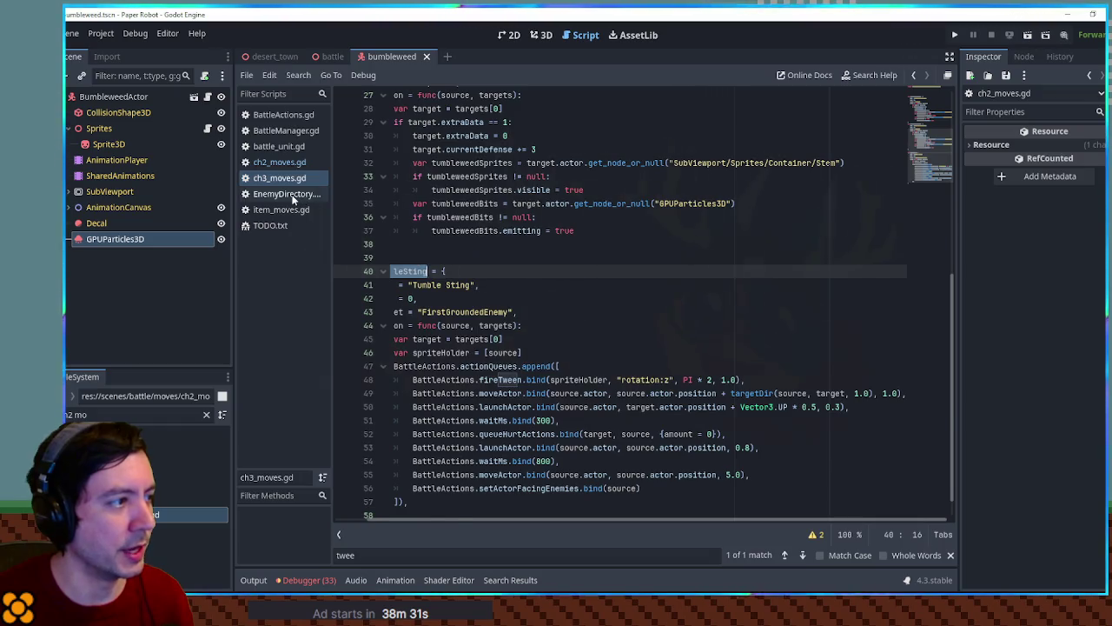
# Step: Set Bumbleweed's move to TumbleSting in EnemyDirectory.gd and save
pyautogui.click(294, 195)
pyautogui.doubleClick(486, 244)
pyautogui.hotkey('ctrl', 'v')
pyautogui.hotkey('ctrl', 's')
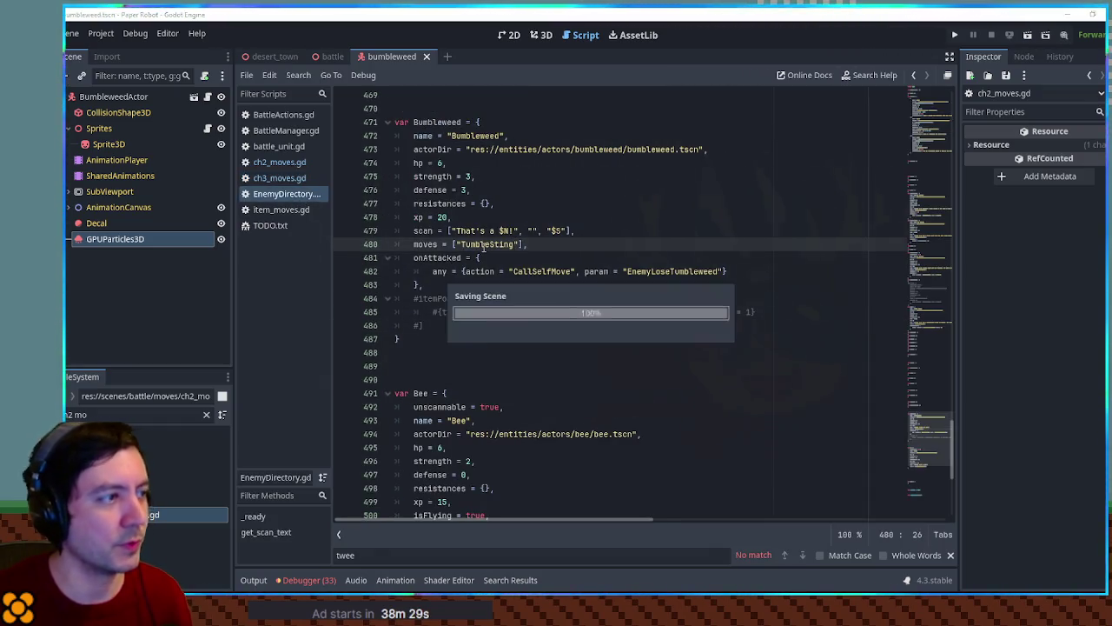
# Step: Run the battle scene with F6 and swap the active partner to the fox
pyautogui.click(330, 57)
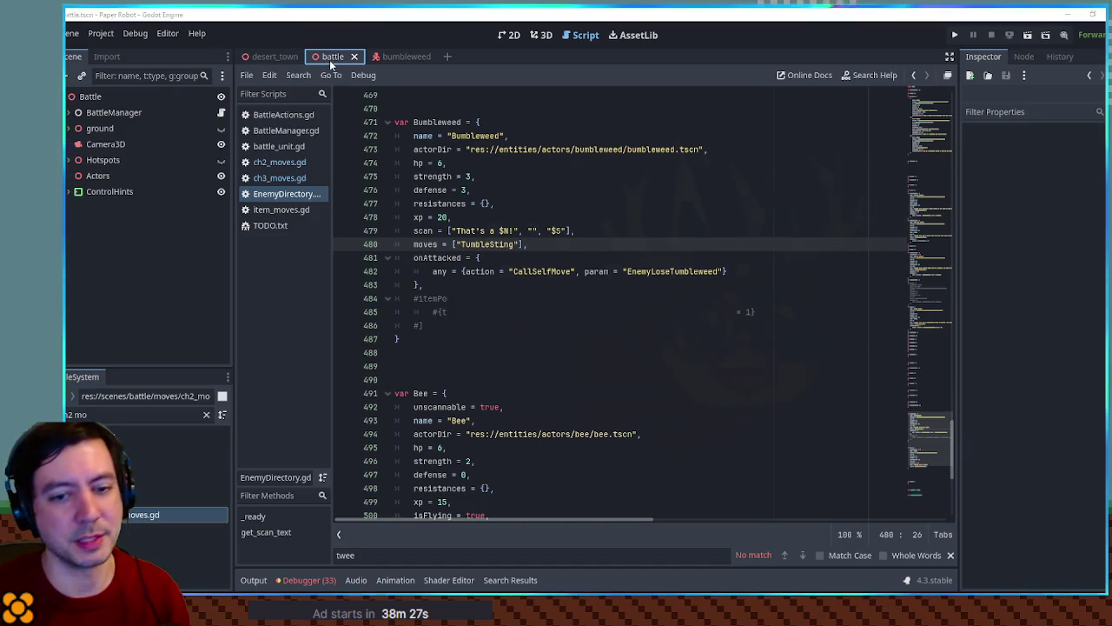
pyautogui.press('F6')
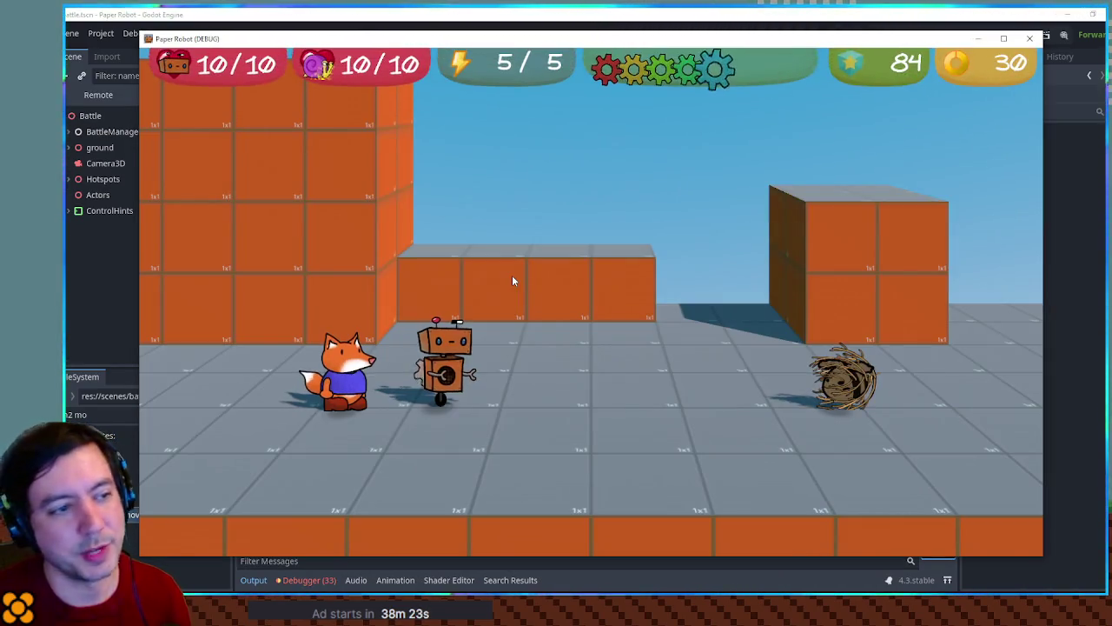
pyautogui.press('Up')
pyautogui.press('Up')
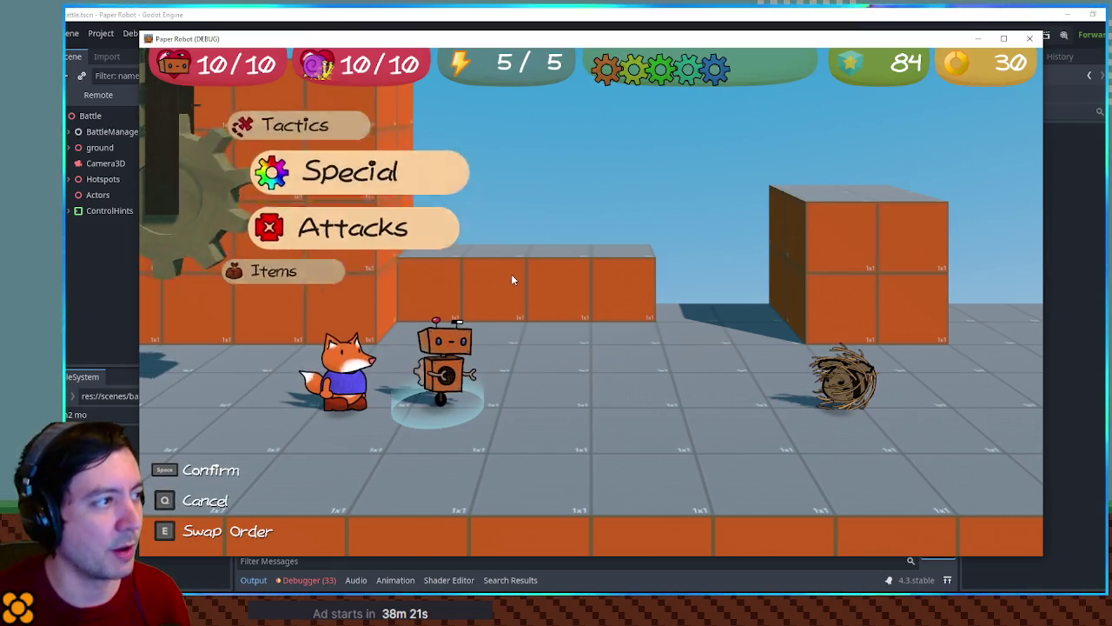
pyautogui.press('space')
pyautogui.press('space')
pyautogui.press('space')
pyautogui.press('space')
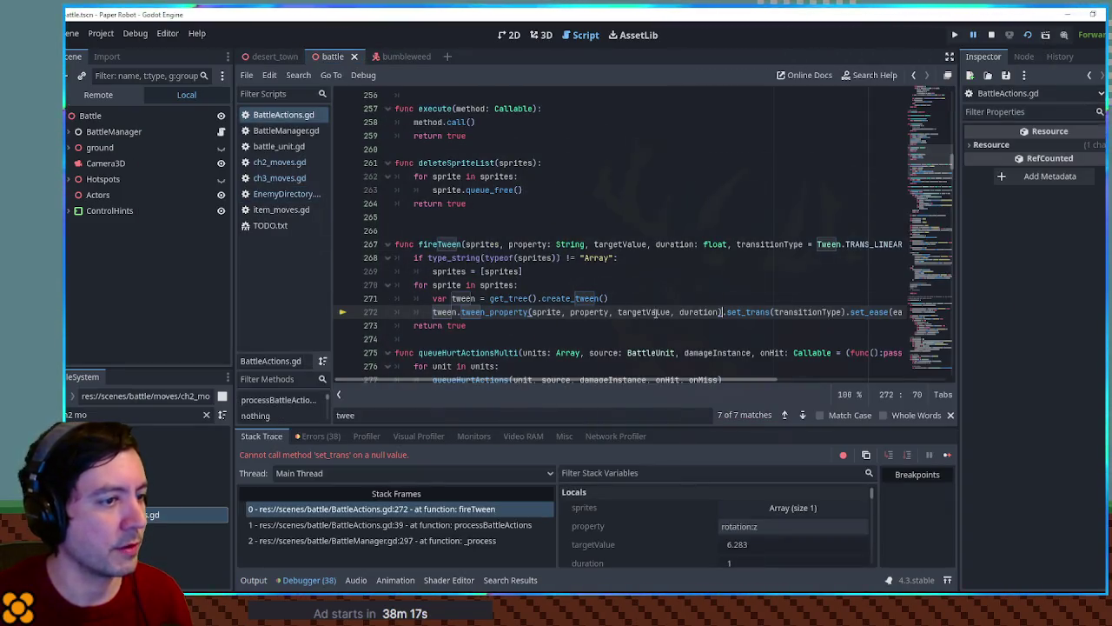
# Step: Inspect the failing fireTween line 272 in BattleActions.gd, then stop the game
pyautogui.click(547, 312)
pyautogui.hotkey('ctrl', 'Right')
pyautogui.hotkey('ctrl', 'Right')
pyautogui.hotkey('ctrl', 'Right')
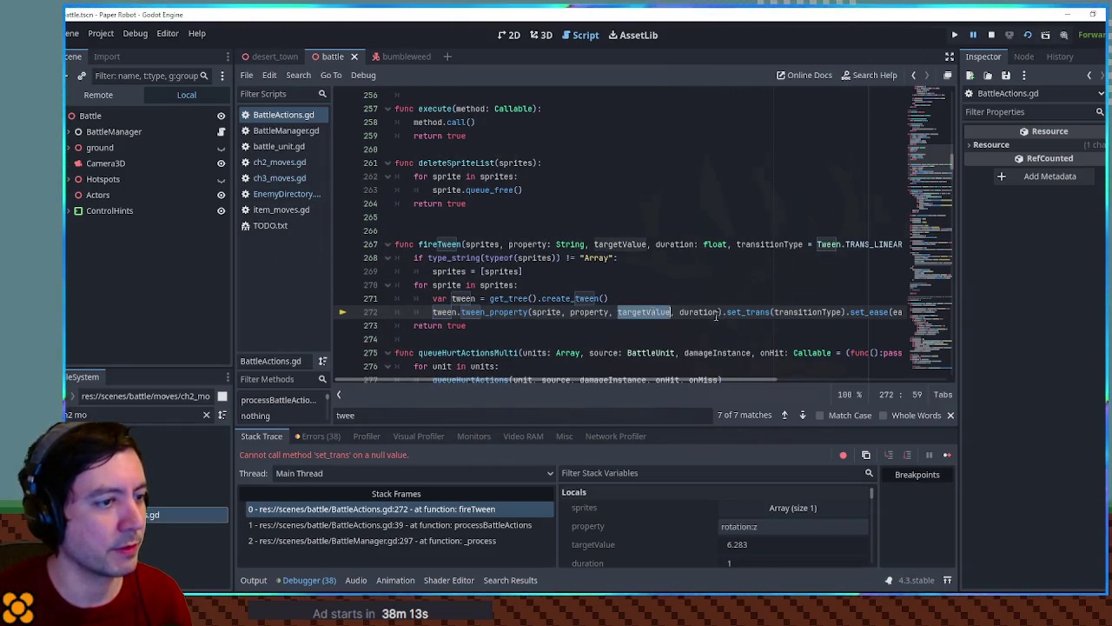
pyautogui.click(991, 36)
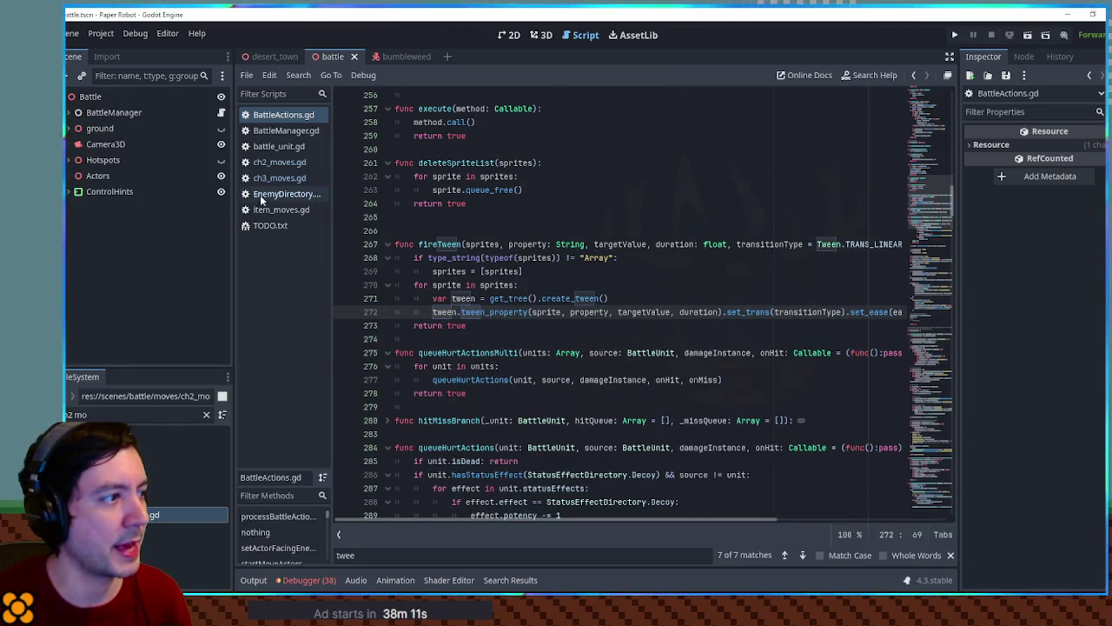
# Step: Reopen ch3_moves.gd and select the rotation:z property in TumbleSting's spinning tween
pyautogui.click(283, 194)
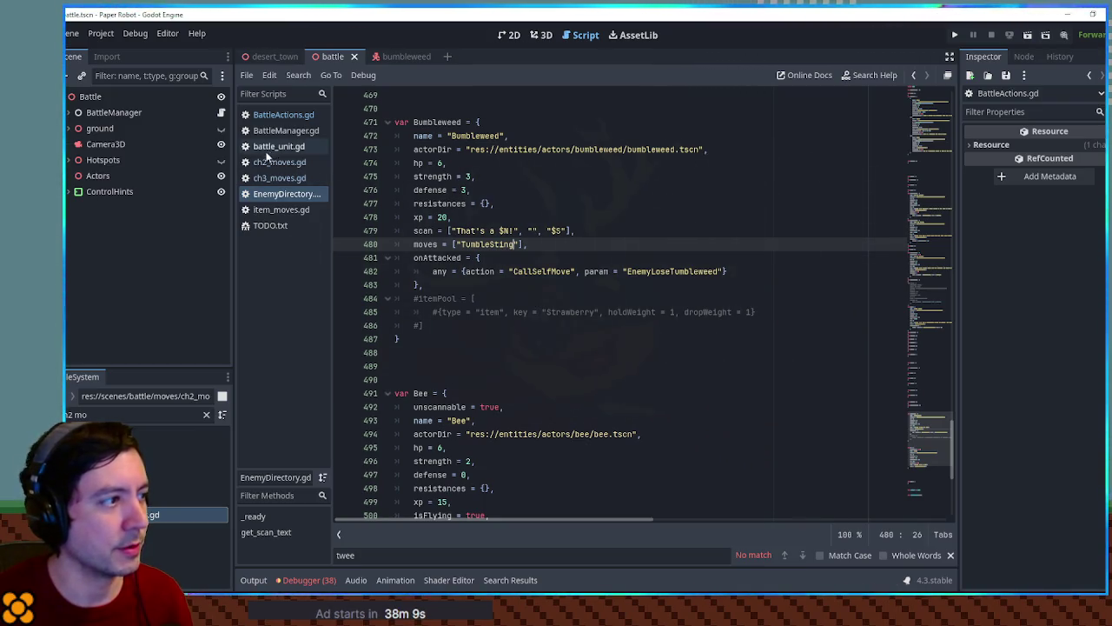
pyautogui.click(268, 177)
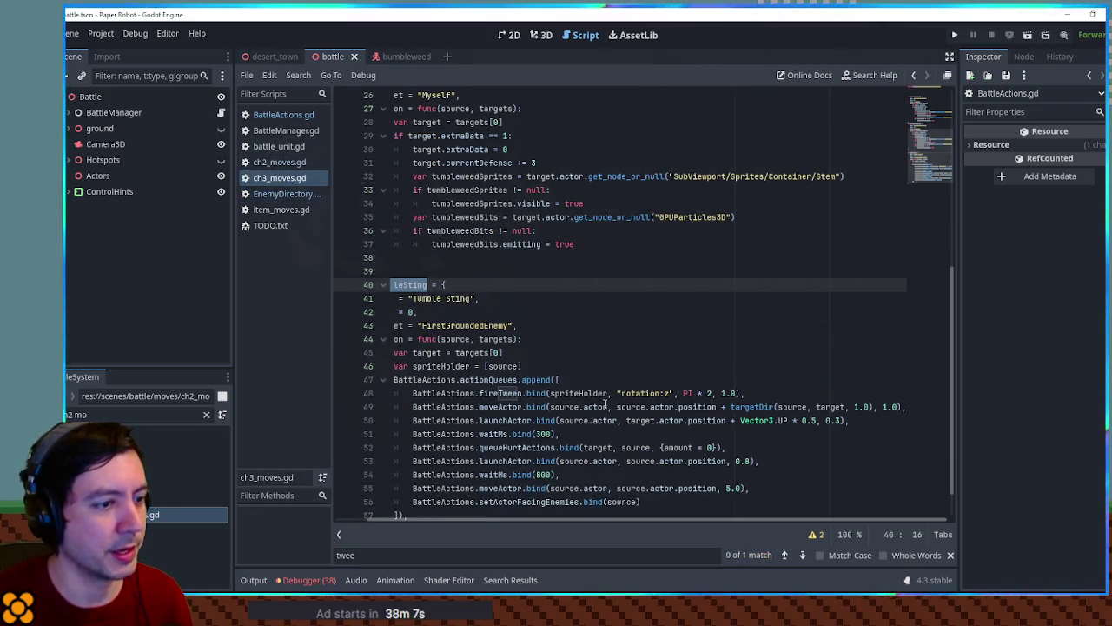
pyautogui.click(582, 392)
pyautogui.moveTo(622, 392)
pyautogui.mouseDown()
pyautogui.moveTo(660, 407)
pyautogui.moveTo(671, 396)
pyautogui.mouseUp()
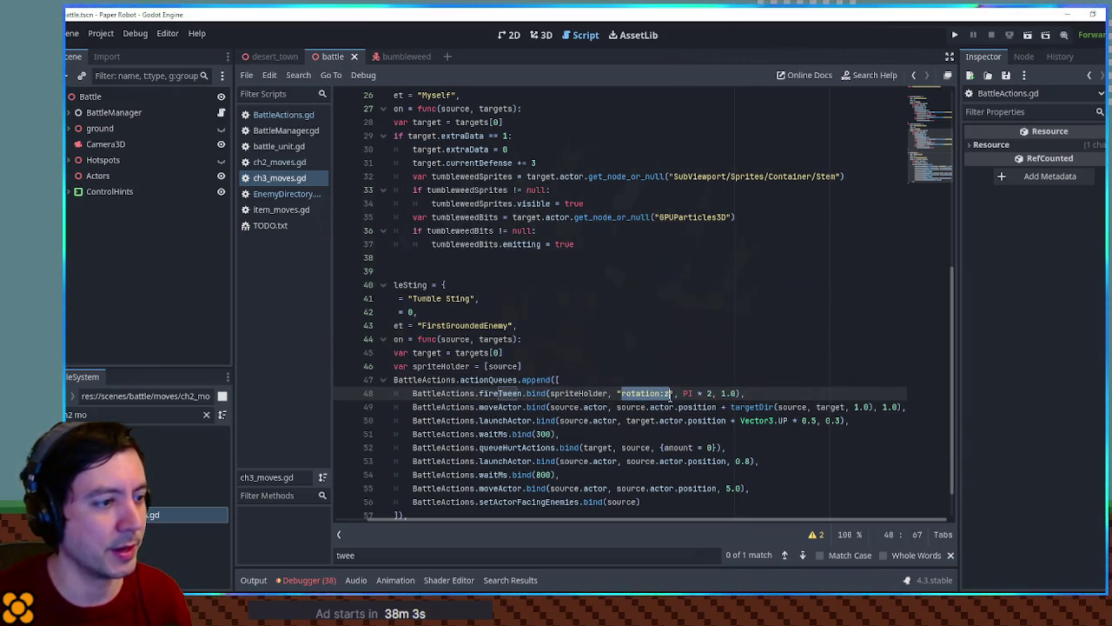